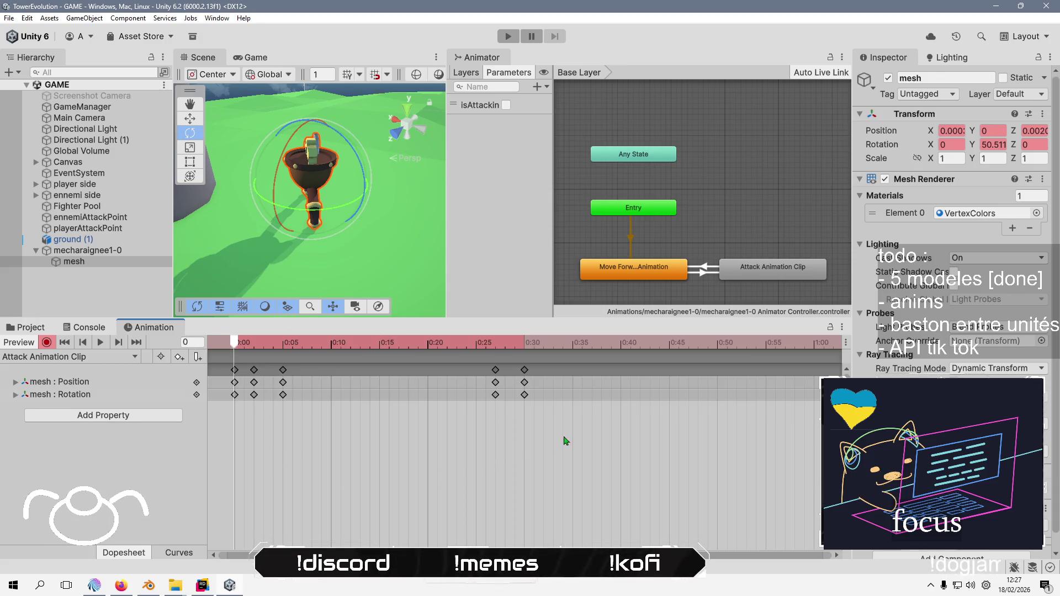
Box-select the clip's keyframes and drag them later so the motion starts at 0:05
{"action": "mouse_move", "coordinate": [563, 439]}
{"action": "left_mouse_down"}
{"action": "mouse_move", "coordinate": [223, 351]}
{"action": "mouse_move", "coordinate": [257, 353]}
{"action": "mouse_move", "coordinate": [298, 382]}
{"action": "mouse_move", "coordinate": [341, 382]}
{"action": "left_mouse_up"}
{"action": "left_click", "coordinate": [236, 371]}
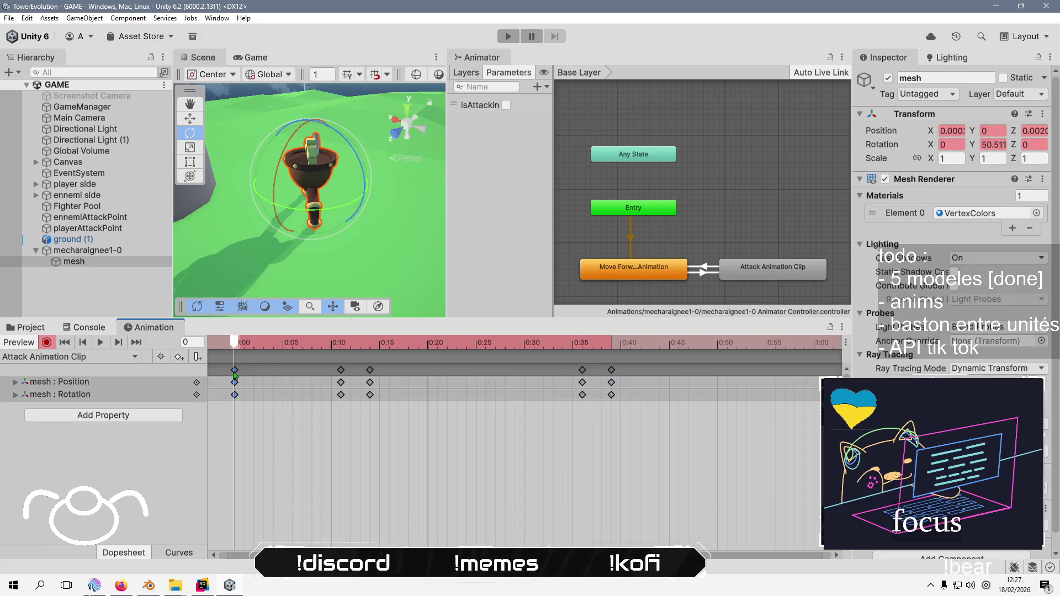
{"action": "left_click_drag", "start_coordinate": [235, 370], "coordinate": [282, 375]}
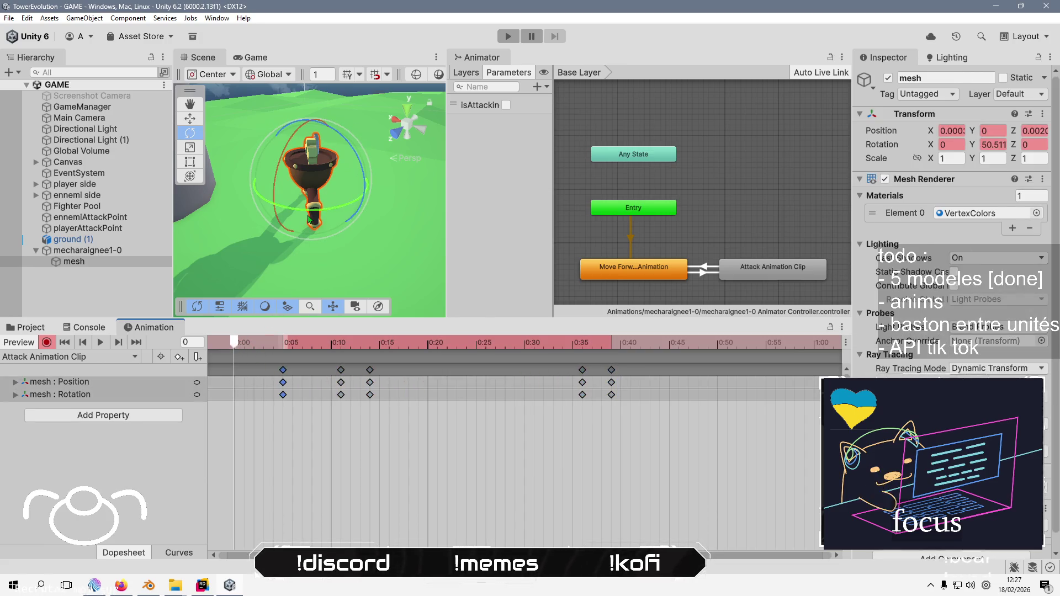
Set the mesh's Y rotation to 0 at frame 0, then preview the clip around frame 6
{"action": "left_click", "coordinate": [1005, 146]}
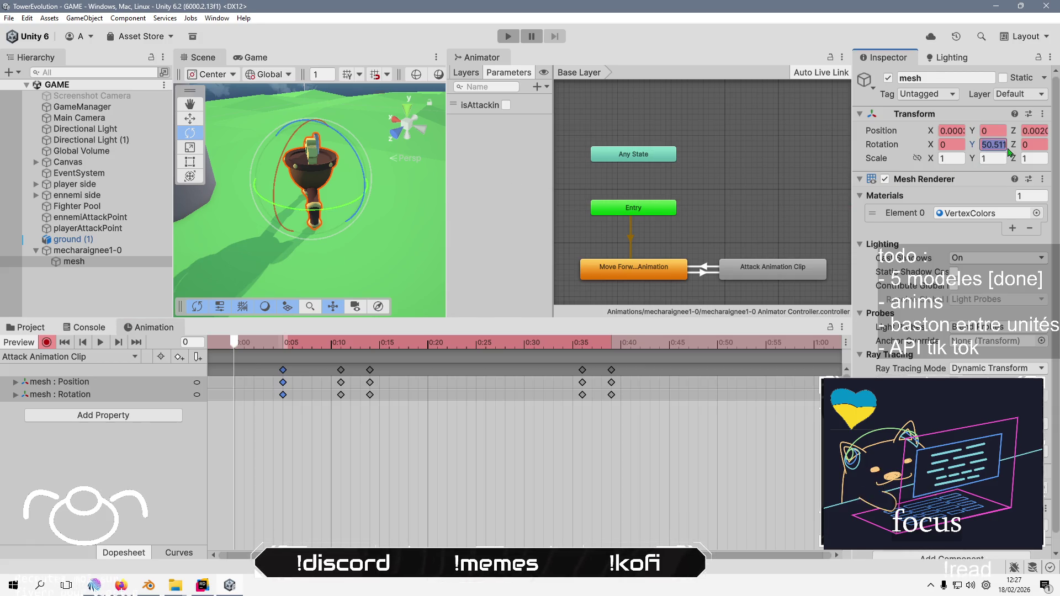
{"action": "type", "text": "0"}
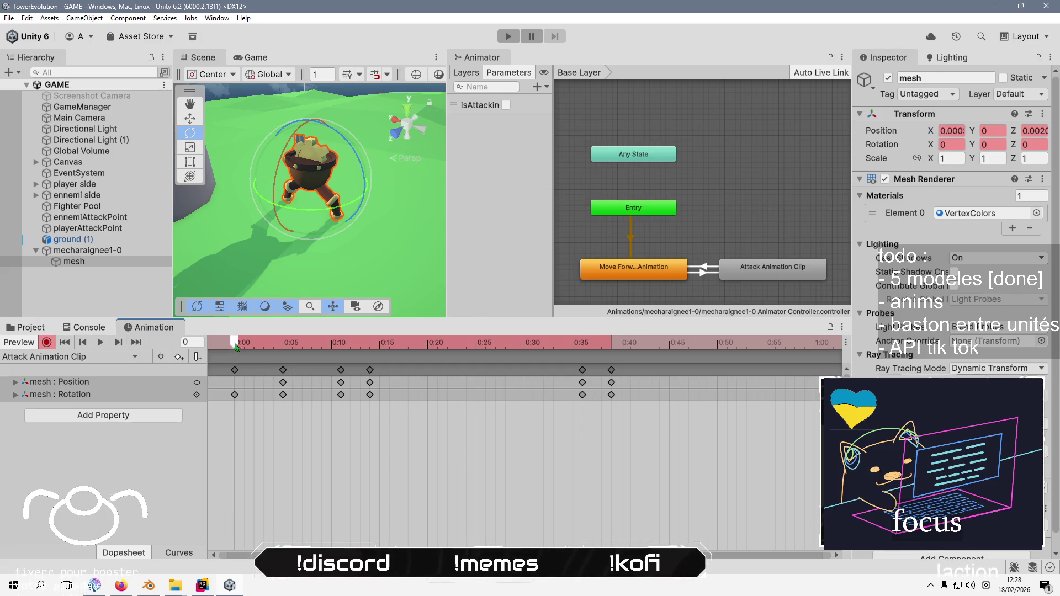
{"action": "mouse_move", "coordinate": [235, 342]}
{"action": "left_mouse_down"}
{"action": "mouse_move", "coordinate": [381, 346]}
{"action": "mouse_move", "coordinate": [148, 342]}
{"action": "left_mouse_up"}
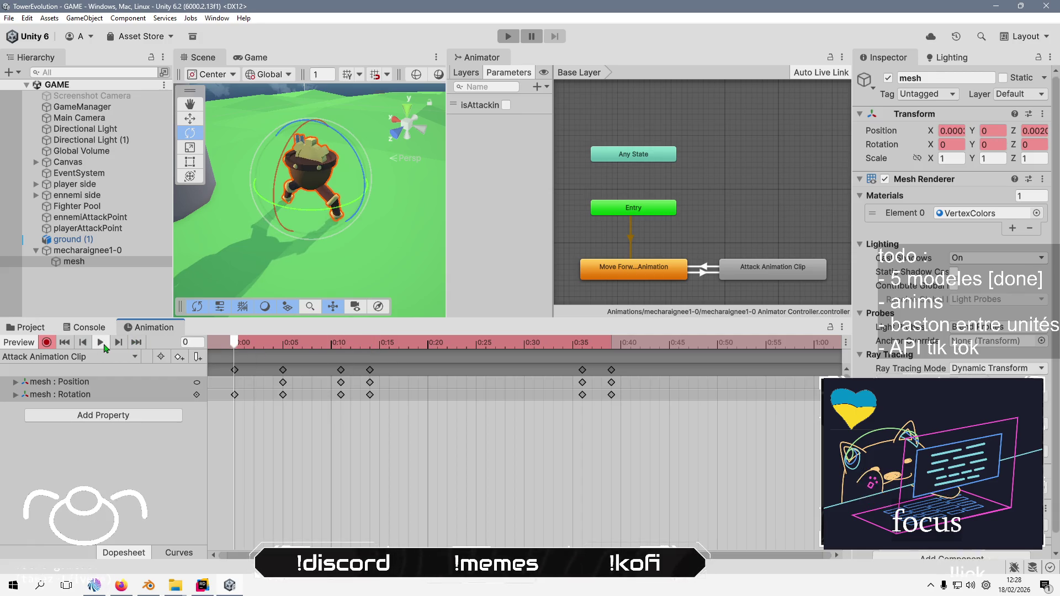
{"action": "left_click", "coordinate": [105, 345]}
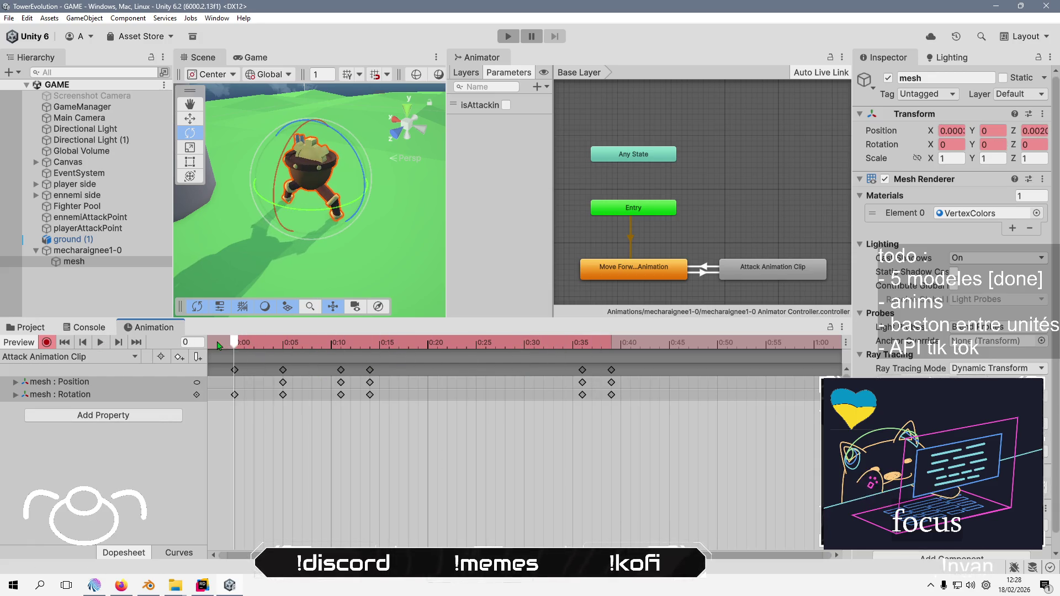
{"action": "left_click", "coordinate": [291, 342]}
{"action": "mouse_move", "coordinate": [291, 342]}
{"action": "left_mouse_down"}
{"action": "mouse_move", "coordinate": [372, 343]}
{"action": "mouse_move", "coordinate": [283, 347]}
{"action": "left_mouse_up"}
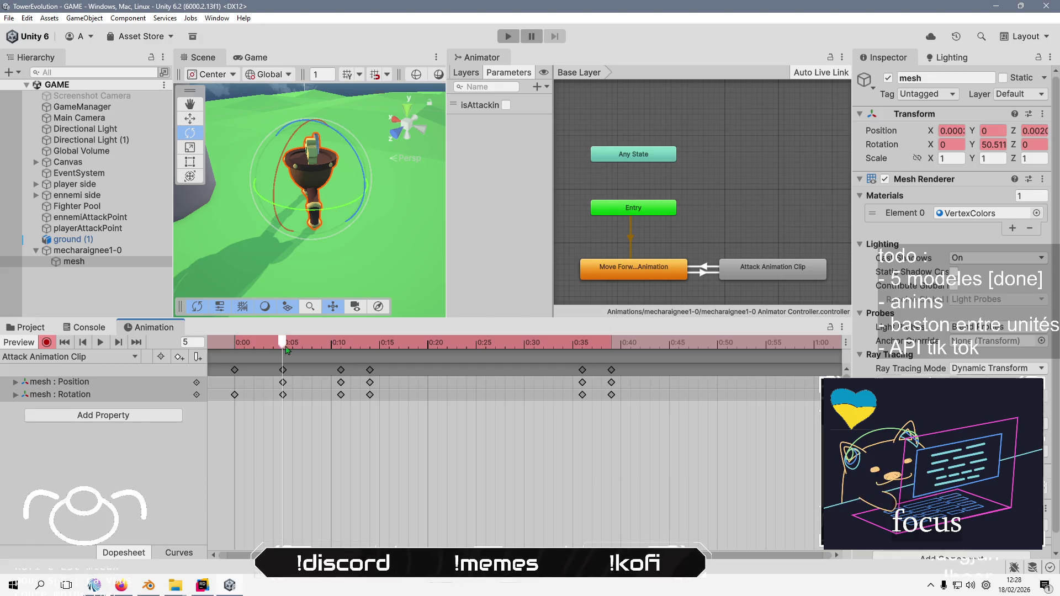
Copy the 0:10 keyframes to frame 17 and review the poses
{"action": "left_click_drag", "start_coordinate": [287, 349], "coordinate": [367, 341]}
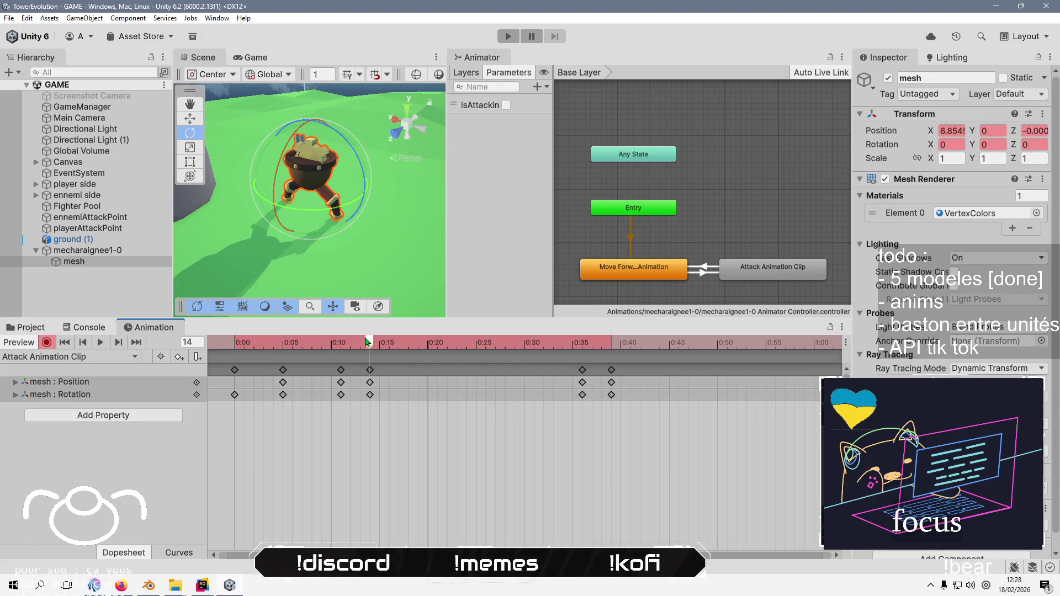
{"action": "left_click", "coordinate": [340, 370]}
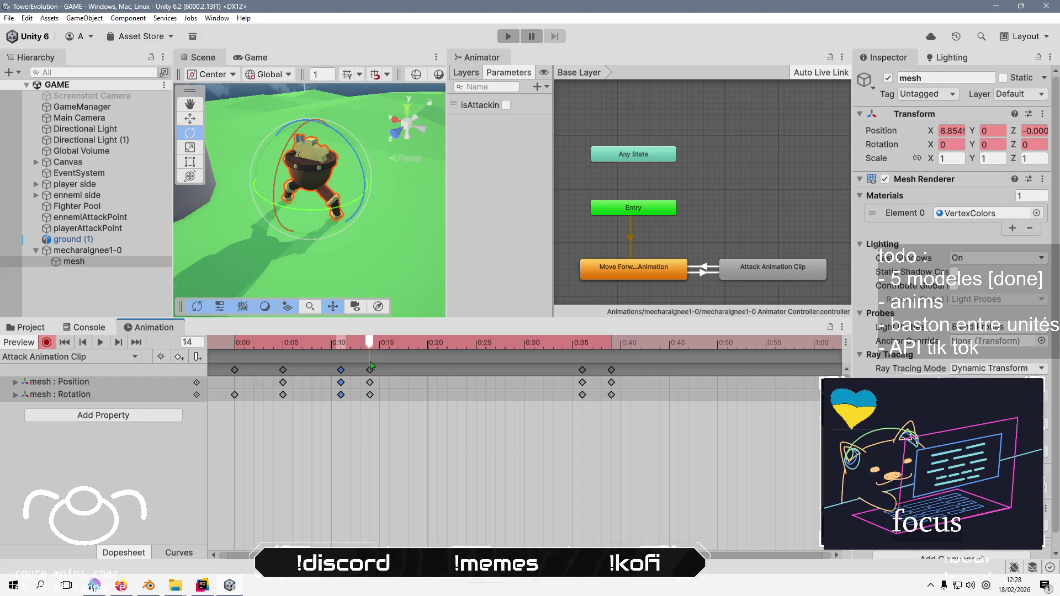
{"action": "mouse_move", "coordinate": [373, 348]}
{"action": "left_mouse_down"}
{"action": "mouse_move", "coordinate": [400, 348]}
{"action": "mouse_move", "coordinate": [409, 370]}
{"action": "mouse_move", "coordinate": [583, 379]}
{"action": "left_mouse_up"}
{"action": "key", "text": "ctrl+v"}
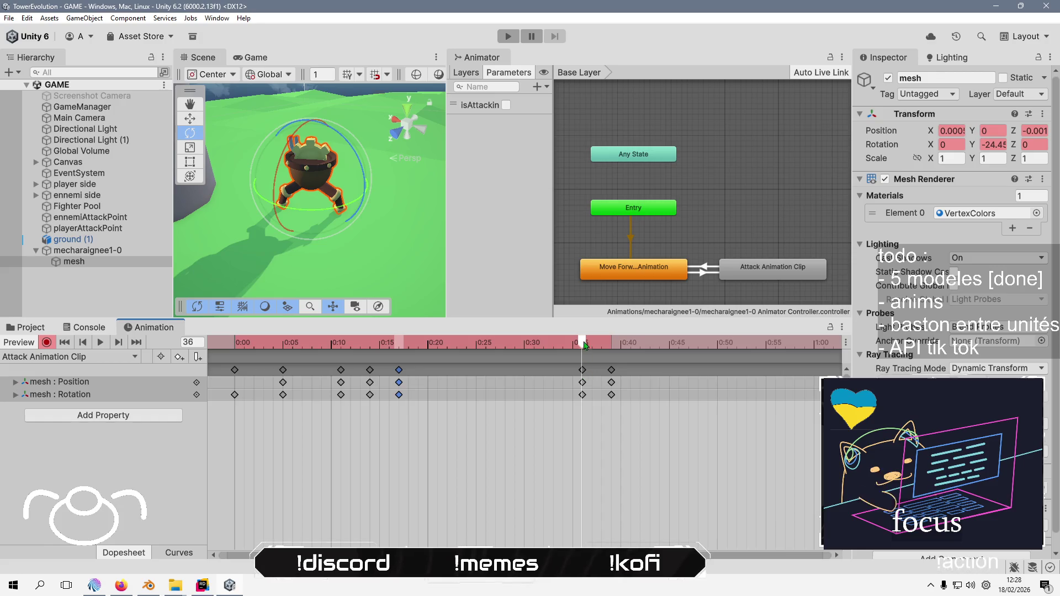
{"action": "left_click_drag", "start_coordinate": [333, 211], "coordinate": [203, 220]}
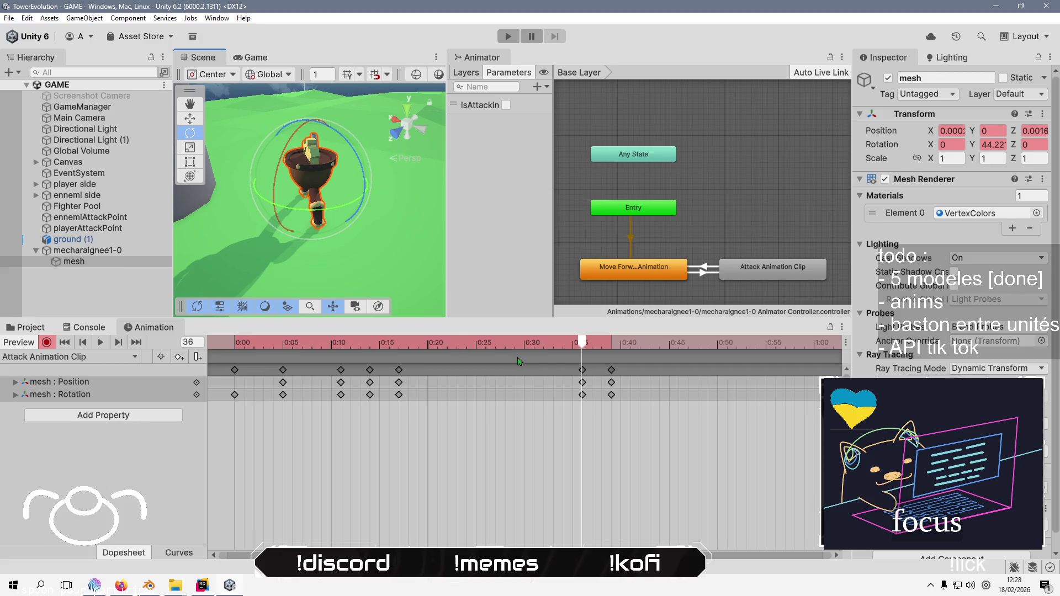
{"action": "mouse_move", "coordinate": [583, 346]}
{"action": "left_mouse_down"}
{"action": "mouse_move", "coordinate": [284, 333]}
{"action": "mouse_move", "coordinate": [582, 343]}
{"action": "left_mouse_up"}
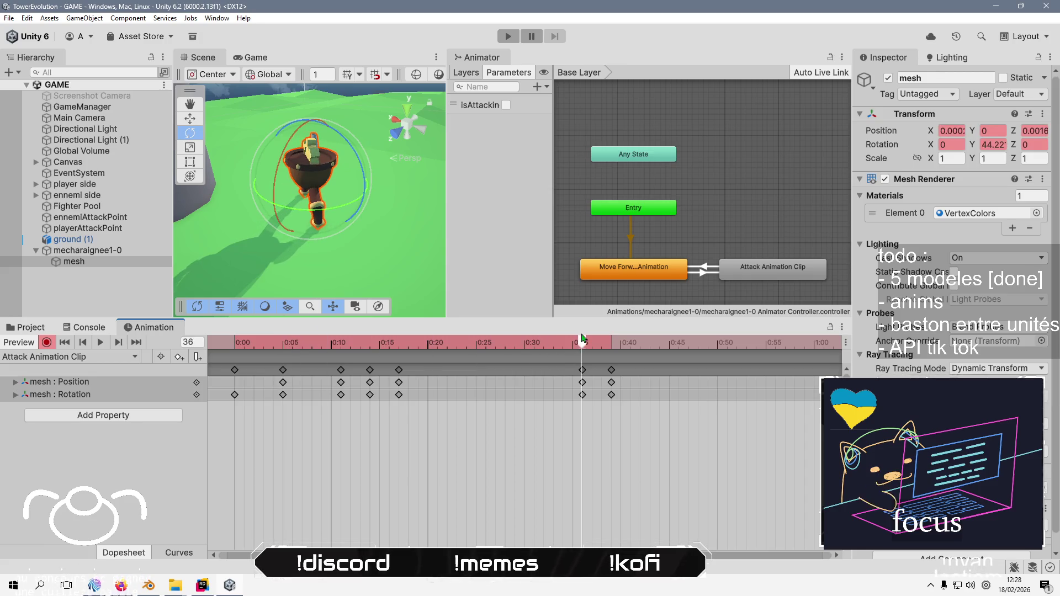
Set the mesh's Y rotation to -50 at frame 36 and 0 at frame 39
{"action": "left_click", "coordinate": [997, 146]}
{"action": "type", "text": "-50"}
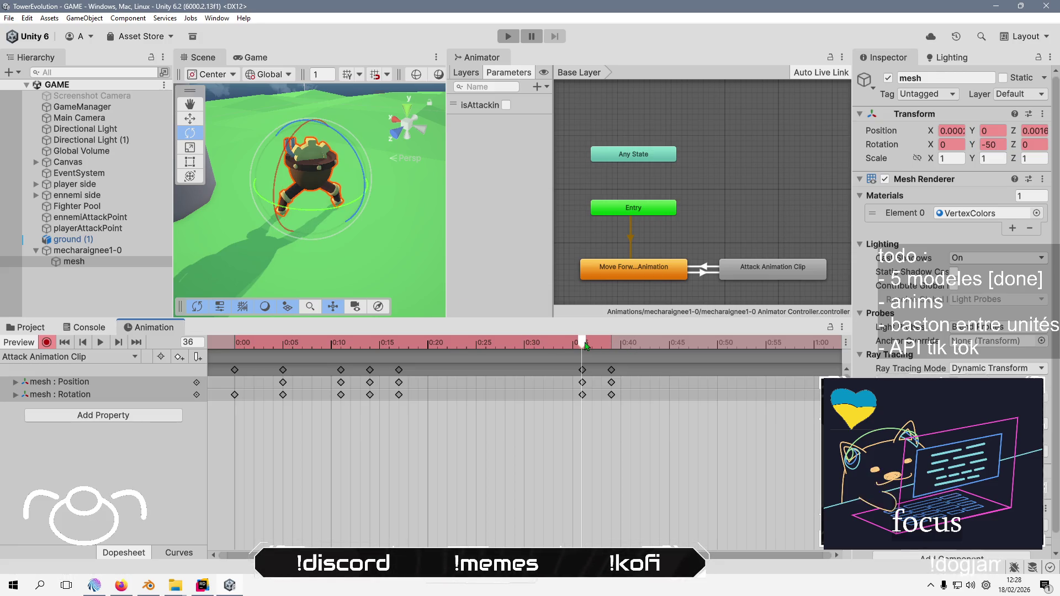
{"action": "mouse_move", "coordinate": [582, 343]}
{"action": "left_mouse_down"}
{"action": "mouse_move", "coordinate": [369, 345]}
{"action": "mouse_move", "coordinate": [610, 343]}
{"action": "left_mouse_up"}
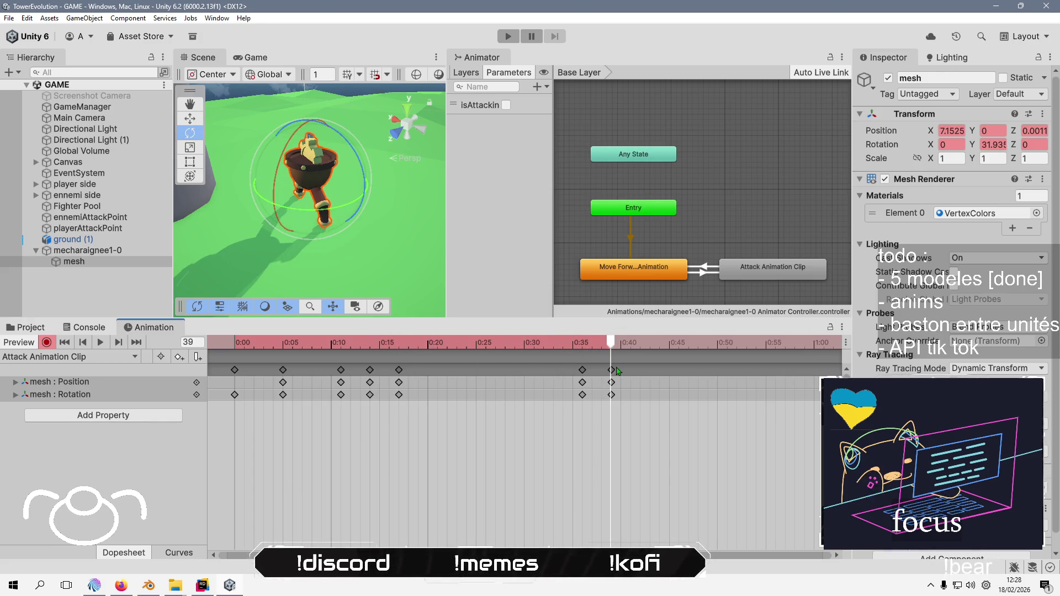
{"action": "left_click", "coordinate": [1000, 145]}
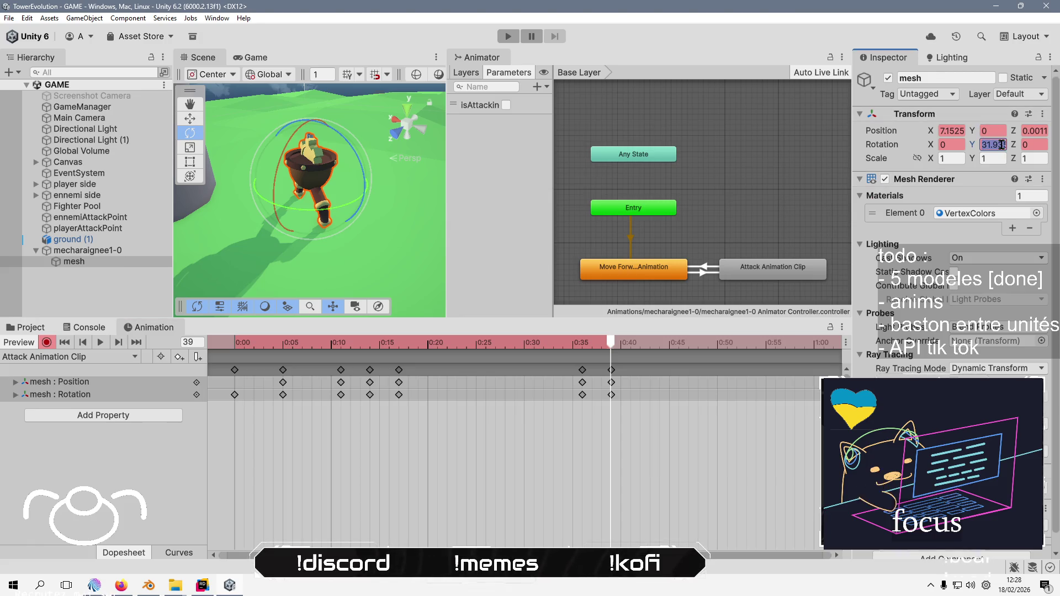
{"action": "type", "text": "0"}
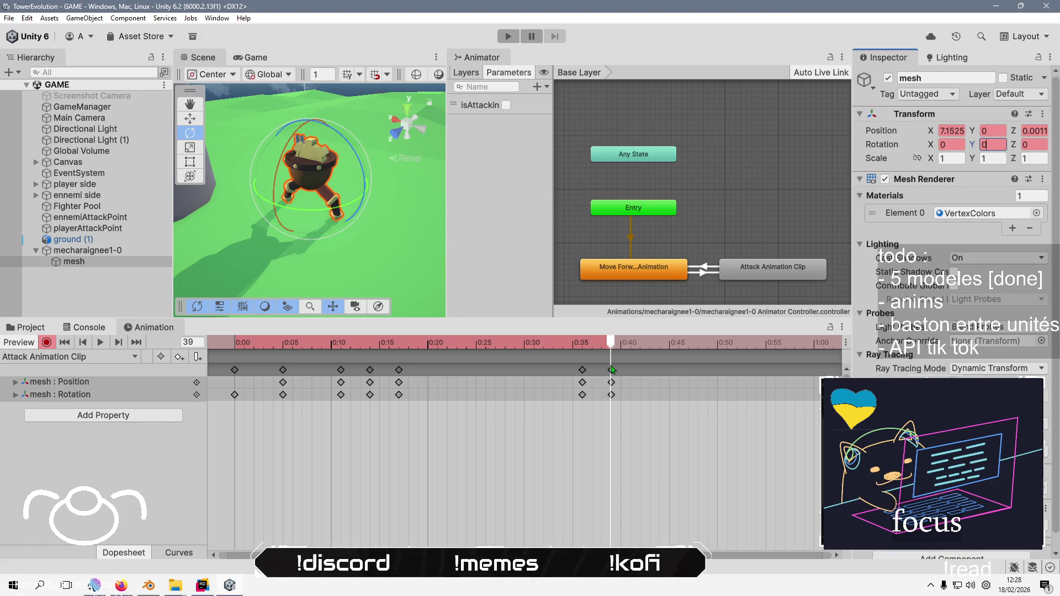
{"action": "left_click", "coordinate": [612, 370]}
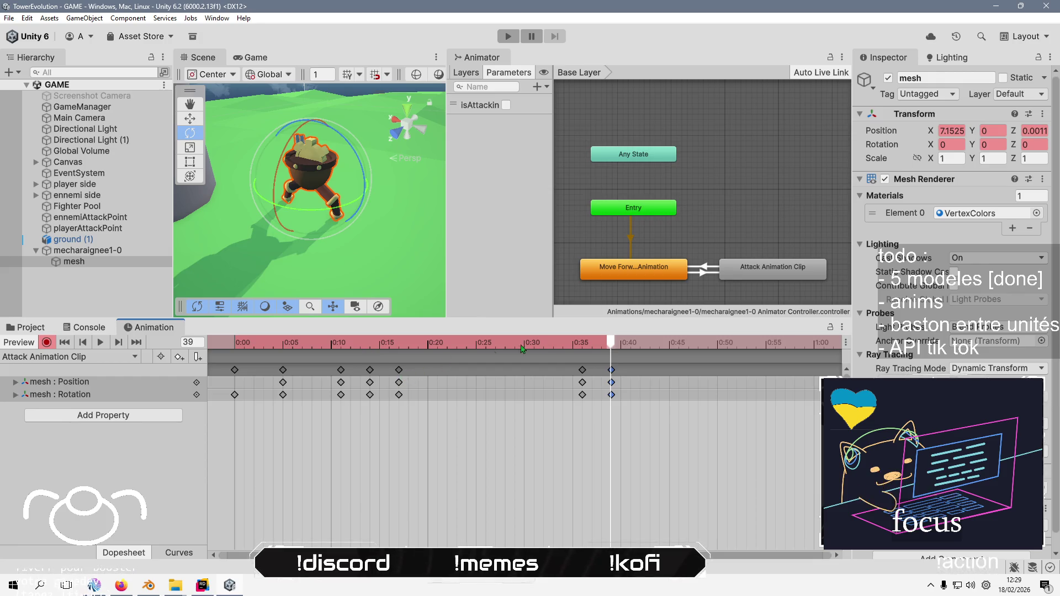
{"action": "left_click_drag", "start_coordinate": [419, 342], "coordinate": [399, 341]}
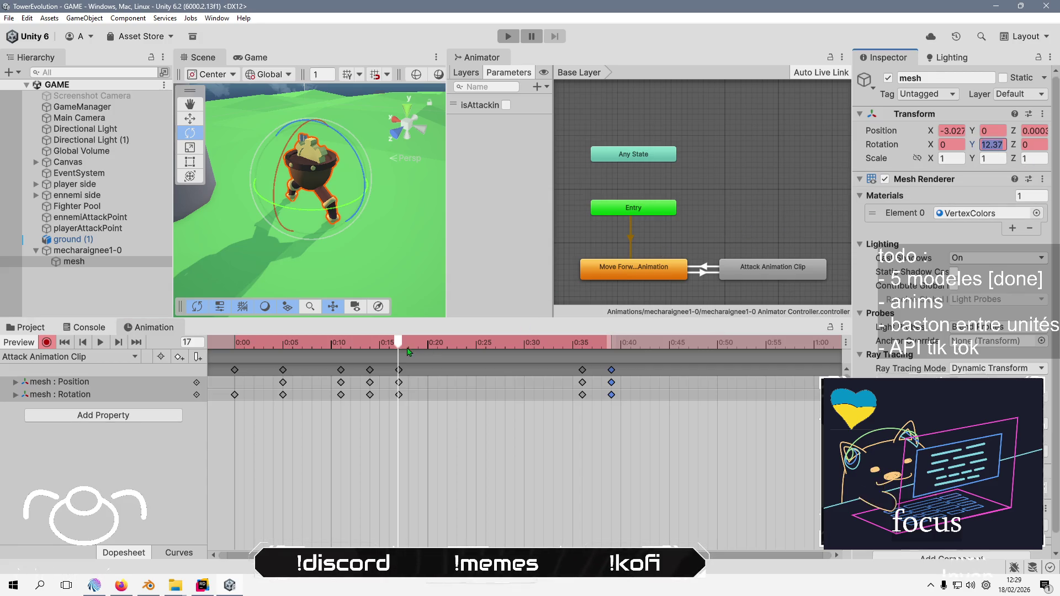
Set the mesh's Y rotation to -12.37 at frame 42 and preview the clip
{"action": "left_click_drag", "start_coordinate": [407, 348], "coordinate": [639, 342]}
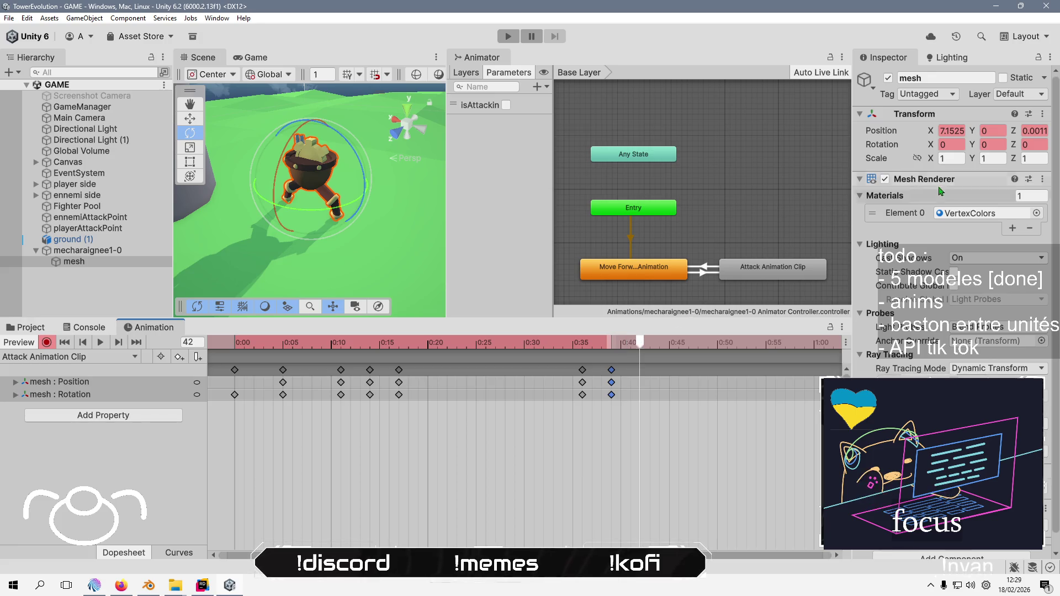
{"action": "left_click", "coordinate": [992, 144]}
{"action": "type", "text": "12.37"}
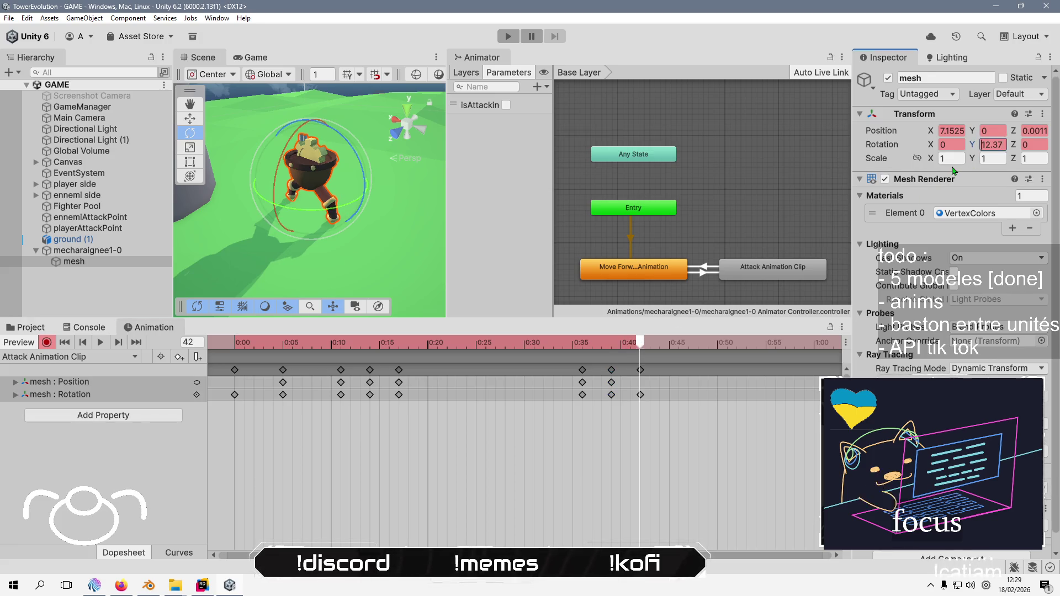
{"action": "key", "text": "Home"}
{"action": "type", "text": "-"}
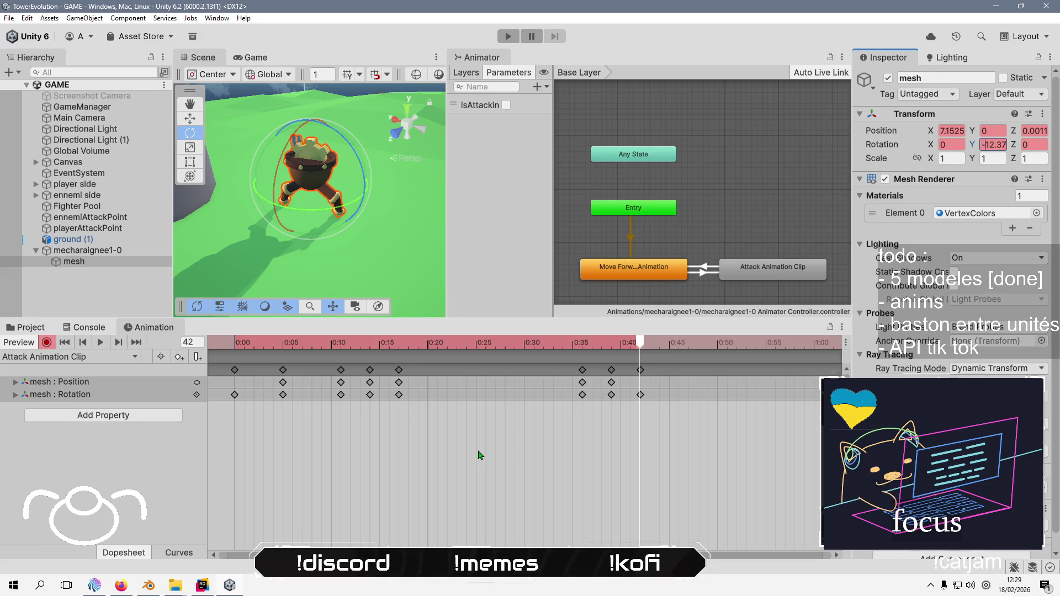
{"action": "left_click", "coordinate": [447, 462]}
{"action": "left_click", "coordinate": [96, 345]}
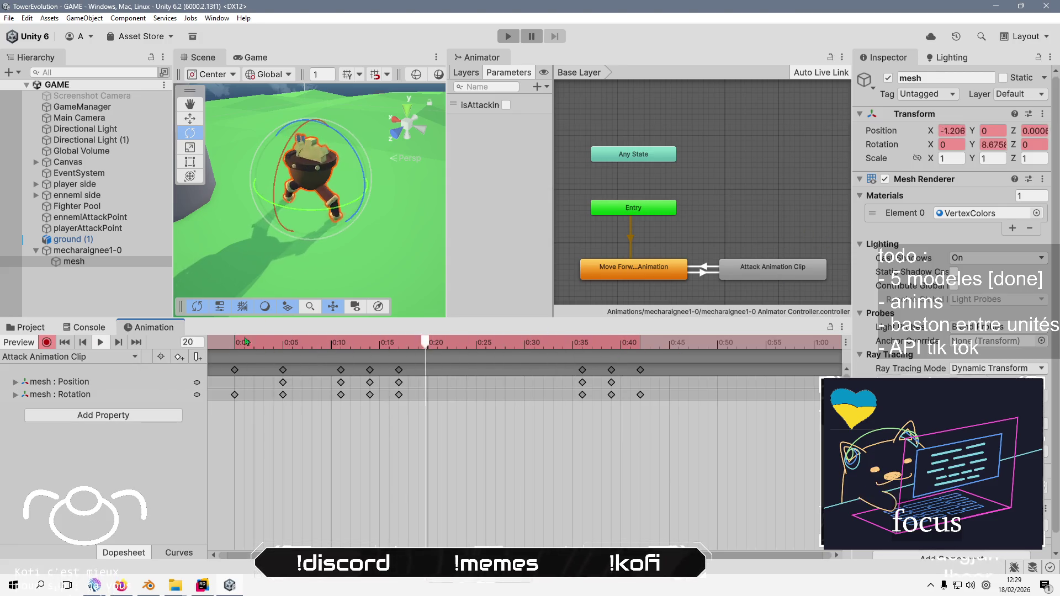
Paste the 0:00 keyframes at frame 50 and play the extended clip
{"action": "left_click", "coordinate": [231, 371]}
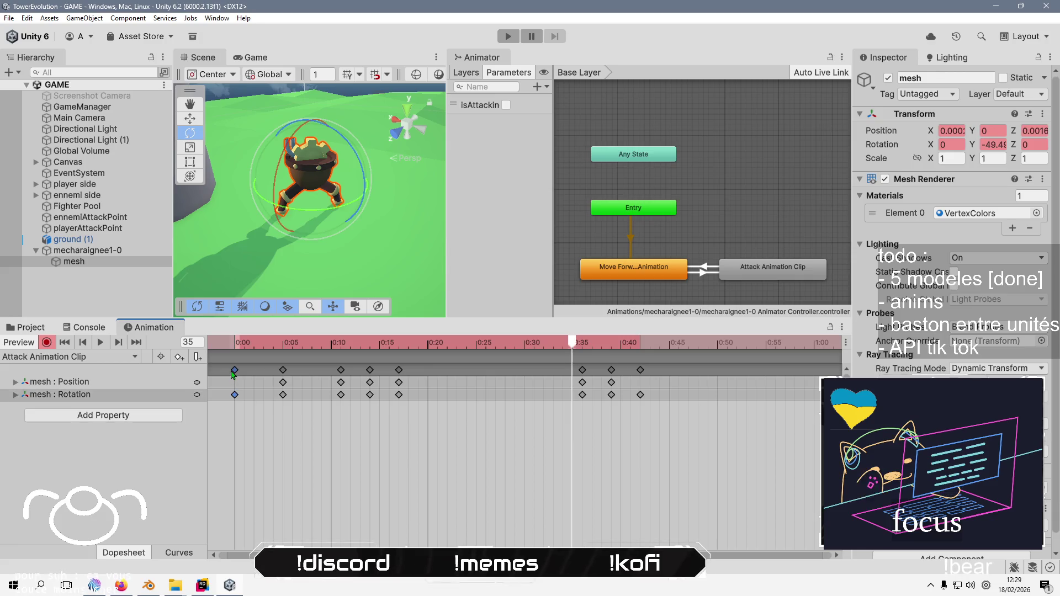
{"action": "left_click", "coordinate": [717, 342]}
{"action": "key", "text": "ctrl+v"}
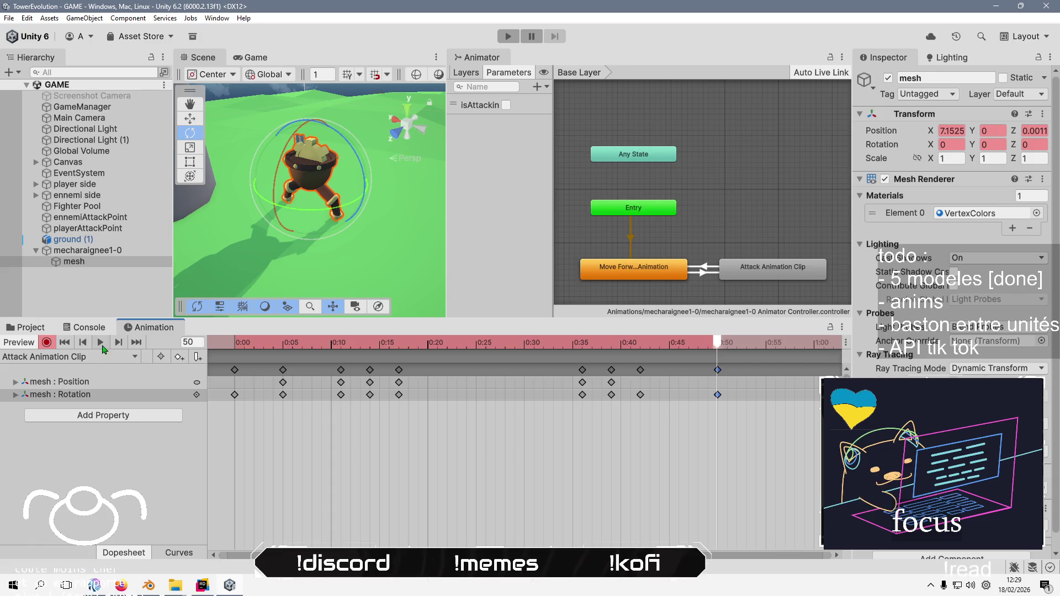
{"action": "left_click", "coordinate": [100, 343]}
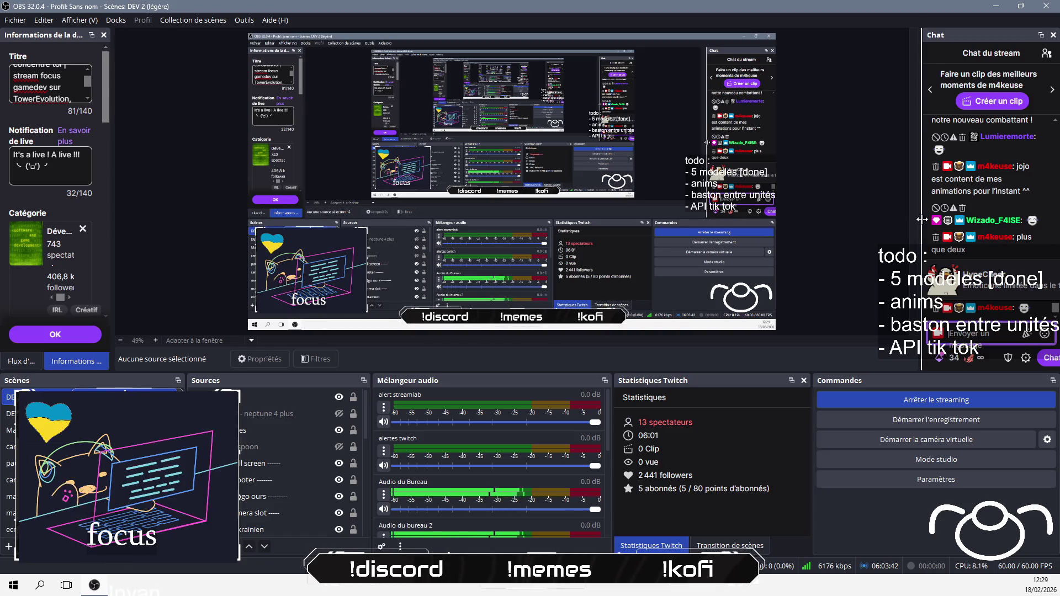
Switch from the OBS stream window back to the Unity editor with Alt+Tab
{"action": "key", "text": "alt+Tab"}
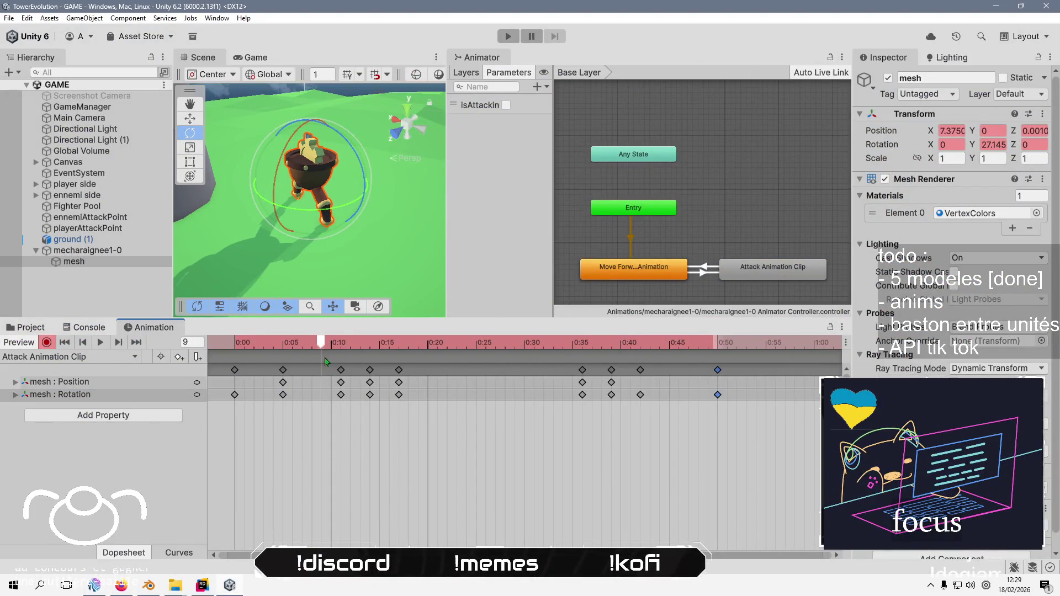
Scrub through frames 4–11, then show the Animation window in Curves view
{"action": "left_click", "coordinate": [278, 346]}
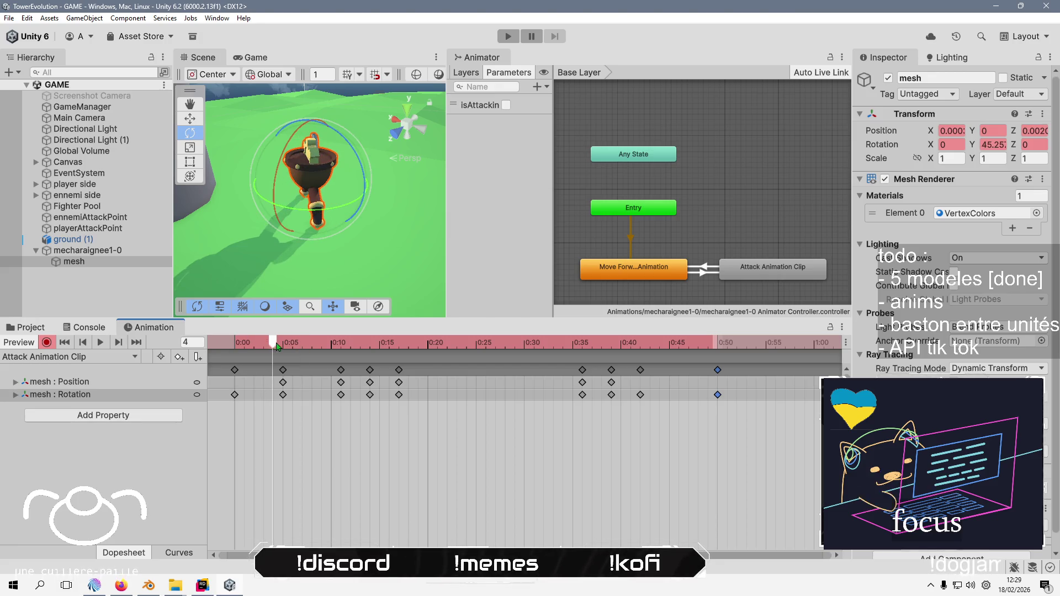
{"action": "left_click_drag", "start_coordinate": [278, 346], "coordinate": [285, 345]}
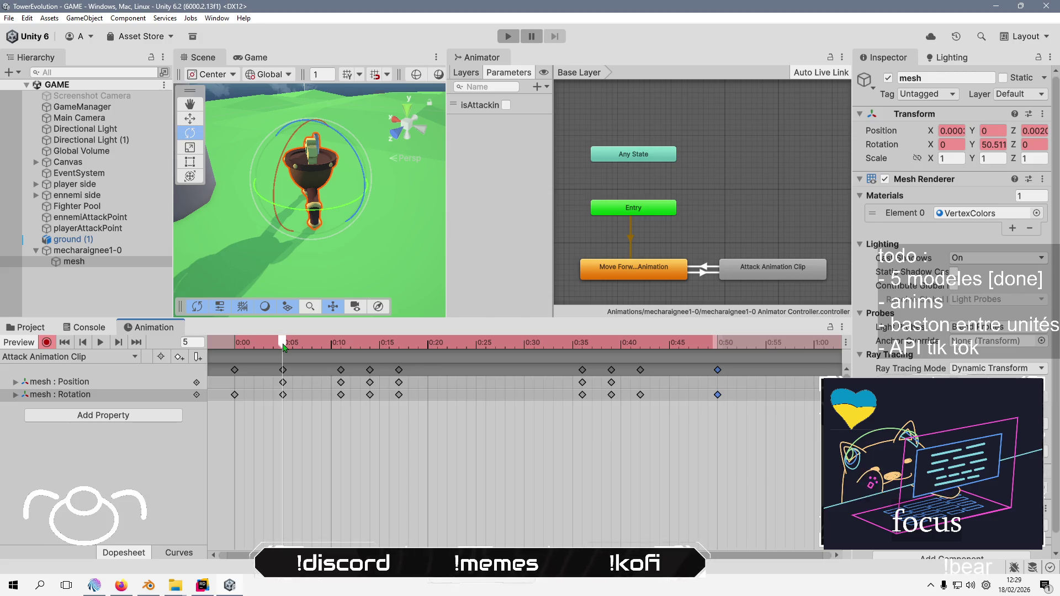
{"action": "mouse_move", "coordinate": [284, 346]}
{"action": "left_mouse_down"}
{"action": "mouse_move", "coordinate": [371, 343]}
{"action": "mouse_move", "coordinate": [289, 360]}
{"action": "left_mouse_up"}
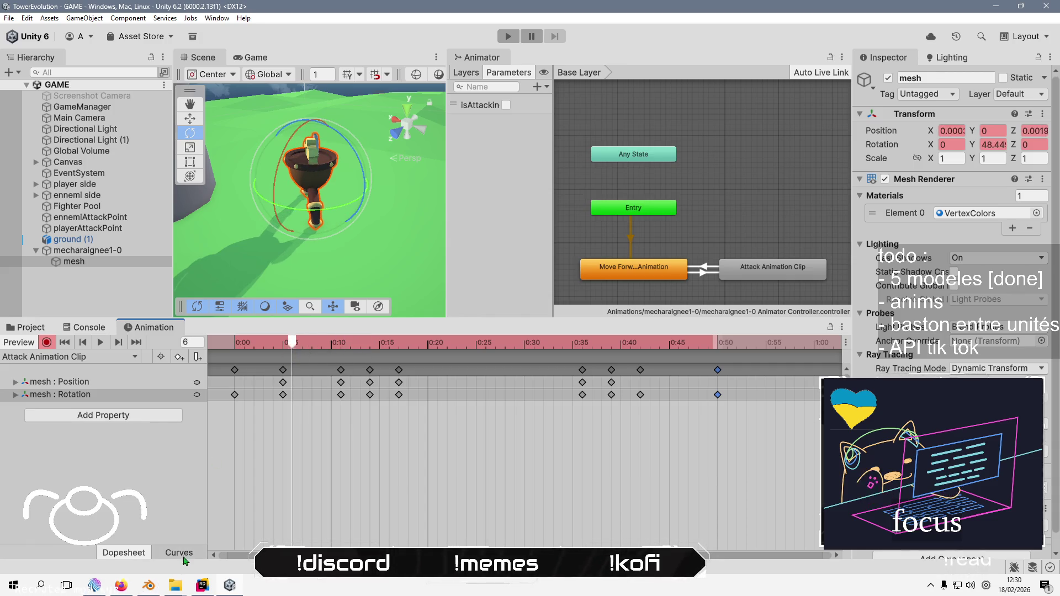
{"action": "left_click", "coordinate": [180, 553]}
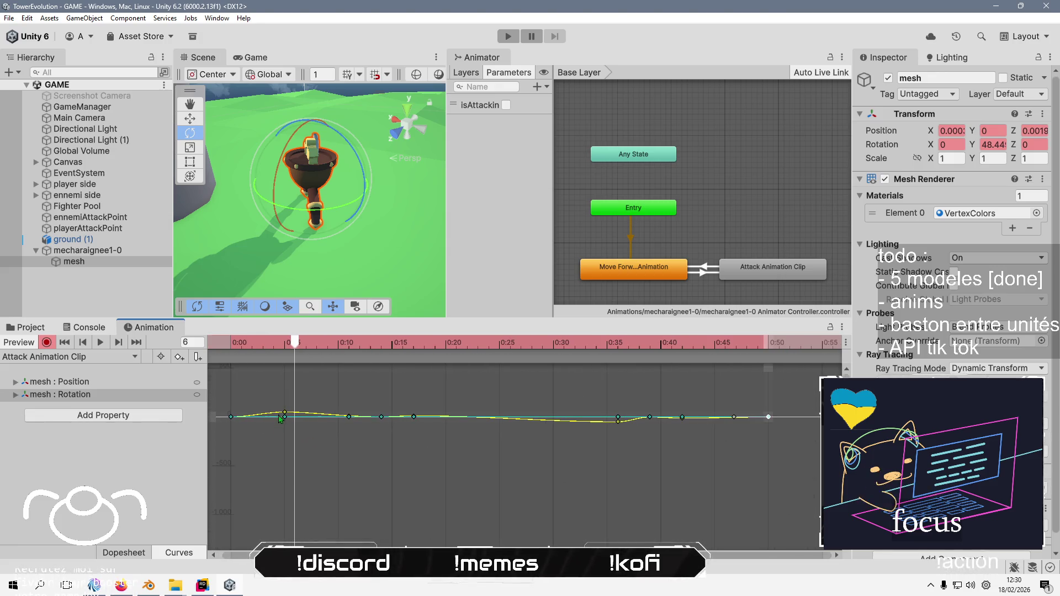
Raise the 0:06 and 0:17 rotation keys and lower the 0:36, 0:41 and 0:43 keys
{"action": "left_click_drag", "start_coordinate": [285, 414], "coordinate": [296, 406]}
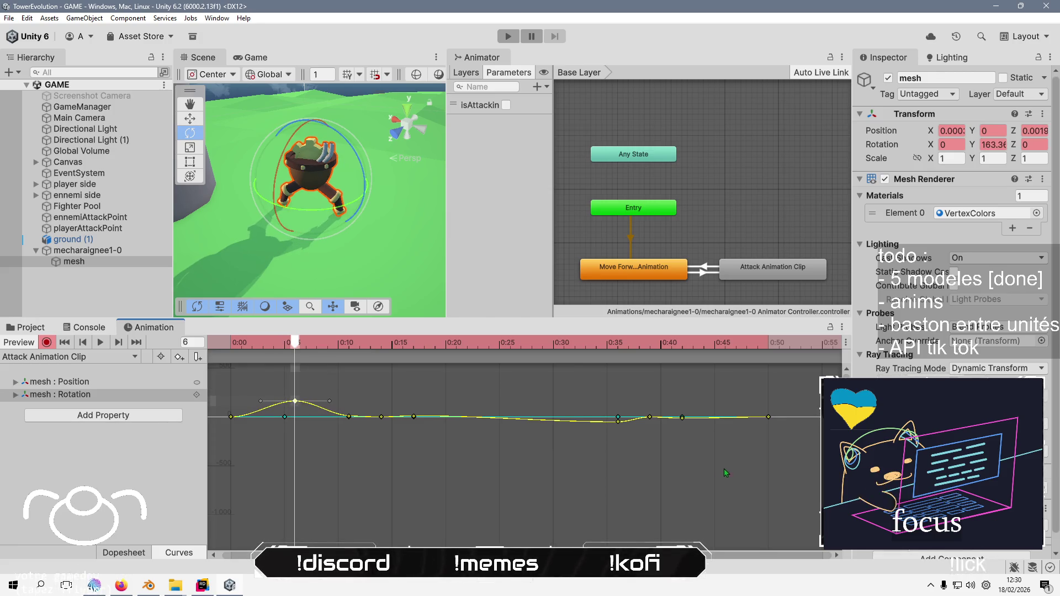
{"action": "left_click_drag", "start_coordinate": [618, 421], "coordinate": [619, 429]}
{"action": "left_click_drag", "start_coordinate": [686, 420], "coordinate": [690, 431]}
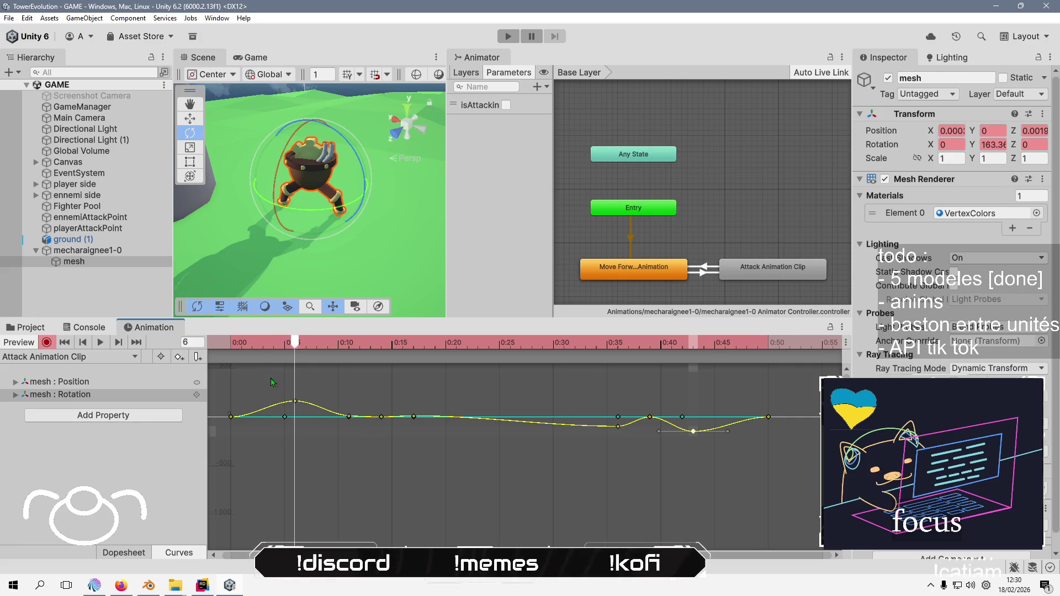
{"action": "scroll", "coordinate": [276, 395], "scroll_direction": "down", "scroll_amount": 2}
{"action": "left_click_drag", "start_coordinate": [297, 358], "coordinate": [606, 377]}
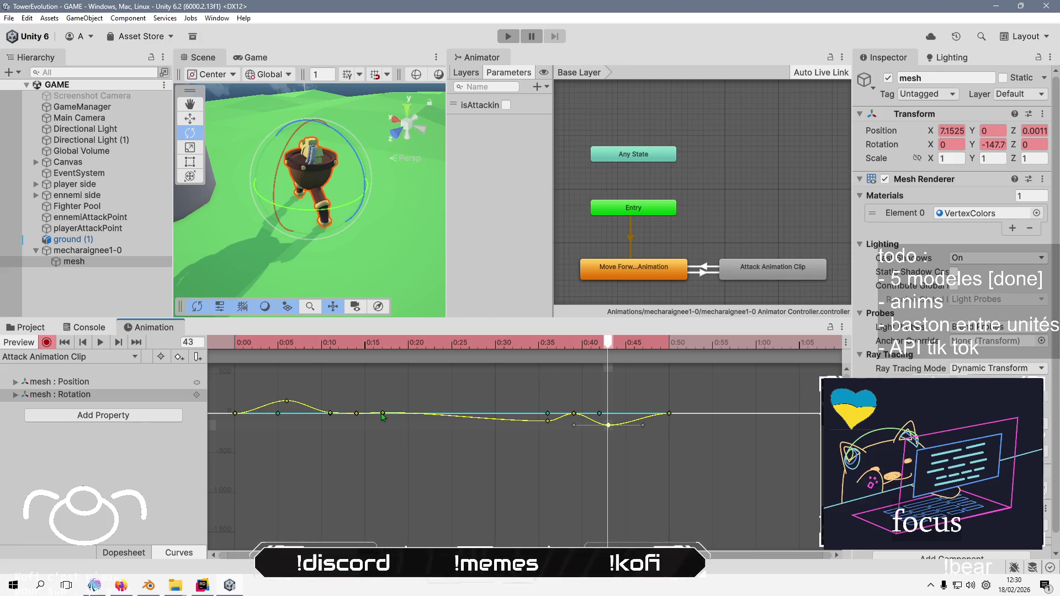
{"action": "left_click_drag", "start_coordinate": [382, 415], "coordinate": [385, 409]}
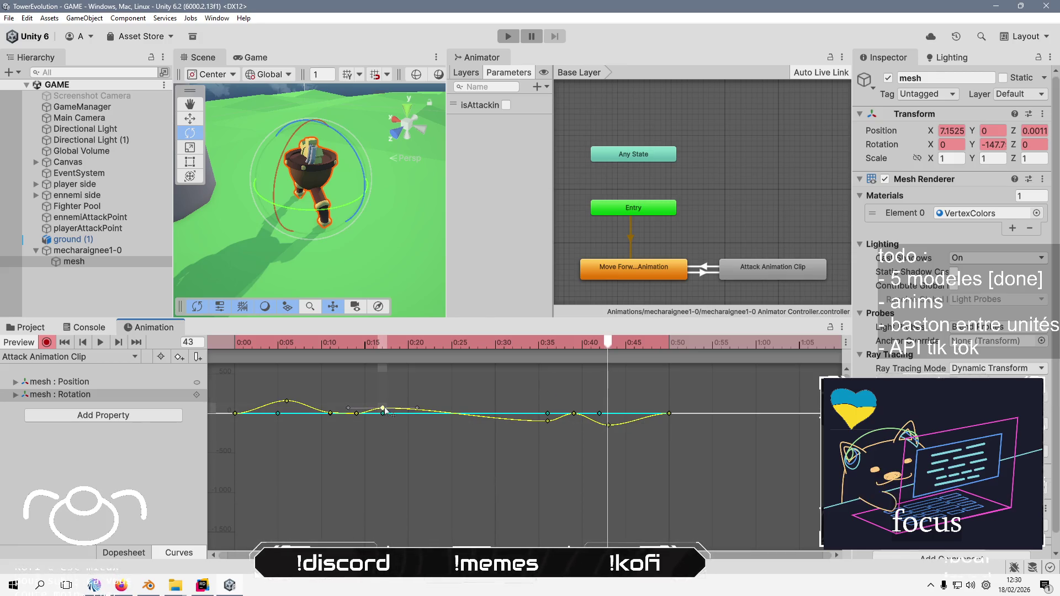
{"action": "left_click_drag", "start_coordinate": [609, 439], "coordinate": [605, 396]}
{"action": "mouse_move", "coordinate": [521, 343]}
{"action": "left_mouse_down"}
{"action": "mouse_move", "coordinate": [238, 353]}
{"action": "mouse_move", "coordinate": [595, 402]}
{"action": "mouse_move", "coordinate": [223, 428]}
{"action": "mouse_move", "coordinate": [385, 429]}
{"action": "mouse_move", "coordinate": [383, 413]}
{"action": "left_mouse_up"}
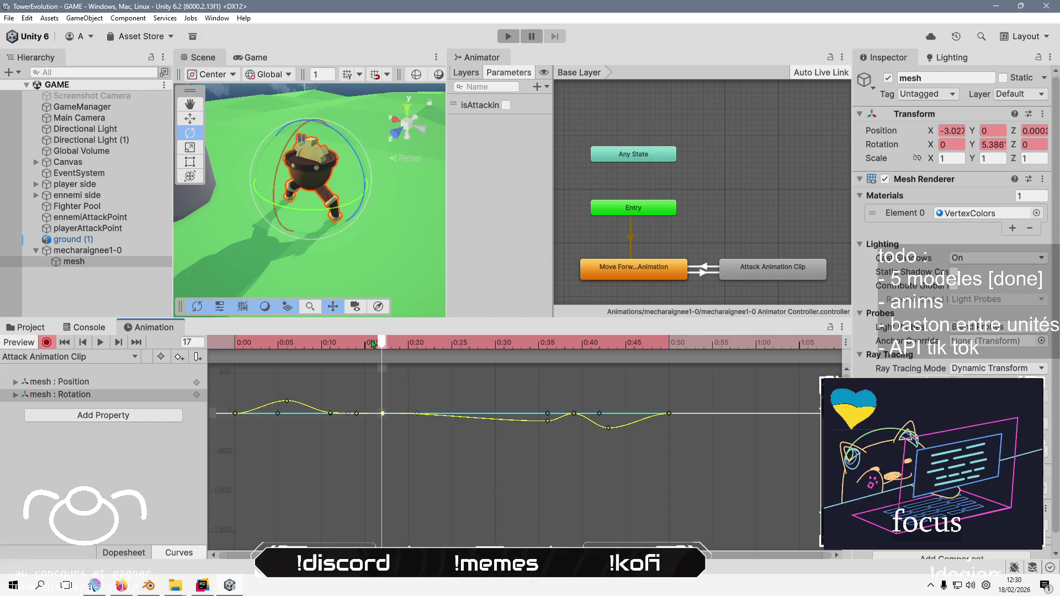
Lower the 0:36 rotation key onto 0:35, then select the 0:35–0:43 keys in Dopesheet
{"action": "left_click_drag", "start_coordinate": [381, 362], "coordinate": [549, 365]}
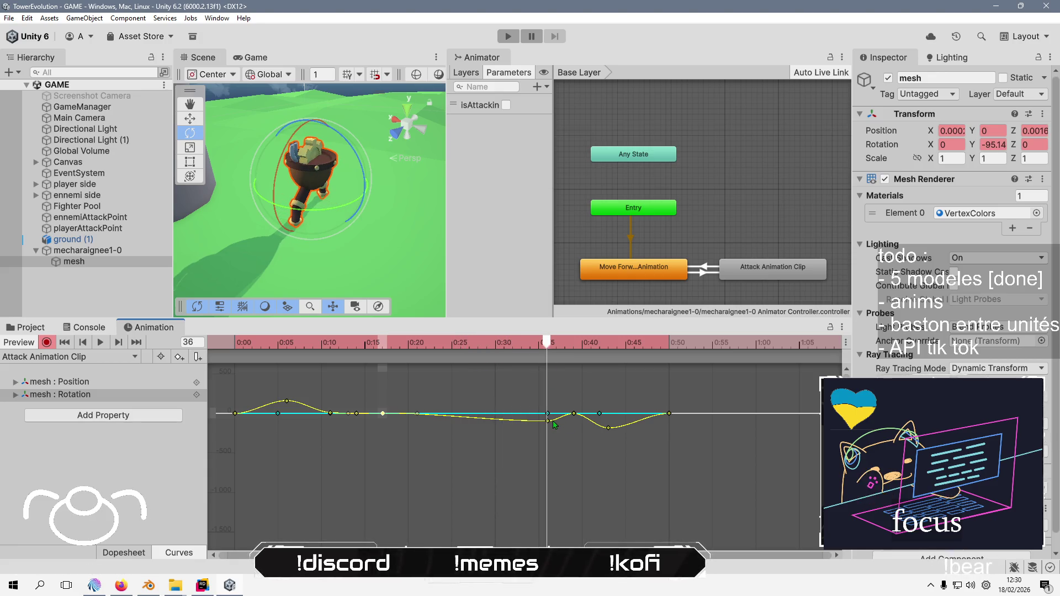
{"action": "left_click_drag", "start_coordinate": [548, 425], "coordinate": [553, 430]}
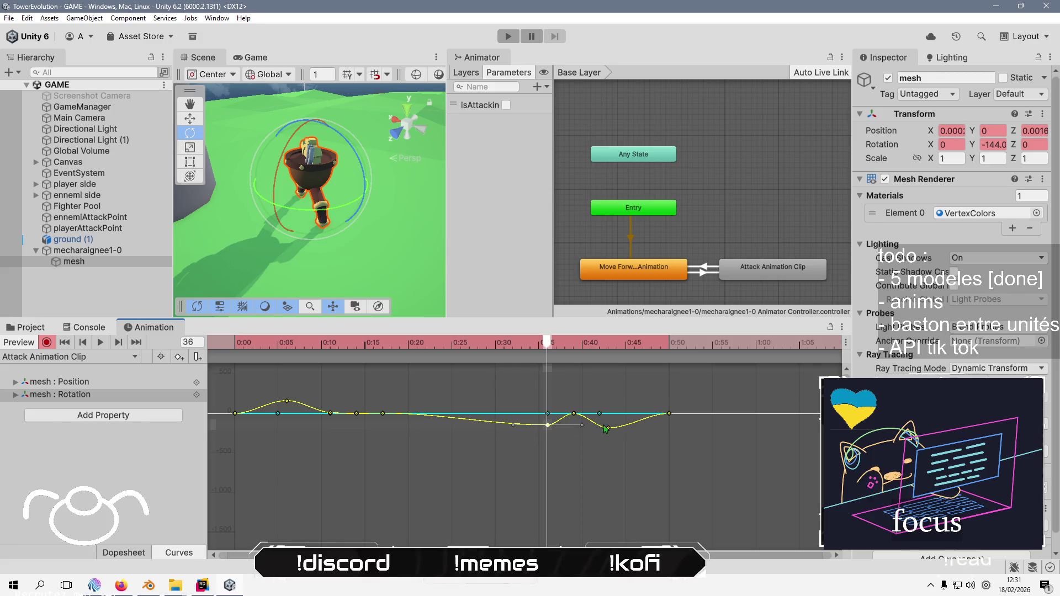
{"action": "left_click", "coordinate": [609, 427]}
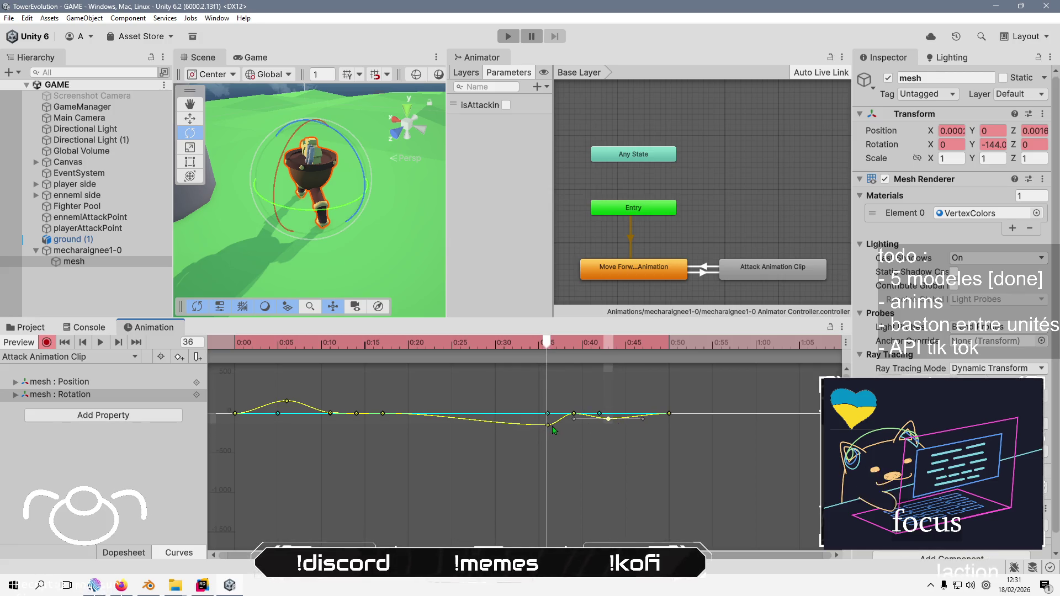
{"action": "left_click_drag", "start_coordinate": [546, 425], "coordinate": [544, 432]}
{"action": "left_click_drag", "start_coordinate": [545, 434], "coordinate": [547, 432]}
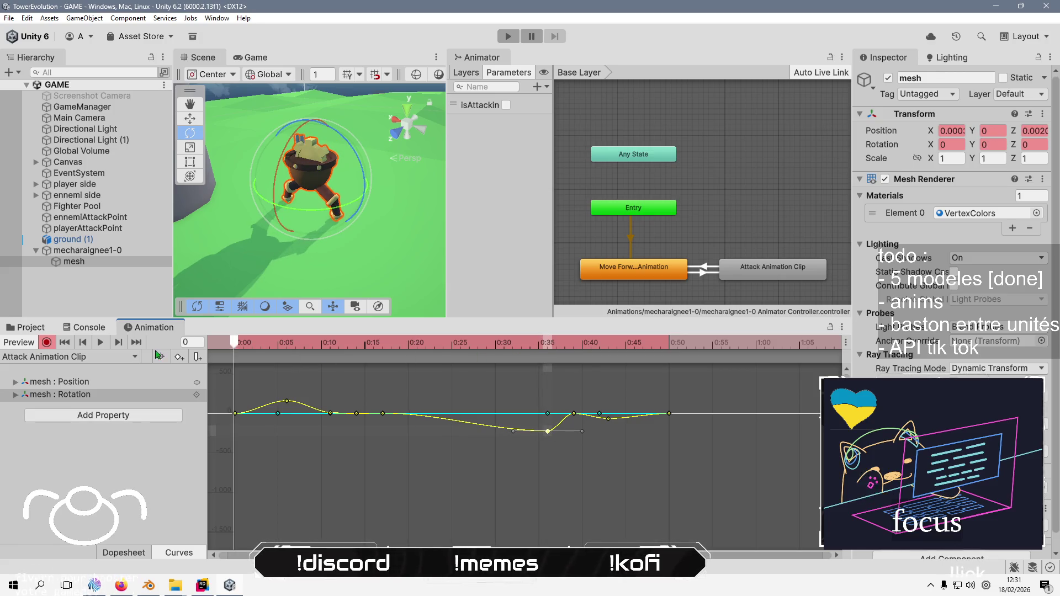
{"action": "mouse_move", "coordinate": [545, 343]}
{"action": "left_mouse_down"}
{"action": "mouse_move", "coordinate": [371, 343]}
{"action": "mouse_move", "coordinate": [390, 343]}
{"action": "left_mouse_up"}
{"action": "mouse_move", "coordinate": [393, 385]}
{"action": "left_mouse_down"}
{"action": "mouse_move", "coordinate": [657, 401]}
{"action": "mouse_move", "coordinate": [478, 405]}
{"action": "left_mouse_up"}
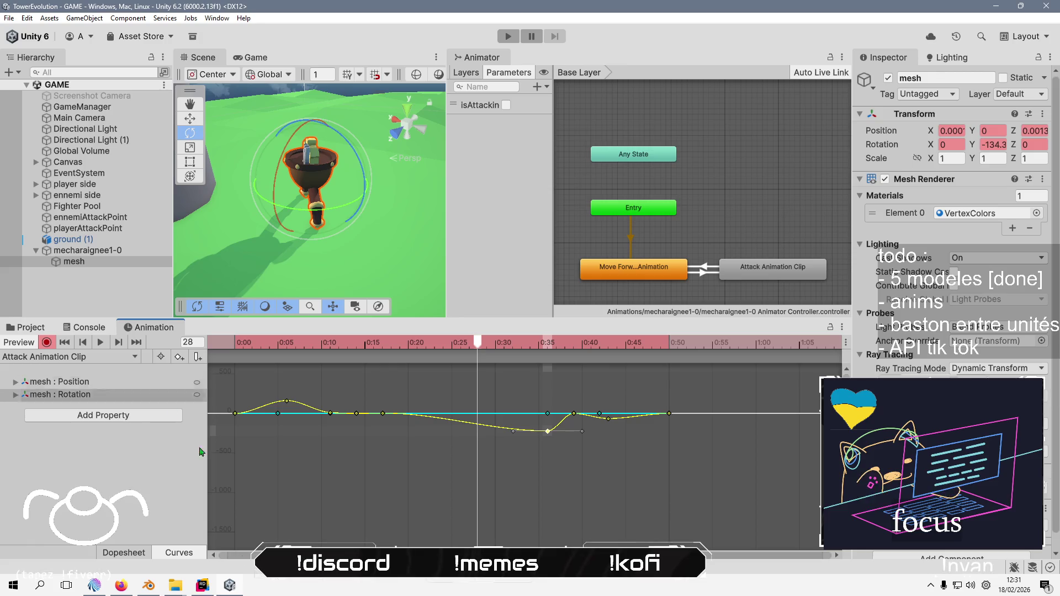
{"action": "left_click", "coordinate": [143, 553]}
{"action": "left_click_drag", "start_coordinate": [649, 453], "coordinate": [502, 373]}
Delete the 0:35–0:43 keys and paste a copy of the 0:05–0:15 keyframes at 0:28
{"action": "key", "text": "Delete"}
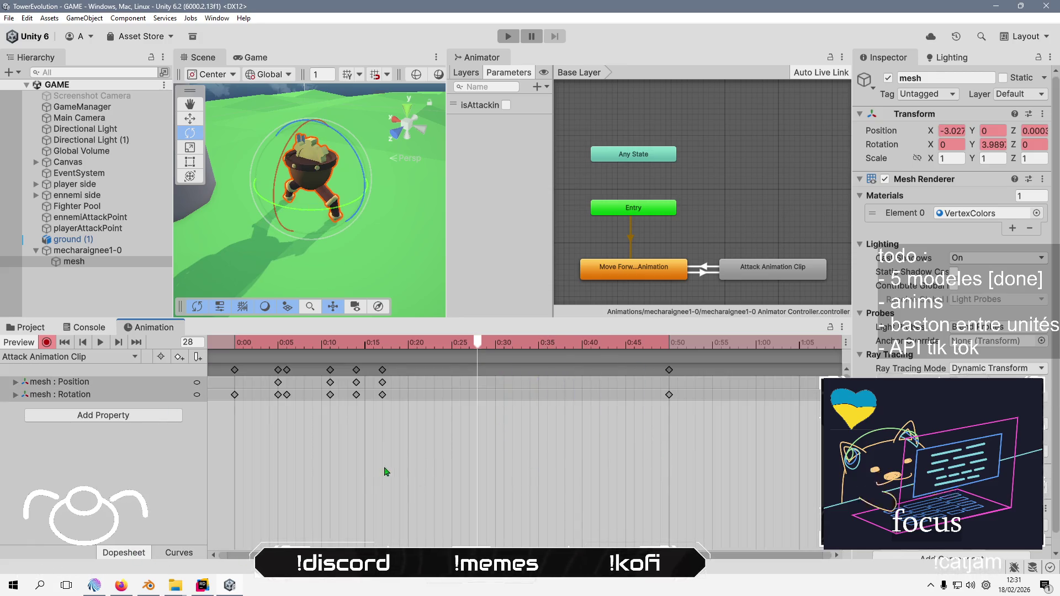
{"action": "left_click_drag", "start_coordinate": [426, 464], "coordinate": [266, 364]}
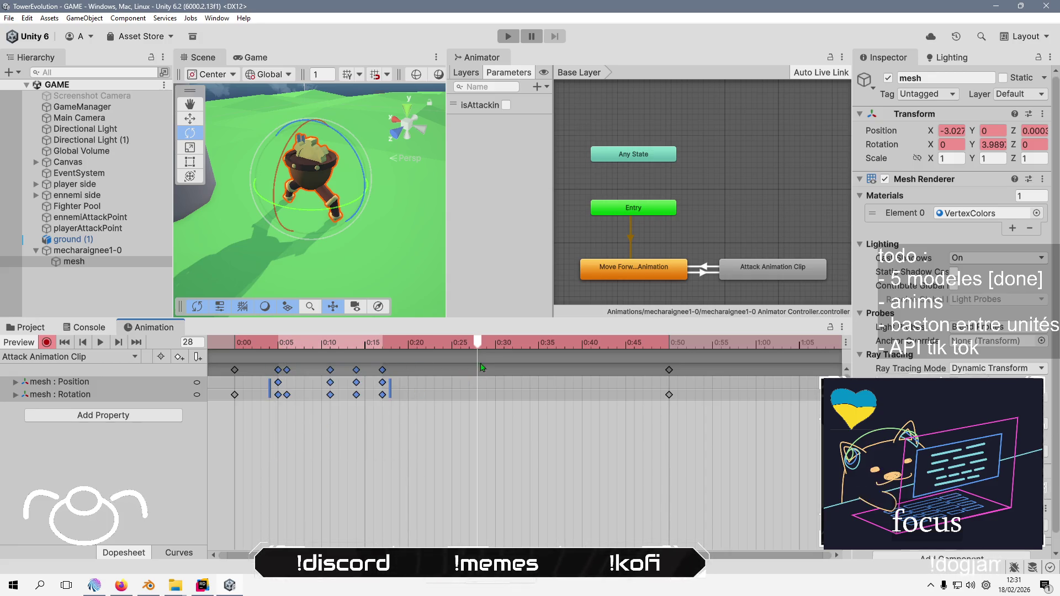
{"action": "key", "text": "ctrl+v"}
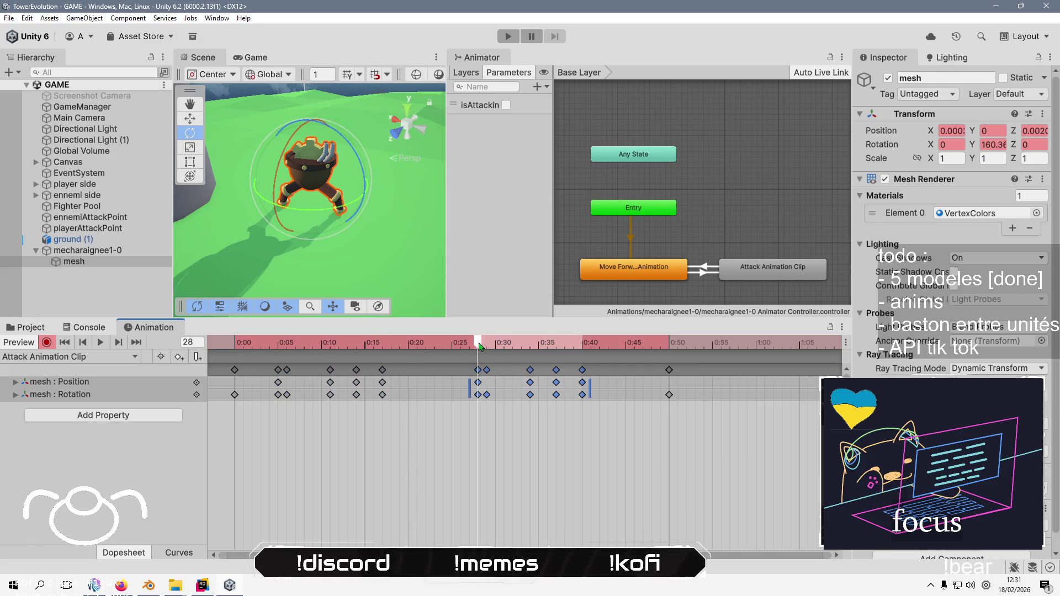
Remove the mesh : Position track from the attack clip
{"action": "left_click", "coordinate": [334, 440]}
{"action": "left_click", "coordinate": [80, 385]}
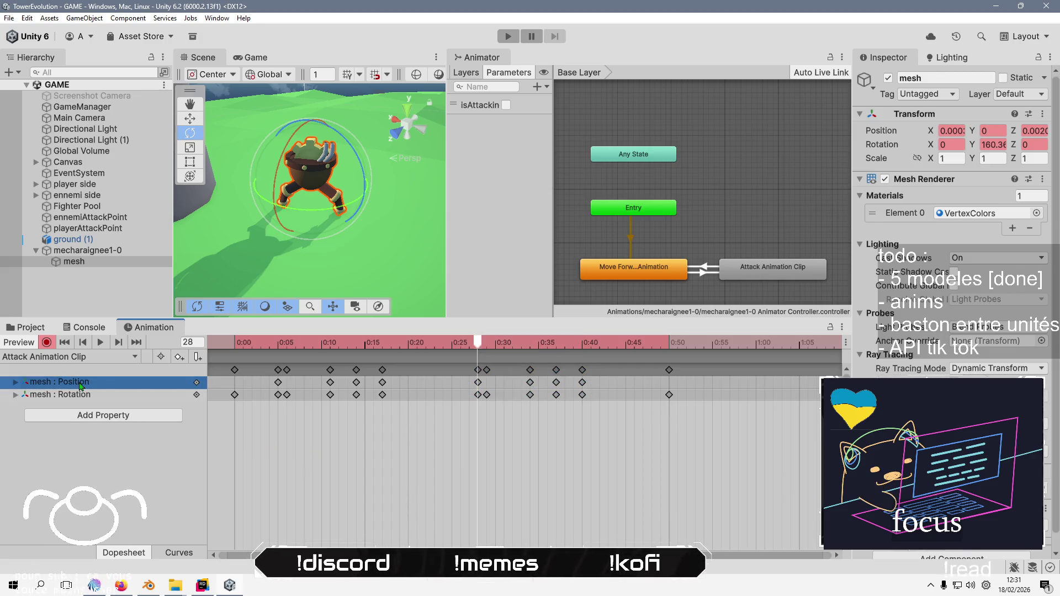
{"action": "key", "text": "Delete"}
{"action": "mouse_move", "coordinate": [478, 341]}
{"action": "left_mouse_down"}
{"action": "mouse_move", "coordinate": [238, 343]}
{"action": "mouse_move", "coordinate": [476, 343]}
{"action": "left_mouse_up"}
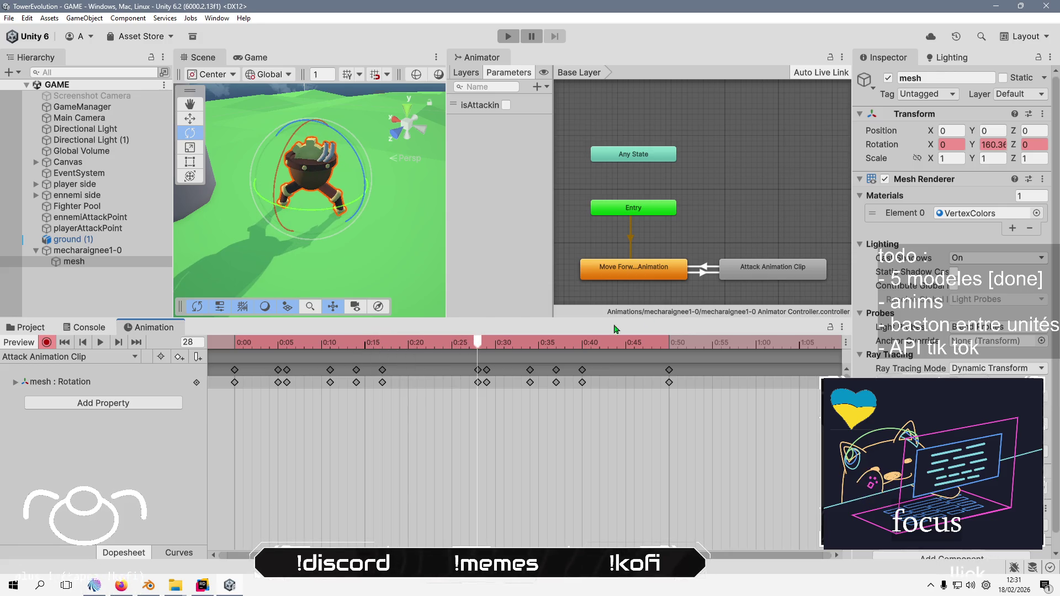
Make the mesh's Y rotation negative at frames 28, 29 and 34
{"action": "left_click", "coordinate": [993, 145]}
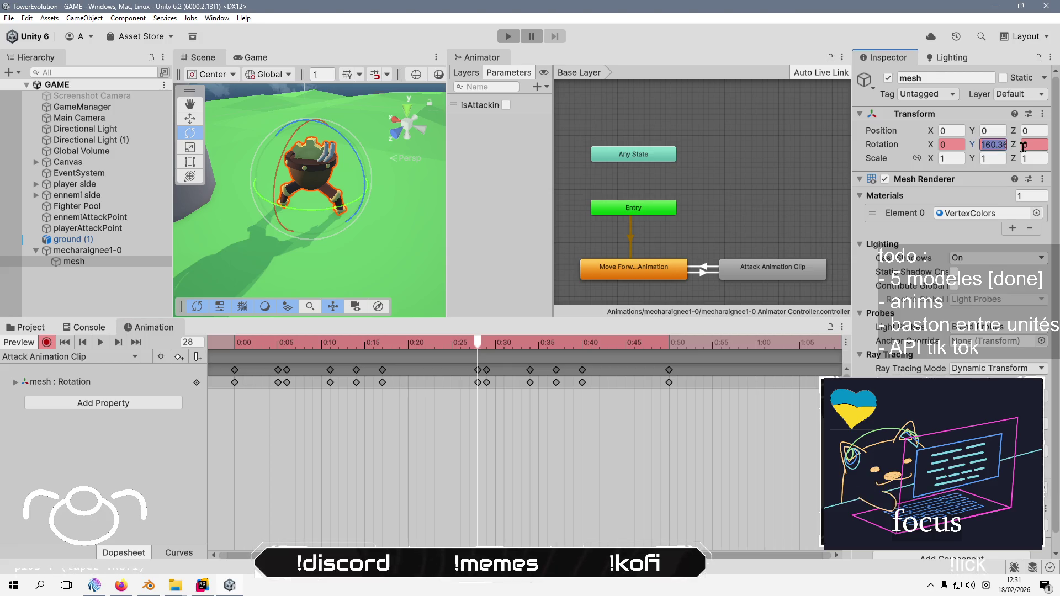
{"action": "key", "text": "Home"}
{"action": "type", "text": "-"}
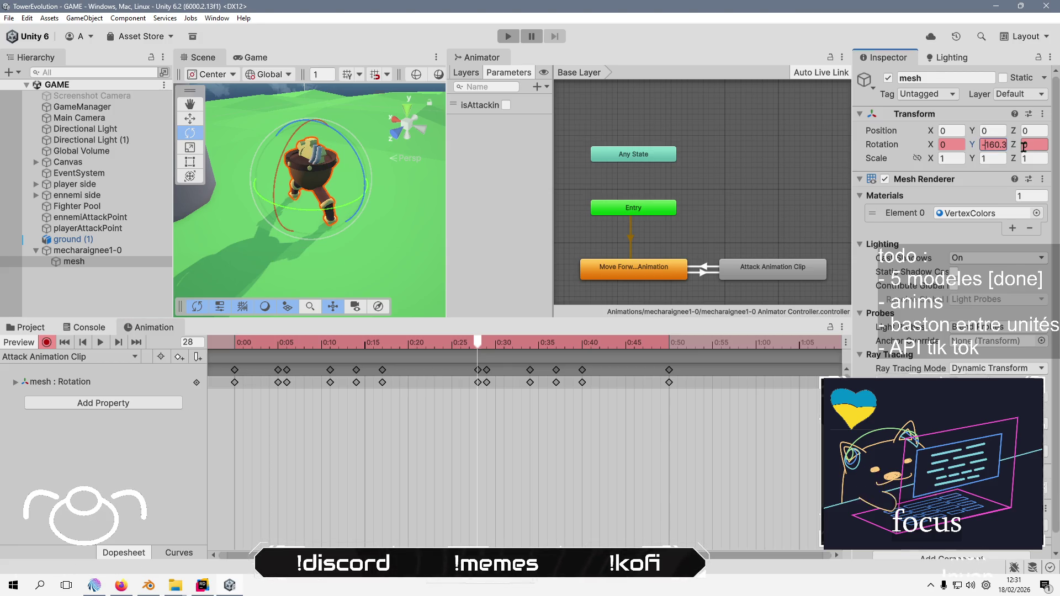
{"action": "left_click_drag", "start_coordinate": [478, 348], "coordinate": [485, 346]}
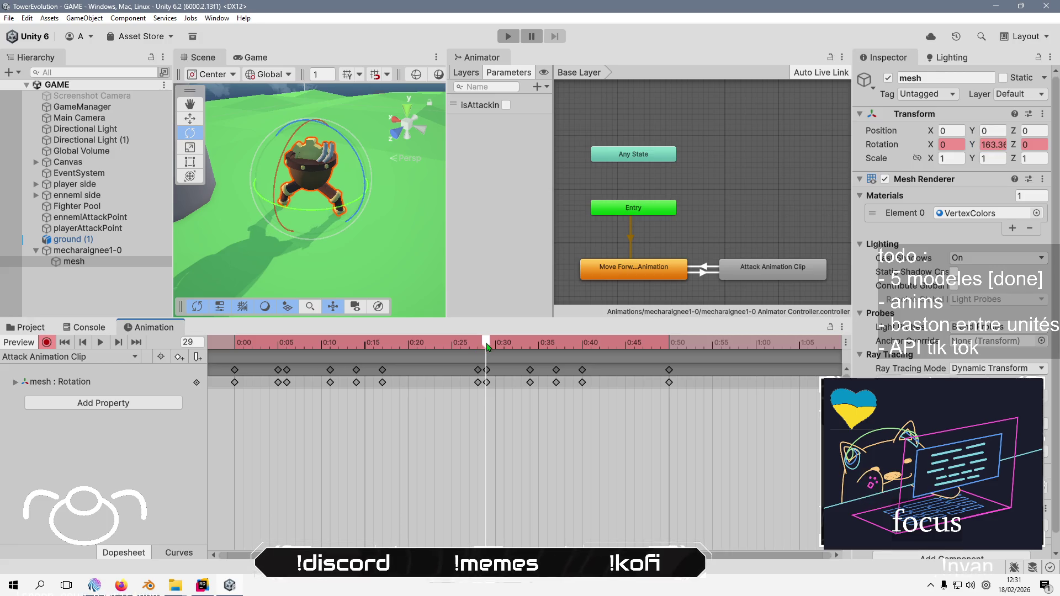
{"action": "left_click", "coordinate": [993, 145]}
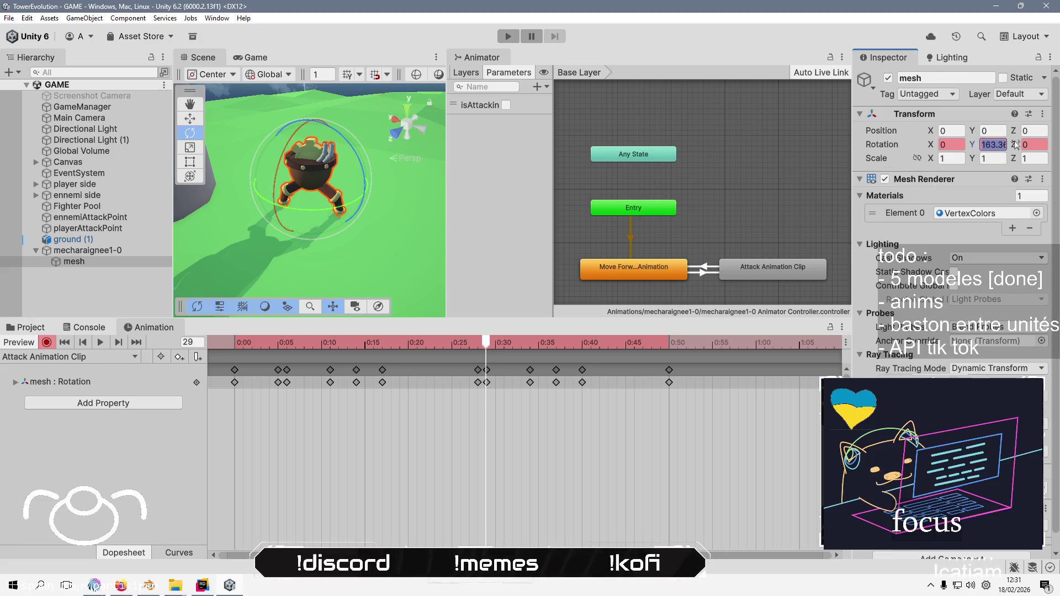
{"action": "key", "text": "Home"}
{"action": "type", "text": "-"}
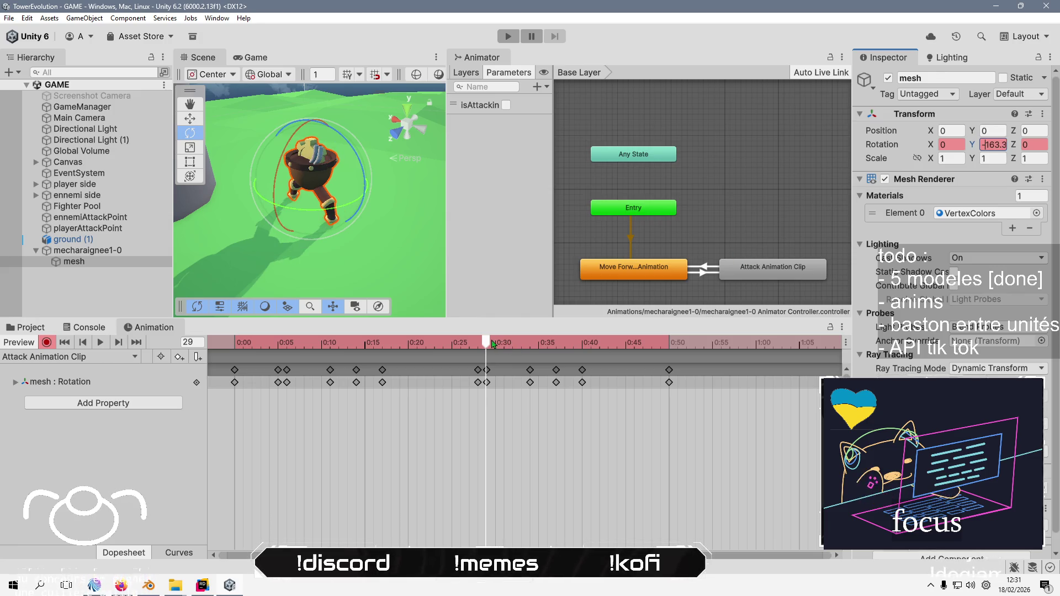
{"action": "left_click_drag", "start_coordinate": [502, 341], "coordinate": [530, 343]}
{"action": "left_click", "coordinate": [994, 144]}
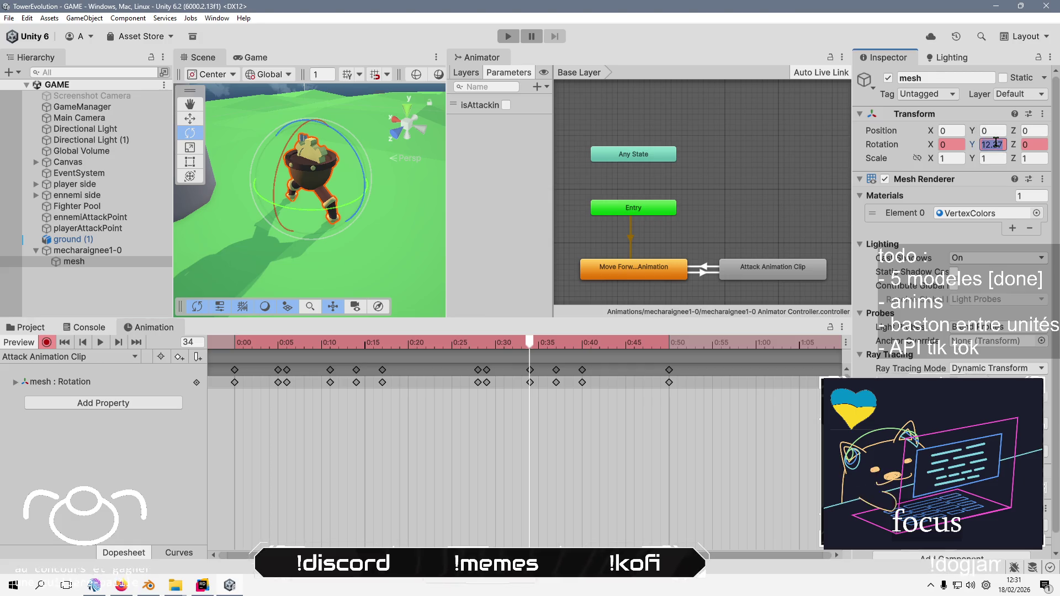
{"action": "key", "text": "Home"}
{"action": "type", "text": "-"}
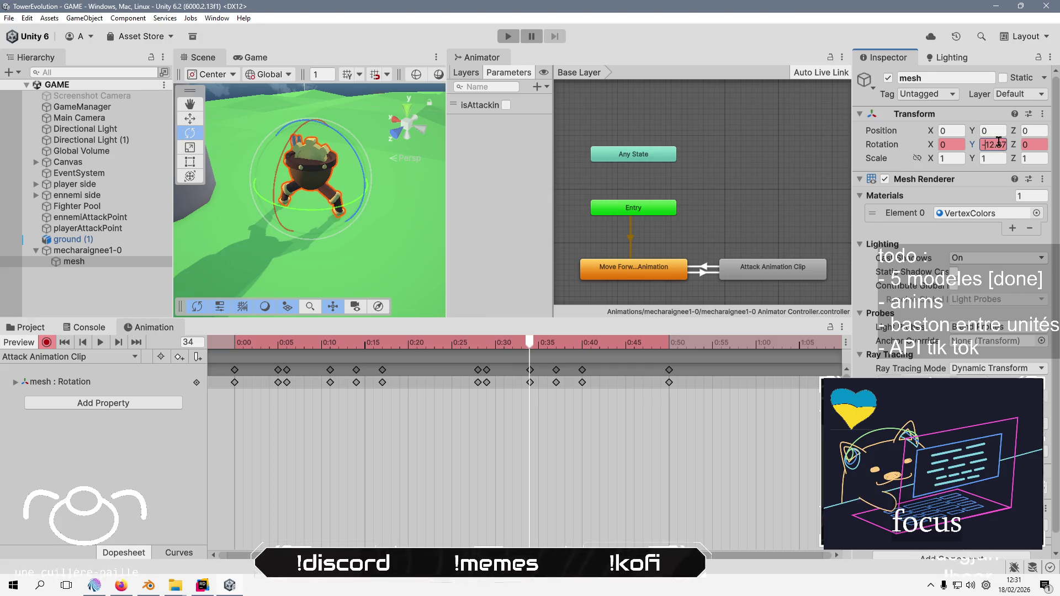
Delete the rotation key at frame 40 and play back the attack animation
{"action": "left_click_drag", "start_coordinate": [533, 351], "coordinate": [585, 343]}
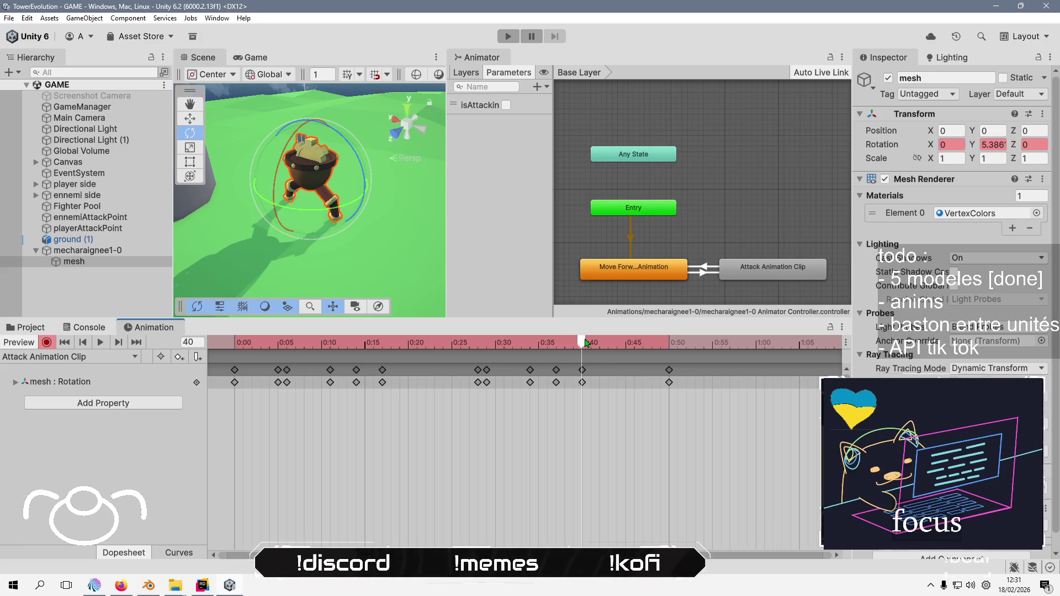
{"action": "left_click", "coordinate": [582, 382]}
{"action": "key", "text": "Delete"}
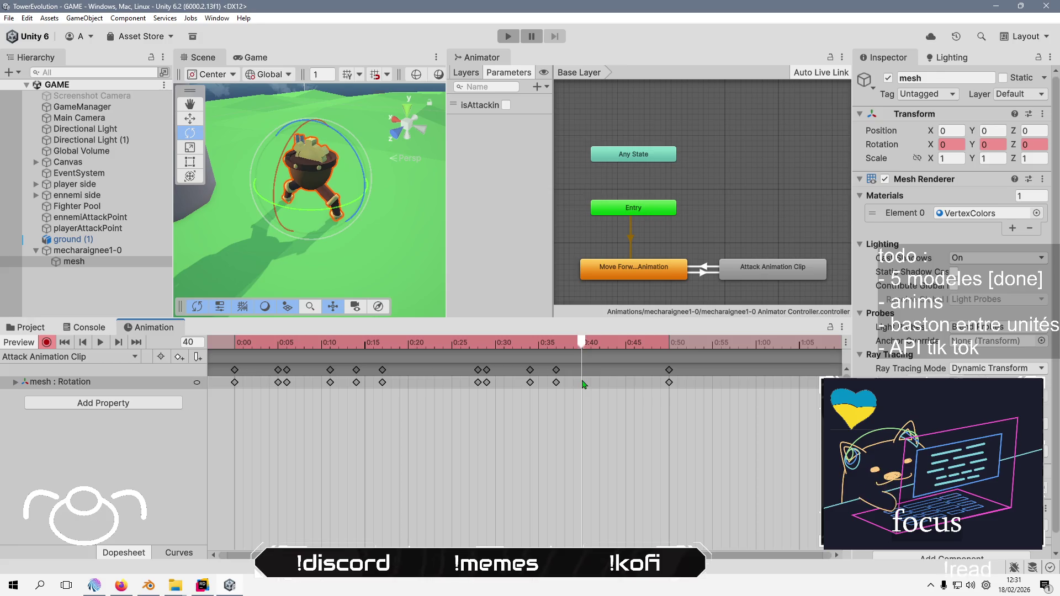
{"action": "left_click_drag", "start_coordinate": [584, 344], "coordinate": [672, 346]}
{"action": "mouse_move", "coordinate": [236, 343]}
{"action": "left_mouse_down"}
{"action": "mouse_move", "coordinate": [234, 354]}
{"action": "mouse_move", "coordinate": [666, 361]}
{"action": "mouse_move", "coordinate": [634, 369]}
{"action": "left_mouse_up"}
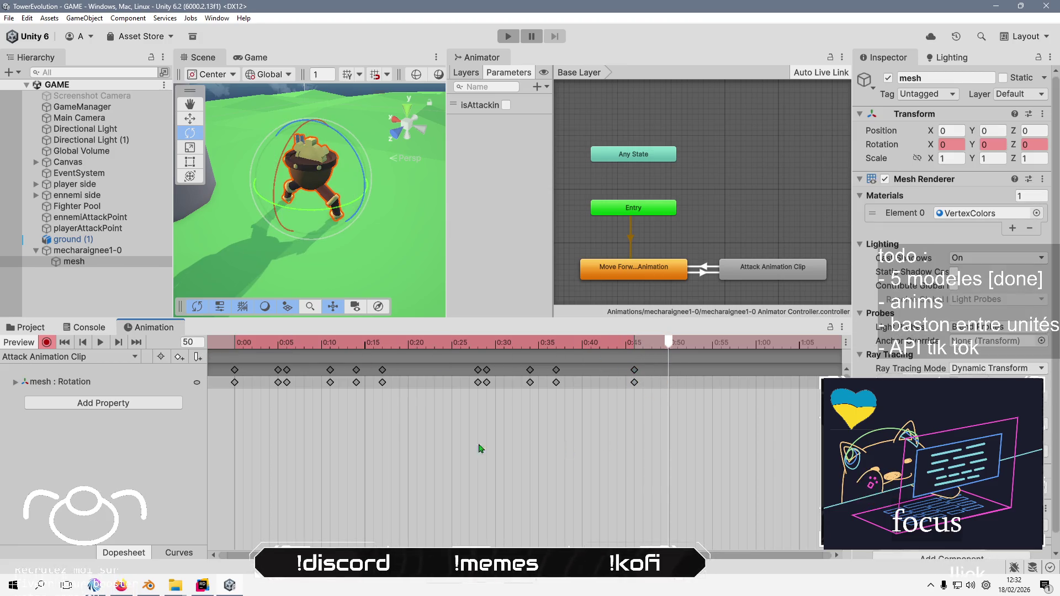
{"action": "left_click", "coordinate": [100, 342]}
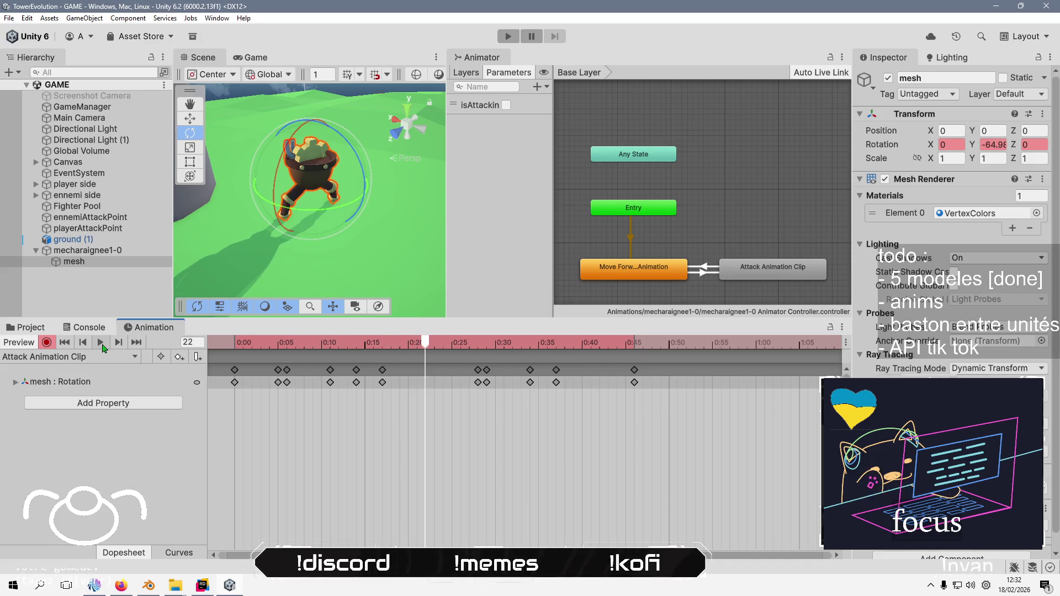
Delete the rotation keys at frame 6 and near 0:29, then scrub to check the motion
{"action": "scroll", "coordinate": [370, 428], "scroll_direction": "down", "scroll_amount": 1}
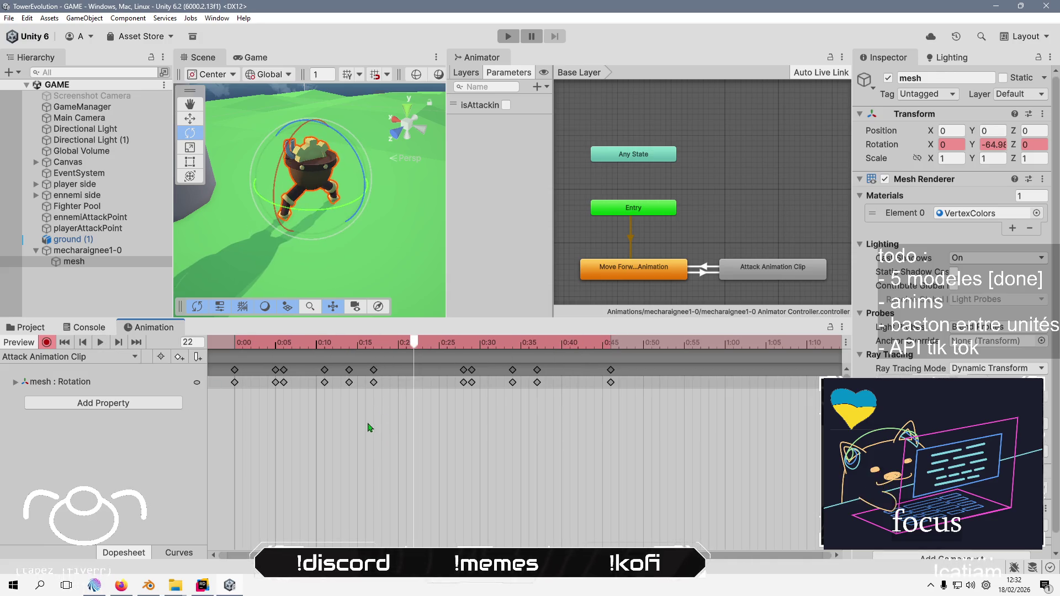
{"action": "scroll", "coordinate": [401, 444], "scroll_direction": "up", "scroll_amount": 1}
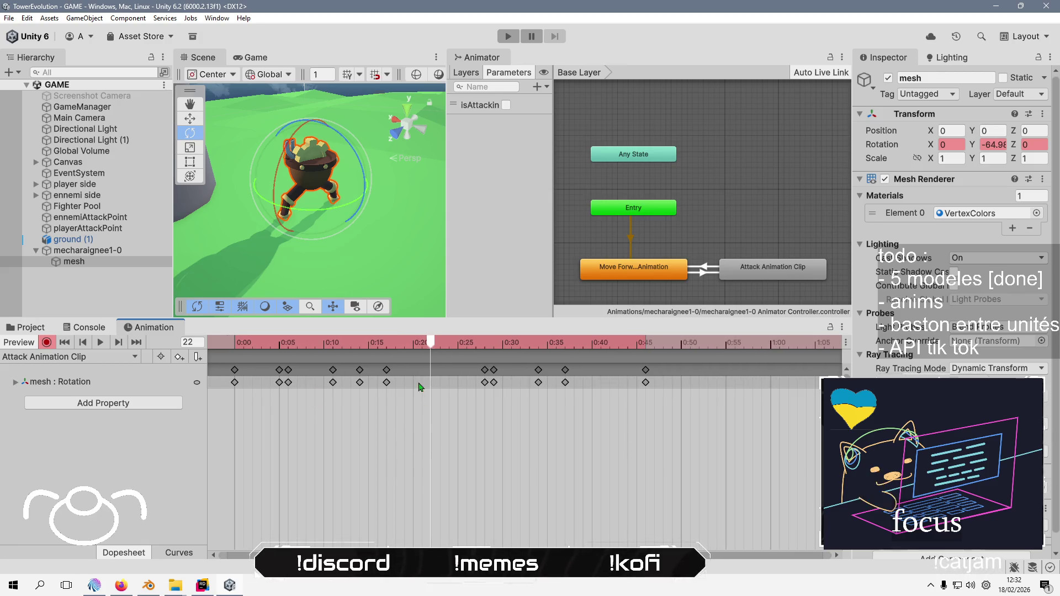
{"action": "left_click_drag", "start_coordinate": [298, 343], "coordinate": [281, 351]}
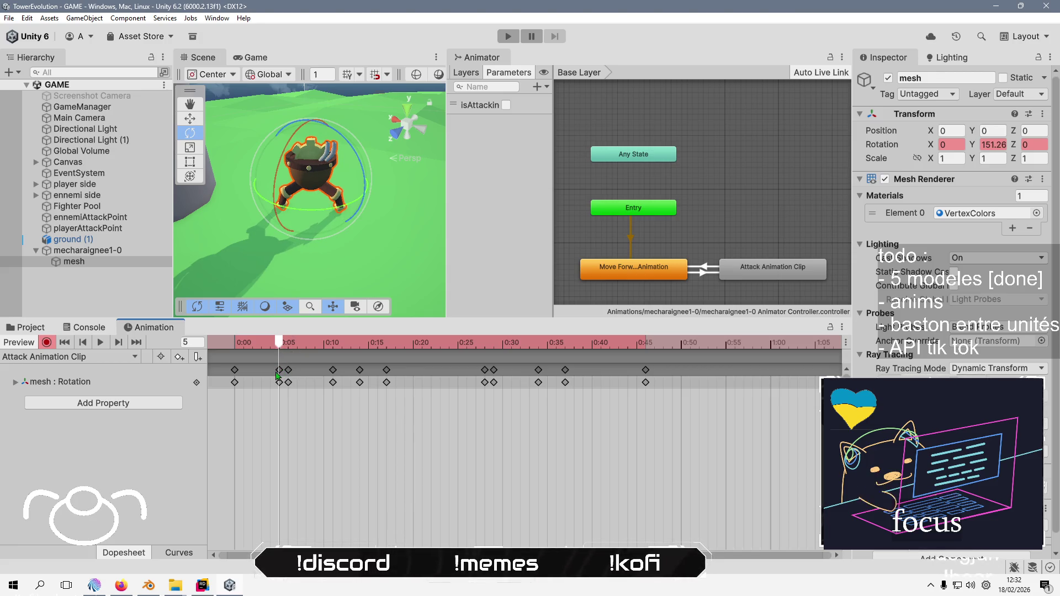
{"action": "left_click", "coordinate": [286, 346]}
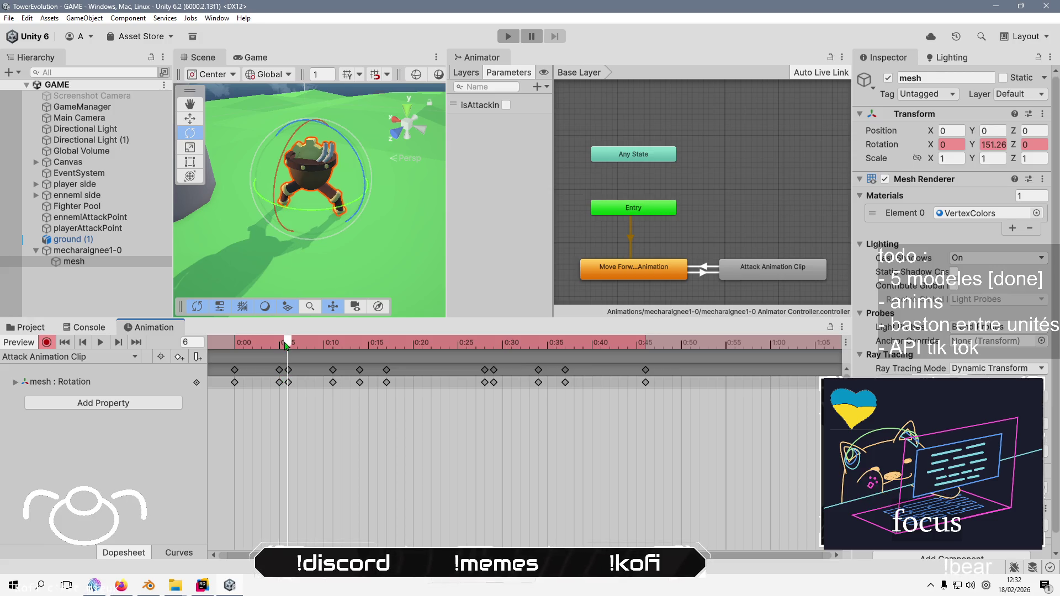
{"action": "mouse_move", "coordinate": [286, 346]}
{"action": "left_mouse_down"}
{"action": "mouse_move", "coordinate": [237, 345]}
{"action": "mouse_move", "coordinate": [289, 342]}
{"action": "left_mouse_up"}
{"action": "left_click", "coordinate": [288, 382]}
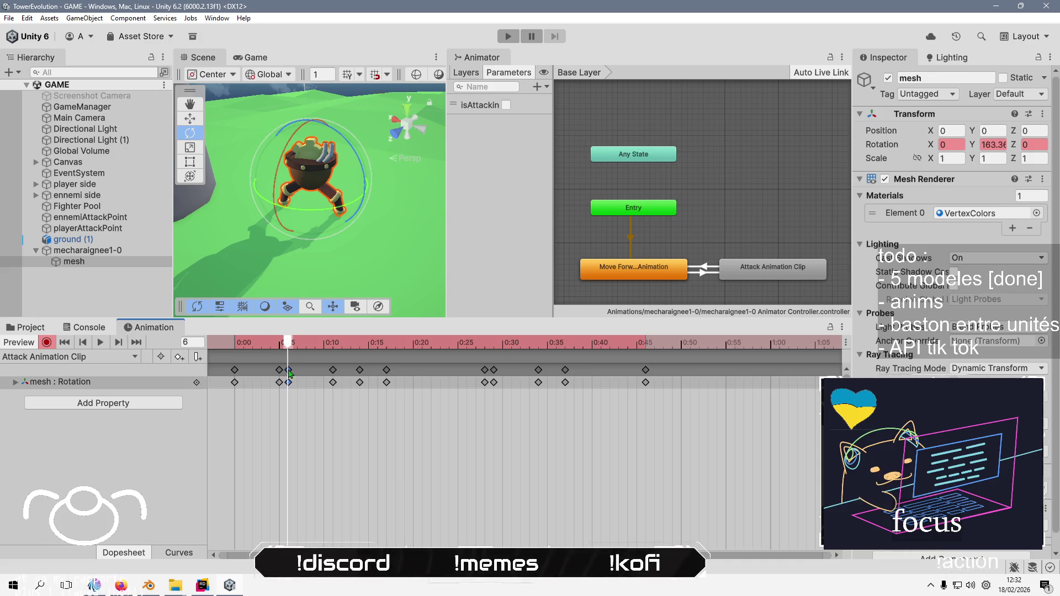
{"action": "key", "text": "Delete"}
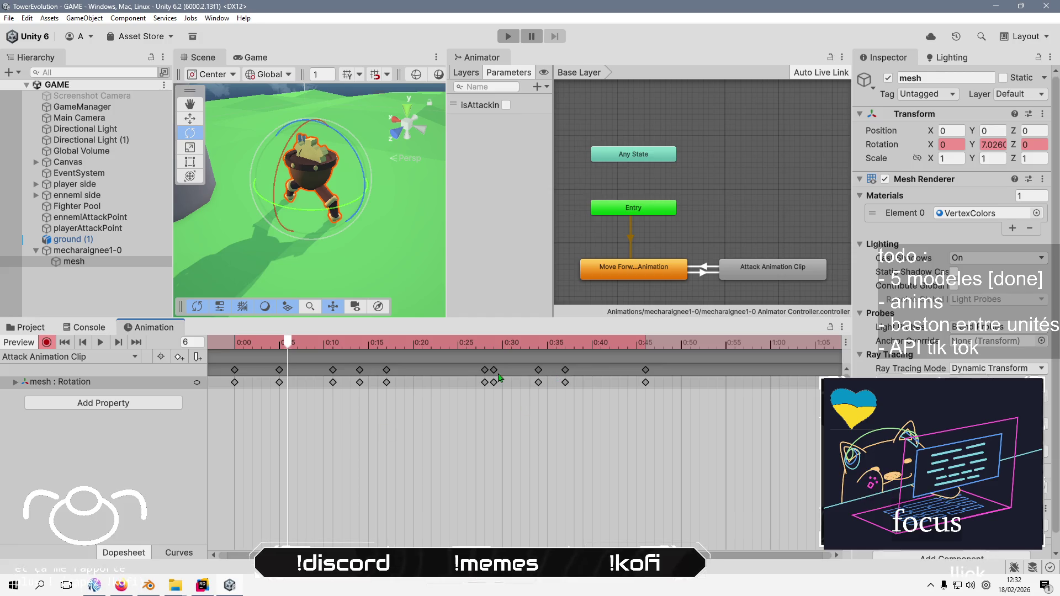
{"action": "left_click", "coordinate": [494, 370]}
{"action": "key", "text": "Delete"}
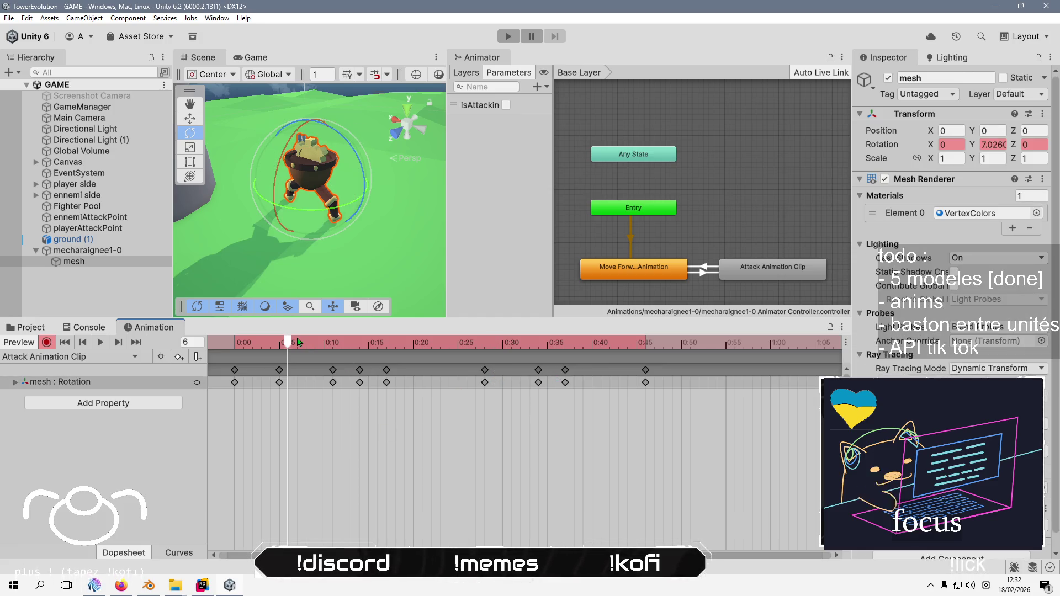
{"action": "mouse_move", "coordinate": [298, 342]}
{"action": "left_mouse_down"}
{"action": "mouse_move", "coordinate": [669, 343]}
{"action": "mouse_move", "coordinate": [386, 343]}
{"action": "left_mouse_up"}
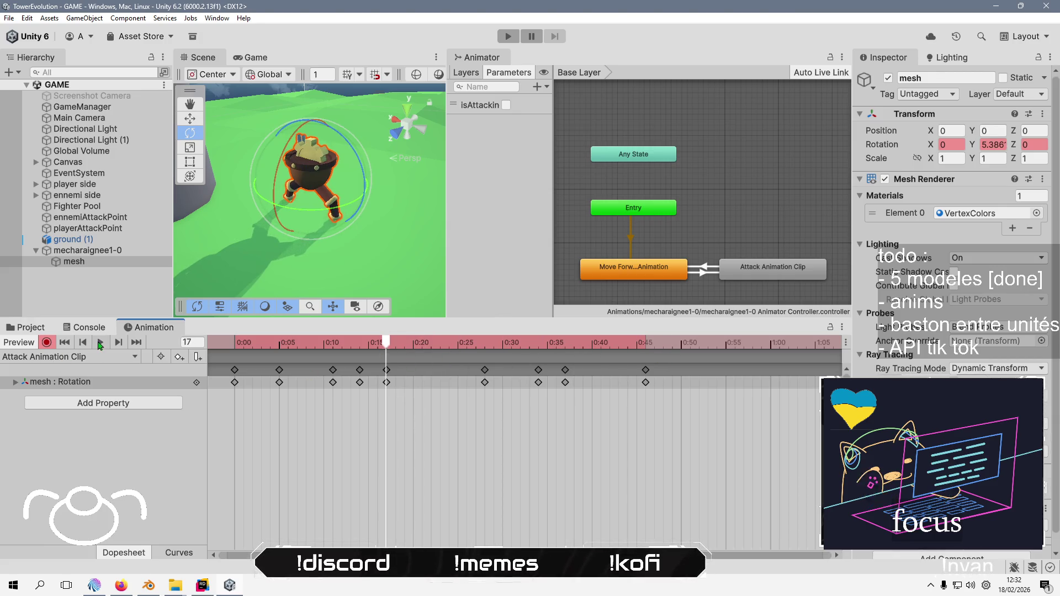
Change the 0:05 key's Y rotation from -160.3 to 80 and scrub to verify
{"action": "left_click", "coordinate": [100, 343]}
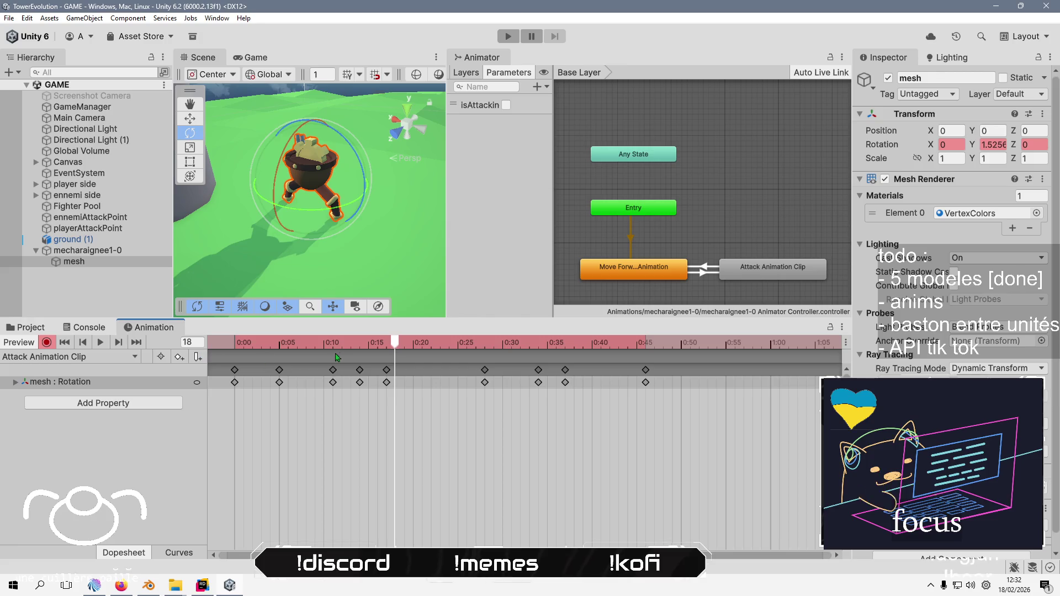
{"action": "mouse_move", "coordinate": [394, 343]}
{"action": "left_mouse_down"}
{"action": "mouse_move", "coordinate": [234, 341]}
{"action": "mouse_move", "coordinate": [359, 339]}
{"action": "mouse_move", "coordinate": [320, 336]}
{"action": "mouse_move", "coordinate": [359, 337]}
{"action": "mouse_move", "coordinate": [389, 324]}
{"action": "mouse_move", "coordinate": [403, 338]}
{"action": "mouse_move", "coordinate": [482, 332]}
{"action": "left_mouse_up"}
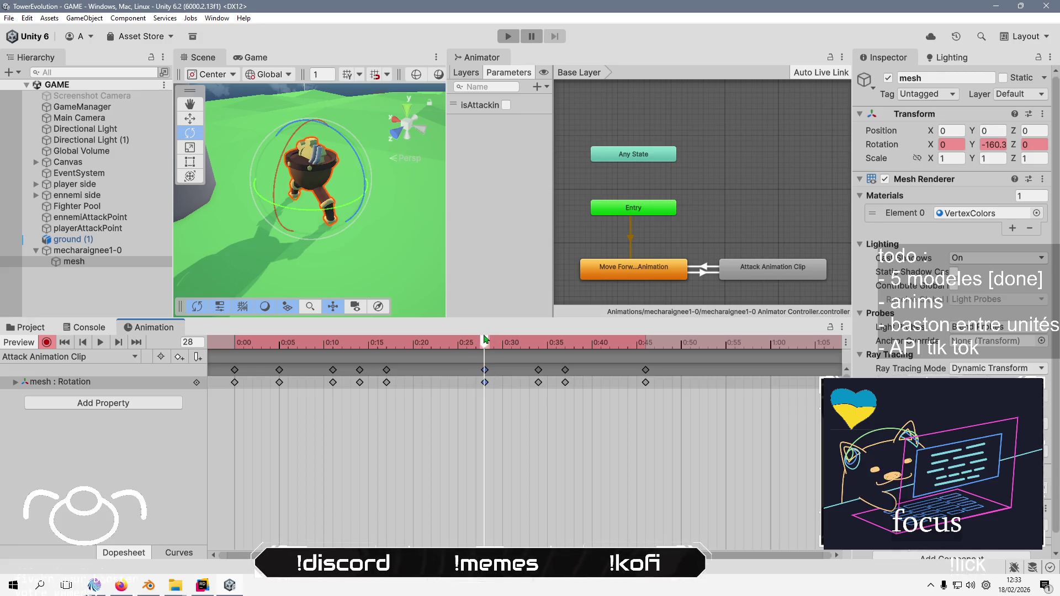
{"action": "mouse_move", "coordinate": [485, 338]}
{"action": "left_mouse_down"}
{"action": "mouse_move", "coordinate": [341, 354]}
{"action": "mouse_move", "coordinate": [280, 392]}
{"action": "left_mouse_up"}
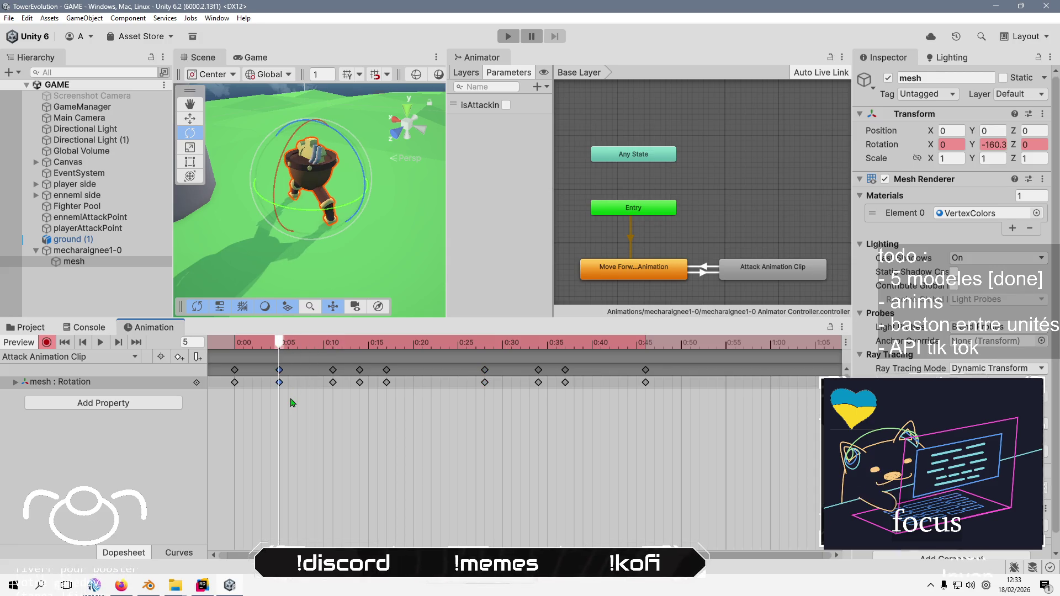
{"action": "left_click", "coordinate": [993, 147]}
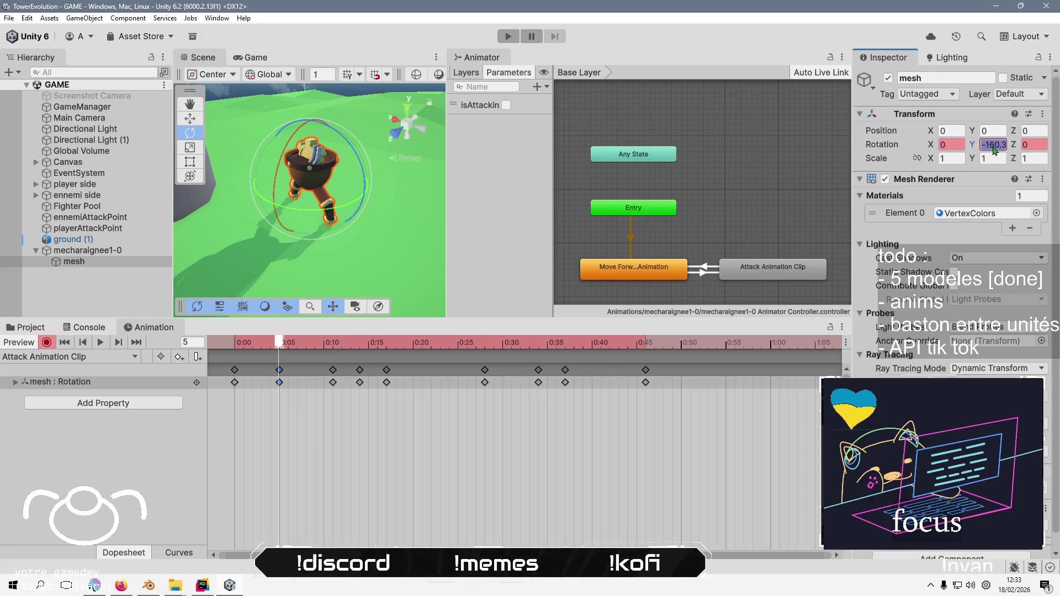
{"action": "key", "text": "Home"}
{"action": "key", "text": "Delete"}
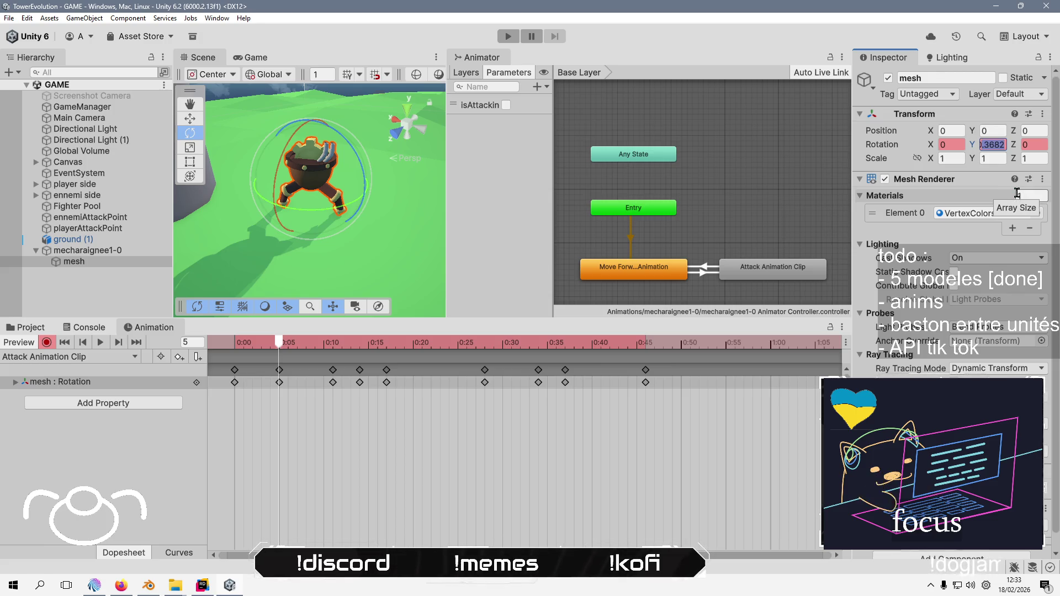
{"action": "type", "text": "80"}
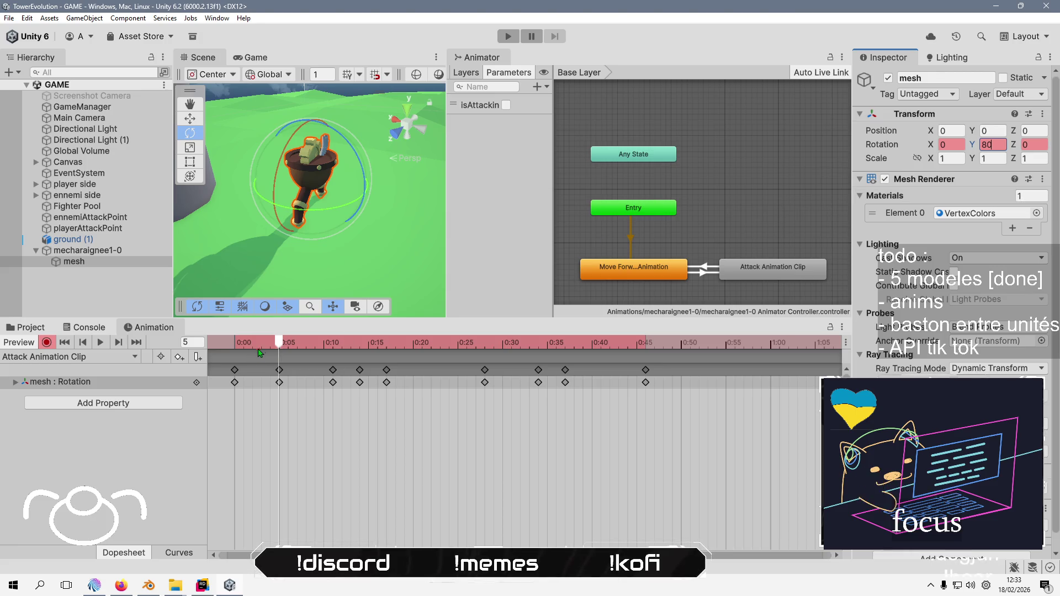
{"action": "left_click_drag", "start_coordinate": [279, 343], "coordinate": [386, 339]}
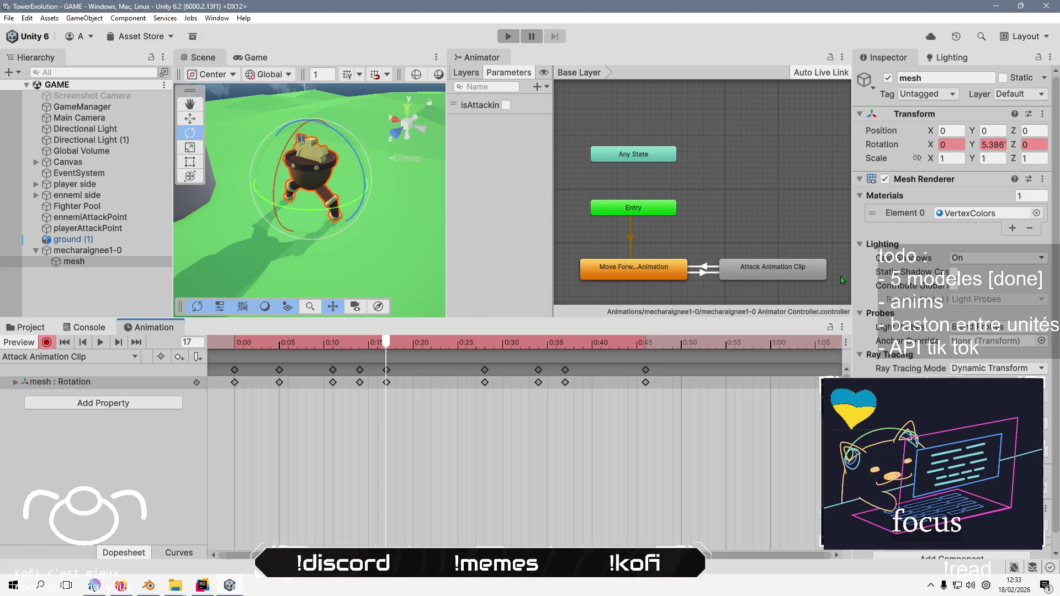
Delete the frame-14 keyframe and make the frame-17 Y rotation negative
{"action": "left_click", "coordinate": [997, 145]}
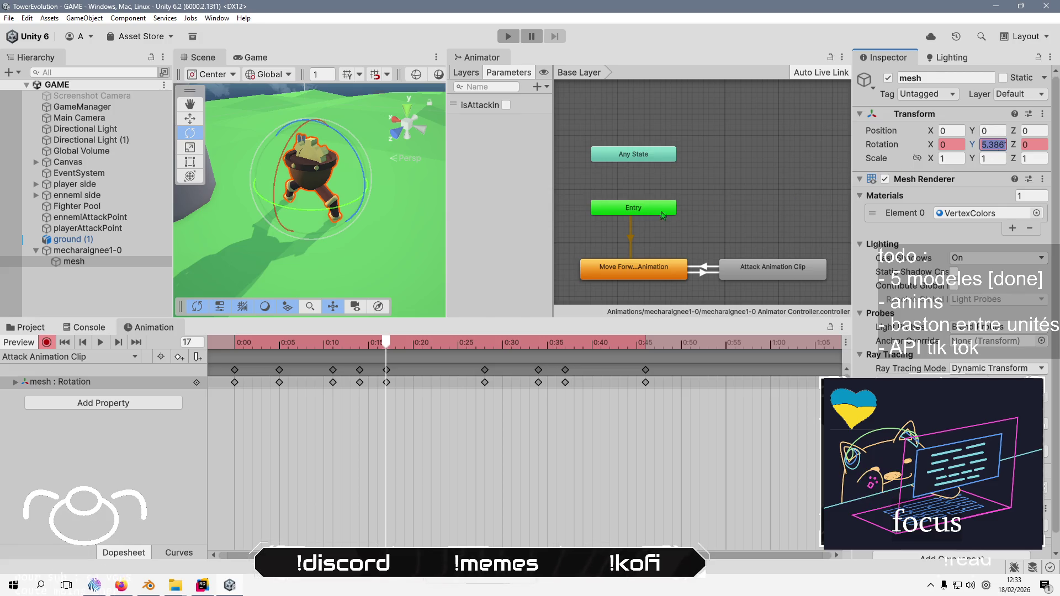
{"action": "mouse_move", "coordinate": [387, 345]}
{"action": "left_mouse_down"}
{"action": "mouse_move", "coordinate": [335, 345]}
{"action": "mouse_move", "coordinate": [363, 337]}
{"action": "left_mouse_up"}
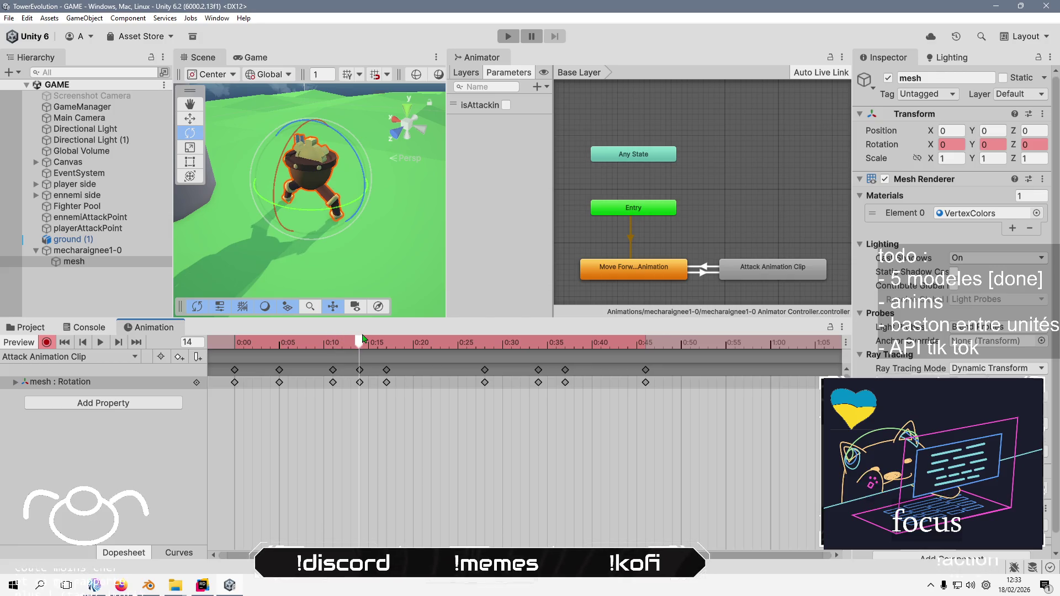
{"action": "key", "text": "Delete"}
{"action": "left_click", "coordinate": [386, 371]}
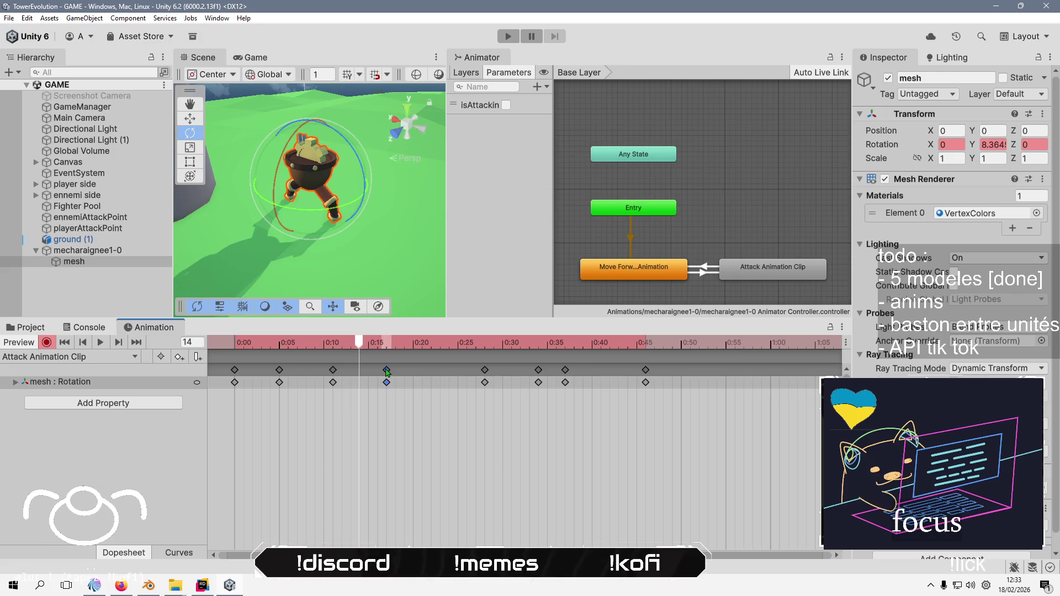
{"action": "left_click_drag", "start_coordinate": [390, 343], "coordinate": [385, 342]}
{"action": "left_click", "coordinate": [993, 144]}
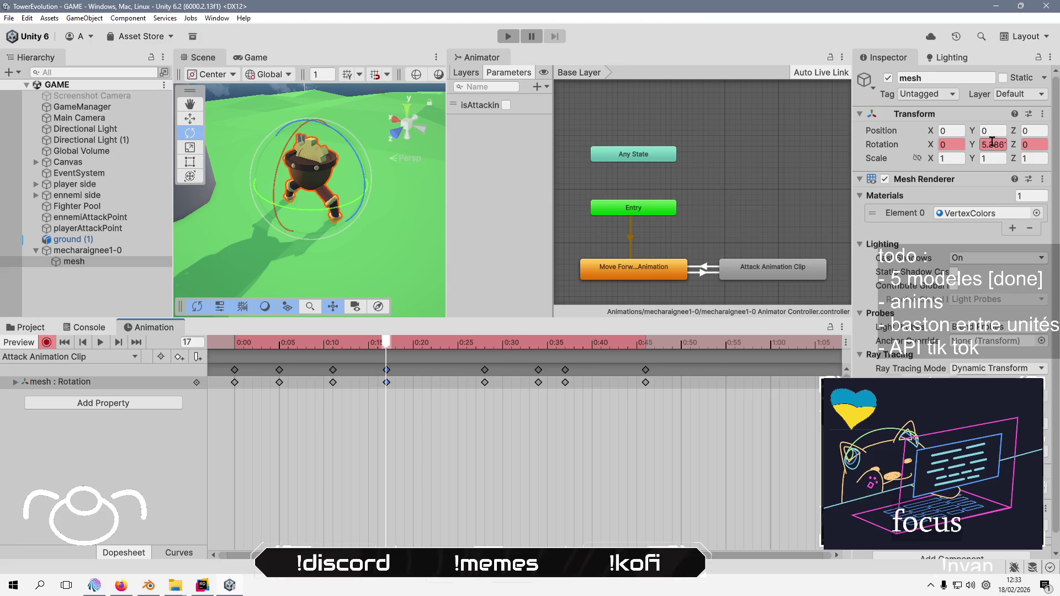
{"action": "left_click", "coordinate": [1000, 140]}
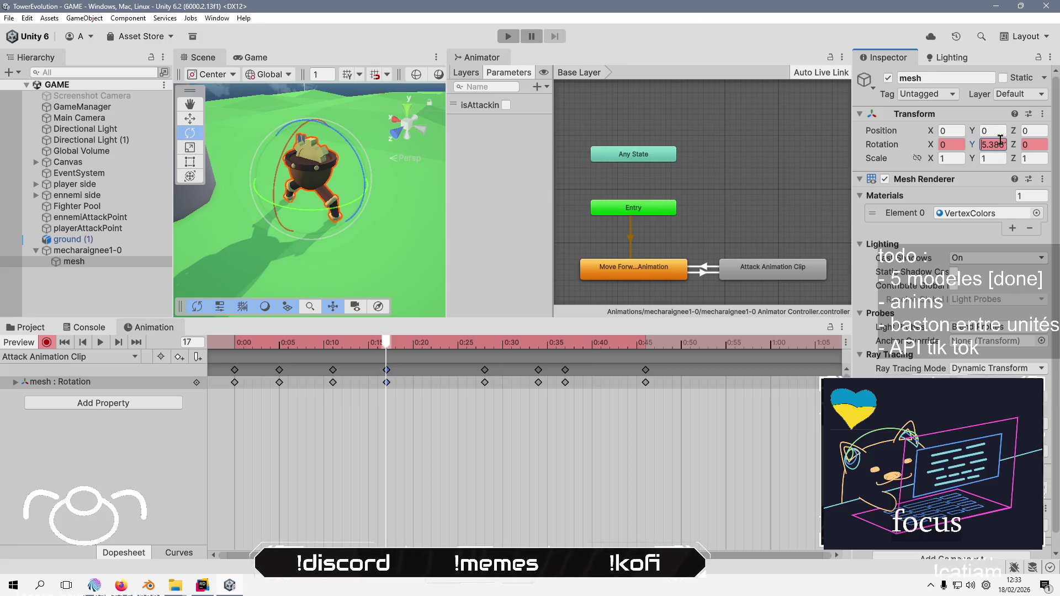
{"action": "type", "text": "-"}
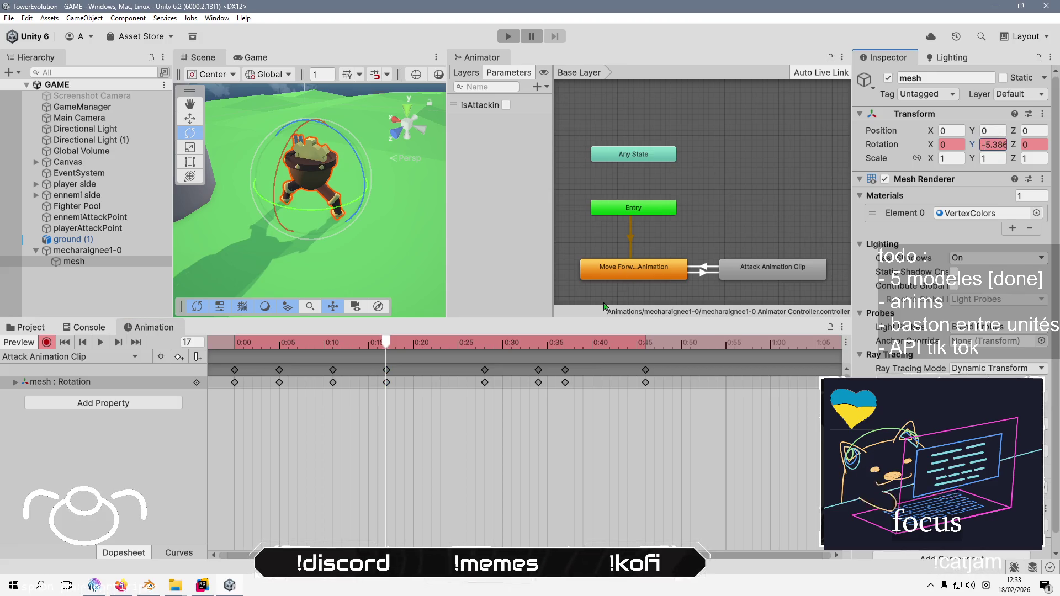
Set the Y rotation at the frame-28 keyframe to -80 and scrub past it to check
{"action": "left_click_drag", "start_coordinate": [390, 345], "coordinate": [485, 341]}
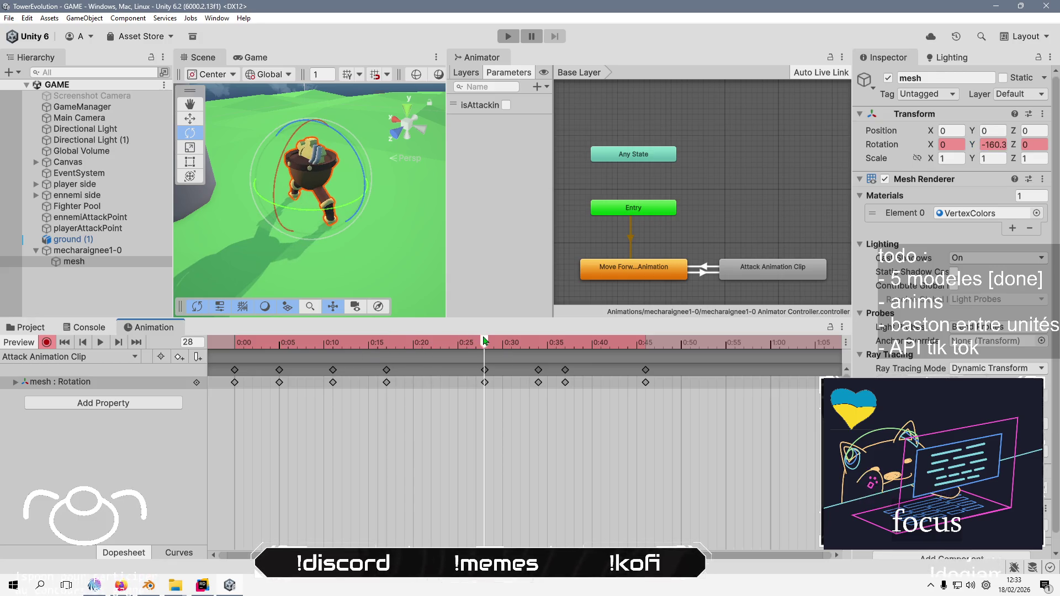
{"action": "left_click", "coordinate": [993, 144]}
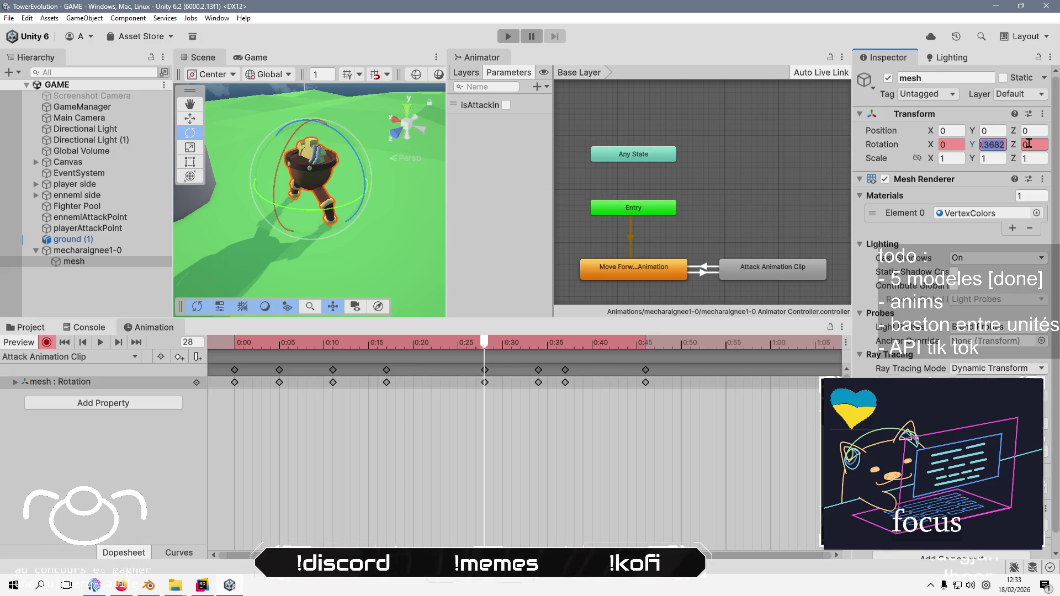
{"action": "type", "text": "-80"}
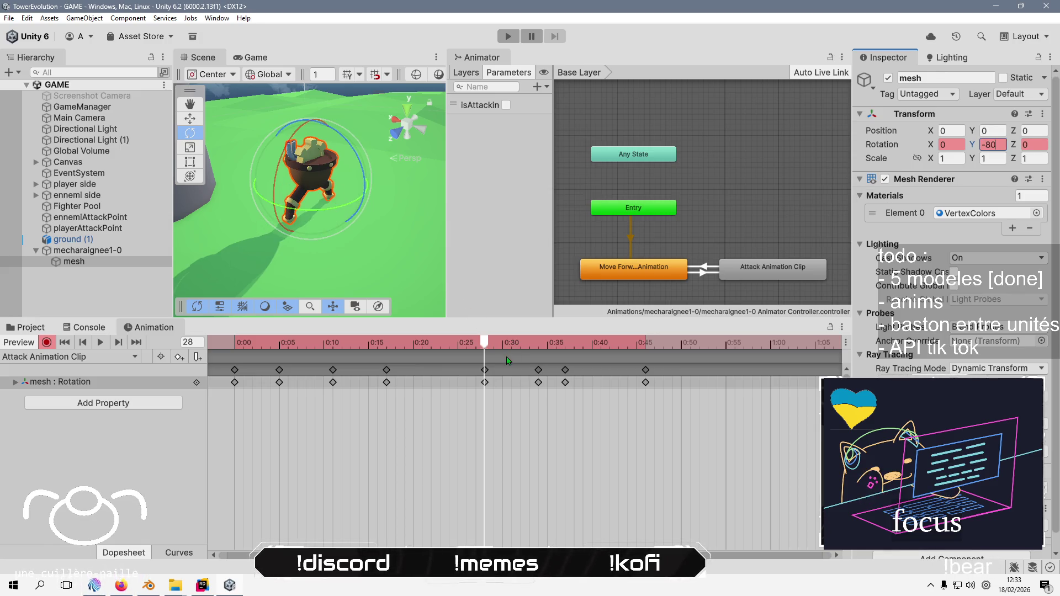
{"action": "left_click", "coordinate": [539, 342]}
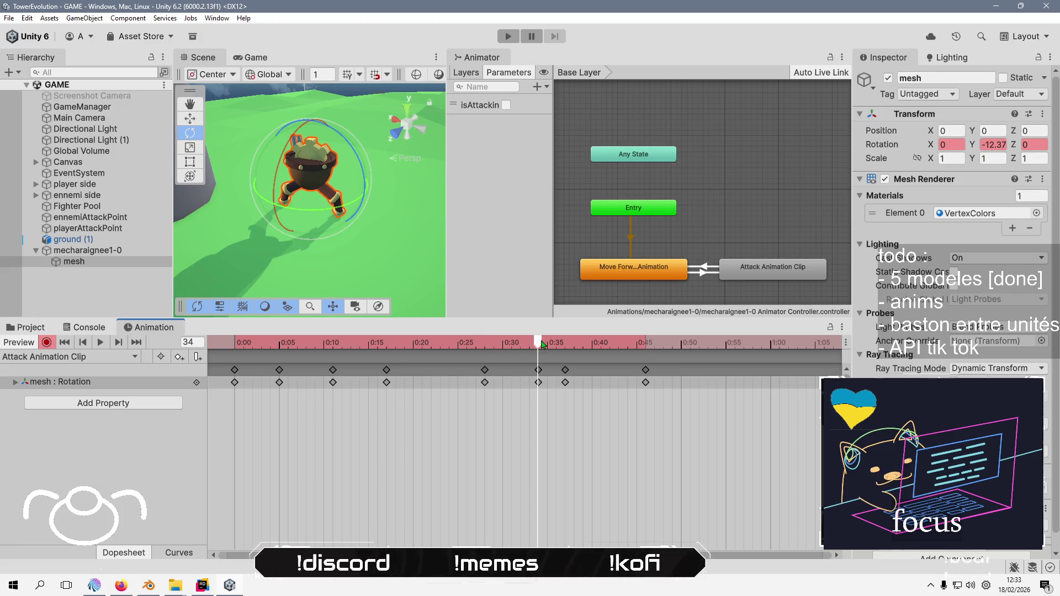
{"action": "mouse_move", "coordinate": [541, 344]}
{"action": "left_mouse_down"}
{"action": "mouse_move", "coordinate": [658, 338]}
{"action": "mouse_move", "coordinate": [645, 338]}
{"action": "left_mouse_up"}
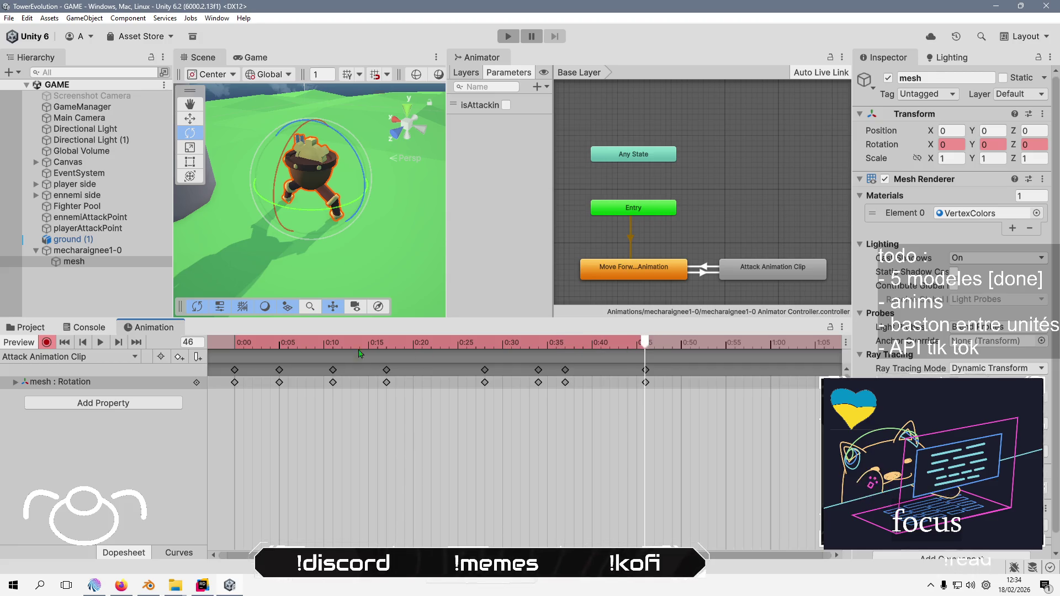
Preview the attack animation, then push the later keyframes further along the clip
{"action": "left_click", "coordinate": [100, 342]}
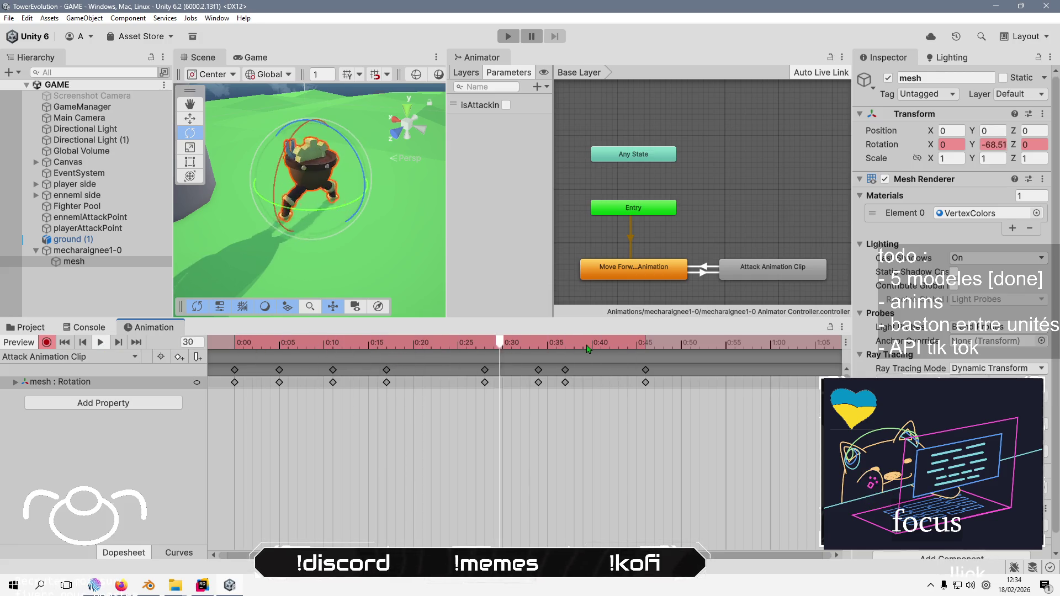
{"action": "scroll", "coordinate": [425, 226], "scroll_direction": "up", "scroll_amount": 3}
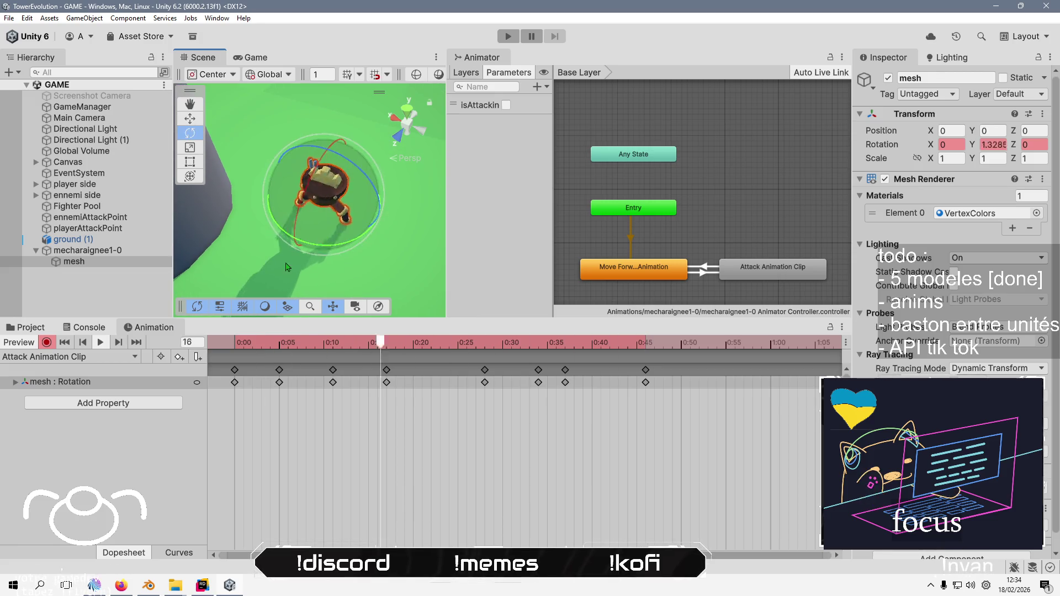
{"action": "left_click", "coordinate": [101, 341]}
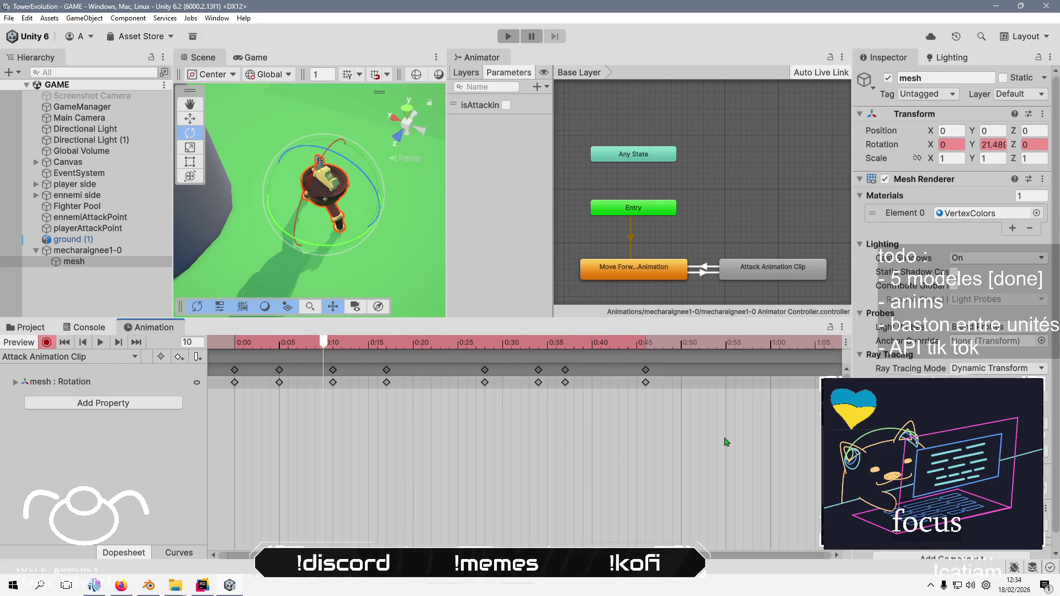
{"action": "mouse_move", "coordinate": [724, 438]}
{"action": "left_mouse_down"}
{"action": "mouse_move", "coordinate": [474, 338]}
{"action": "mouse_move", "coordinate": [488, 370]}
{"action": "mouse_move", "coordinate": [659, 370]}
{"action": "left_mouse_up"}
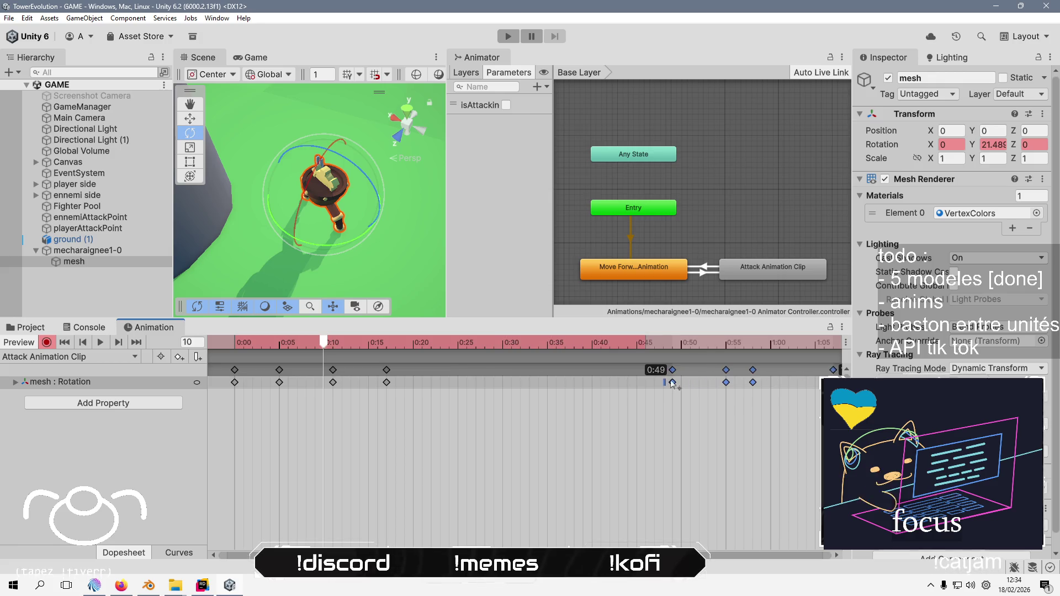
{"action": "scroll", "coordinate": [574, 443], "scroll_direction": "down", "scroll_amount": 3}
{"action": "left_click", "coordinate": [485, 386]}
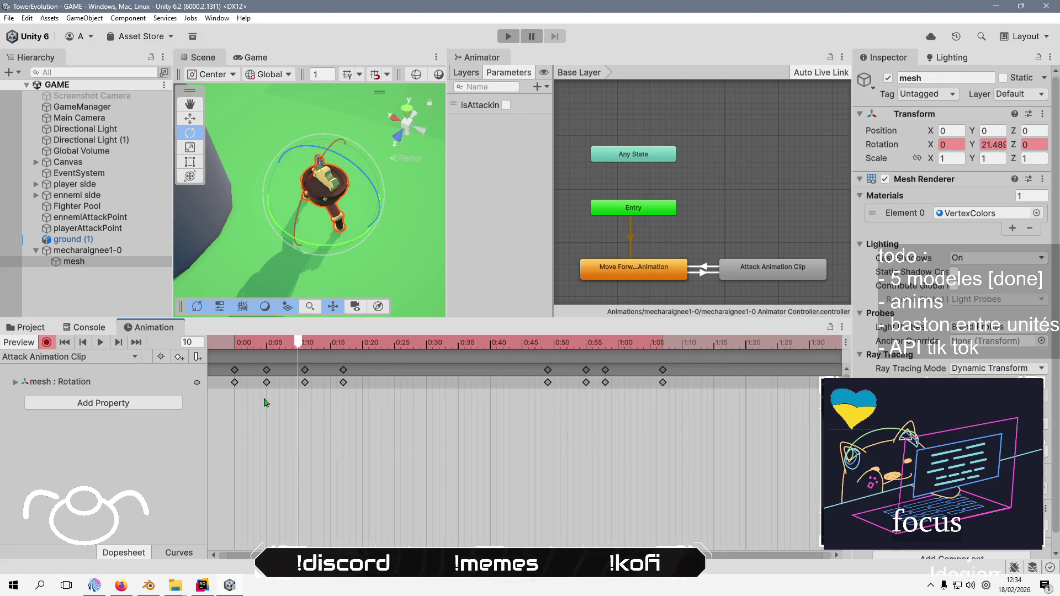
Replay the clip, key the Y rotation at 0 on frame 47, and return to frame 0
{"action": "left_click", "coordinate": [100, 343]}
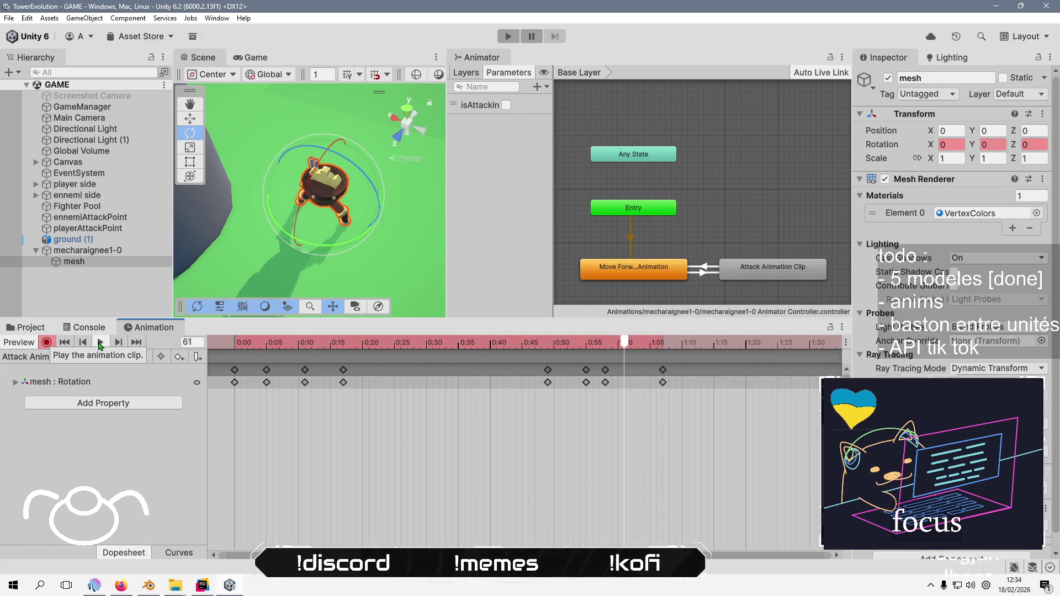
{"action": "left_click", "coordinate": [100, 342]}
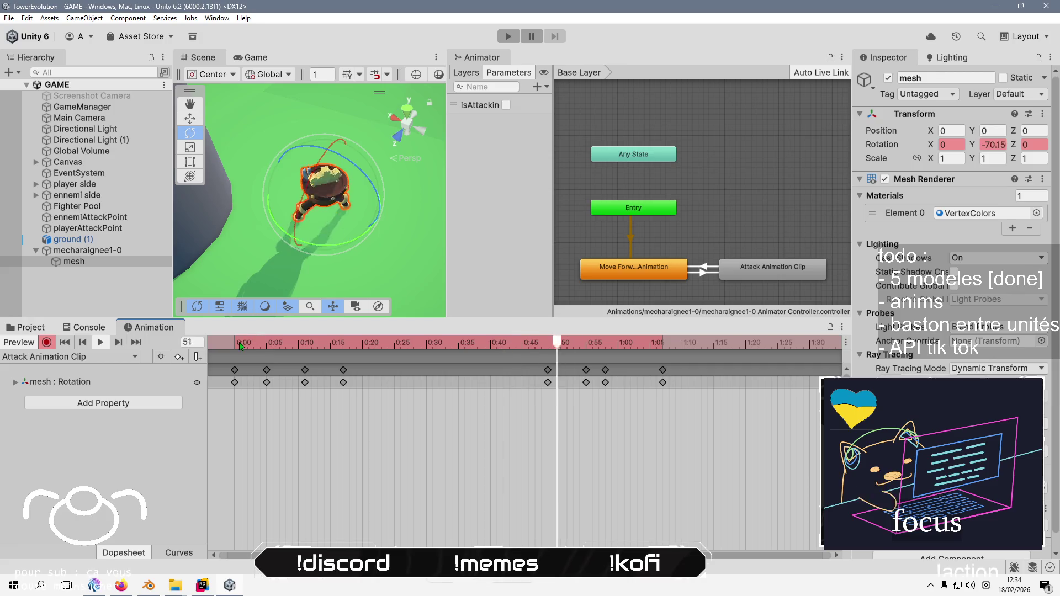
{"action": "mouse_move", "coordinate": [240, 342]}
{"action": "left_mouse_down"}
{"action": "mouse_move", "coordinate": [348, 343]}
{"action": "mouse_move", "coordinate": [481, 368]}
{"action": "mouse_move", "coordinate": [554, 365]}
{"action": "mouse_move", "coordinate": [344, 358]}
{"action": "left_mouse_up"}
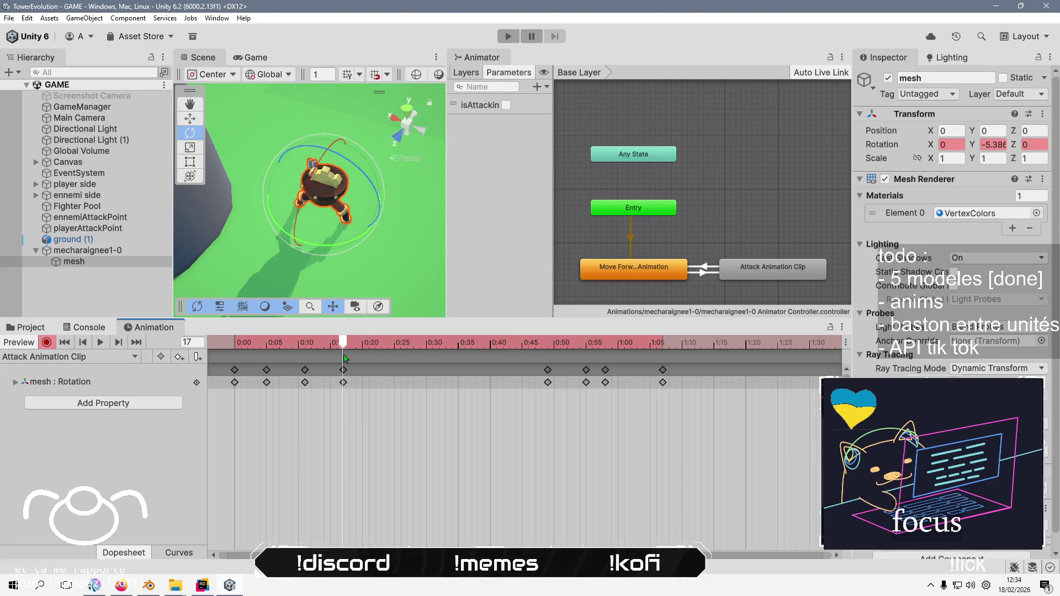
{"action": "left_click", "coordinate": [534, 343]}
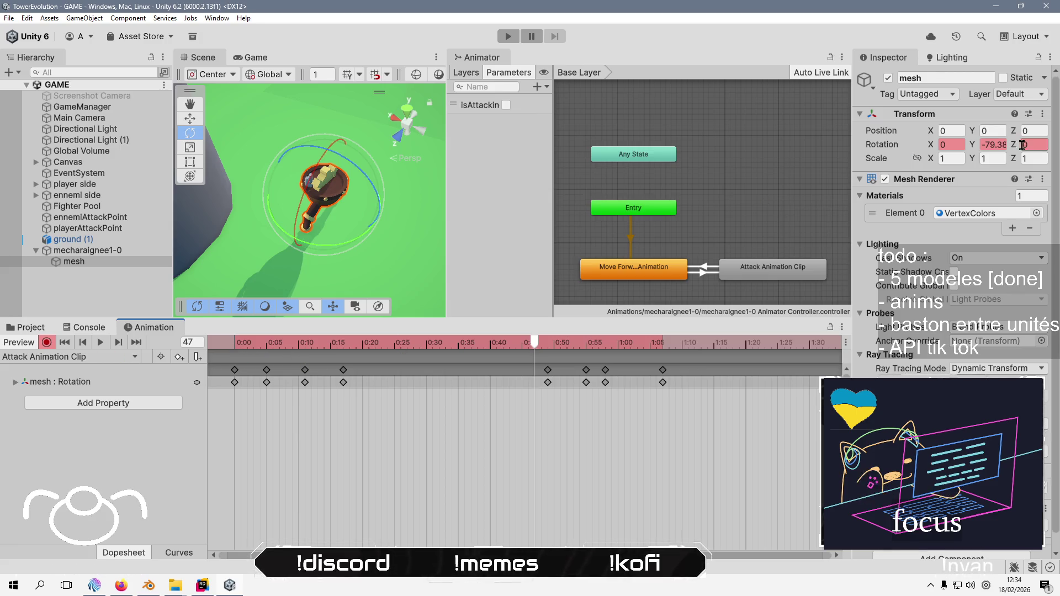
{"action": "left_click", "coordinate": [1004, 144]}
{"action": "type", "text": "0"}
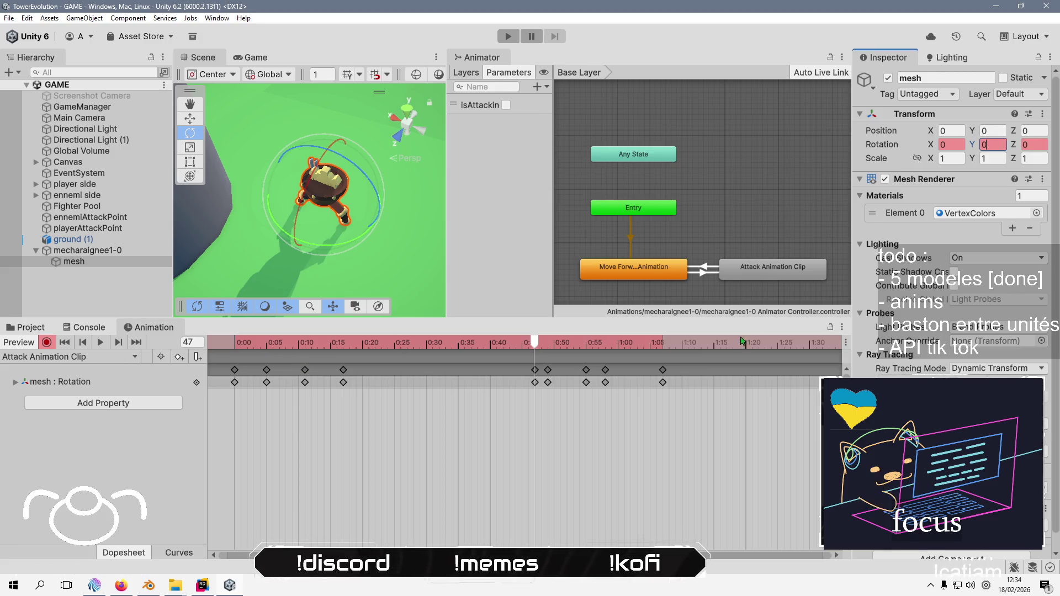
{"action": "left_click_drag", "start_coordinate": [508, 346], "coordinate": [202, 355]}
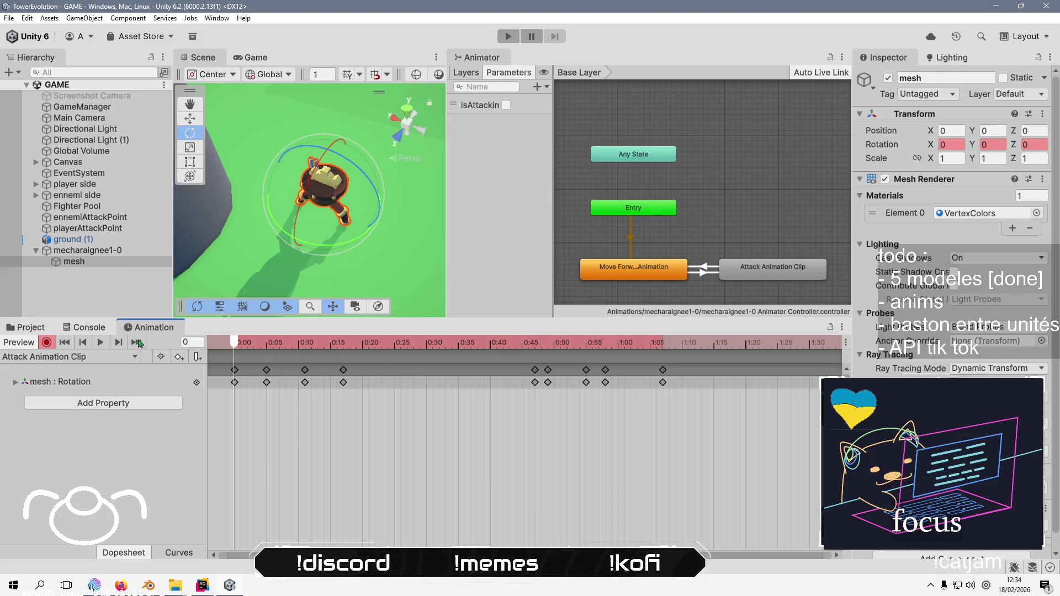
Preview the attack clip from a low side view, deselect the mesh, and turn off recording
{"action": "left_click", "coordinate": [100, 342]}
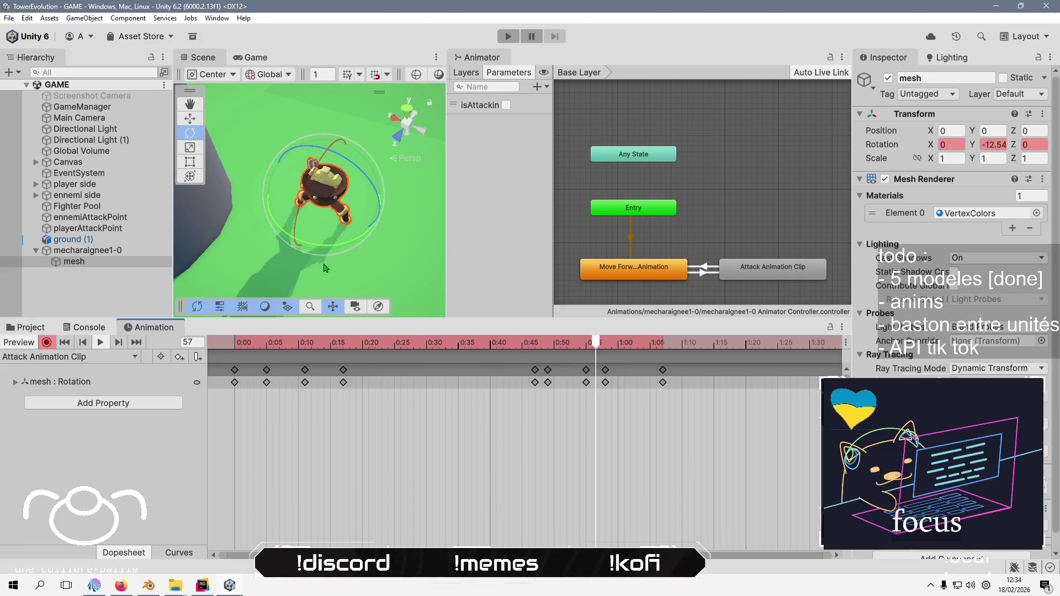
{"action": "mouse_move", "coordinate": [324, 269]}
{"action": "left_mouse_down"}
{"action": "mouse_move", "coordinate": [327, 167]}
{"action": "mouse_move", "coordinate": [298, 215]}
{"action": "left_mouse_up"}
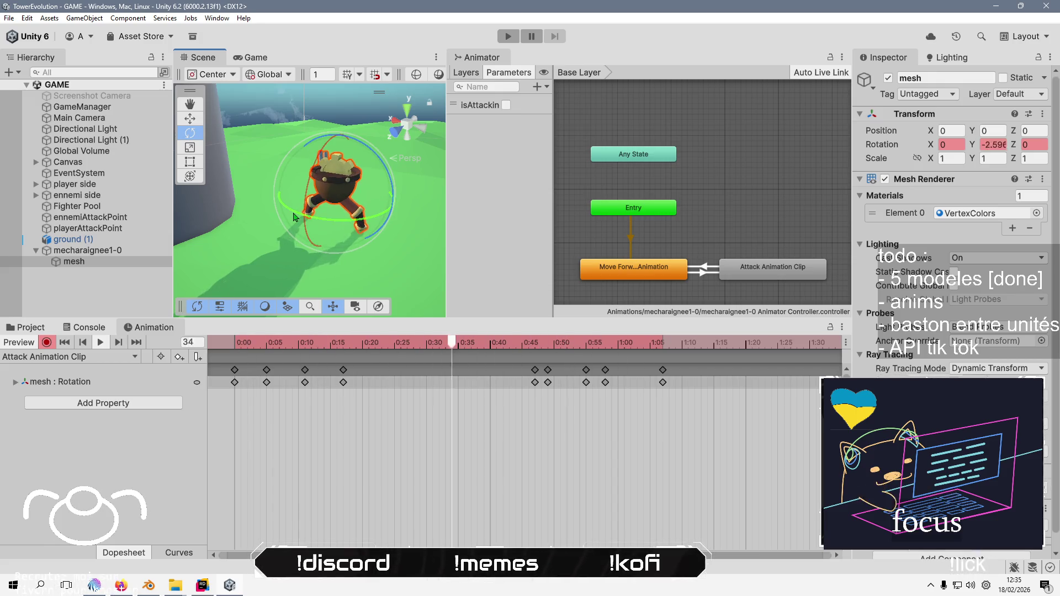
{"action": "left_click", "coordinate": [127, 290]}
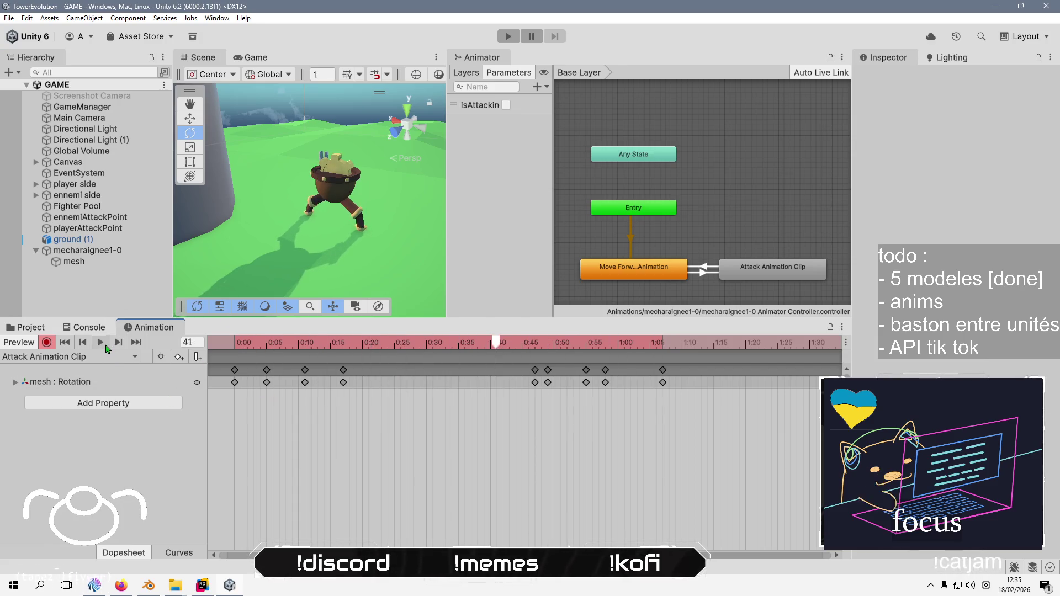
{"action": "left_click", "coordinate": [46, 343]}
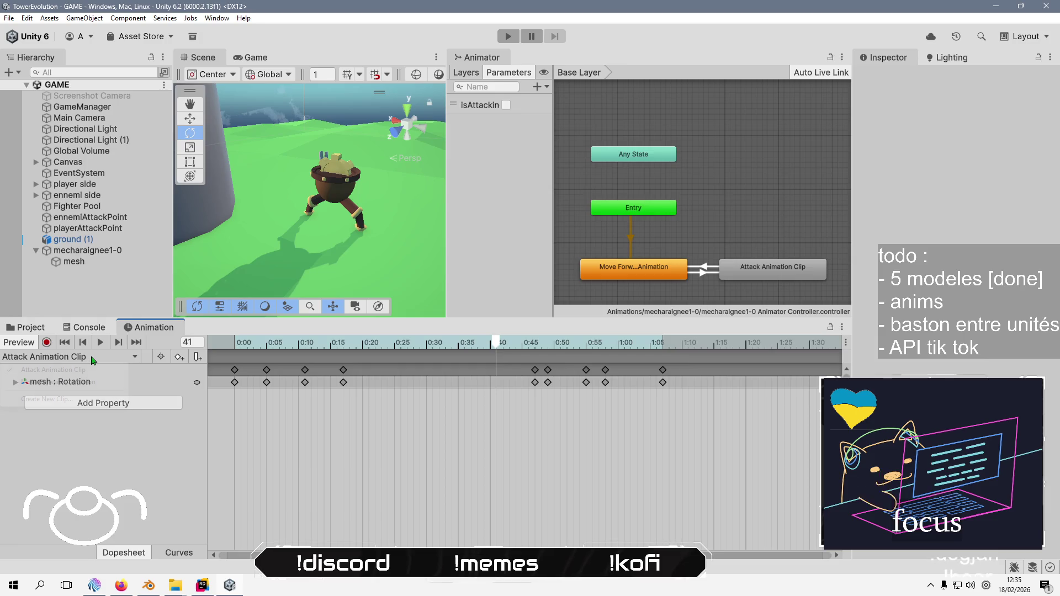
Delete the mesh : Position track from the Move Forward Animation clip
{"action": "left_click", "coordinate": [76, 382]}
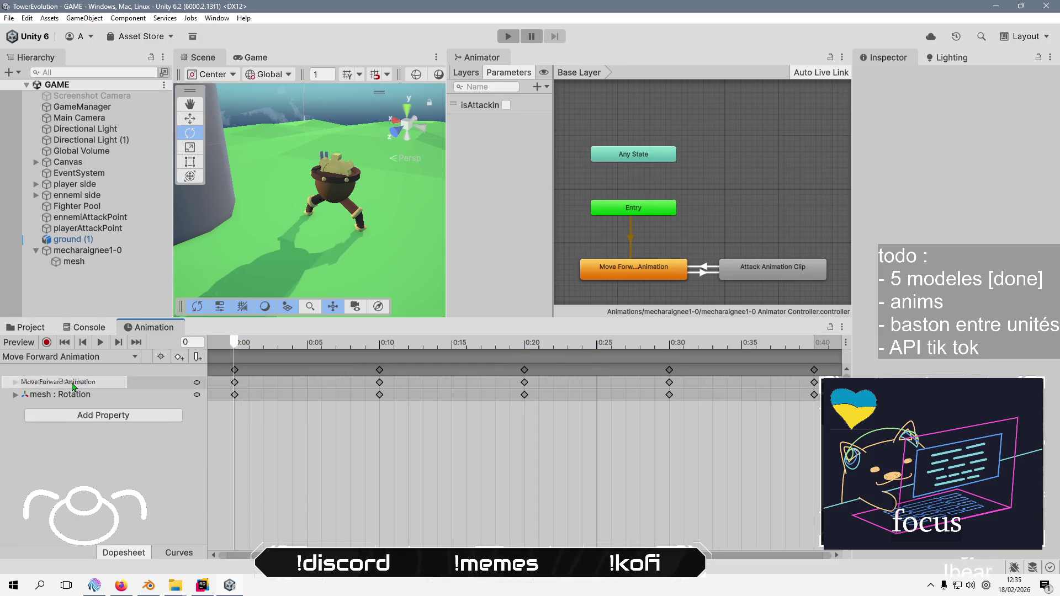
{"action": "left_click", "coordinate": [138, 391]}
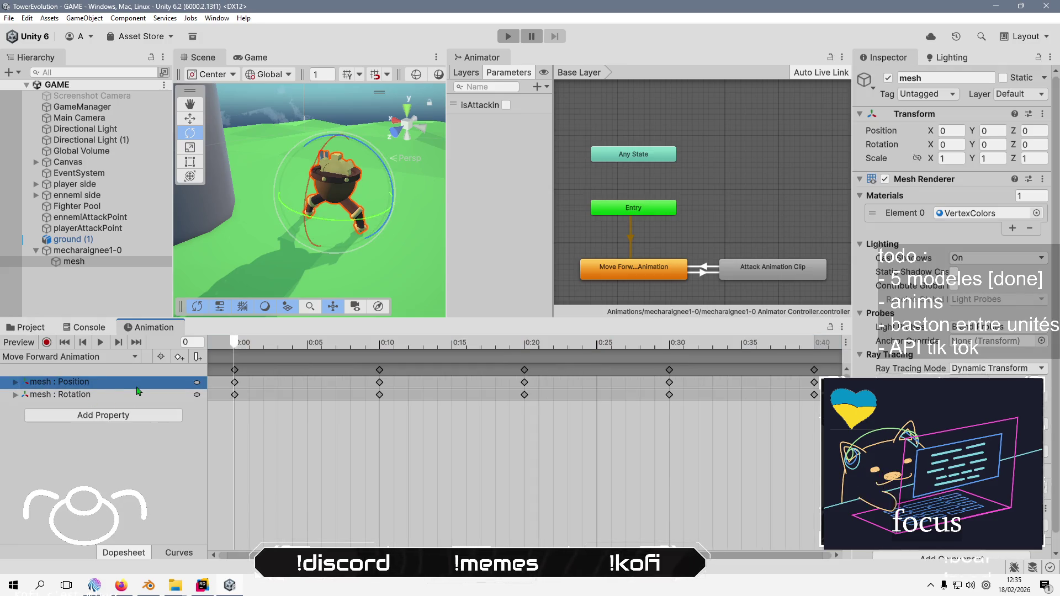
{"action": "key", "text": "Delete"}
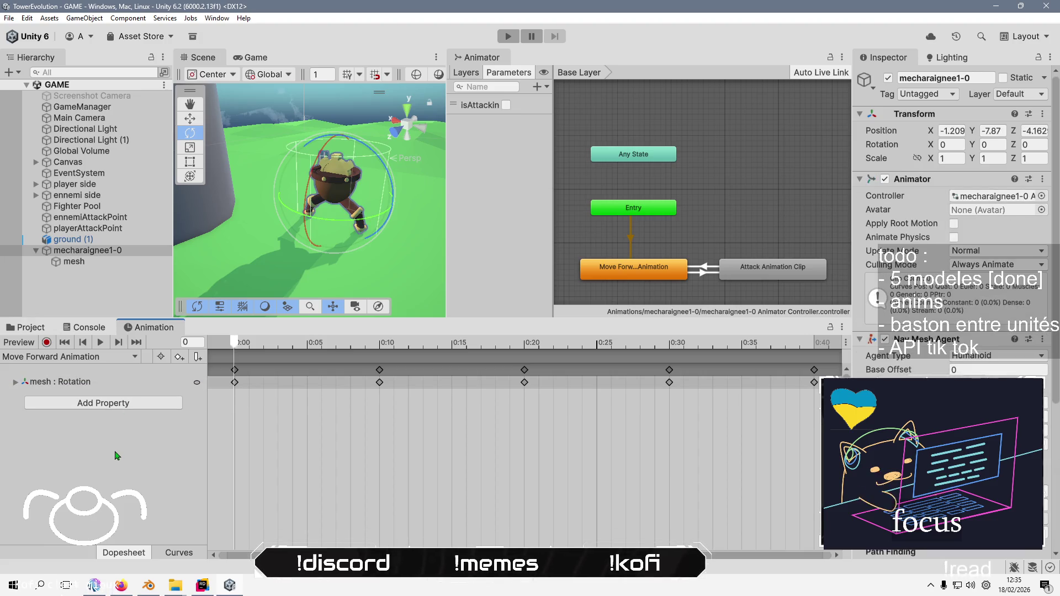
Show the Game view, make the animation panel taller, and bring up the Project browser
{"action": "left_click", "coordinate": [253, 57]}
{"action": "mouse_move", "coordinate": [424, 331]}
{"action": "left_mouse_down"}
{"action": "mouse_move", "coordinate": [419, 364]}
{"action": "mouse_move", "coordinate": [386, 331]}
{"action": "mouse_move", "coordinate": [331, 318]}
{"action": "left_mouse_up"}
{"action": "left_click", "coordinate": [31, 313]}
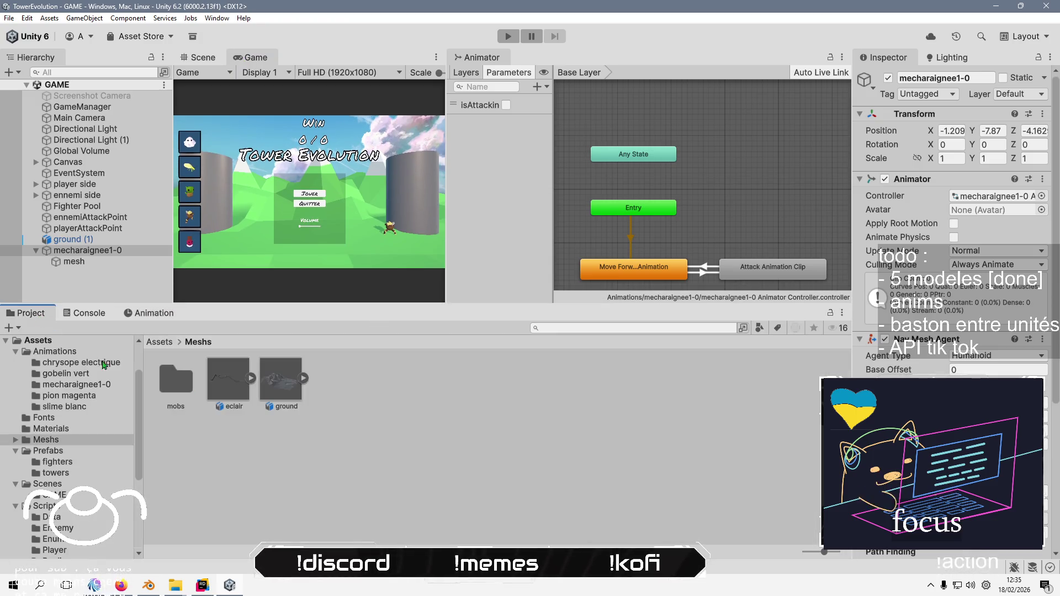
Overwrite the mecharaignee1-0 prefab in Prefabs > fighters with the scene unit, confirming Replace Anyway
{"action": "left_click", "coordinate": [167, 343]}
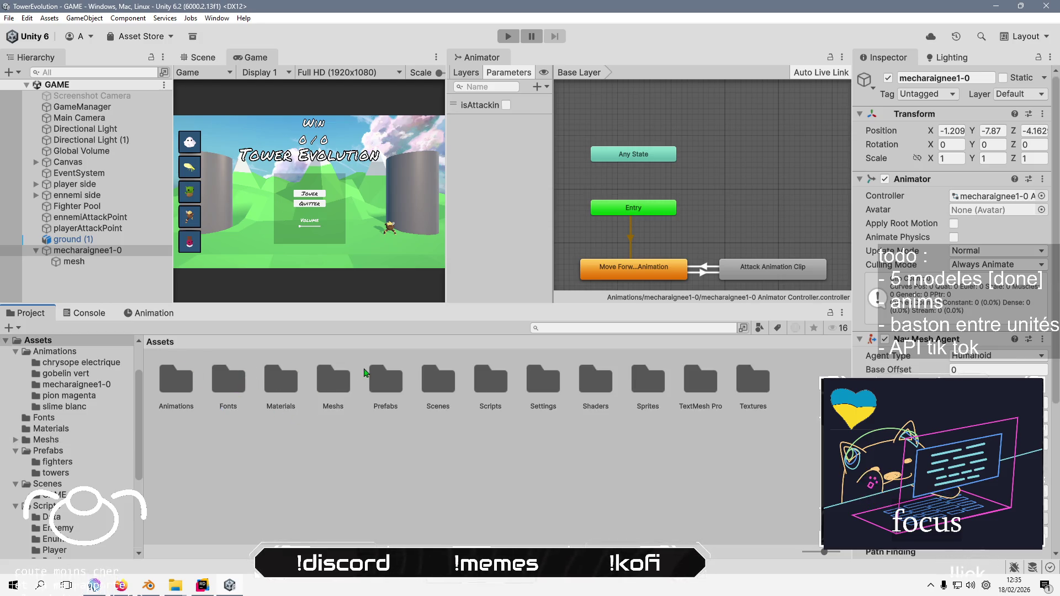
{"action": "double_click", "coordinate": [380, 375]}
{"action": "double_click", "coordinate": [176, 381]}
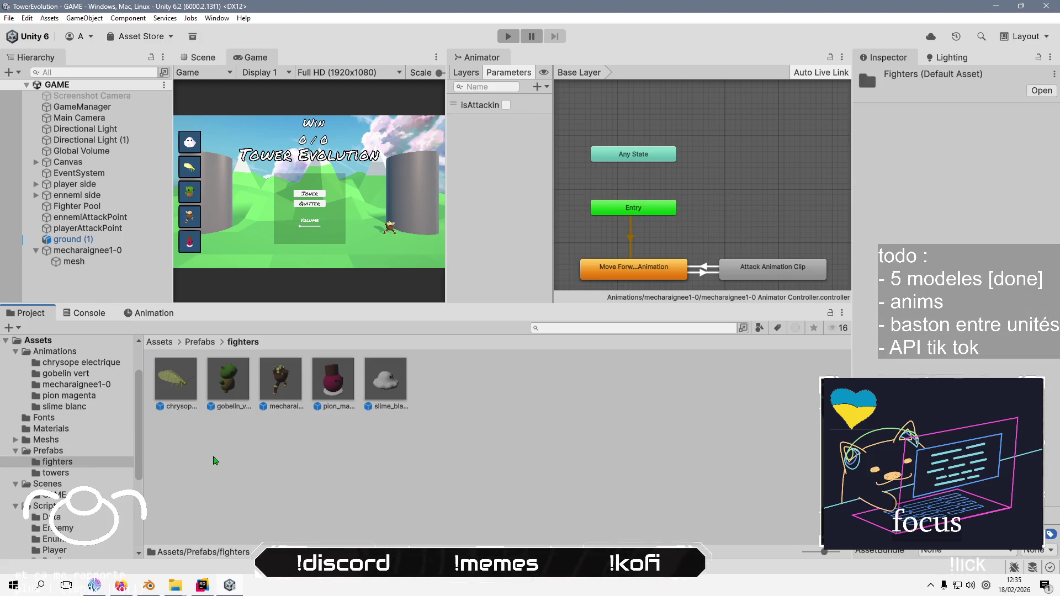
{"action": "left_click_drag", "start_coordinate": [87, 250], "coordinate": [280, 381]}
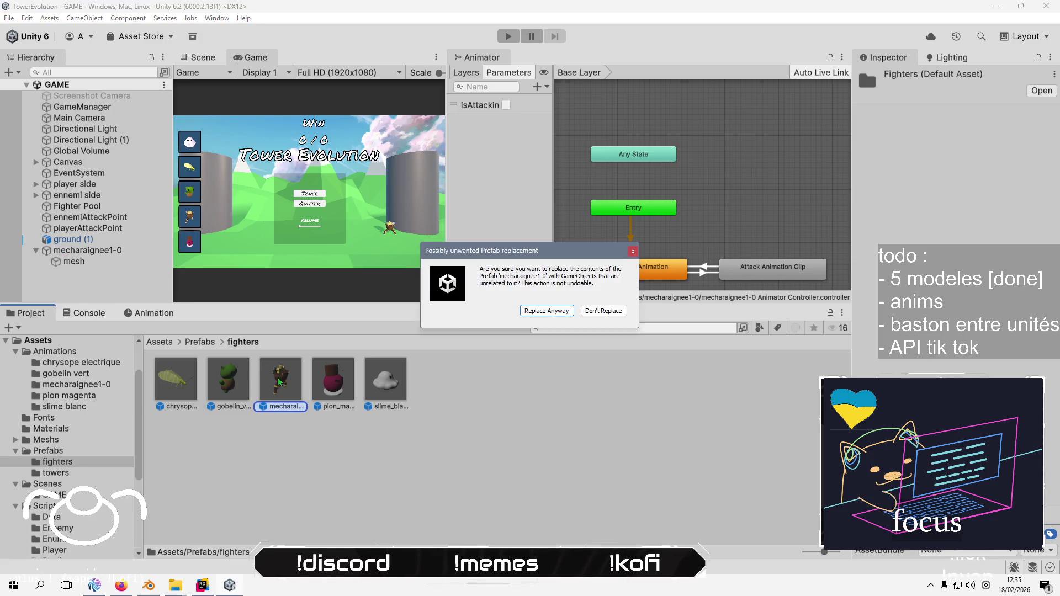
{"action": "left_click", "coordinate": [545, 311]}
Delete mecharaignee1-0 from the scene, save with Ctrl+S, and maximize the Game view
{"action": "left_click", "coordinate": [108, 254]}
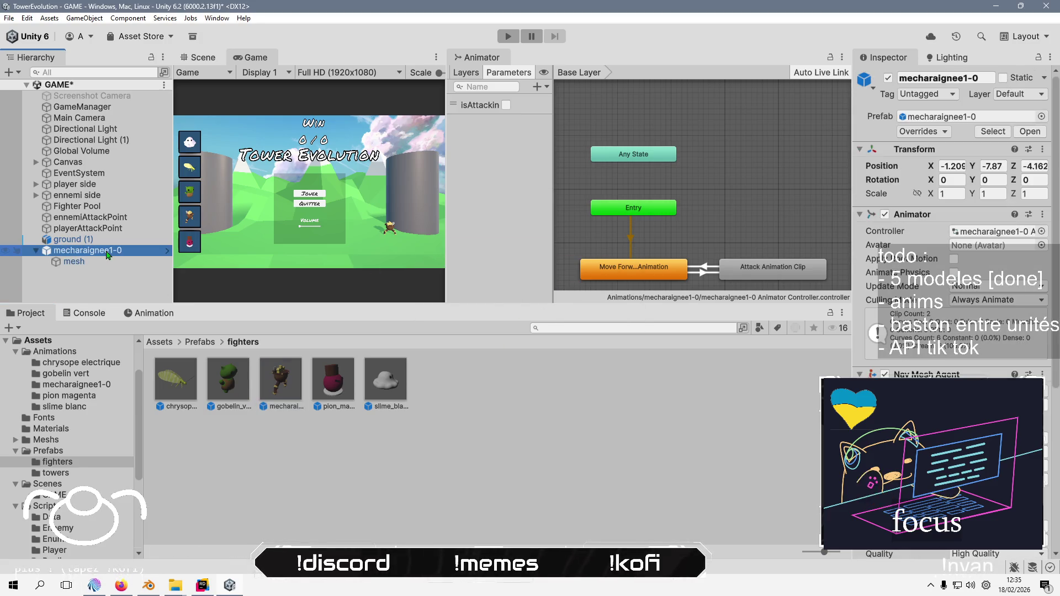
{"action": "key", "text": "Delete"}
{"action": "key", "text": "ctrl+s"}
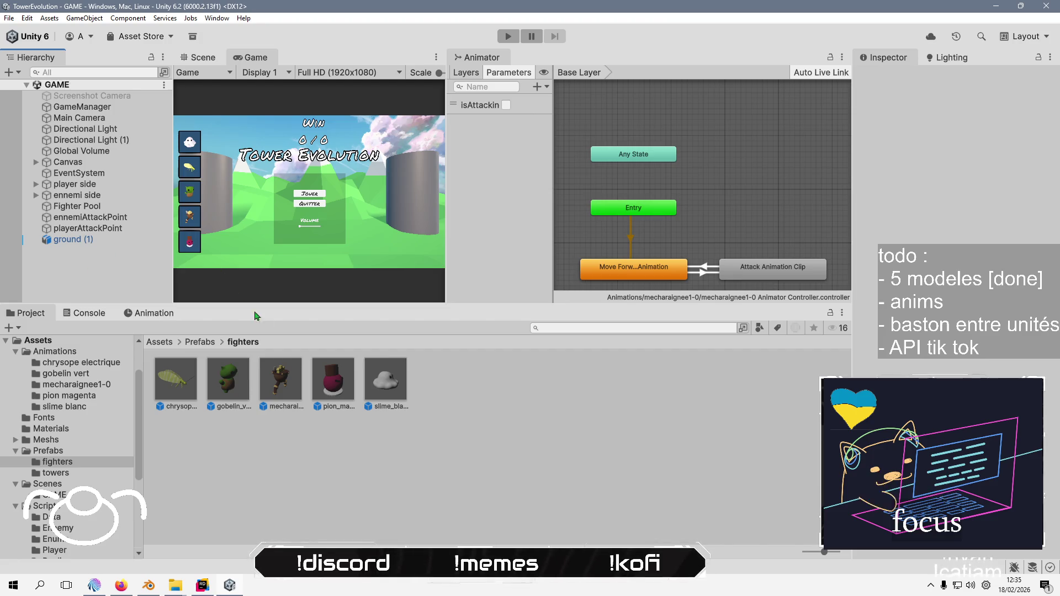
{"action": "left_click", "coordinate": [195, 72]}
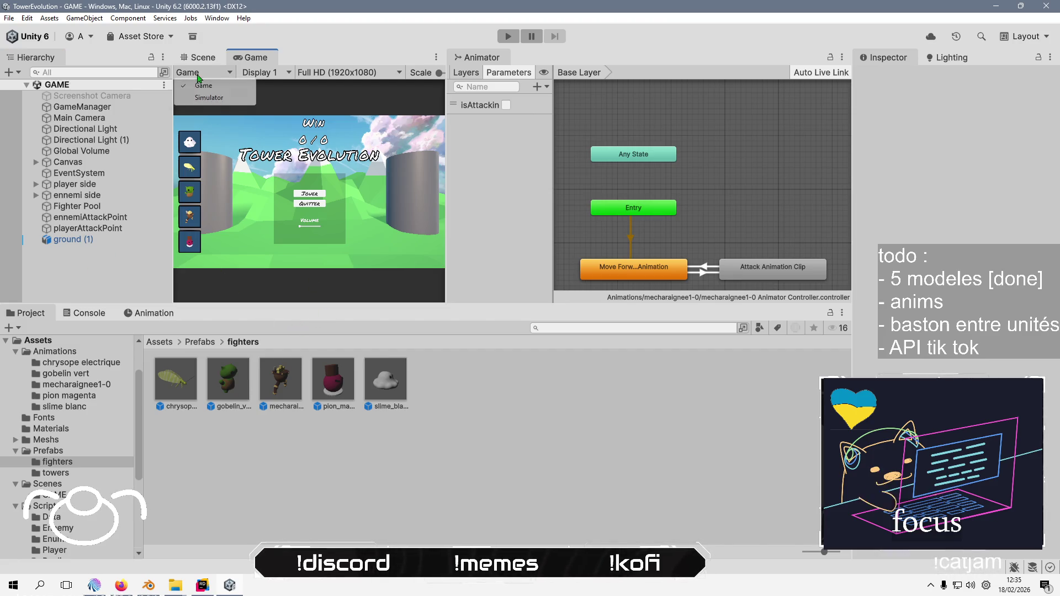
{"action": "left_click", "coordinate": [247, 59]}
{"action": "double_click", "coordinate": [247, 58]}
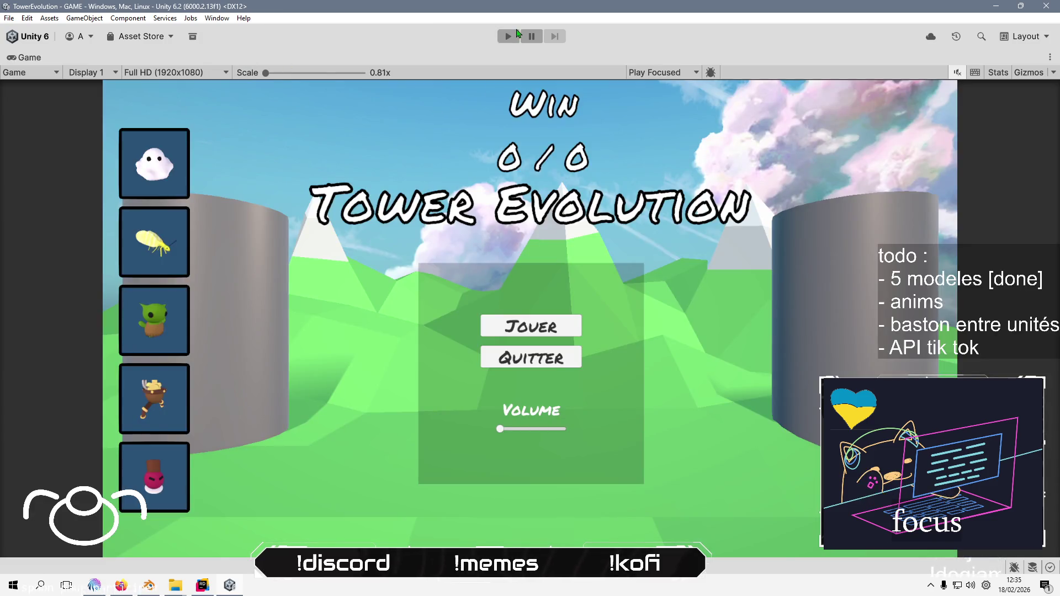
Play the game, start a match with Jouer, spawn the fourth unit, then stop and restore the layout
{"action": "left_click", "coordinate": [517, 35]}
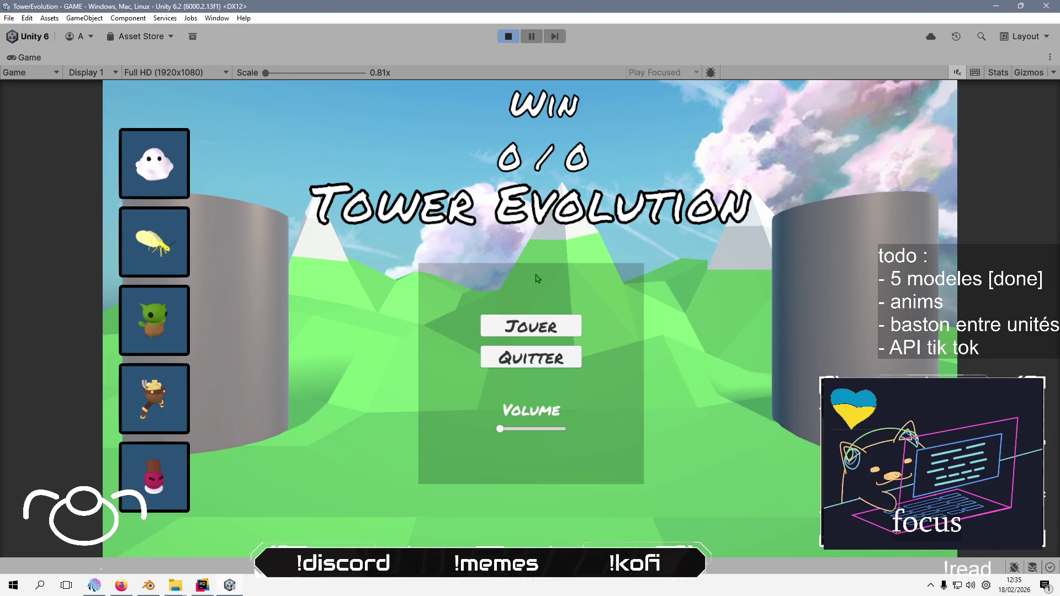
{"action": "left_click", "coordinate": [524, 334]}
{"action": "left_click", "coordinate": [169, 397]}
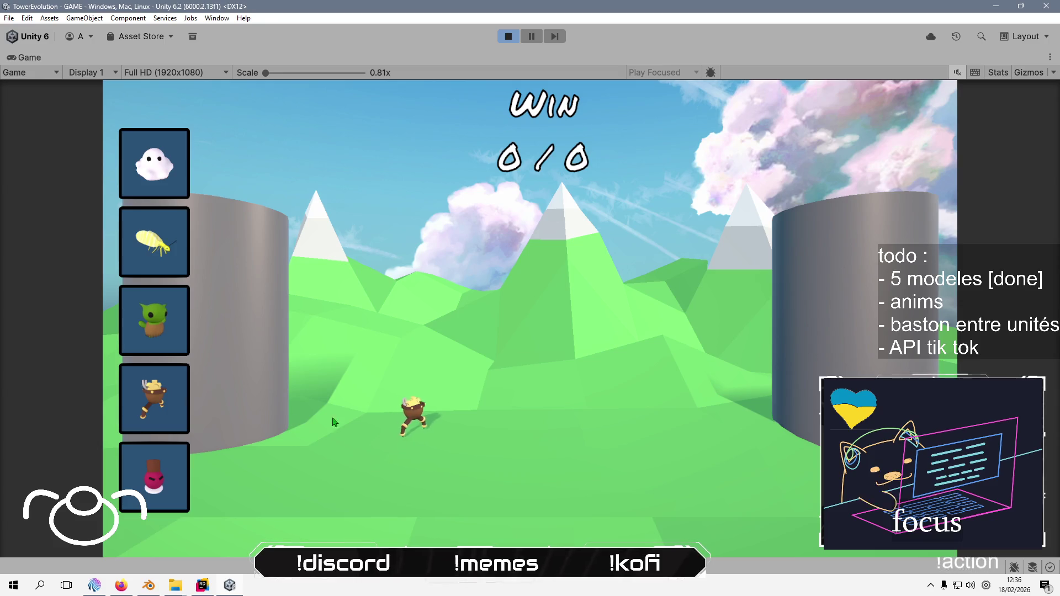
{"action": "left_click", "coordinate": [508, 36]}
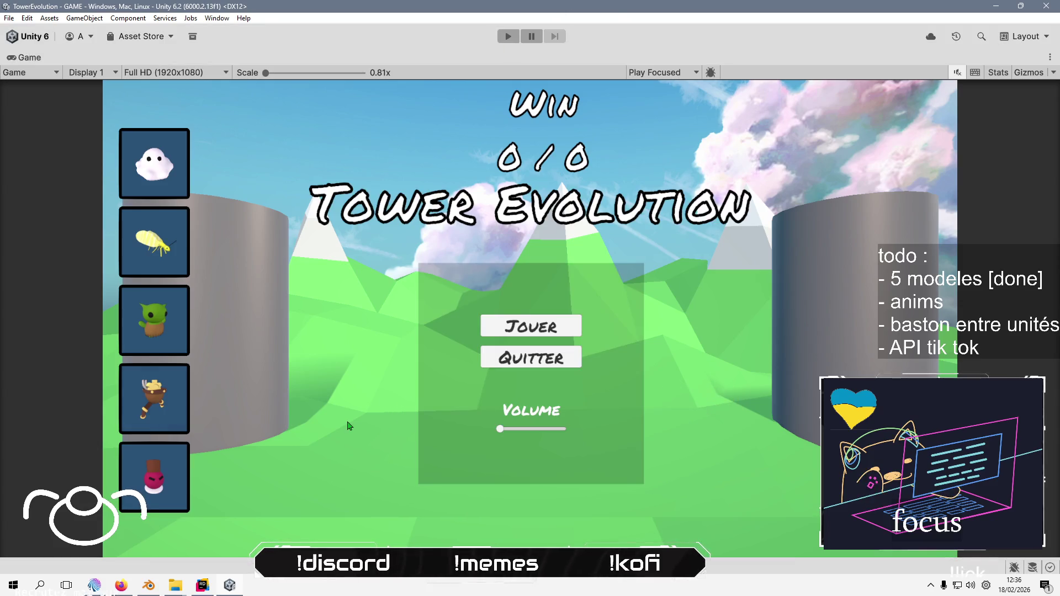
{"action": "double_click", "coordinate": [25, 57]}
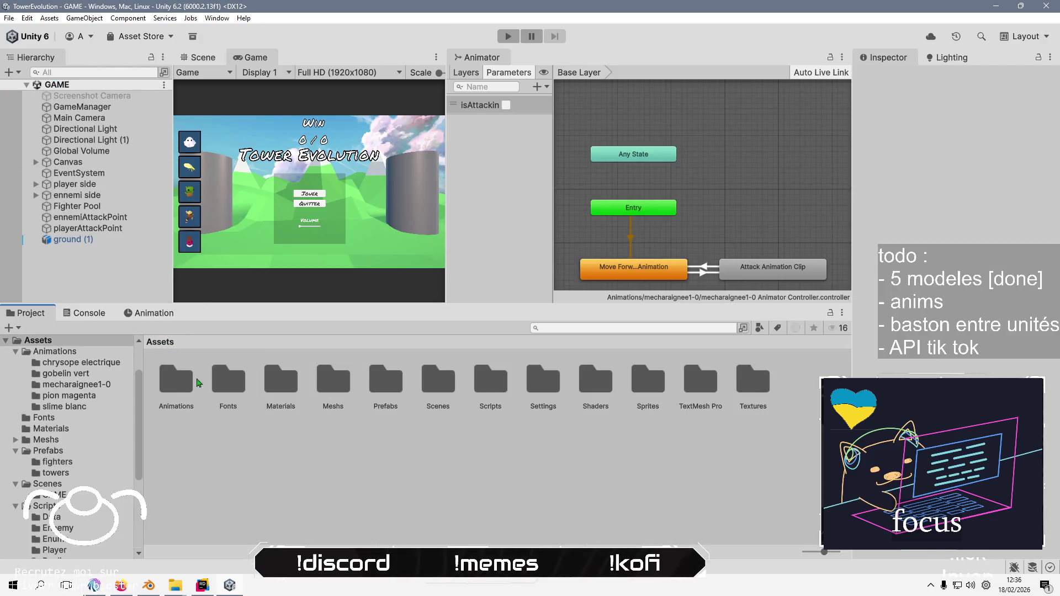
Inspect the attack and Move Forward clips in the chrysope electrique and gobelin vert folders
{"action": "double_click", "coordinate": [185, 381]}
{"action": "double_click", "coordinate": [186, 385]}
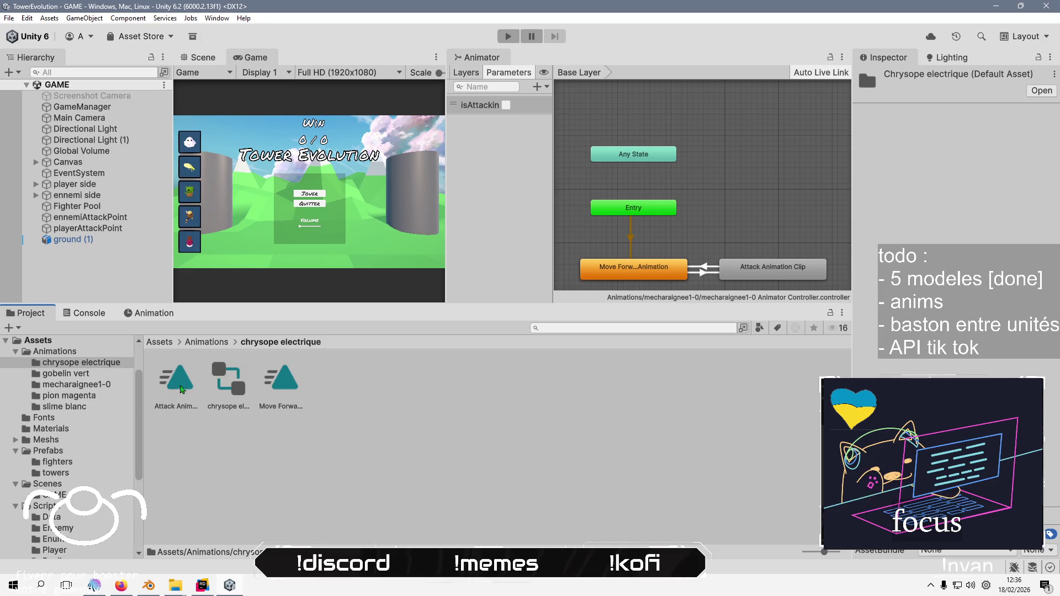
{"action": "left_click", "coordinate": [181, 389]}
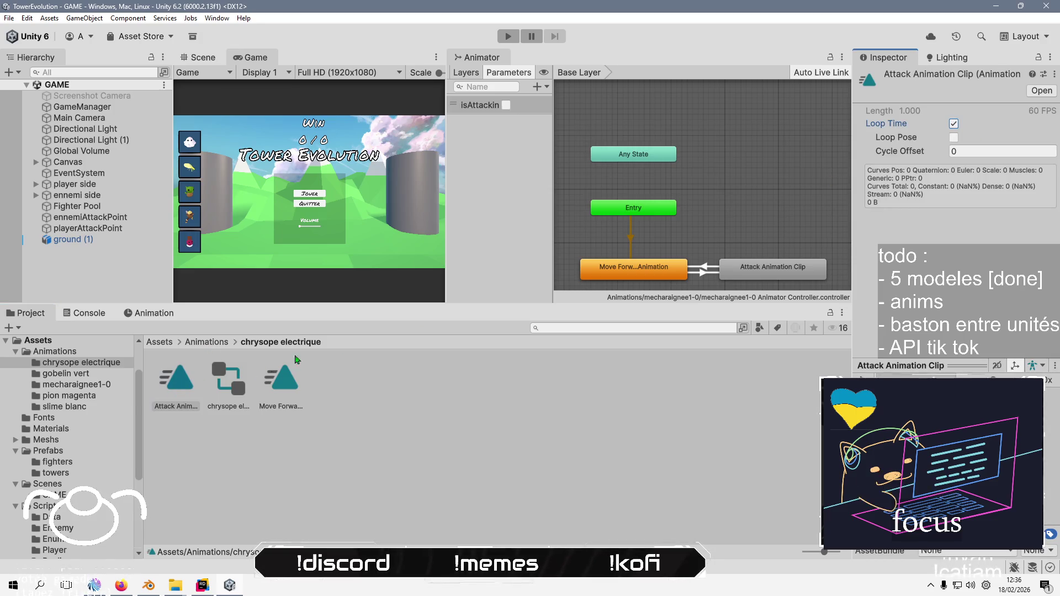
{"action": "left_click", "coordinate": [292, 395]}
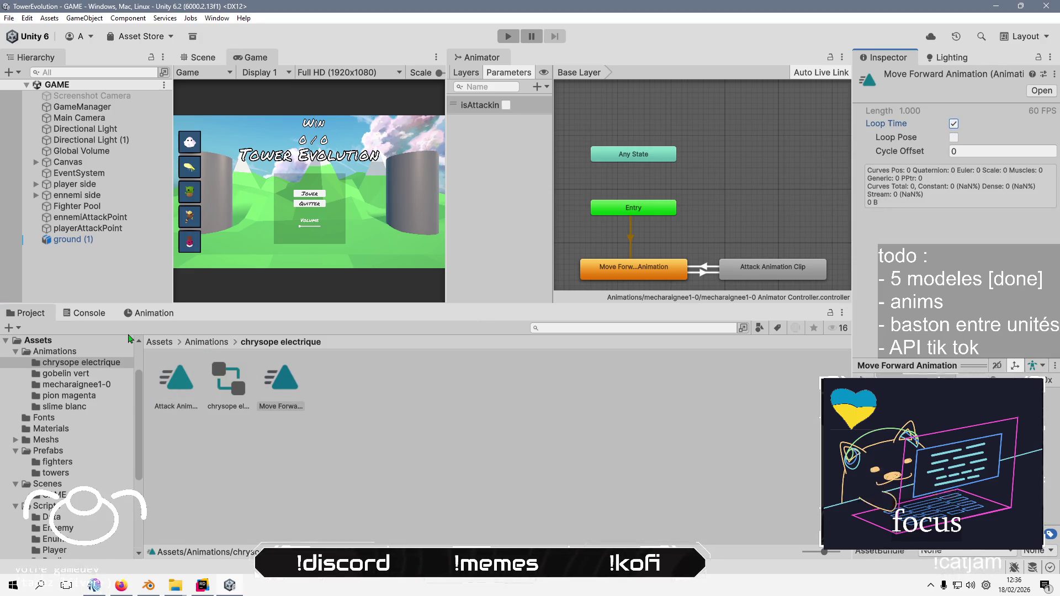
{"action": "left_click", "coordinate": [206, 342]}
{"action": "left_click", "coordinate": [227, 389]}
{"action": "double_click", "coordinate": [226, 389]}
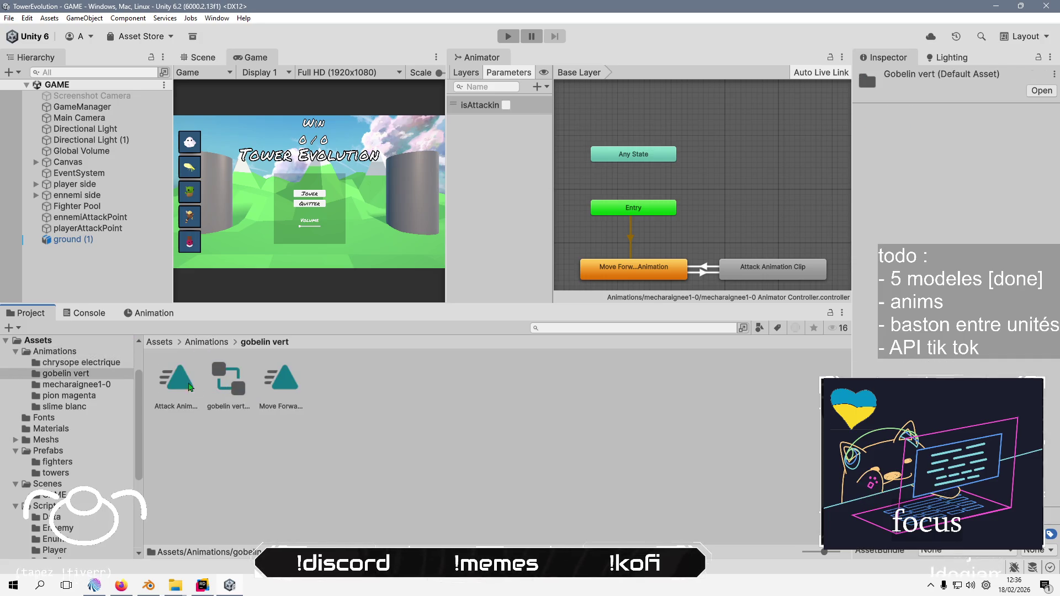
{"action": "left_click", "coordinate": [169, 384]}
{"action": "left_click", "coordinate": [296, 391]}
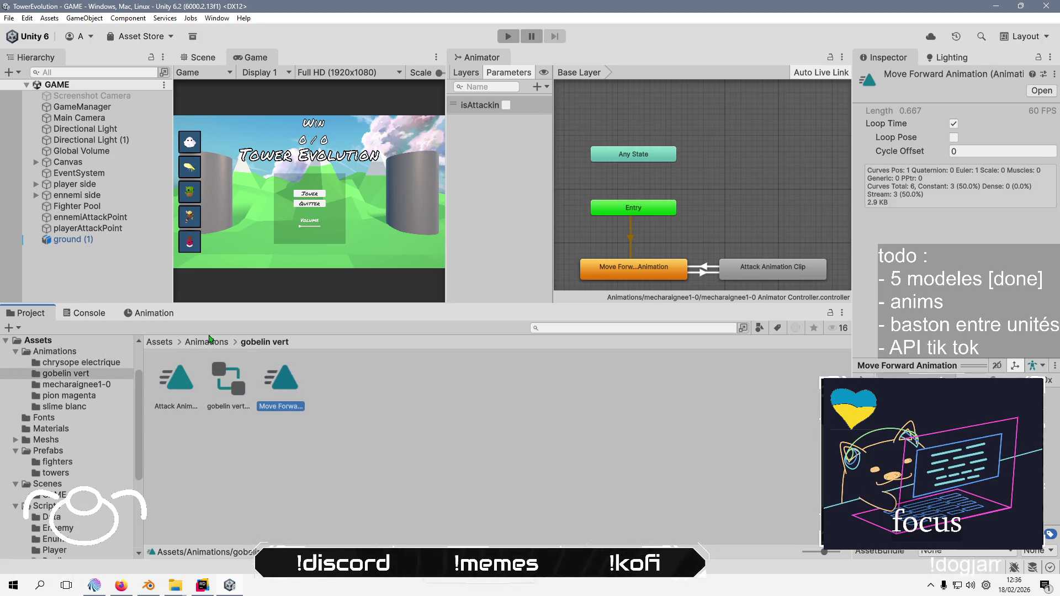
In mecharaignee1-0, turn looping off on the attack clip and on for Move Forward
{"action": "left_click", "coordinate": [212, 342]}
{"action": "left_click", "coordinate": [280, 382]}
{"action": "double_click", "coordinate": [280, 382]}
{"action": "left_click", "coordinate": [175, 380]}
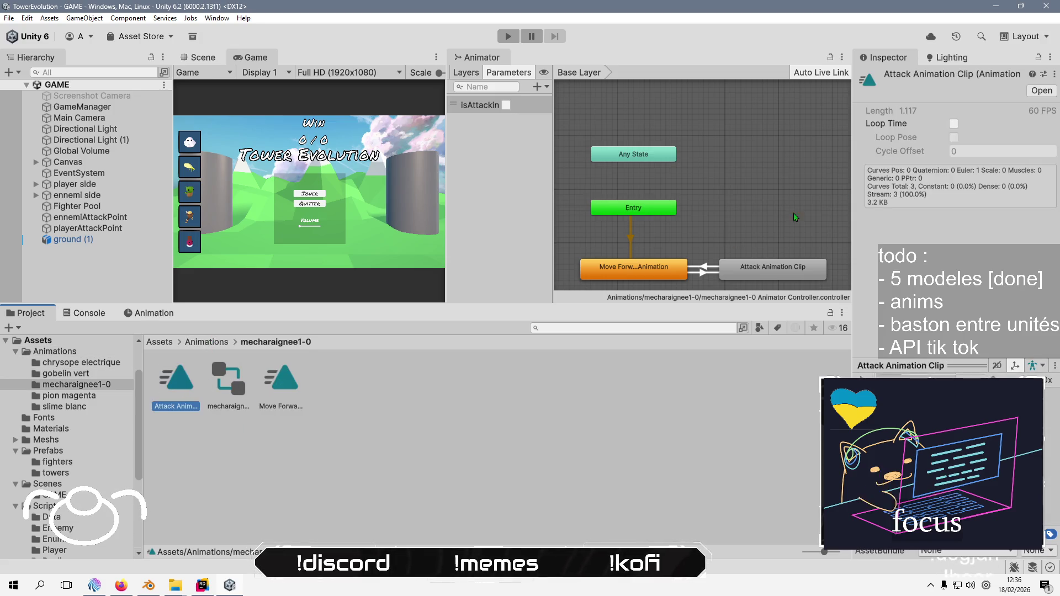
{"action": "left_click", "coordinate": [953, 125]}
{"action": "left_click", "coordinate": [281, 381]}
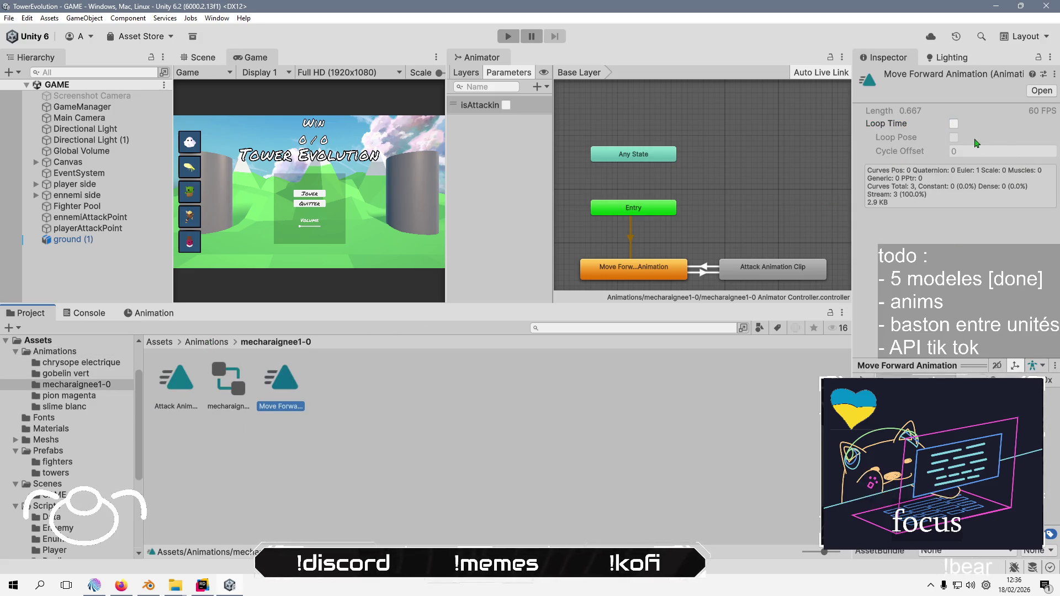
{"action": "left_click", "coordinate": [954, 125]}
{"action": "left_click", "coordinate": [954, 125]}
Tick Loop Time on the pion magenta attack and move-forward clips
{"action": "left_click", "coordinate": [205, 342]}
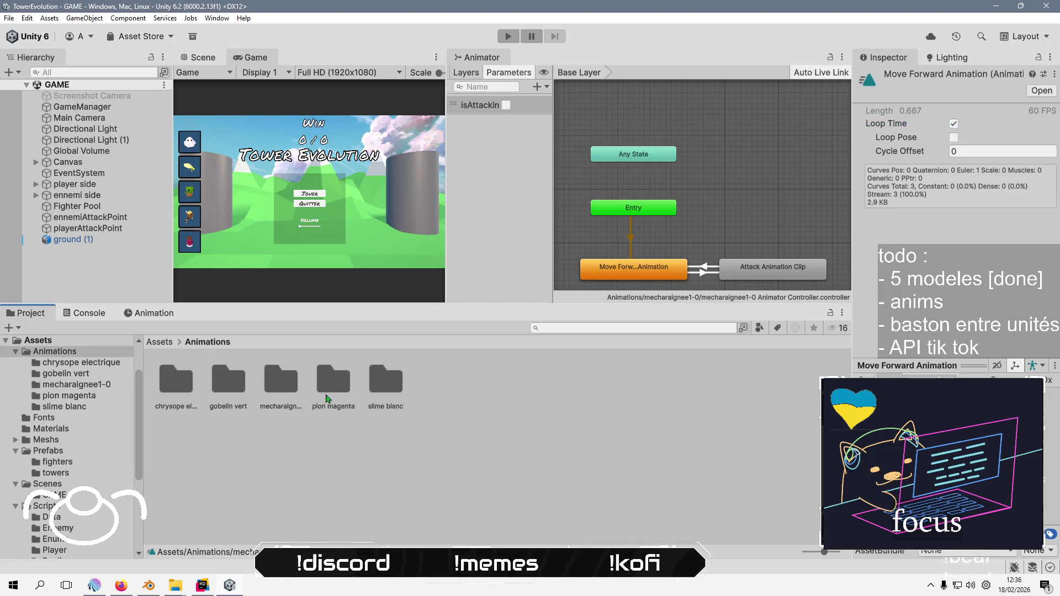
{"action": "double_click", "coordinate": [329, 383]}
{"action": "left_click", "coordinate": [174, 386]}
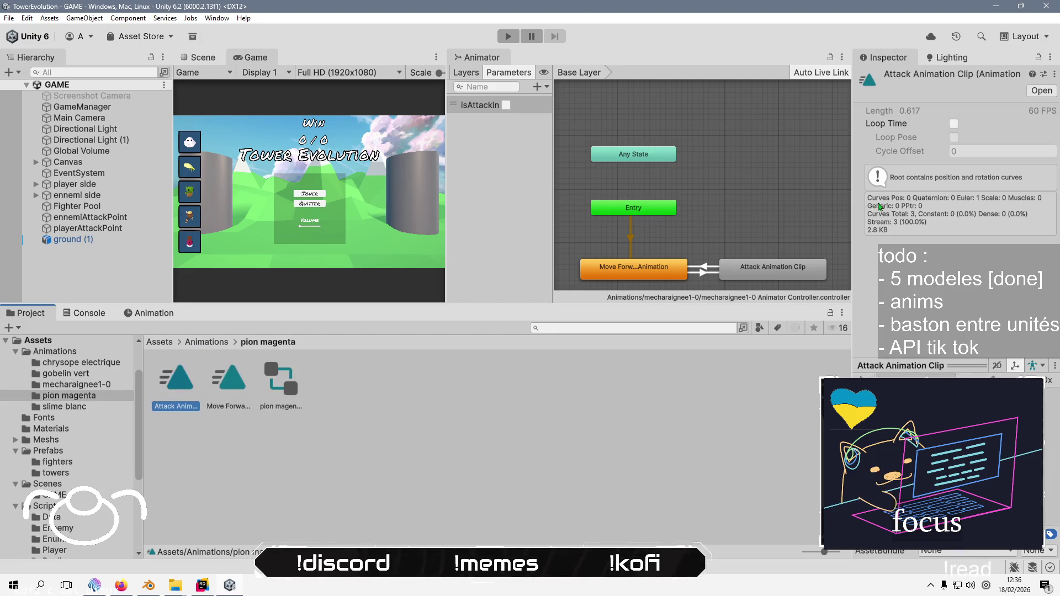
{"action": "left_click", "coordinate": [953, 125]}
{"action": "left_click", "coordinate": [228, 381]}
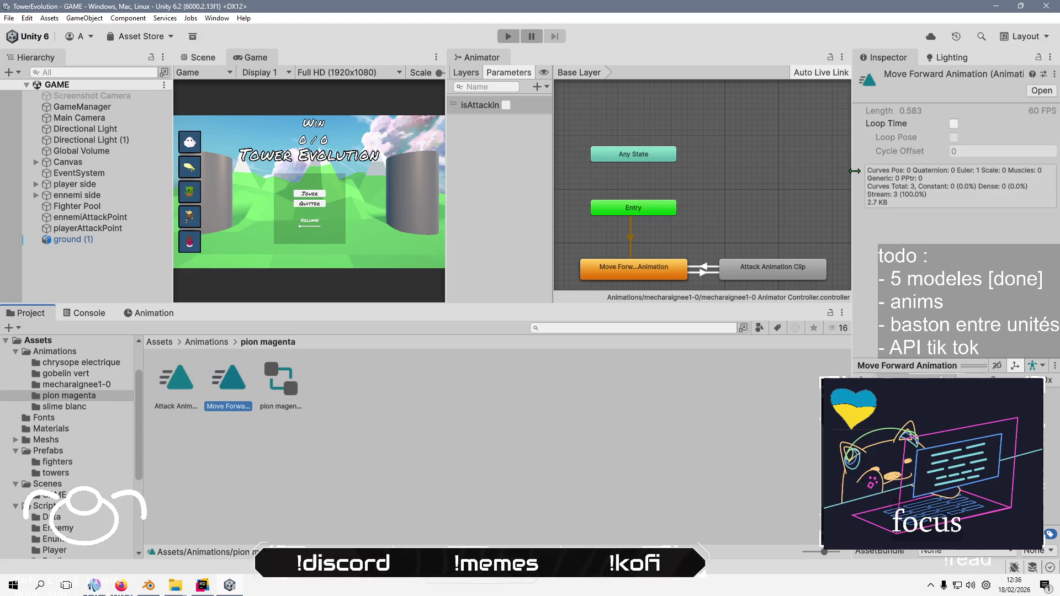
{"action": "left_click", "coordinate": [953, 125]}
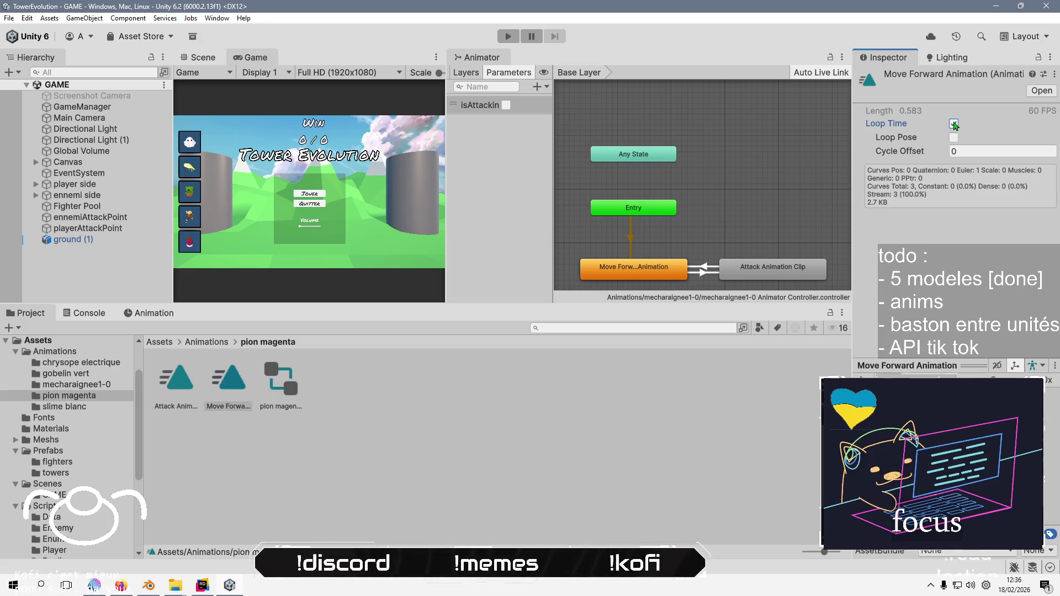
Check the slime blanc clips, give the Game and Animator panels more height, and enter Play mode
{"action": "left_click", "coordinate": [204, 342]}
{"action": "double_click", "coordinate": [386, 380]}
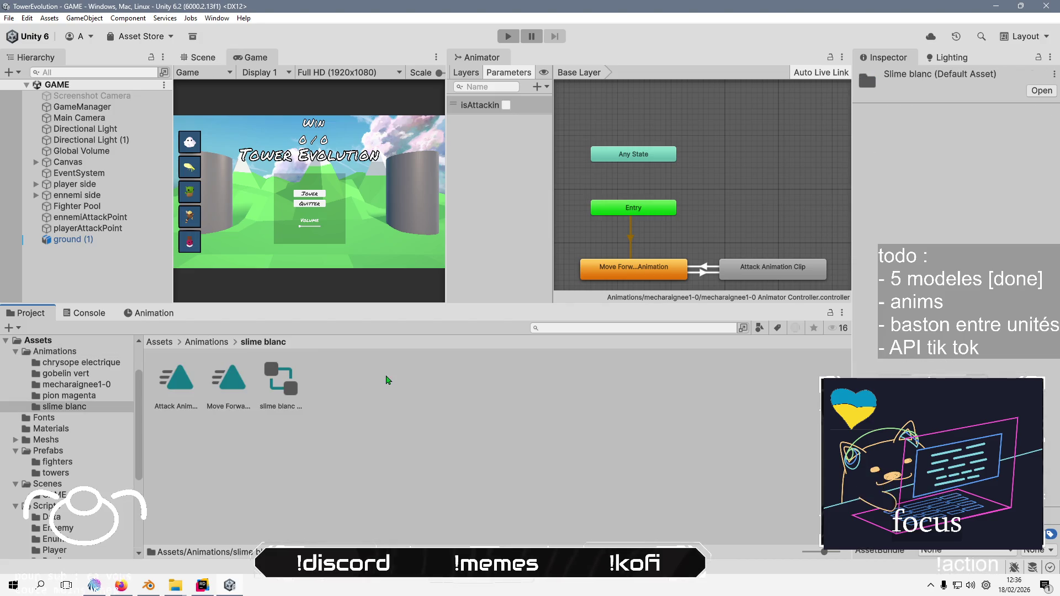
{"action": "left_click", "coordinate": [176, 389]}
{"action": "left_click", "coordinate": [228, 381]}
{"action": "left_click", "coordinate": [249, 500]}
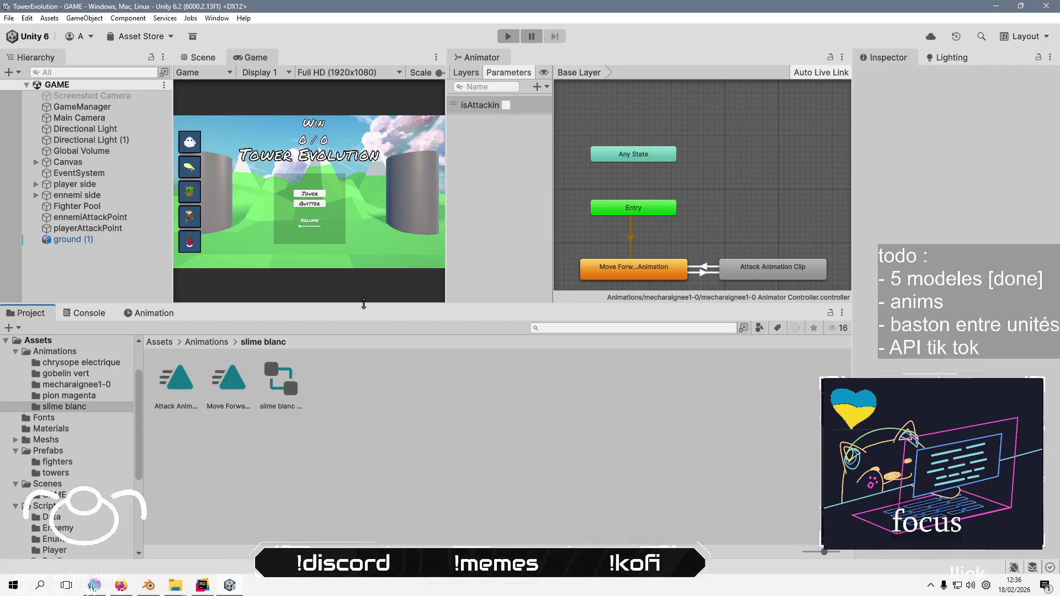
{"action": "left_click_drag", "start_coordinate": [364, 303], "coordinate": [364, 406]}
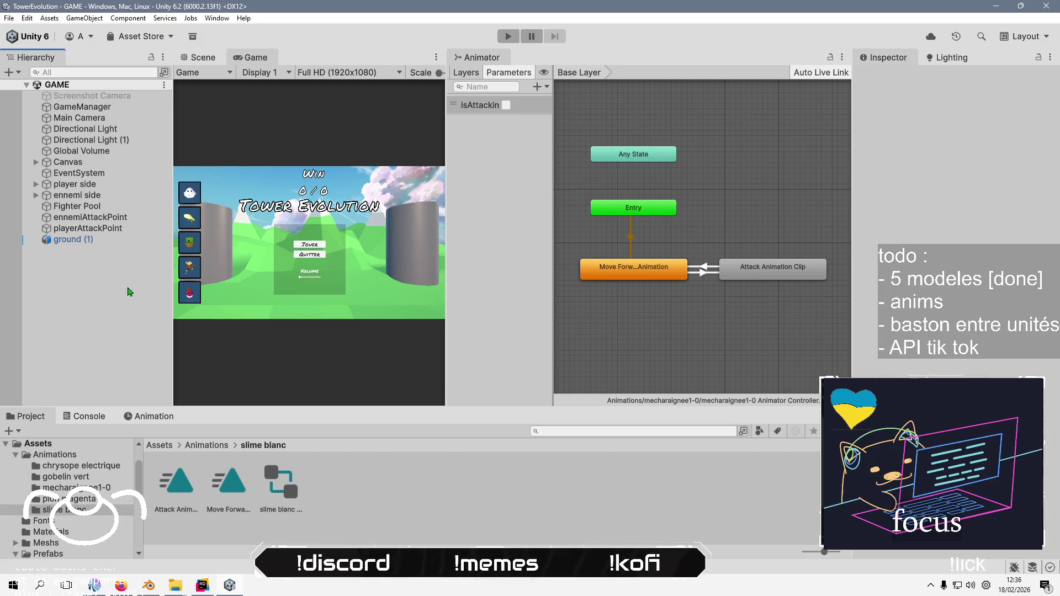
{"action": "left_click", "coordinate": [507, 37]}
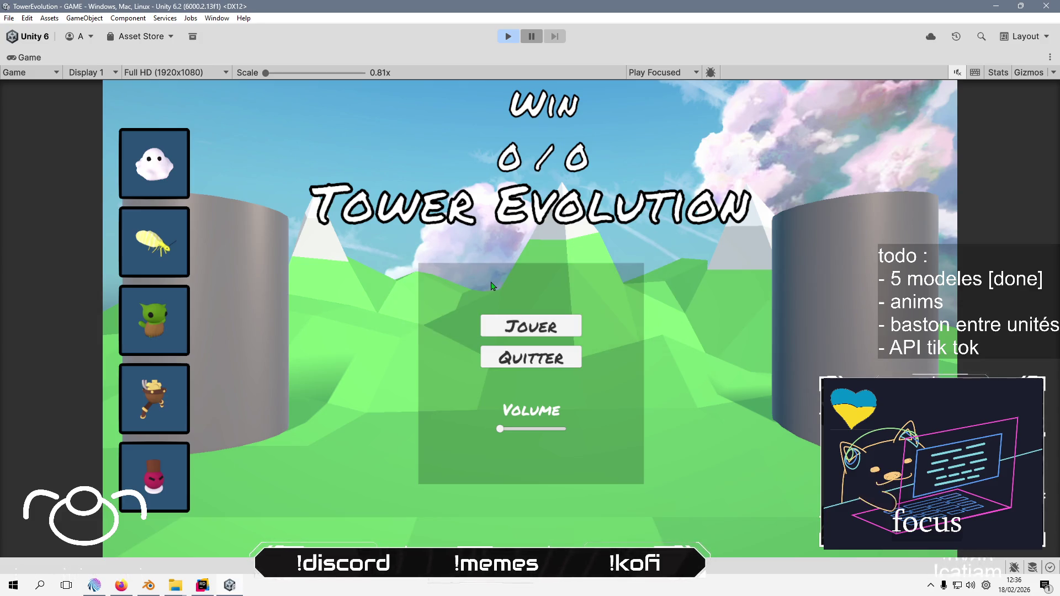
Start a match with JOUER and spawn a unit from the fourth card
{"action": "left_click", "coordinate": [530, 332]}
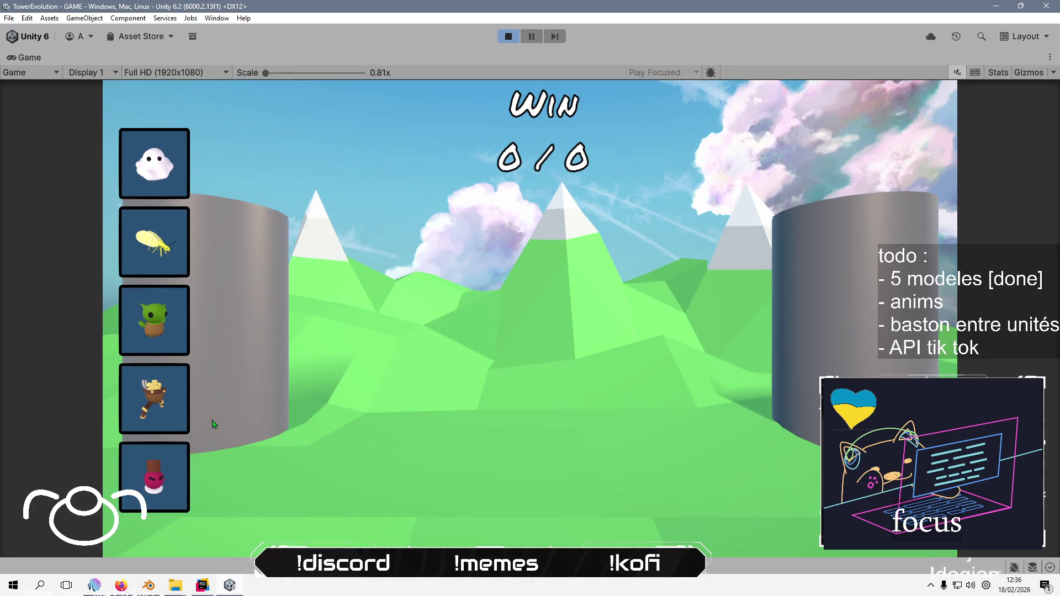
{"action": "left_click", "coordinate": [166, 408]}
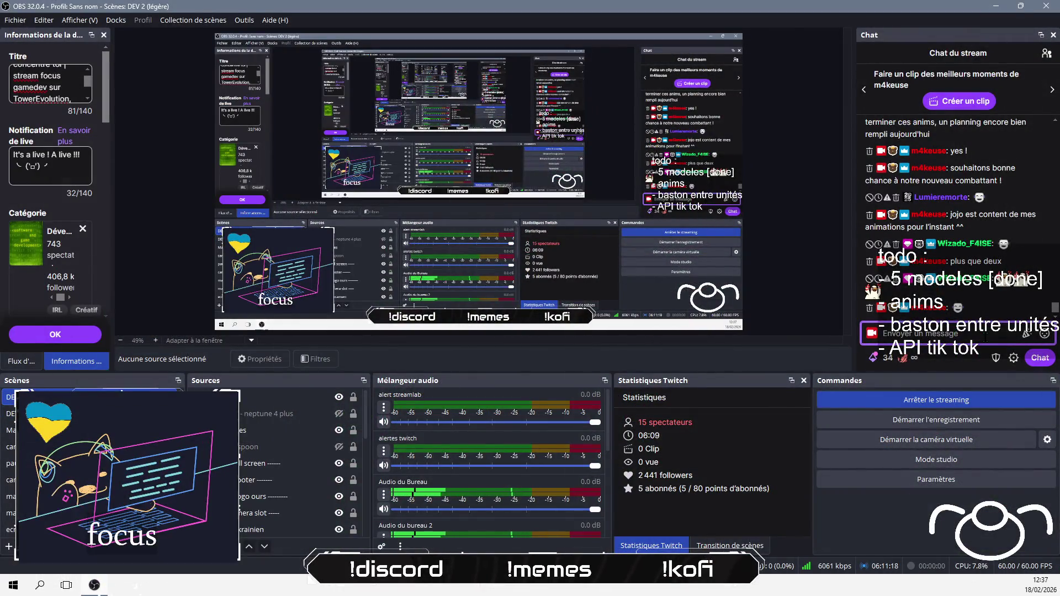
Type the reply 'c'est ultra mims' into the OBS chat dock
{"action": "type", "text": "c'est ultra"}
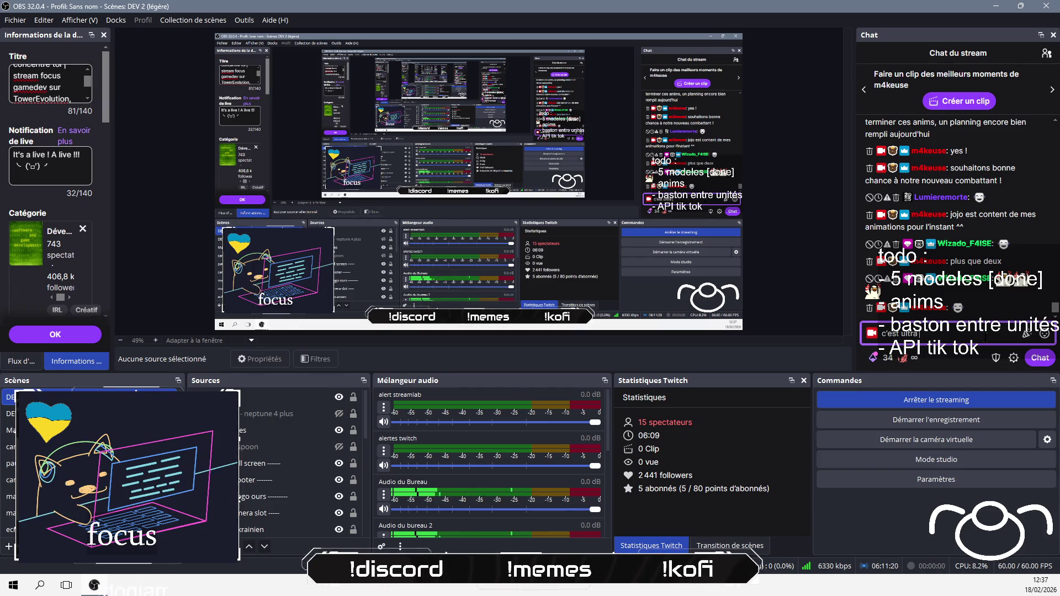
{"action": "type", "text": " mims"}
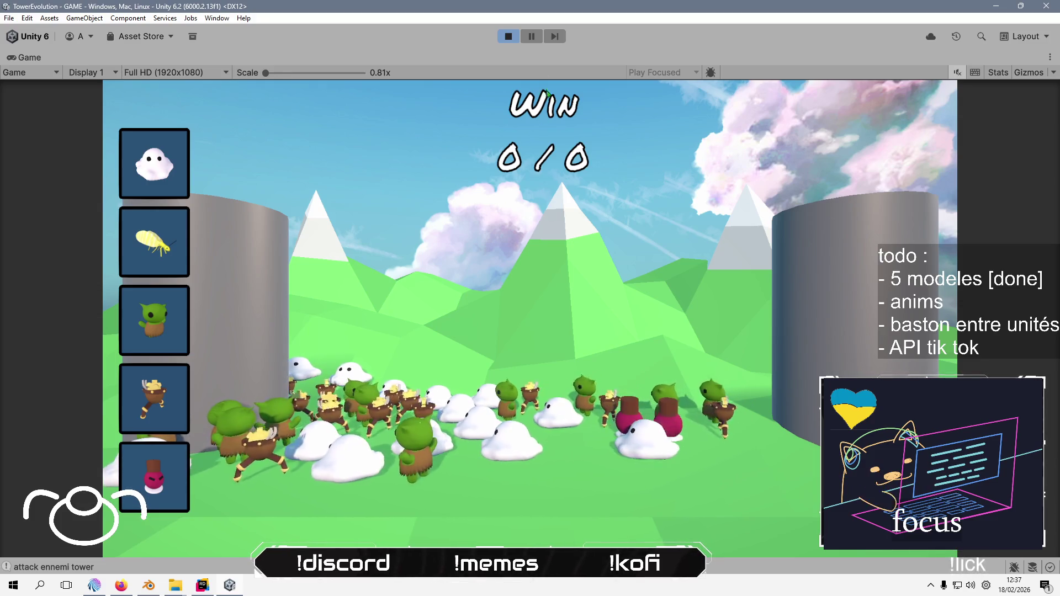
Stop the test, drop the chrysope_electrique prefab from Prefabs/fighters into the scene, and begin typing 'plus qu' in chat
{"action": "left_click", "coordinate": [508, 37]}
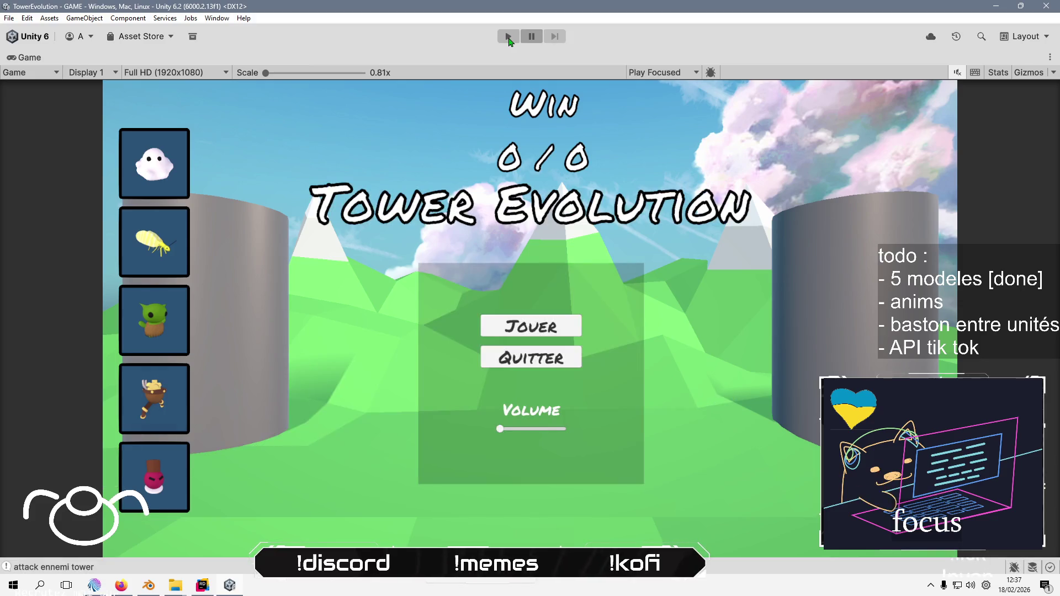
{"action": "double_click", "coordinate": [30, 57]}
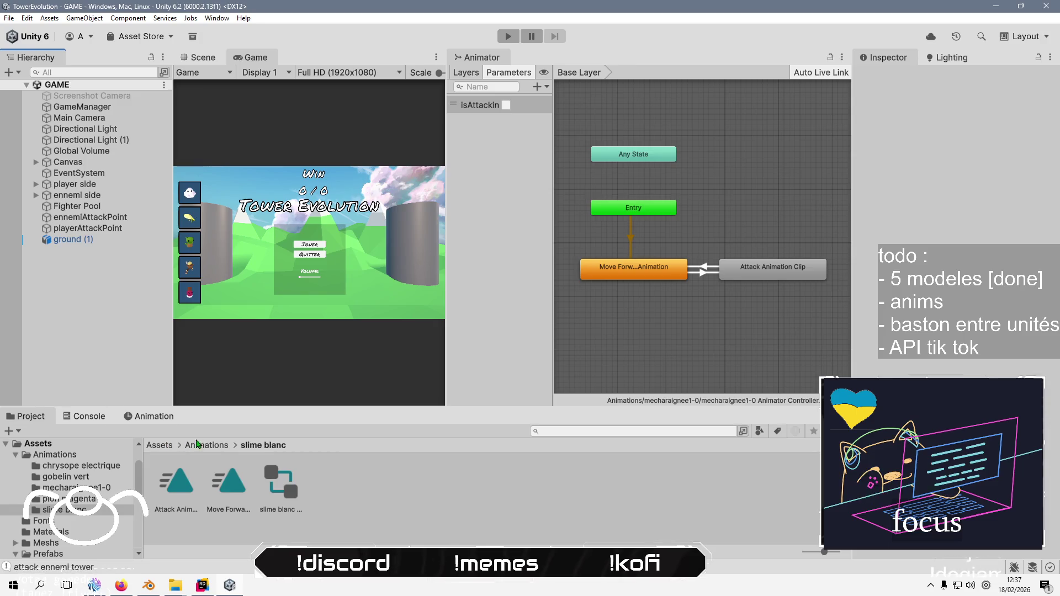
{"action": "left_click", "coordinate": [171, 448]}
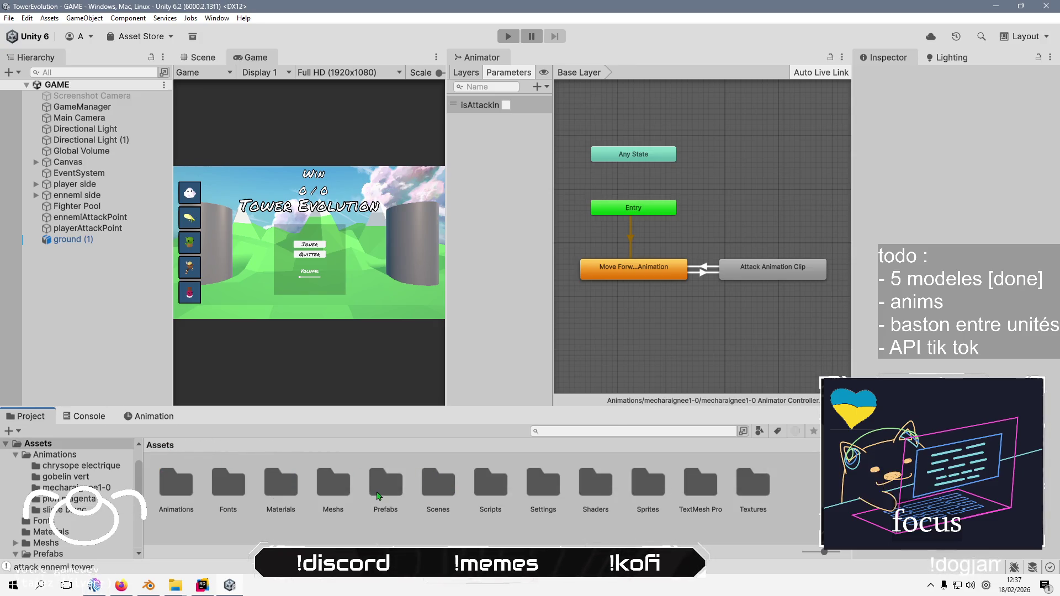
{"action": "double_click", "coordinate": [386, 488]}
{"action": "double_click", "coordinate": [191, 495]}
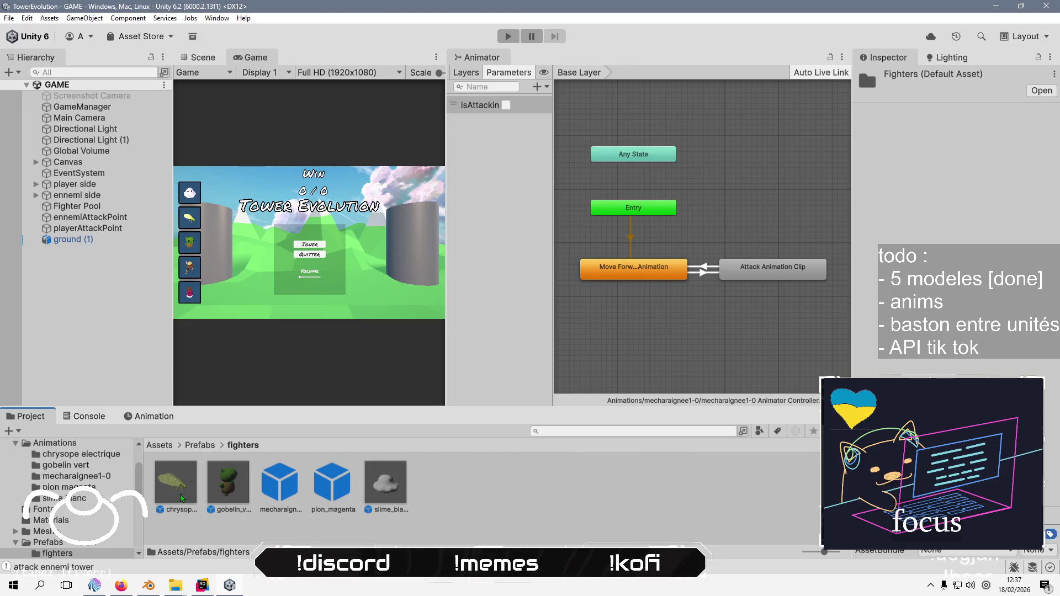
{"action": "left_click_drag", "start_coordinate": [126, 315], "coordinate": [127, 311]}
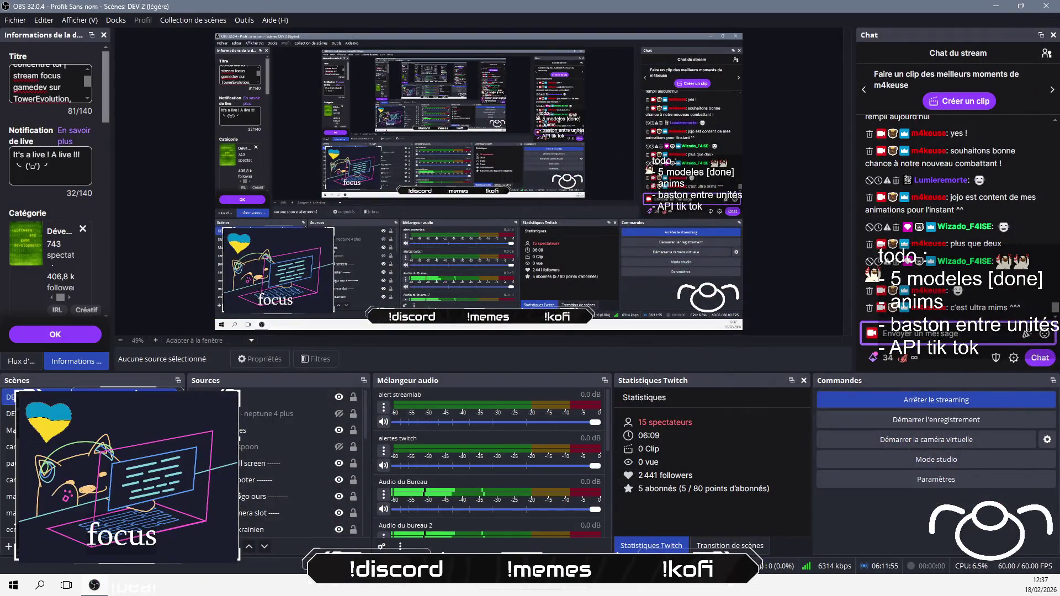
{"action": "type", "text": "plus qu'un !"}
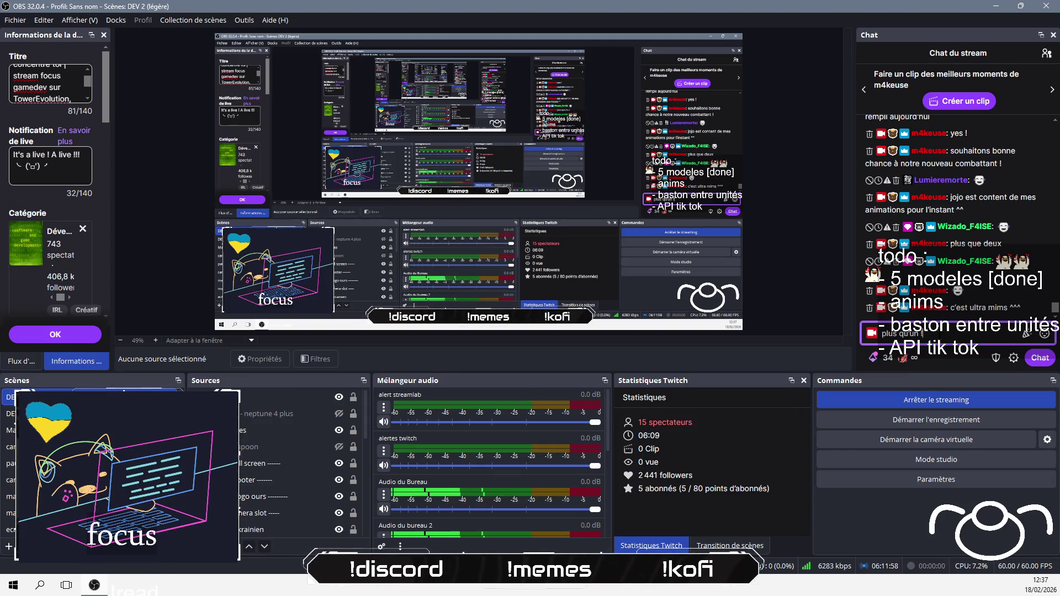
Send the chat reply 'plus qu'un !'
{"action": "key", "text": "Return"}
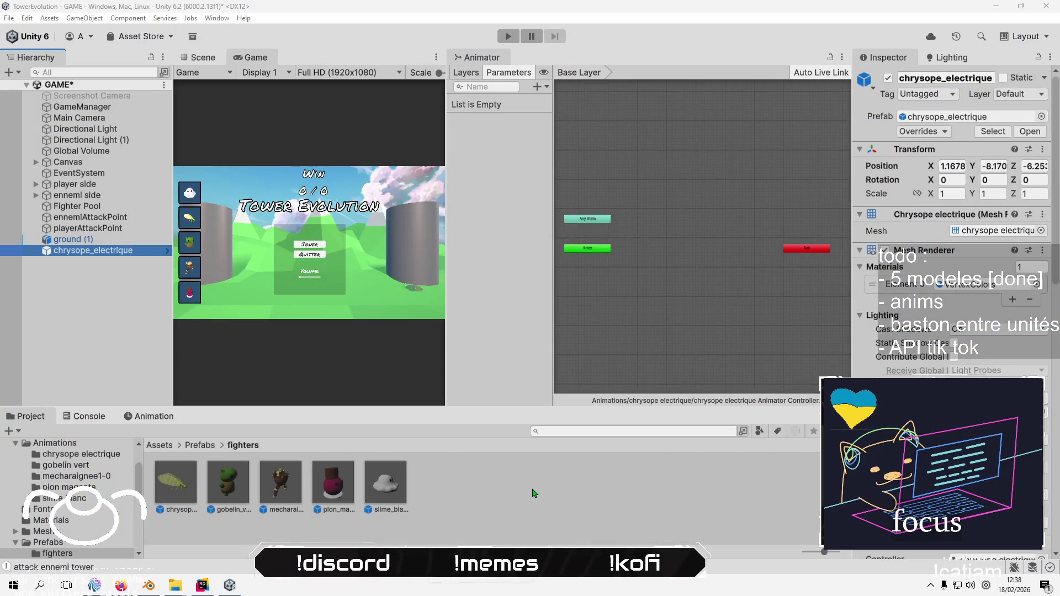
Add the Move Forward and Attack clips as states in the chrysope electrique animator
{"action": "left_click", "coordinate": [159, 445]}
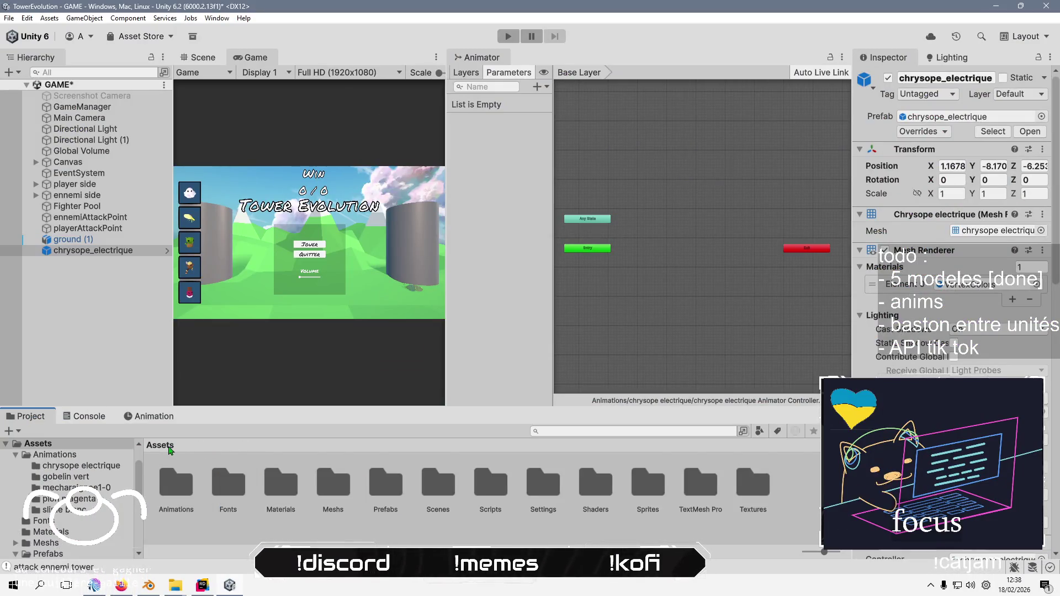
{"action": "double_click", "coordinate": [169, 479]}
{"action": "double_click", "coordinate": [171, 480]}
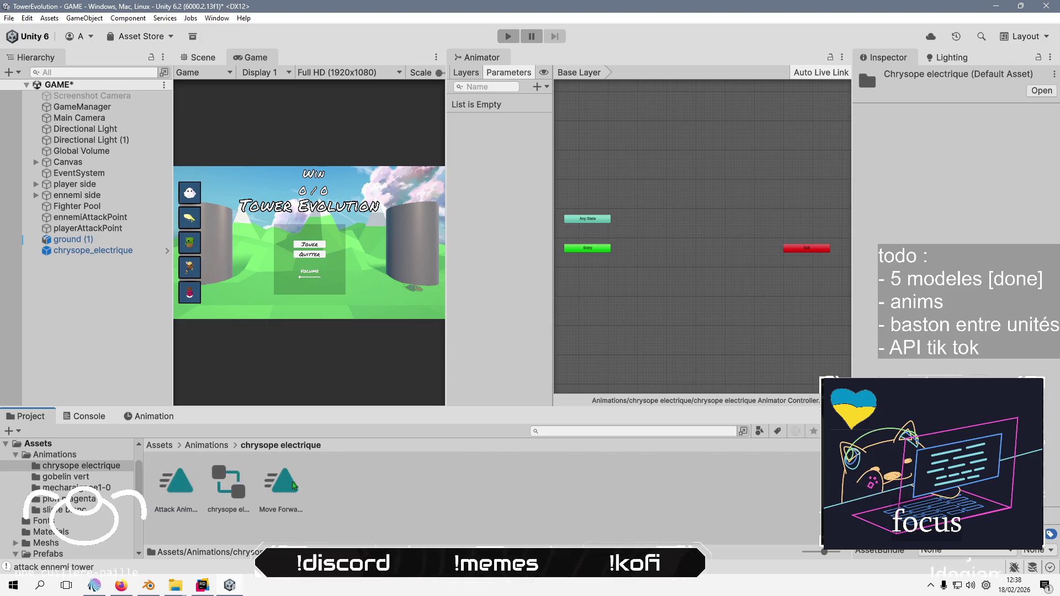
{"action": "left_click", "coordinate": [226, 486]}
{"action": "mouse_move", "coordinate": [226, 486]}
{"action": "left_mouse_down"}
{"action": "mouse_move", "coordinate": [554, 274]}
{"action": "mouse_move", "coordinate": [590, 285]}
{"action": "left_mouse_up"}
{"action": "mouse_move", "coordinate": [176, 483]}
{"action": "left_mouse_down"}
{"action": "mouse_move", "coordinate": [591, 279]}
{"action": "mouse_move", "coordinate": [700, 315]}
{"action": "mouse_move", "coordinate": [771, 289]}
{"action": "mouse_move", "coordinate": [721, 275]}
{"action": "left_mouse_up"}
Link Move Forward and the Attack state with transitions in both directions
{"action": "right_click", "coordinate": [659, 279]}
{"action": "left_click", "coordinate": [685, 287]}
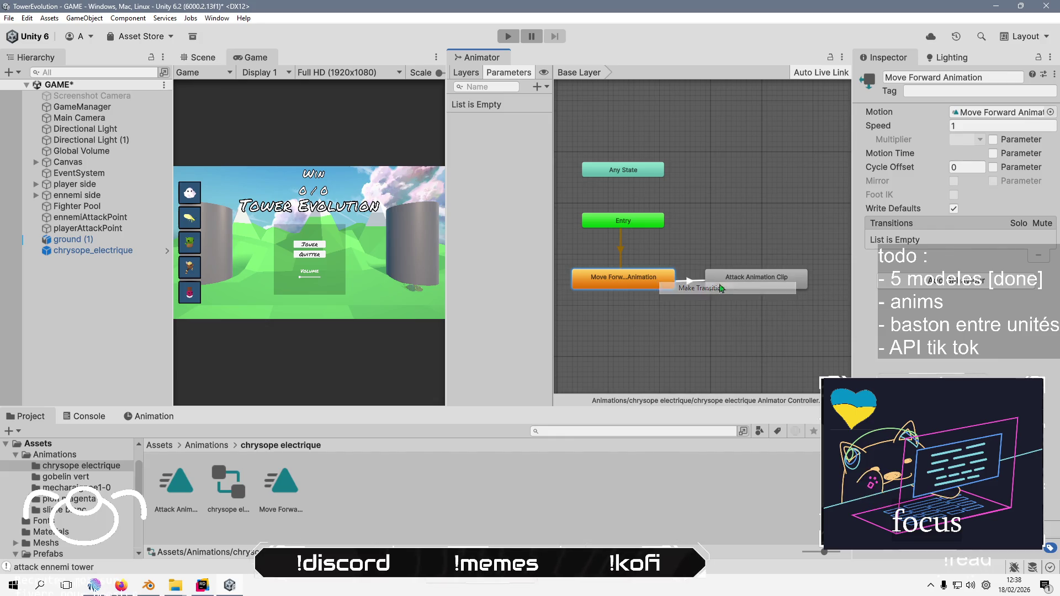
{"action": "left_click", "coordinate": [735, 283]}
{"action": "right_click", "coordinate": [736, 282]}
{"action": "left_click", "coordinate": [759, 284]}
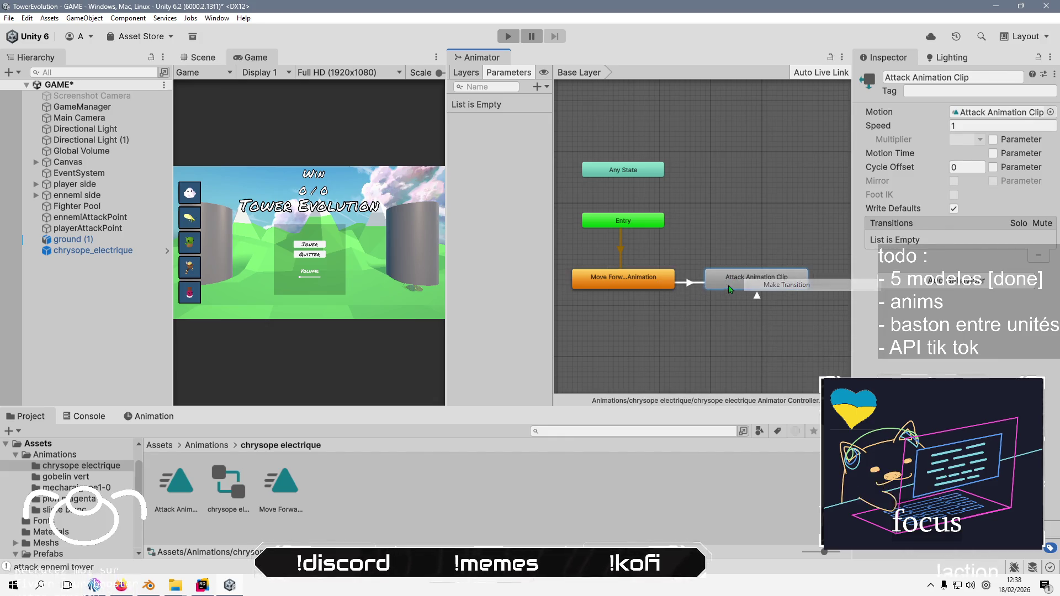
{"action": "left_click", "coordinate": [653, 283]}
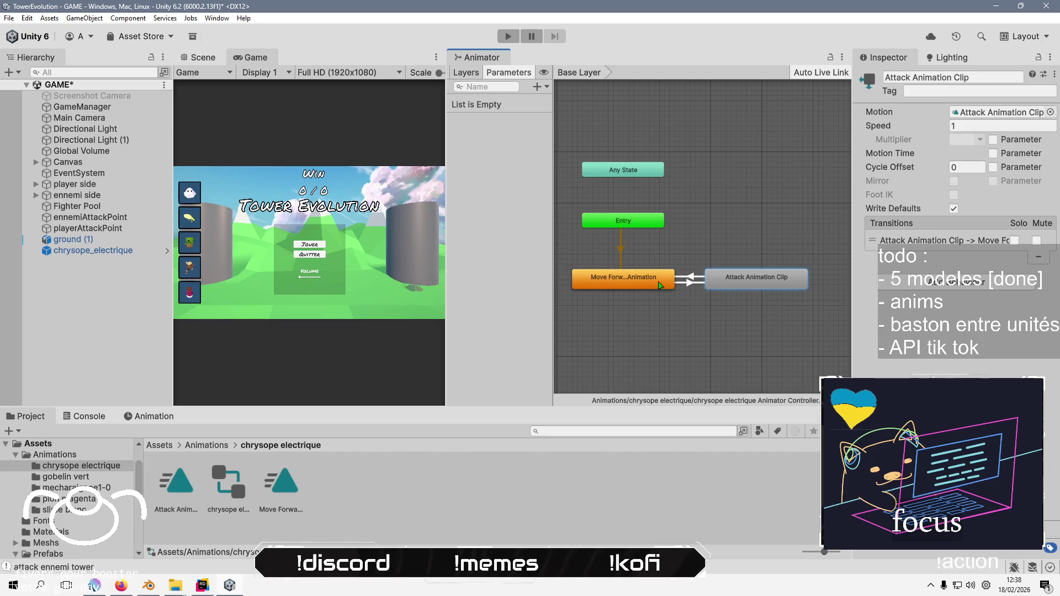
Inspect the attack and move-forward clip settings and the Move Forward state's transitions
{"action": "left_click", "coordinate": [176, 488]}
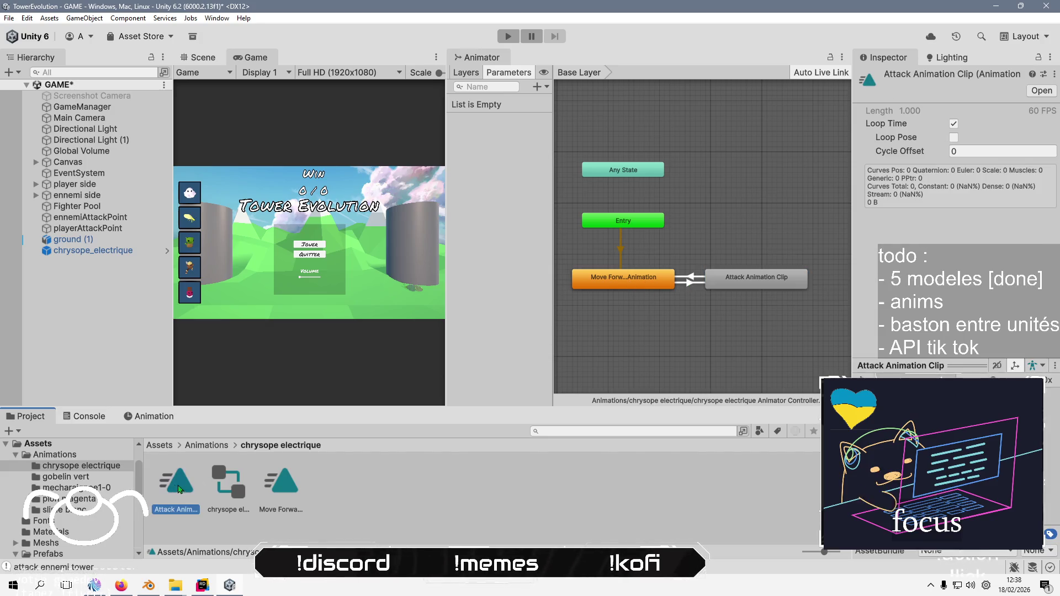
{"action": "left_click", "coordinate": [289, 498]}
{"action": "left_click", "coordinate": [663, 279]}
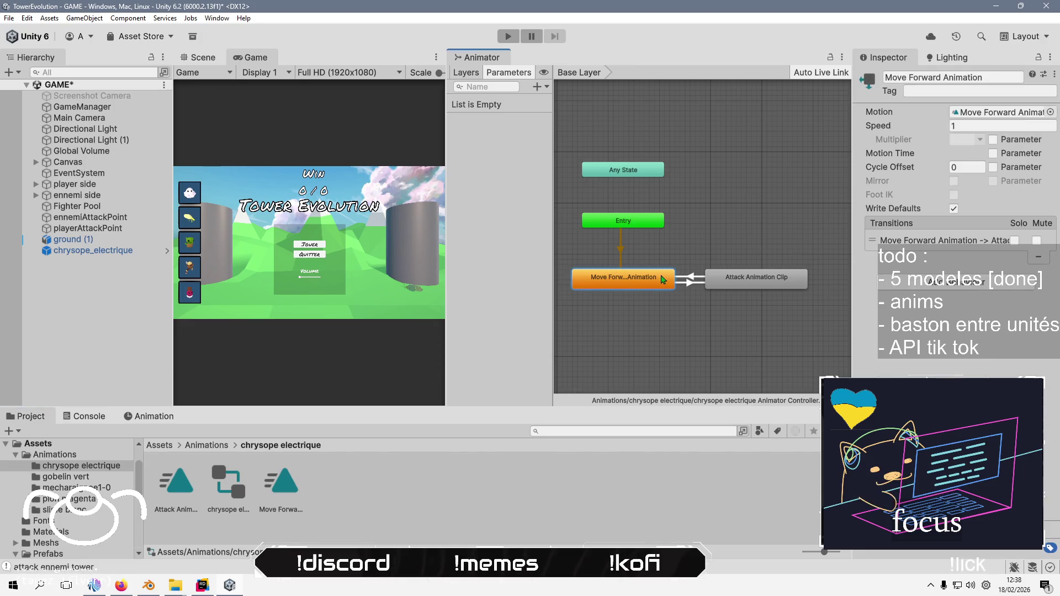
{"action": "left_click", "coordinate": [537, 87]}
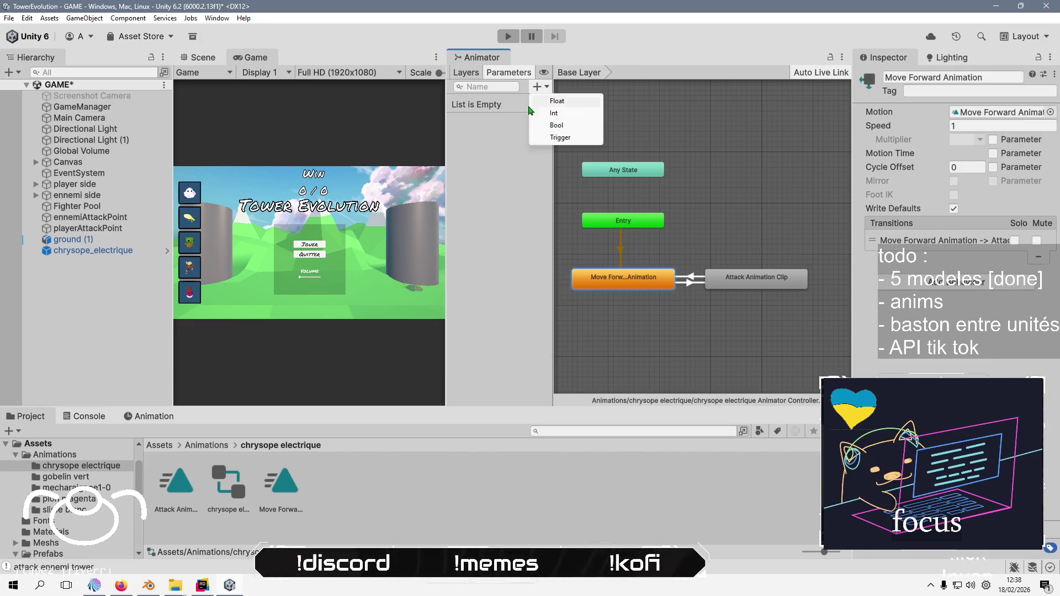
Add a bool parameter to the animator named 'Attackin'
{"action": "left_click", "coordinate": [557, 124]}
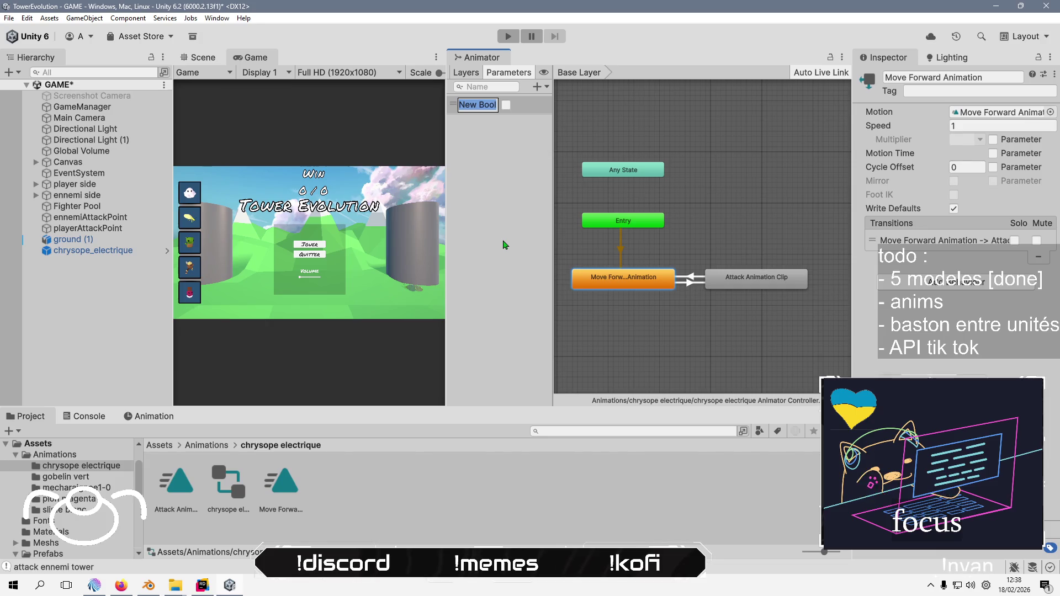
{"action": "type", "text": "isAtta"}
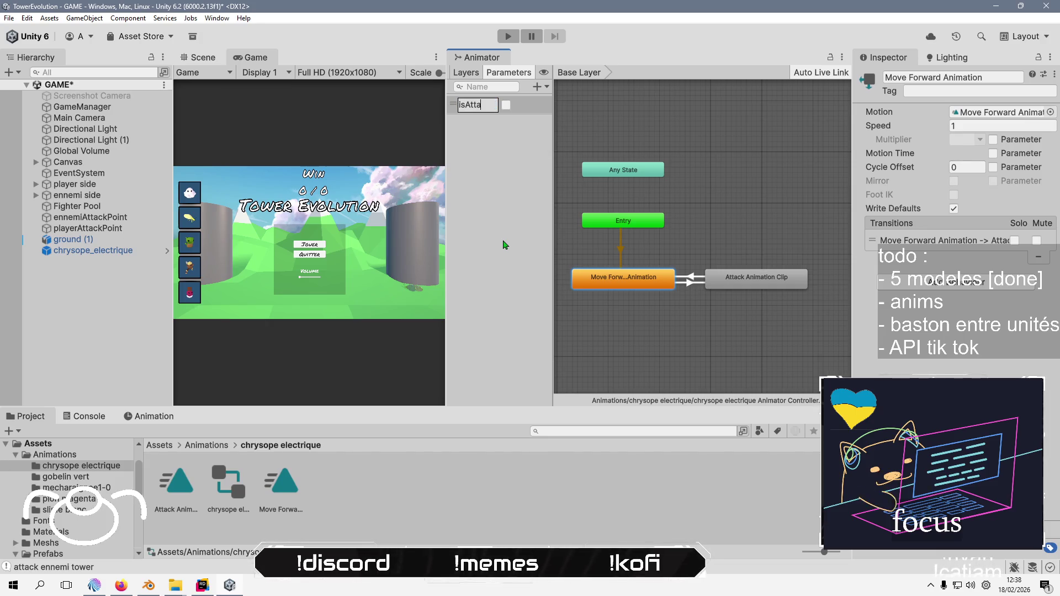
{"action": "type", "text": "ckin"}
{"action": "key", "text": "Return"}
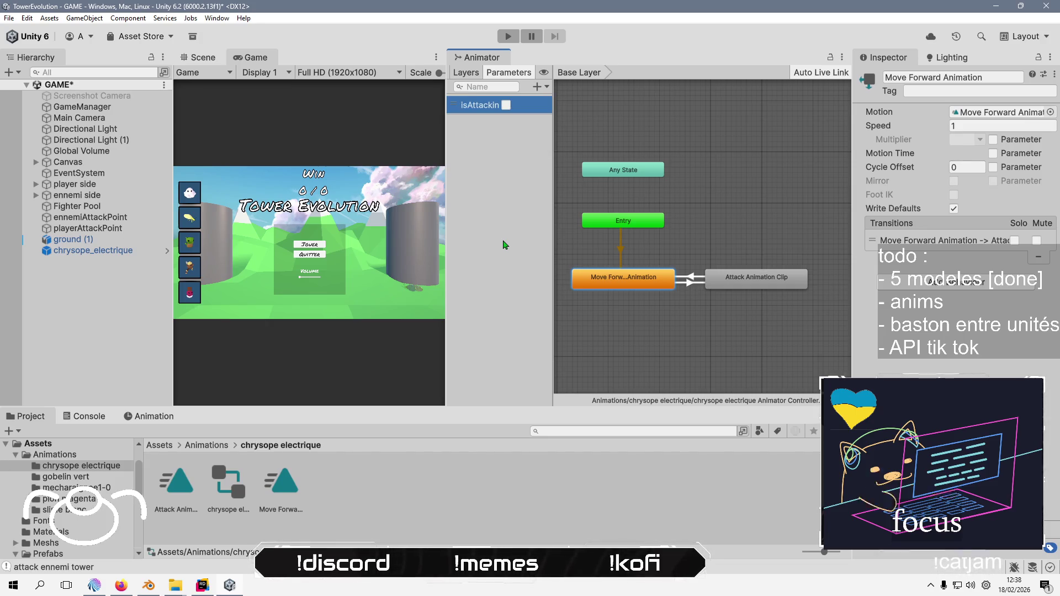
Make the Attack-to-Move-Forward transition require isAttacking false, with a shorter blend
{"action": "left_click", "coordinate": [692, 282]}
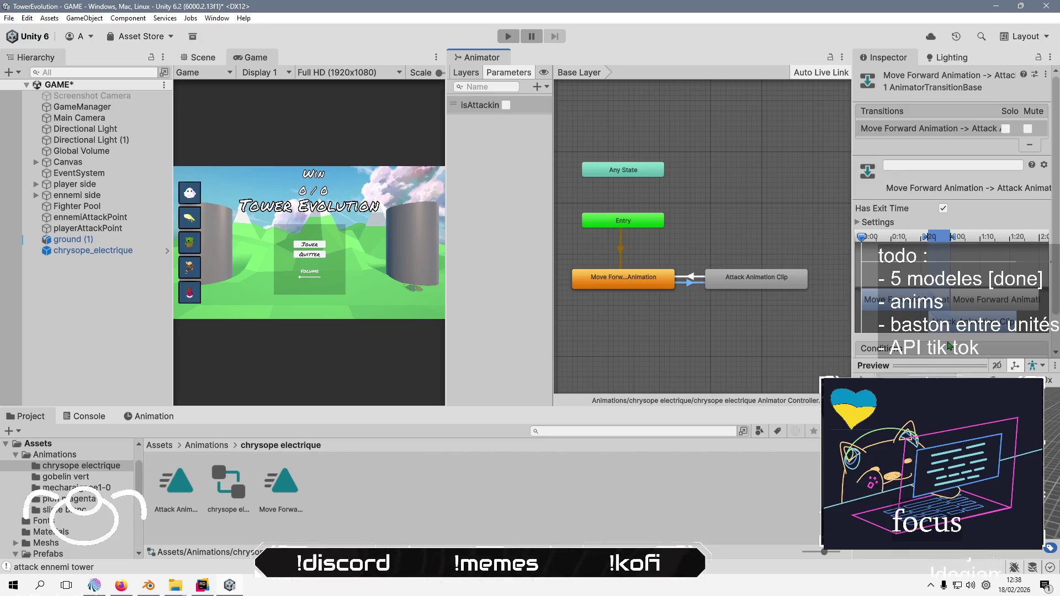
{"action": "scroll", "coordinate": [1052, 299], "scroll_direction": "down", "scroll_amount": 2}
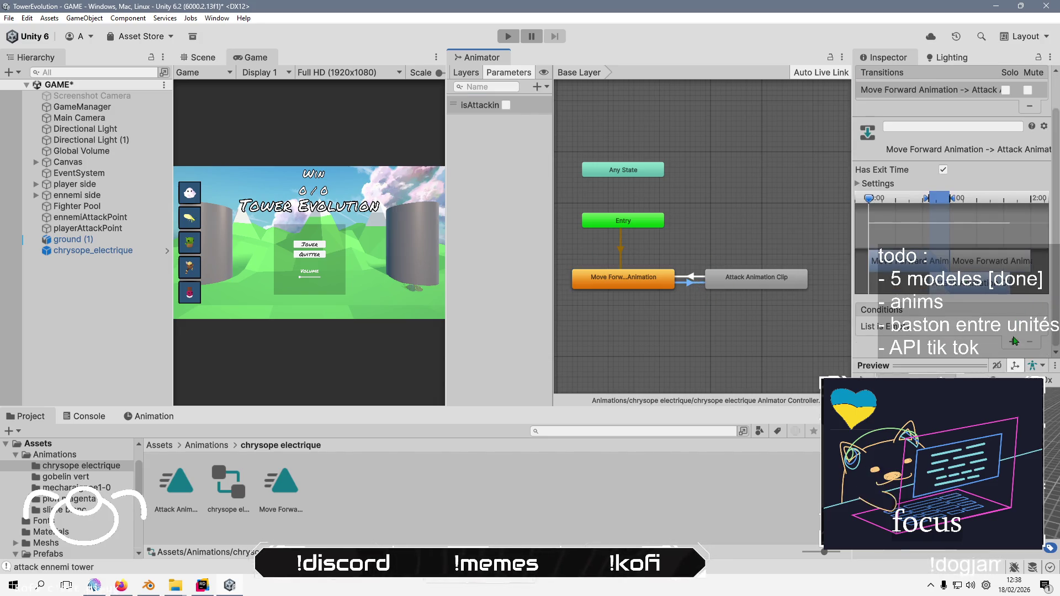
{"action": "left_click", "coordinate": [690, 276]}
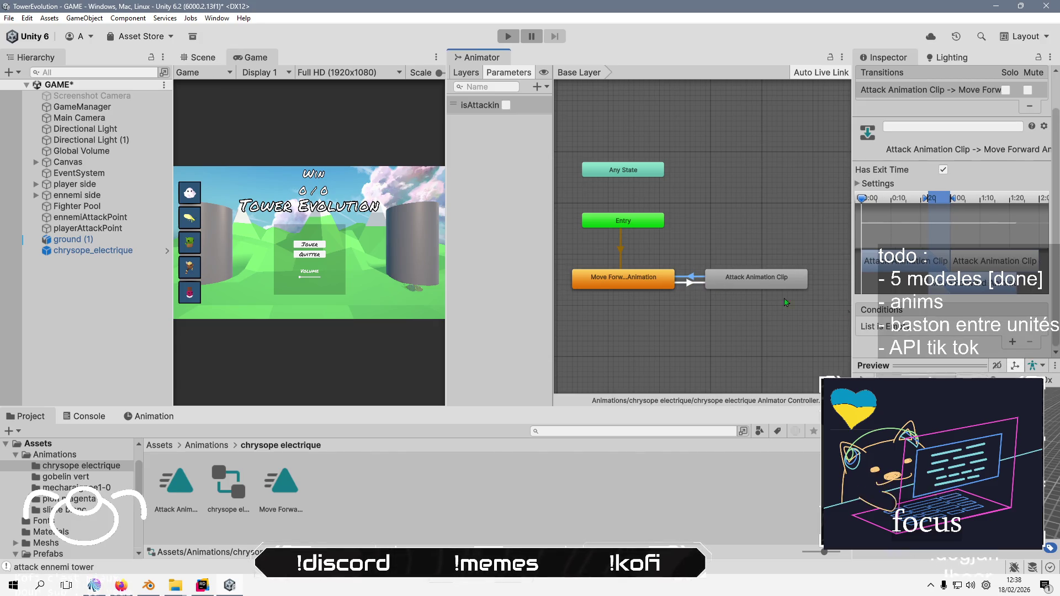
{"action": "left_click", "coordinate": [1012, 344]}
{"action": "left_click", "coordinate": [981, 330]}
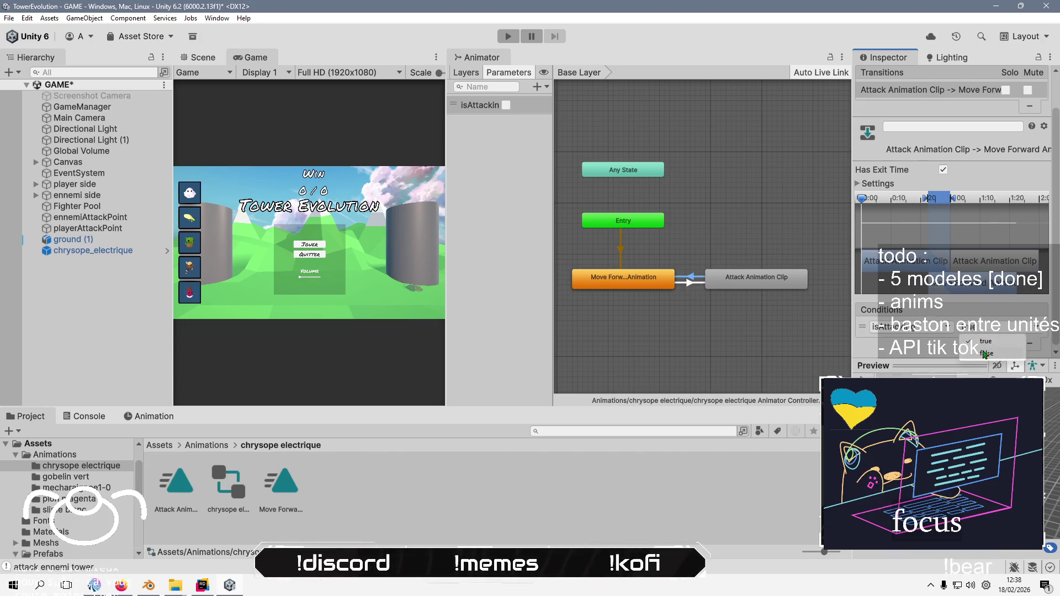
{"action": "left_click", "coordinate": [985, 354]}
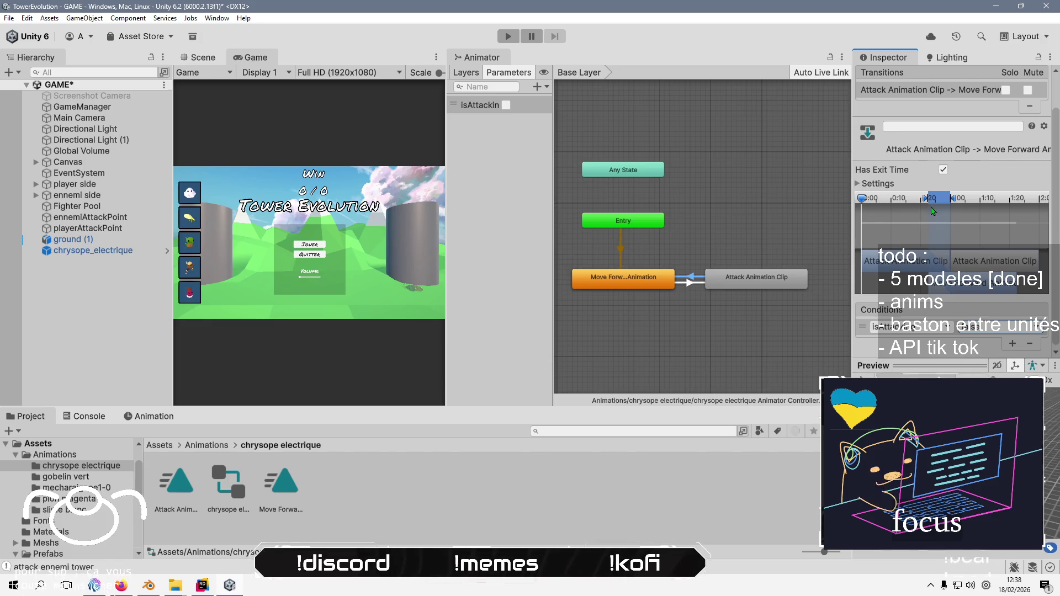
{"action": "left_click_drag", "start_coordinate": [953, 199], "coordinate": [947, 200]}
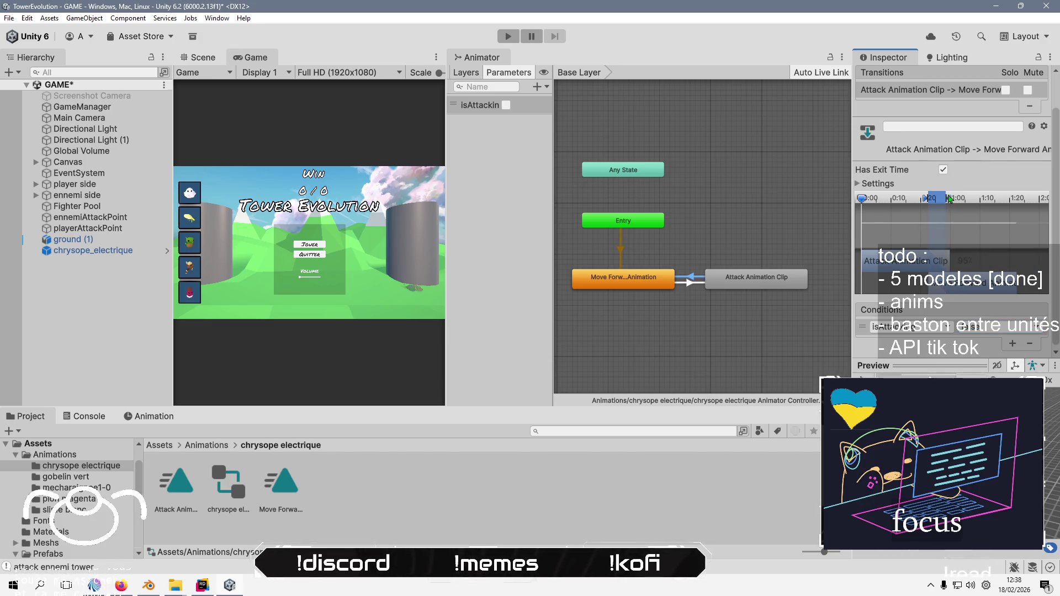
{"action": "left_click", "coordinate": [65, 338]}
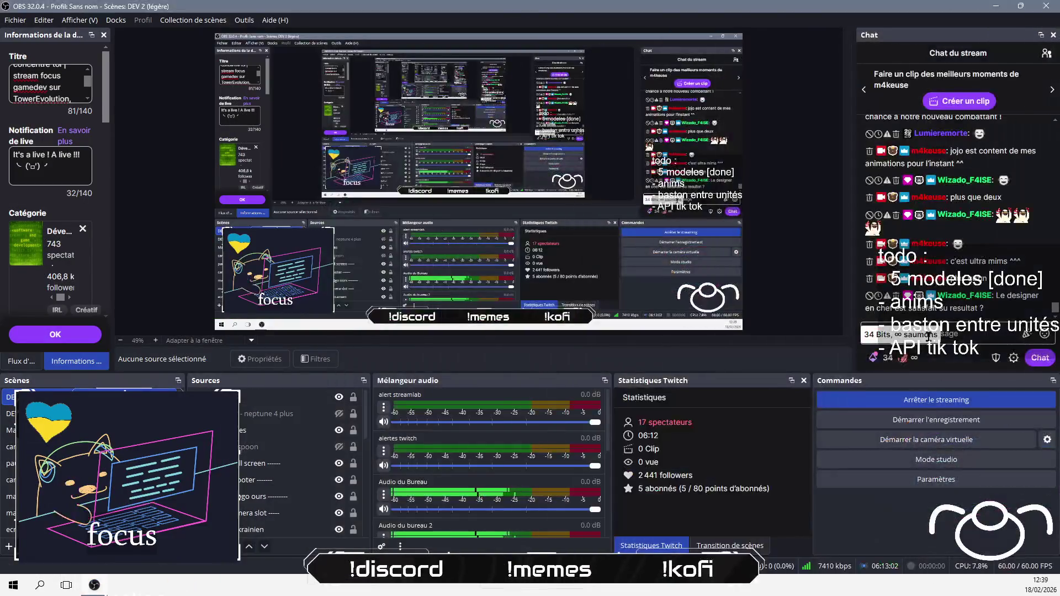
Send "yes ! pour l'instant" in the stream chat
{"action": "type", "text": "ye"}
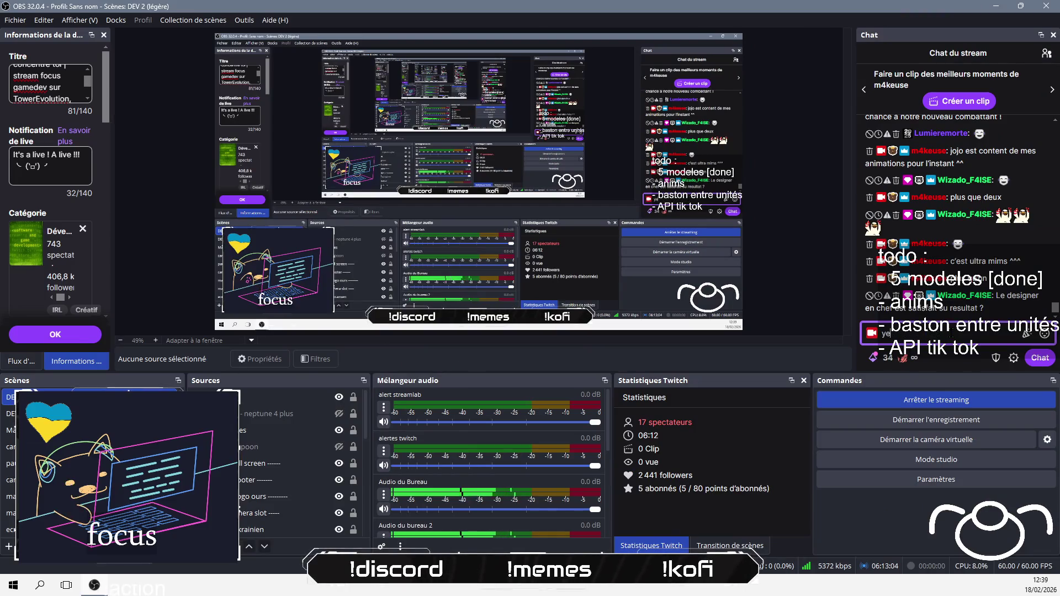
{"action": "type", "text": "s ! pour l'insta"}
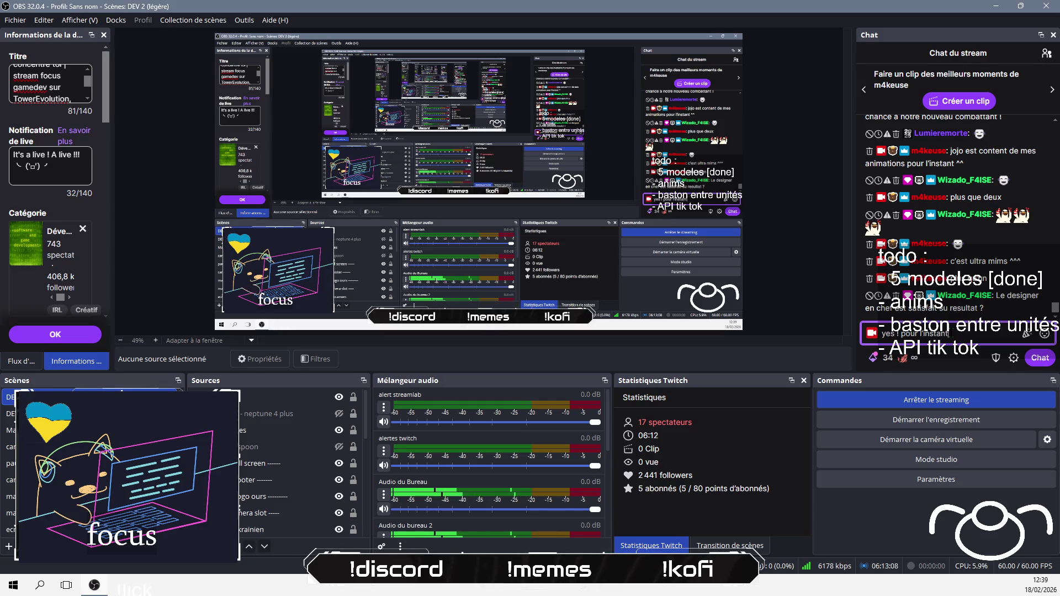
{"action": "type", "text": "nt"}
{"action": "key", "text": "Return"}
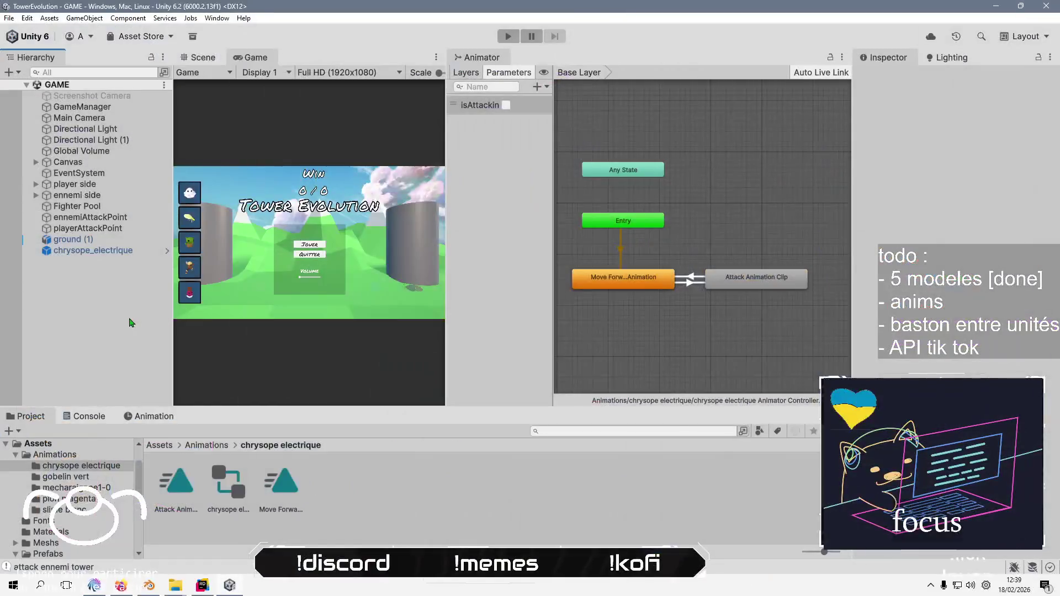
Open the Move Forward clip on chrysope_electrique and switch to the Scene view
{"action": "left_click", "coordinate": [105, 252]}
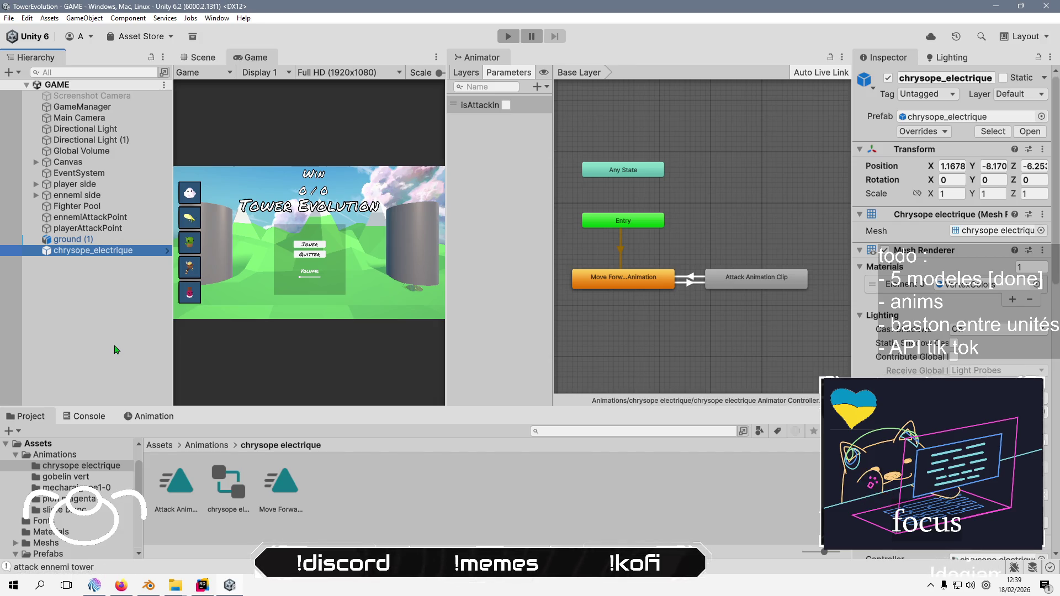
{"action": "double_click", "coordinate": [288, 485]}
{"action": "left_click", "coordinate": [112, 251]}
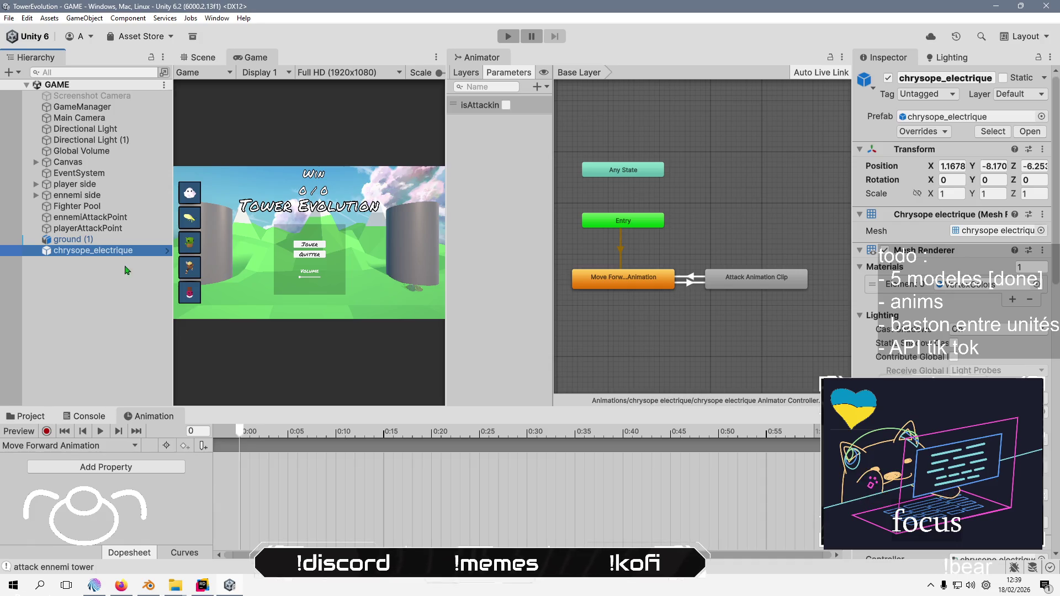
{"action": "left_click", "coordinate": [203, 57]}
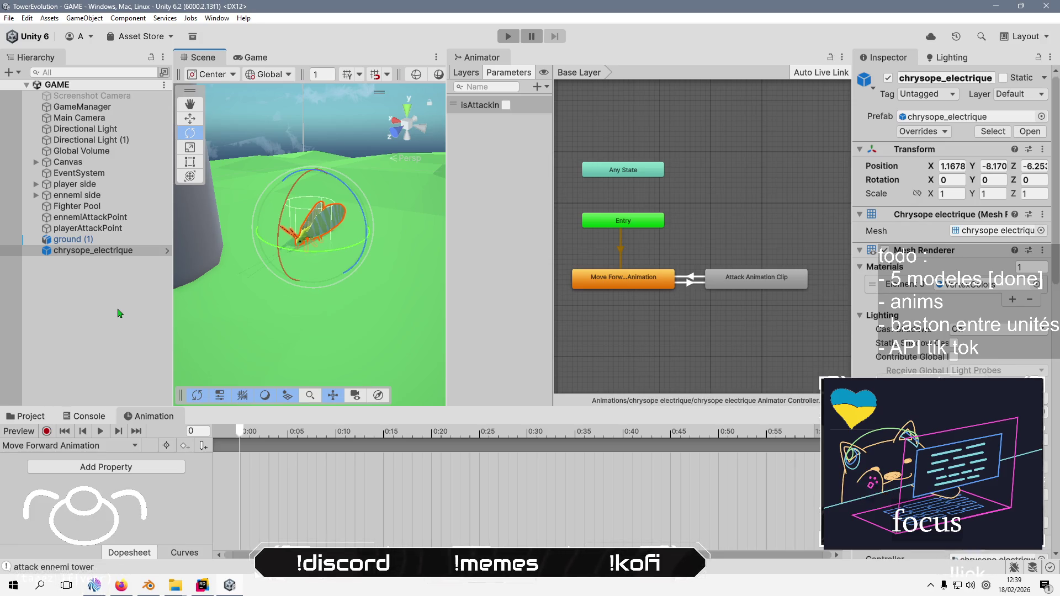
Record a back-and-forth twist of the unit around its vertical axis over the first frames
{"action": "left_click", "coordinate": [45, 432]}
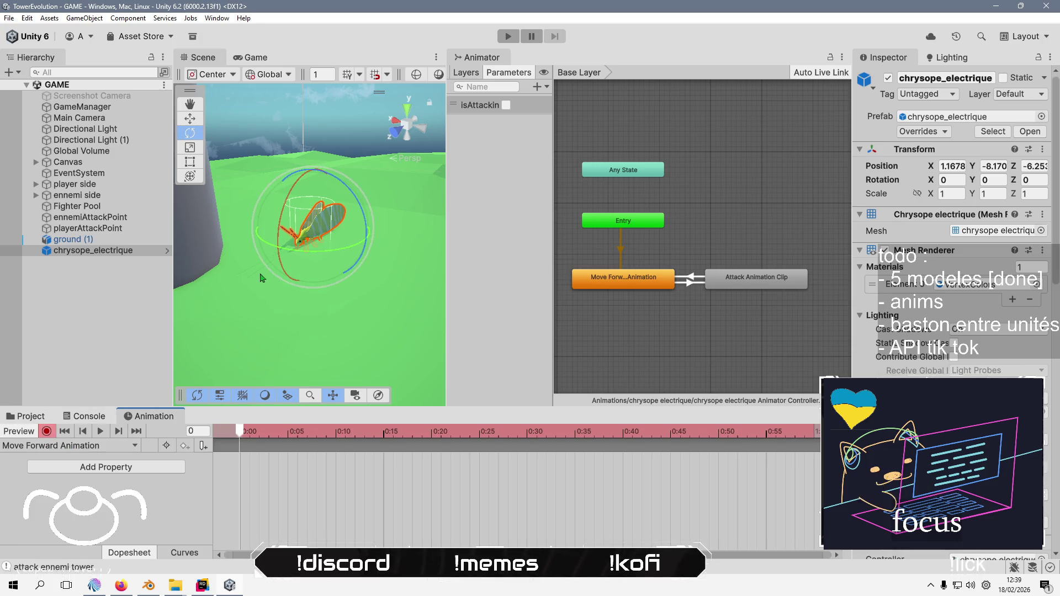
{"action": "left_click_drag", "start_coordinate": [313, 258], "coordinate": [302, 260]}
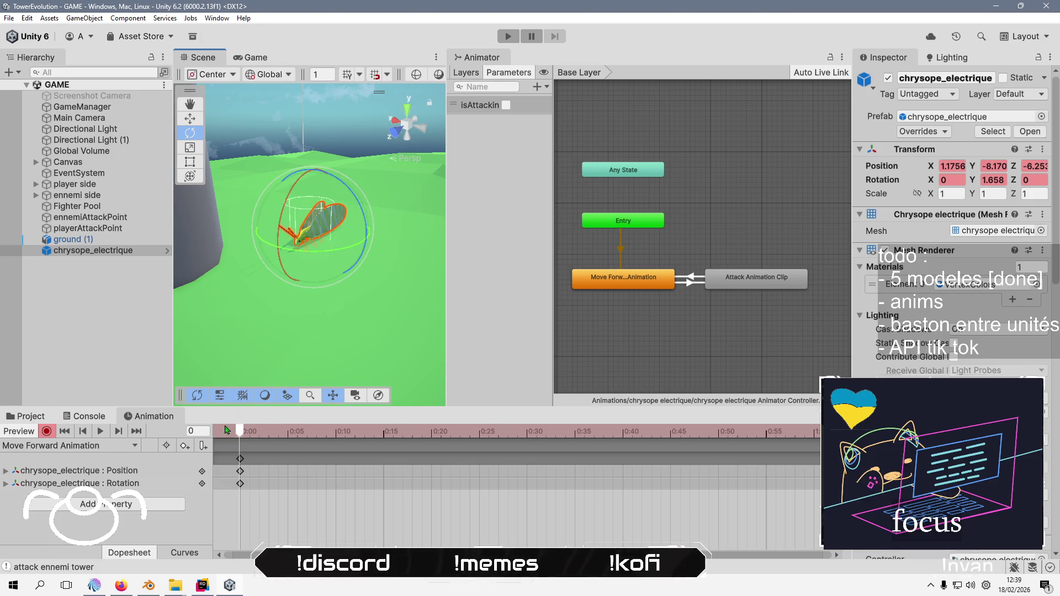
{"action": "left_click_drag", "start_coordinate": [240, 431], "coordinate": [251, 431]}
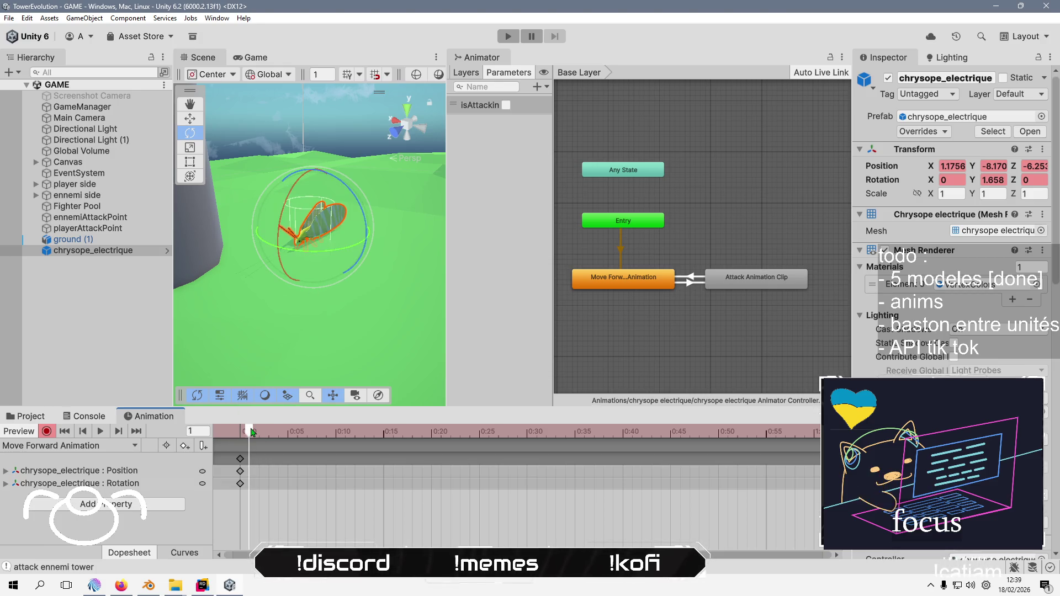
{"action": "left_click_drag", "start_coordinate": [319, 257], "coordinate": [329, 258]}
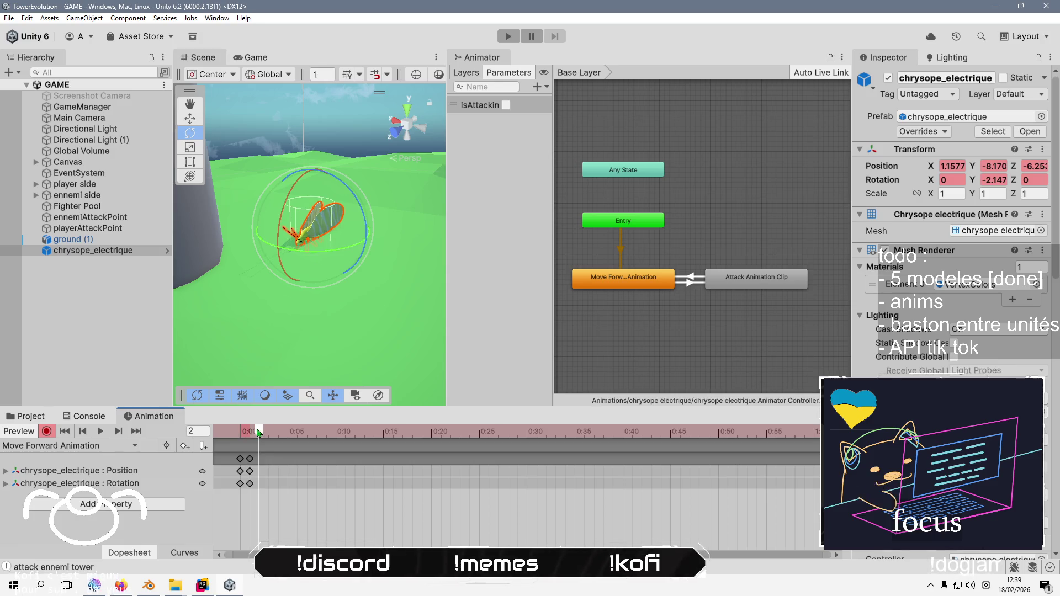
{"action": "left_click", "coordinate": [241, 431]}
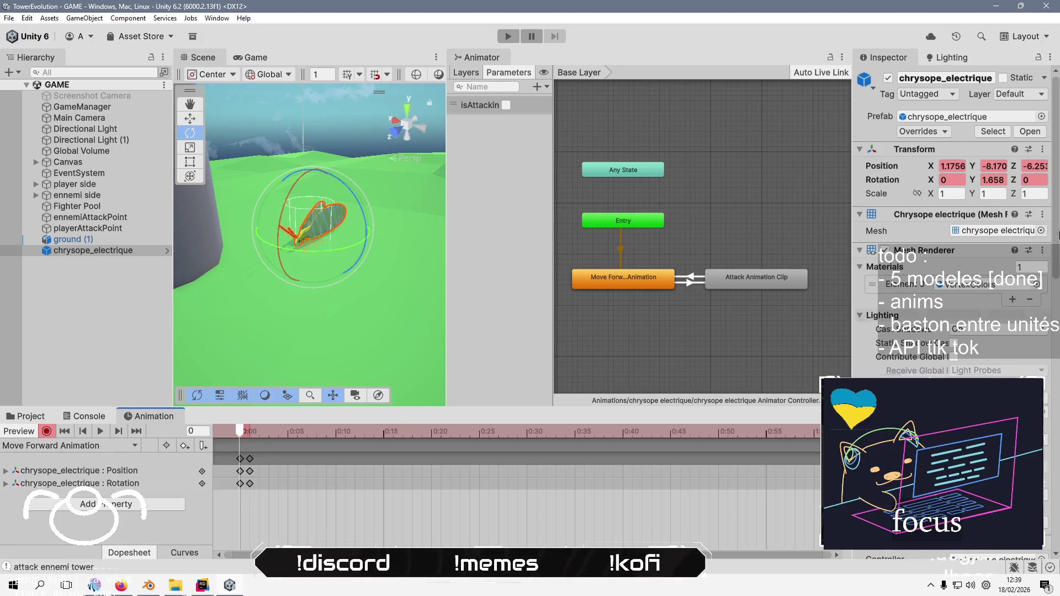
Set the Y rotation keys at frames 0, 1 and 2, ending at 0
{"action": "left_click", "coordinate": [1005, 180]}
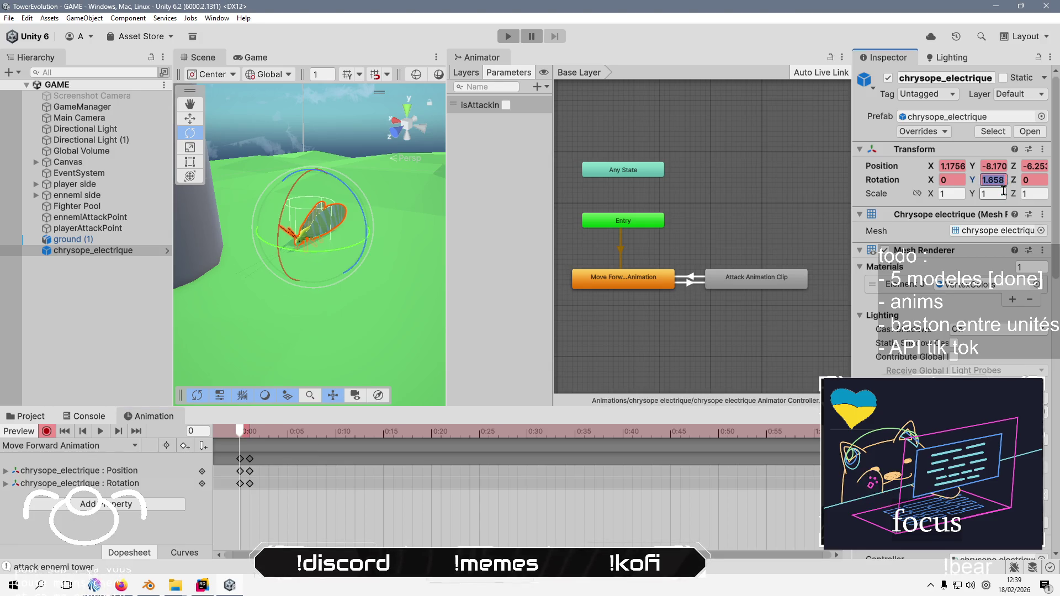
{"action": "left_click", "coordinate": [248, 431]}
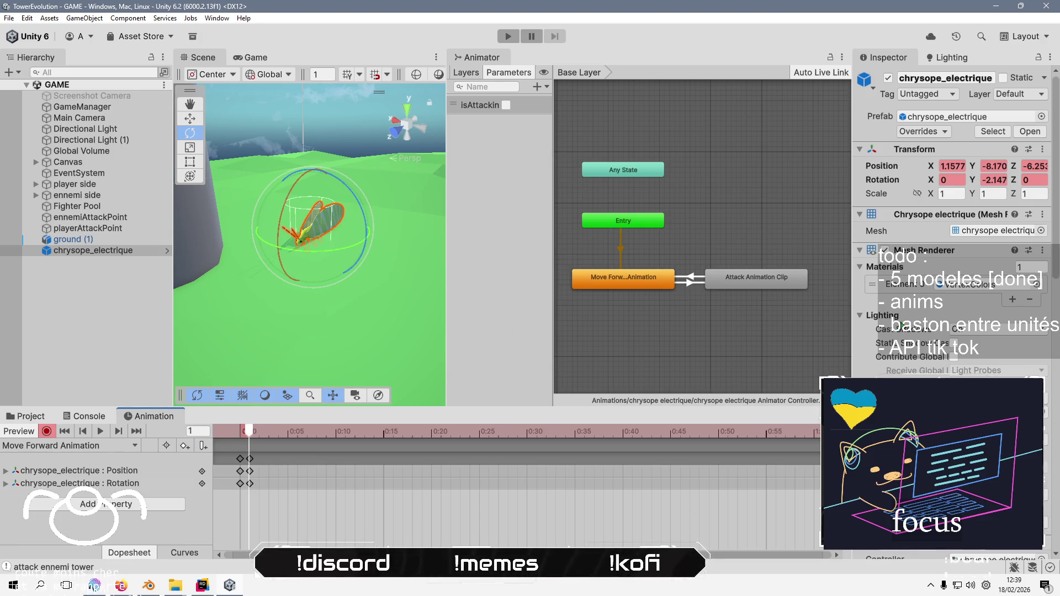
{"action": "left_click", "coordinate": [1000, 174]}
{"action": "type", "text": "1.658"}
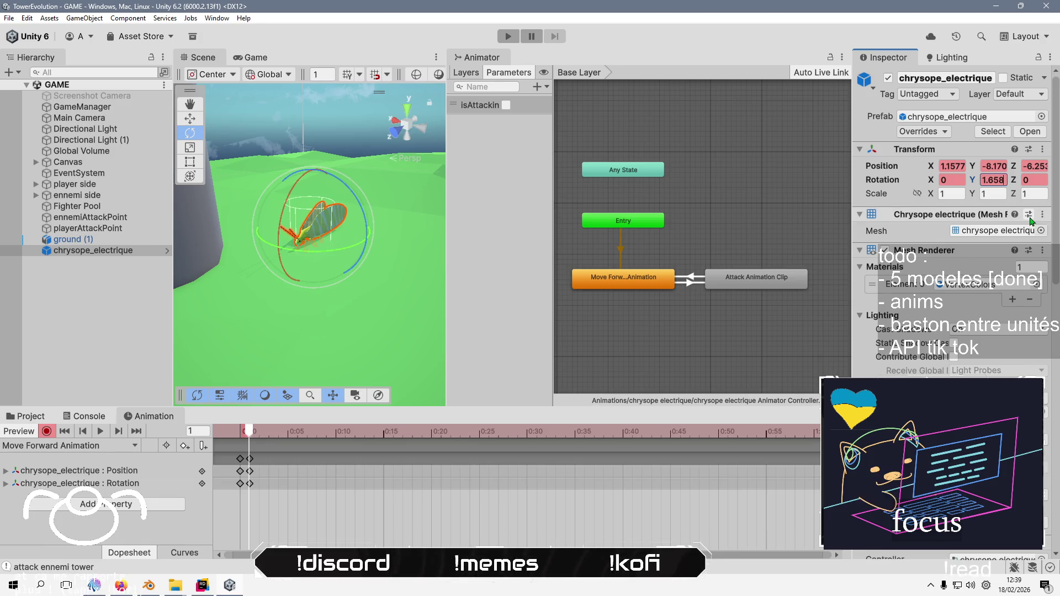
{"action": "type", "text": "-"}
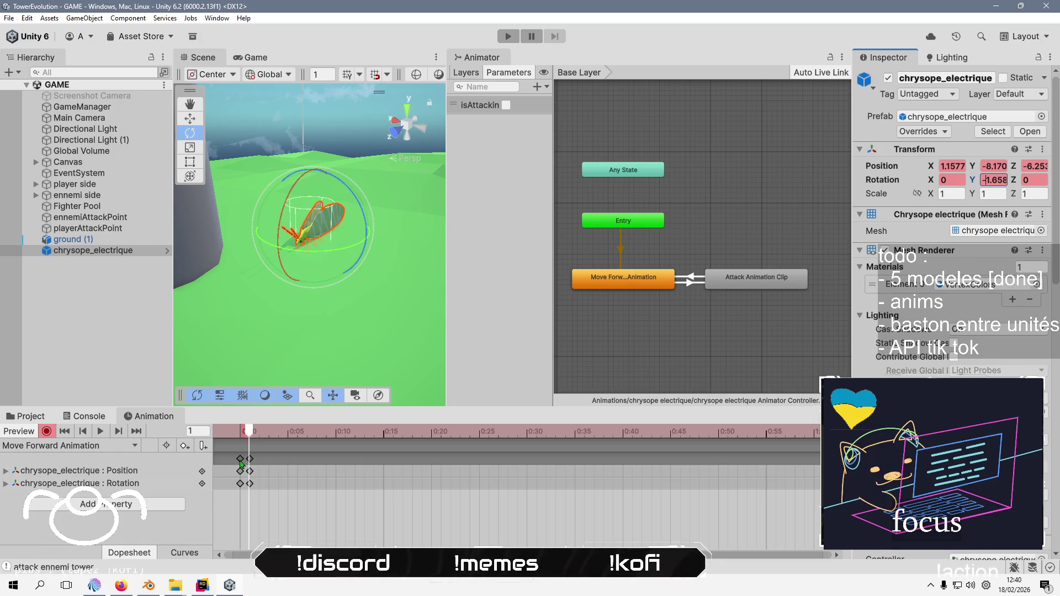
{"action": "left_click", "coordinate": [258, 431]}
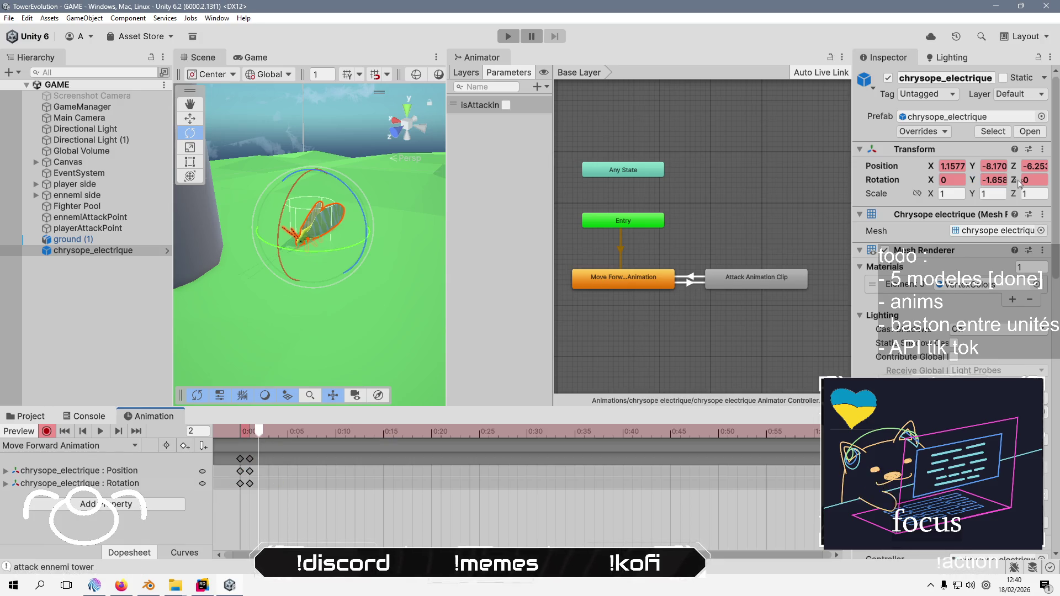
{"action": "left_click", "coordinate": [998, 180]}
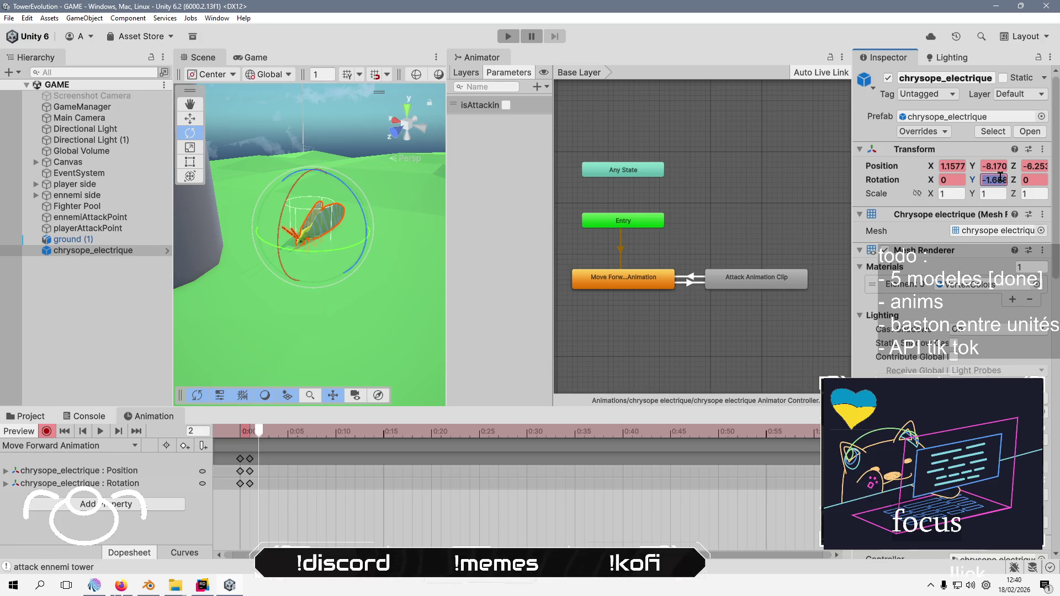
{"action": "type", "text": "0"}
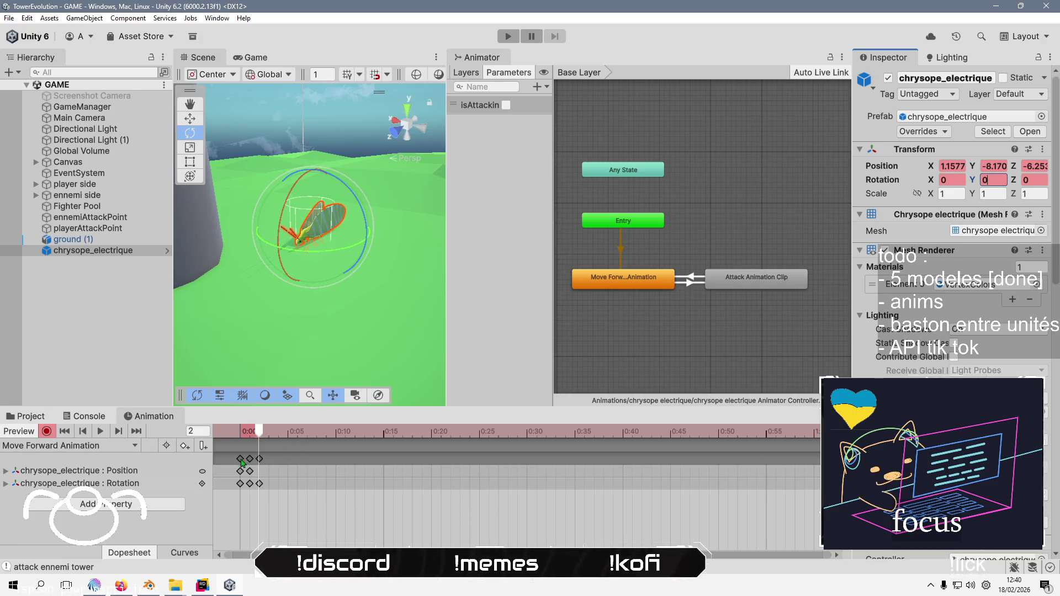
Delete the Position track, paste the rotation keys at frame 8, and preview the wobble
{"action": "left_click_drag", "start_coordinate": [231, 466], "coordinate": [267, 485]}
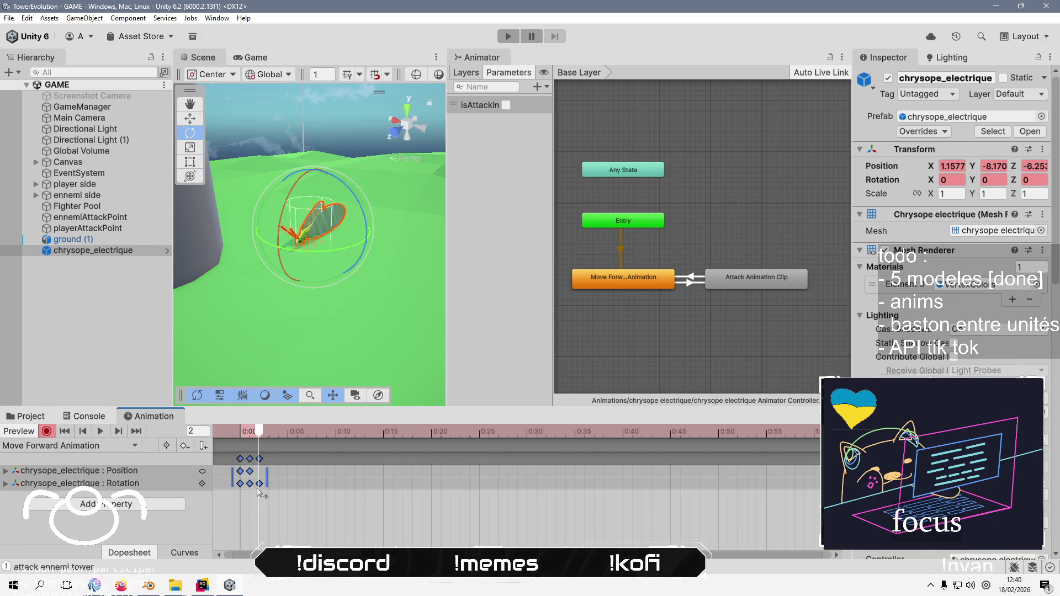
{"action": "left_click", "coordinate": [127, 475]}
{"action": "key", "text": "Delete"}
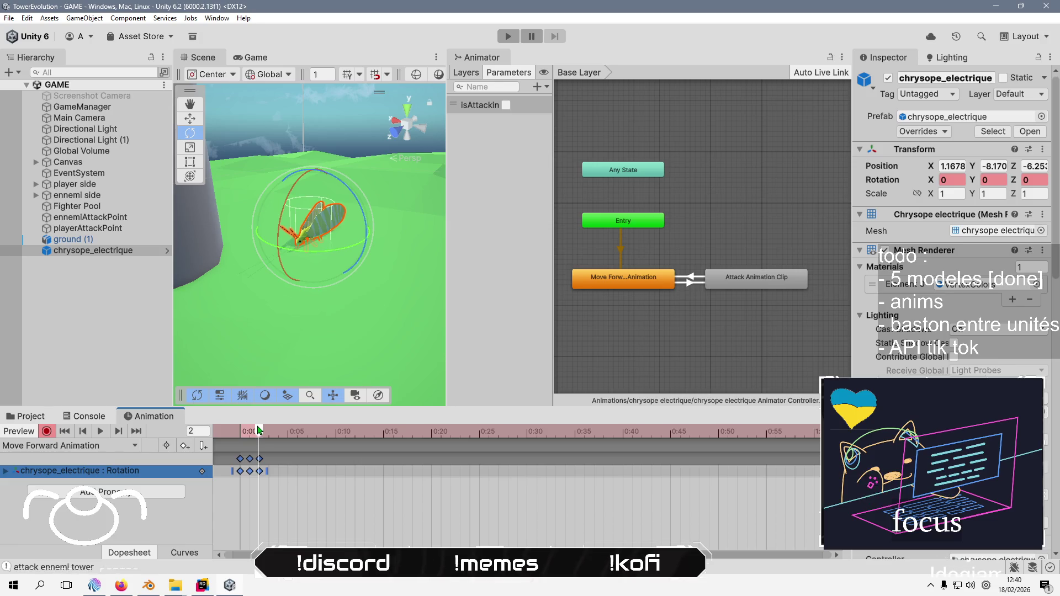
{"action": "left_click_drag", "start_coordinate": [258, 430], "coordinate": [459, 436]}
{"action": "key", "text": "ctrl+v"}
{"action": "key", "text": "ctrl+v"}
{"action": "key", "text": "ctrl+v"}
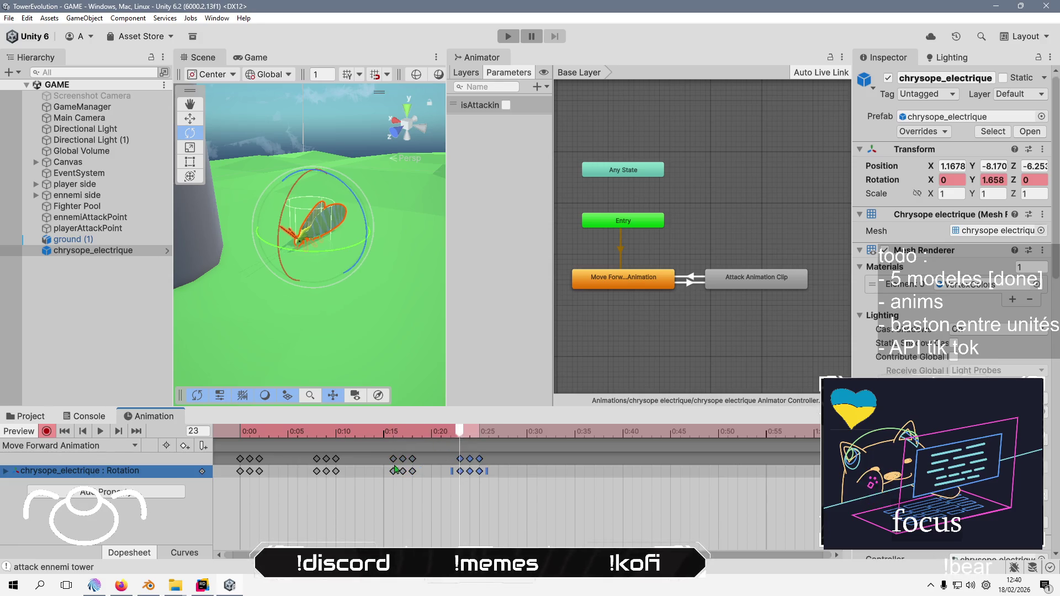
{"action": "left_click", "coordinate": [101, 432]}
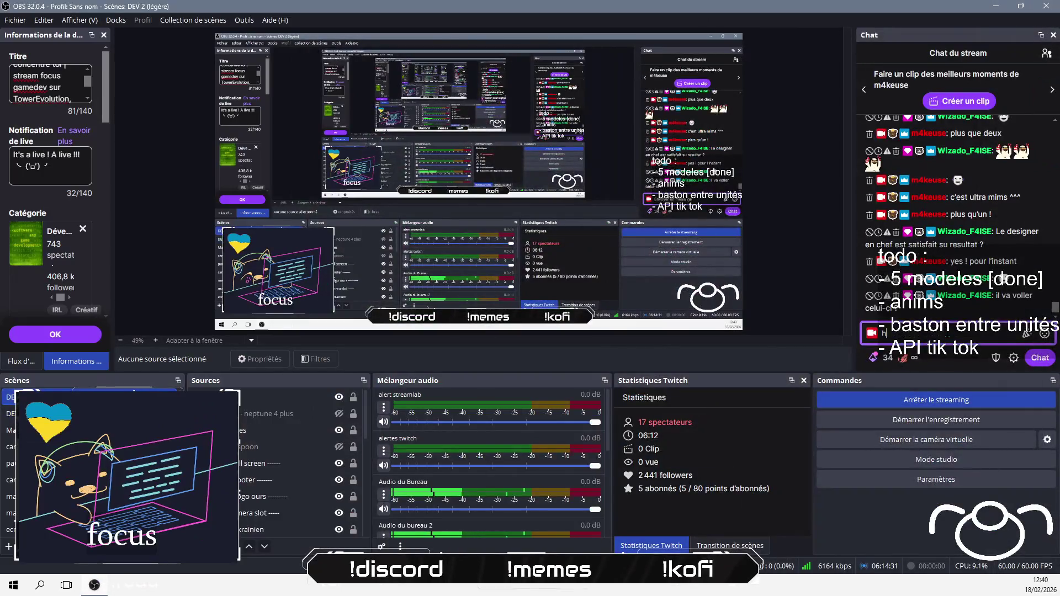
Send the chat replies 'heureusement non' and 'punaise le boulot sinon'
{"action": "type", "text": "eureusement n"}
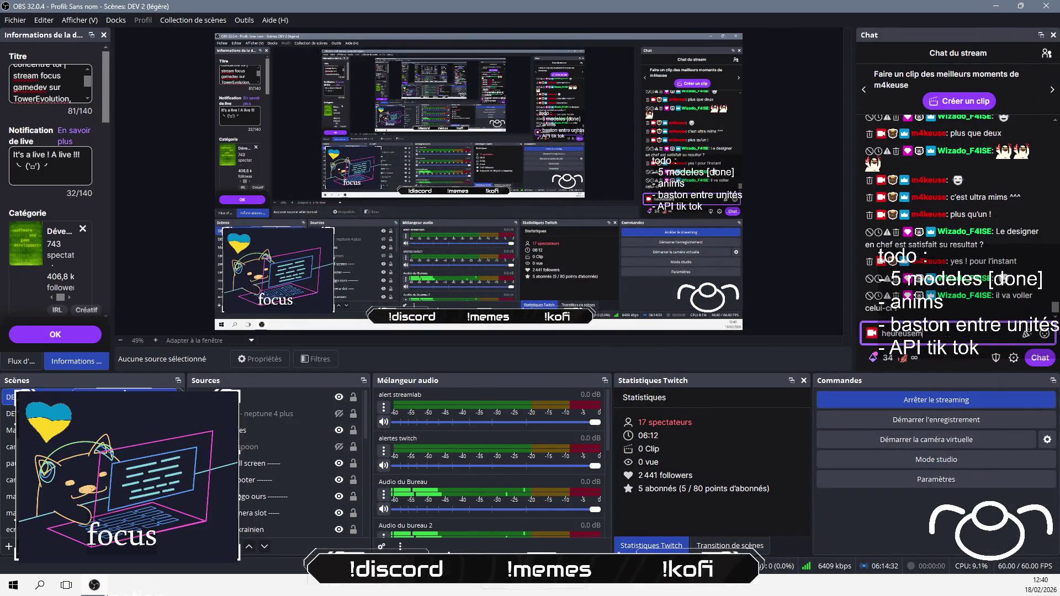
{"action": "type", "text": "on"}
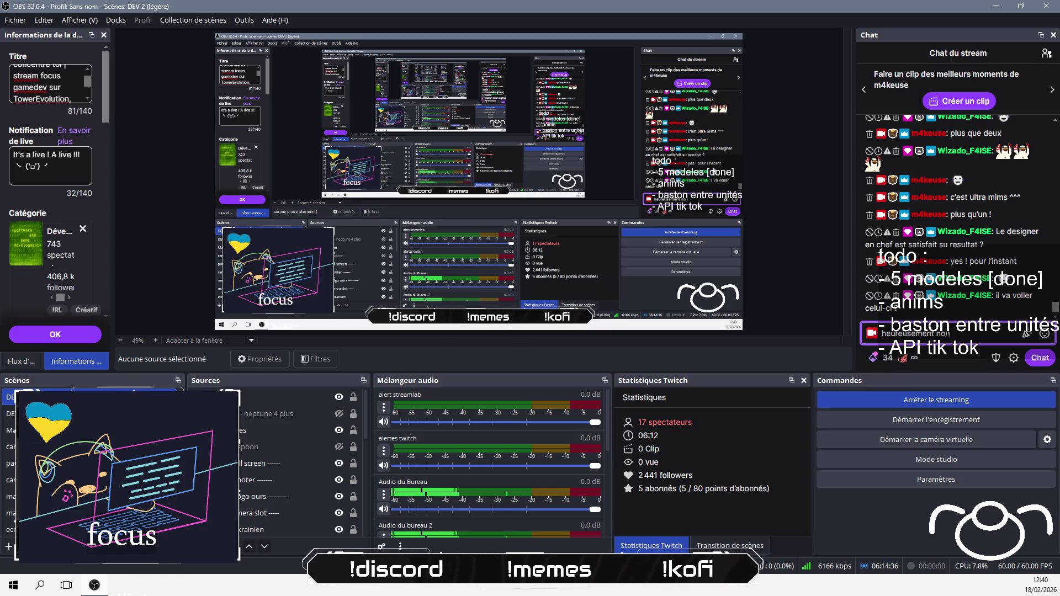
{"action": "key", "text": "Return"}
{"action": "type", "text": "p"}
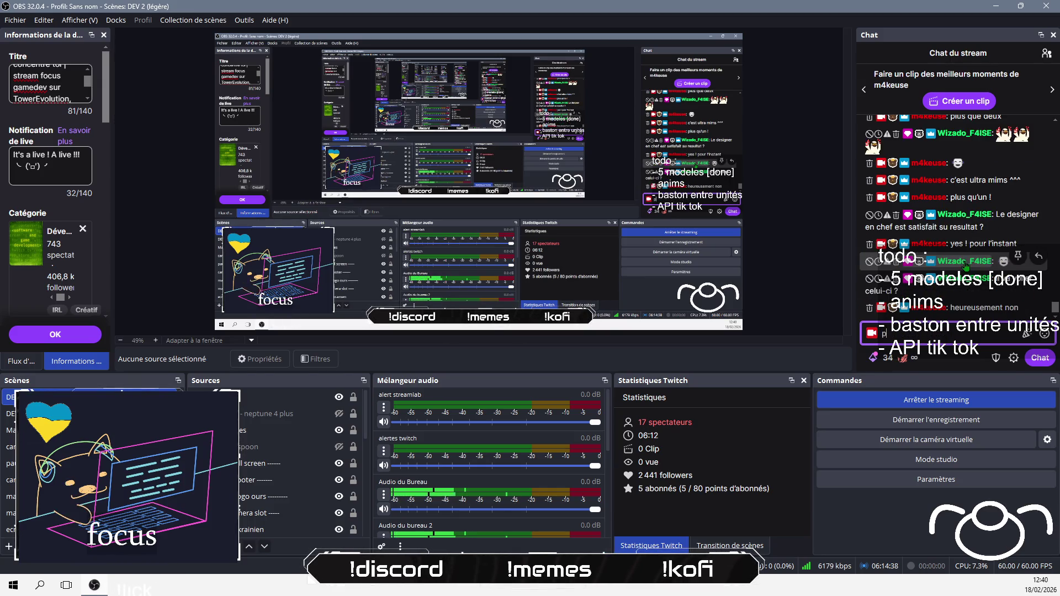
{"action": "type", "text": "unaise le boulo"}
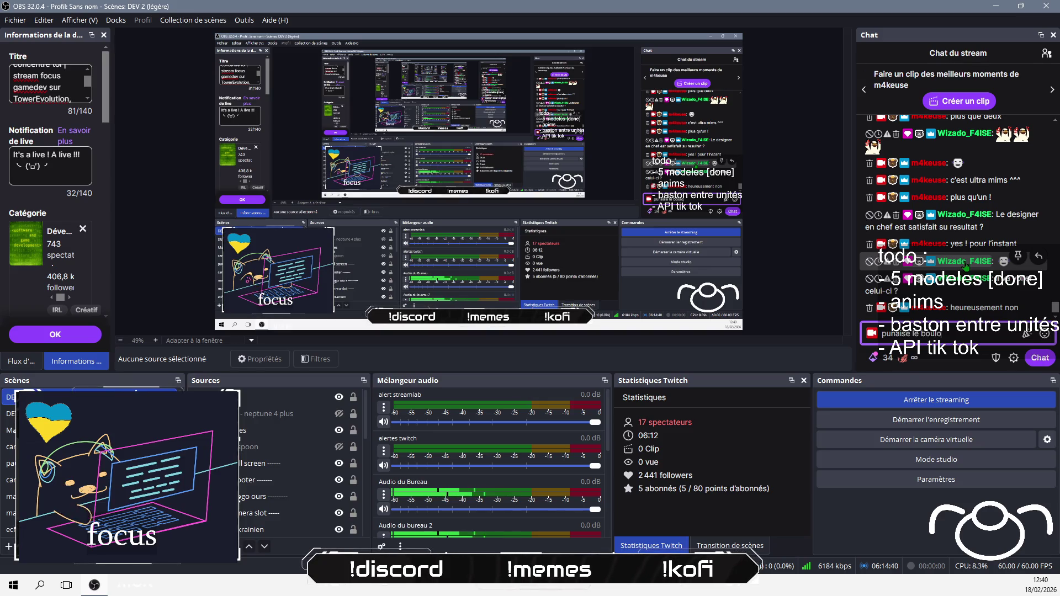
{"action": "type", "text": "t sinon"}
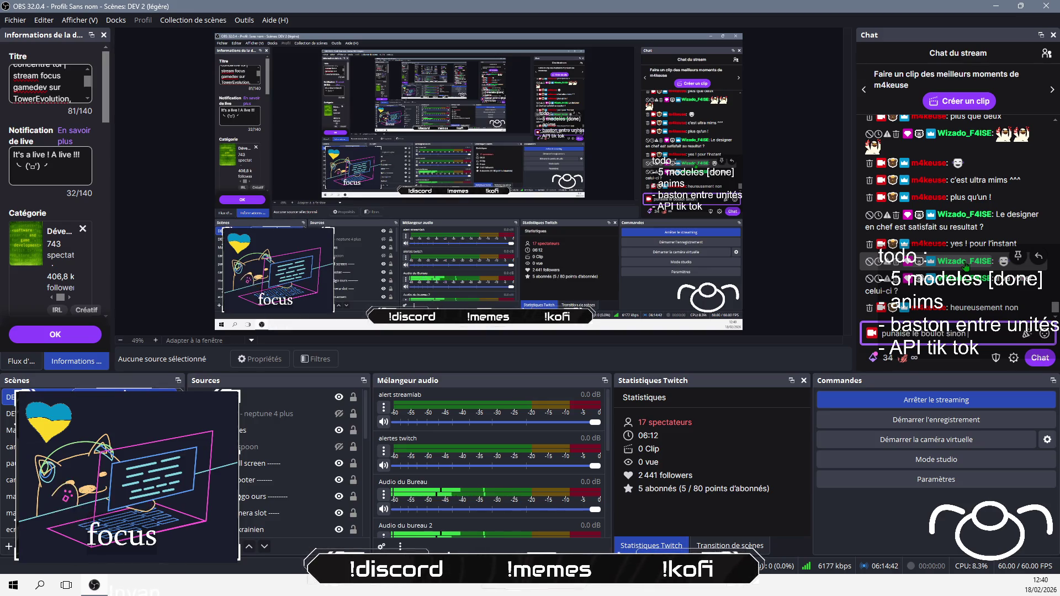
{"action": "key", "text": "Return"}
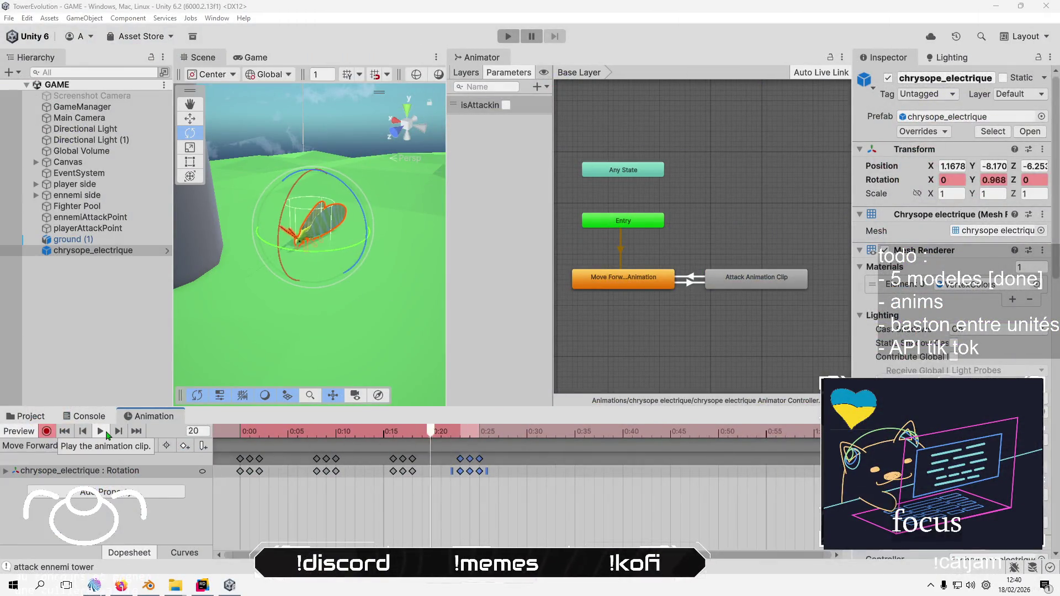
Stop recording the clip and fully unpack the chrysope_electrique prefab
{"action": "left_click", "coordinate": [107, 434]}
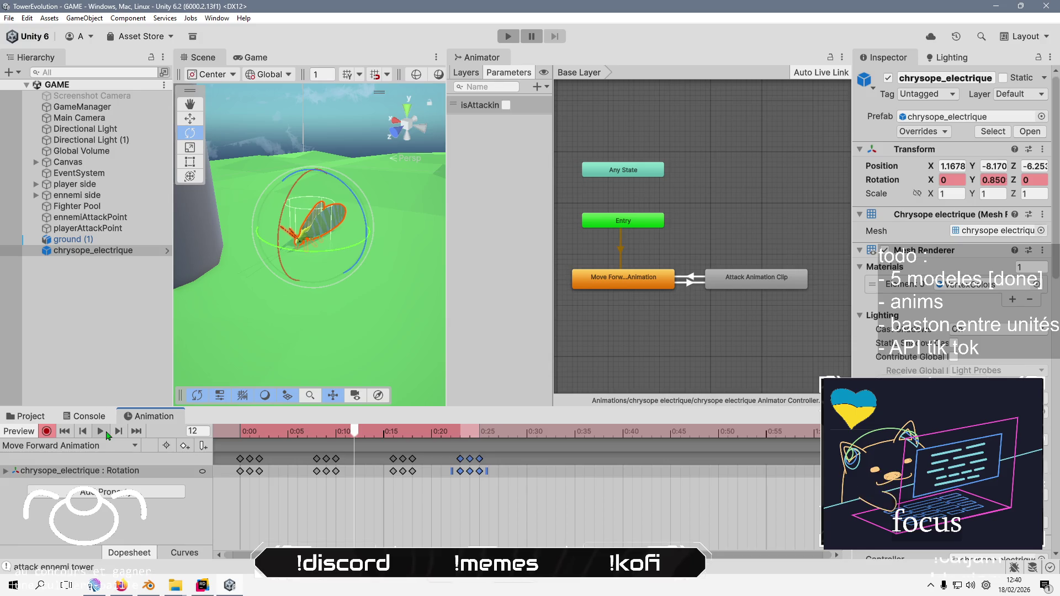
{"action": "left_click", "coordinate": [46, 432]}
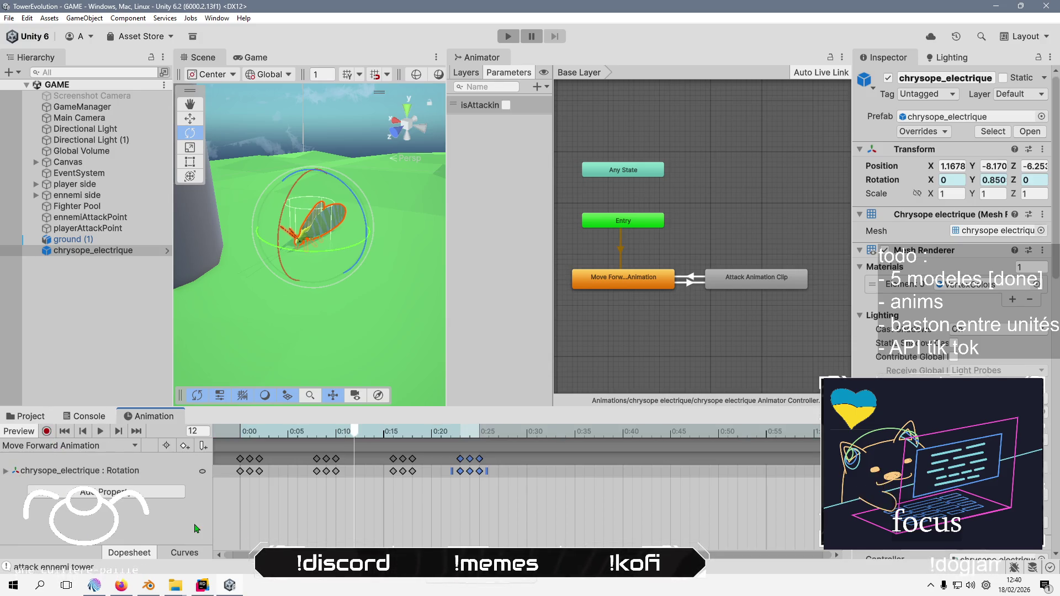
{"action": "left_click", "coordinate": [120, 254]}
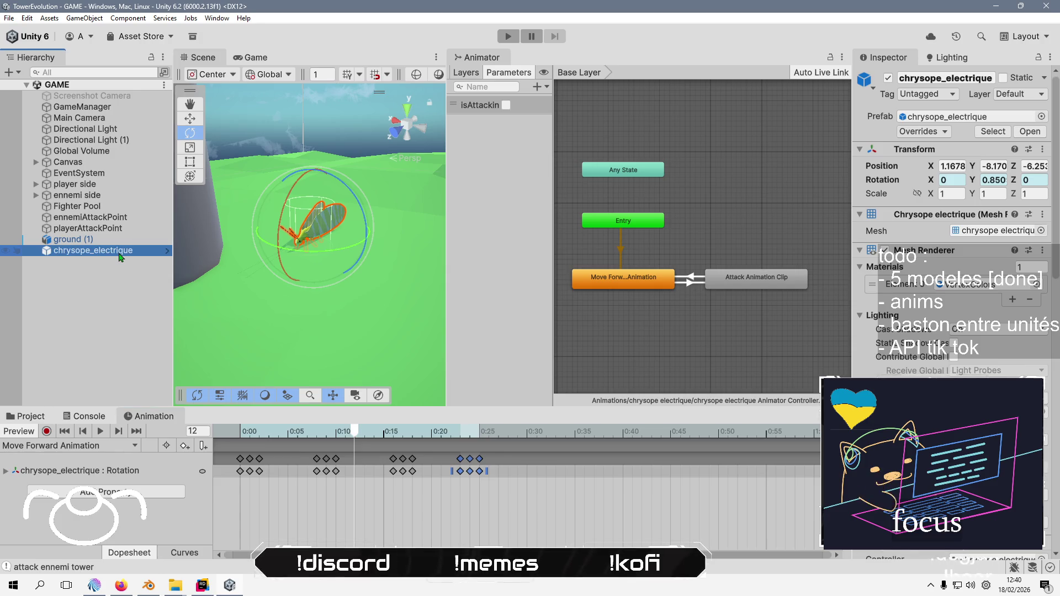
{"action": "right_click", "coordinate": [119, 255]}
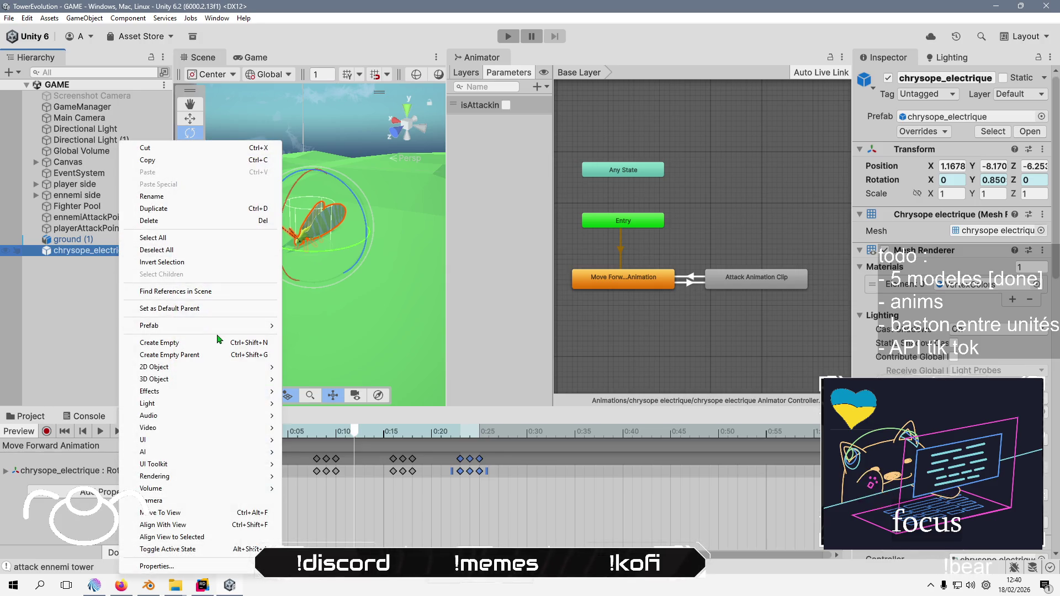
{"action": "mouse_move", "coordinate": [260, 326]}
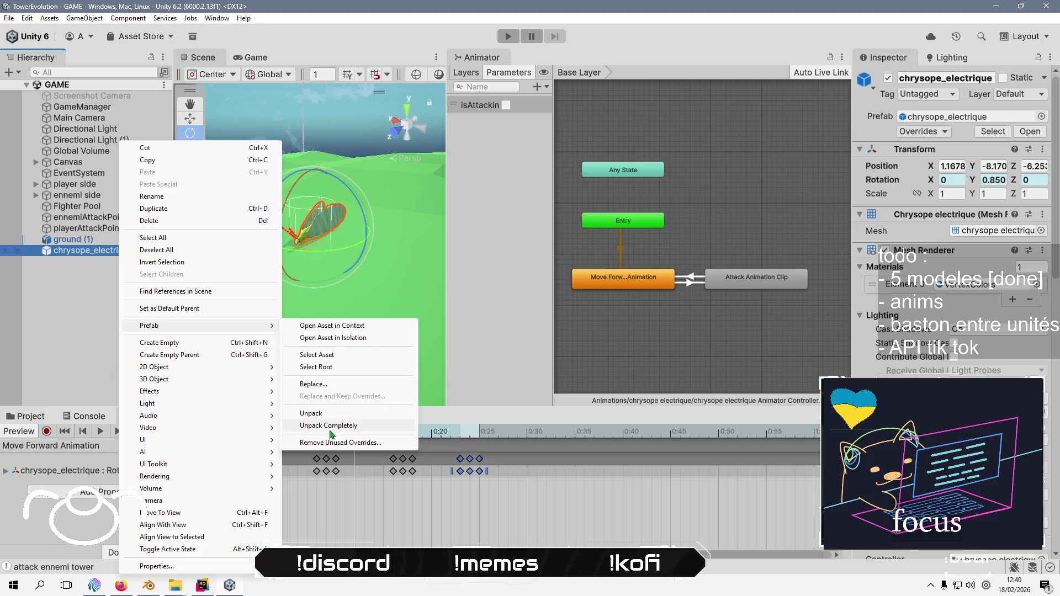
{"action": "left_click", "coordinate": [331, 425]}
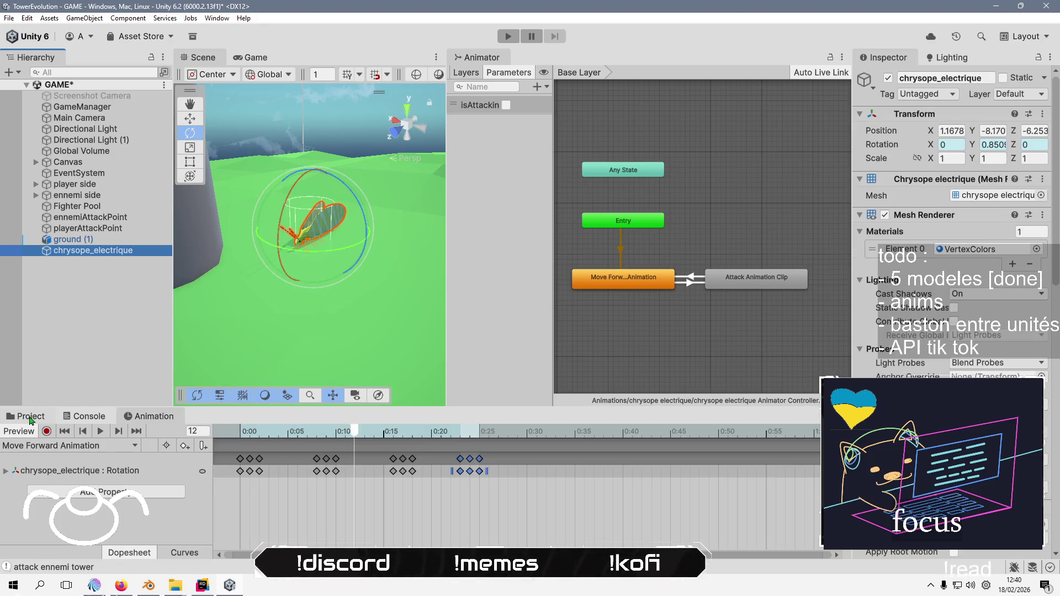
Place the eclair mesh from Assets/Meshs as a child of chrysope_electrique
{"action": "left_click", "coordinate": [30, 421]}
{"action": "left_click", "coordinate": [160, 445]}
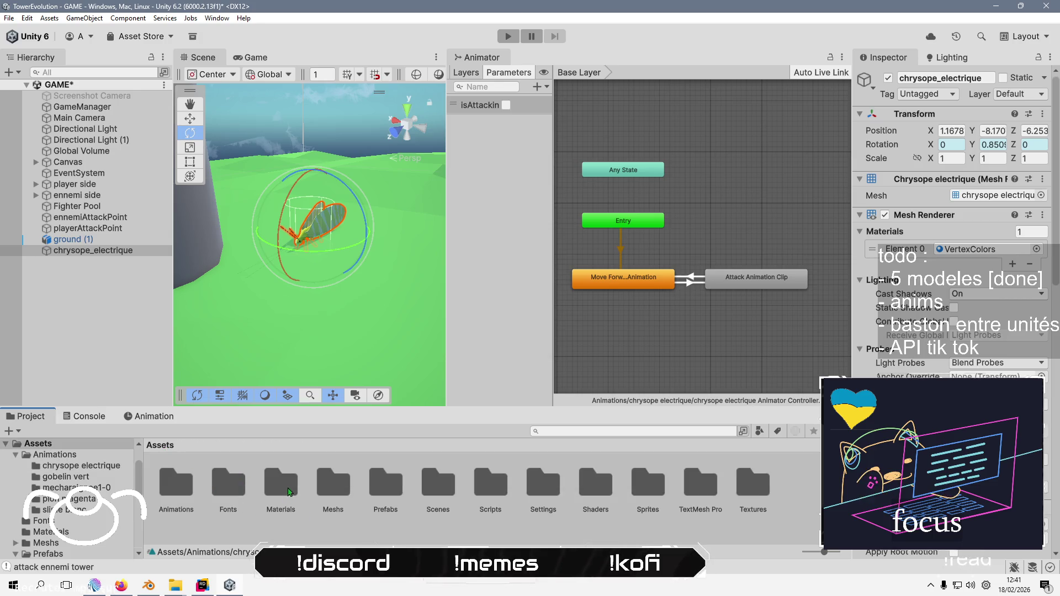
{"action": "double_click", "coordinate": [333, 483]}
{"action": "left_click", "coordinate": [230, 480]}
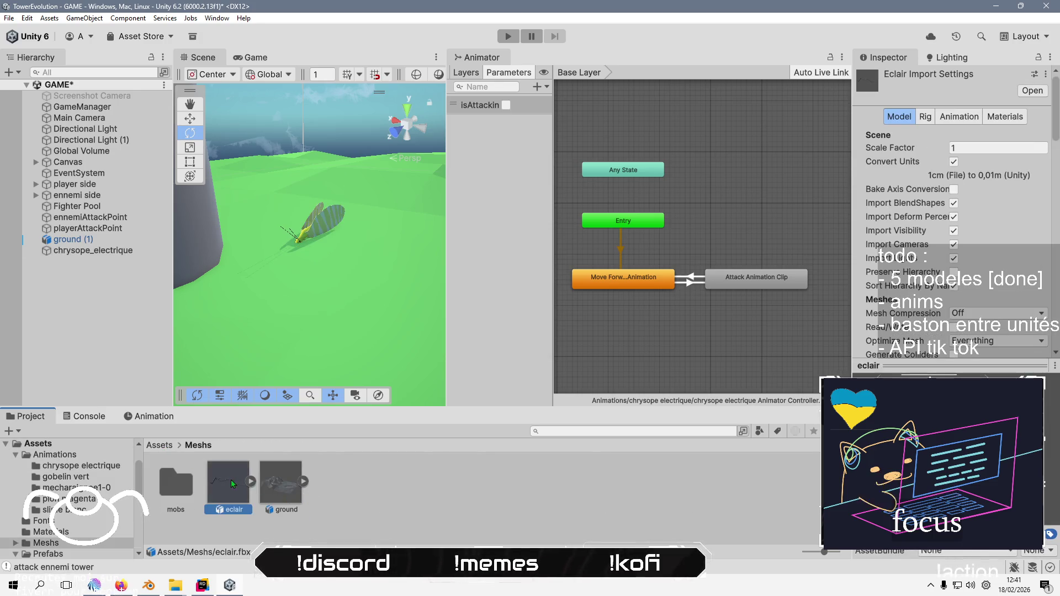
{"action": "left_click_drag", "start_coordinate": [231, 479], "coordinate": [127, 253]}
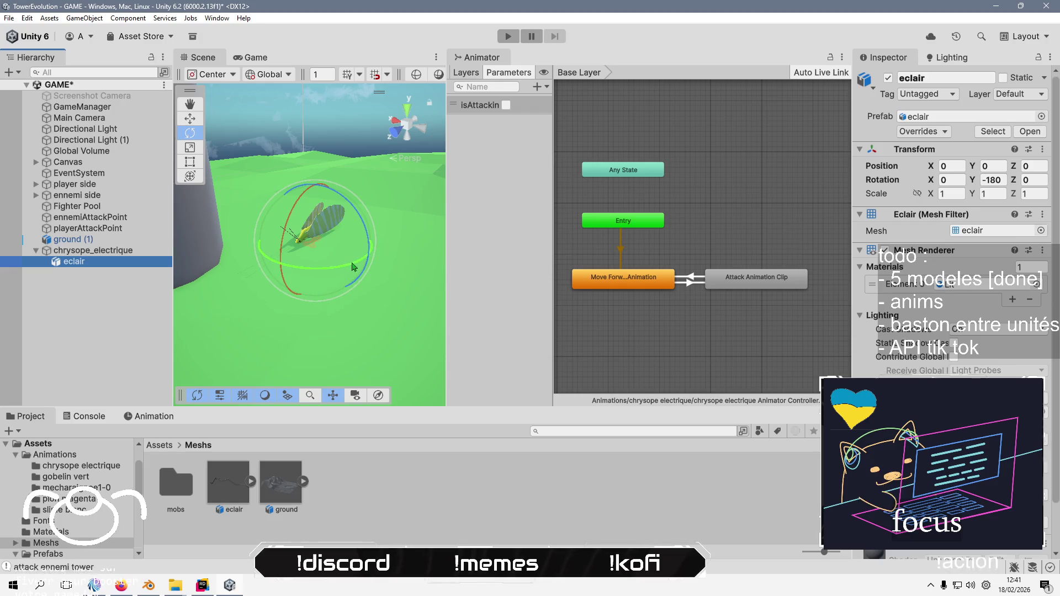
Raise chrysope_electrique slightly along Y, then frame the eclair child
{"action": "left_click", "coordinate": [120, 252]}
{"action": "left_click_drag", "start_coordinate": [193, 123], "coordinate": [276, 220]}
{"action": "key", "text": "f"}
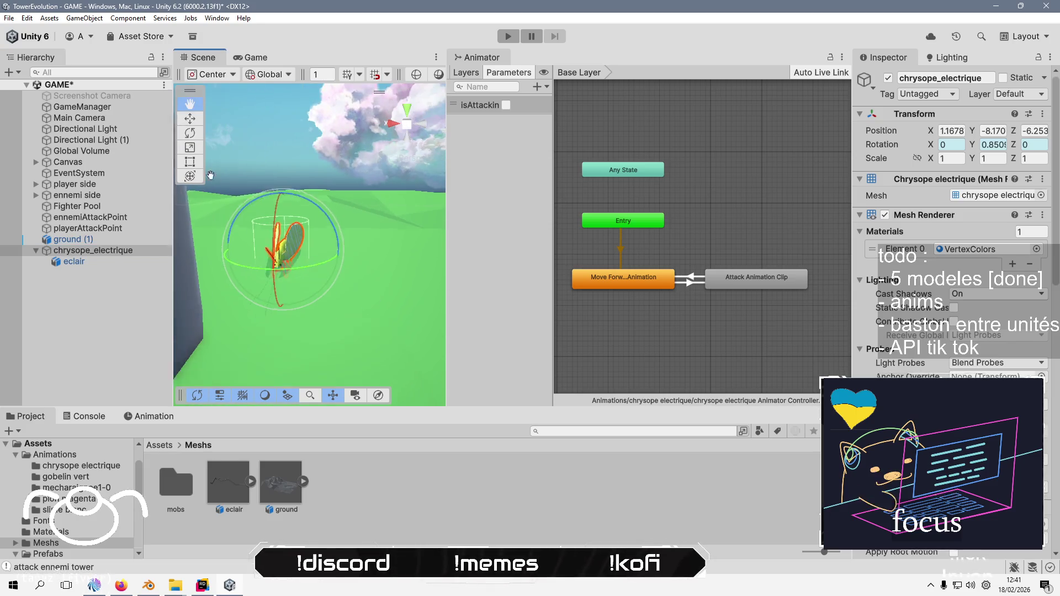
{"action": "key", "text": "w"}
{"action": "left_click_drag", "start_coordinate": [277, 194], "coordinate": [276, 180]}
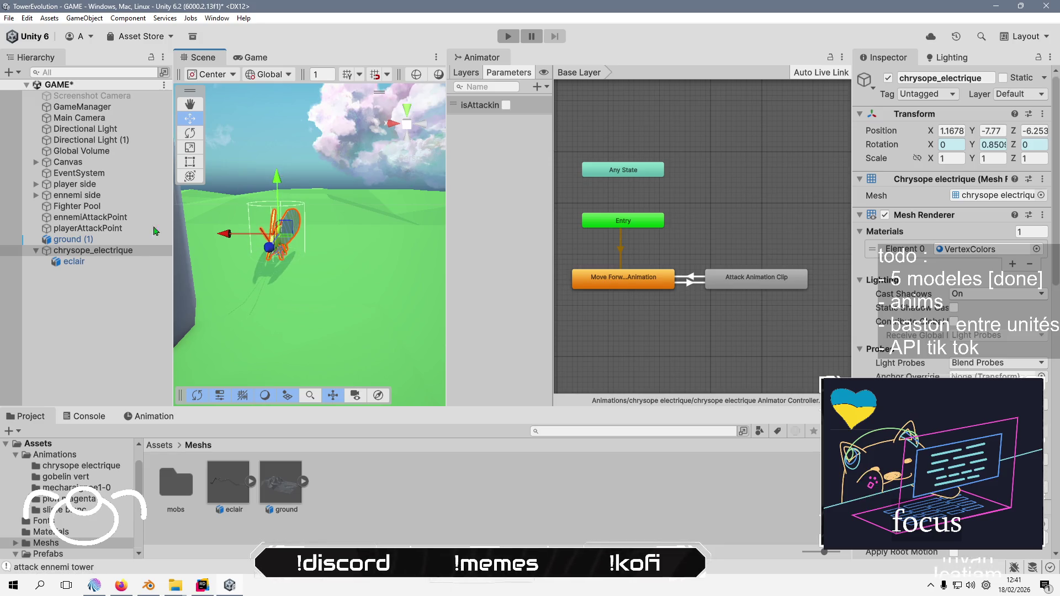
{"action": "left_click", "coordinate": [73, 261]}
{"action": "key", "text": "f"}
{"action": "mouse_move", "coordinate": [297, 232]}
{"action": "left_mouse_down"}
{"action": "mouse_move", "coordinate": [363, 313]}
{"action": "mouse_move", "coordinate": [317, 307]}
{"action": "mouse_move", "coordinate": [298, 354]}
{"action": "mouse_move", "coordinate": [329, 277]}
{"action": "mouse_move", "coordinate": [356, 254]}
{"action": "mouse_move", "coordinate": [322, 447]}
{"action": "left_mouse_up"}
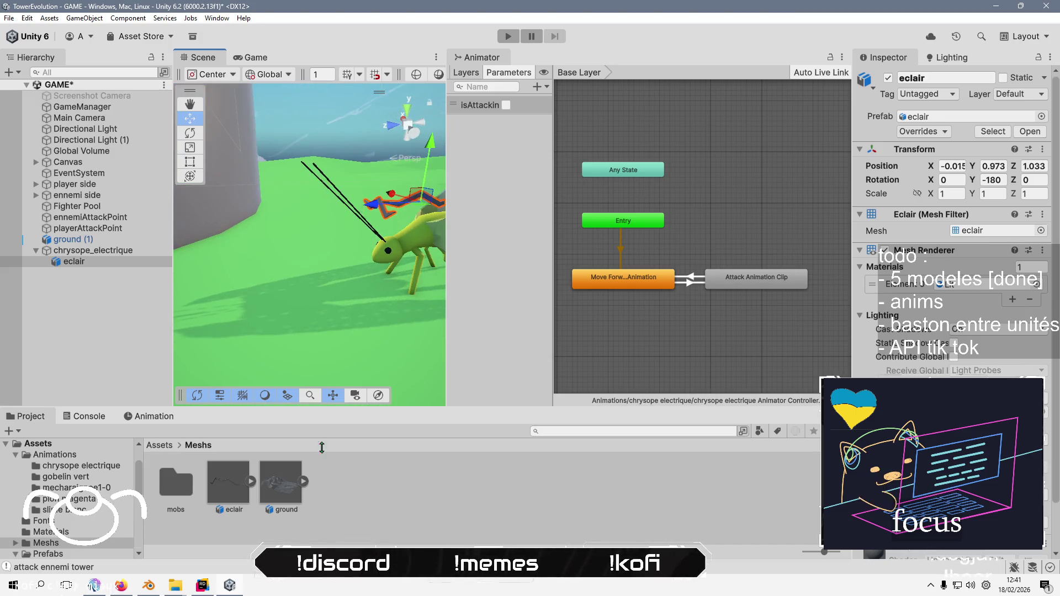
{"action": "left_click", "coordinate": [241, 481]}
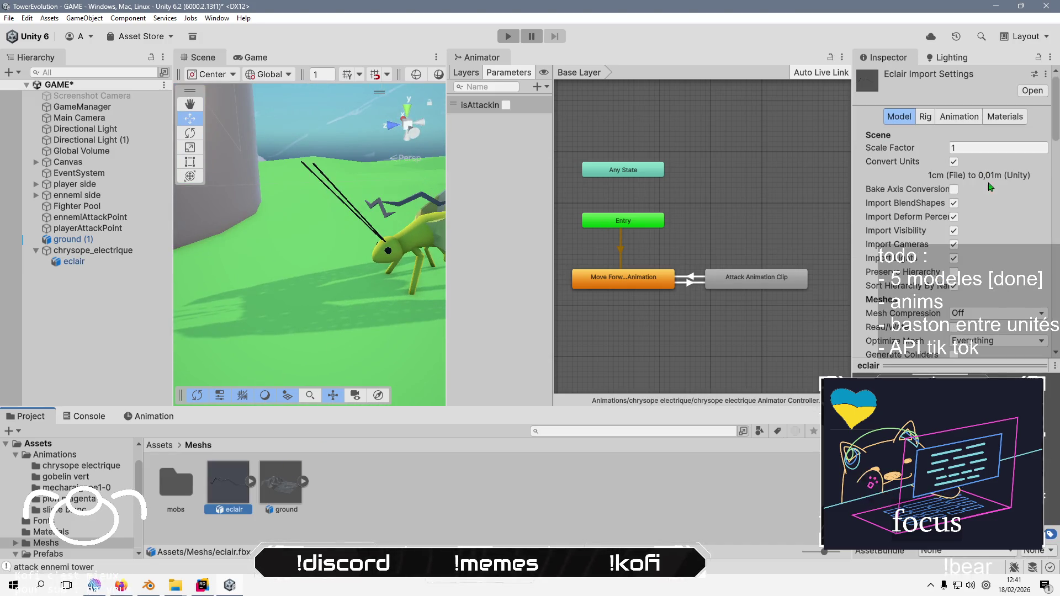
Change two geometry import options on the eclair mesh and apply them
{"action": "left_click", "coordinate": [953, 189]}
{"action": "scroll", "coordinate": [1042, 337], "scroll_direction": "down", "scroll_amount": 5}
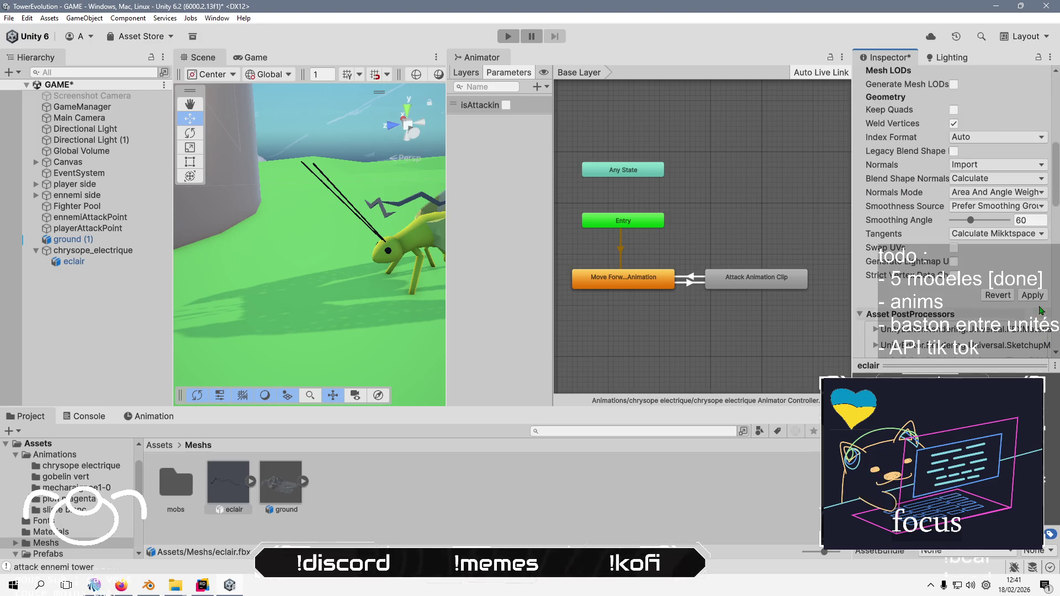
{"action": "left_click", "coordinate": [1037, 297]}
{"action": "scroll", "coordinate": [954, 131], "scroll_direction": "up", "scroll_amount": 8}
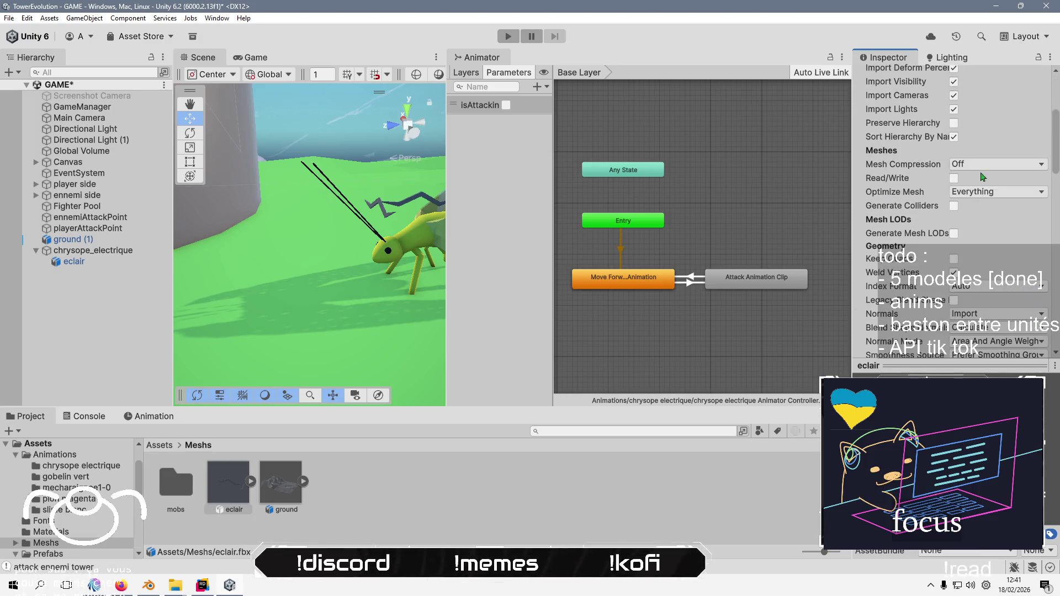
{"action": "left_click", "coordinate": [953, 152]}
{"action": "scroll", "coordinate": [953, 166], "scroll_direction": "down", "scroll_amount": 5}
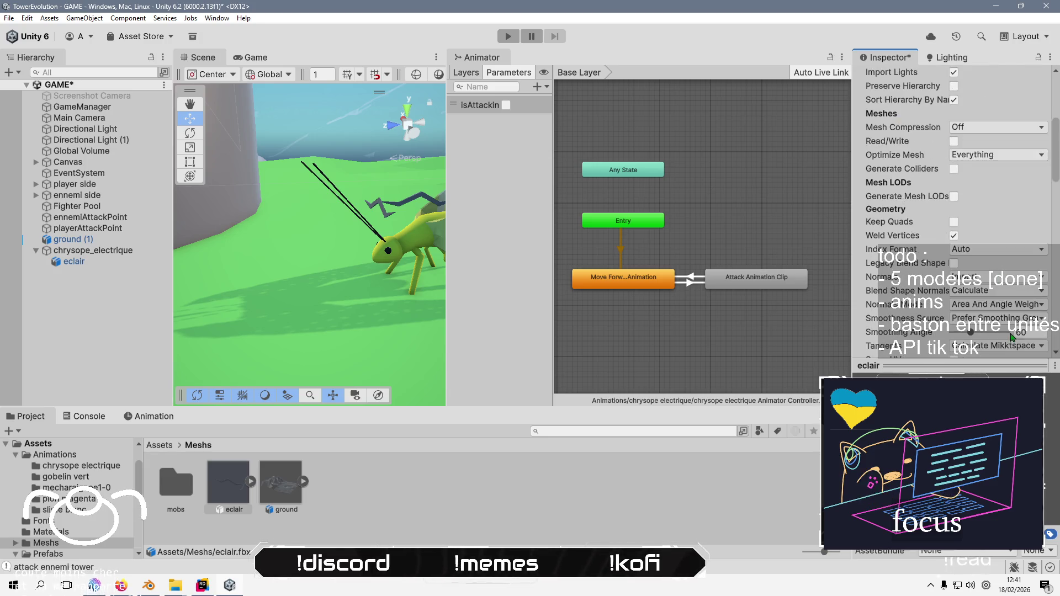
{"action": "left_click", "coordinate": [1031, 258]}
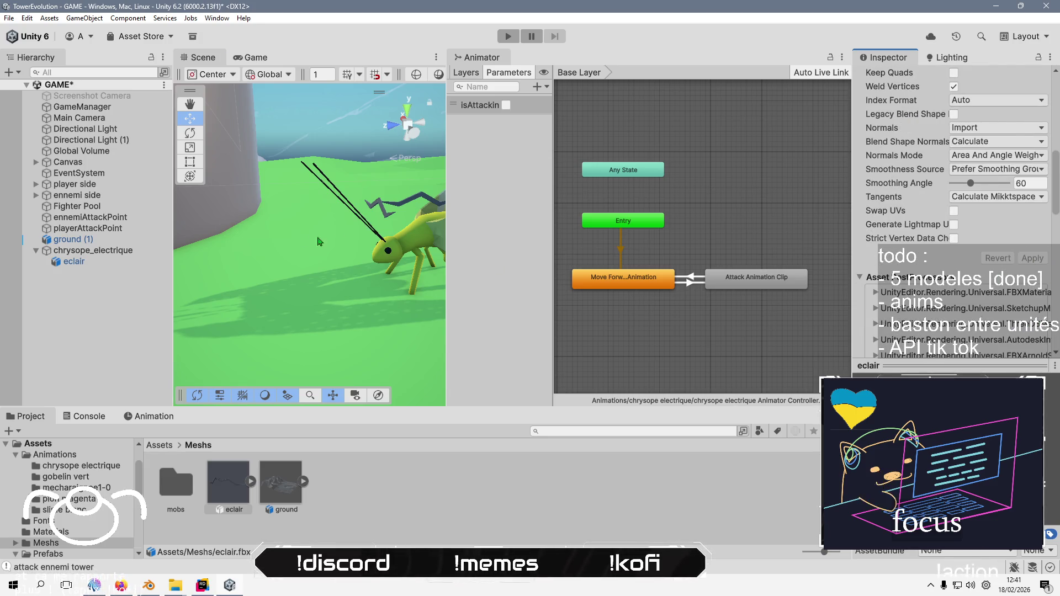
{"action": "scroll", "coordinate": [325, 275], "scroll_direction": "up", "scroll_amount": 3}
{"action": "scroll", "coordinate": [324, 275], "scroll_direction": "up", "scroll_amount": 3}
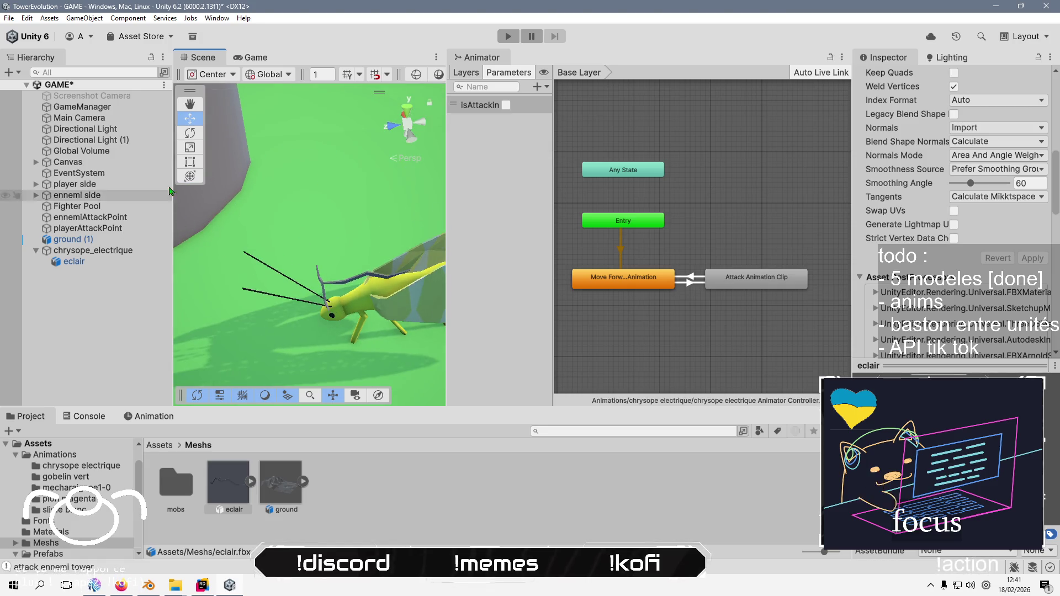
Move the eclair forward and up on the creature
{"action": "left_click", "coordinate": [189, 132]}
{"action": "left_click", "coordinate": [213, 173]}
{"action": "left_click", "coordinate": [336, 298]}
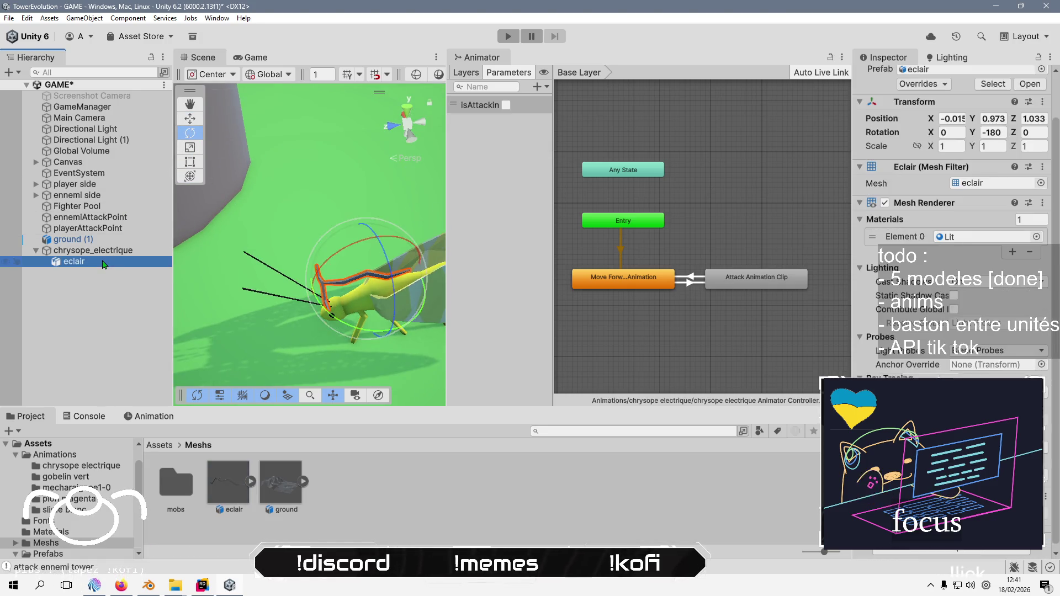
{"action": "left_click", "coordinate": [190, 118]}
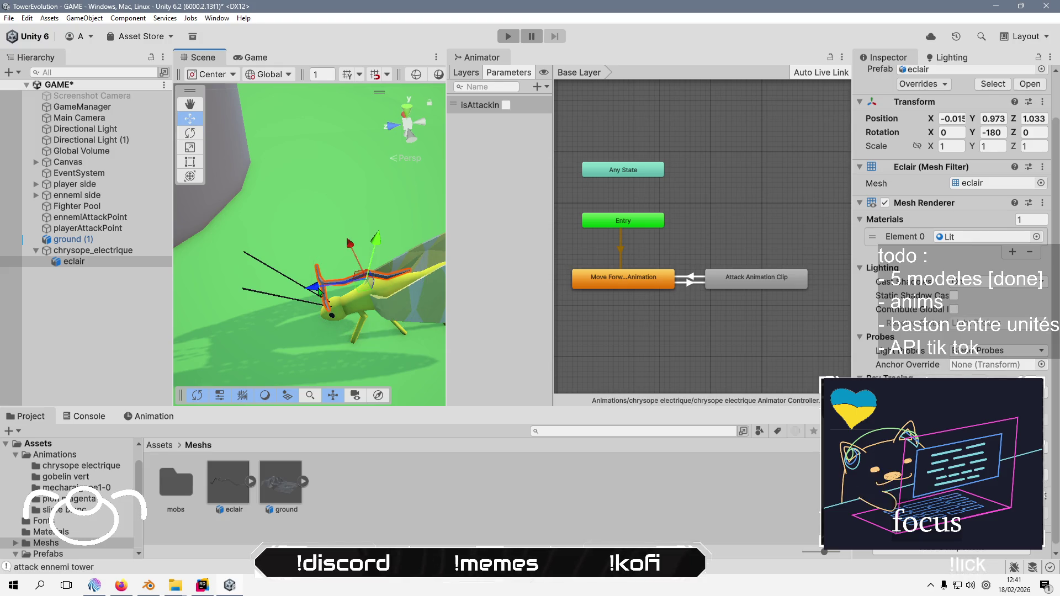
{"action": "left_click_drag", "start_coordinate": [319, 291], "coordinate": [251, 294]}
{"action": "left_click", "coordinate": [412, 141]}
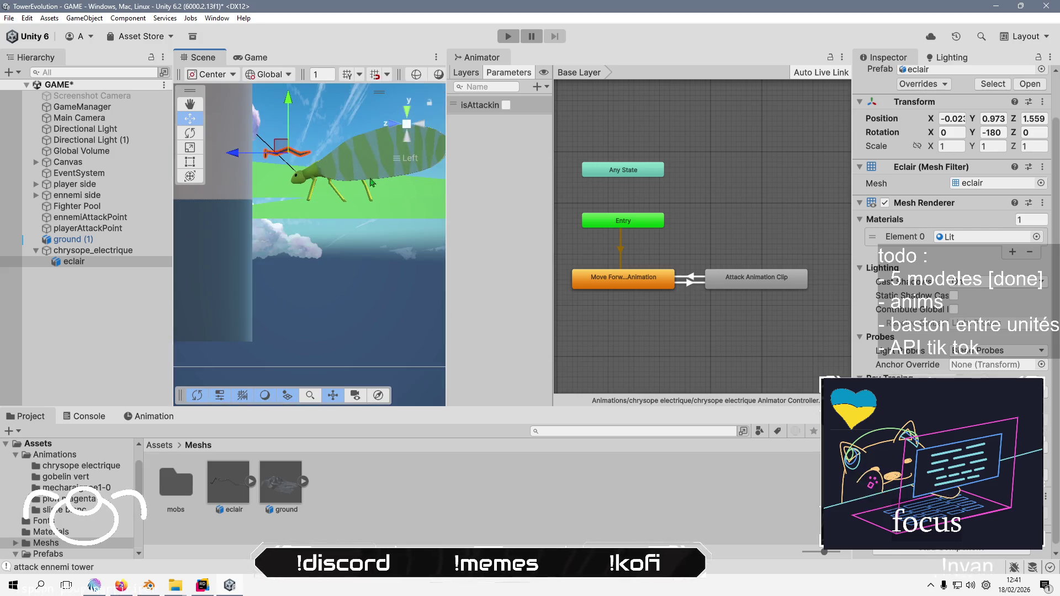
{"action": "mouse_move", "coordinate": [277, 148]}
{"action": "left_mouse_down"}
{"action": "mouse_move", "coordinate": [274, 129]}
{"action": "mouse_move", "coordinate": [398, 341]}
{"action": "left_mouse_up"}
Turn the eclair around its vertical axis and place it at -0.004, 1.399, 1.737
{"action": "left_click", "coordinate": [190, 133]}
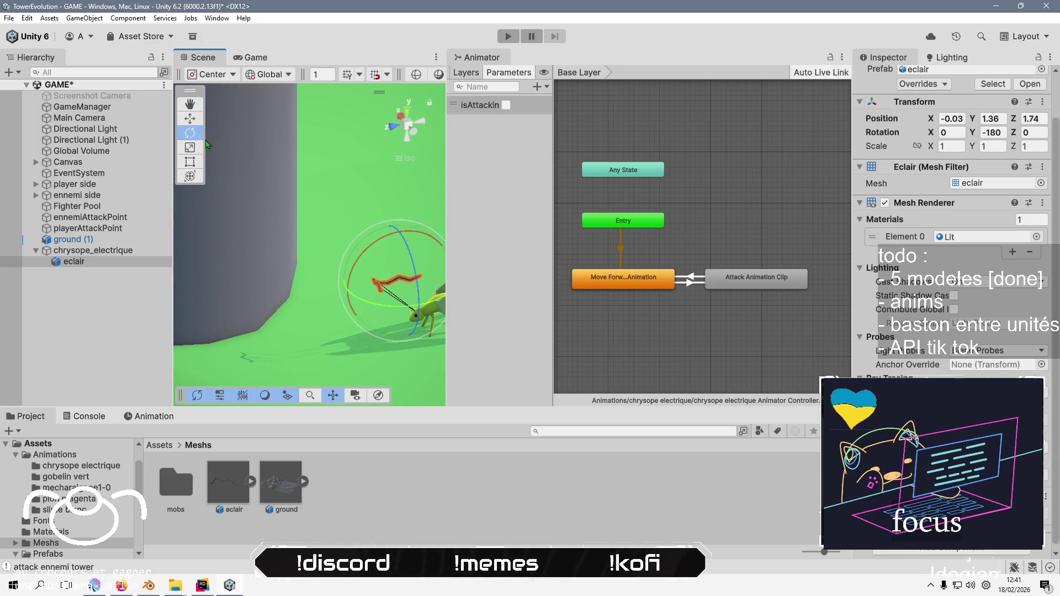
{"action": "left_click_drag", "start_coordinate": [359, 298], "coordinate": [62, 291]}
{"action": "left_click", "coordinate": [190, 118]}
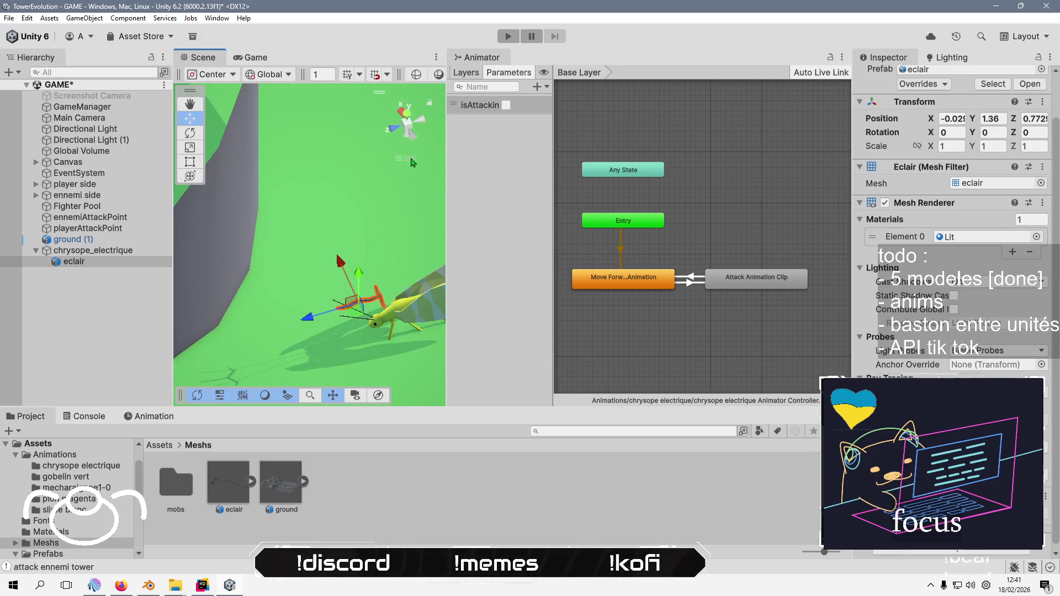
{"action": "mouse_move", "coordinate": [369, 333]}
{"action": "left_mouse_down"}
{"action": "mouse_move", "coordinate": [329, 346]}
{"action": "mouse_move", "coordinate": [328, 336]}
{"action": "left_mouse_up"}
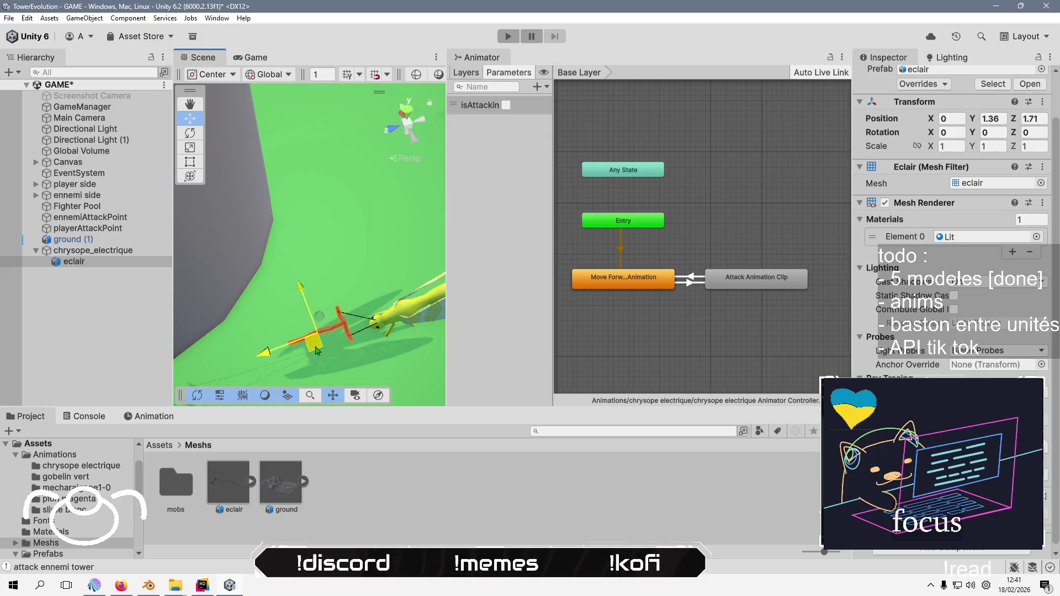
{"action": "mouse_move", "coordinate": [307, 265]}
{"action": "left_mouse_down"}
{"action": "mouse_move", "coordinate": [324, 243]}
{"action": "mouse_move", "coordinate": [318, 206]}
{"action": "mouse_move", "coordinate": [257, 207]}
{"action": "left_mouse_up"}
{"action": "key", "text": "f"}
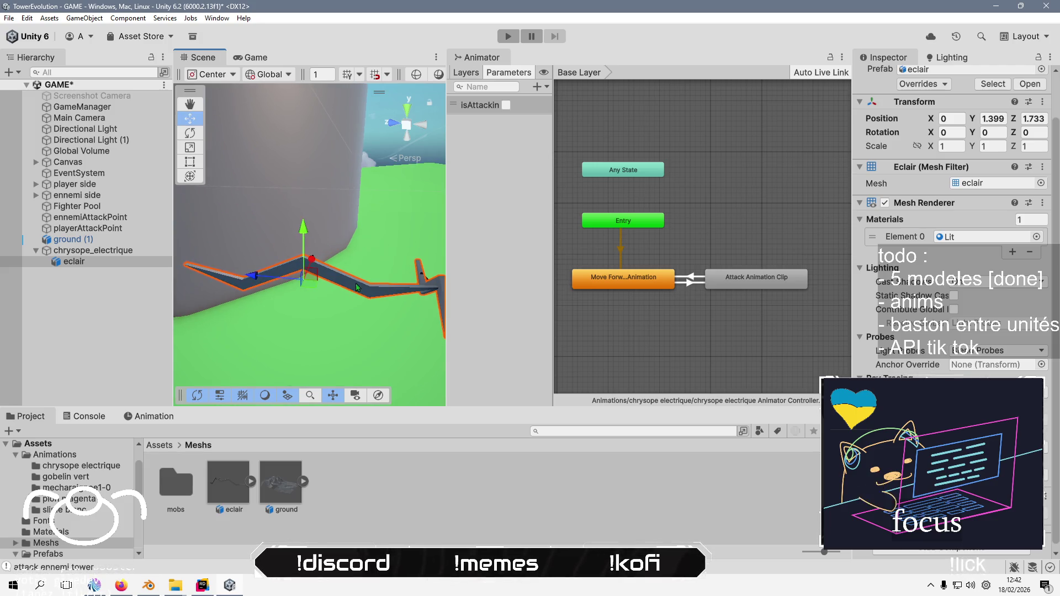
{"action": "mouse_move", "coordinate": [293, 282]}
{"action": "left_mouse_down"}
{"action": "mouse_move", "coordinate": [307, 291]}
{"action": "mouse_move", "coordinate": [288, 288]}
{"action": "mouse_move", "coordinate": [326, 259]}
{"action": "left_mouse_up"}
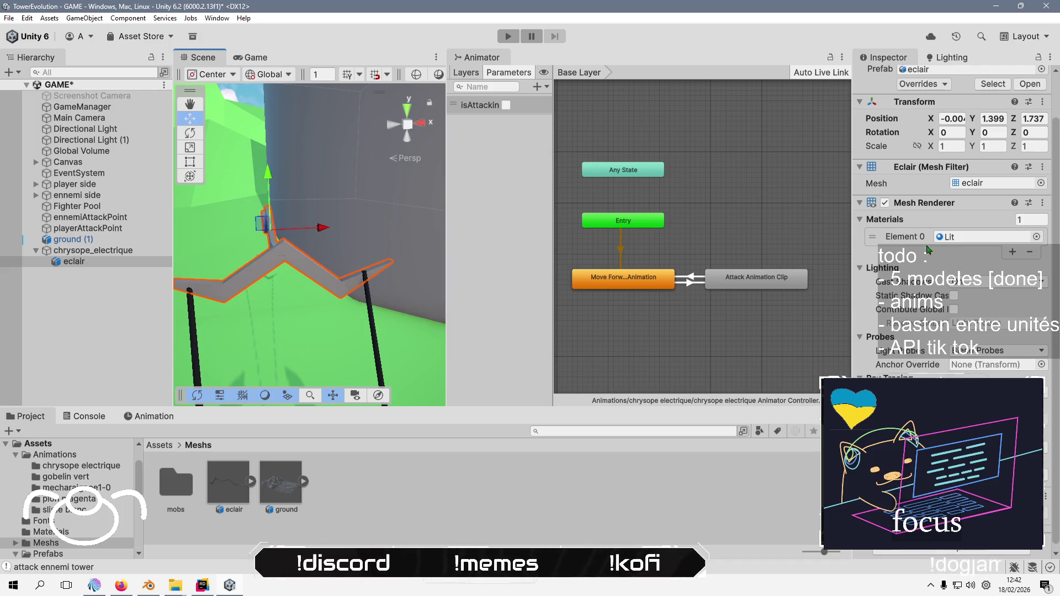
{"action": "left_click", "coordinate": [1033, 237]}
Assign the VertexColors material to eclair so it renders yellow, then view the whole creature
{"action": "type", "text": "v"}
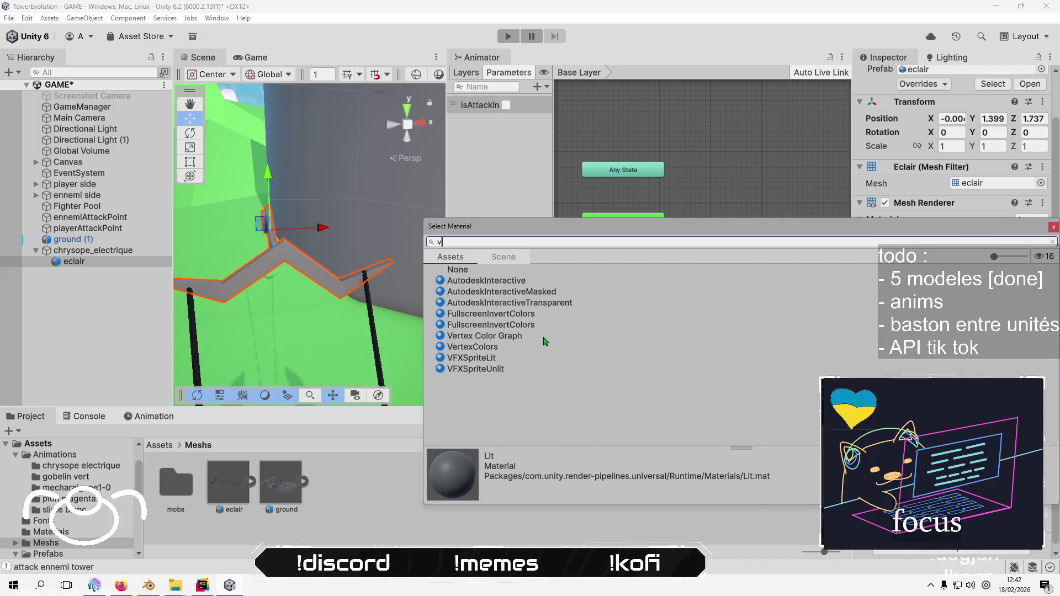
{"action": "double_click", "coordinate": [472, 347]}
{"action": "left_click", "coordinate": [145, 300]}
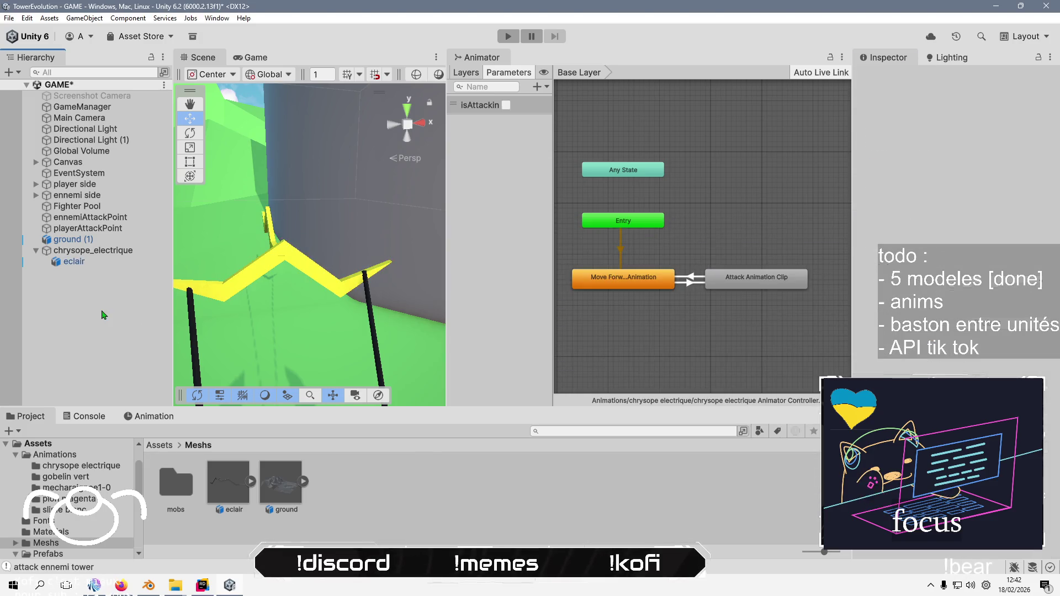
{"action": "scroll", "coordinate": [280, 283], "scroll_direction": "down", "scroll_amount": 5}
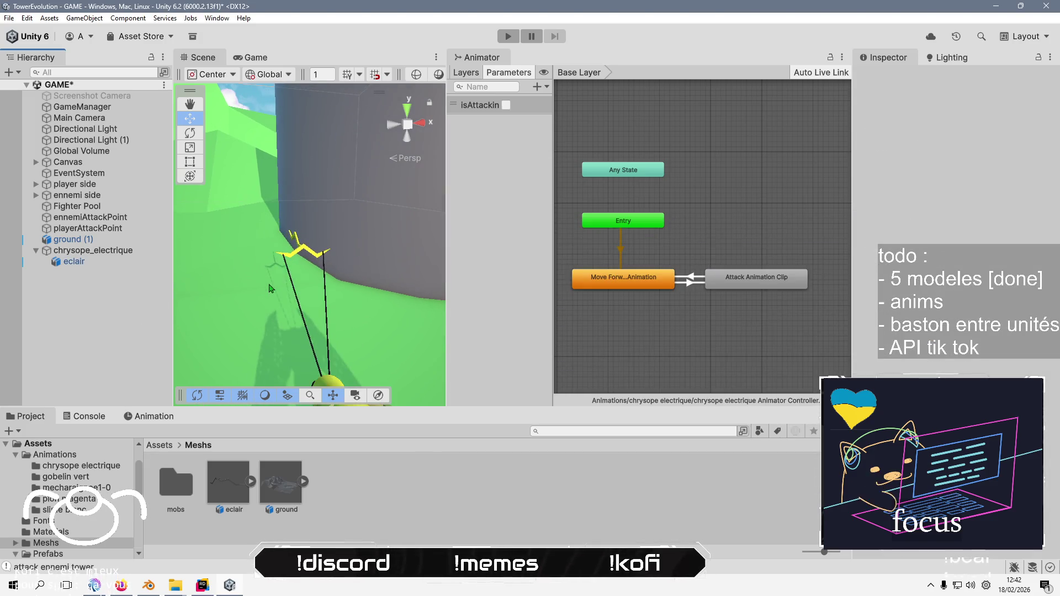
{"action": "mouse_move", "coordinate": [280, 282]}
{"action": "left_mouse_down"}
{"action": "mouse_move", "coordinate": [368, 298]}
{"action": "mouse_move", "coordinate": [359, 319]}
{"action": "mouse_move", "coordinate": [351, 243]}
{"action": "left_mouse_up"}
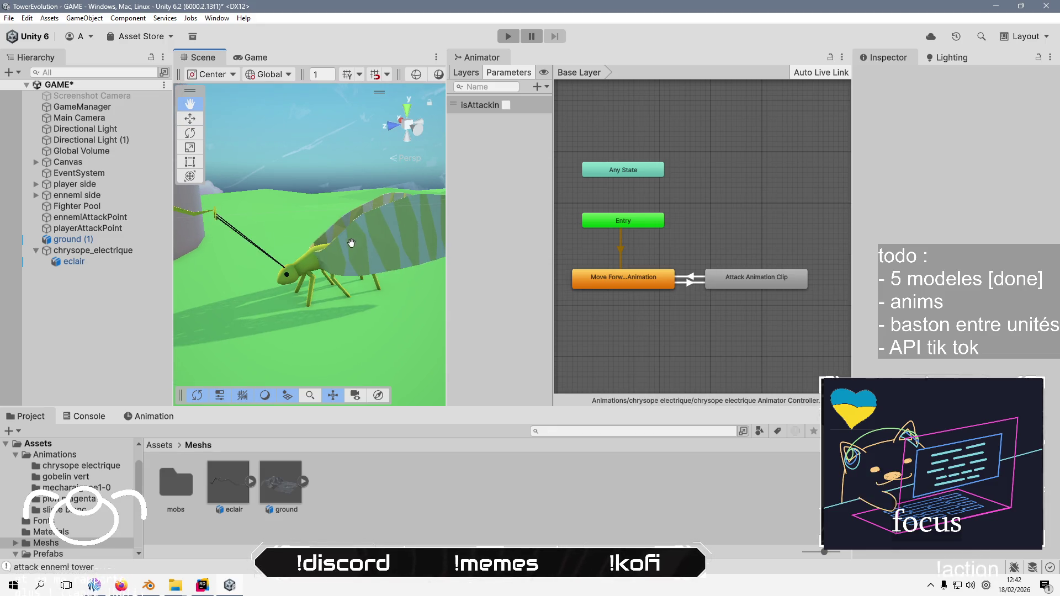
{"action": "left_click", "coordinate": [117, 326]}
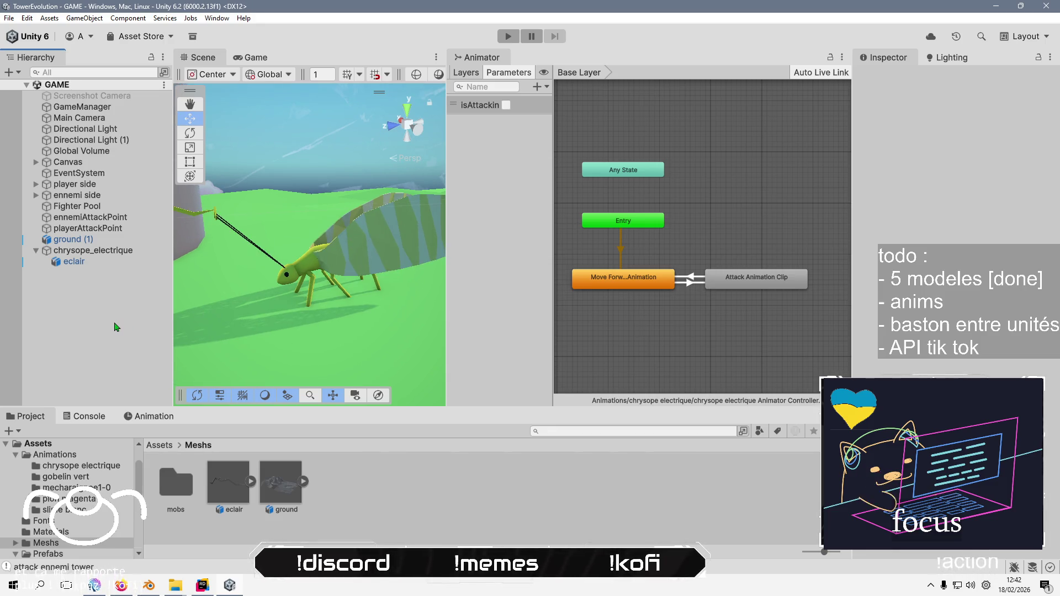
In the Attack Animation Clip, record a starting tilt keyframe for chrysope_electrique
{"action": "left_click", "coordinate": [138, 417]}
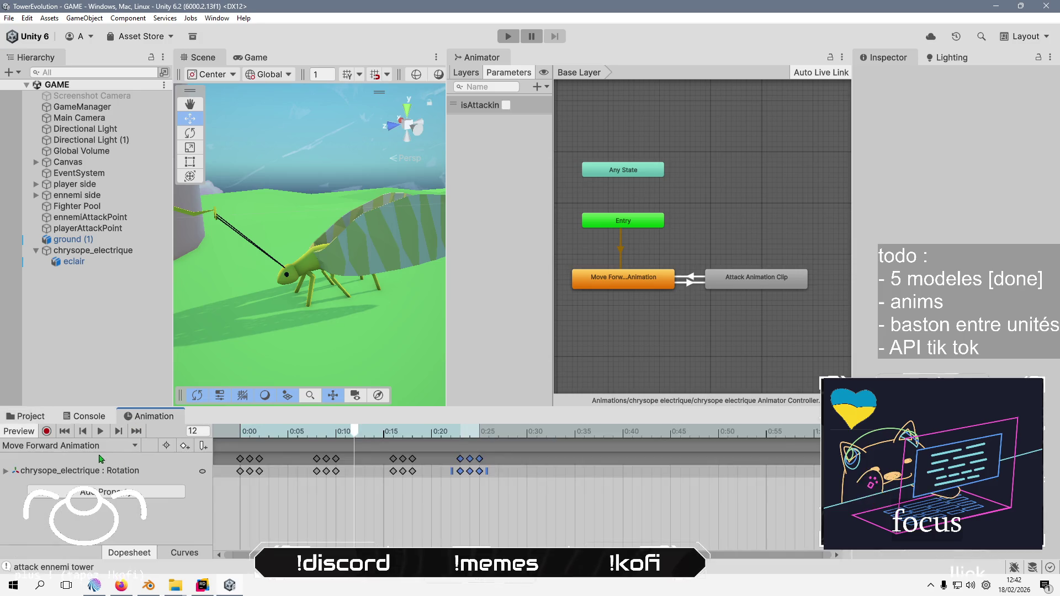
{"action": "left_click", "coordinate": [109, 447]}
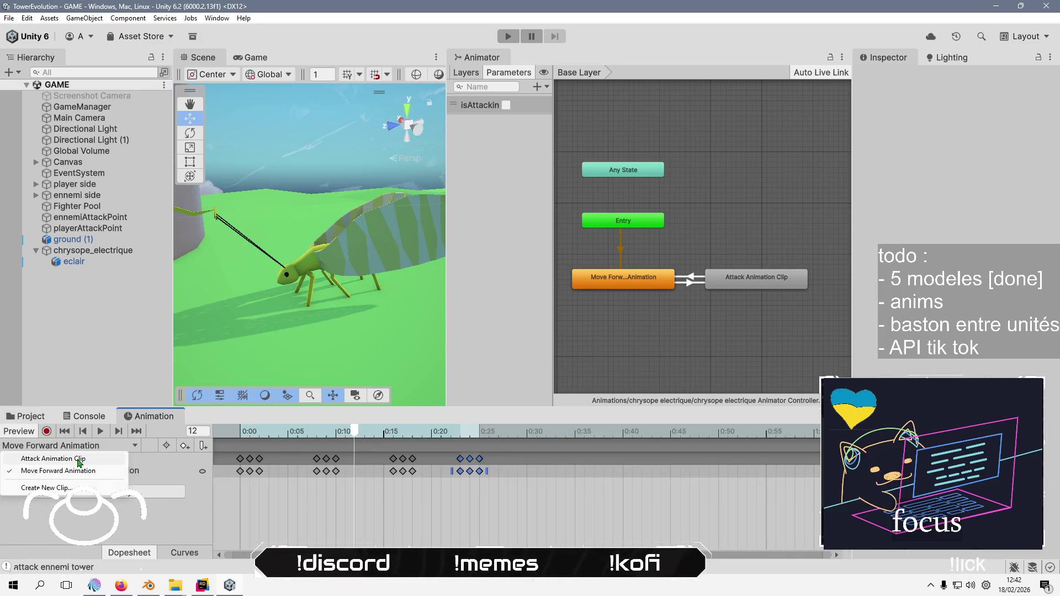
{"action": "left_click", "coordinate": [80, 459]}
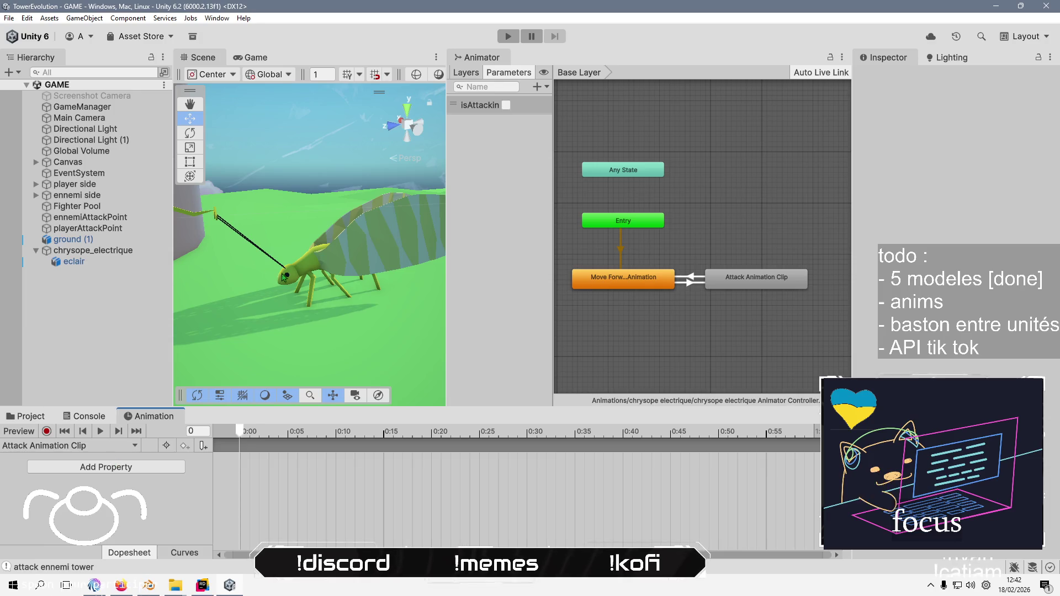
{"action": "left_click", "coordinate": [102, 251]}
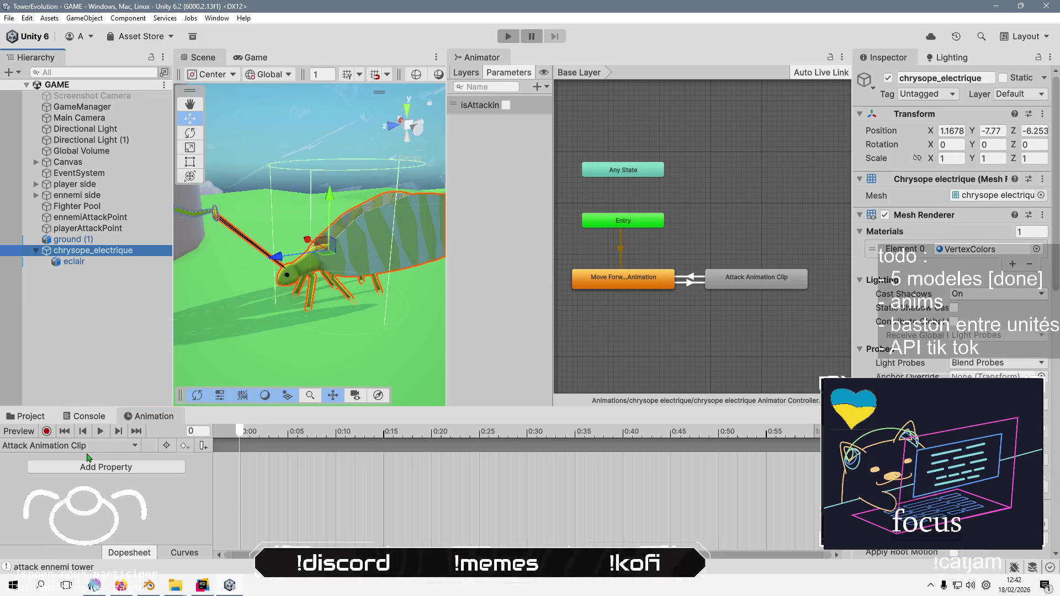
{"action": "left_click", "coordinate": [46, 431]}
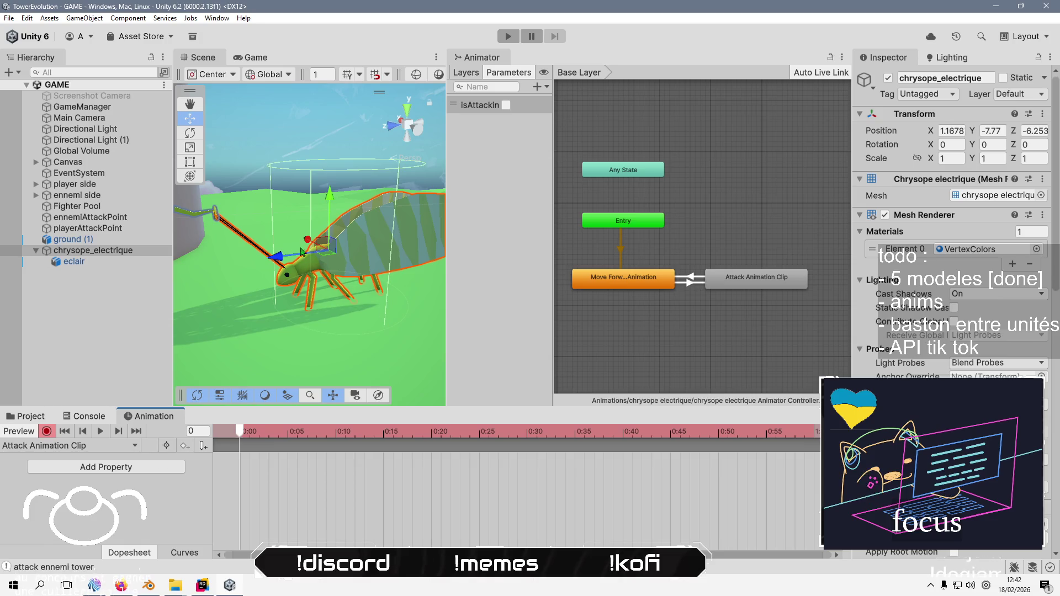
{"action": "left_click", "coordinate": [189, 133]}
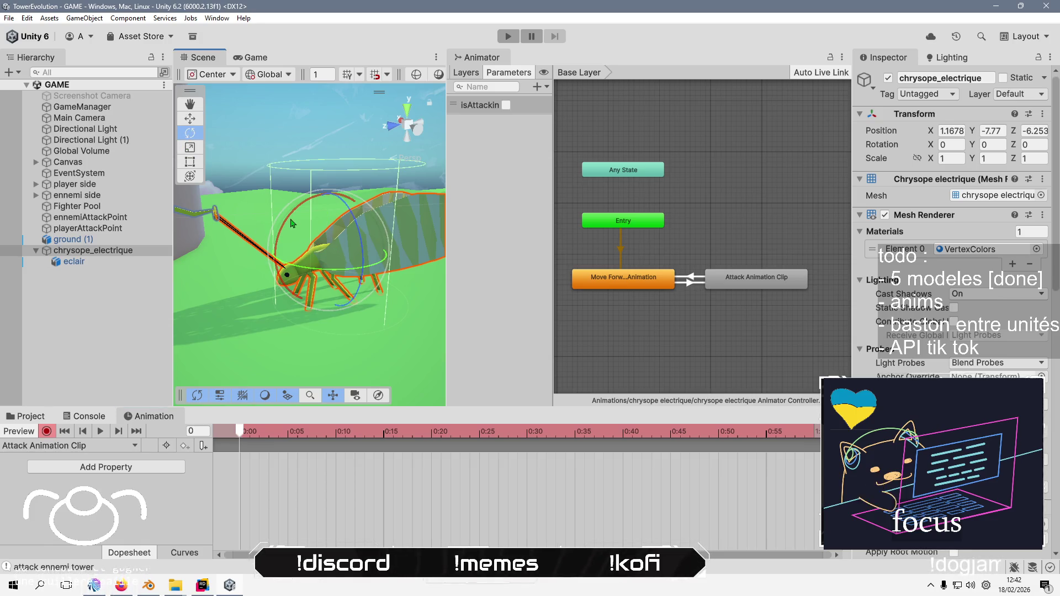
{"action": "left_click_drag", "start_coordinate": [288, 222], "coordinate": [290, 218]}
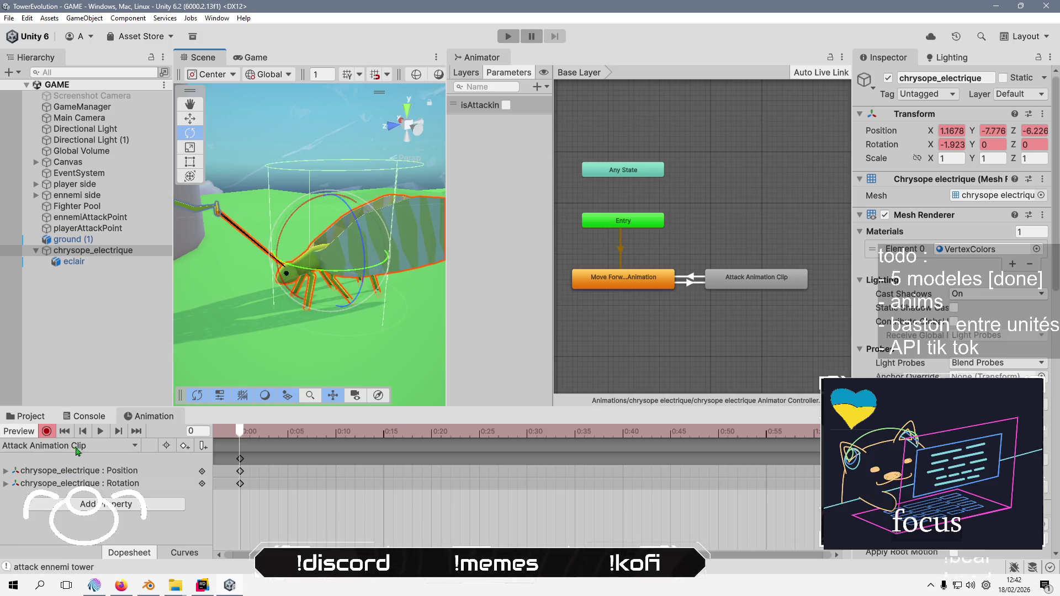
Add eclair's Is Active property to the clip, unchecked at the start
{"action": "left_click", "coordinate": [146, 510]}
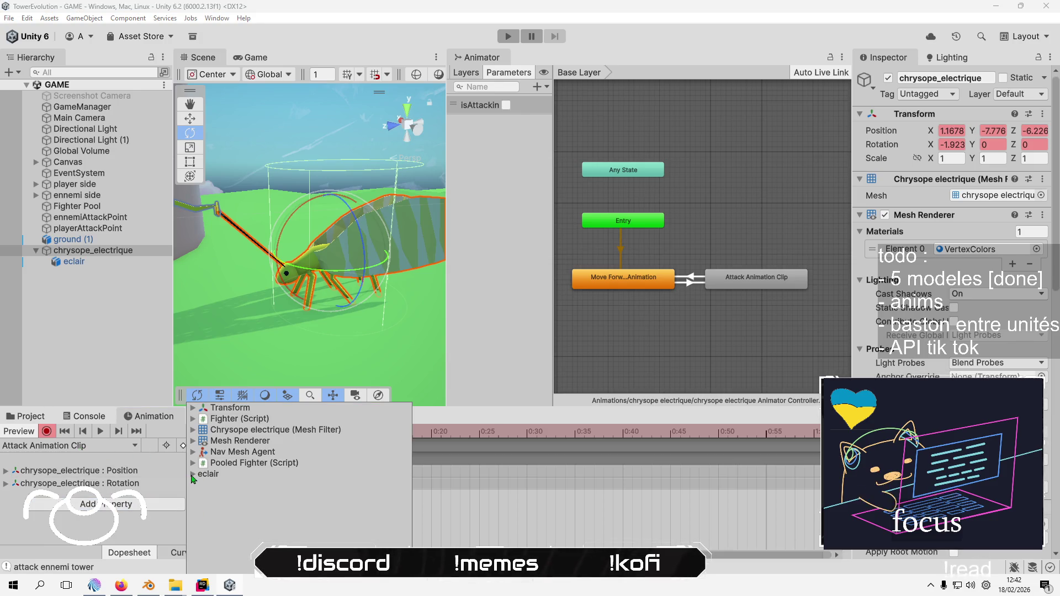
{"action": "left_click", "coordinate": [208, 473]}
{"action": "left_click", "coordinate": [405, 486]}
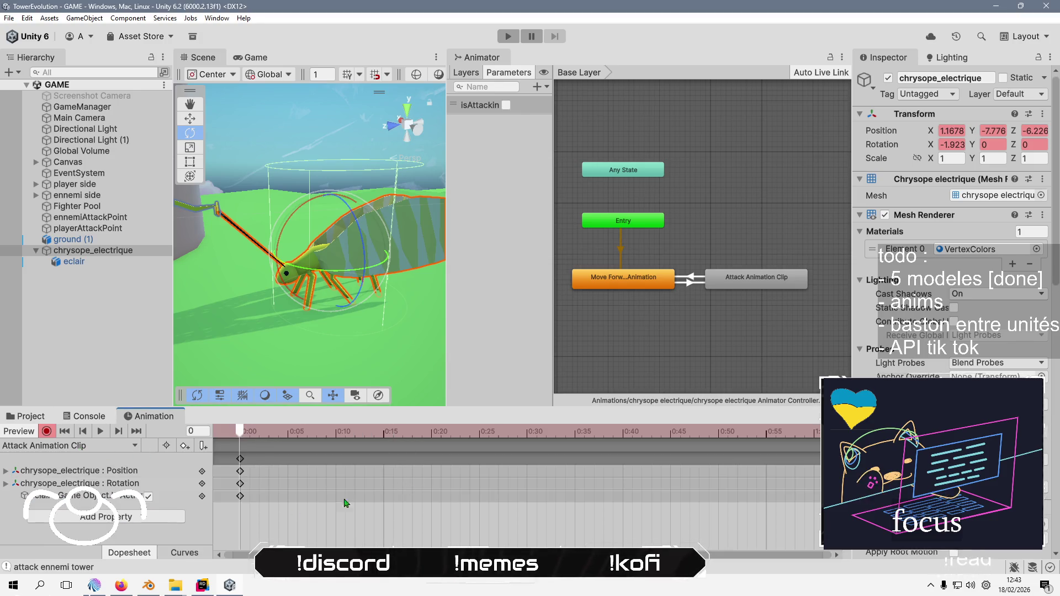
{"action": "left_click", "coordinate": [148, 497]}
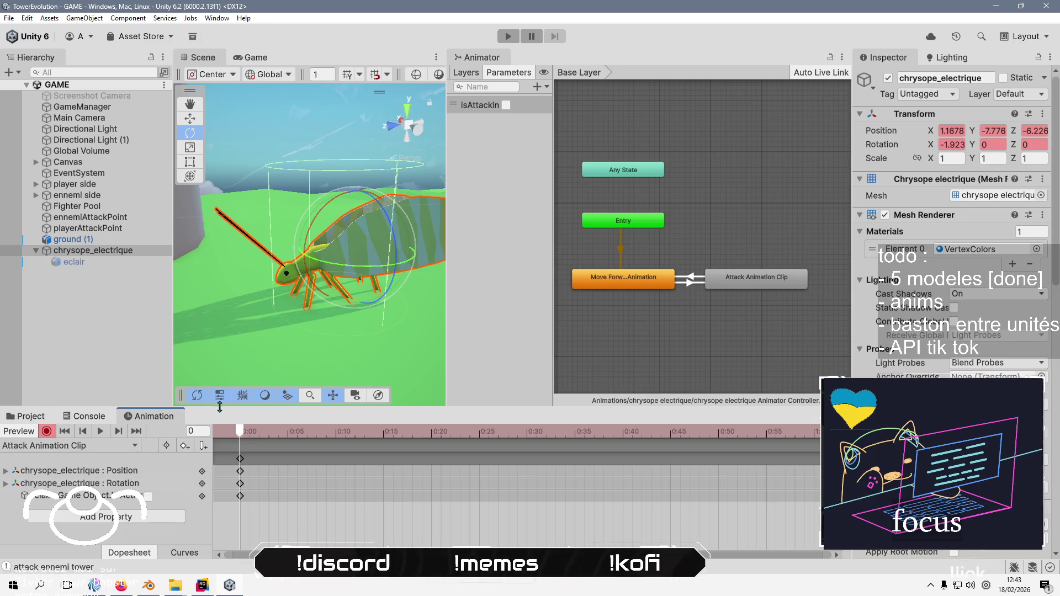
Key the creature's tilted rotation at frame 10
{"action": "left_click_drag", "start_coordinate": [319, 218], "coordinate": [309, 226]}
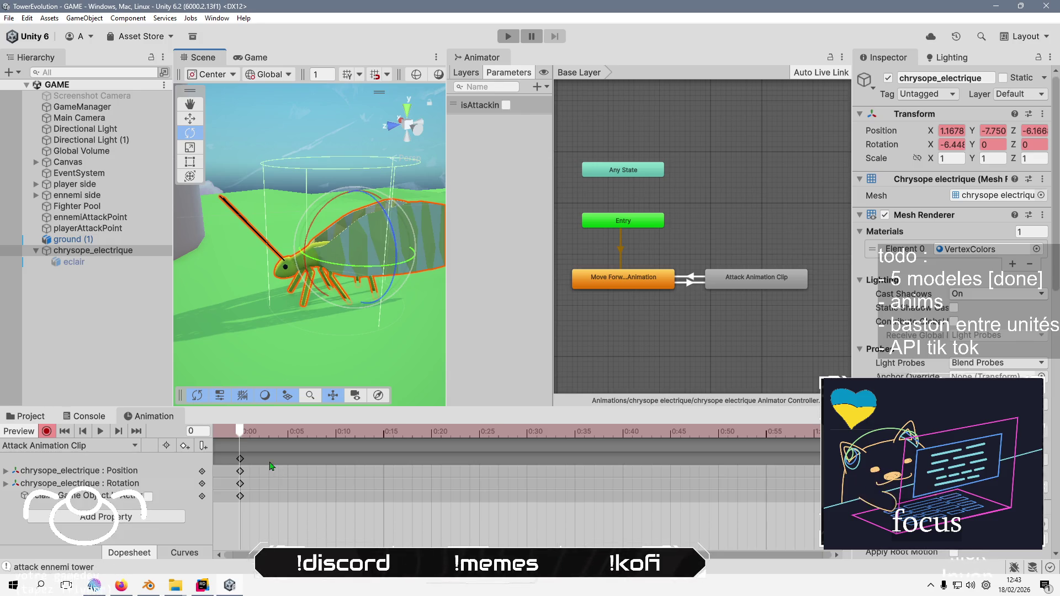
{"action": "left_click_drag", "start_coordinate": [243, 436], "coordinate": [334, 449]}
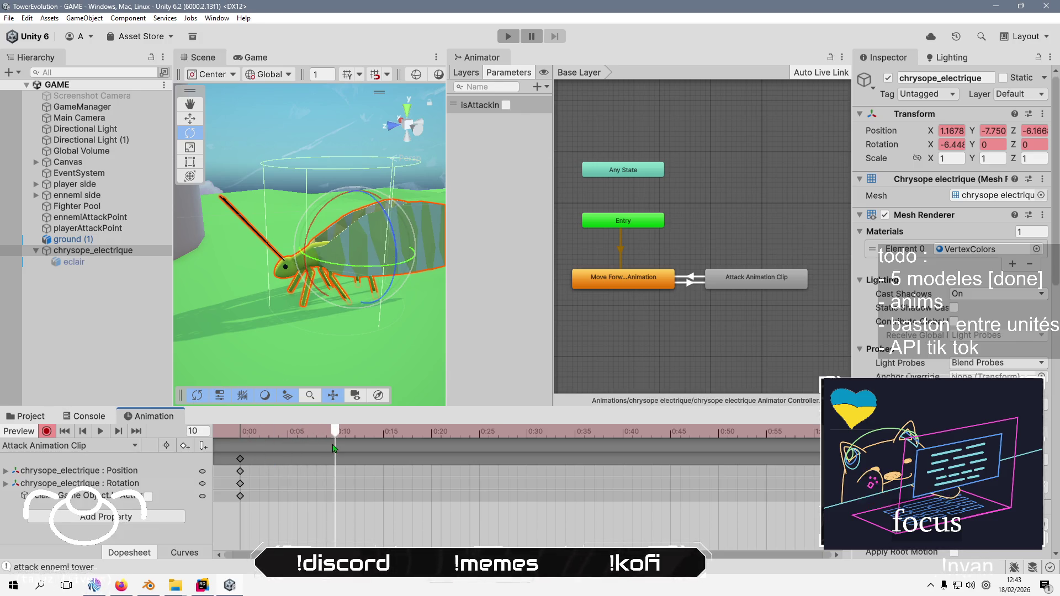
{"action": "left_click_drag", "start_coordinate": [316, 220], "coordinate": [311, 228]}
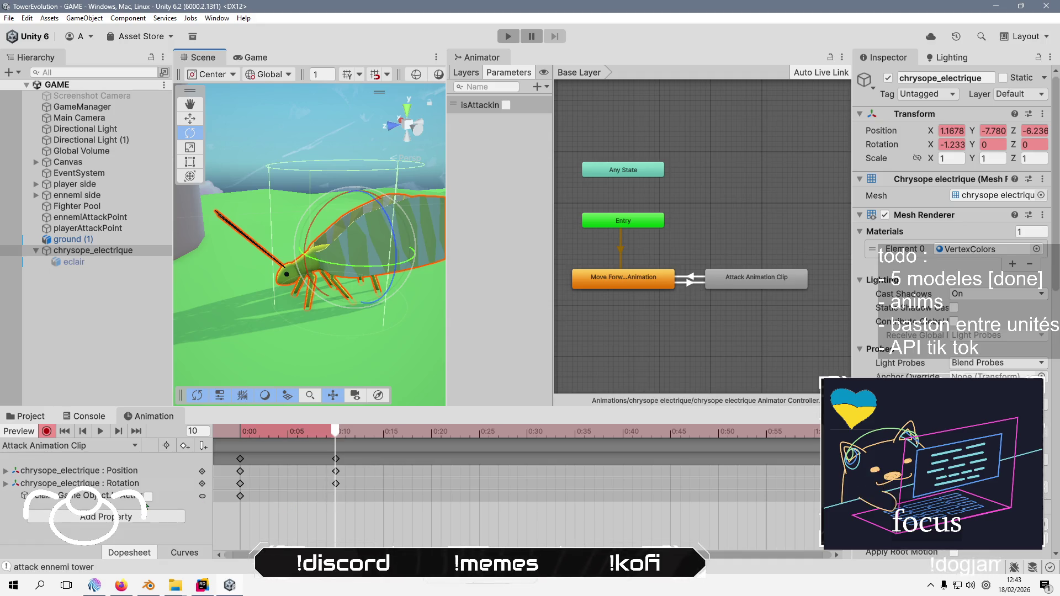
{"action": "left_click", "coordinate": [122, 262]}
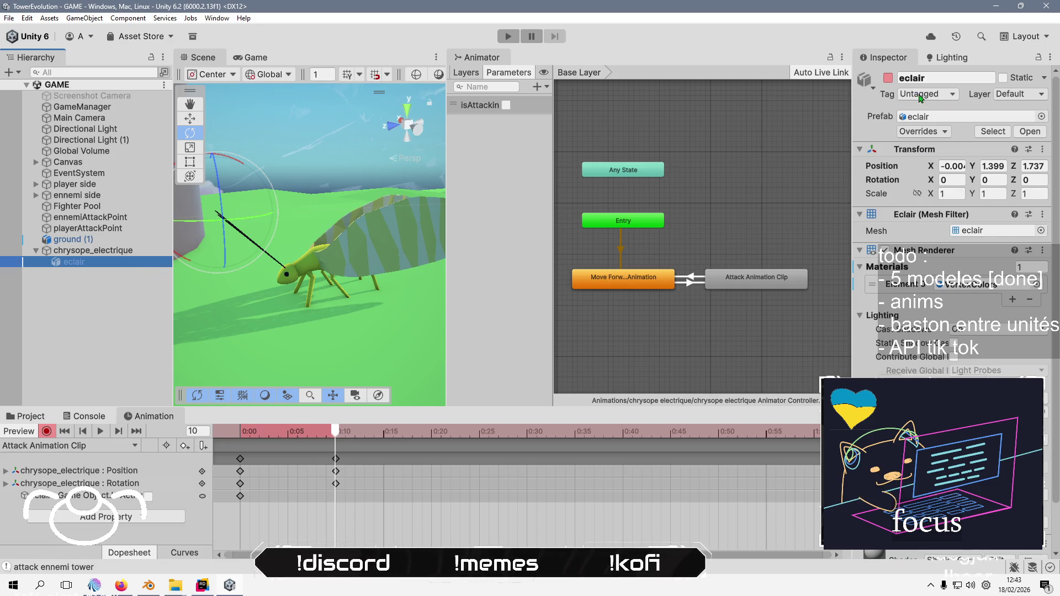
Make eclair active at 0:10 and copy the 0:10 keyframes to frame 20
{"action": "left_click", "coordinate": [888, 78]}
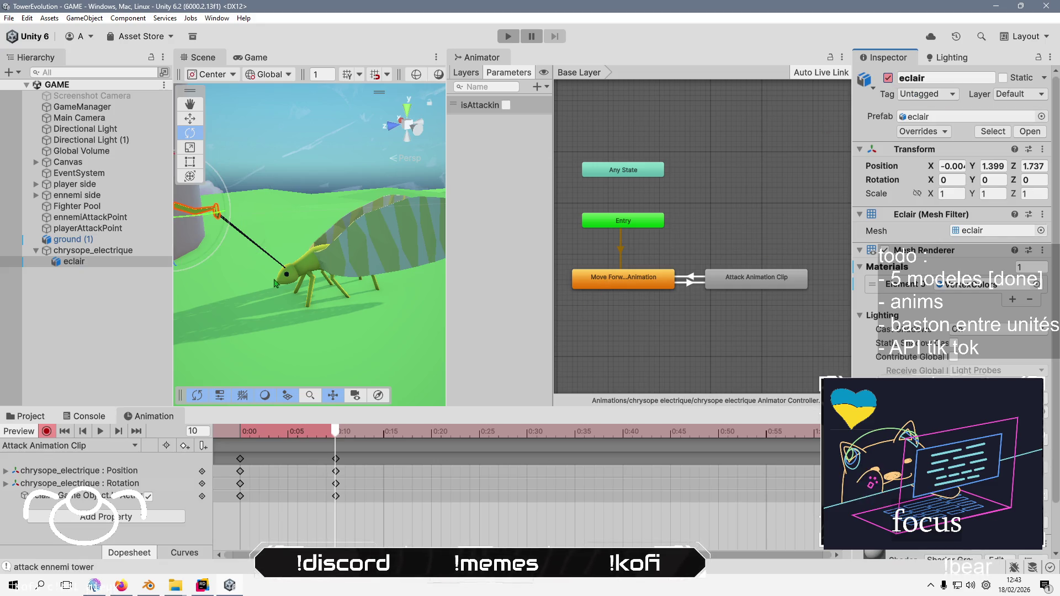
{"action": "key", "text": "f"}
{"action": "left_click", "coordinate": [338, 468]}
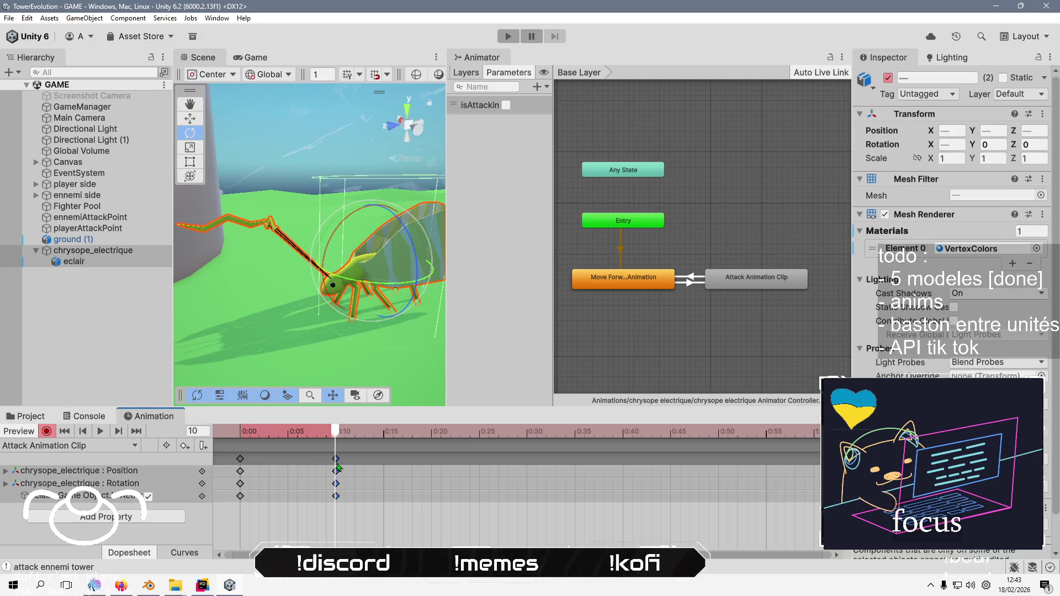
{"action": "left_click", "coordinate": [346, 434]}
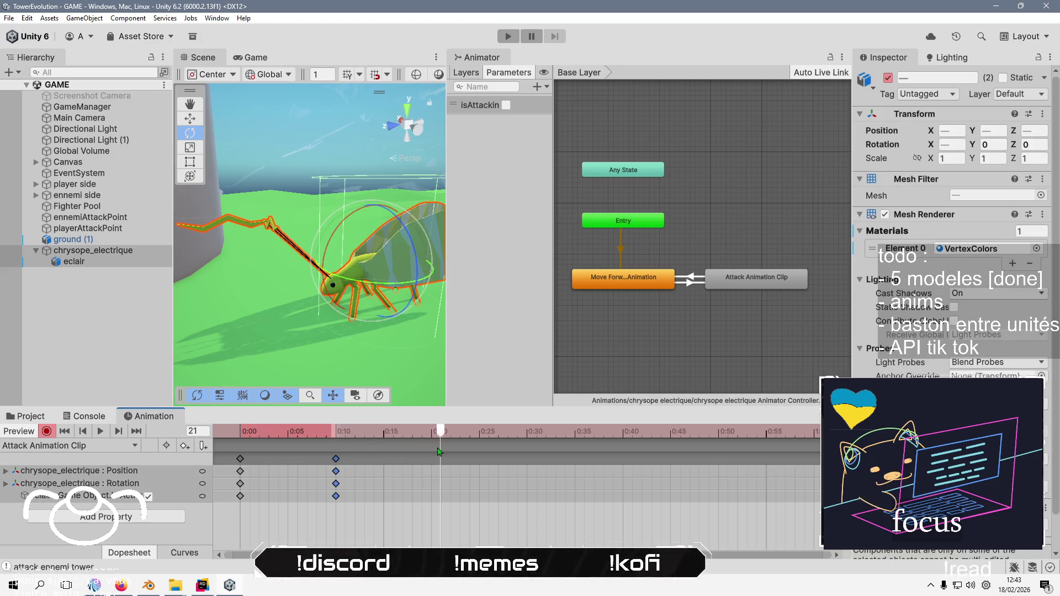
{"action": "key", "text": "comma"}
{"action": "key", "text": "ctrl+v"}
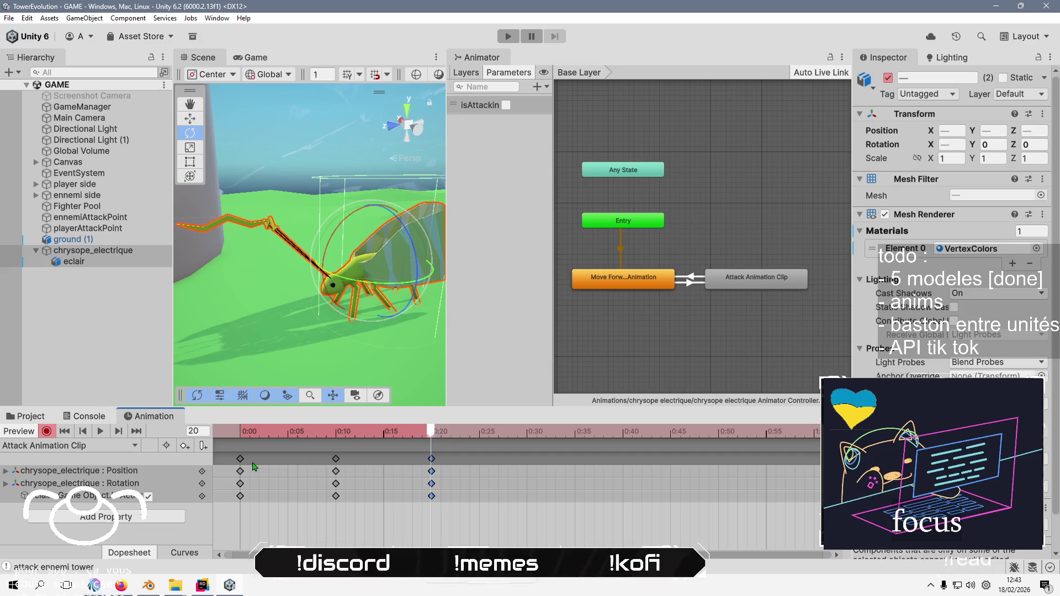
Paste the 0:00 starting pose at frame 30 and play the attack clip preview
{"action": "left_click", "coordinate": [239, 460]}
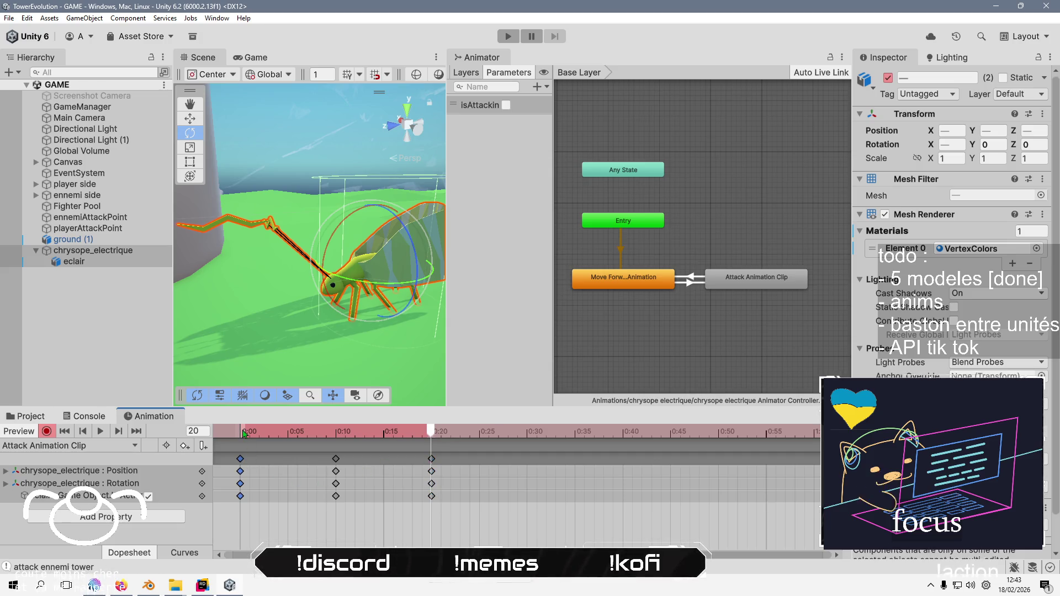
{"action": "left_click_drag", "start_coordinate": [436, 448], "coordinate": [528, 440]}
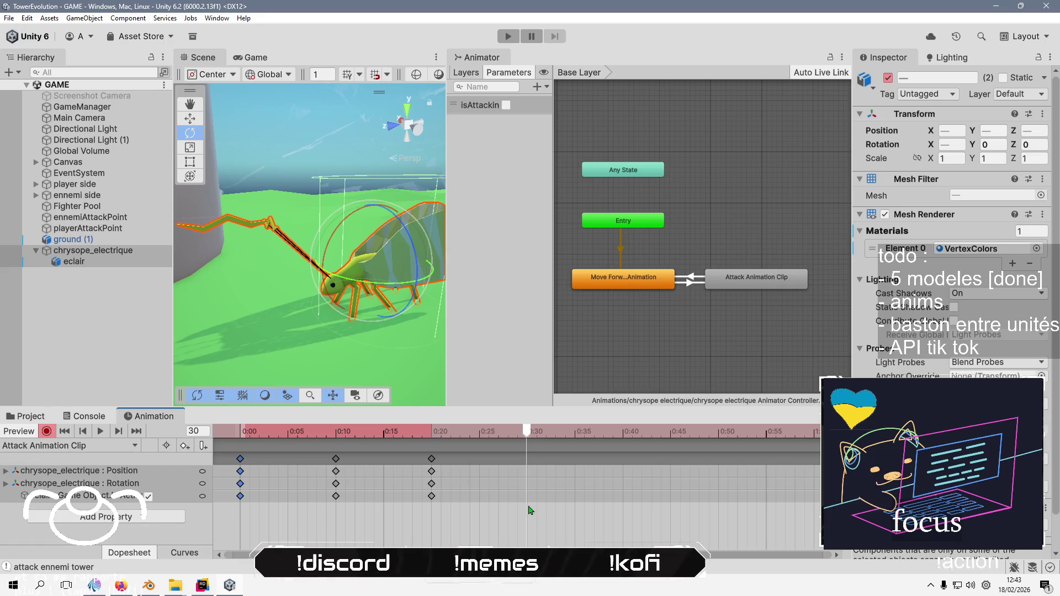
{"action": "key", "text": "ctrl+v"}
{"action": "key", "text": "space"}
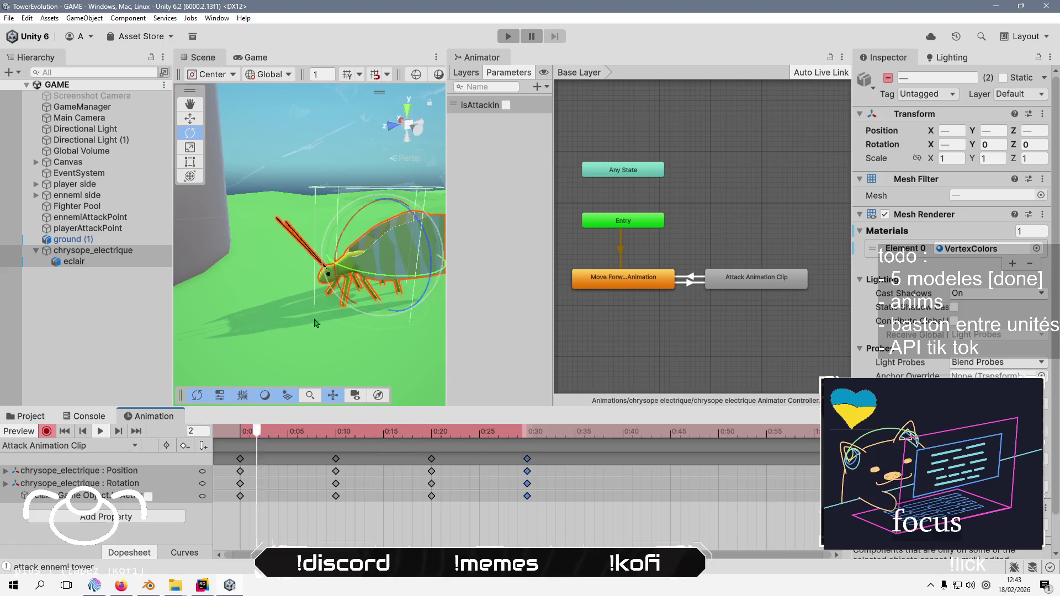
{"action": "left_click", "coordinate": [140, 326]}
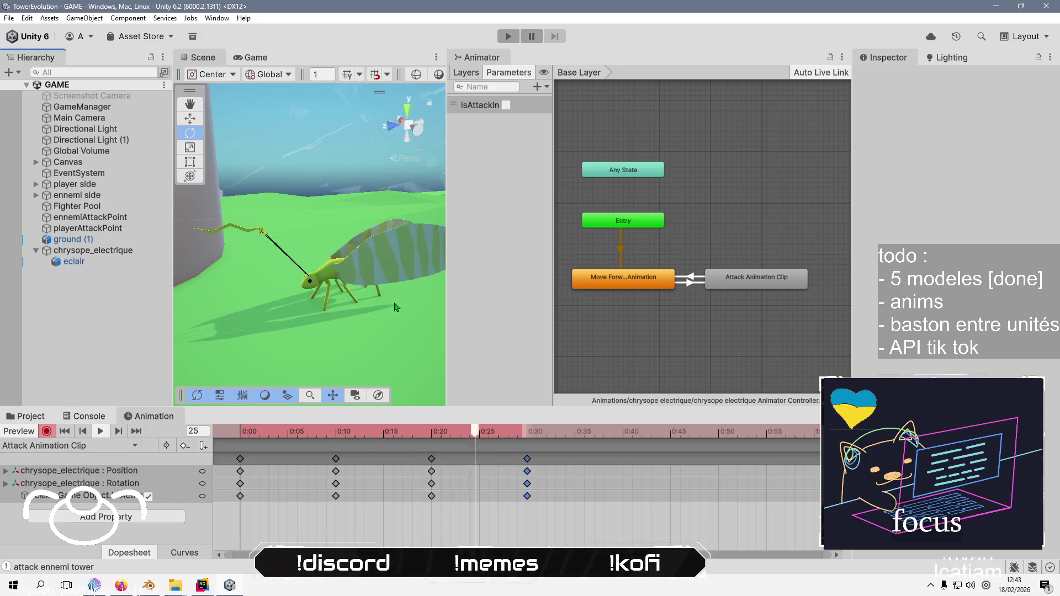
Widen the Scene view and step the Attack clip back frame by frame toward its start
{"action": "mouse_move", "coordinate": [446, 298]}
{"action": "left_mouse_down"}
{"action": "mouse_move", "coordinate": [571, 307]}
{"action": "mouse_move", "coordinate": [508, 310]}
{"action": "mouse_move", "coordinate": [461, 243]}
{"action": "mouse_move", "coordinate": [422, 249]}
{"action": "left_mouse_up"}
{"action": "key", "text": "comma"}
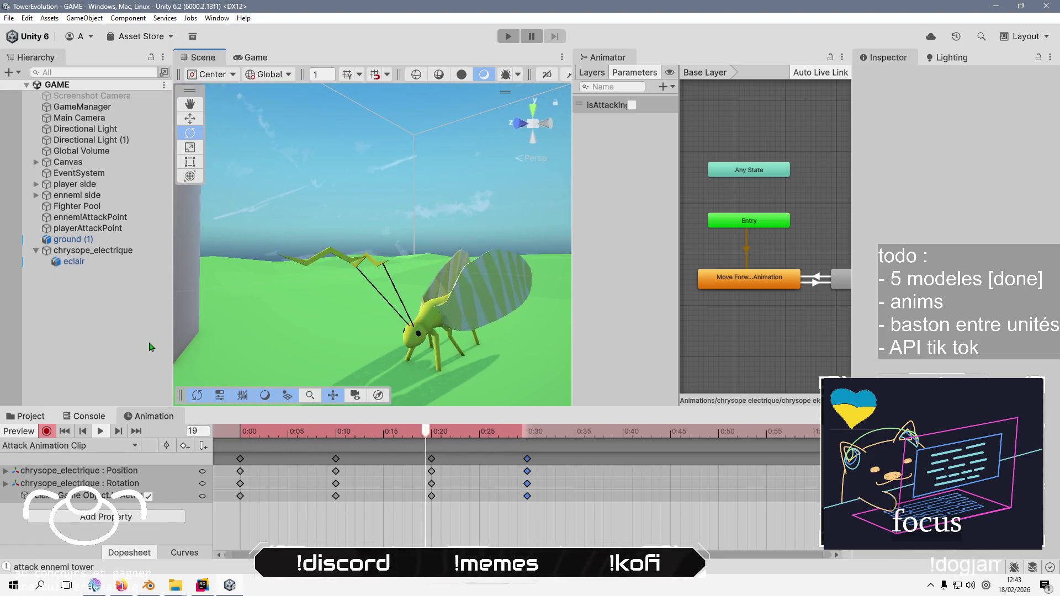
{"action": "key", "text": "comma"}
{"action": "key", "text": "comma"}
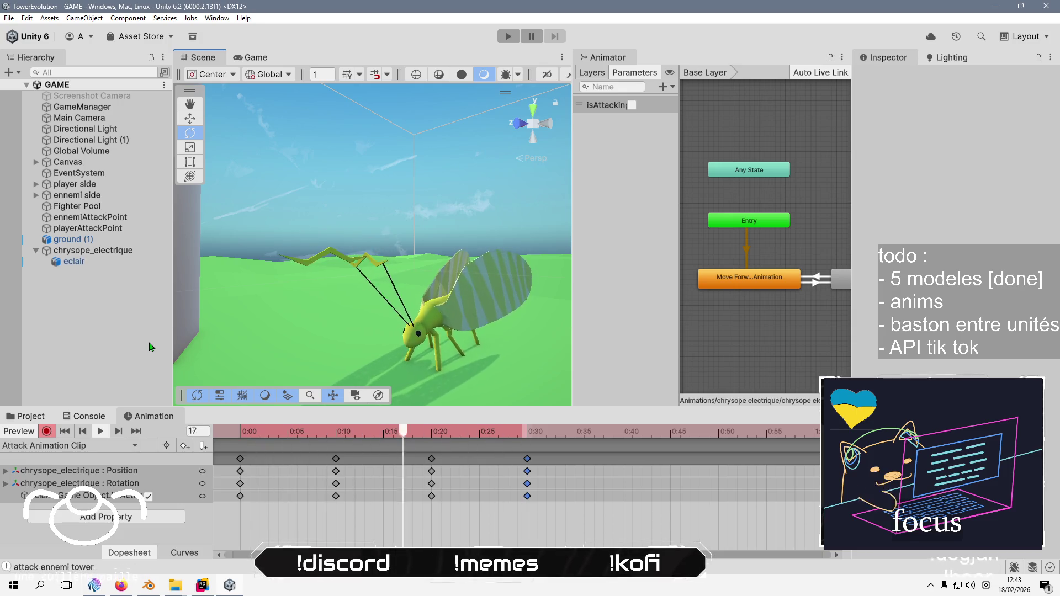
{"action": "key", "text": "comma"}
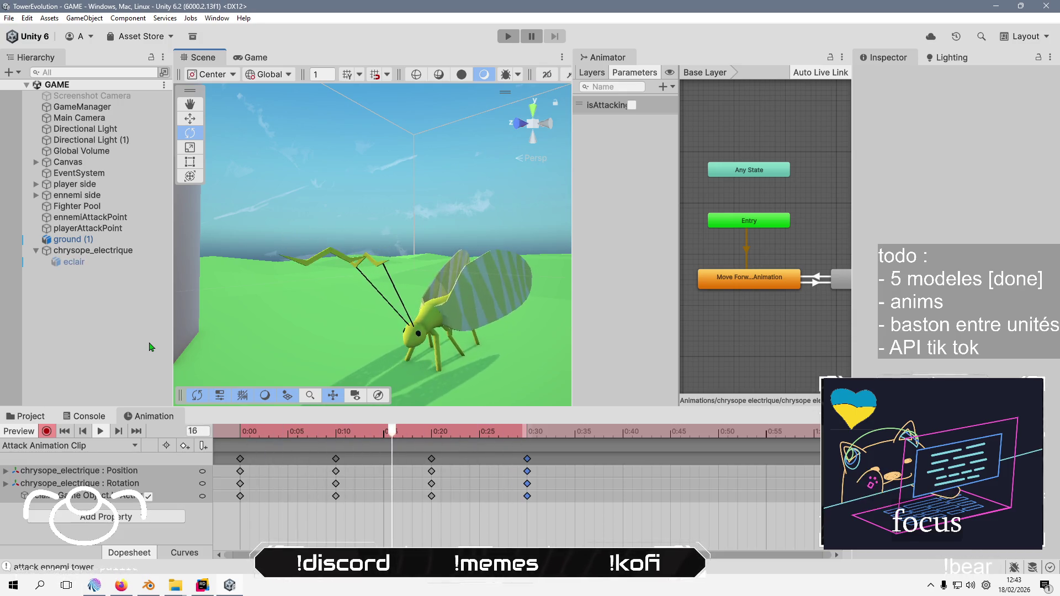
{"action": "key", "text": "comma"}
{"action": "key", "text": "comma"}
{"action": "key", "text": "comma"}
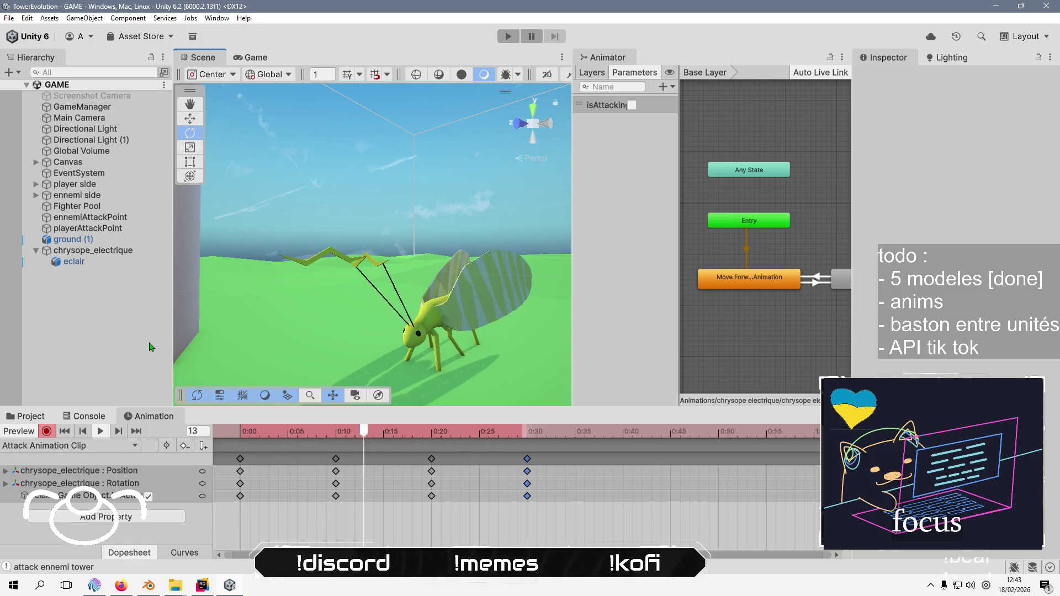
{"action": "key", "text": "comma"}
{"action": "key", "text": "comma"}
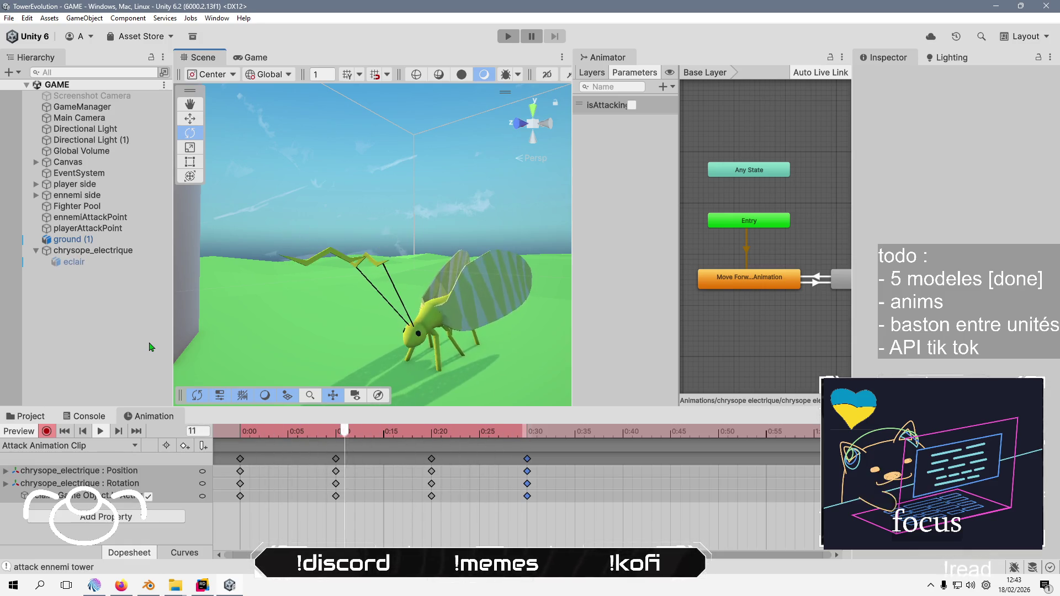
{"action": "key", "text": "comma"}
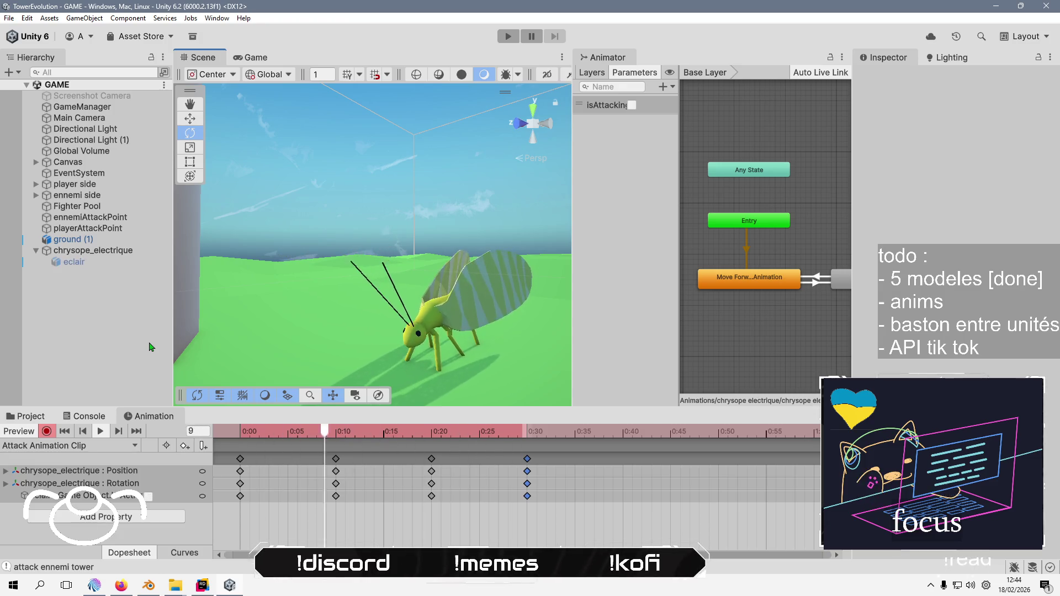
{"action": "key", "text": "comma"}
{"action": "key", "text": "comma"}
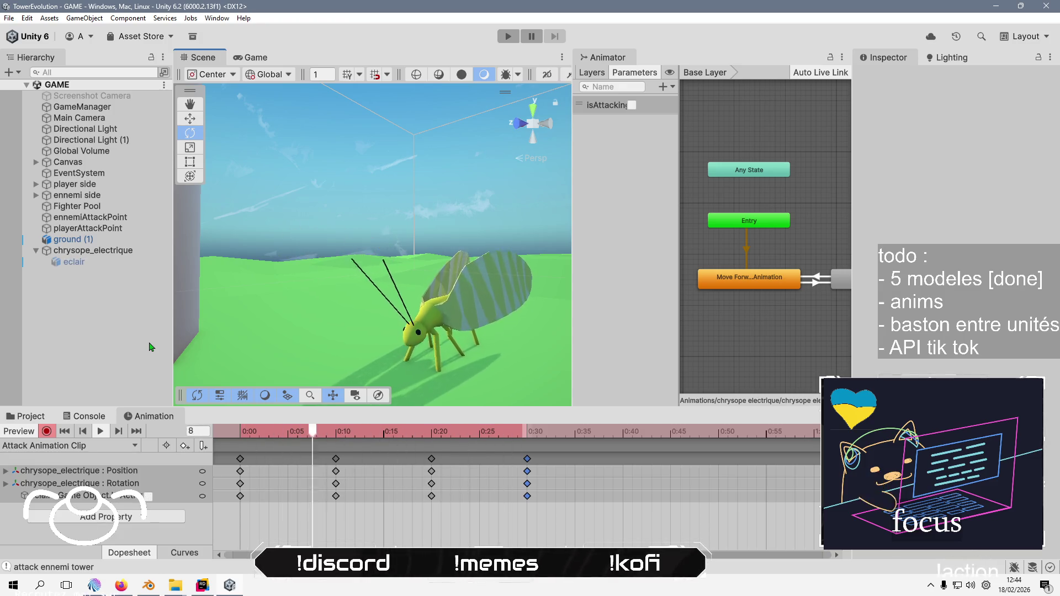
{"action": "key", "text": "comma"}
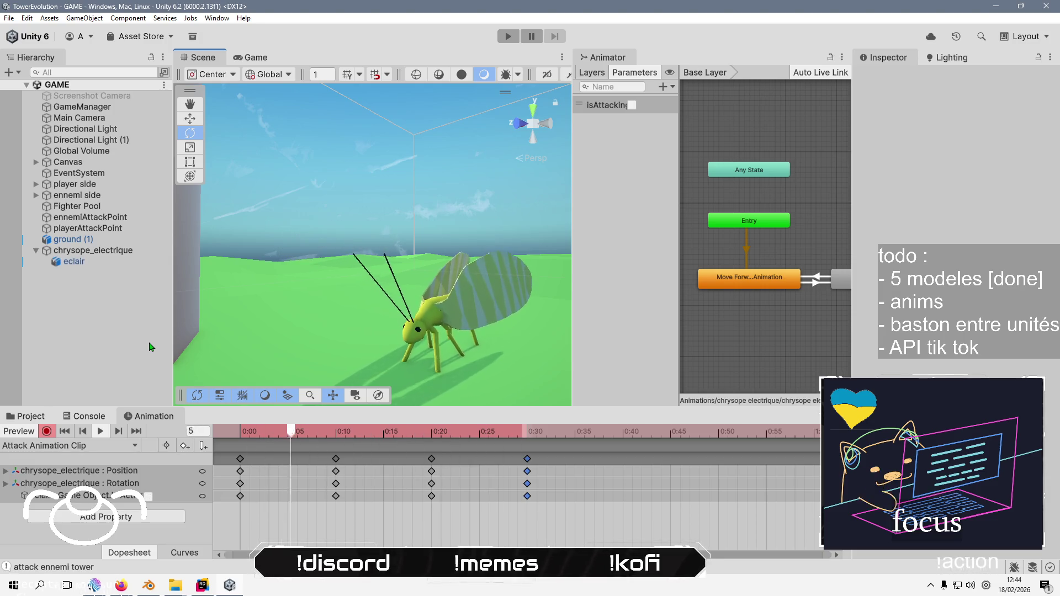
{"action": "key", "text": "comma"}
{"action": "key", "text": "comma"}
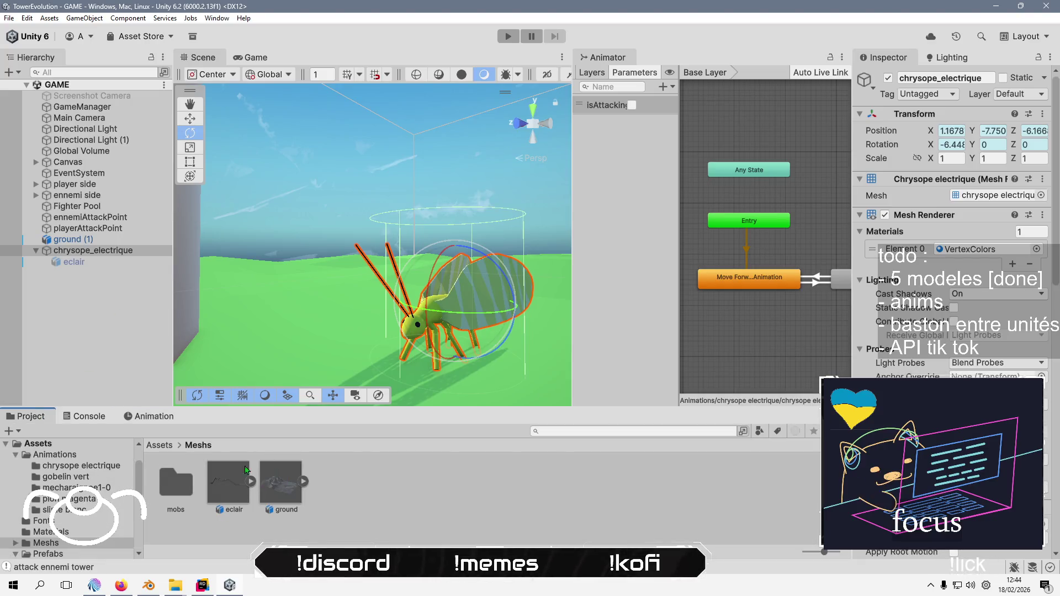
Save chrysope_electrique as a prefab in Meshs/mobs, cancelling an accidental delete
{"action": "double_click", "coordinate": [177, 485]}
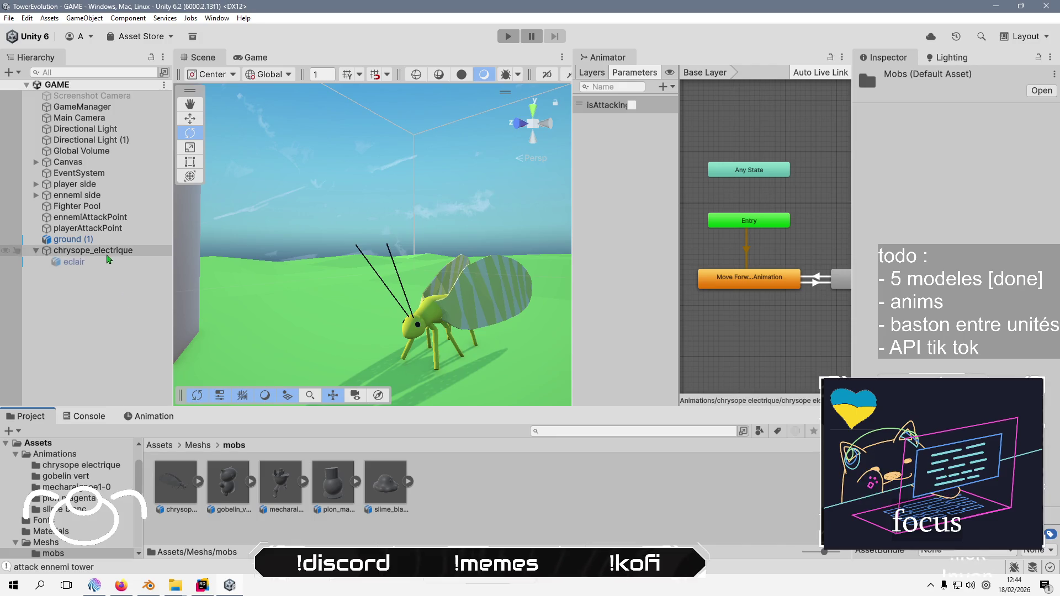
{"action": "left_click", "coordinate": [105, 251]}
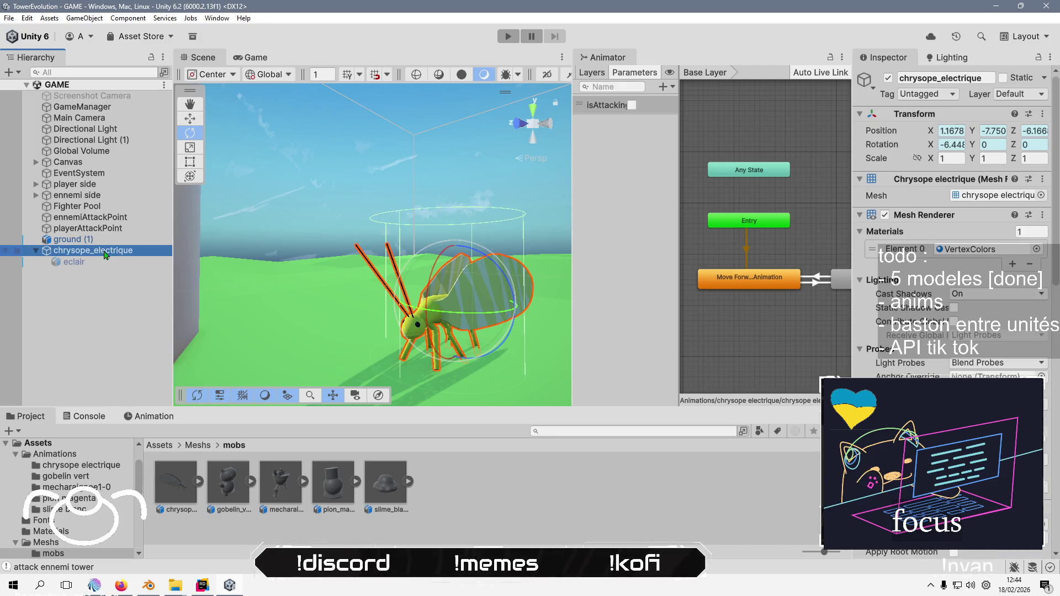
{"action": "left_click", "coordinate": [196, 472]}
{"action": "left_click_drag", "start_coordinate": [171, 477], "coordinate": [171, 477]}
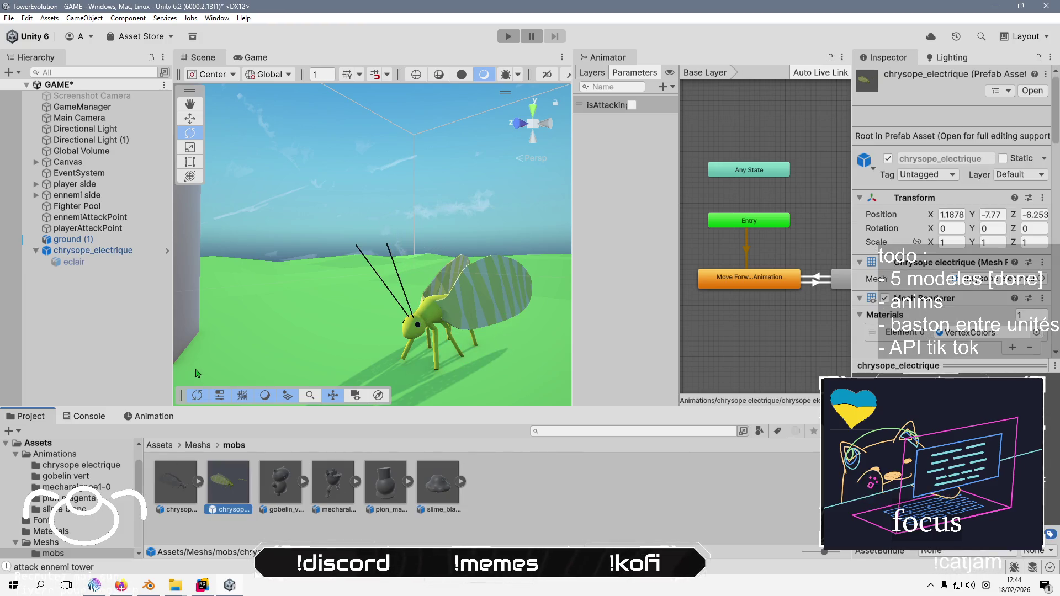
{"action": "left_click", "coordinate": [198, 481]}
{"action": "left_click", "coordinate": [198, 483]}
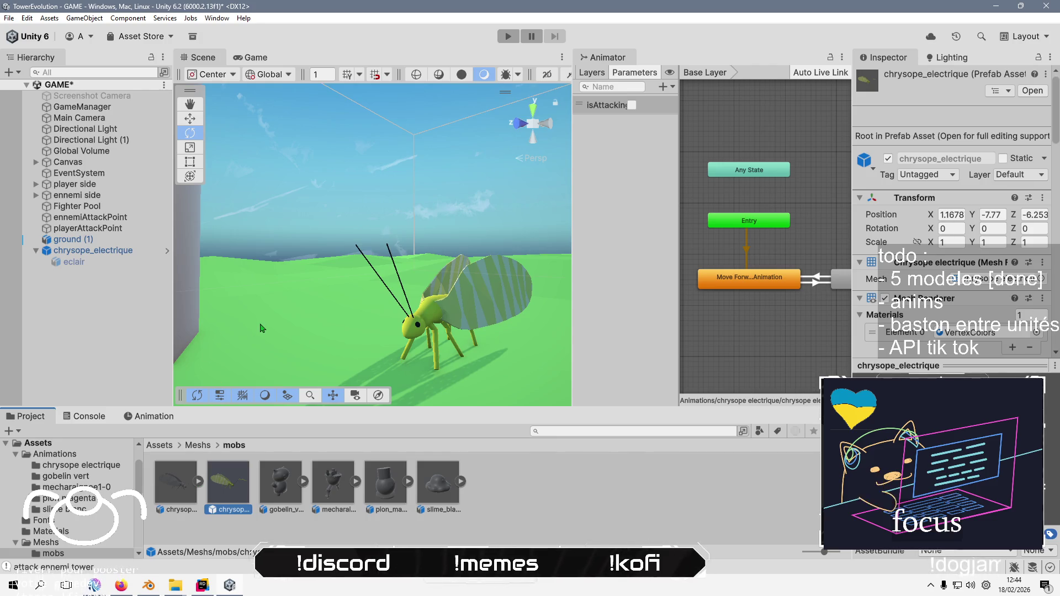
{"action": "key", "text": "Delete"}
{"action": "left_click", "coordinate": [597, 311]}
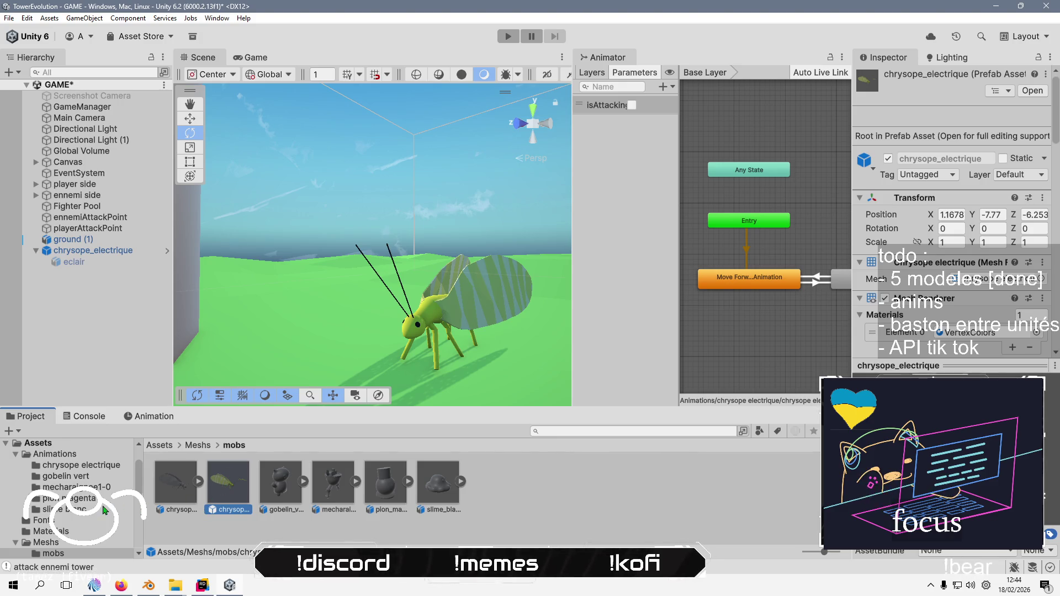
Drop chrysope_electrique onto the chrysope prefab in Prefabs/fighters
{"action": "scroll", "coordinate": [103, 509], "scroll_direction": "down", "scroll_amount": 10}
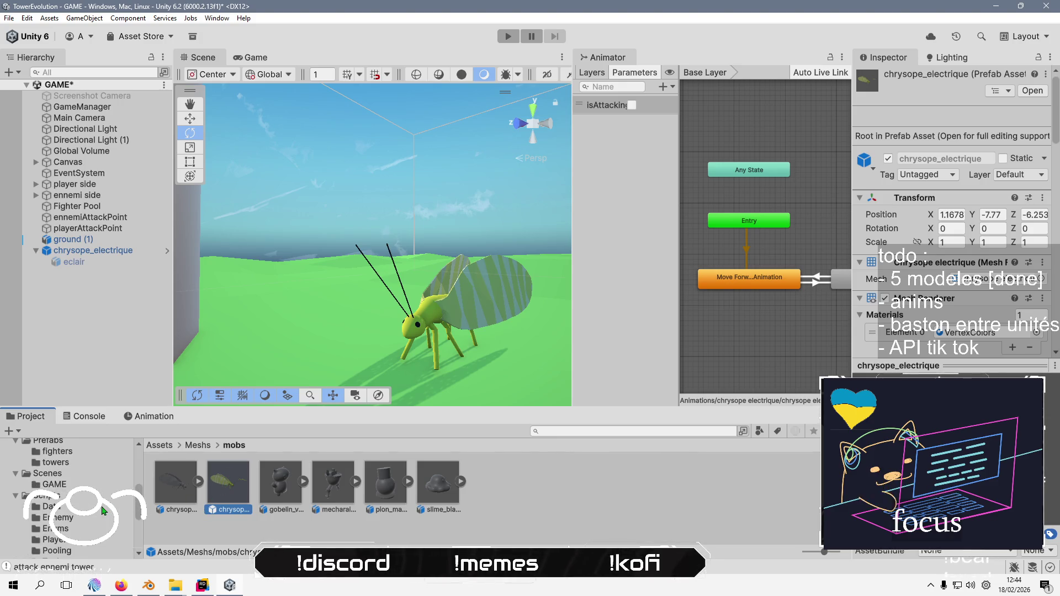
{"action": "scroll", "coordinate": [103, 508], "scroll_direction": "up", "scroll_amount": 10}
{"action": "scroll", "coordinate": [103, 509], "scroll_direction": "down", "scroll_amount": 5}
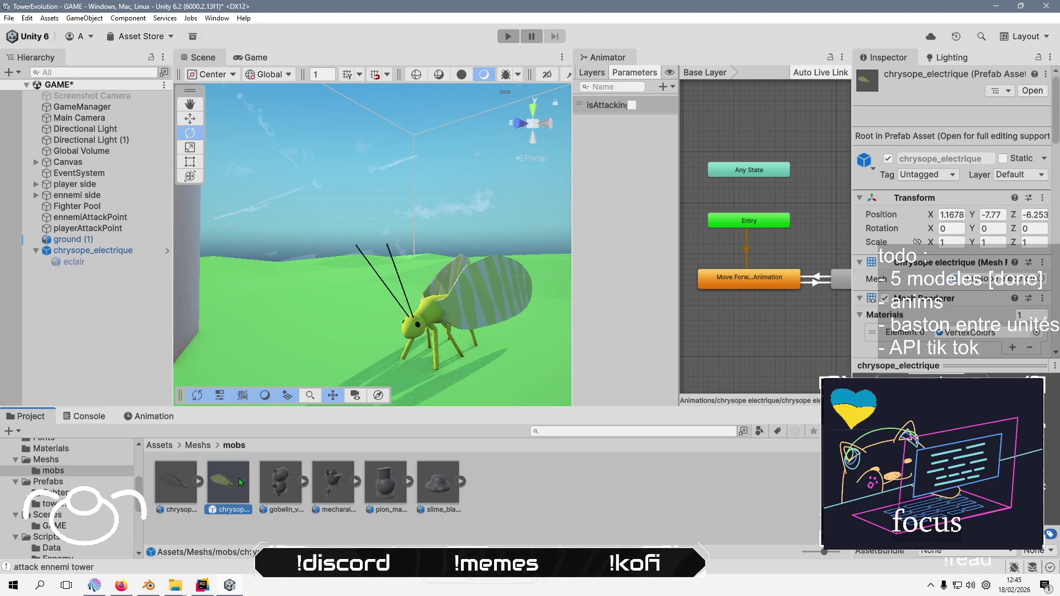
{"action": "left_click", "coordinate": [67, 493]}
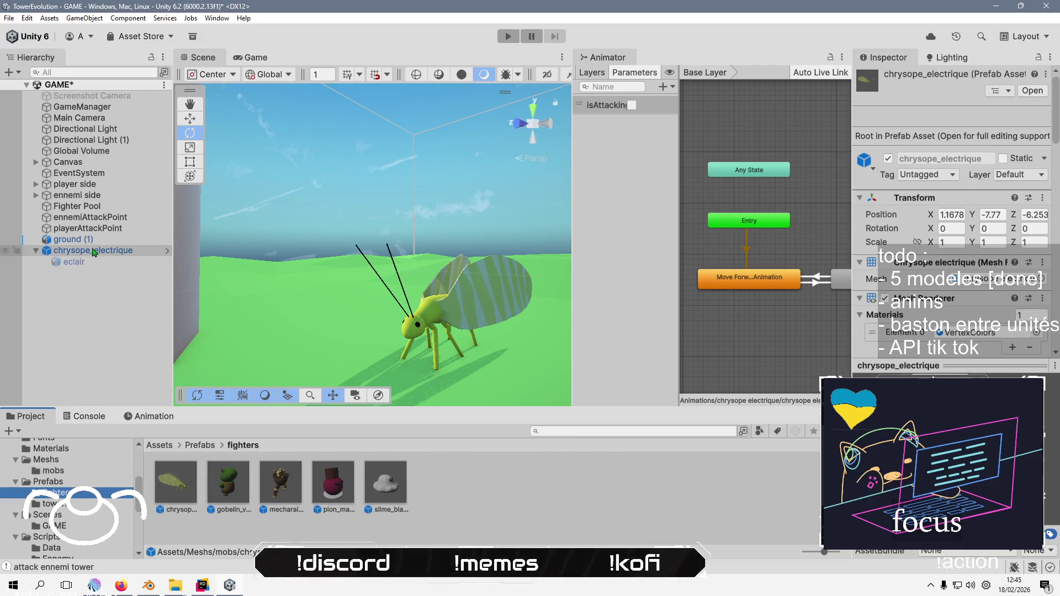
{"action": "left_click_drag", "start_coordinate": [91, 250], "coordinate": [174, 485]}
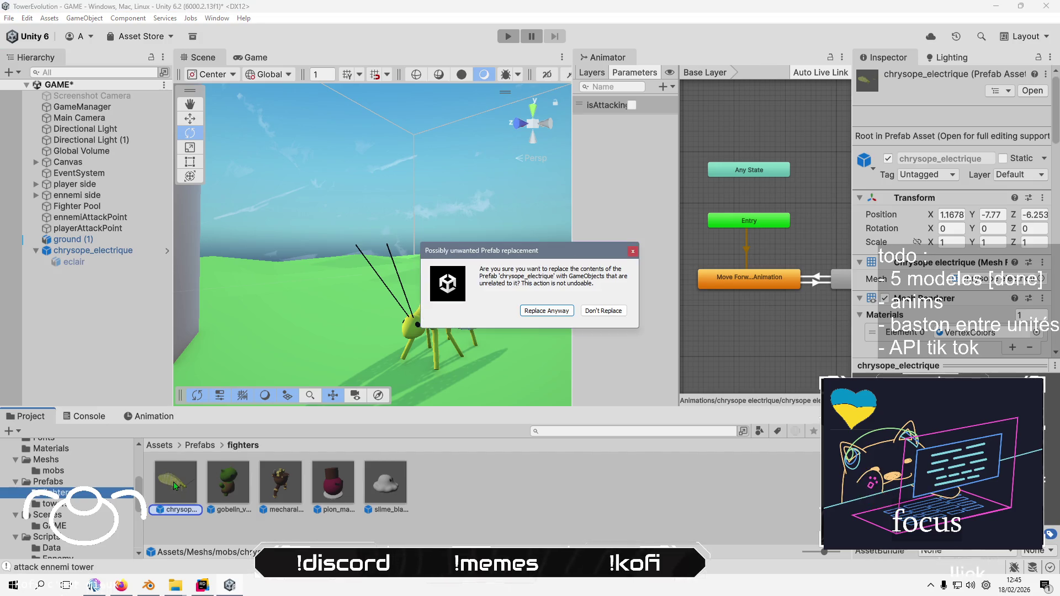
Replace the fighters chrysope prefab anyway, keeping it as an original prefab
{"action": "left_click", "coordinate": [545, 312]}
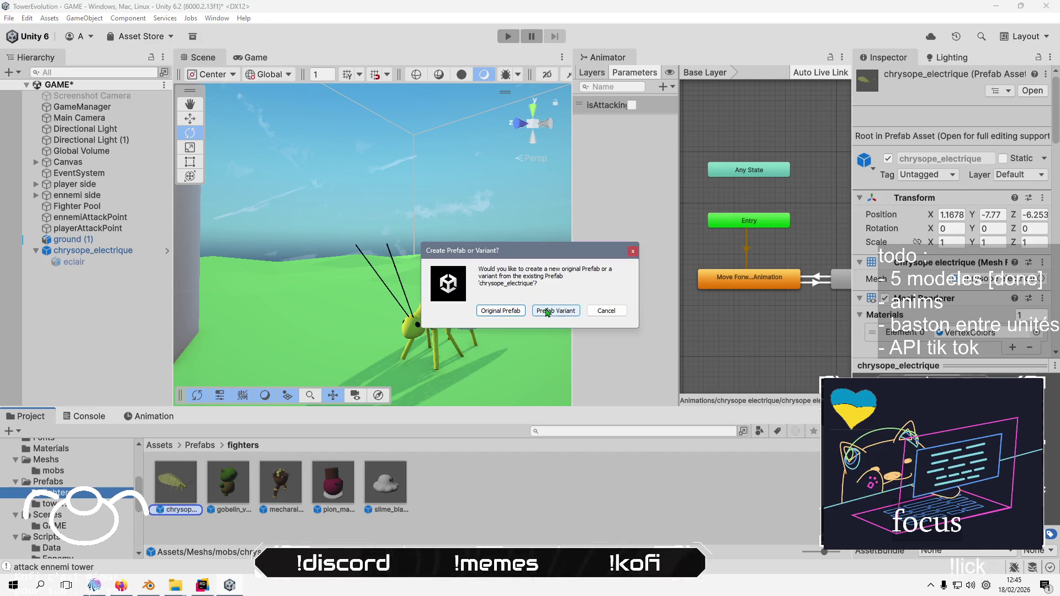
{"action": "left_click", "coordinate": [501, 314]}
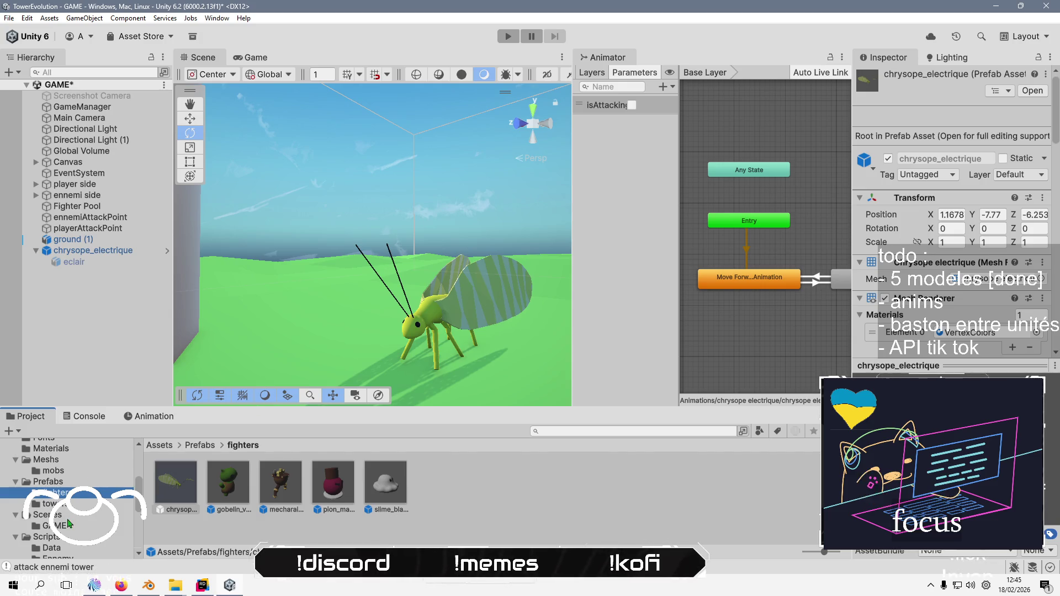
{"action": "scroll", "coordinate": [73, 547], "scroll_direction": "up", "scroll_amount": 3}
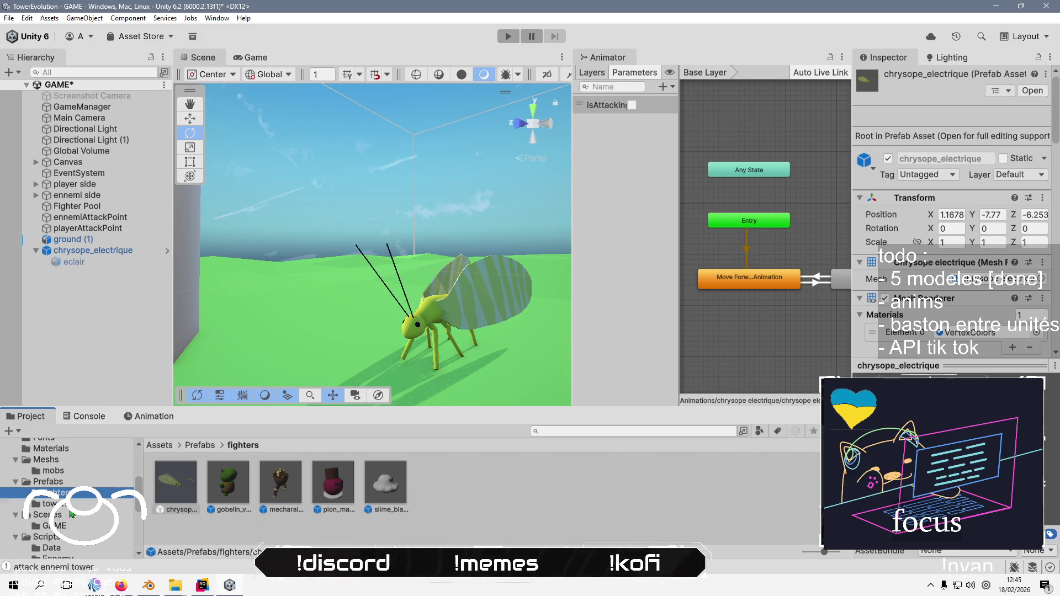
Delete the duplicate chrysope prefab in mobs, save the GAME scene, and remove chrysope_electrique
{"action": "left_click", "coordinate": [72, 514]}
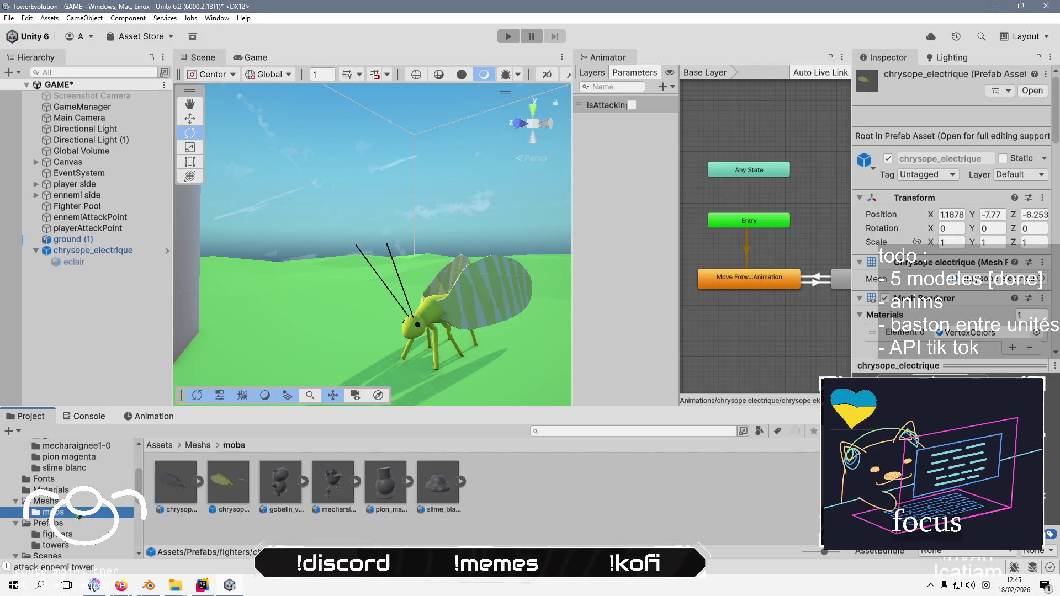
{"action": "left_click", "coordinate": [178, 476]}
{"action": "left_click", "coordinate": [222, 472]}
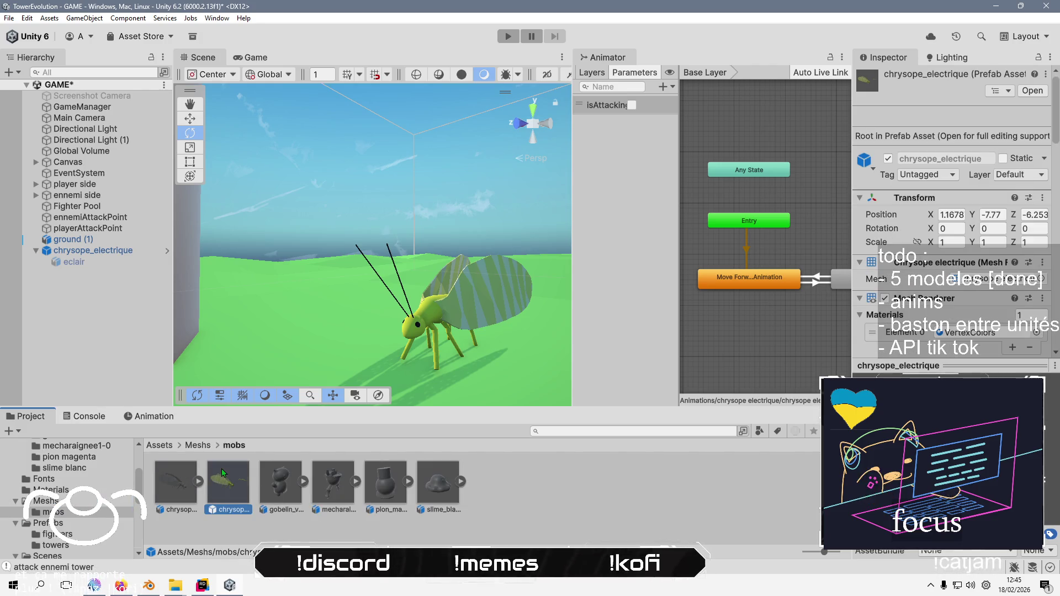
{"action": "key", "text": "Delete"}
{"action": "left_click", "coordinate": [539, 313]}
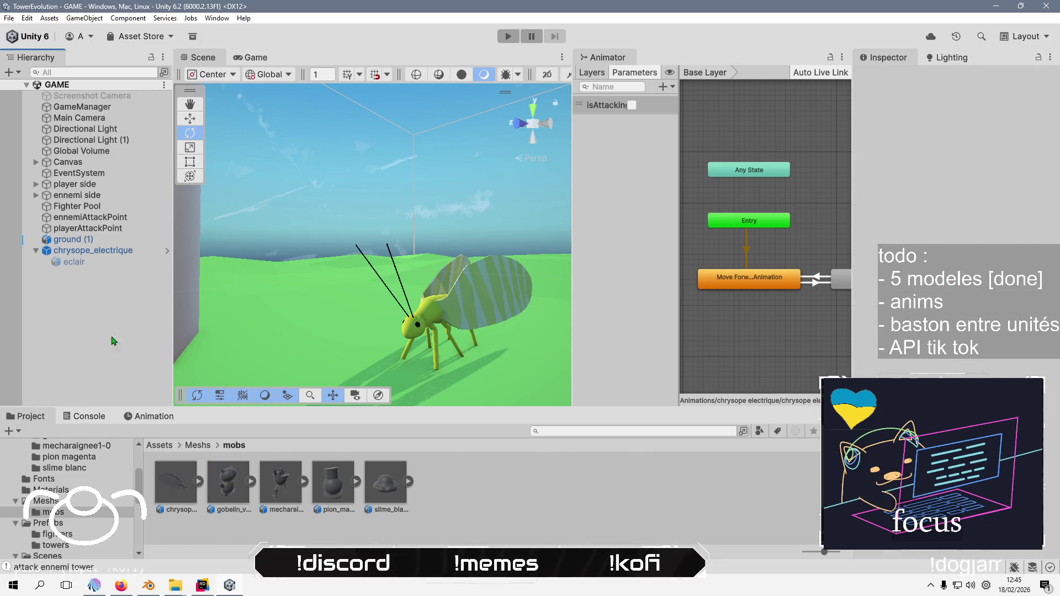
{"action": "key", "text": "ctrl+s"}
{"action": "key", "text": "Delete"}
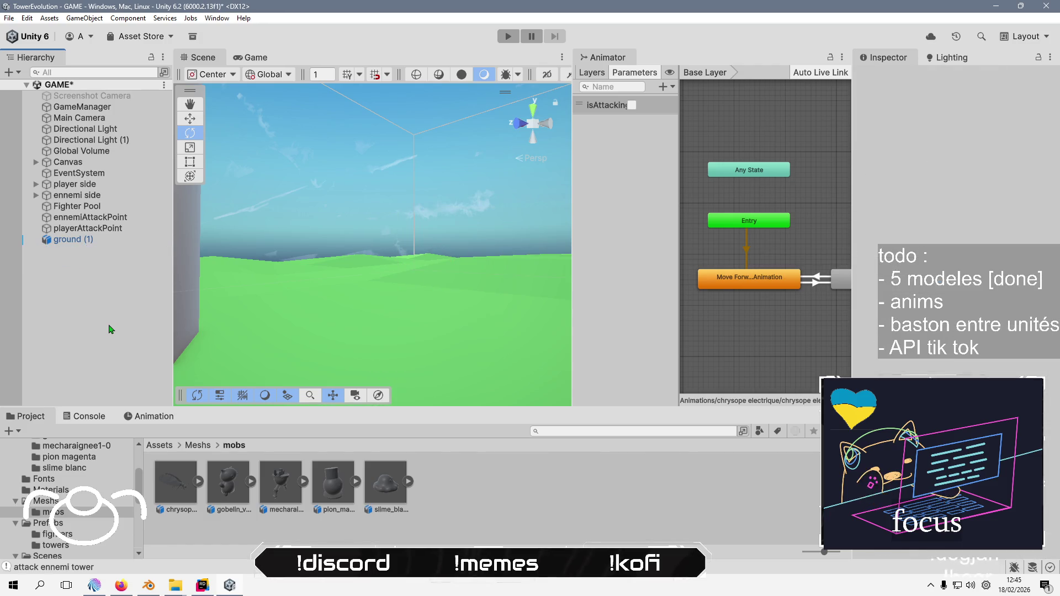
Maximize the Game view and enter Play mode to test the unit
{"action": "left_click", "coordinate": [237, 58]}
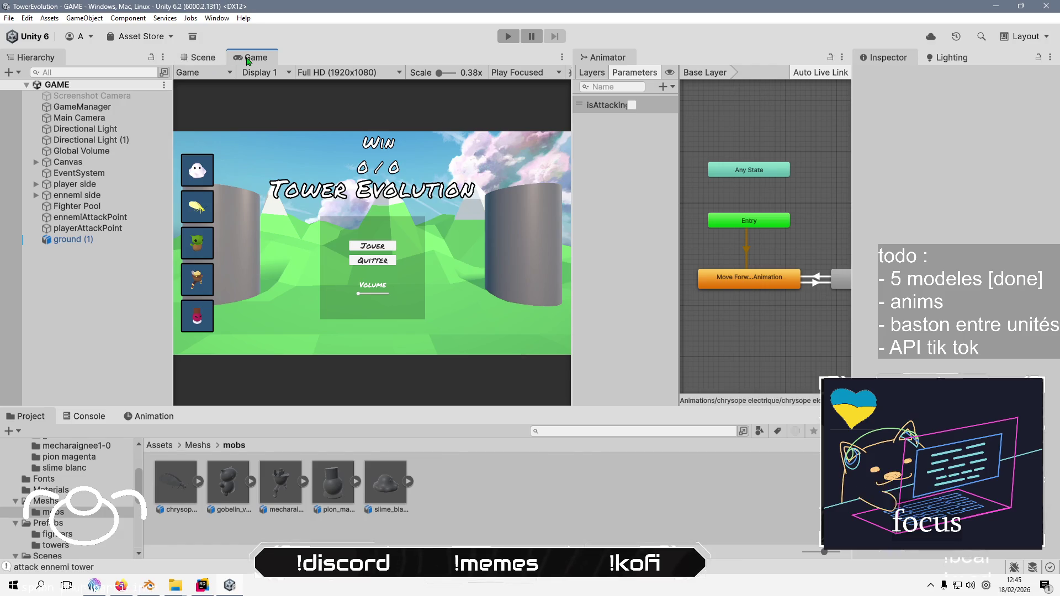
{"action": "double_click", "coordinate": [247, 58]}
{"action": "left_click", "coordinate": [507, 36]}
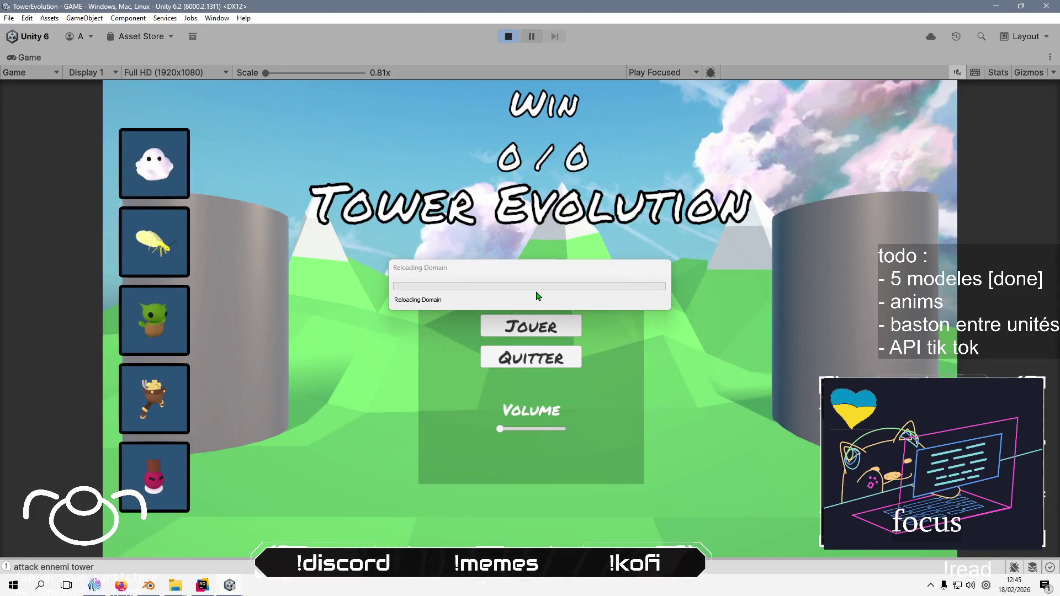
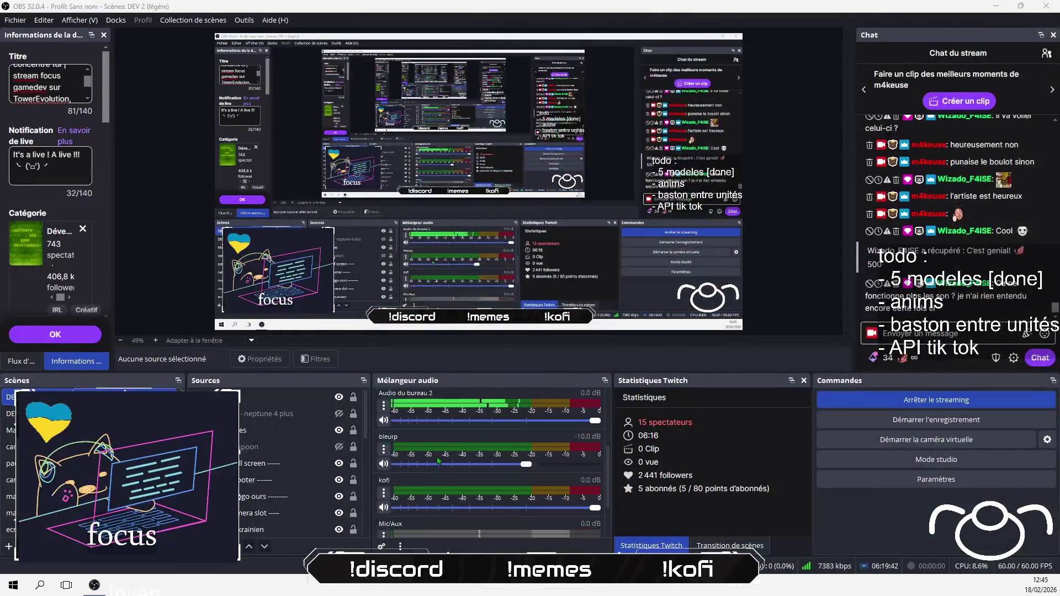
Raise the mix volume to -47.1 dB and redeem the J'adore rire reward for 500
{"action": "scroll", "coordinate": [439, 464], "scroll_direction": "down", "scroll_amount": 3}
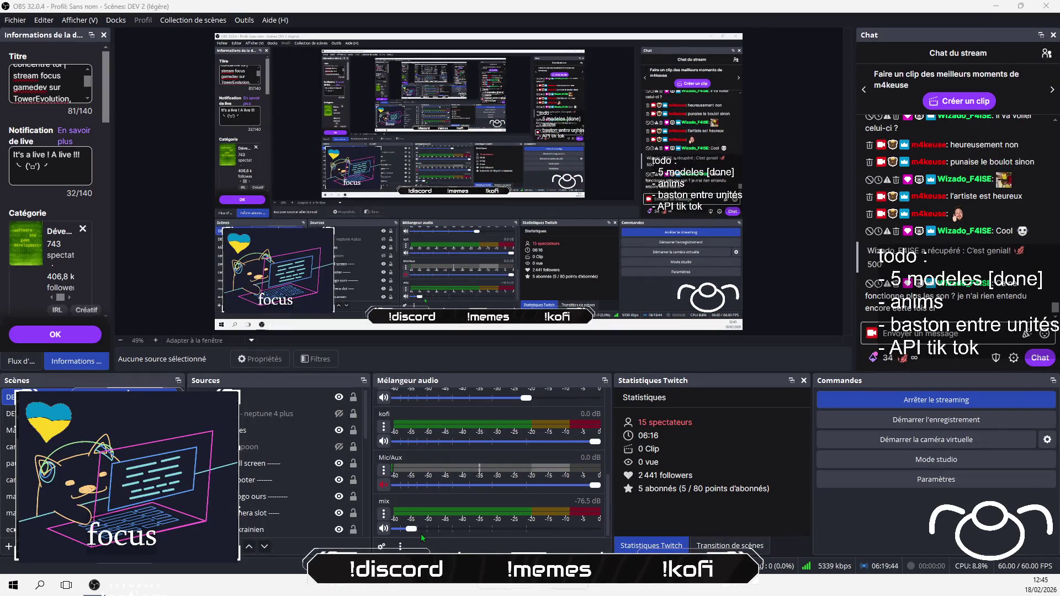
{"action": "mouse_move", "coordinate": [411, 529]}
{"action": "left_mouse_down"}
{"action": "mouse_move", "coordinate": [462, 529]}
{"action": "mouse_move", "coordinate": [442, 529]}
{"action": "left_mouse_up"}
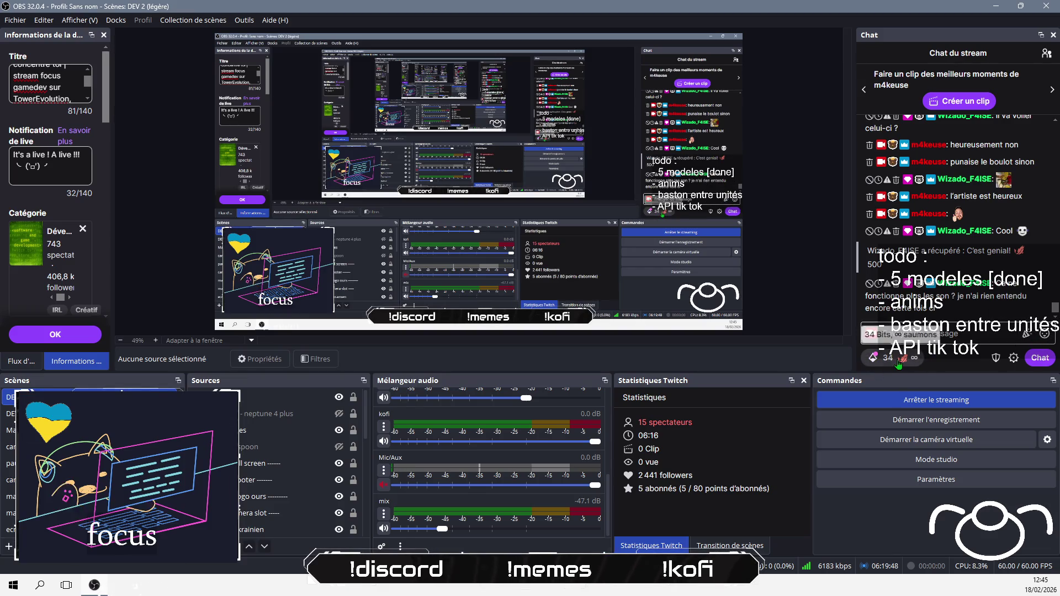
{"action": "left_click", "coordinate": [874, 358]}
{"action": "left_click", "coordinate": [947, 364]}
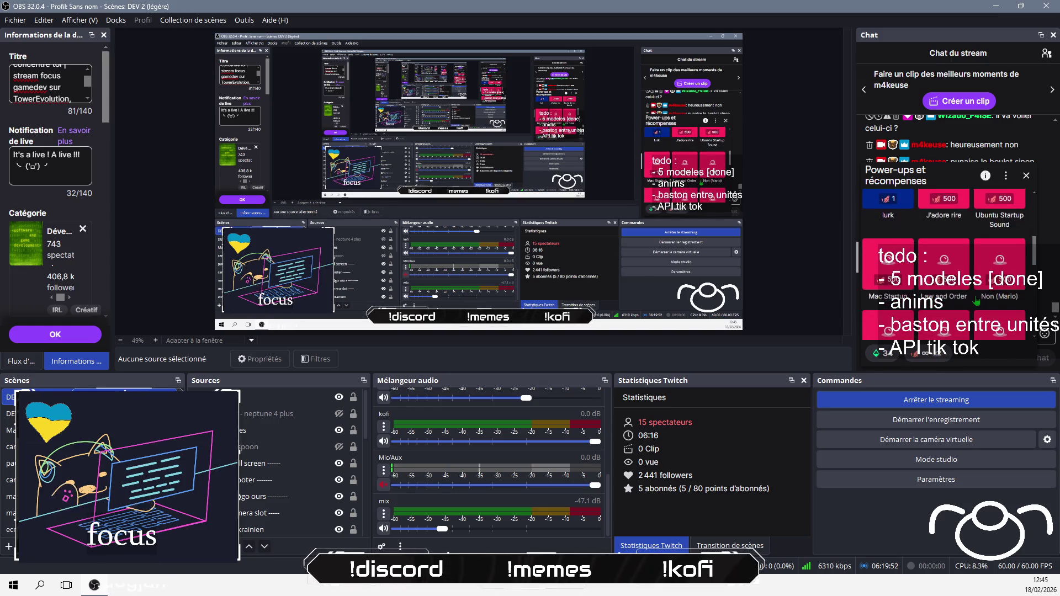
{"action": "left_click", "coordinate": [953, 235]}
{"action": "left_click", "coordinate": [952, 314]}
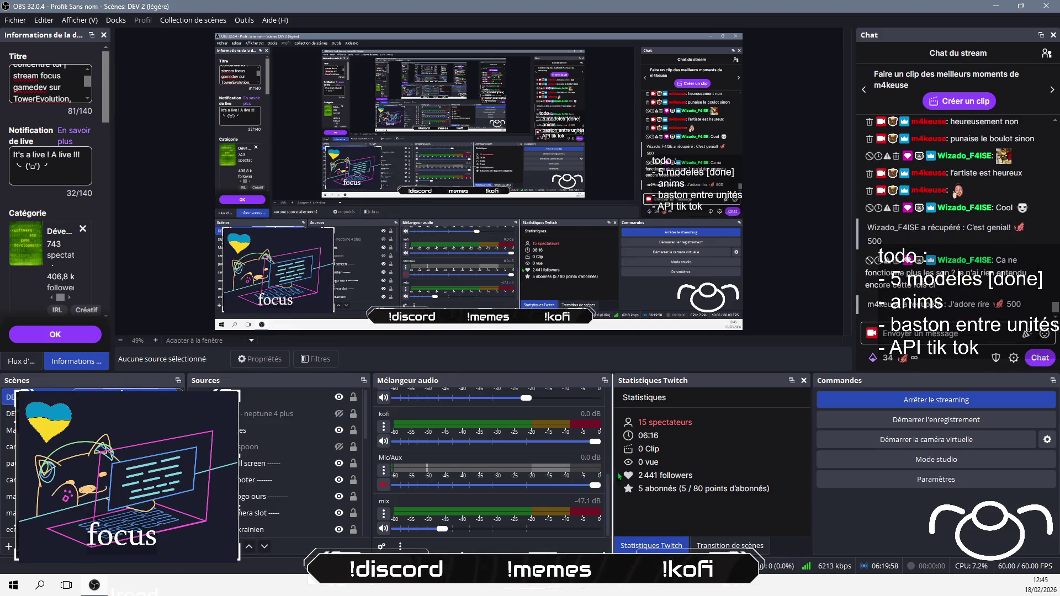
Raise the mix volume further to -18.3 dB
{"action": "scroll", "coordinate": [465, 519], "scroll_direction": "up", "scroll_amount": 10}
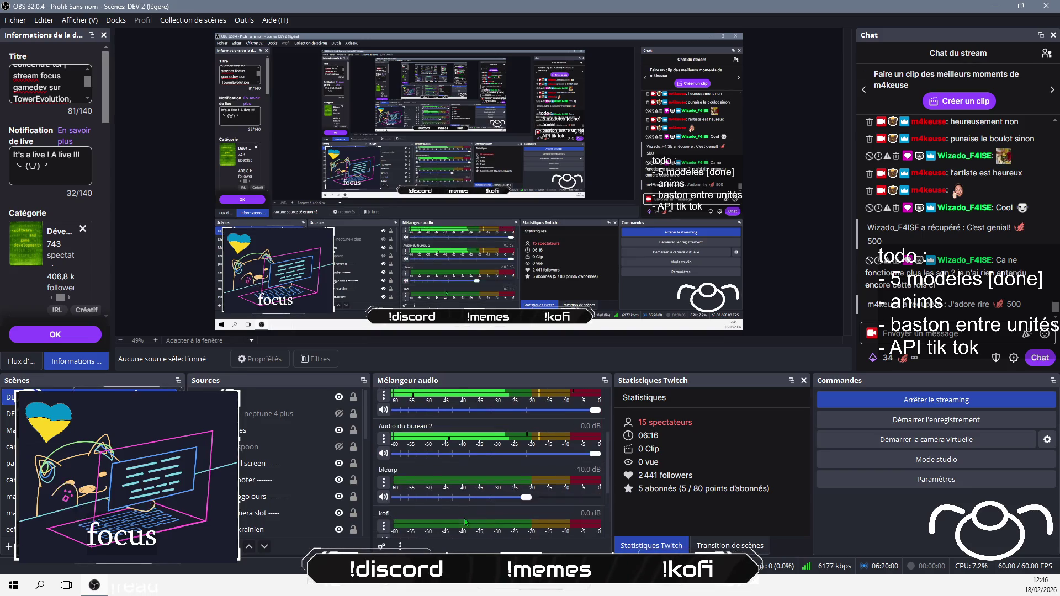
{"action": "scroll", "coordinate": [464, 515], "scroll_direction": "down", "scroll_amount": 5}
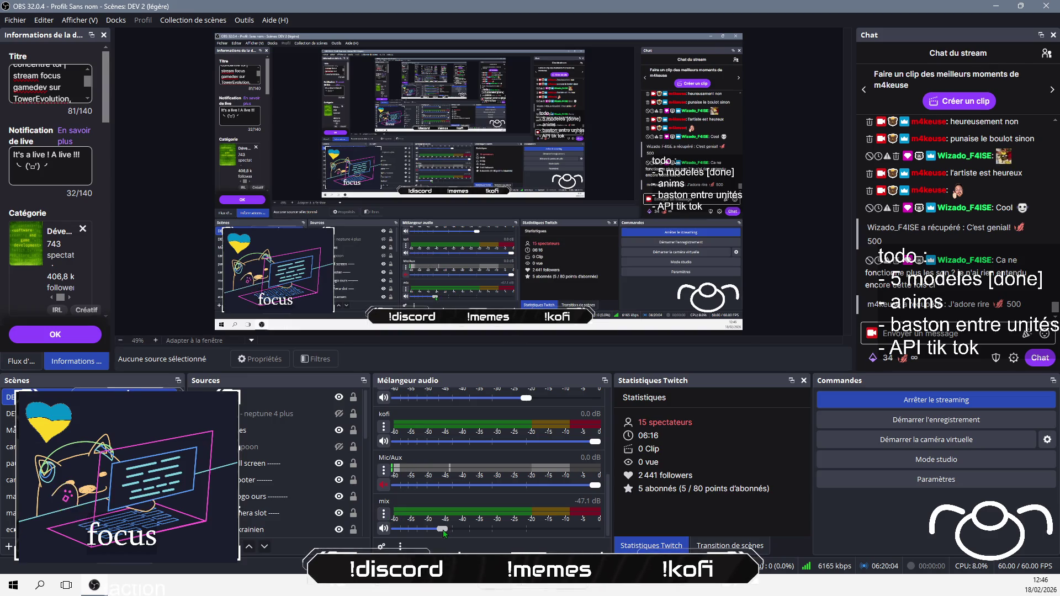
{"action": "left_click_drag", "start_coordinate": [495, 531], "coordinate": [502, 532]}
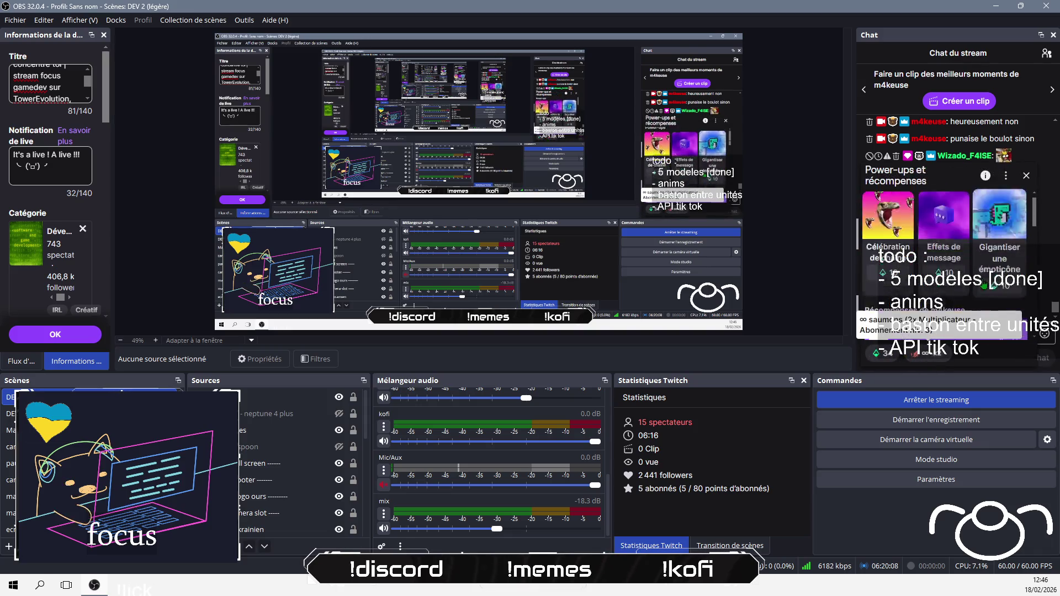
{"action": "scroll", "coordinate": [976, 292], "scroll_direction": "down", "scroll_amount": 3}
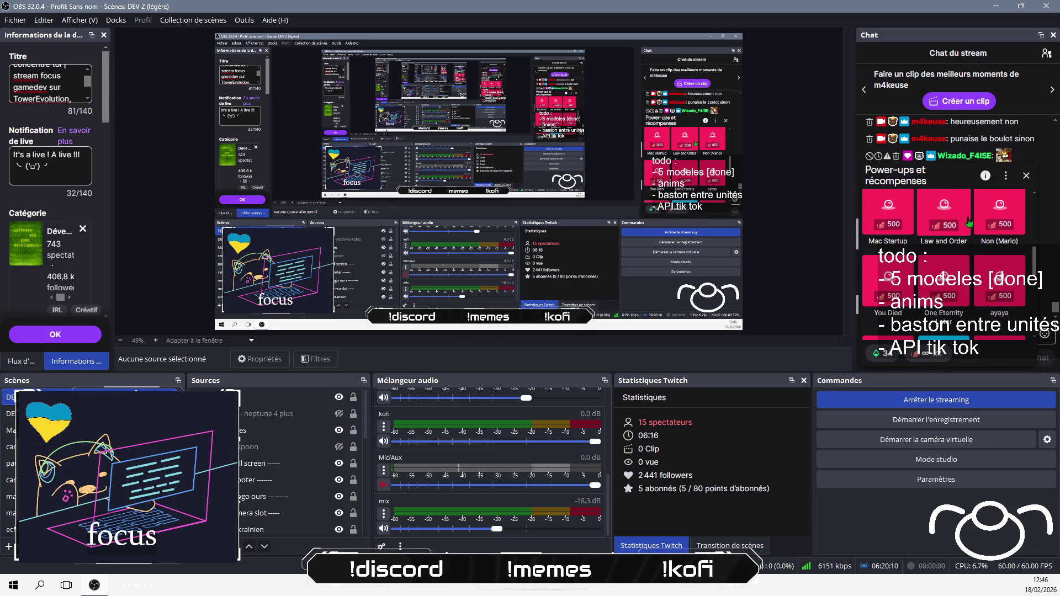
Open the Non (Mario) reward details and select the mix source
{"action": "left_click", "coordinate": [999, 213]}
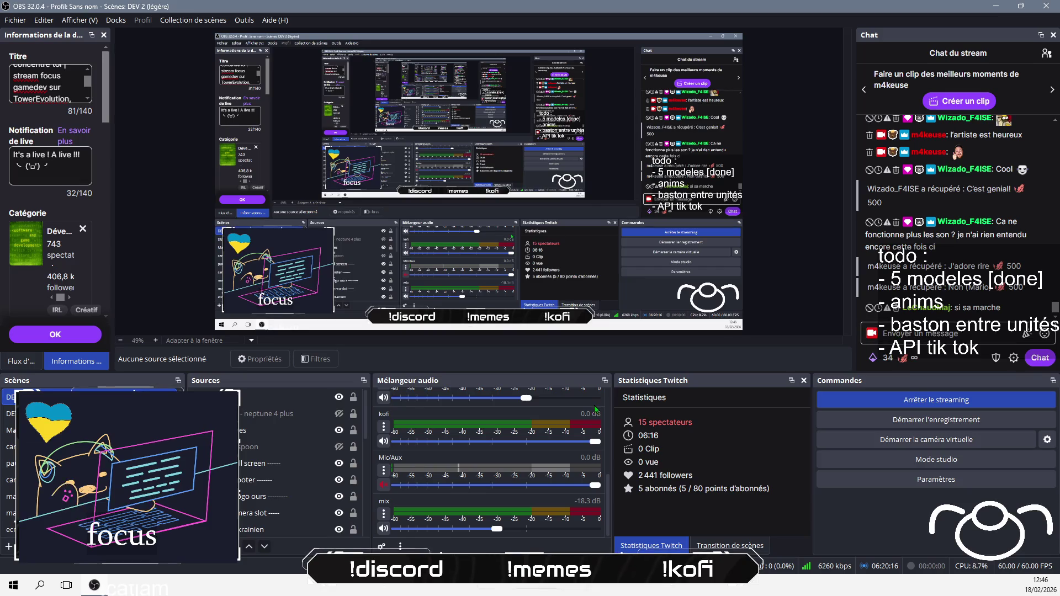
{"action": "scroll", "coordinate": [262, 535], "scroll_direction": "down", "scroll_amount": 2}
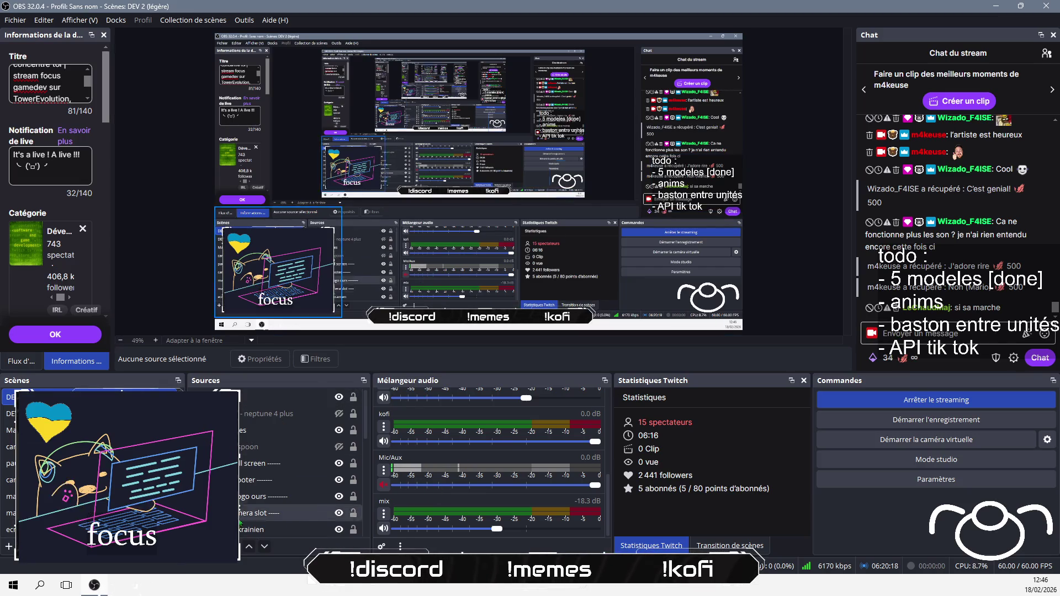
{"action": "scroll", "coordinate": [251, 447], "scroll_direction": "down", "scroll_amount": 2}
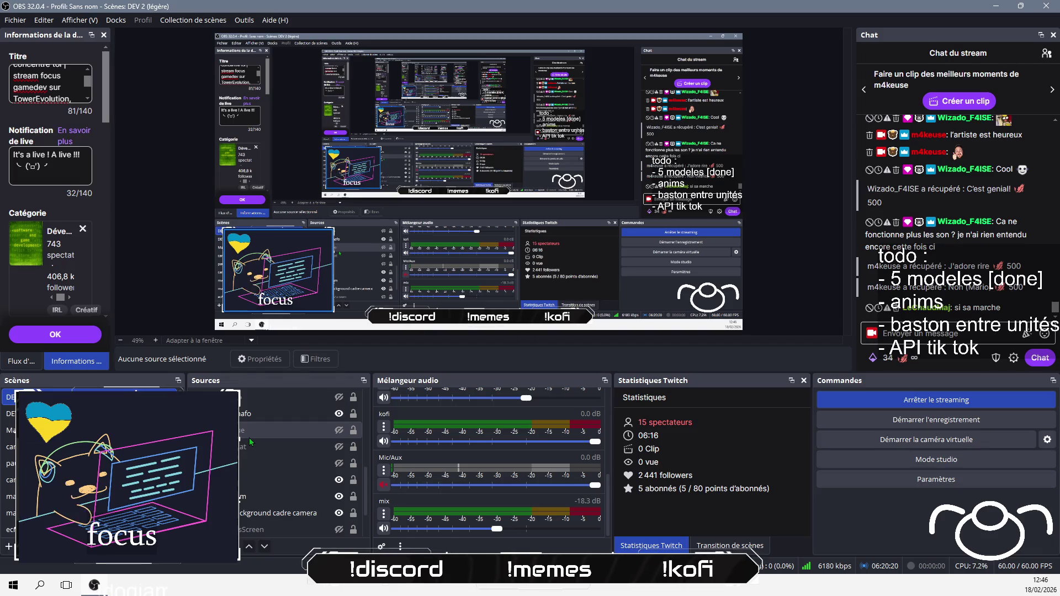
{"action": "left_click", "coordinate": [251, 446]}
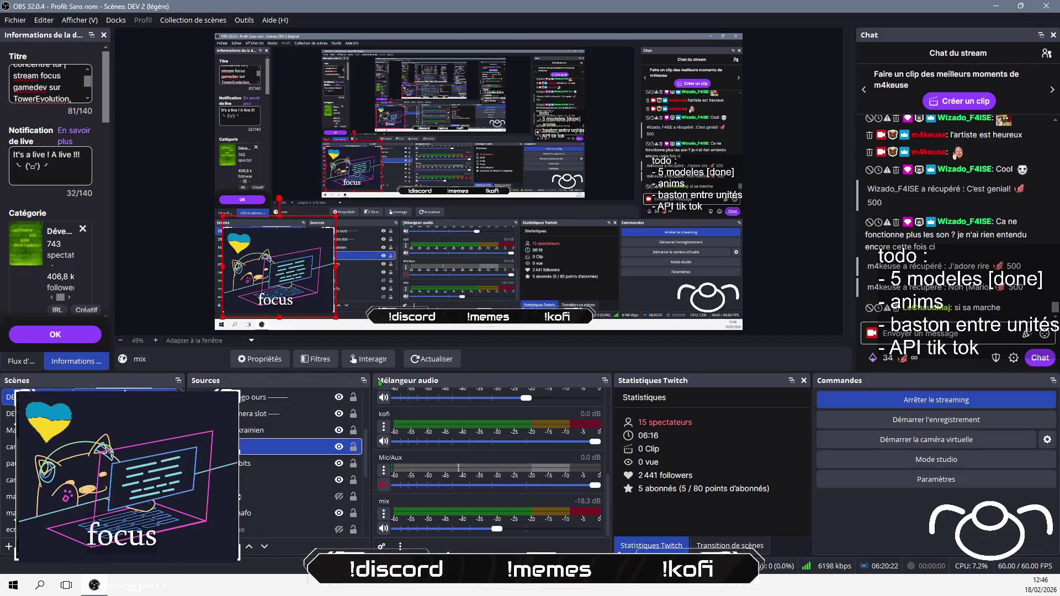
Review the mix source's properties and close them unchanged
{"action": "left_click", "coordinate": [274, 361]}
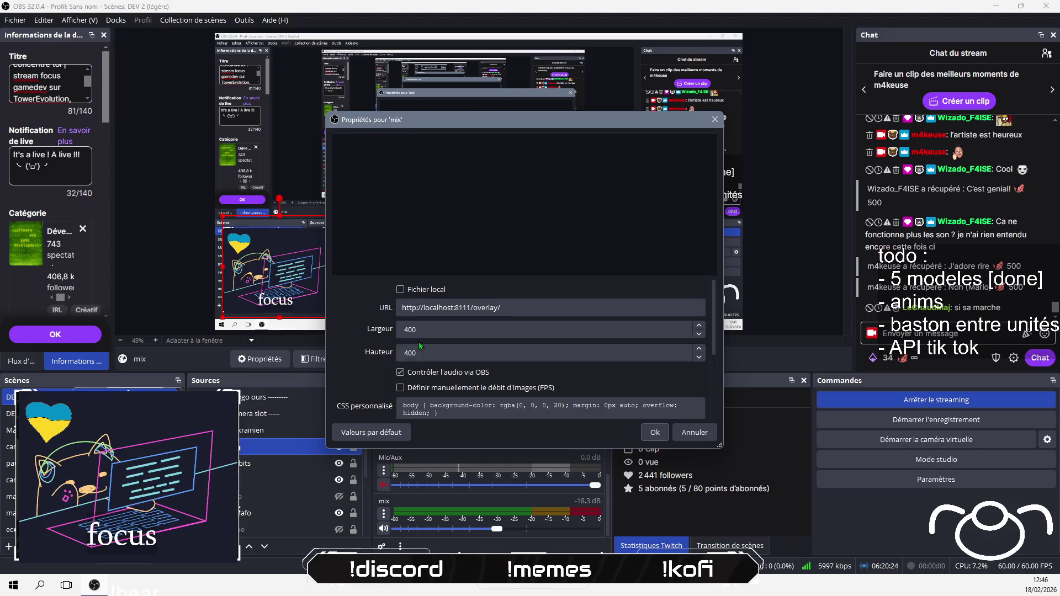
{"action": "left_click", "coordinate": [654, 435]}
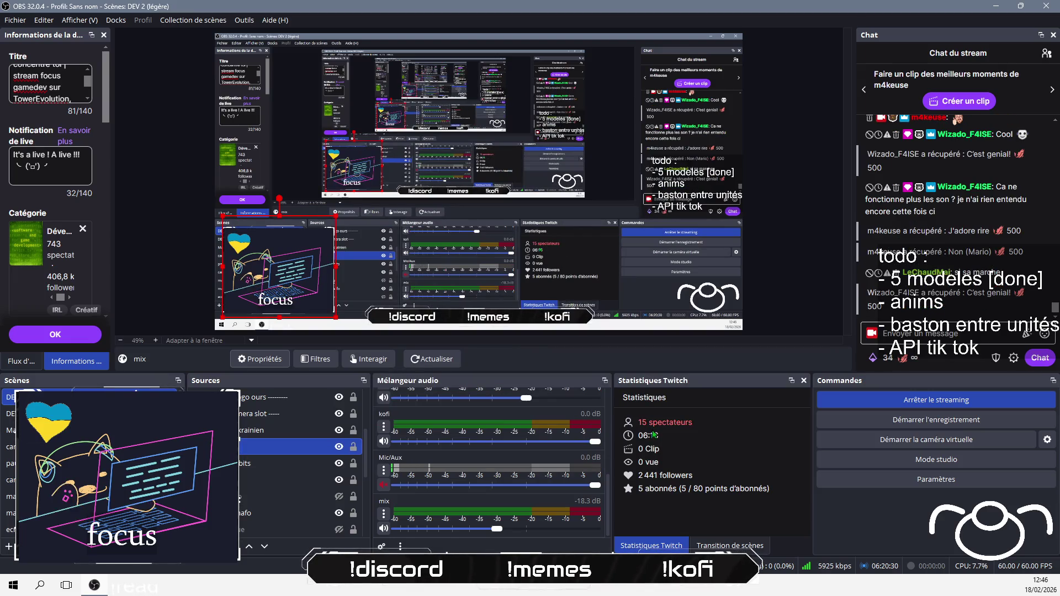
{"action": "scroll", "coordinate": [548, 514], "scroll_direction": "up", "scroll_amount": 5}
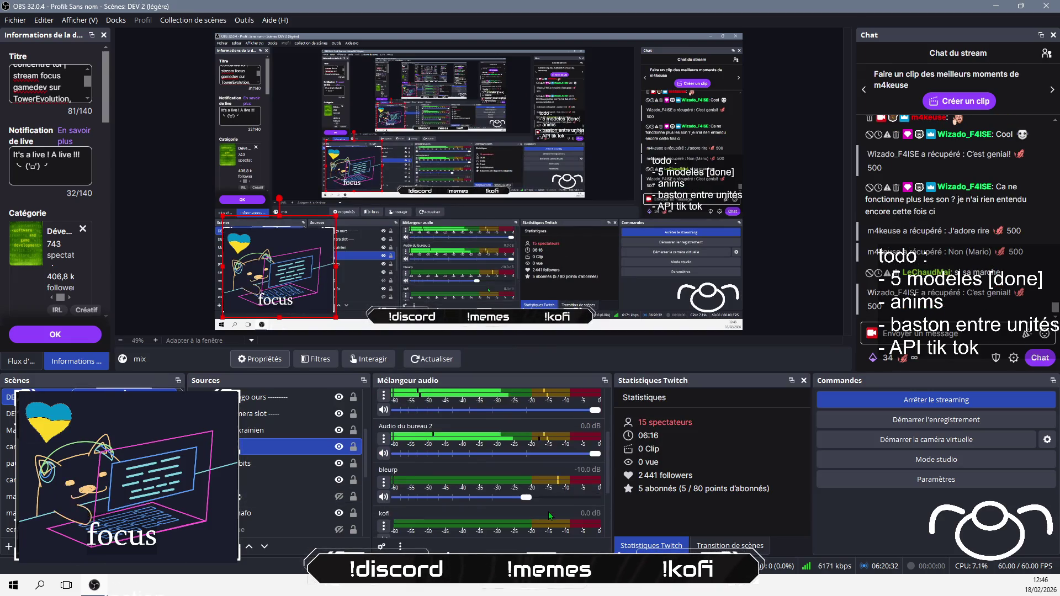
{"action": "scroll", "coordinate": [548, 516], "scroll_direction": "down", "scroll_amount": 5}
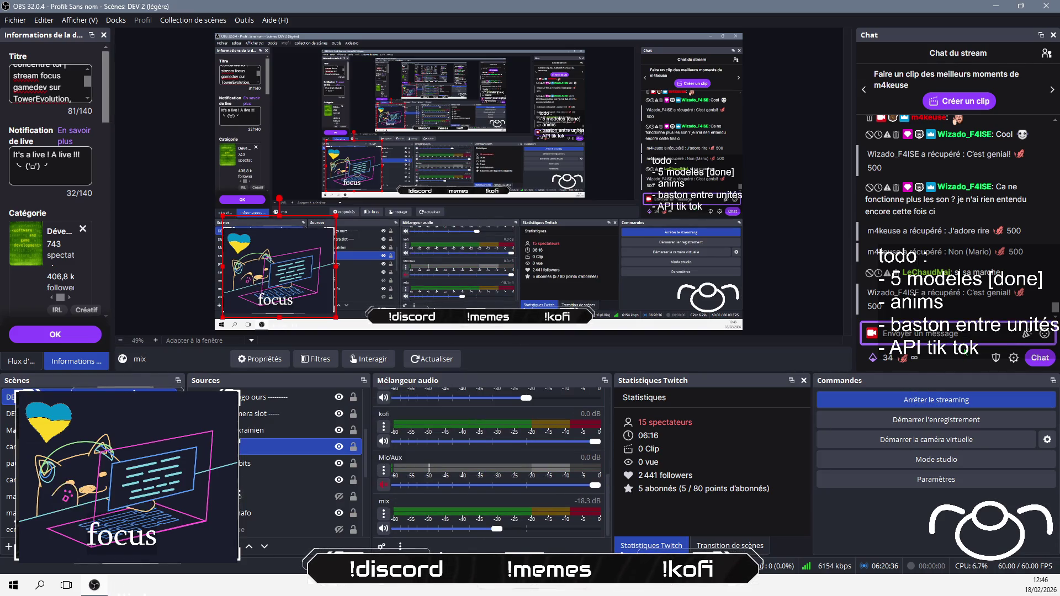
Send 'bizarre' and a question to the stream chat, then start the game from its menu
{"action": "type", "text": "bizarre"}
{"action": "key", "text": "Return"}
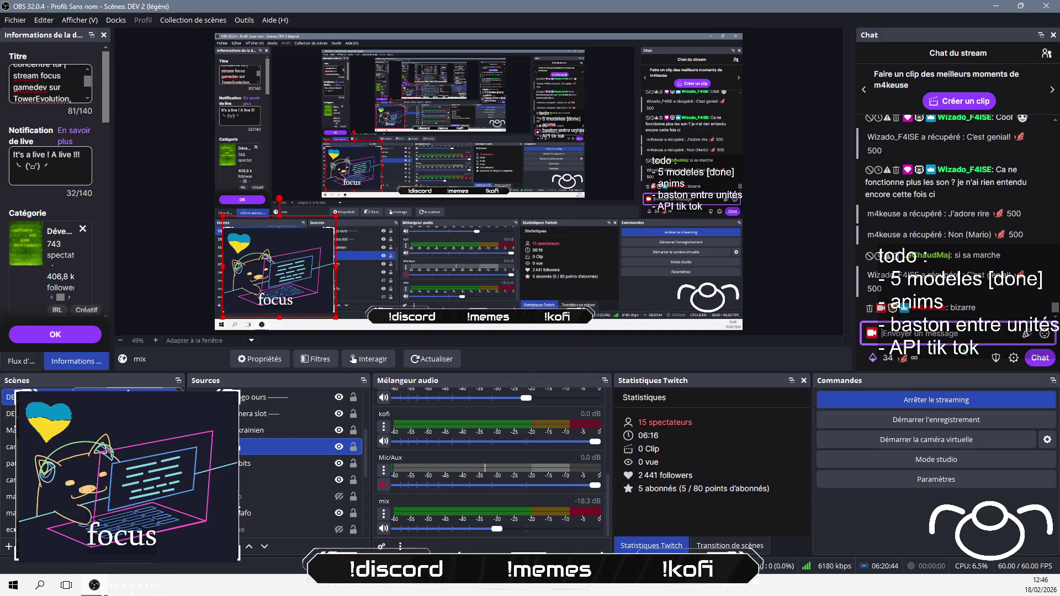
{"action": "type", "text": "tu"}
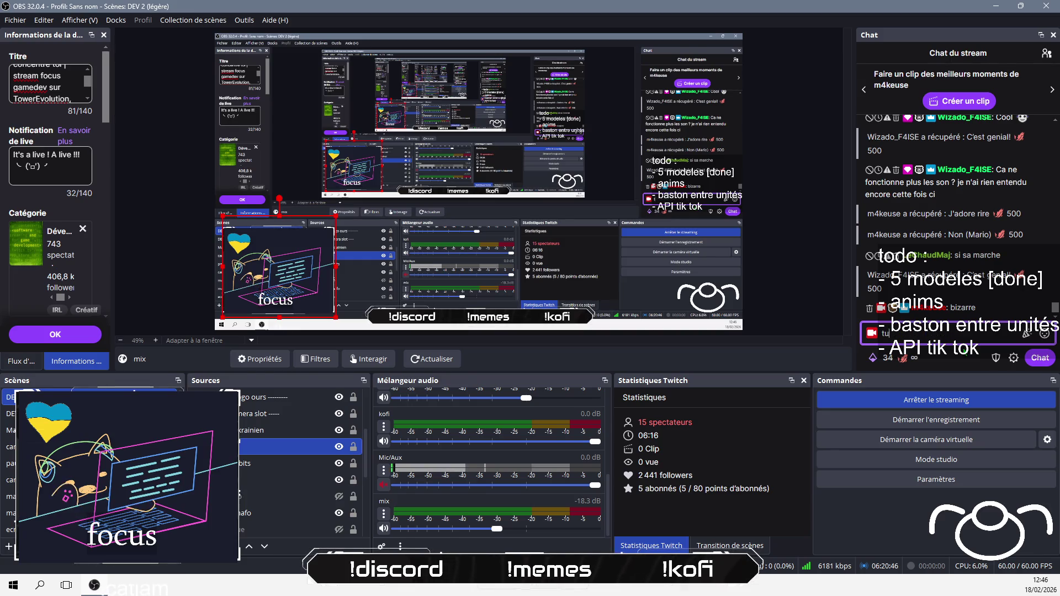
{"action": "type", "text": " entend tqi le"}
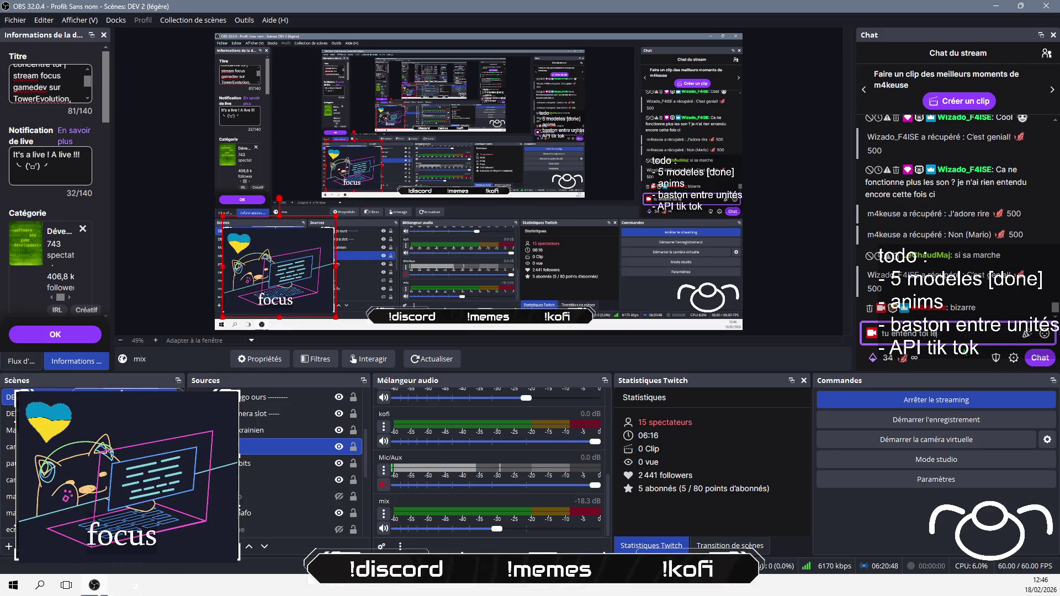
{"action": "type", "text": "chaudmaj ?"}
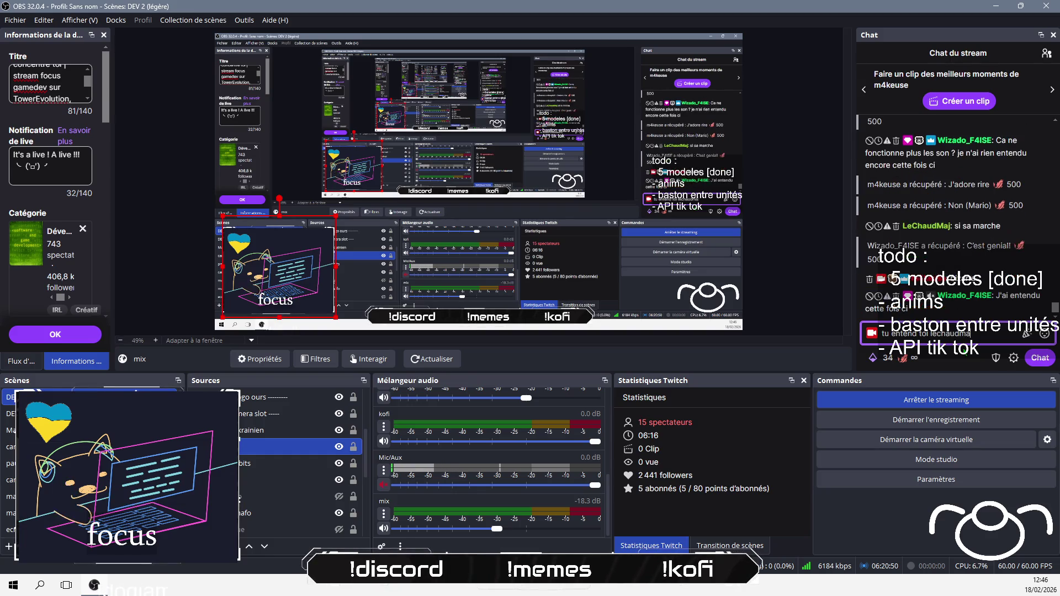
{"action": "key", "text": "Return"}
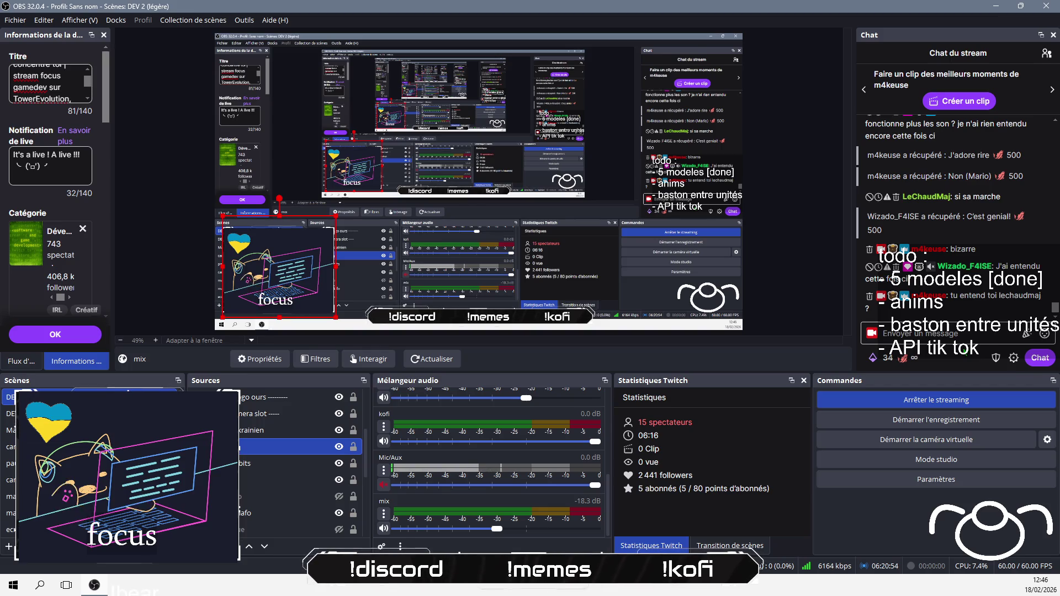
{"action": "type", "text": "ah"}
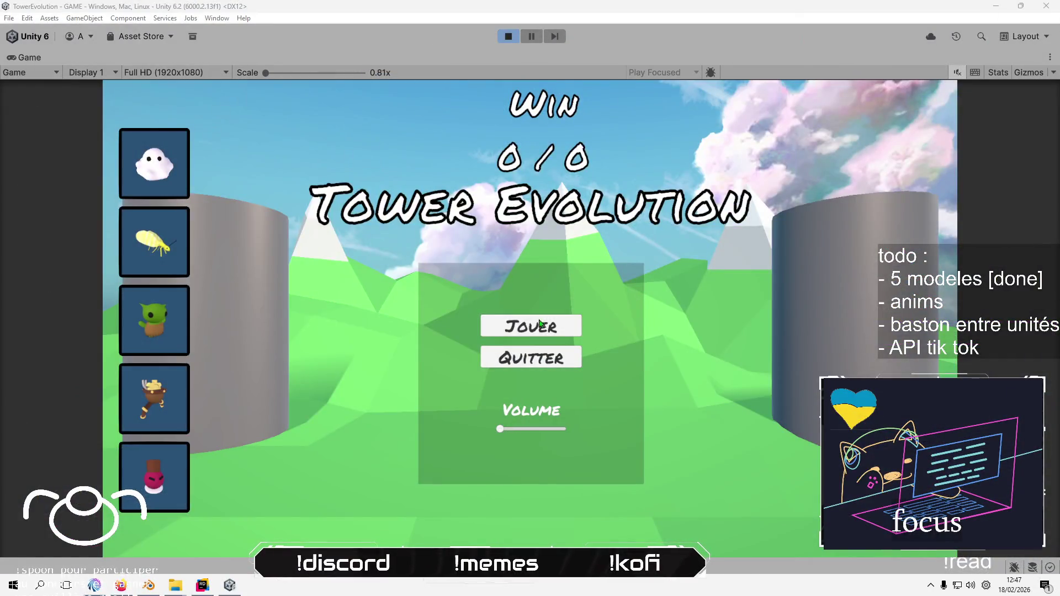
{"action": "left_click", "coordinate": [531, 325]}
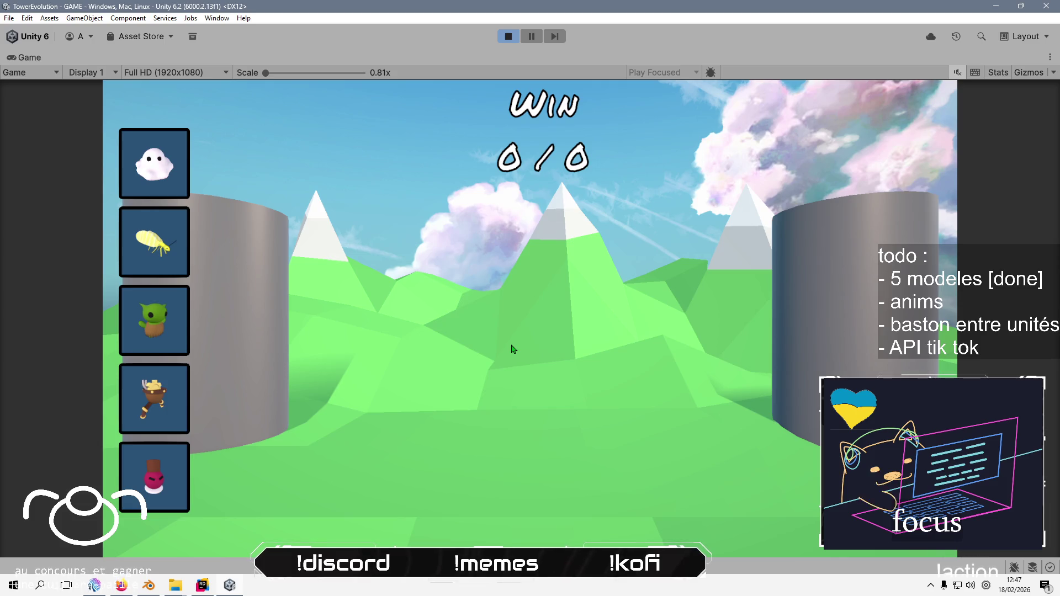
Spawn goblin units and white cloud units onto the battlefield
{"action": "left_click", "coordinate": [154, 321]}
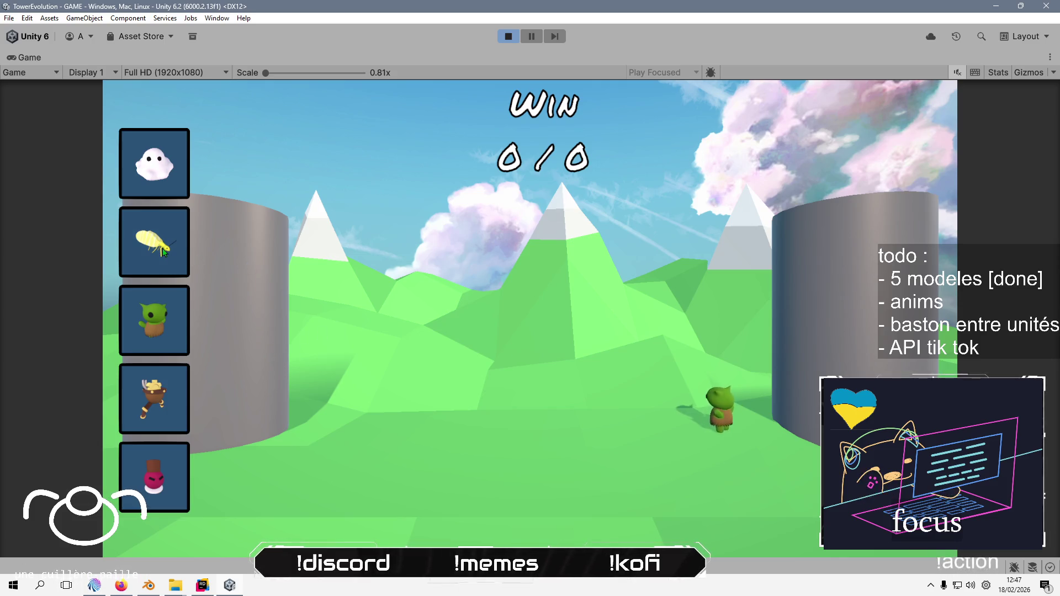
{"action": "left_click", "coordinate": [154, 320]}
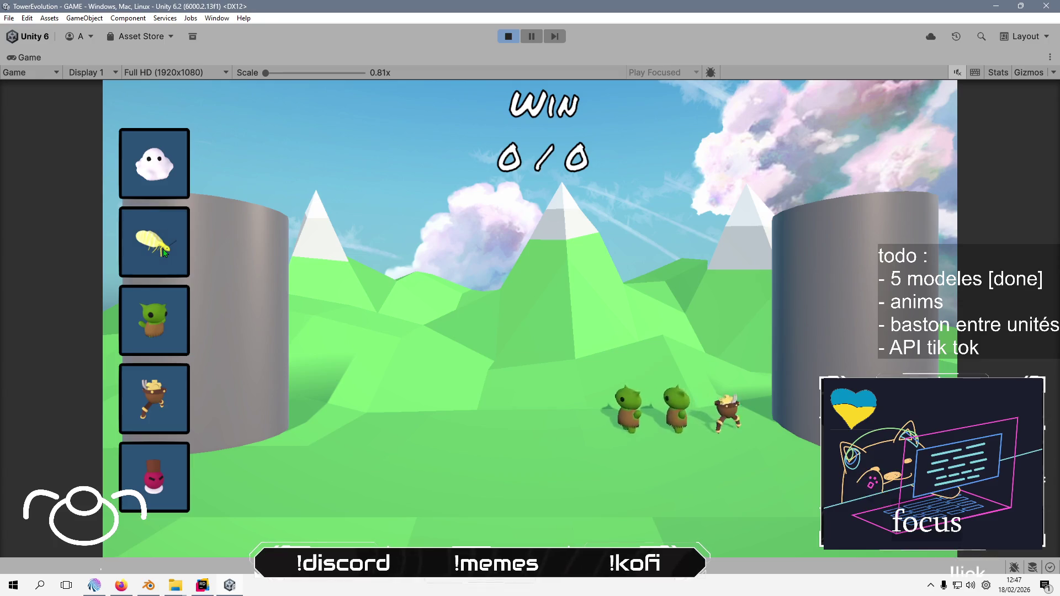
{"action": "left_click", "coordinate": [154, 163]}
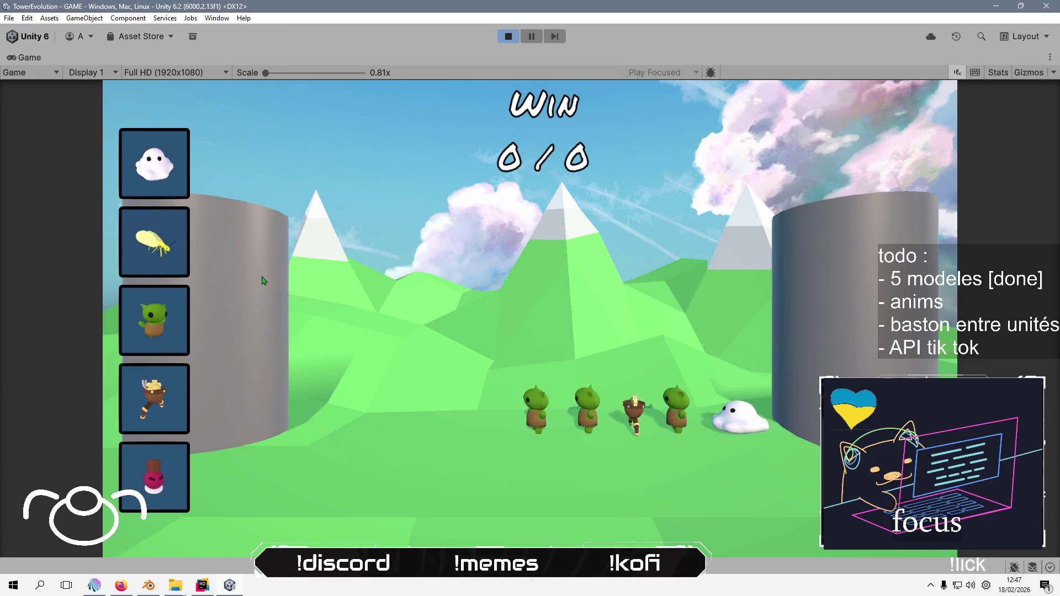
Frame a chrysope_electrique clone in the Scene view, stop the game, and select the chrysope asset
{"action": "double_click", "coordinate": [30, 58]}
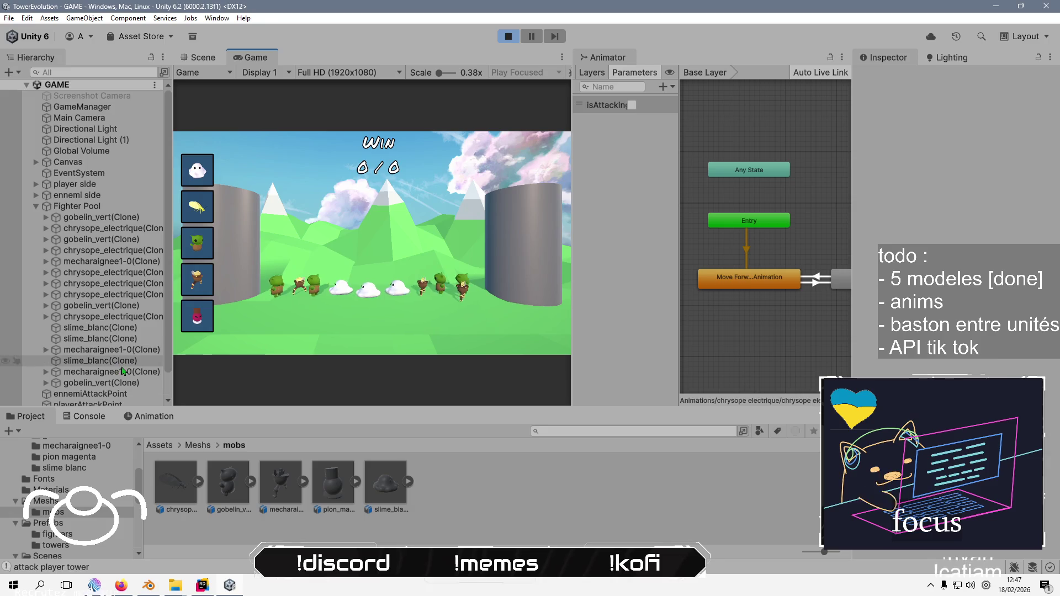
{"action": "left_click", "coordinate": [120, 274]}
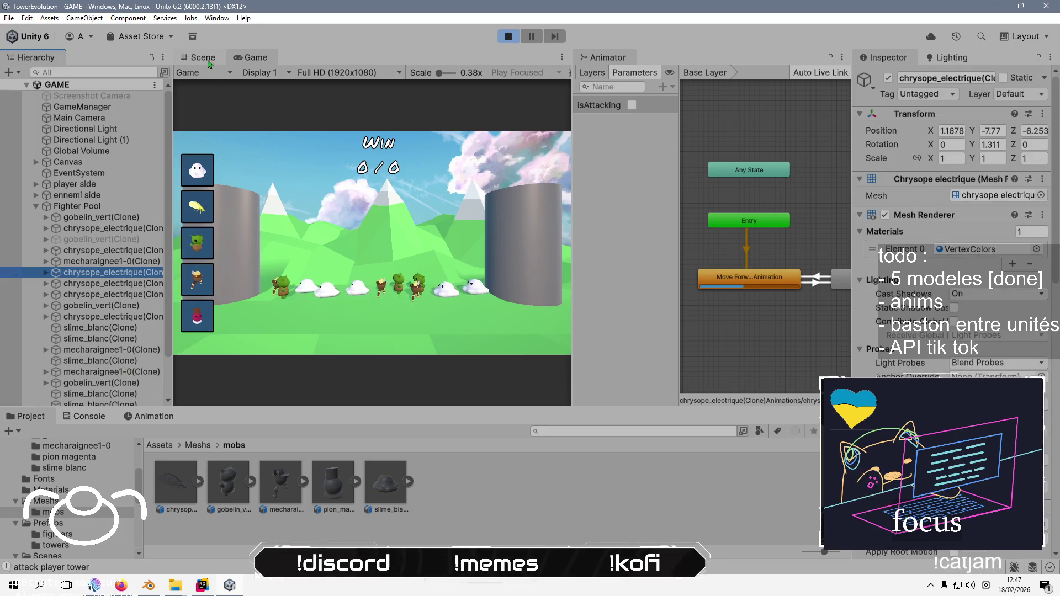
{"action": "key", "text": "ctrl+1"}
{"action": "double_click", "coordinate": [99, 273]}
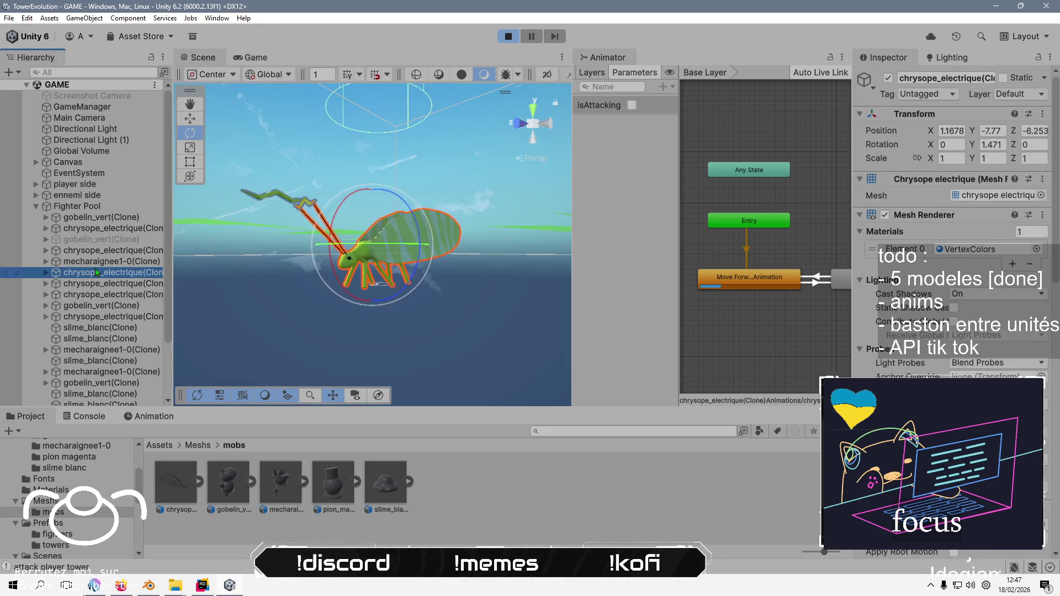
{"action": "key", "text": "f"}
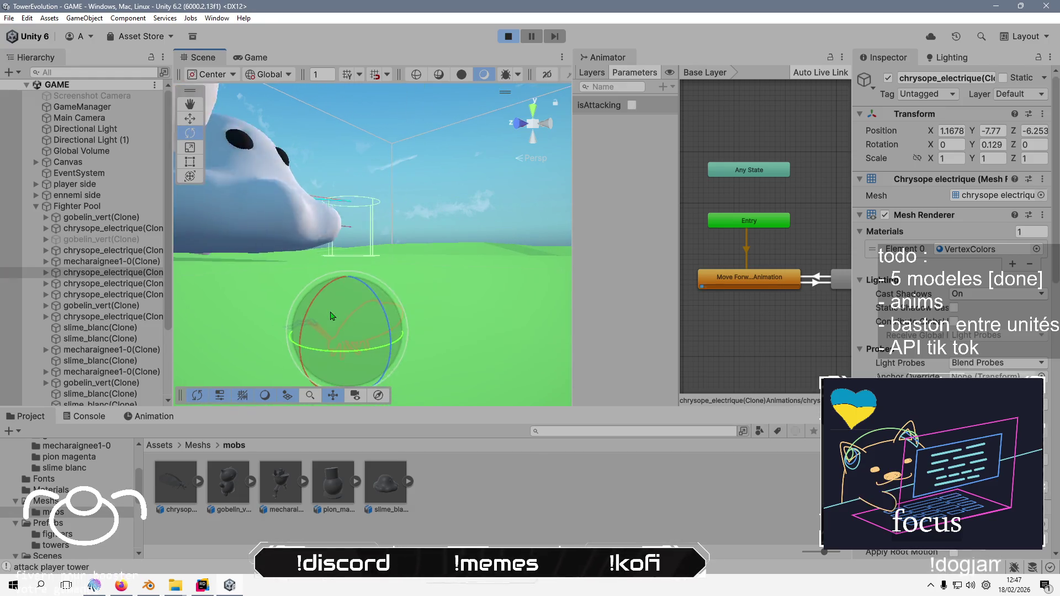
{"action": "left_click", "coordinate": [509, 37]}
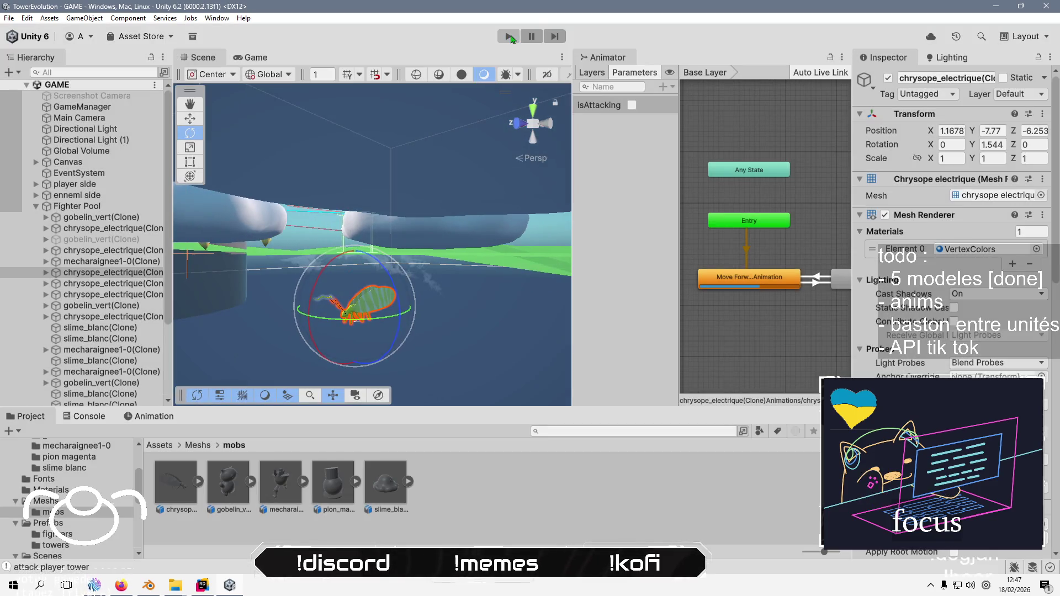
{"action": "left_click", "coordinate": [184, 505]}
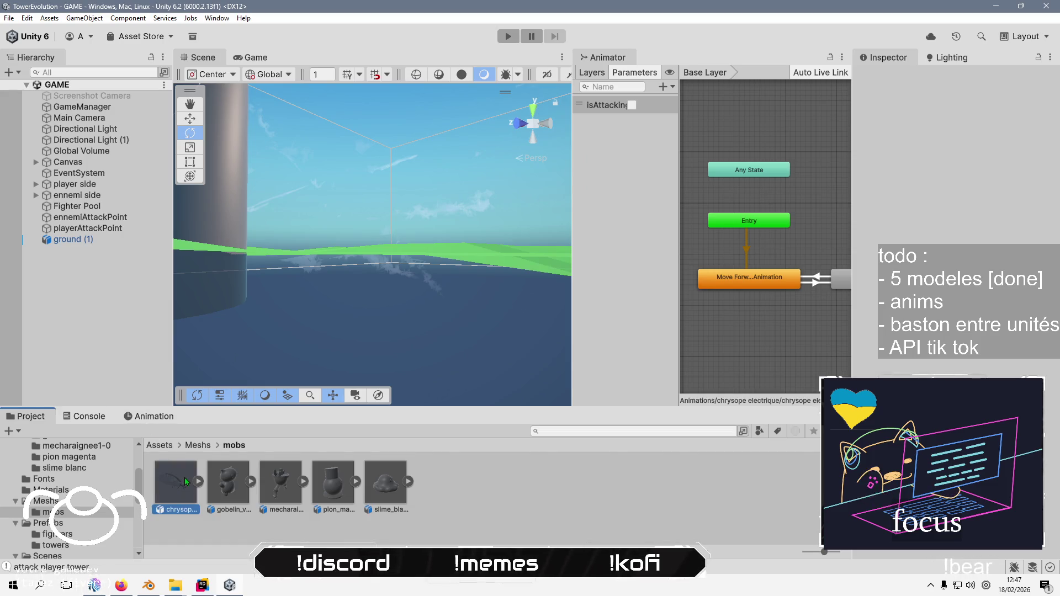
In Prefabs/fighters, set the chrysope_electrique prefab's position to 0, 0, 0
{"action": "left_click", "coordinate": [166, 446]}
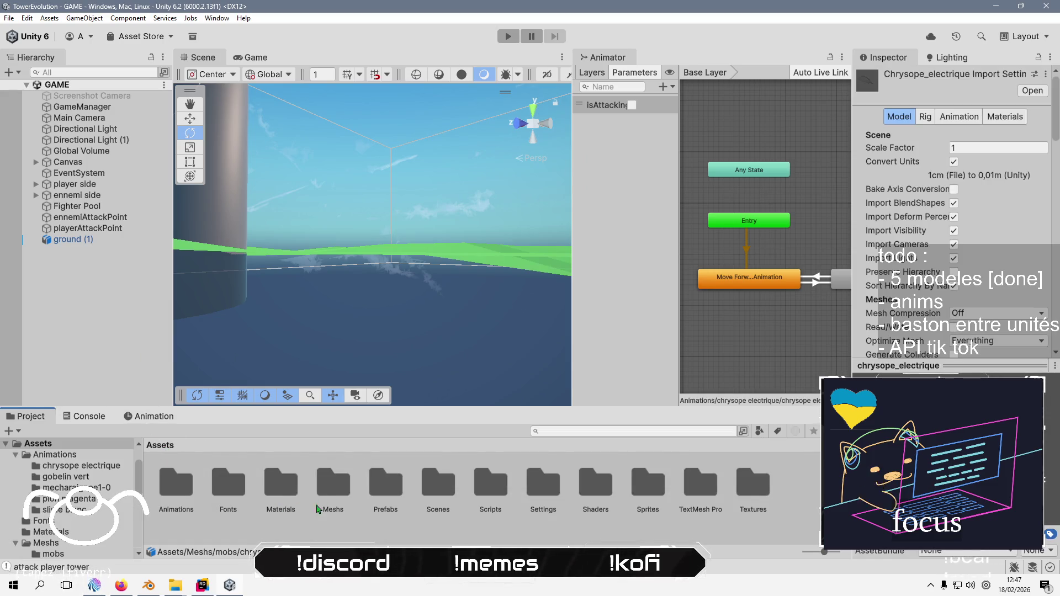
{"action": "double_click", "coordinate": [394, 483]}
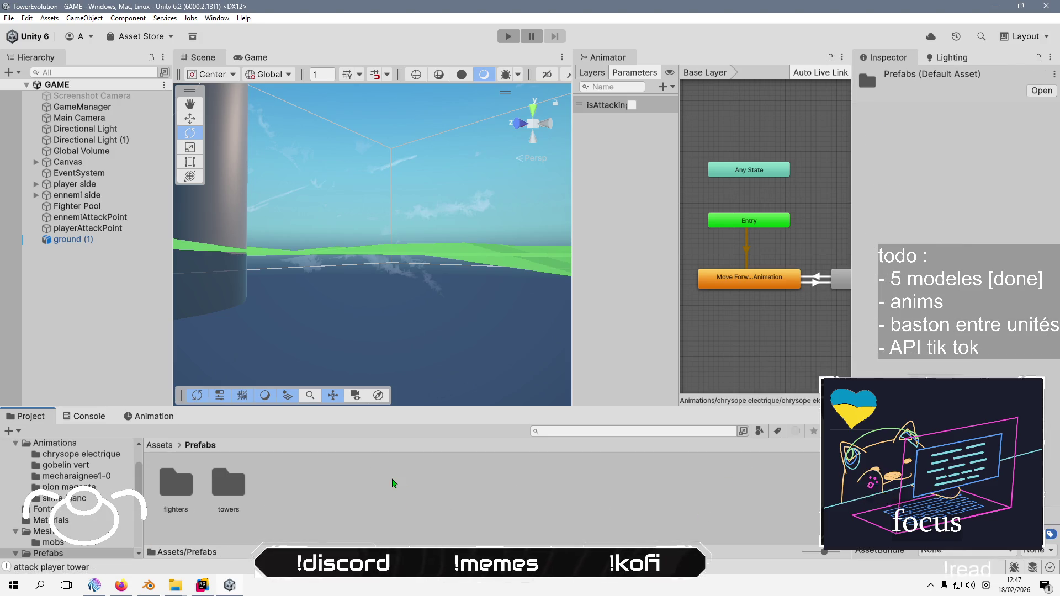
{"action": "double_click", "coordinate": [179, 482]}
{"action": "double_click", "coordinate": [183, 473]}
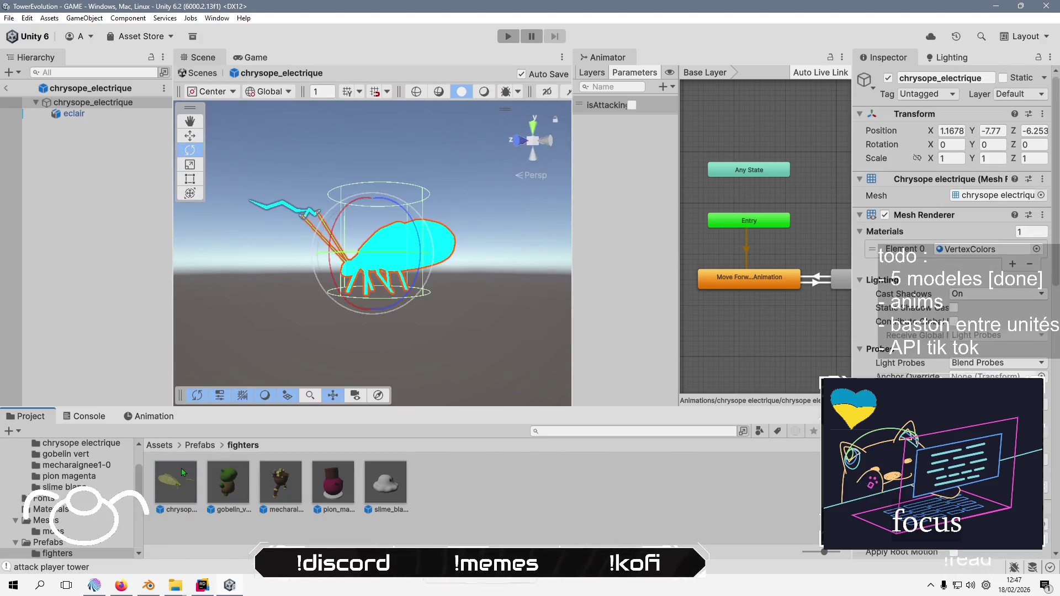
{"action": "left_click", "coordinate": [1000, 130]}
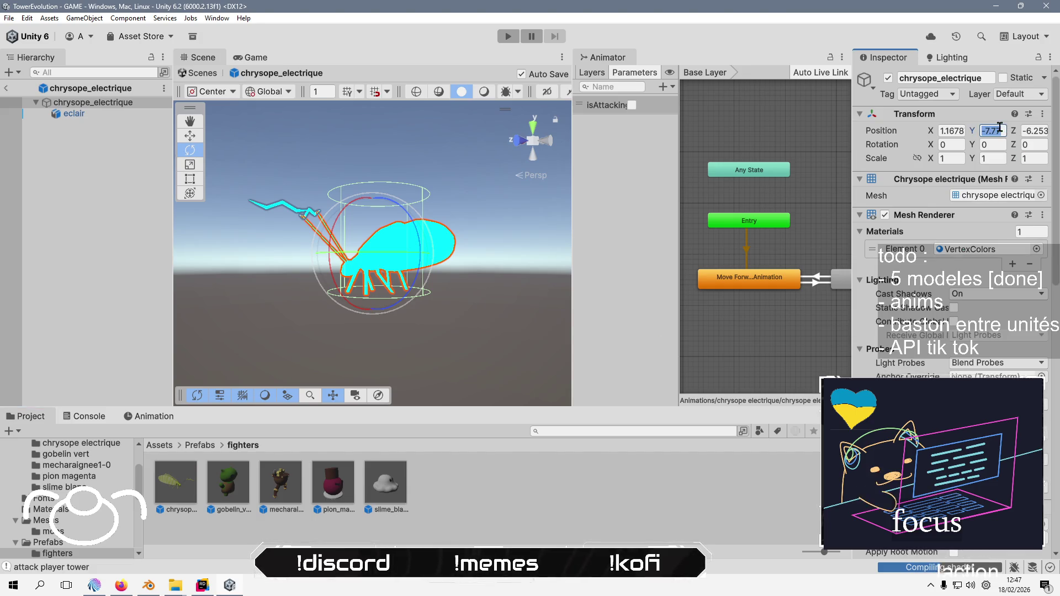
{"action": "type", "text": "0"}
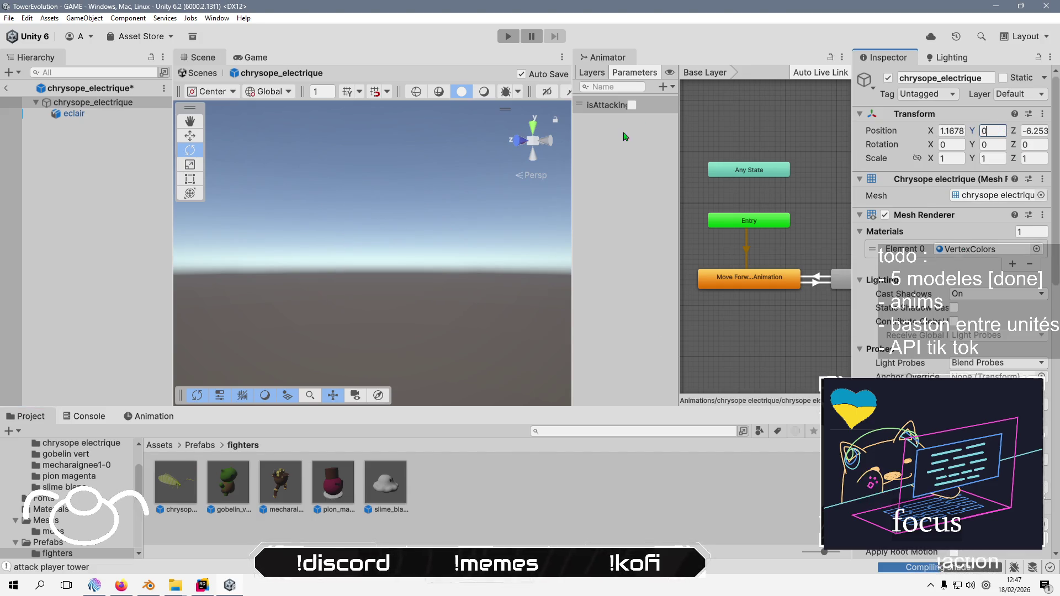
{"action": "left_click", "coordinate": [949, 130]}
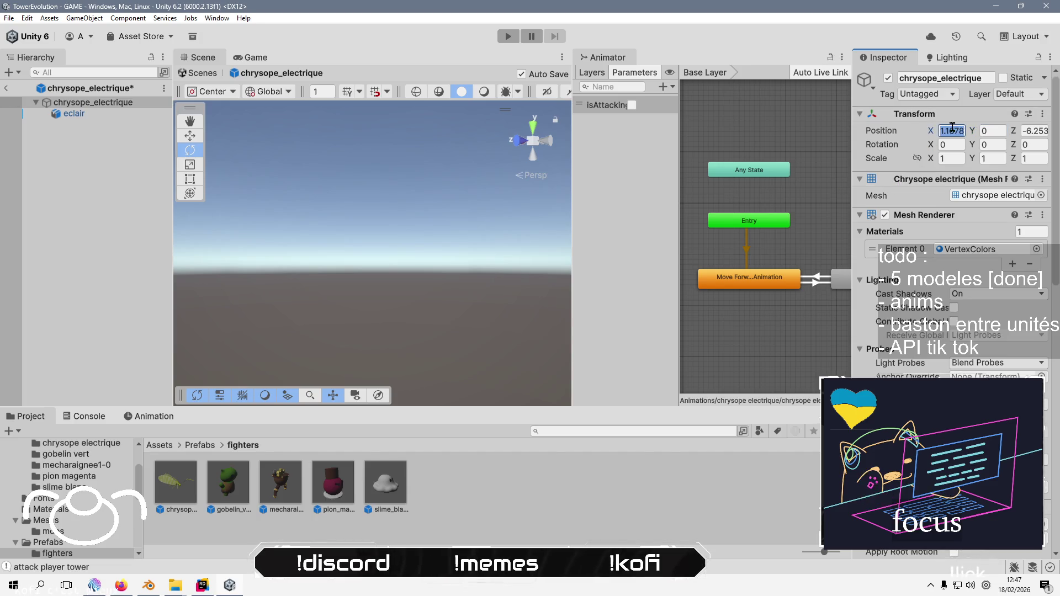
{"action": "type", "text": "0"}
{"action": "left_click", "coordinate": [1029, 130]}
{"action": "type", "text": "0"}
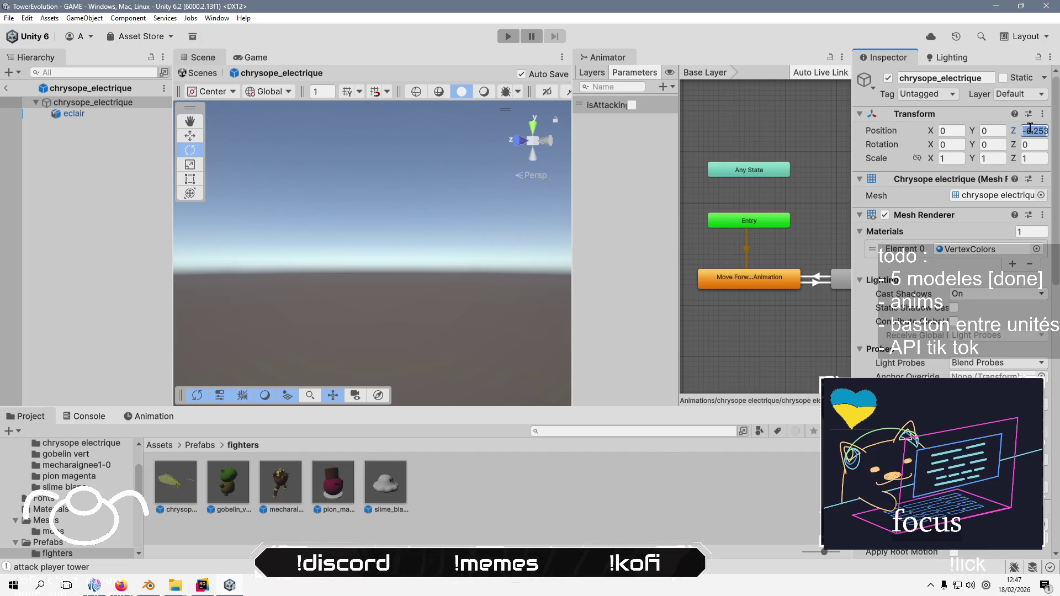
{"action": "left_click", "coordinate": [370, 227]}
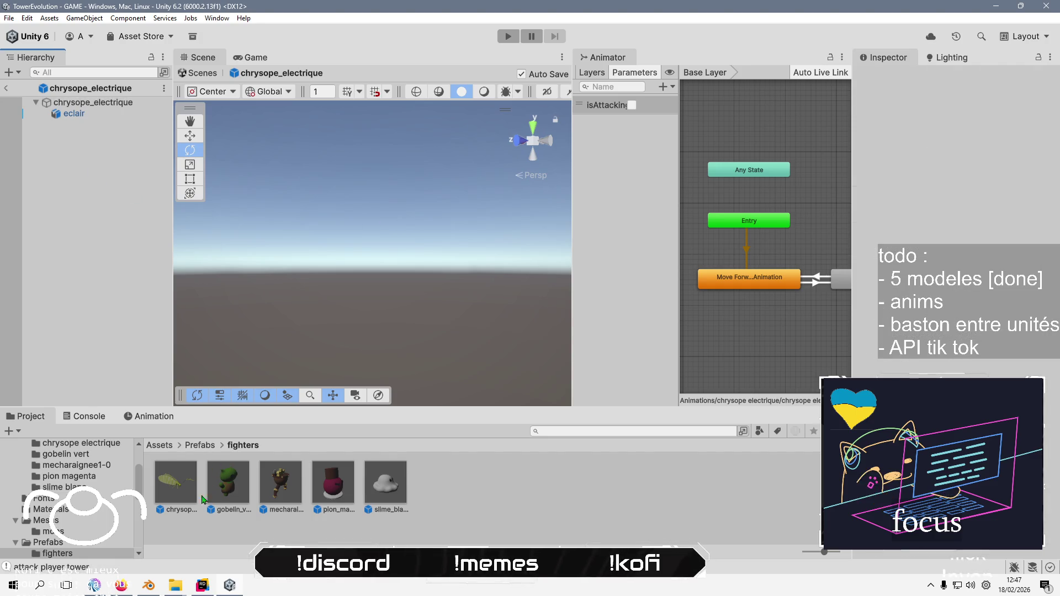
Set the gobelin_vert prefab's position to 0, 0, 0
{"action": "double_click", "coordinate": [220, 476]}
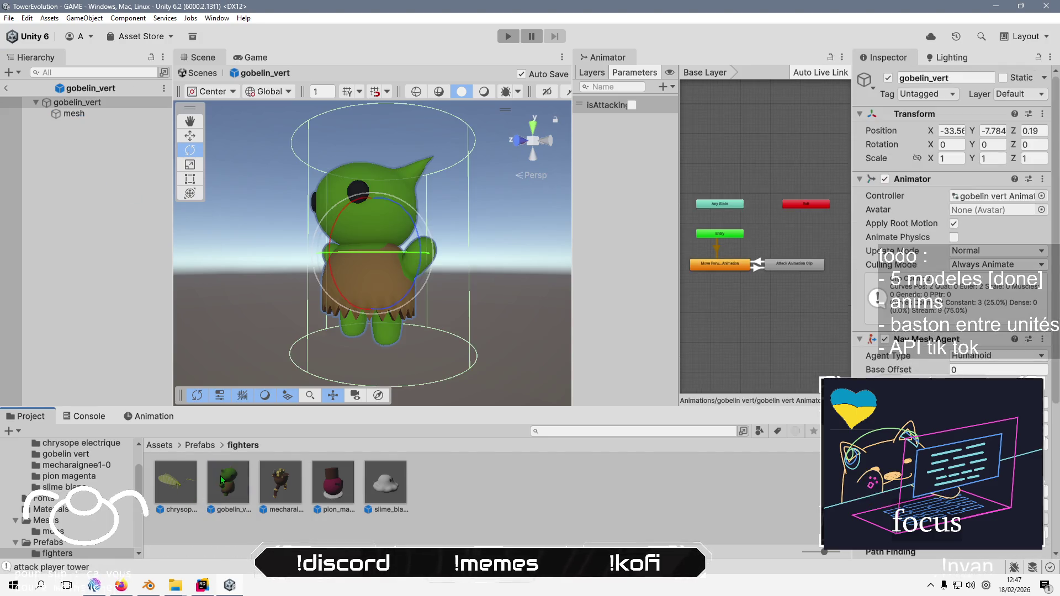
{"action": "left_click", "coordinate": [994, 131]}
{"action": "type", "text": "0"}
{"action": "key", "text": "Tab"}
{"action": "type", "text": "0"}
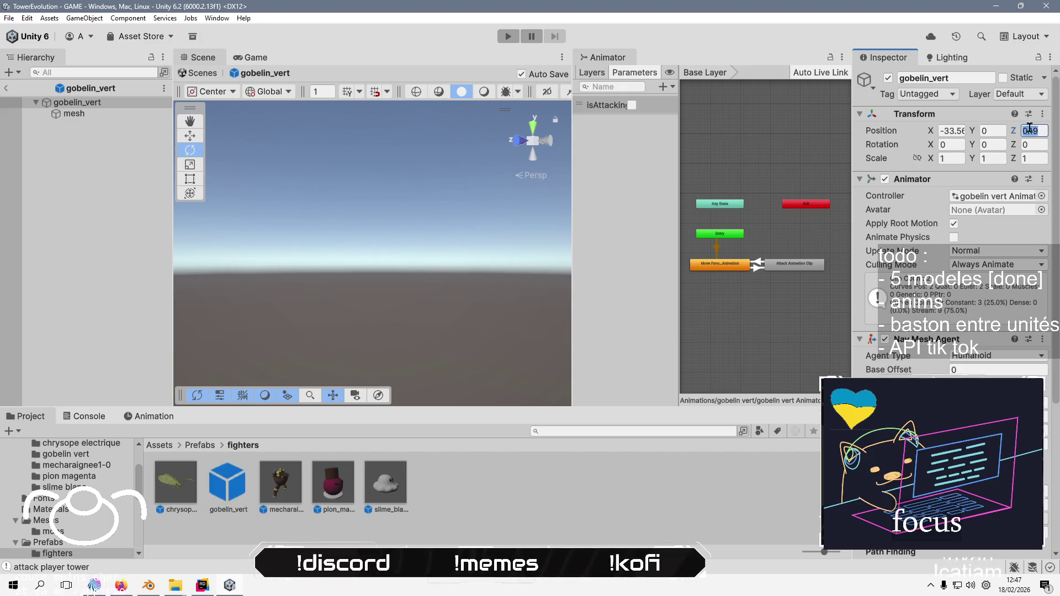
{"action": "left_click", "coordinate": [957, 131]}
{"action": "type", "text": "0"}
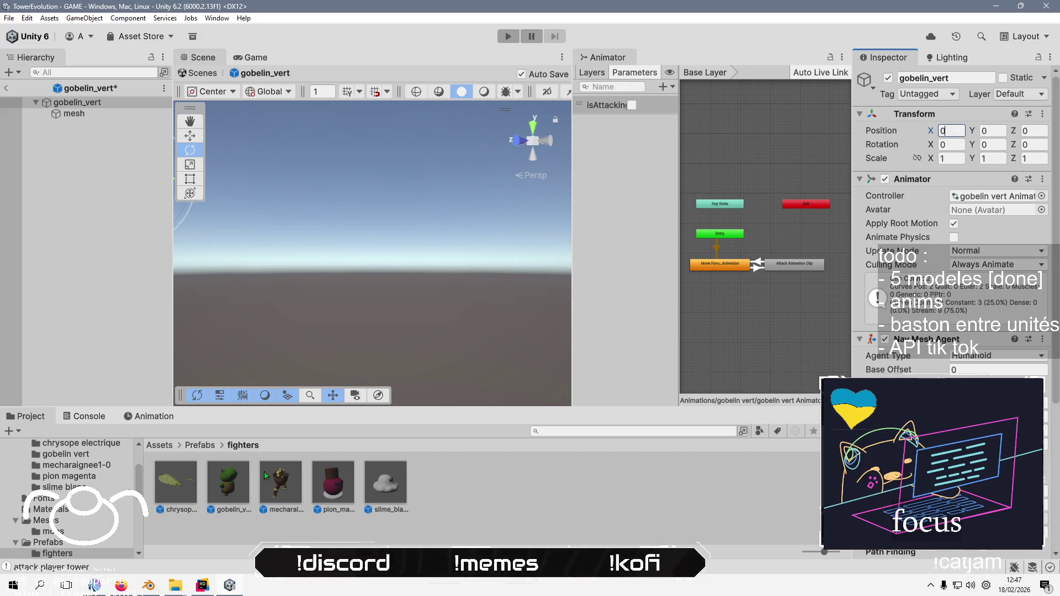
Set the mecharaignee1-0 prefab's position to 0, 0, 0
{"action": "double_click", "coordinate": [280, 482]}
{"action": "left_click", "coordinate": [959, 137]}
{"action": "type", "text": "0"}
{"action": "key", "text": "Tab"}
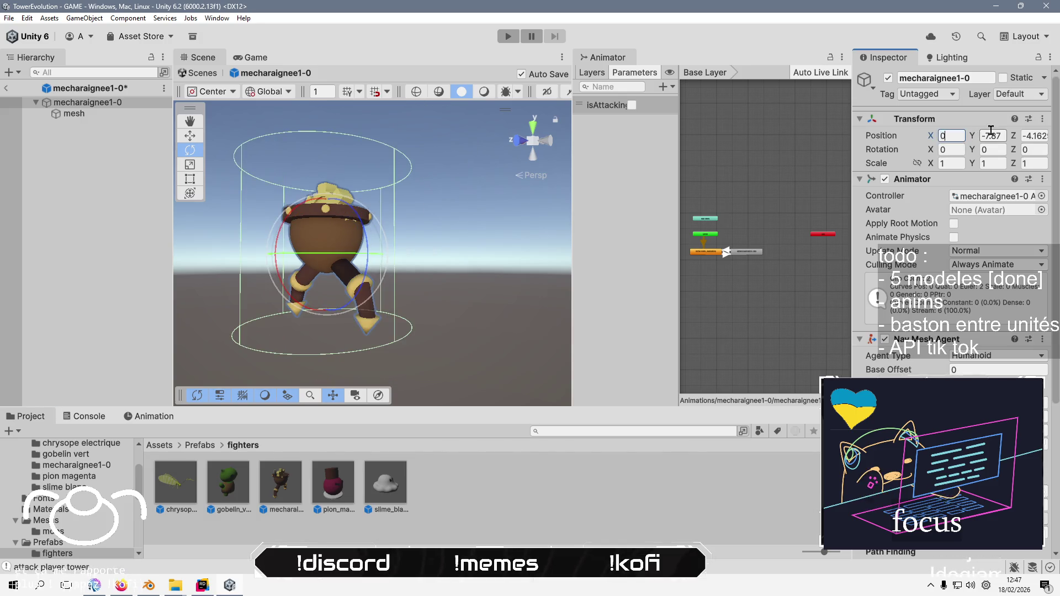
{"action": "type", "text": "0"}
{"action": "left_click", "coordinate": [1033, 136]}
{"action": "type", "text": "0"}
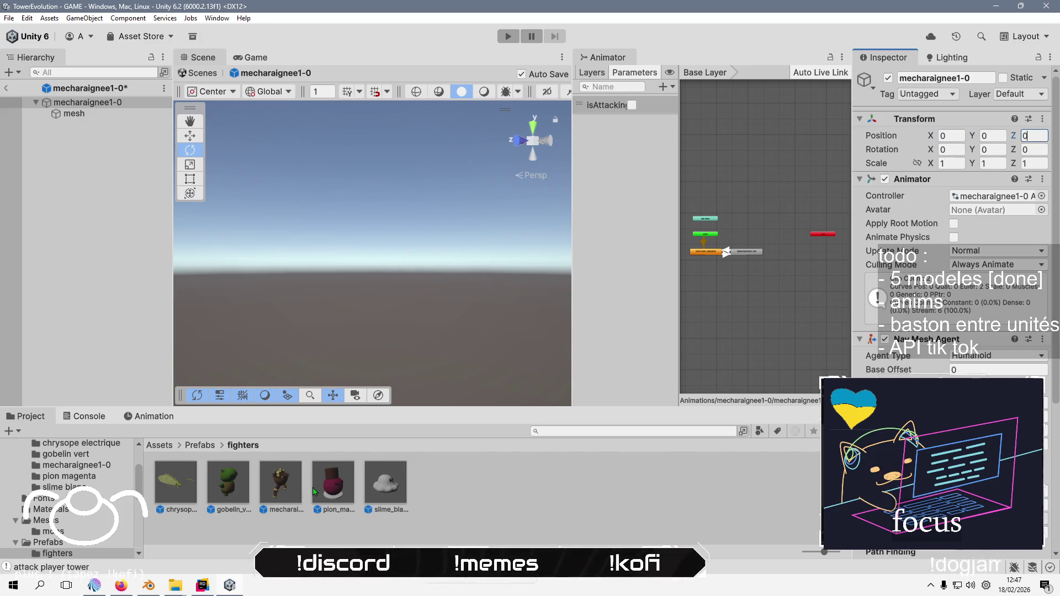
Set the pion_magenta prefab's position to 0, 0, 0
{"action": "double_click", "coordinate": [332, 477]}
{"action": "left_click", "coordinate": [994, 135]}
{"action": "type", "text": "0"}
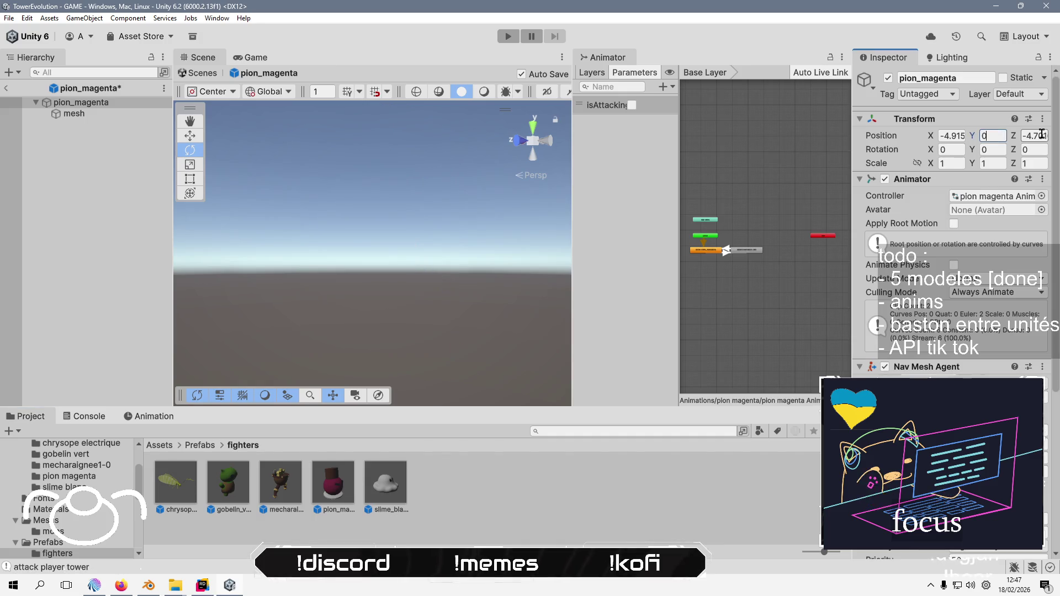
{"action": "left_click", "coordinate": [950, 135]}
{"action": "type", "text": "0"}
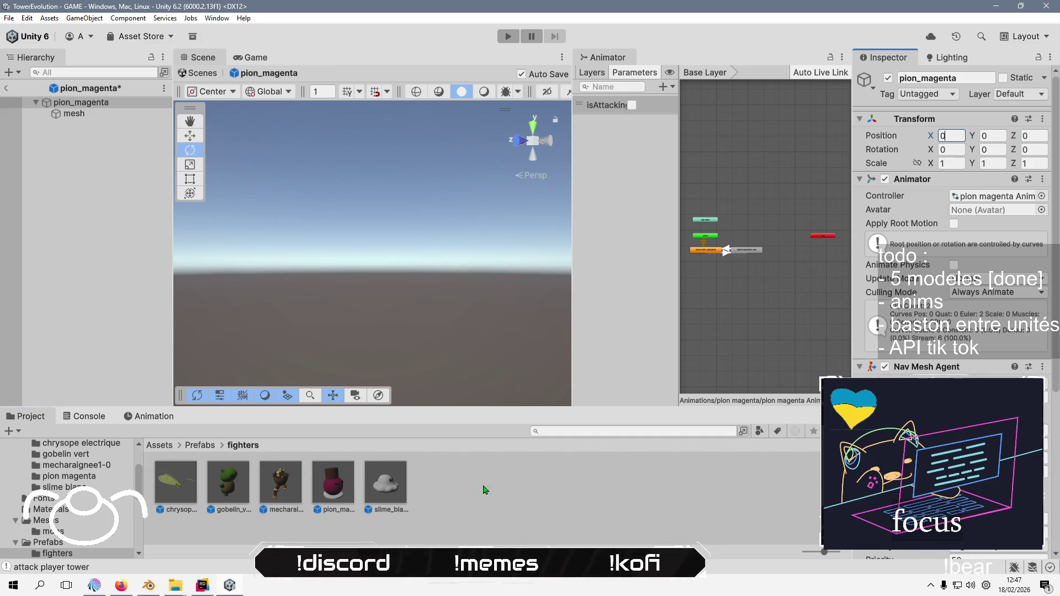
Set the slime_blanc prefab's position to 0, 0, 0 and its Y rotation to 0
{"action": "double_click", "coordinate": [386, 481]}
{"action": "left_click", "coordinate": [950, 135]}
{"action": "type", "text": "0"}
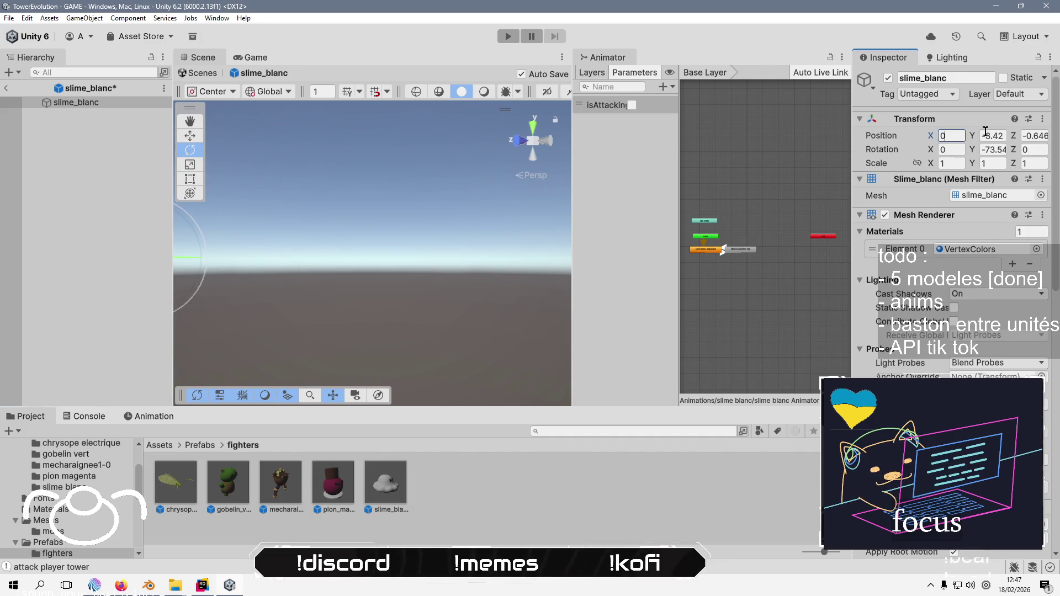
{"action": "left_click", "coordinate": [988, 135]}
{"action": "left_click", "coordinate": [1033, 135]}
{"action": "type", "text": "0"}
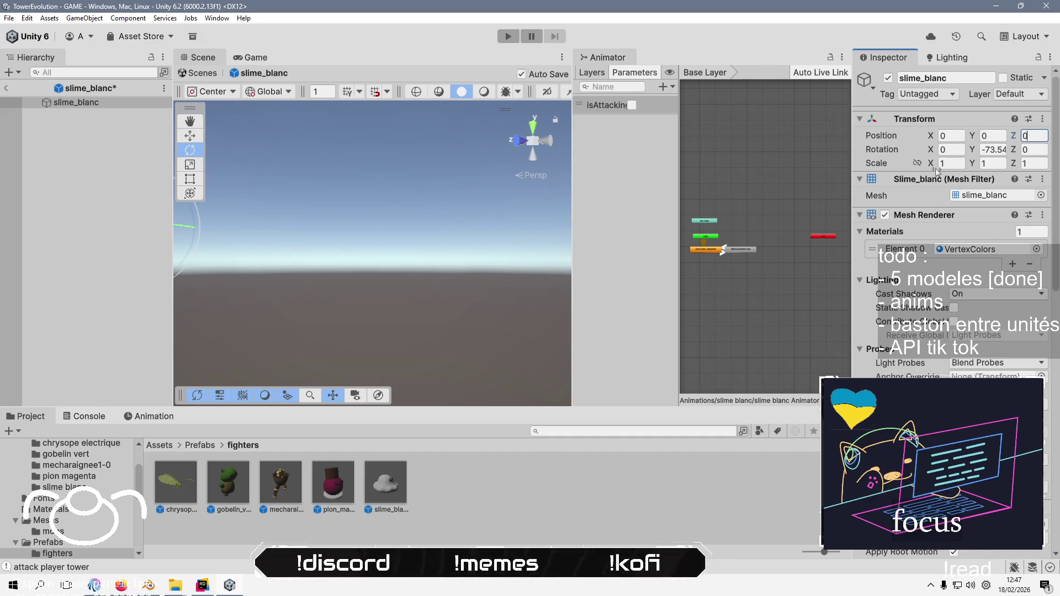
{"action": "left_click", "coordinate": [988, 149]}
{"action": "type", "text": "0"}
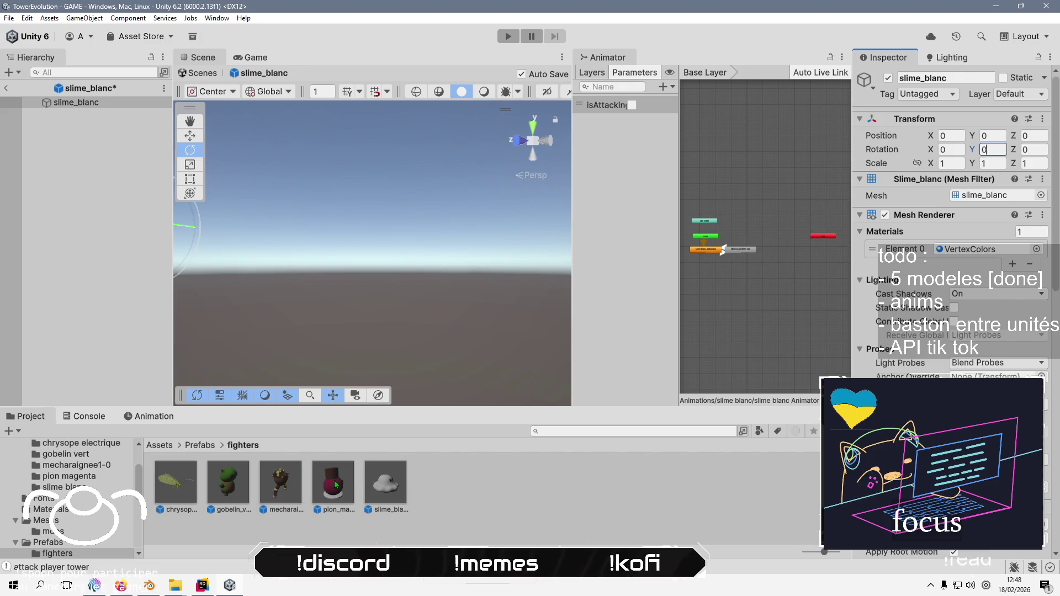
Verify each fighter prefab's values, then return to the GAME scene
{"action": "left_click", "coordinate": [334, 479]}
{"action": "left_click", "coordinate": [281, 483]}
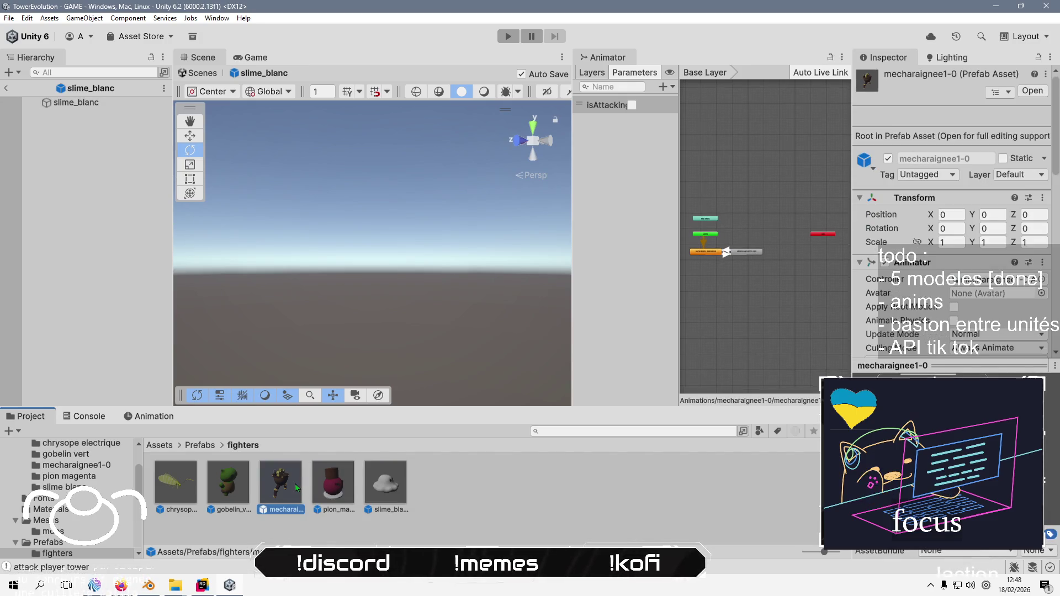
{"action": "left_click", "coordinate": [219, 488]}
{"action": "left_click", "coordinate": [180, 483]}
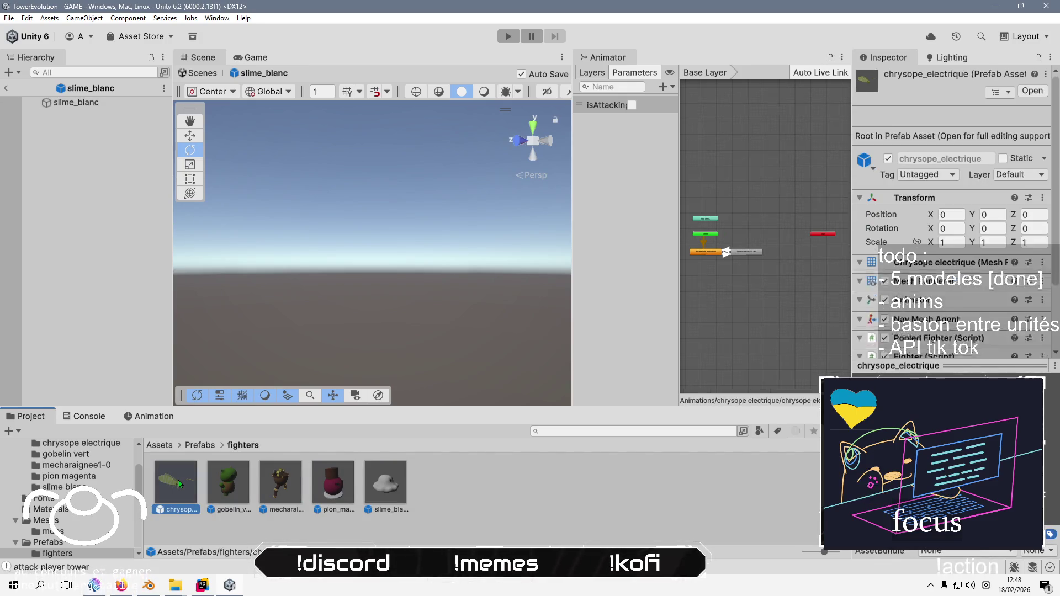
{"action": "left_click", "coordinate": [104, 269]}
{"action": "left_click", "coordinate": [5, 88]}
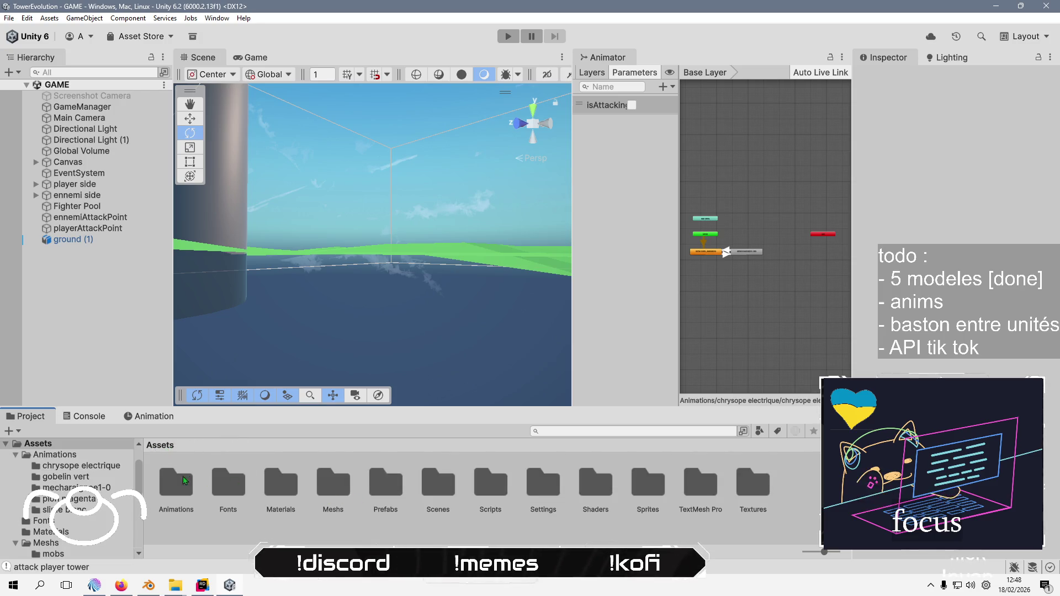
Open Move Forward Animation from Animations/chrysope electrique, then enter play mode
{"action": "double_click", "coordinate": [174, 483]}
{"action": "double_click", "coordinate": [192, 482]}
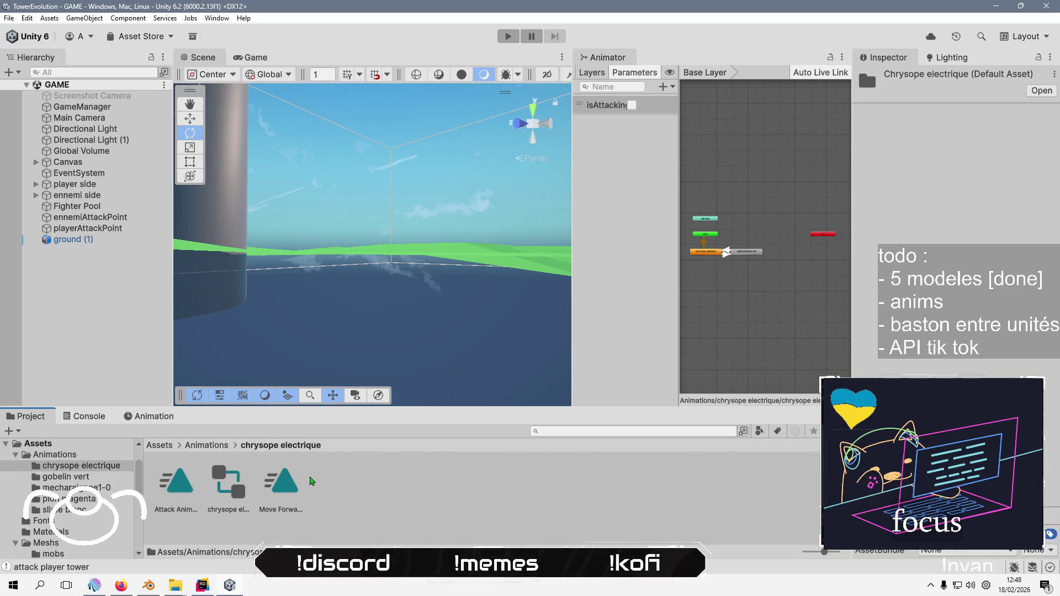
{"action": "double_click", "coordinate": [287, 482]}
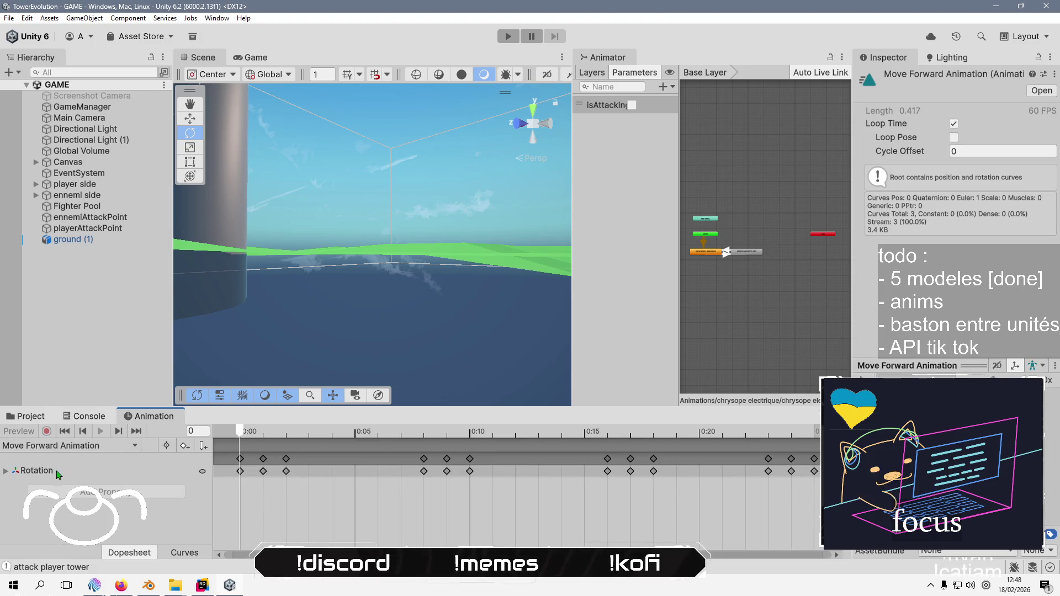
{"action": "left_click", "coordinate": [513, 41]}
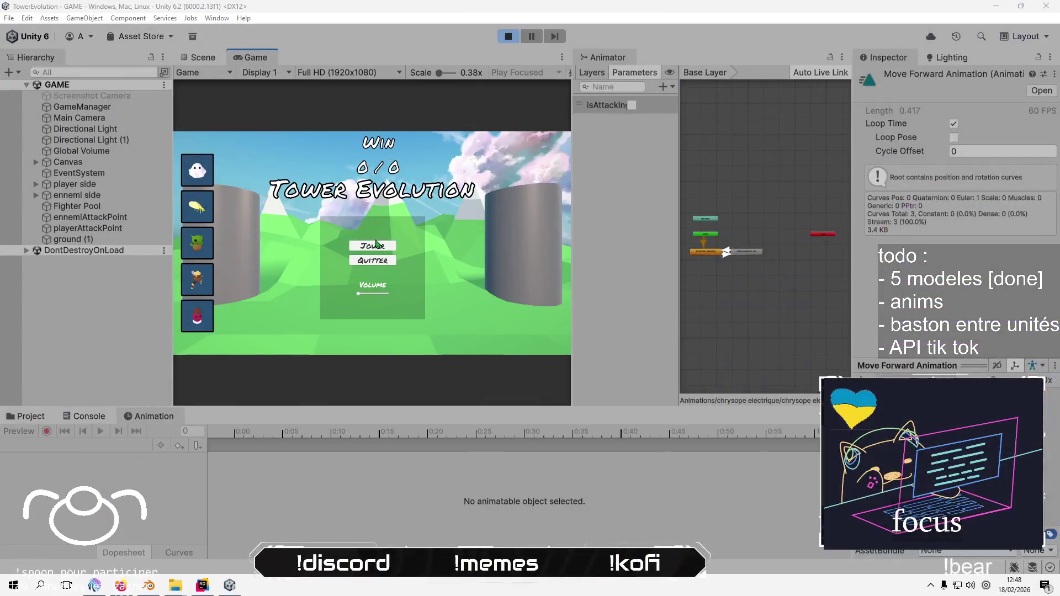
Start a match, spawn a chrysope_electrique fighter, and frame it in the Scene view
{"action": "left_click", "coordinate": [376, 243]}
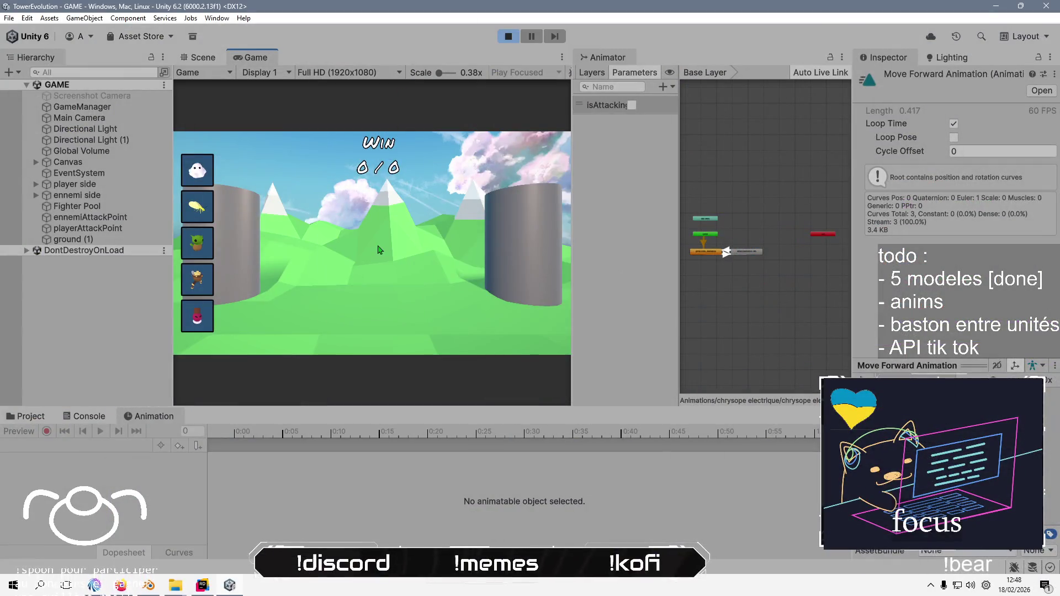
{"action": "left_click", "coordinate": [198, 209]}
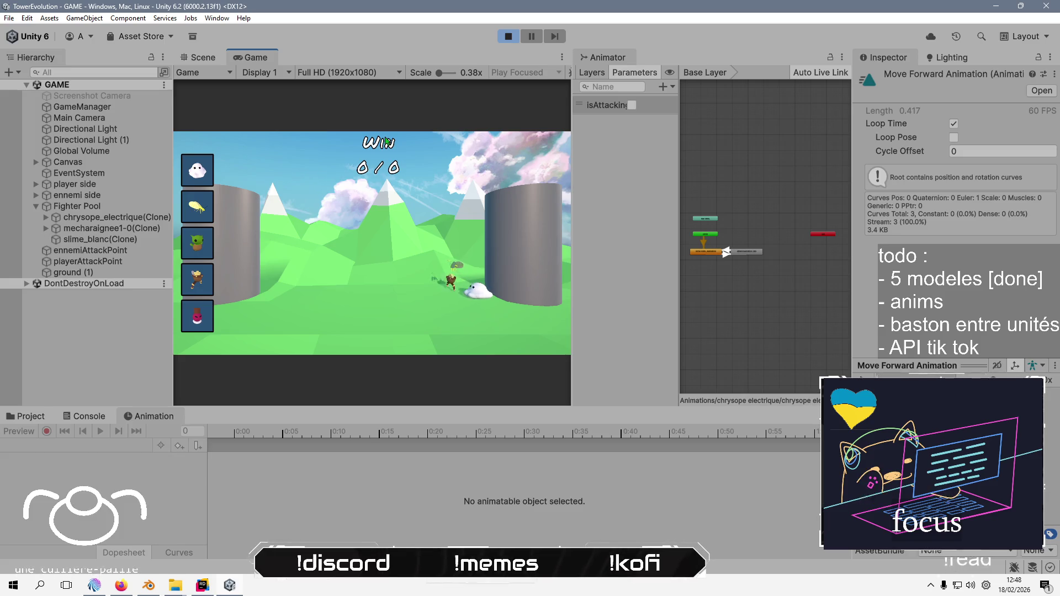
{"action": "key", "text": "ctrl+1"}
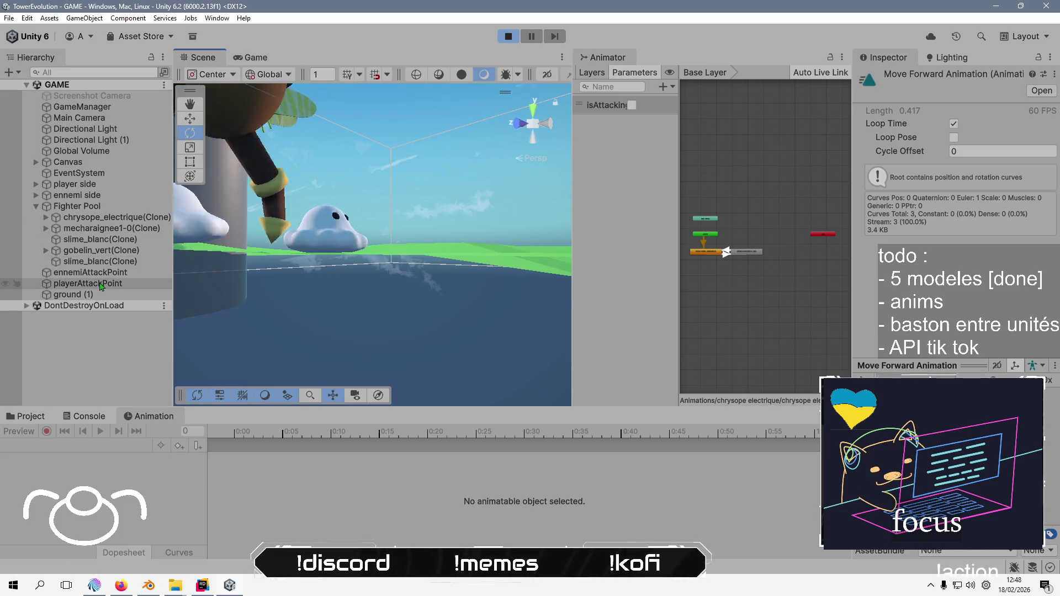
{"action": "double_click", "coordinate": [140, 221]}
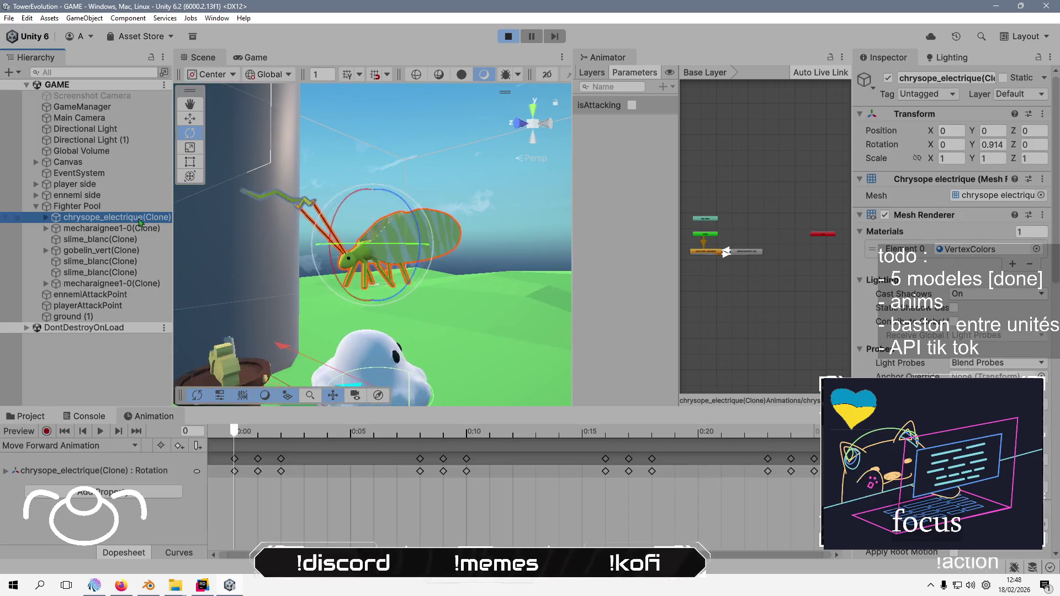
{"action": "scroll", "coordinate": [390, 313], "scroll_direction": "up", "scroll_amount": 3}
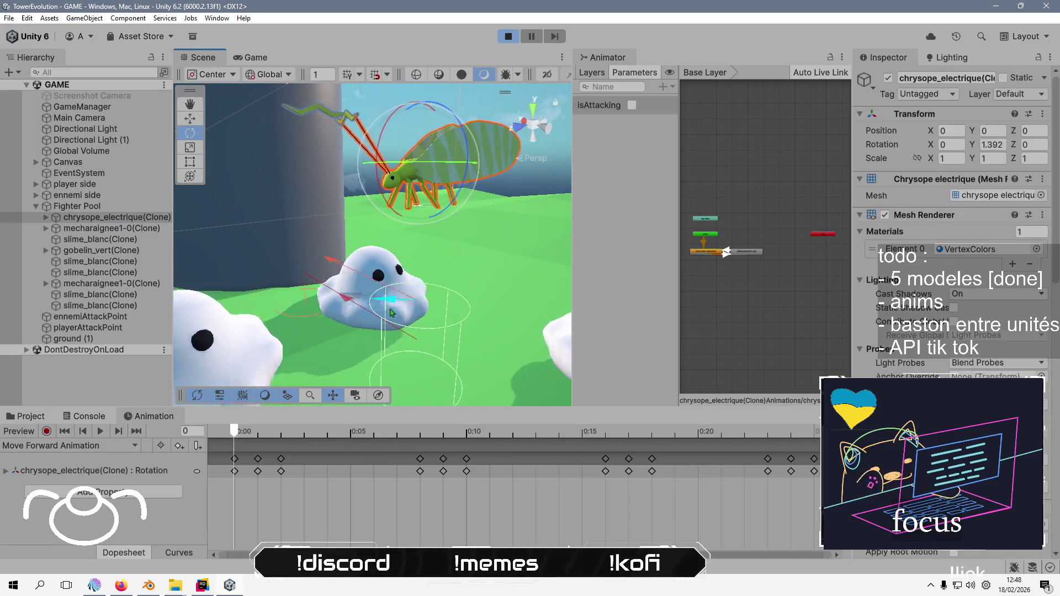
{"action": "mouse_move", "coordinate": [391, 313]}
{"action": "left_mouse_down"}
{"action": "mouse_move", "coordinate": [478, 179]}
{"action": "mouse_move", "coordinate": [480, 326]}
{"action": "left_mouse_up"}
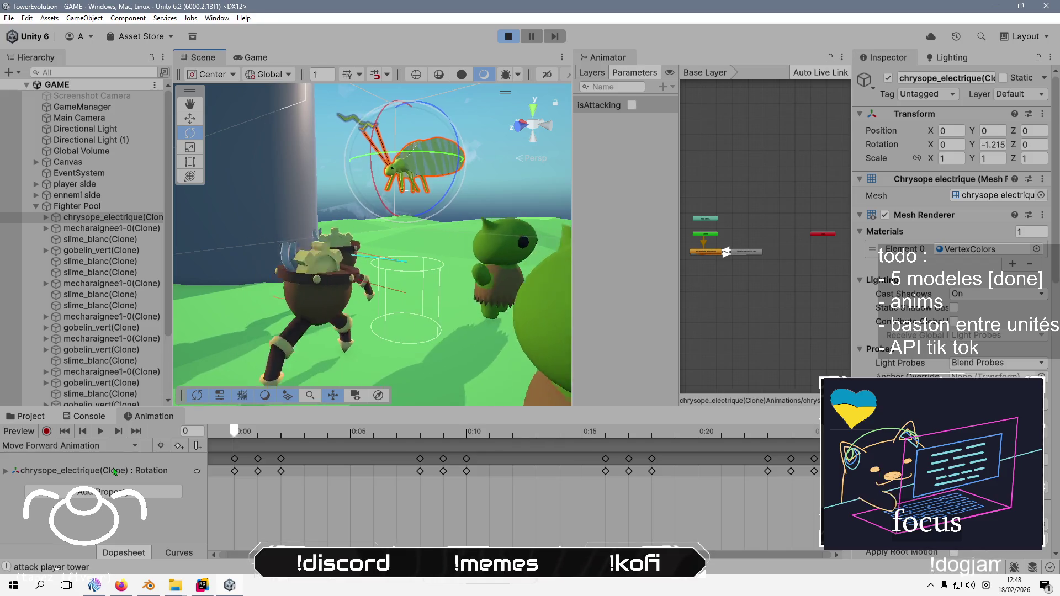
Enable Apply Root Motion on the chrysope_electrique(Clone) Animator, then stop the game
{"action": "left_click", "coordinate": [53, 219]}
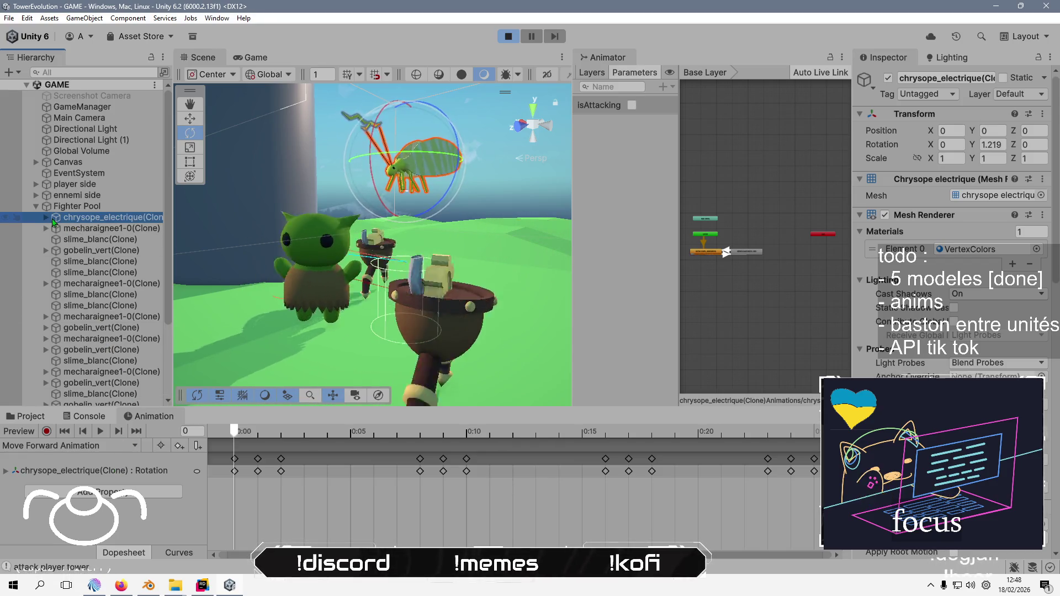
{"action": "left_click", "coordinate": [46, 218]}
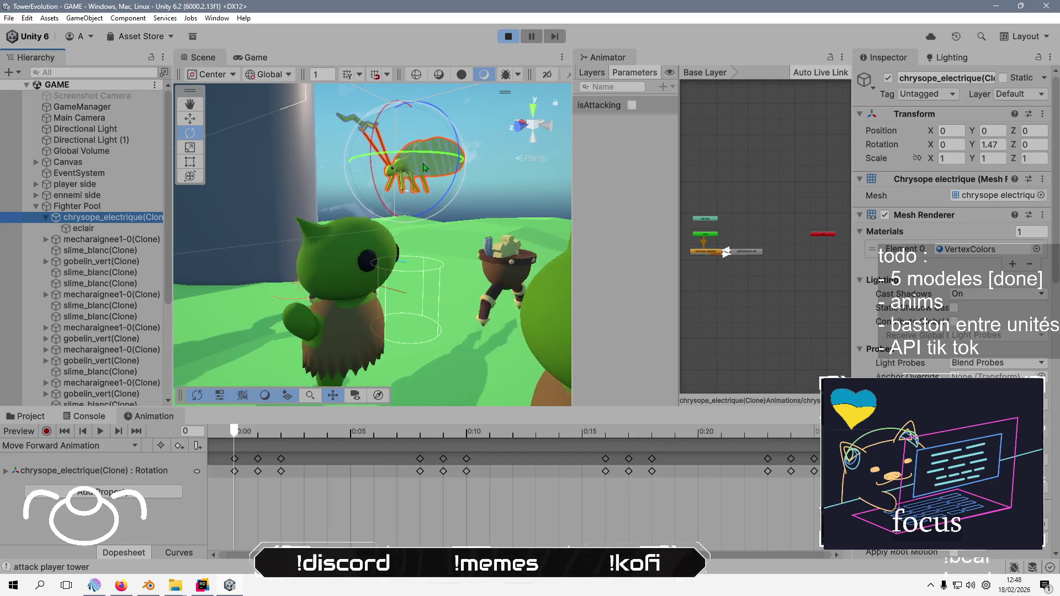
{"action": "scroll", "coordinate": [954, 371], "scroll_direction": "down", "scroll_amount": 5}
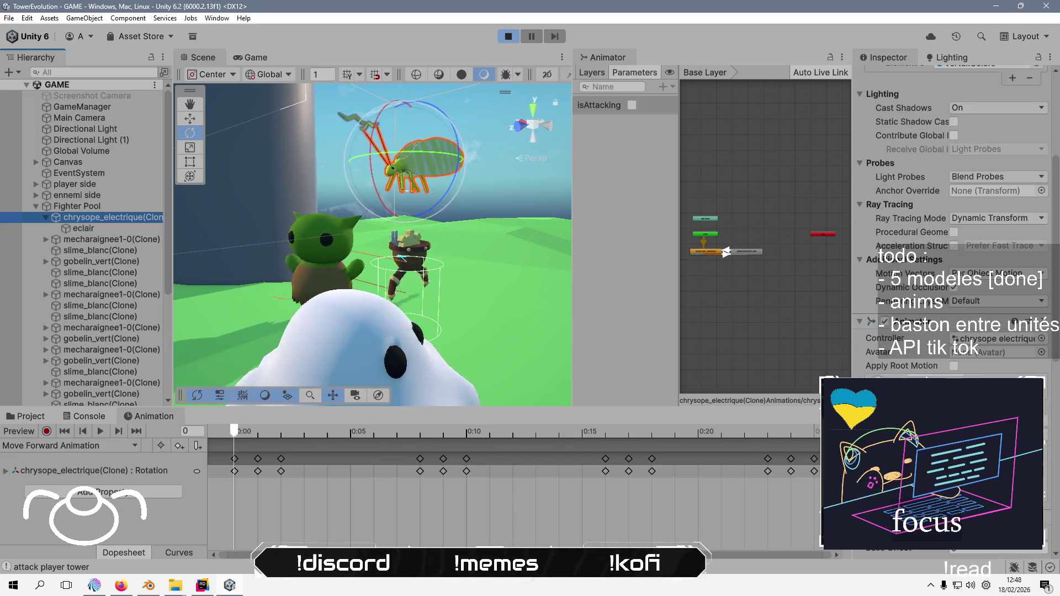
{"action": "left_click", "coordinate": [954, 366]}
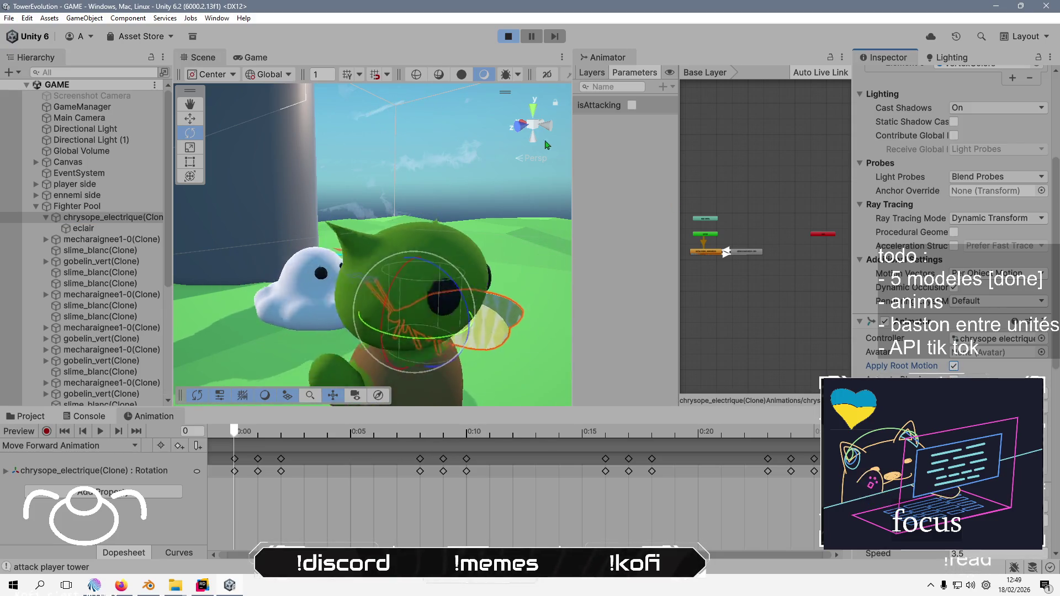
{"action": "left_click", "coordinate": [508, 37]}
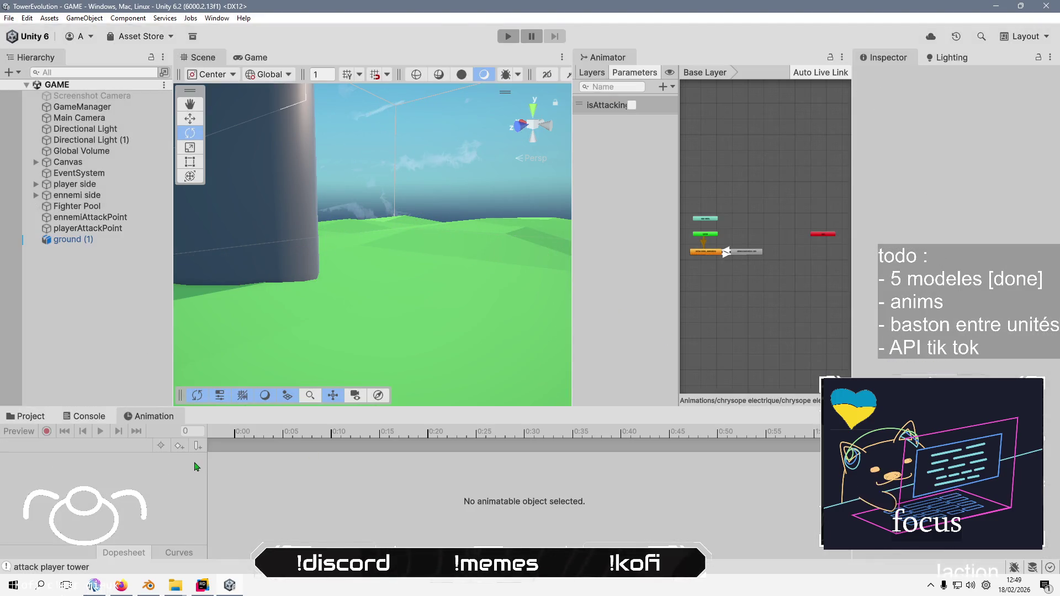
Inspect the chrysope animator controller, then the chrysope and gobelin_vert prefabs in Prefabs/fighters
{"action": "left_click", "coordinate": [32, 416]}
{"action": "left_click", "coordinate": [220, 482]}
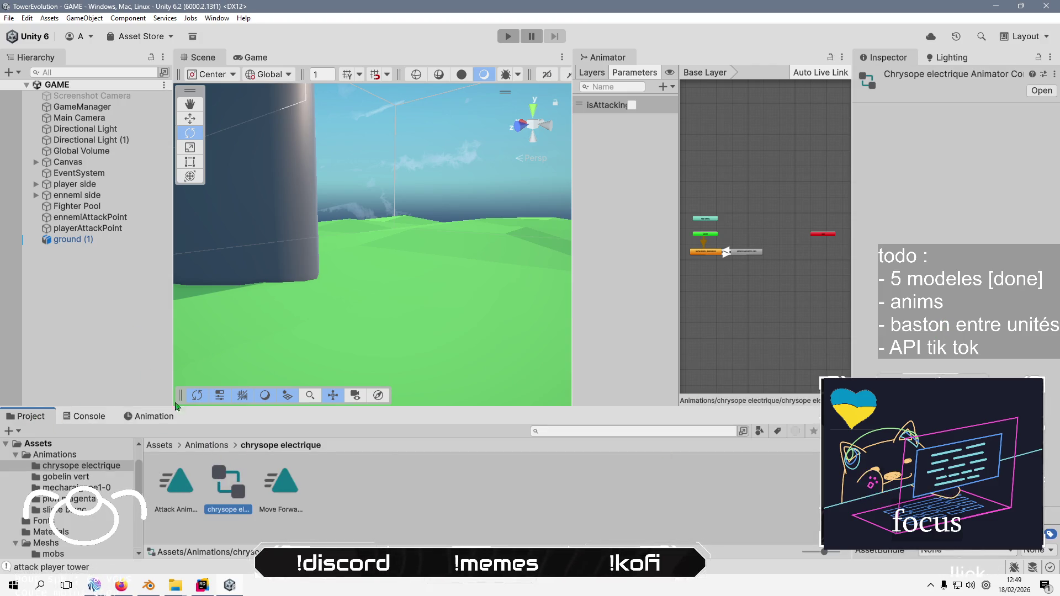
{"action": "left_click", "coordinate": [159, 445]}
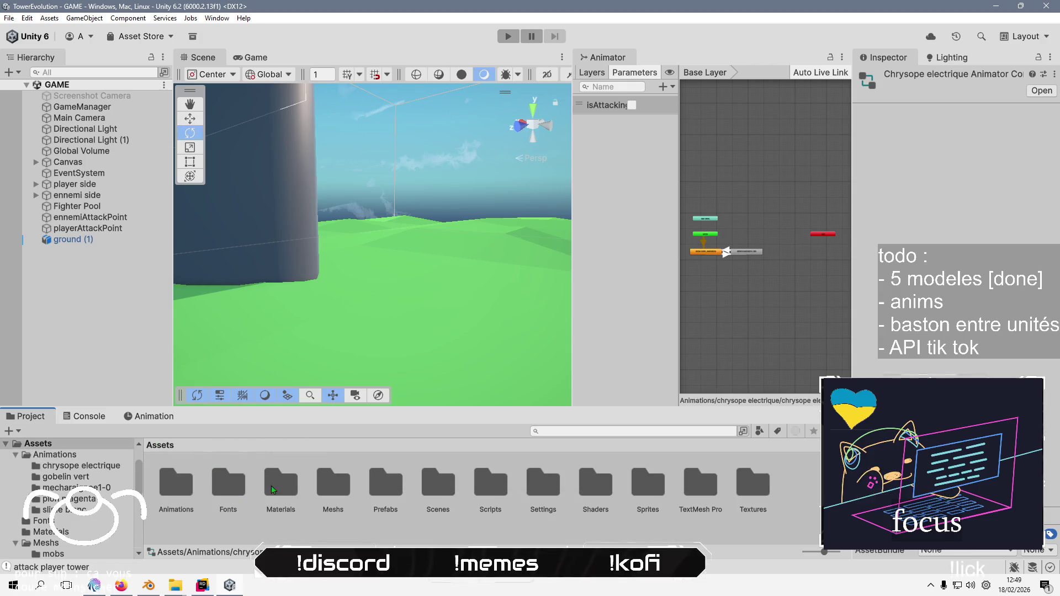
{"action": "double_click", "coordinate": [385, 482]}
{"action": "double_click", "coordinate": [182, 481]}
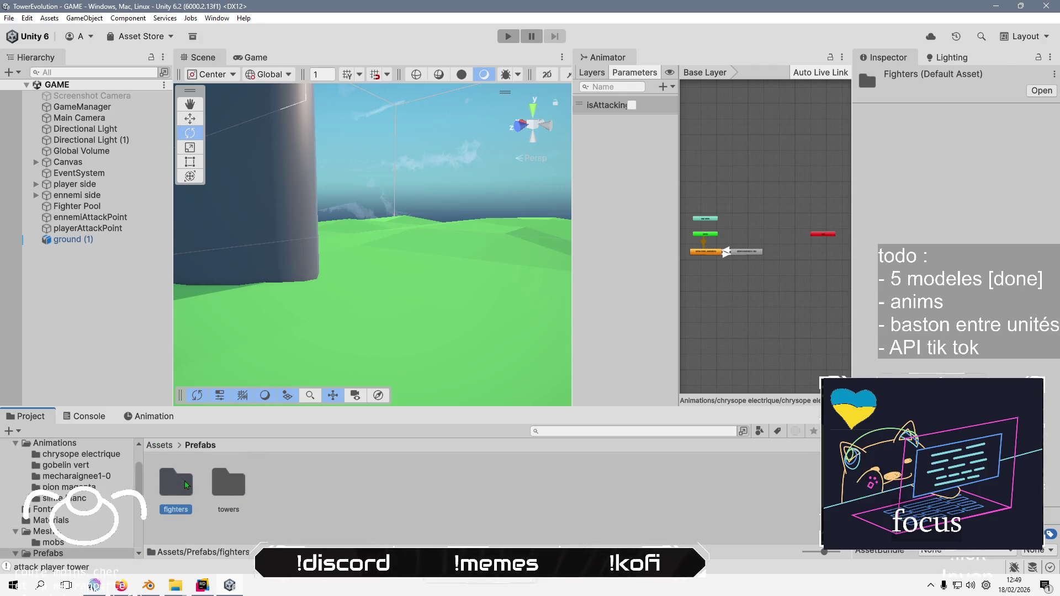
{"action": "left_click", "coordinate": [185, 482]}
{"action": "scroll", "coordinate": [949, 312], "scroll_direction": "down", "scroll_amount": 10}
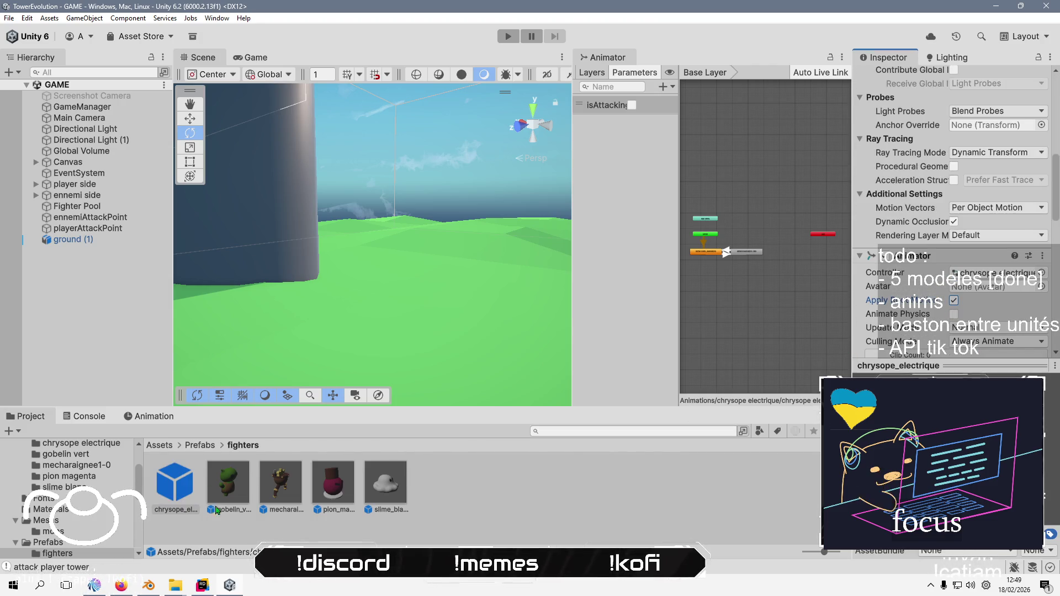
{"action": "left_click", "coordinate": [227, 479]}
{"action": "scroll", "coordinate": [903, 236], "scroll_direction": "down", "scroll_amount": 5}
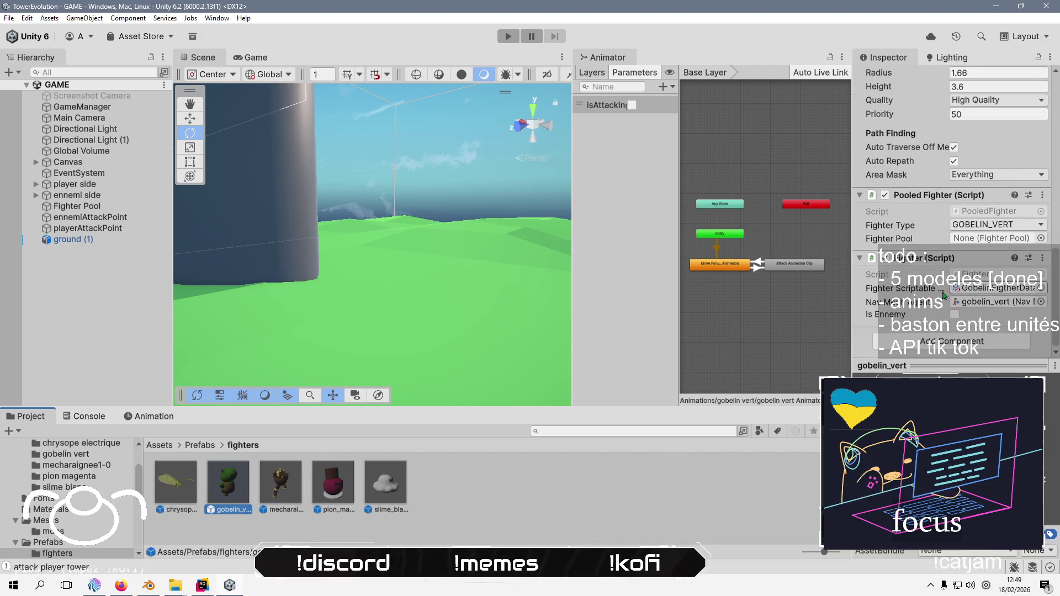
{"action": "scroll", "coordinate": [903, 237], "scroll_direction": "up", "scroll_amount": 4}
{"action": "scroll", "coordinate": [903, 236], "scroll_direction": "up", "scroll_amount": 5}
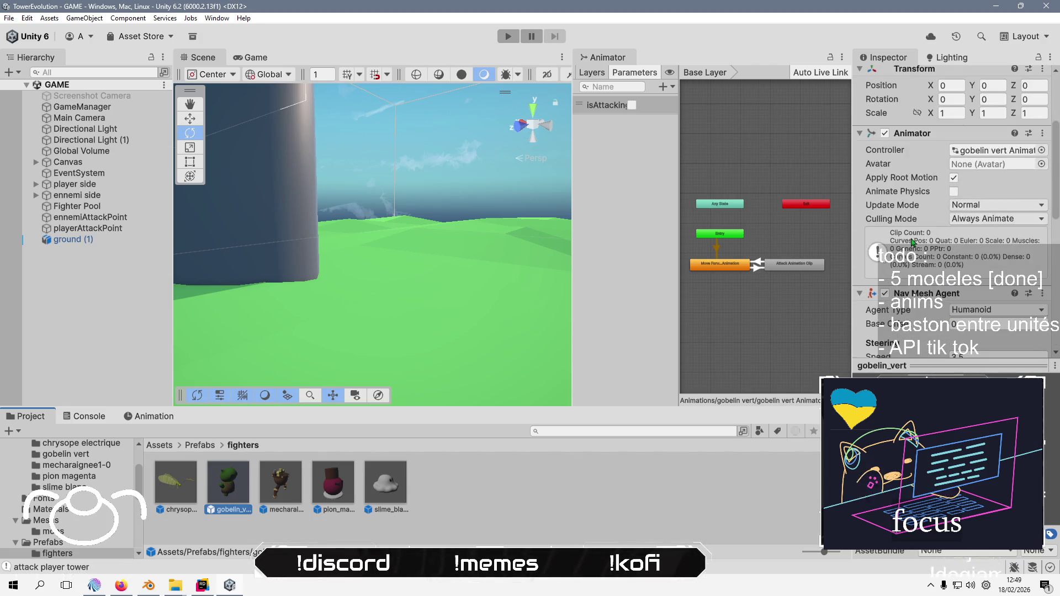
Enable Apply Root Motion on pion magenta after checking mecharaignee1-0, then start the game
{"action": "left_click", "coordinate": [281, 480]}
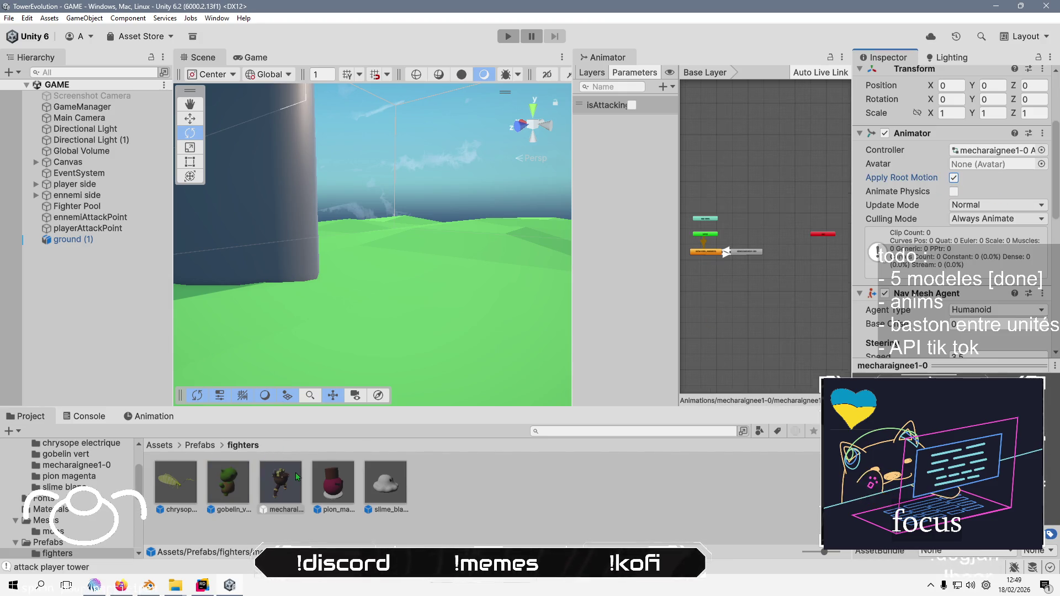
{"action": "left_click", "coordinate": [334, 479]}
{"action": "left_click", "coordinate": [952, 178]}
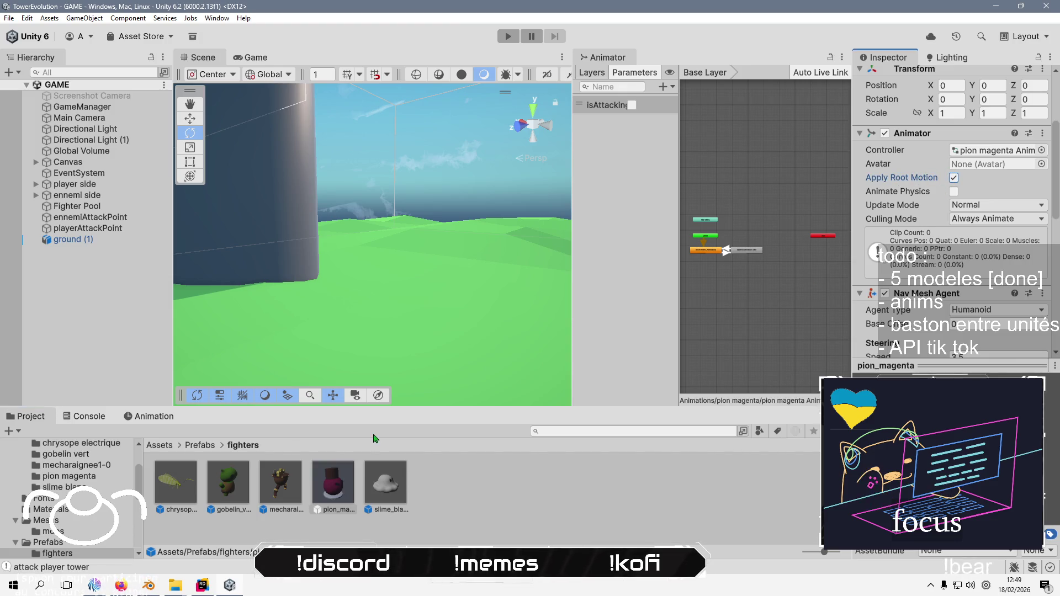
{"action": "left_click", "coordinate": [386, 483]}
{"action": "scroll", "coordinate": [949, 221], "scroll_direction": "down", "scroll_amount": 5}
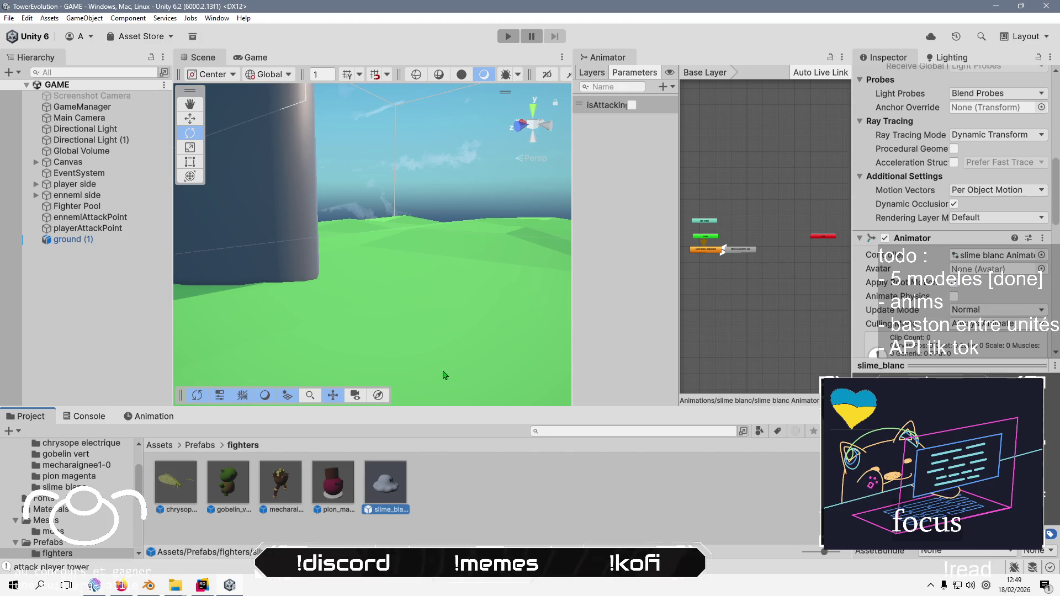
{"action": "left_click", "coordinate": [762, 166]}
{"action": "left_click", "coordinate": [507, 36]}
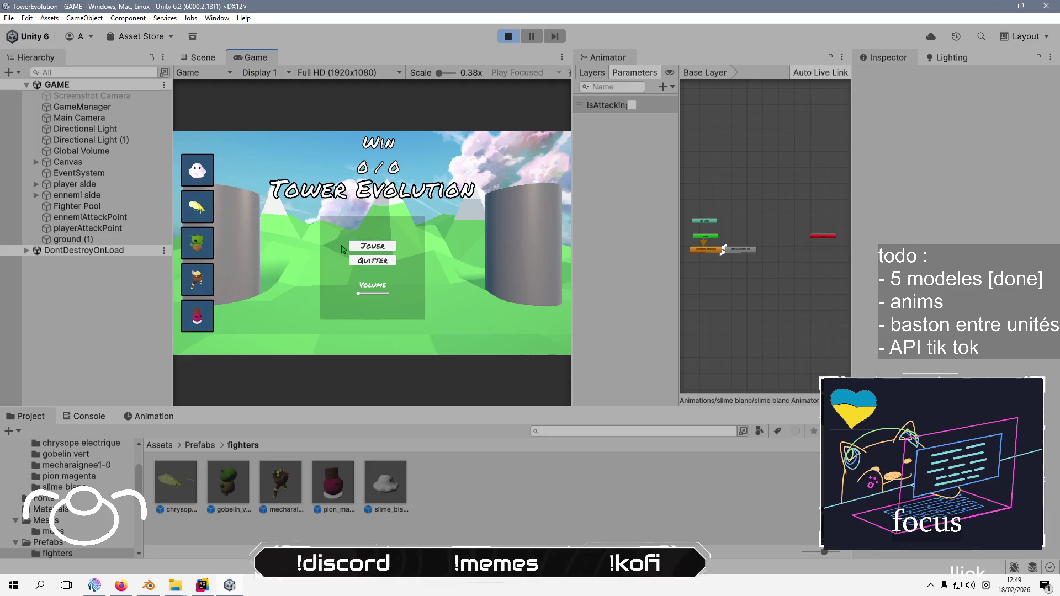
Start a match, spawn a goblin fighter, widen the Game view, then stop play
{"action": "left_click", "coordinate": [366, 255]}
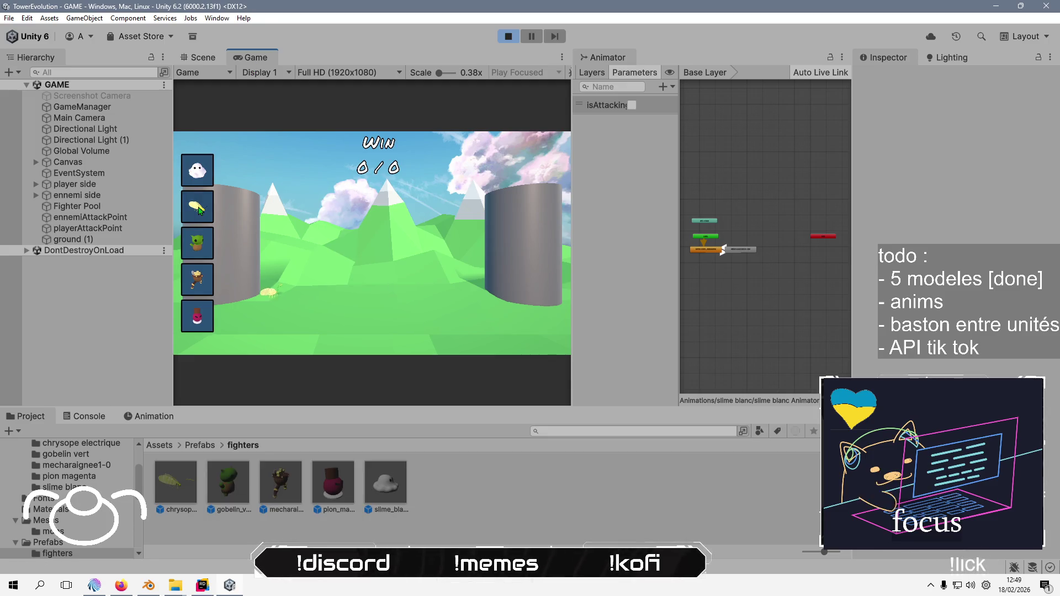
{"action": "left_click", "coordinate": [197, 241]}
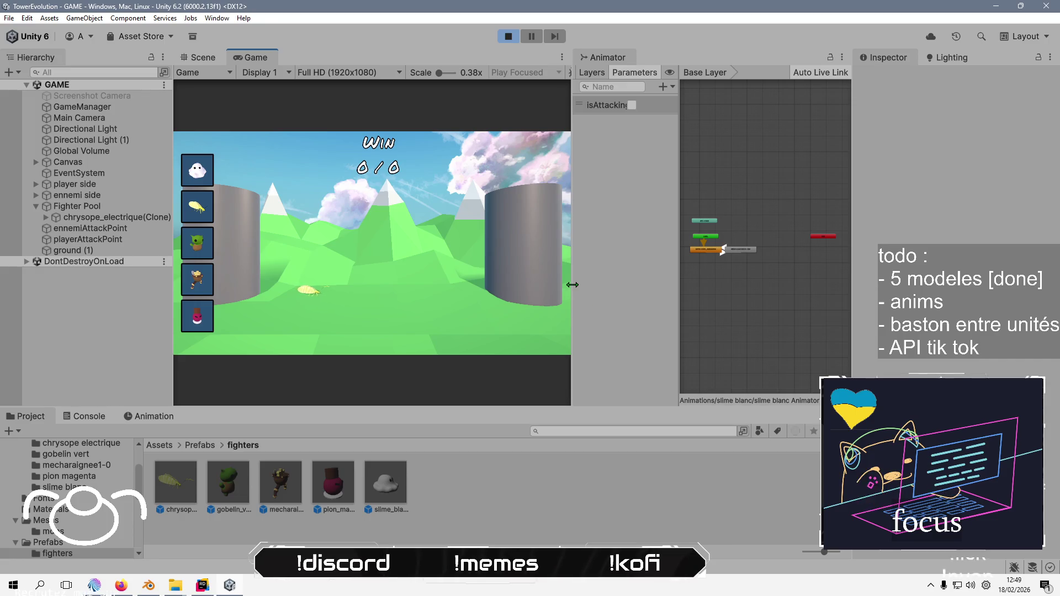
{"action": "mouse_move", "coordinate": [572, 237]}
{"action": "left_mouse_down"}
{"action": "mouse_move", "coordinate": [804, 238]}
{"action": "mouse_move", "coordinate": [767, 238]}
{"action": "left_mouse_up"}
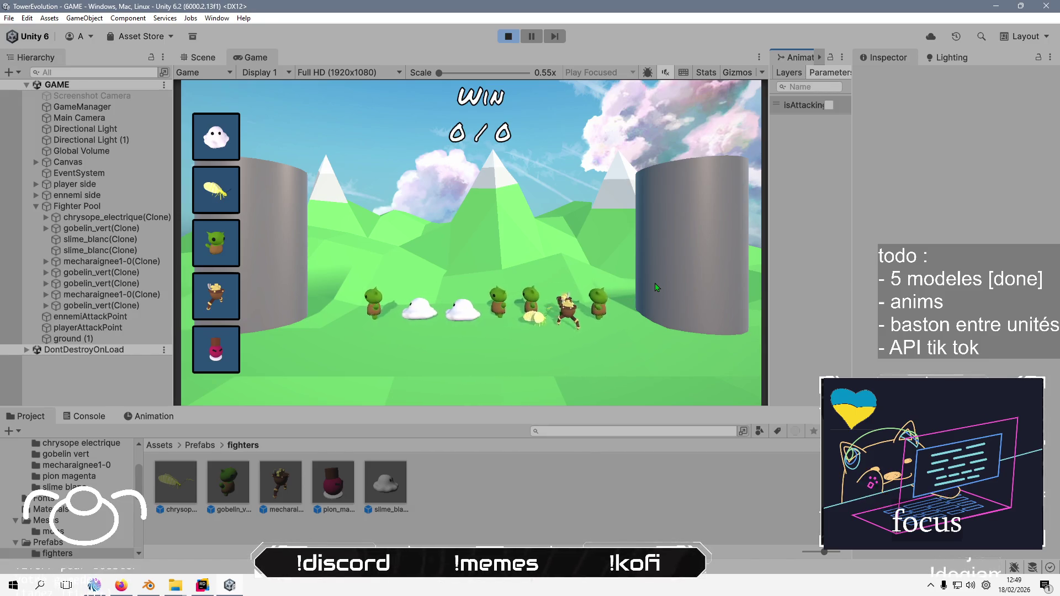
{"action": "left_click", "coordinate": [508, 36]}
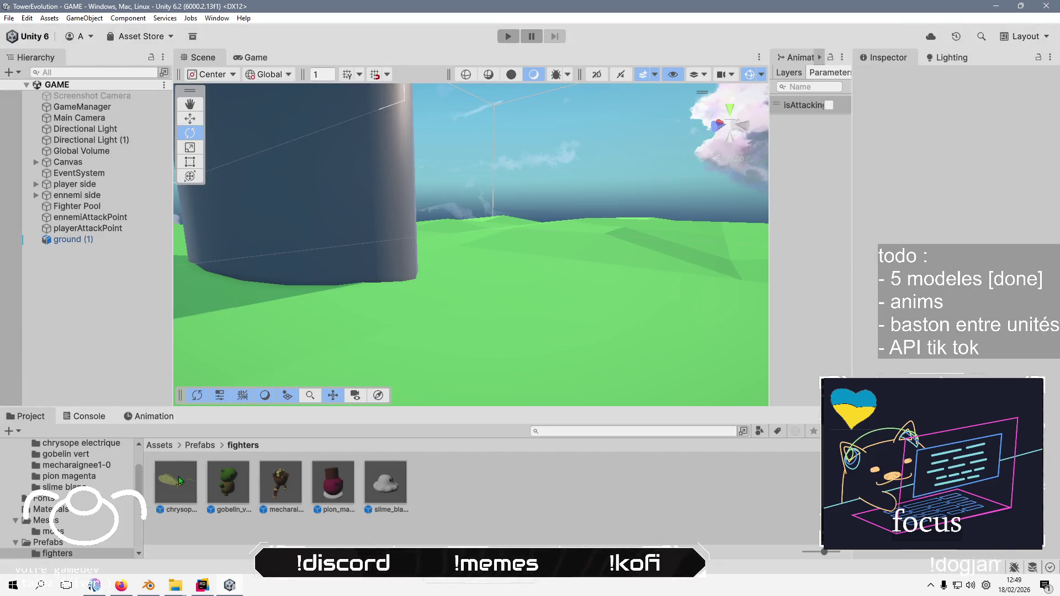
Open the chrysope prefab to inspect its eclair child, then switch to the Game view
{"action": "double_click", "coordinate": [176, 483]}
{"action": "left_click", "coordinate": [73, 113]}
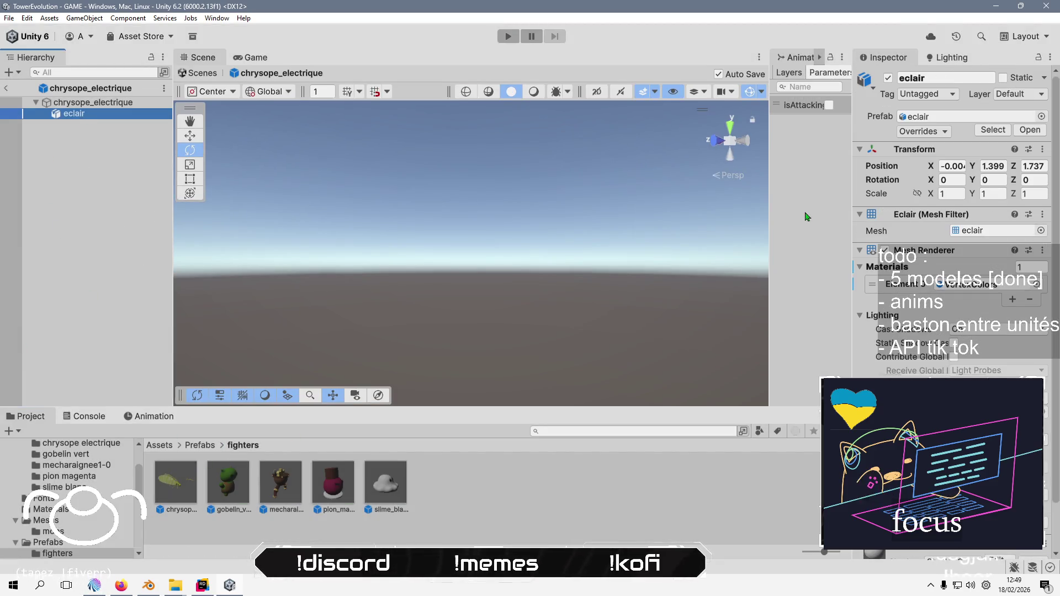
{"action": "left_click", "coordinate": [105, 268]}
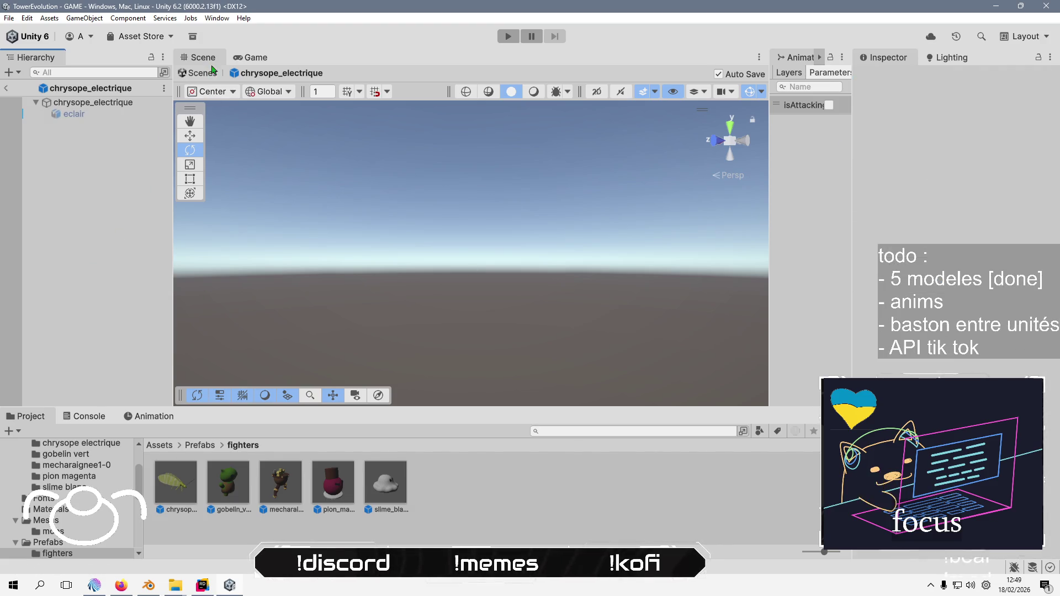
{"action": "key", "text": "ctrl+2"}
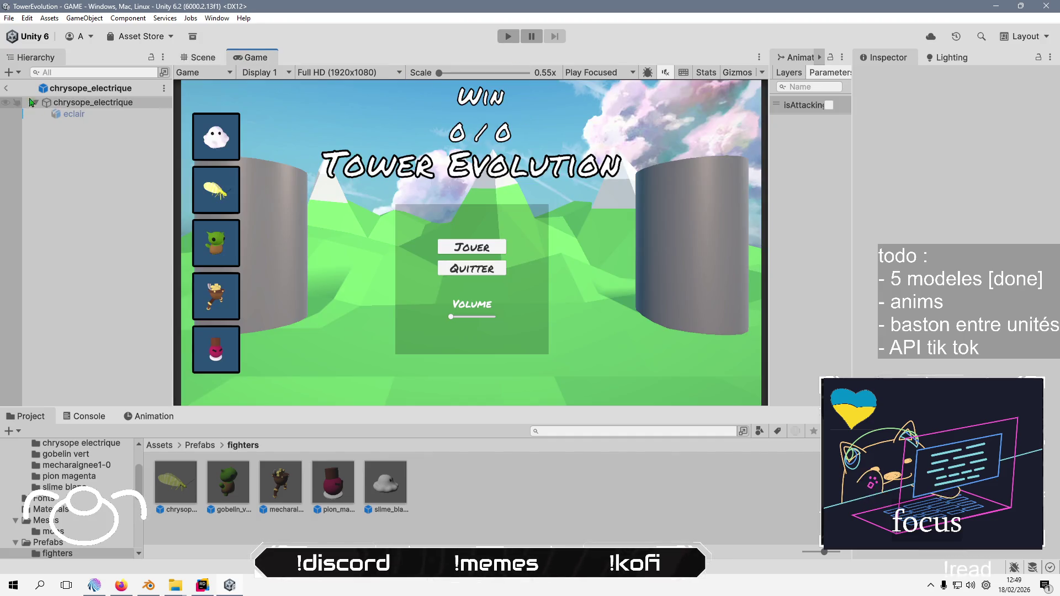
In the GAME scene, set the Game Panel's Canvas Group alpha to 0 and untick Interactable
{"action": "left_click", "coordinate": [6, 88]}
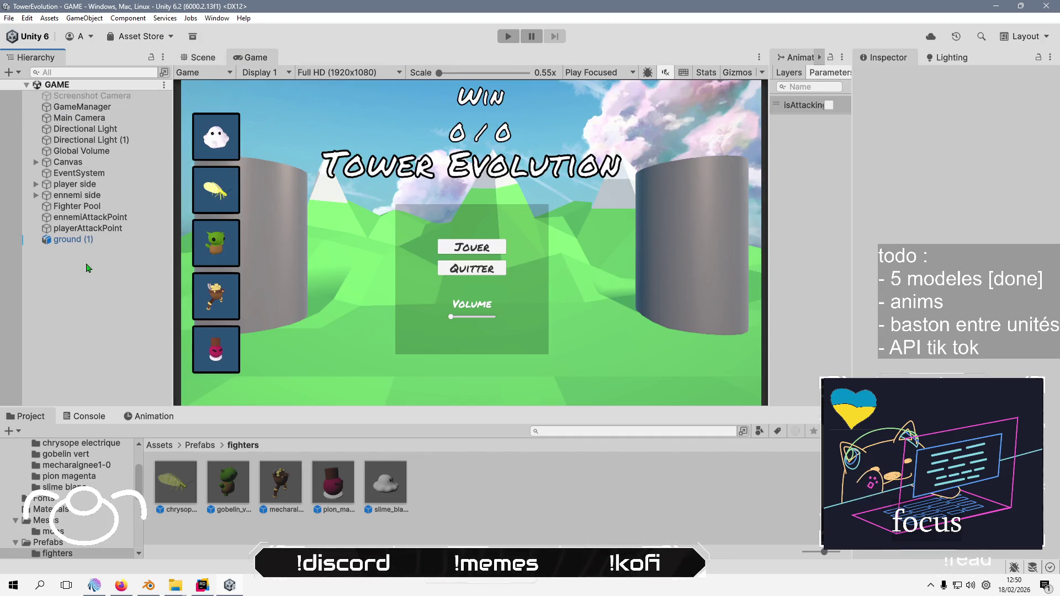
{"action": "left_click", "coordinate": [36, 162]}
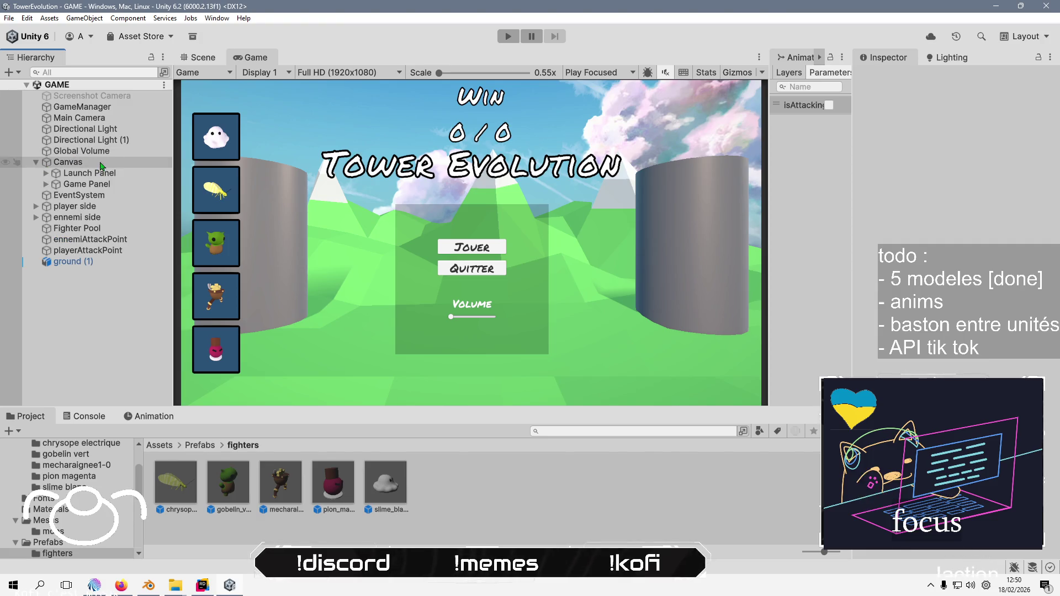
{"action": "left_click", "coordinate": [75, 187]}
{"action": "left_click_drag", "start_coordinate": [927, 308], "coordinate": [849, 306]}
{"action": "left_click", "coordinate": [954, 315]}
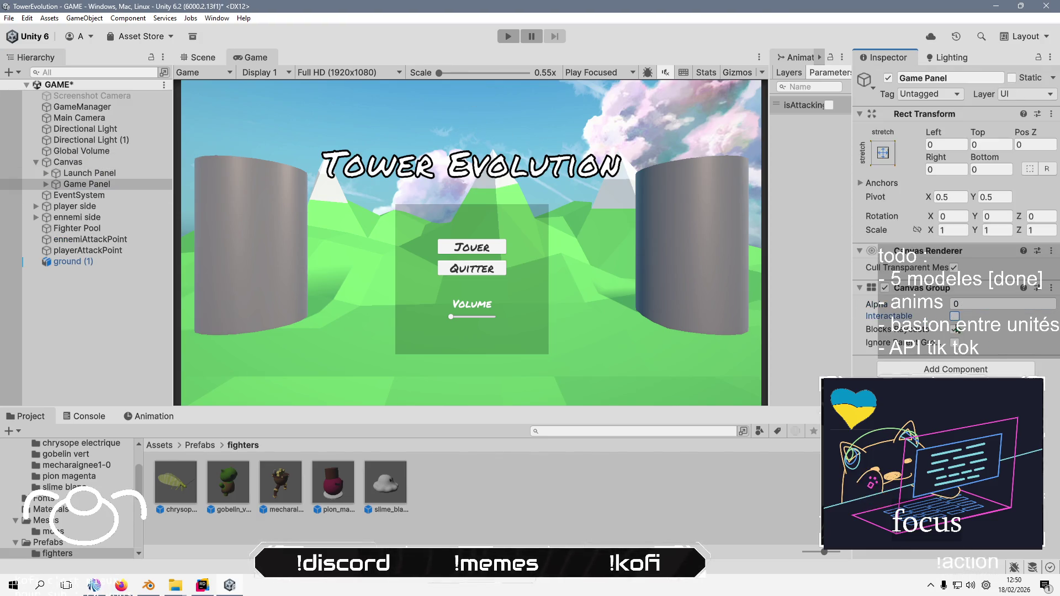
Save the GAME scene and start the game
{"action": "key", "text": "ctrl+s"}
{"action": "left_click", "coordinate": [170, 294]}
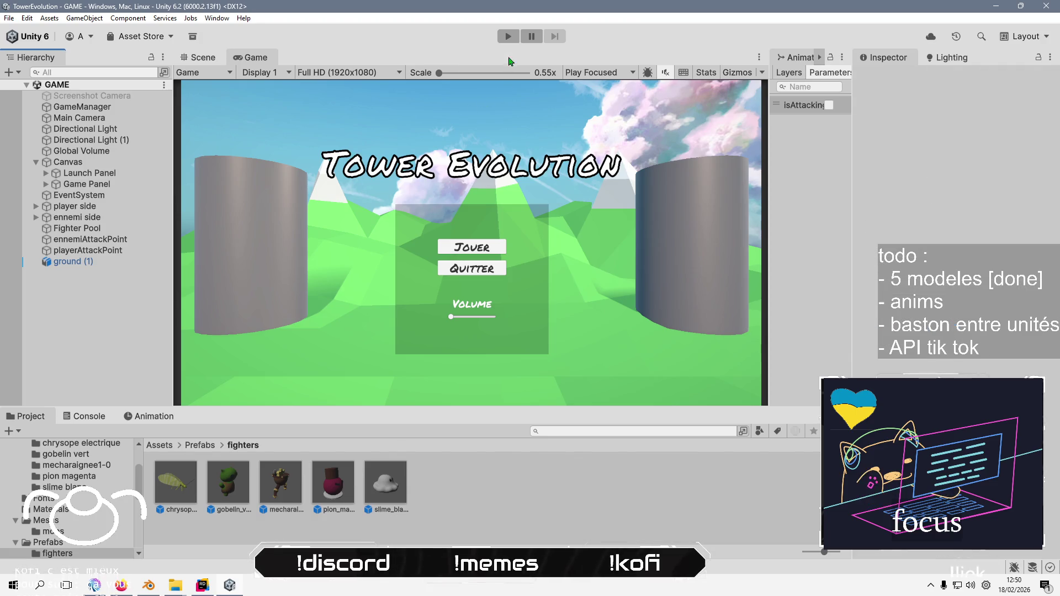
{"action": "left_click", "coordinate": [507, 35]}
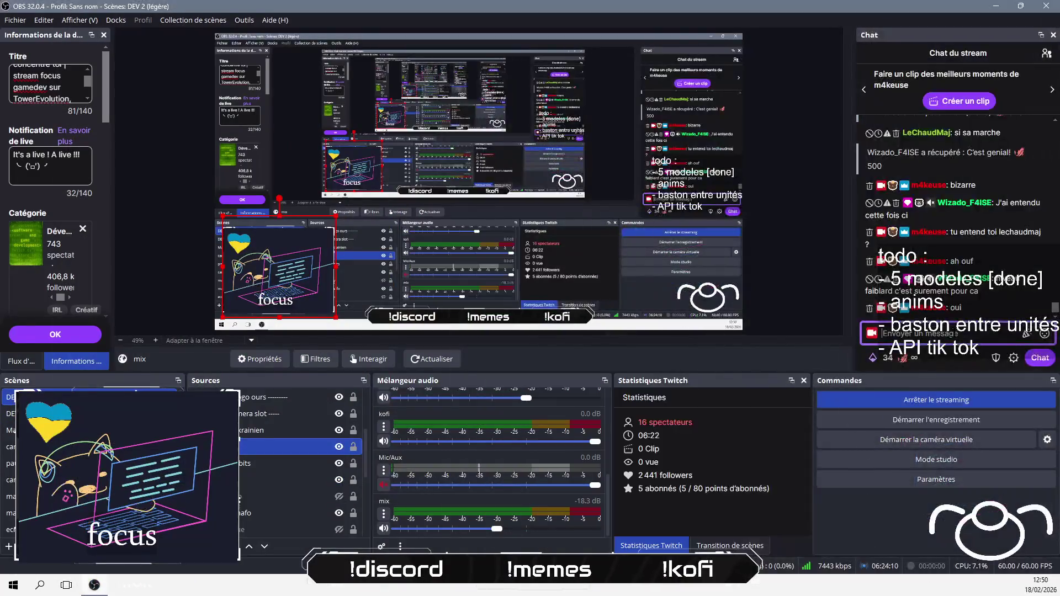
Send the chat message 'j'en res pas de a msisnimatioontTES !' about the animations
{"action": "type", "text": "j'en revien"}
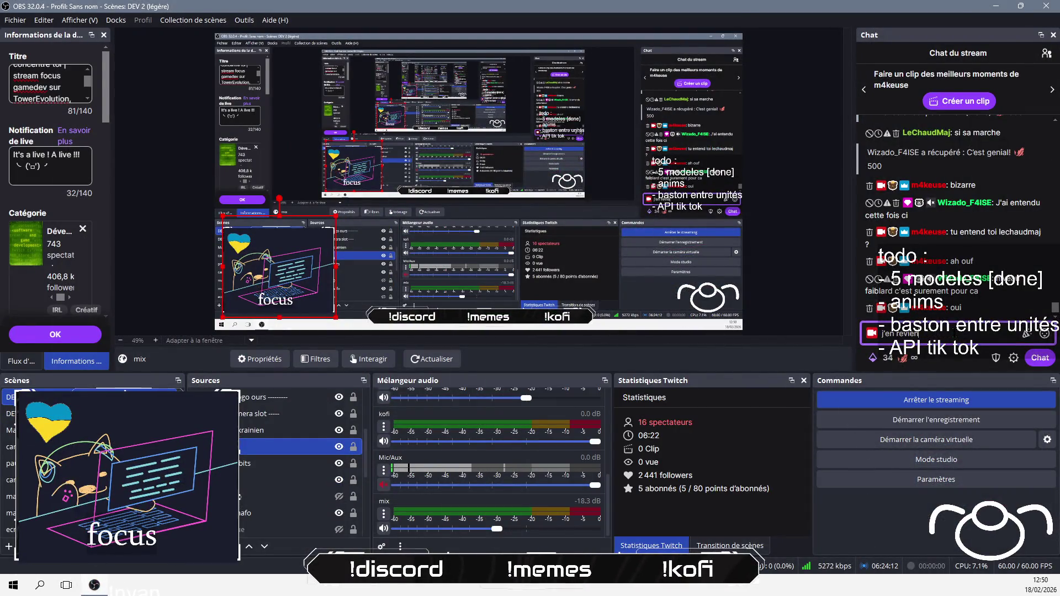
{"action": "type", "text": "s pas de"}
{"action": "type", "text": " a"}
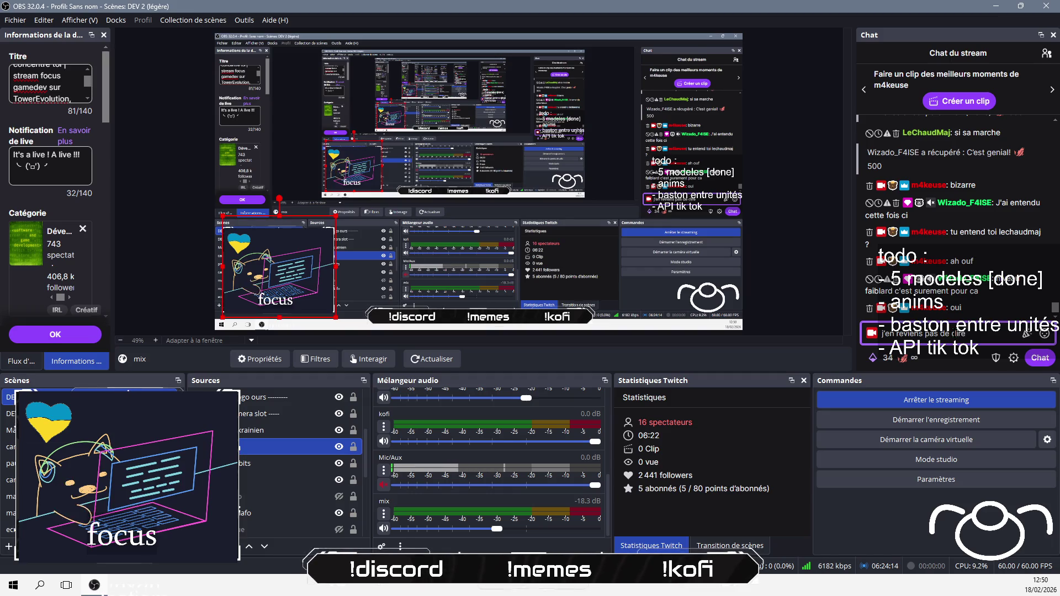
{"action": "type", "text": " ms"}
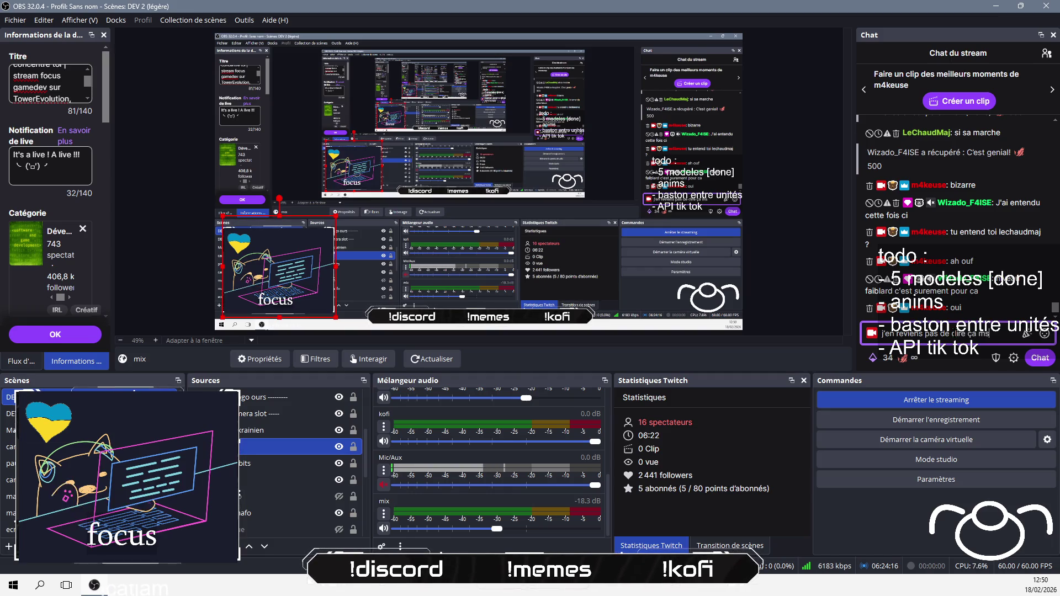
{"action": "key", "text": "BackSpace"}
{"action": "type", "text": "ais les a"}
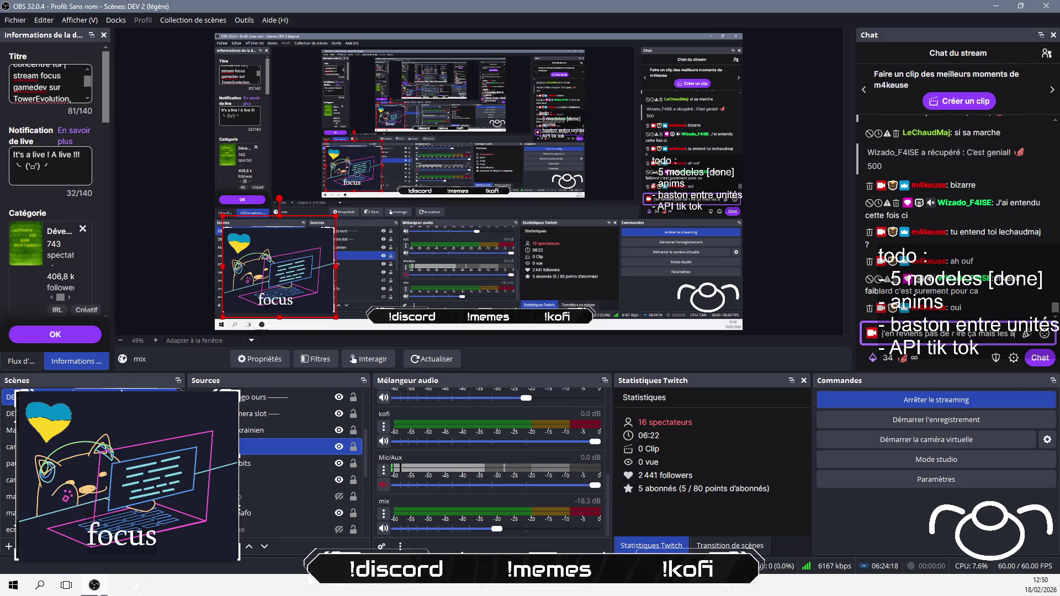
{"action": "type", "text": "nimat"}
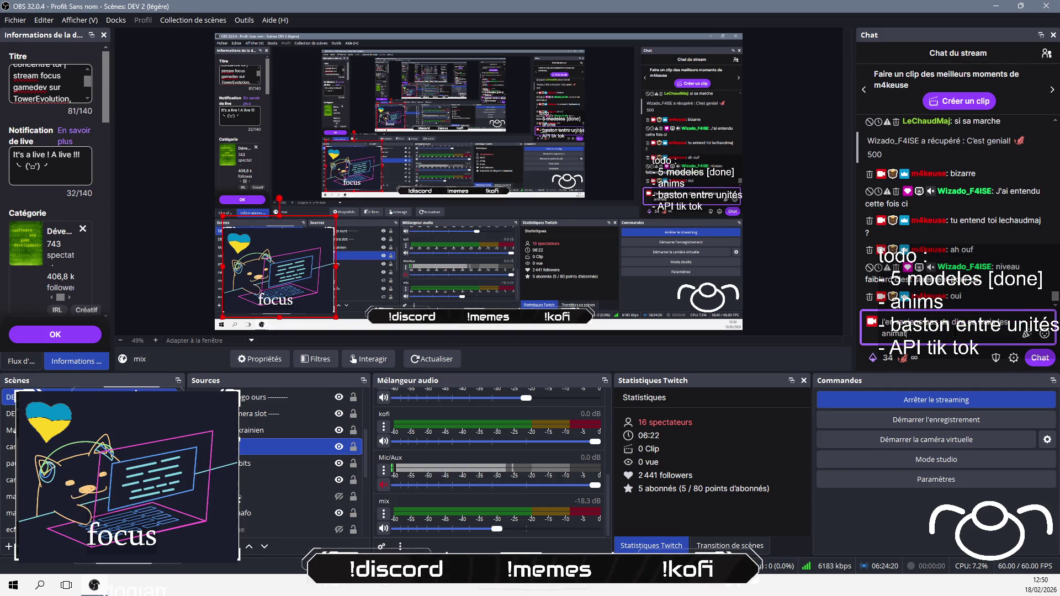
{"action": "type", "text": "ions sont"}
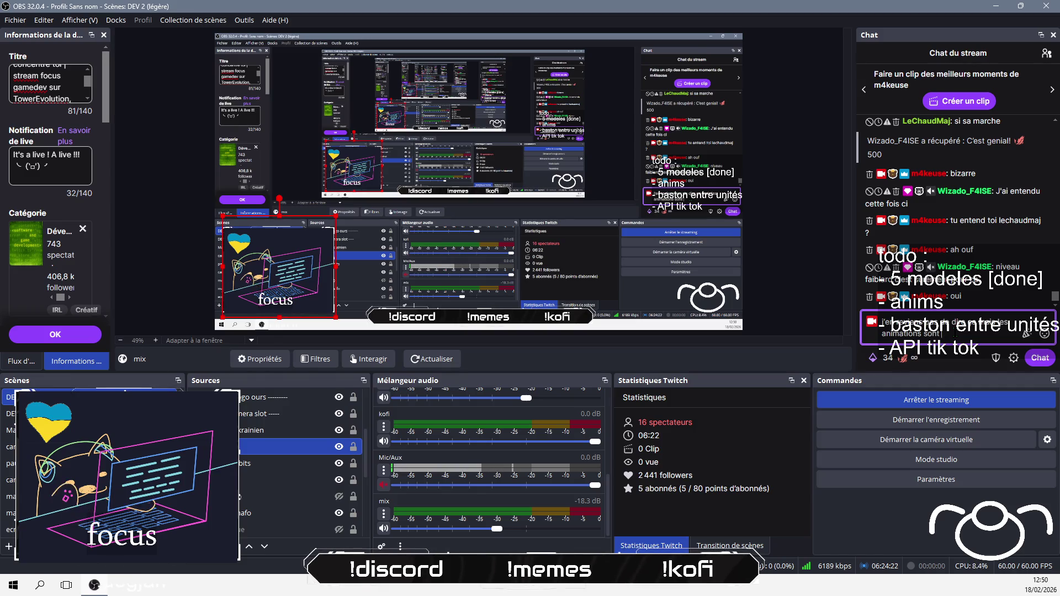
{"action": "type", "text": "TES !"}
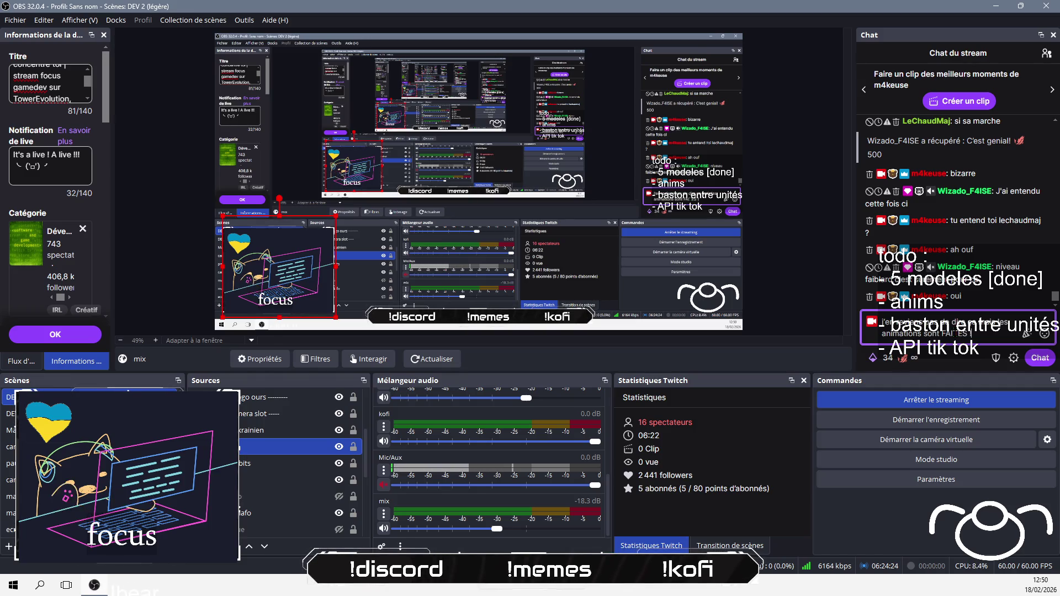
{"action": "key", "text": "Return"}
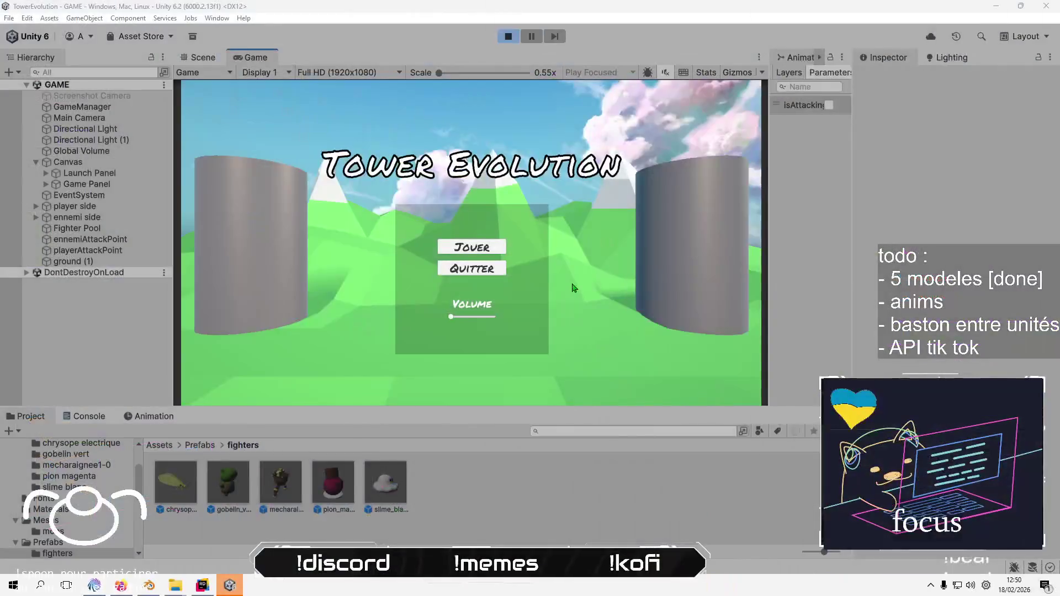
Start a match, spawn chrysope, goblin, mecharaignee, pion and slime fighters, then stop Play mode
{"action": "left_click", "coordinate": [439, 250]}
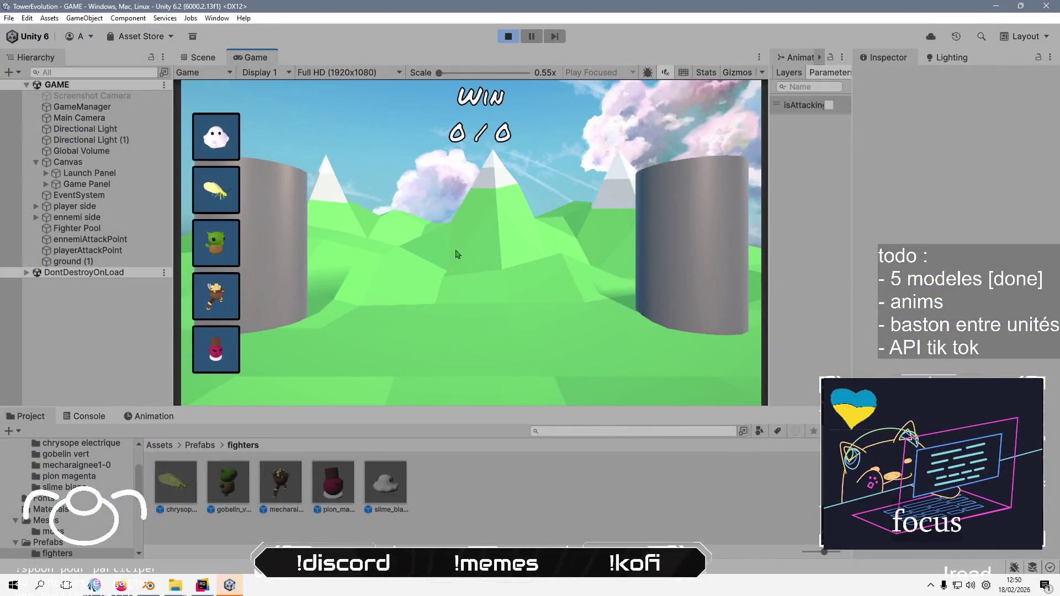
{"action": "left_click", "coordinate": [212, 194]}
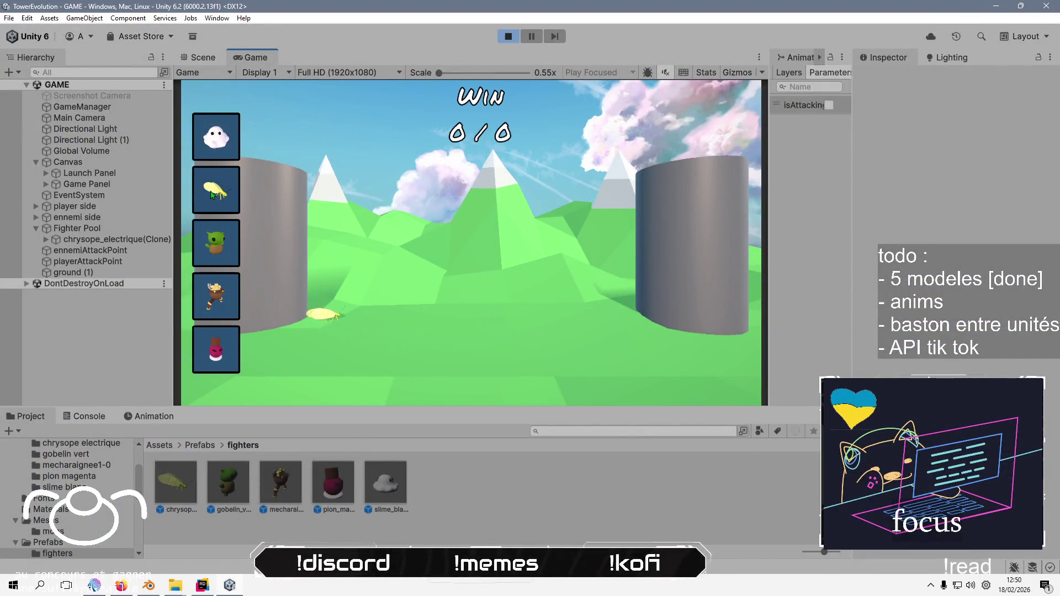
{"action": "left_click", "coordinate": [225, 253]}
{"action": "left_click", "coordinate": [219, 299]}
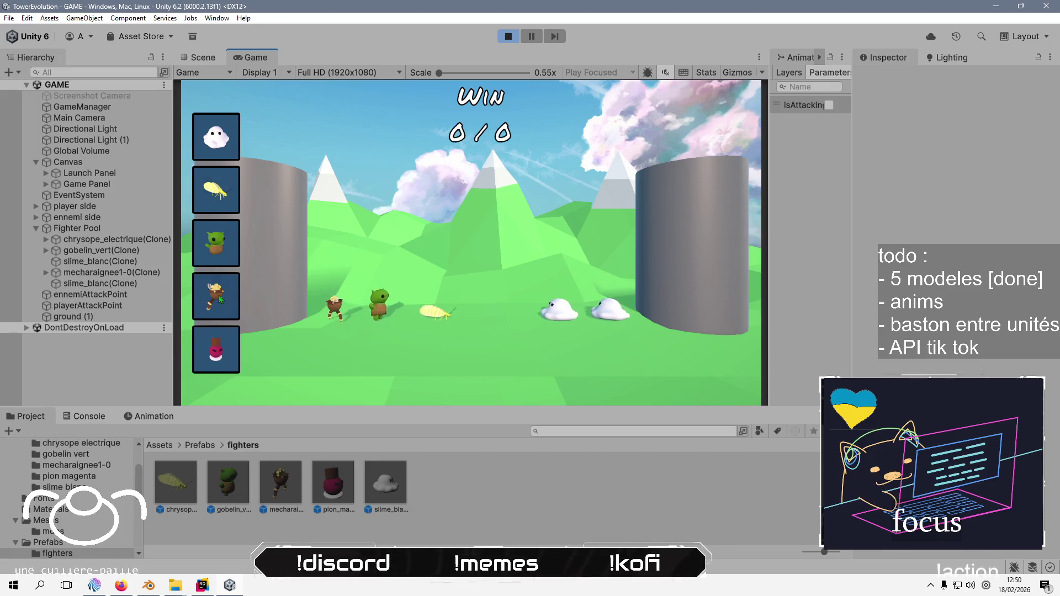
{"action": "left_click", "coordinate": [220, 359]}
{"action": "left_click", "coordinate": [232, 143]}
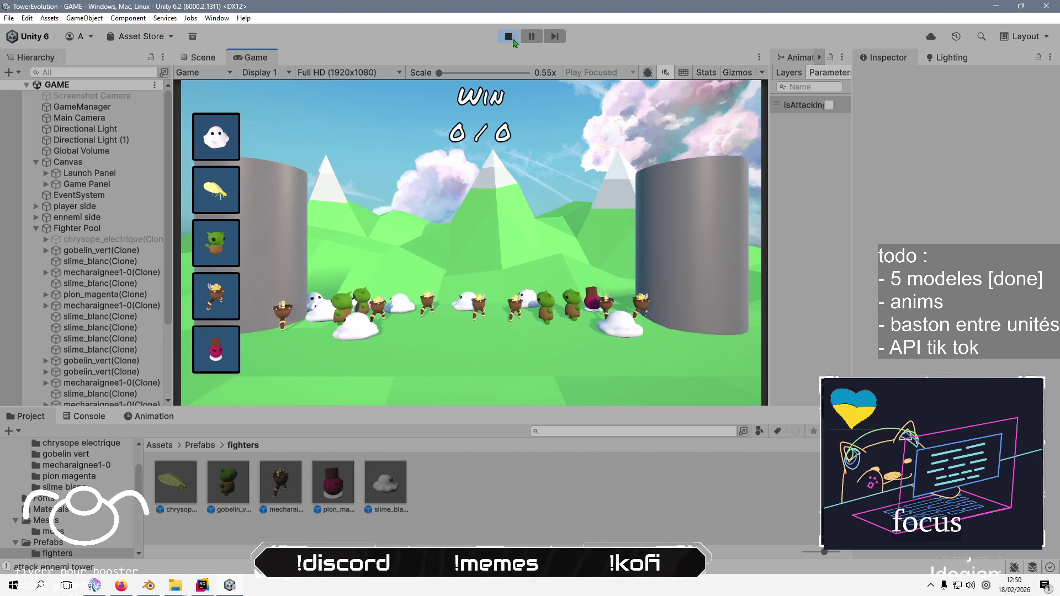
{"action": "left_click", "coordinate": [509, 36]}
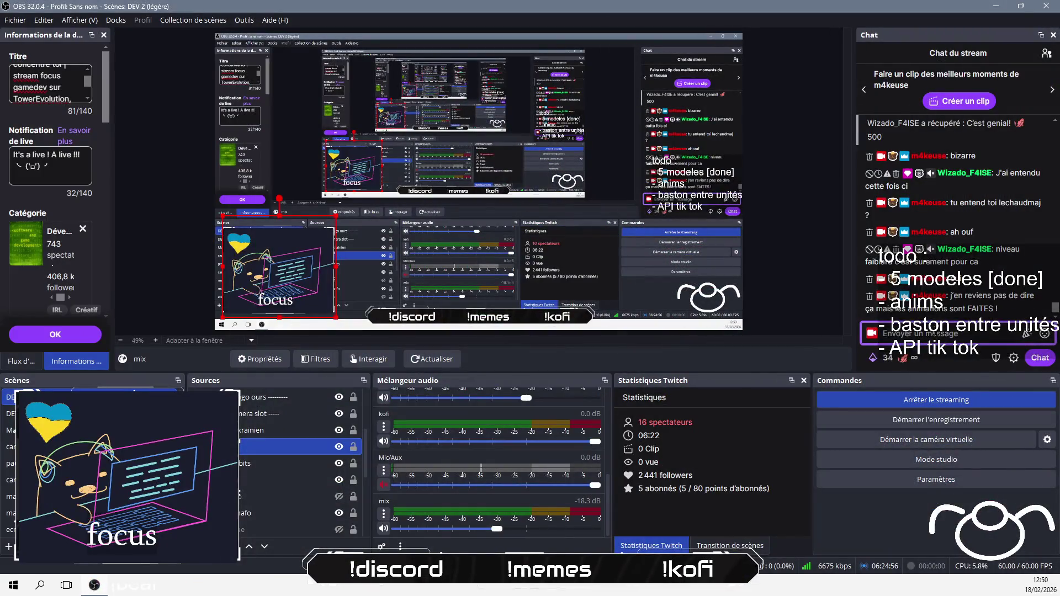
Post 'st utilimi ^^' in the stream chat, briefly checking the Unity editor
{"action": "left_click", "coordinate": [935, 332]}
{"action": "type", "text": "st utili"}
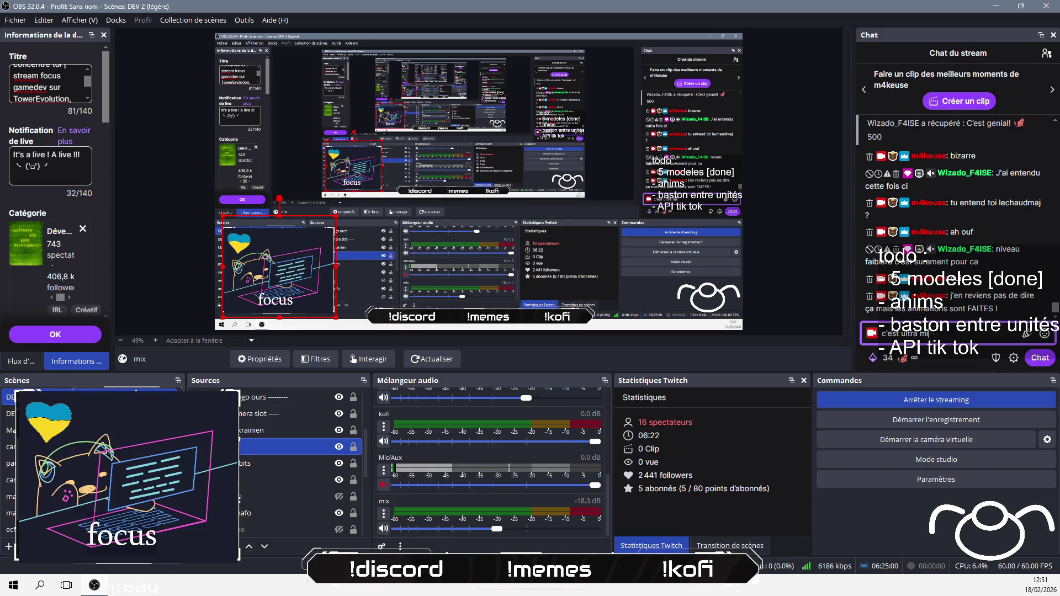
{"action": "type", "text": "mi ^^"}
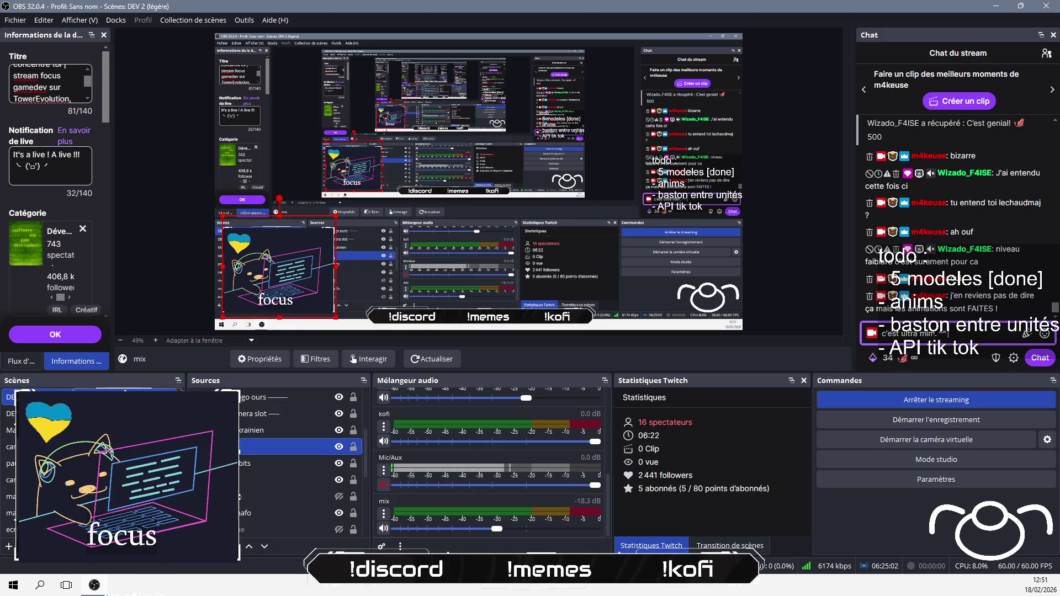
{"action": "key", "text": "Return"}
{"action": "key", "text": "alt+Tab"}
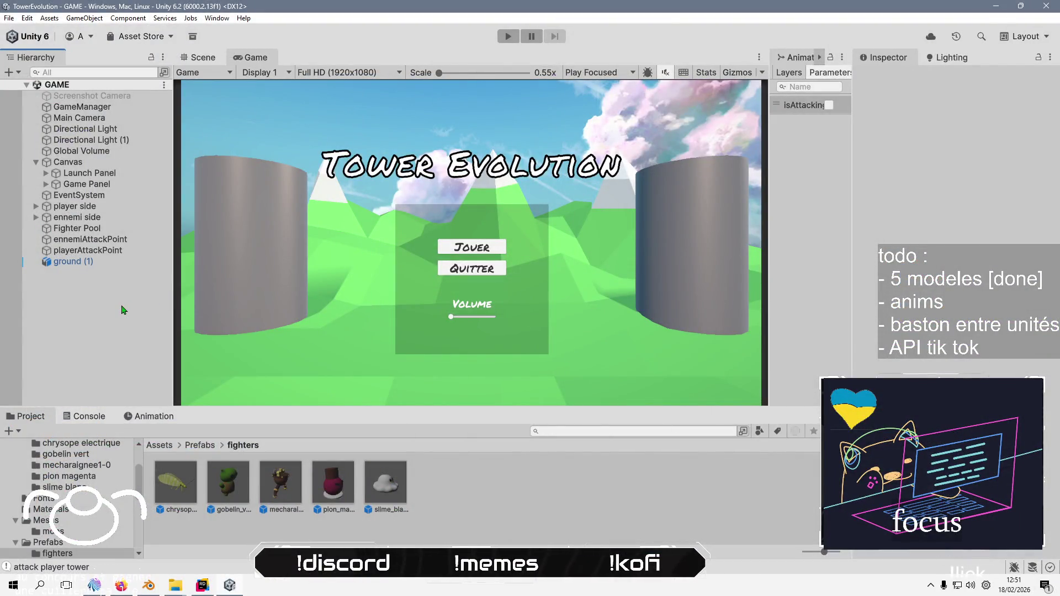
{"action": "key", "text": "alt+Tab"}
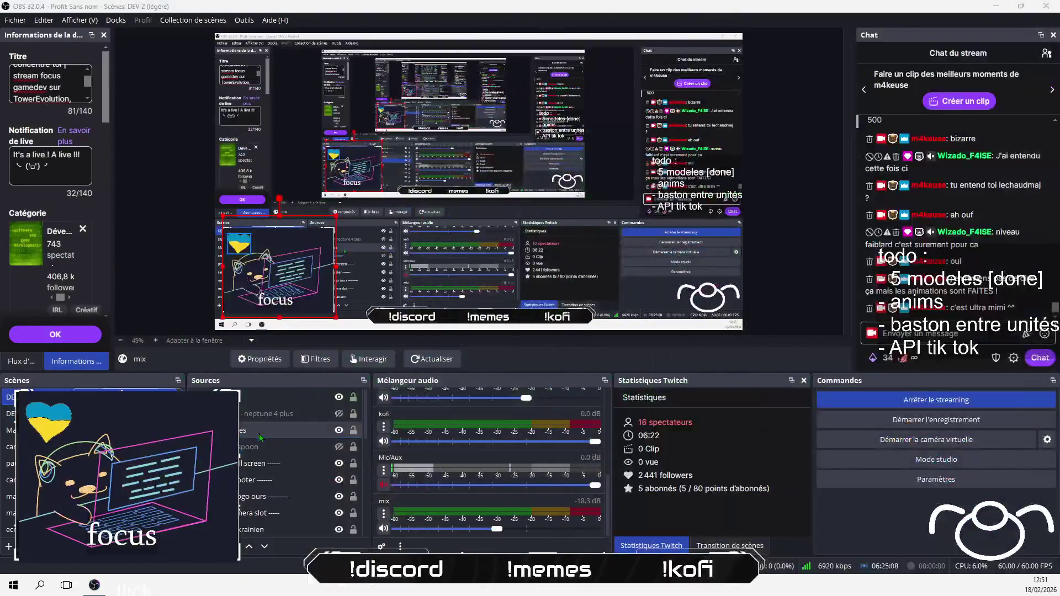
Append '[done]' after 'anims' in the todo text source
{"action": "double_click", "coordinate": [280, 403]}
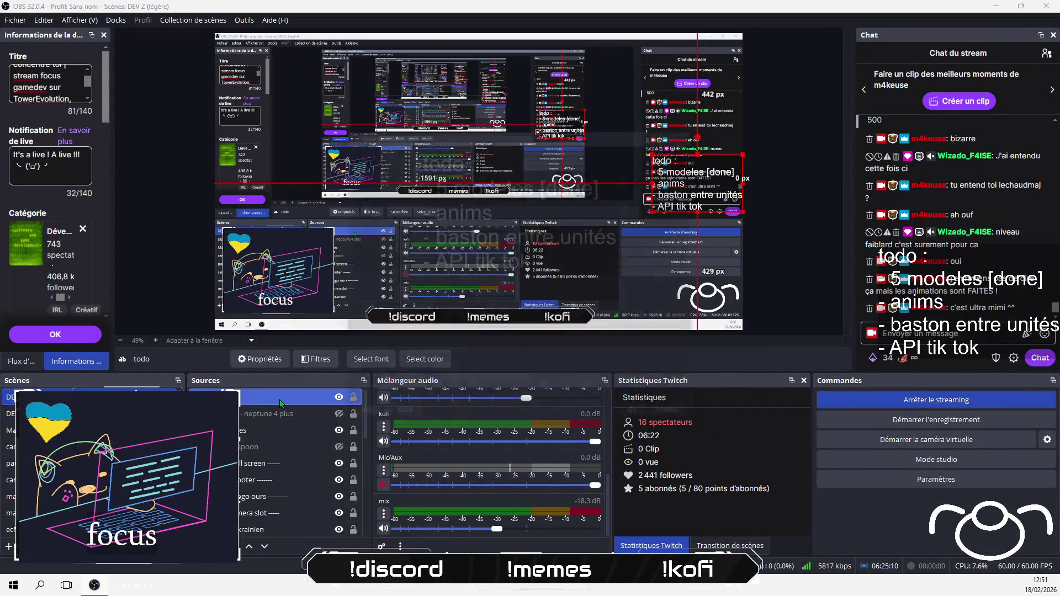
{"action": "left_click", "coordinate": [496, 351]}
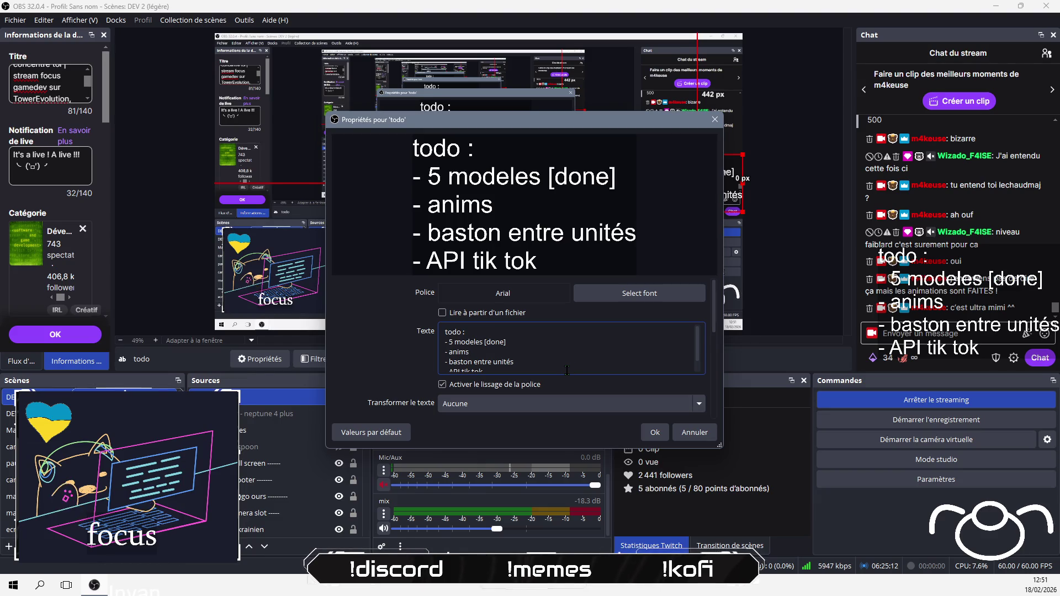
{"action": "type", "text": "[done"}
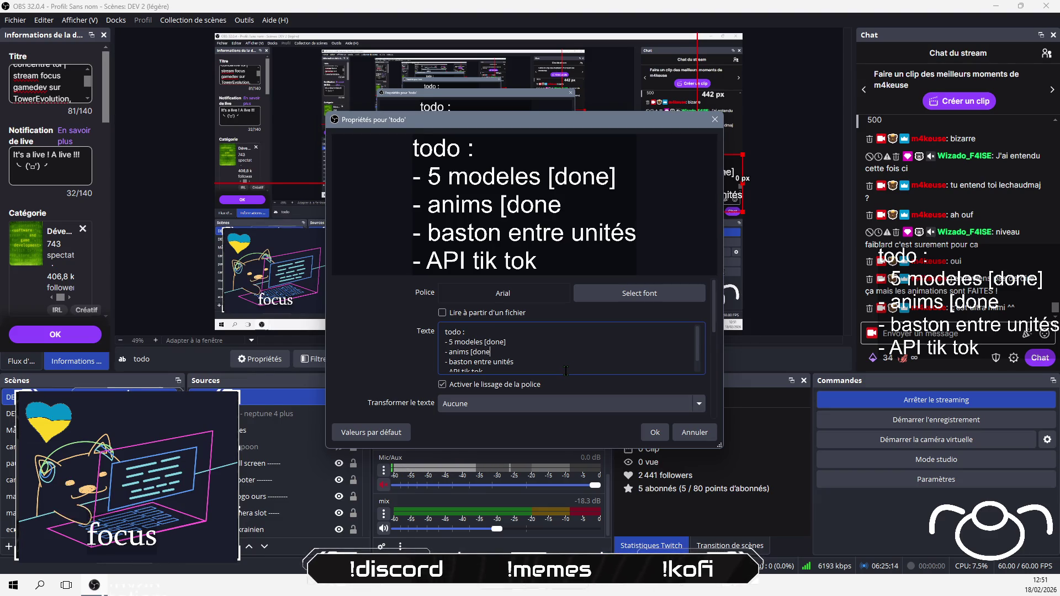
{"action": "type", "text": "]"}
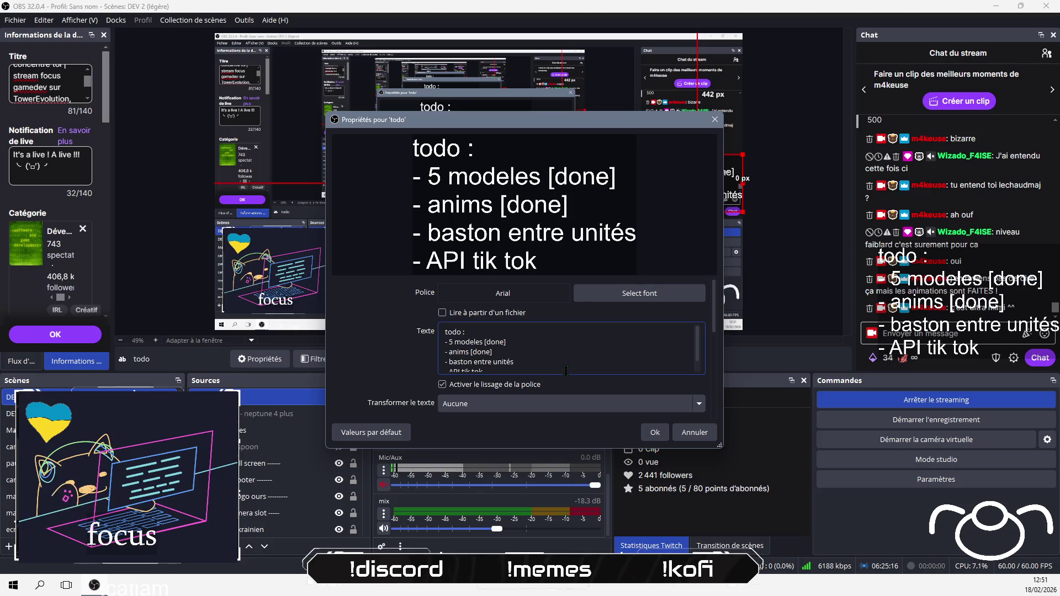
{"action": "left_click", "coordinate": [653, 432]}
Post 'bon maintenant BASTON' in the stream chat
{"action": "left_click", "coordinate": [911, 333]}
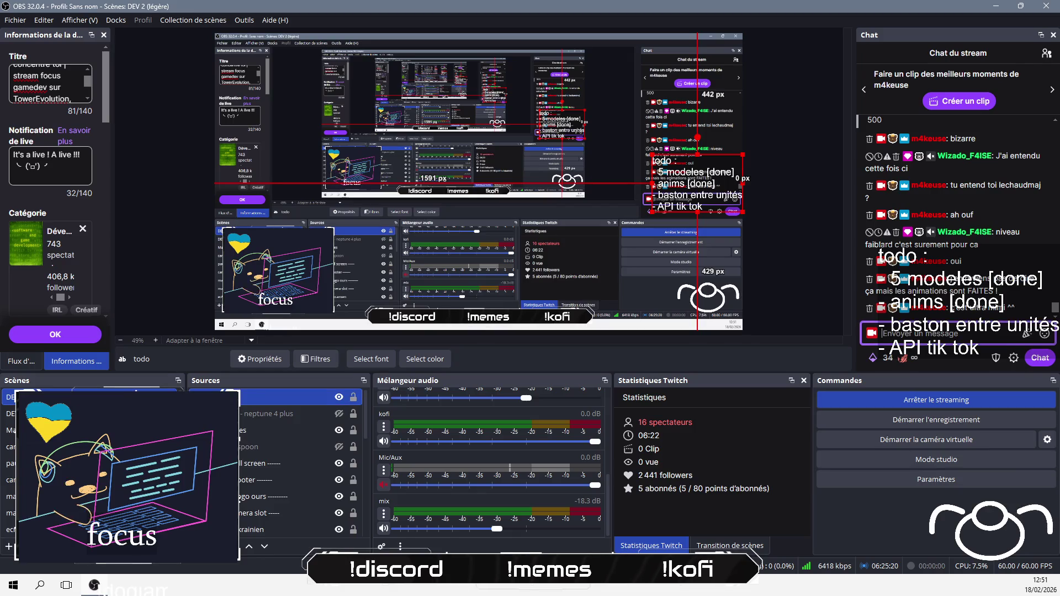
{"action": "type", "text": "bon a"}
{"action": "key", "text": "BackSpace"}
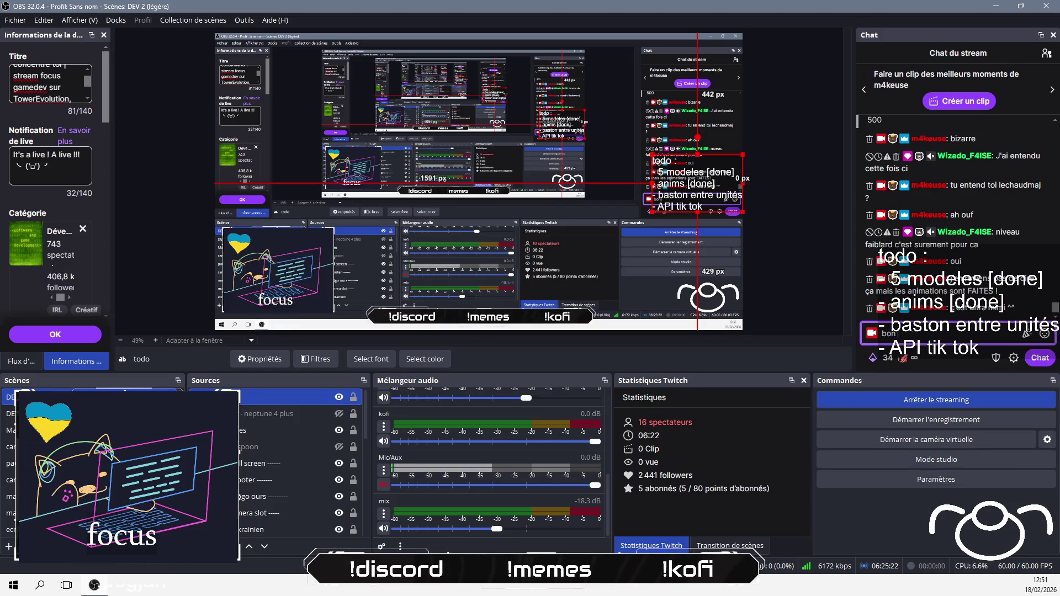
{"action": "type", "text": "maintenant B"}
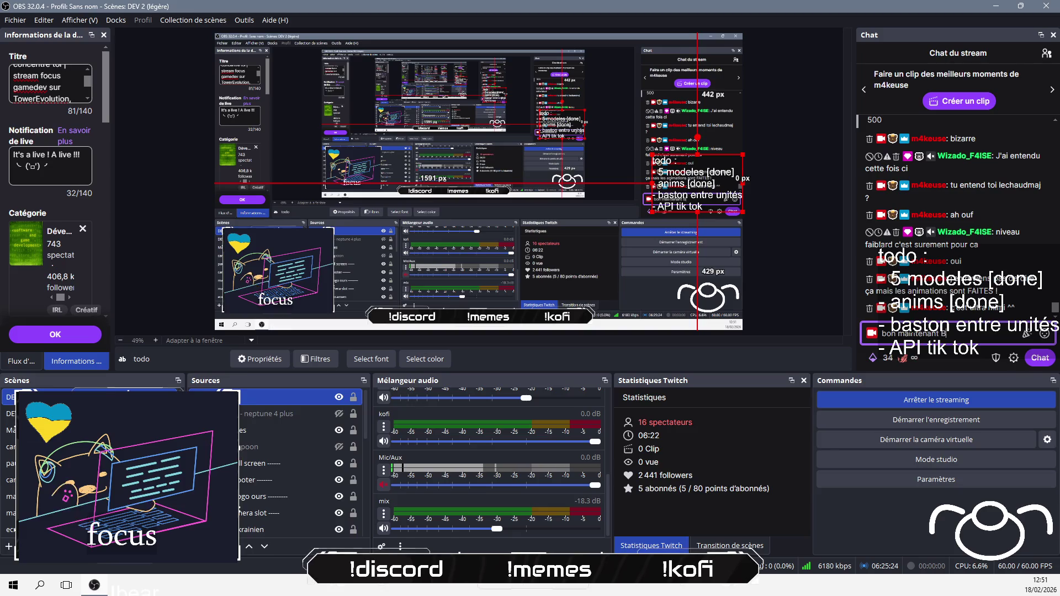
{"action": "type", "text": "ASTON"}
{"action": "key", "text": "Return"}
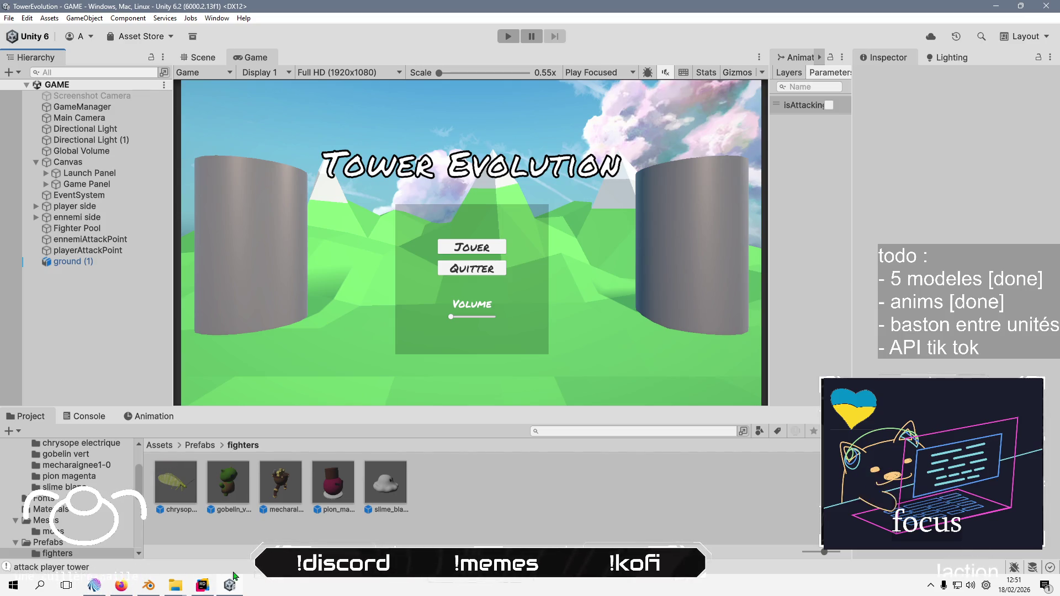
Save the Blender scene, then launch Blender 5.0 from the Start menu's Graphisme folder
{"action": "left_click", "coordinate": [148, 586]}
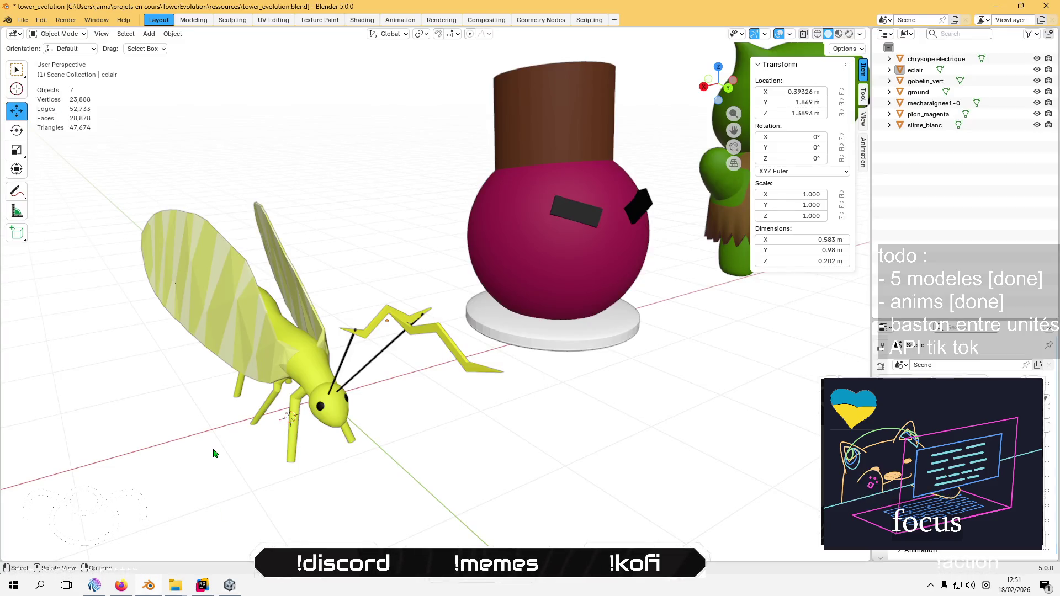
{"action": "key", "text": "ctrl+s"}
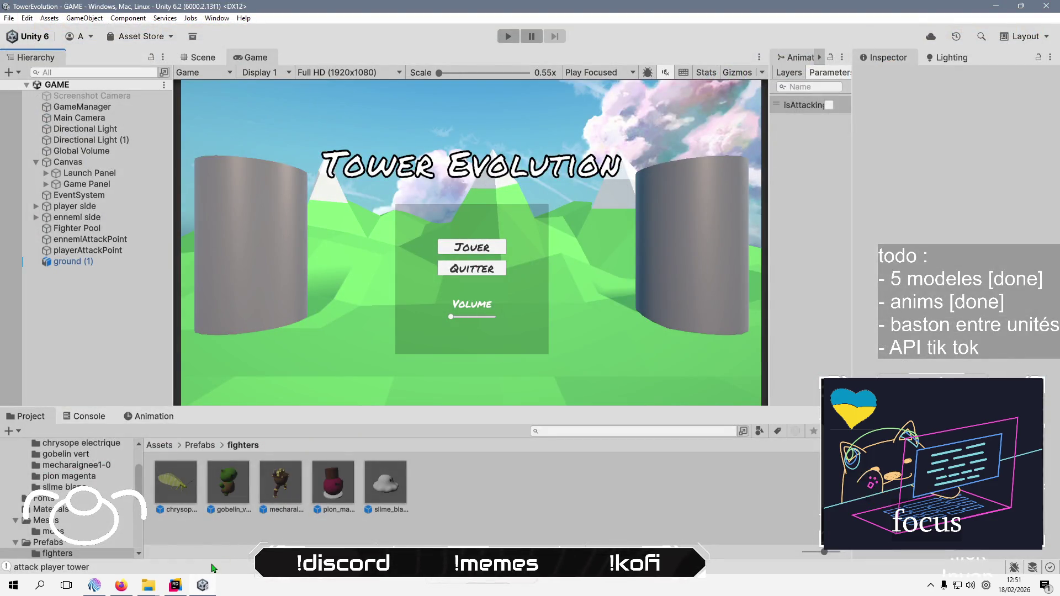
{"action": "left_click", "coordinate": [23, 590]}
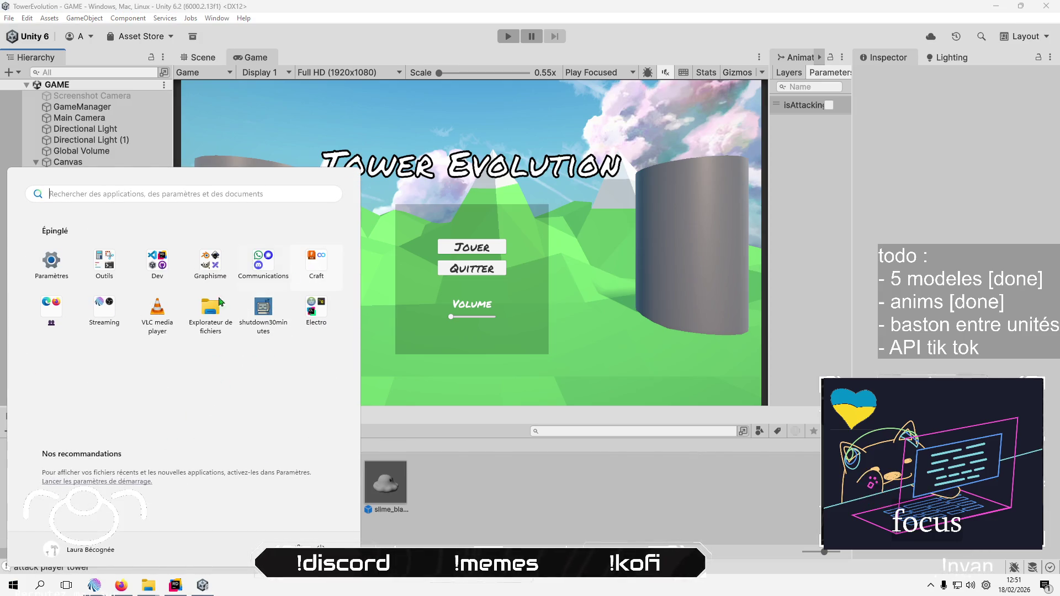
{"action": "left_click", "coordinate": [209, 260]}
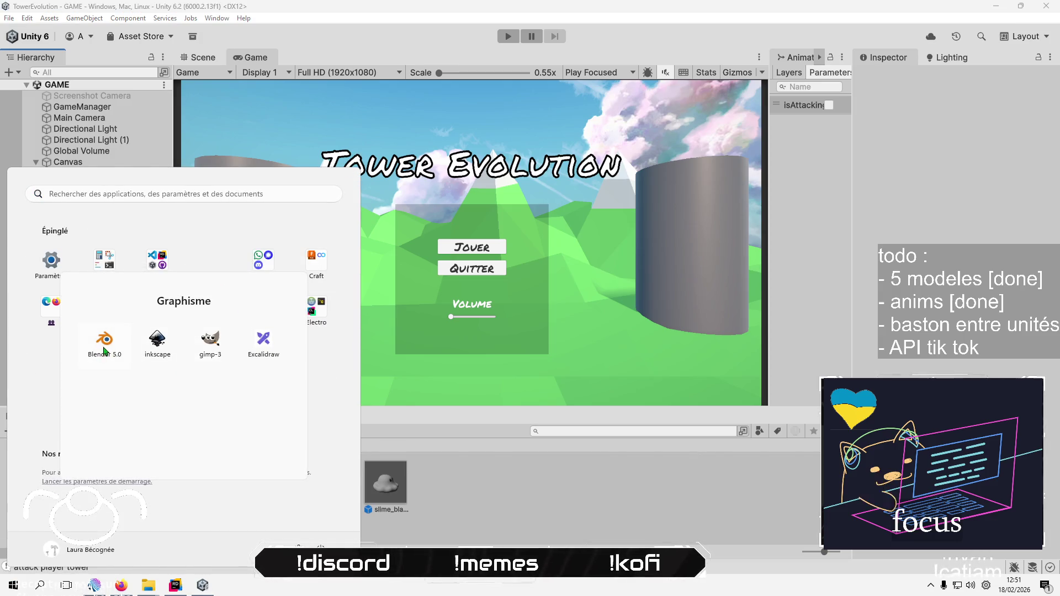
{"action": "left_click", "coordinate": [105, 351]}
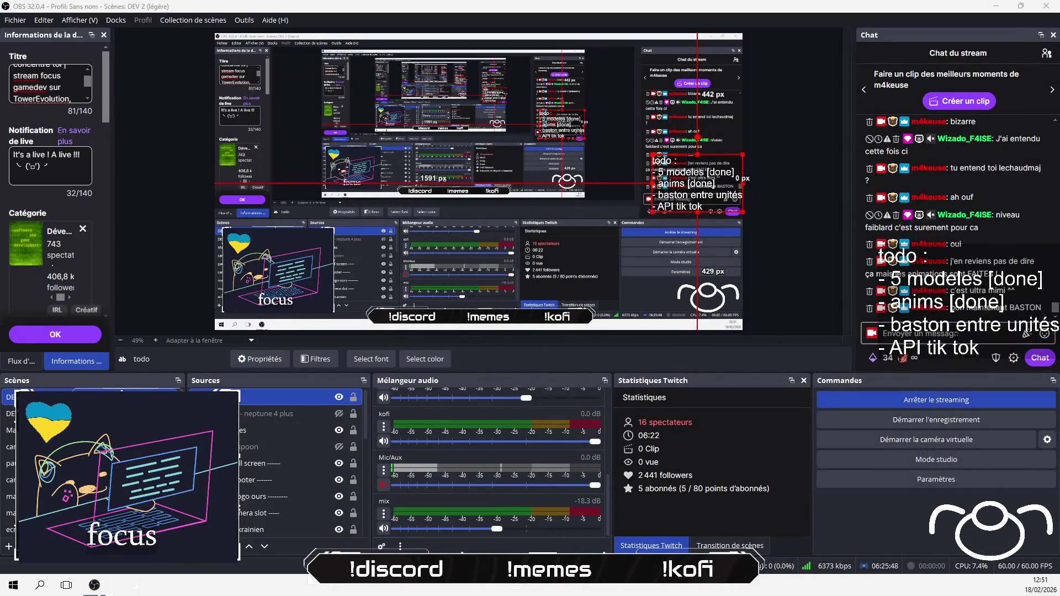
Post 'ah non mince il manque la masse du gobelin' in the stream chat
{"action": "left_click", "coordinate": [964, 334]}
{"action": "type", "text": "ah nn"}
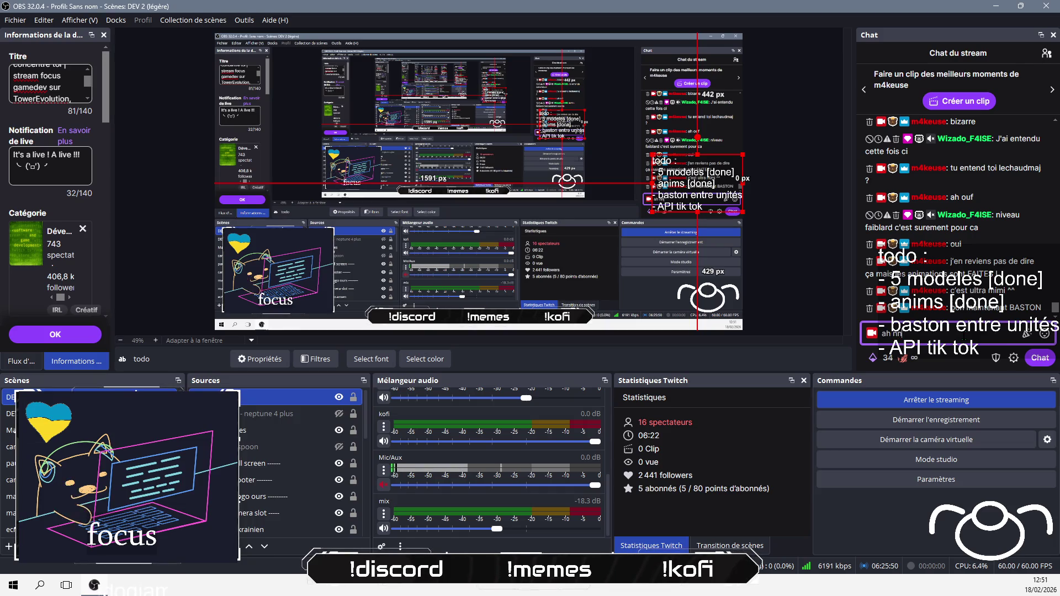
{"action": "key", "text": "BackSpace"}
{"action": "type", "text": "on mince il manqu"}
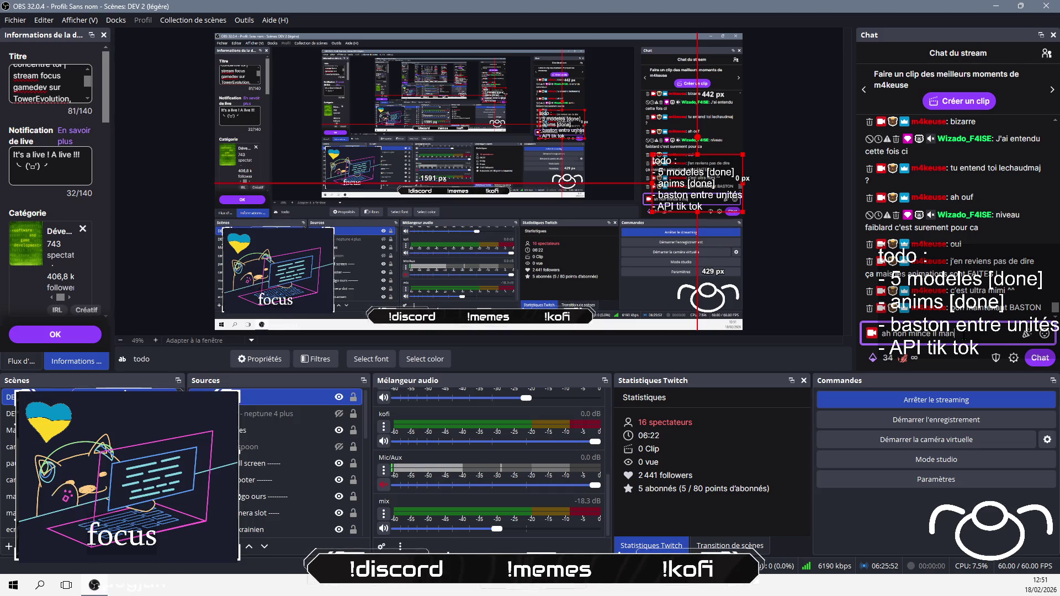
{"action": "type", "text": "e la masse"}
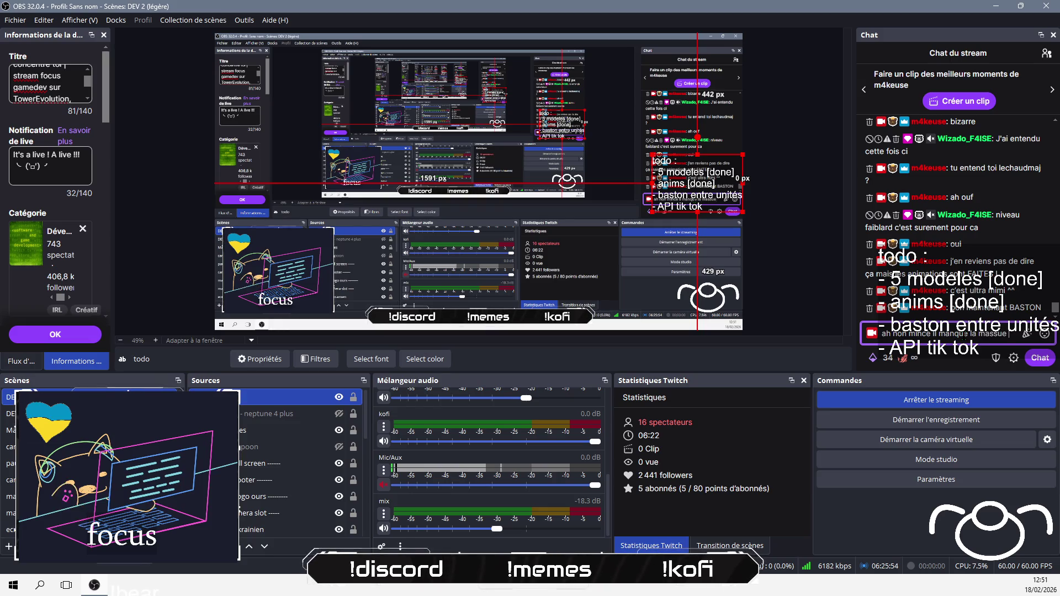
{"action": "type", "text": " du gobelin"}
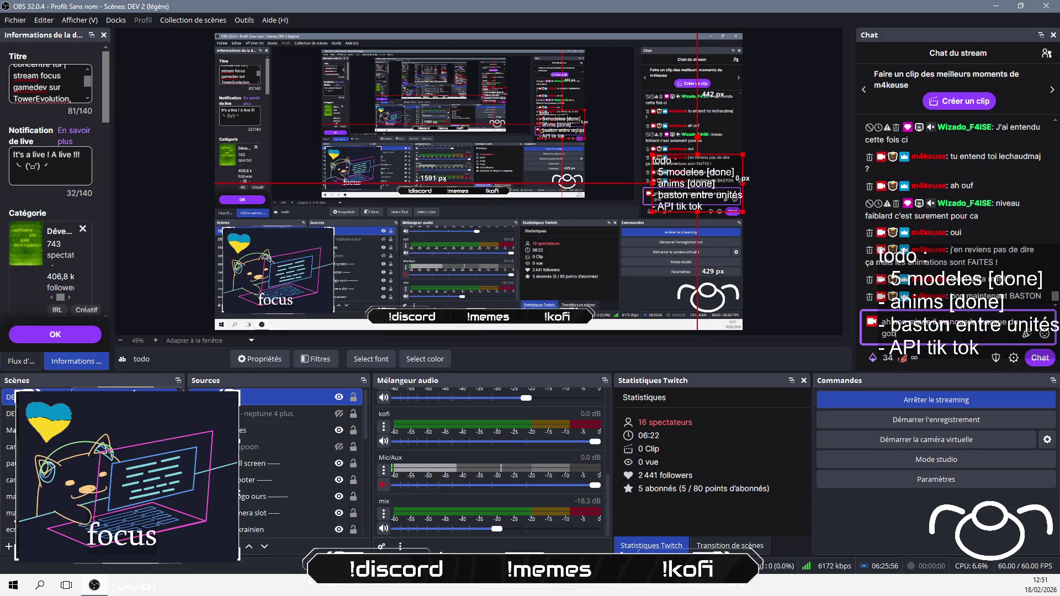
{"action": "key", "text": "Return"}
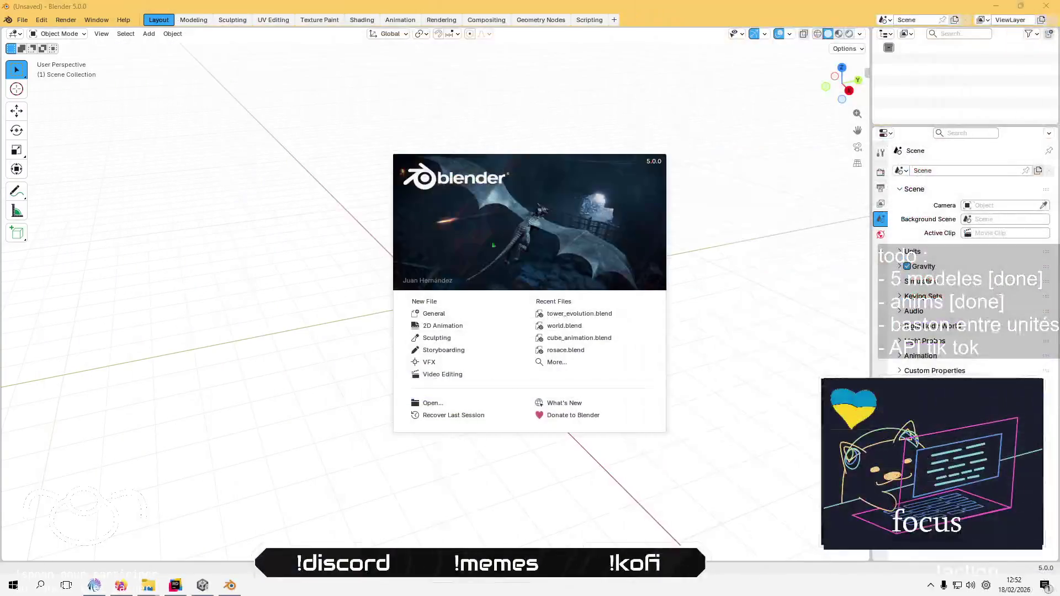
Open tower_evolution.blend from recent files and view the models from the front
{"action": "left_click", "coordinate": [582, 314]}
{"action": "scroll", "coordinate": [403, 434], "scroll_direction": "down", "scroll_amount": 5}
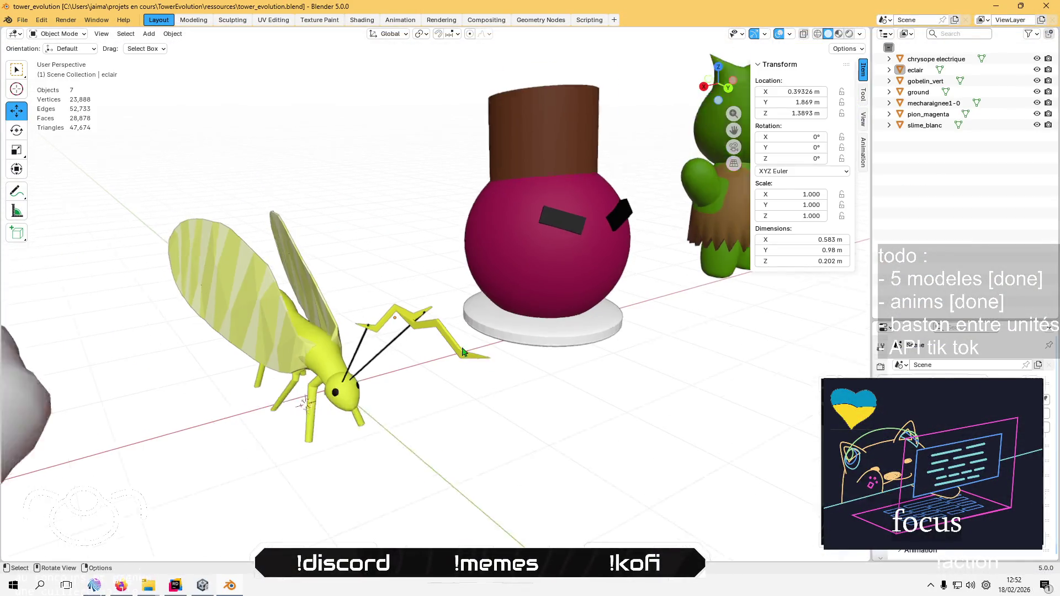
{"action": "key", "text": "ctrl+KP_1"}
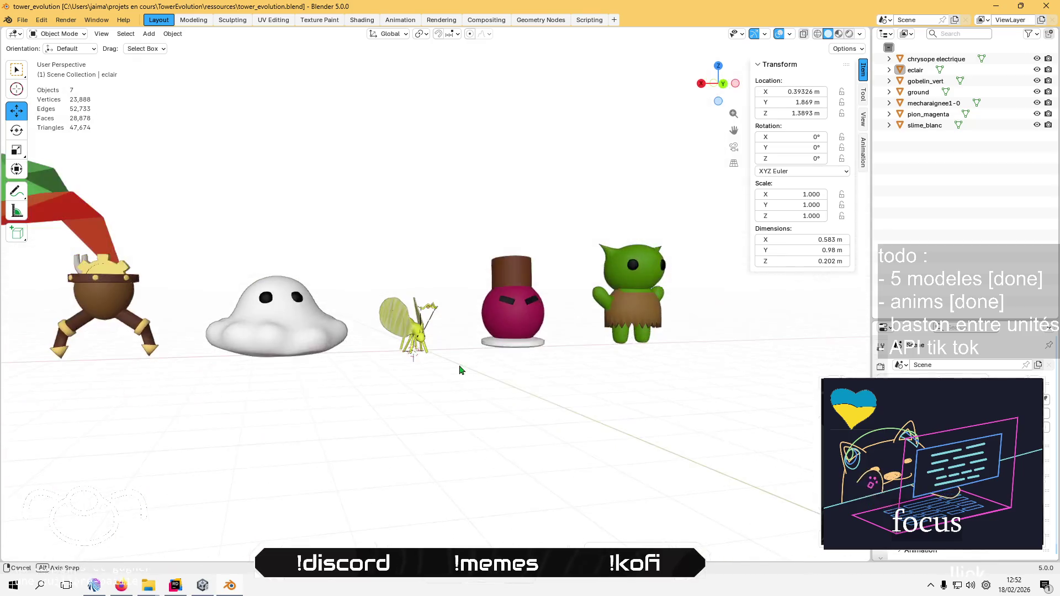
{"action": "scroll", "coordinate": [532, 399], "scroll_direction": "up", "scroll_amount": 1}
{"action": "scroll", "coordinate": [485, 366], "scroll_direction": "up", "scroll_amount": 5}
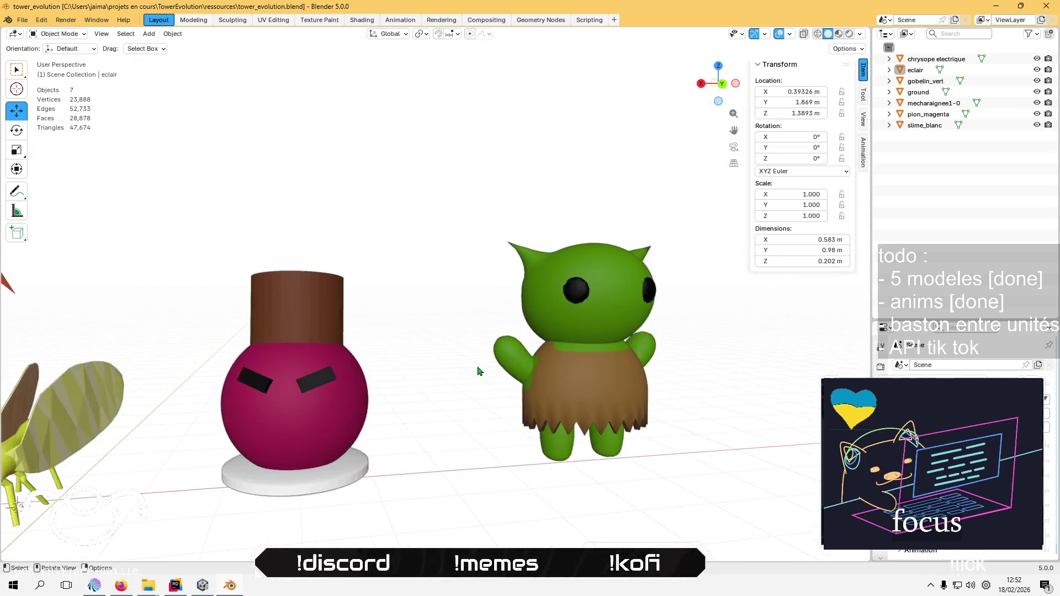
Snap the 3D cursor to a vertex on the green goblin's raised hand
{"action": "left_click", "coordinate": [544, 374]}
{"action": "key", "text": "Tab"}
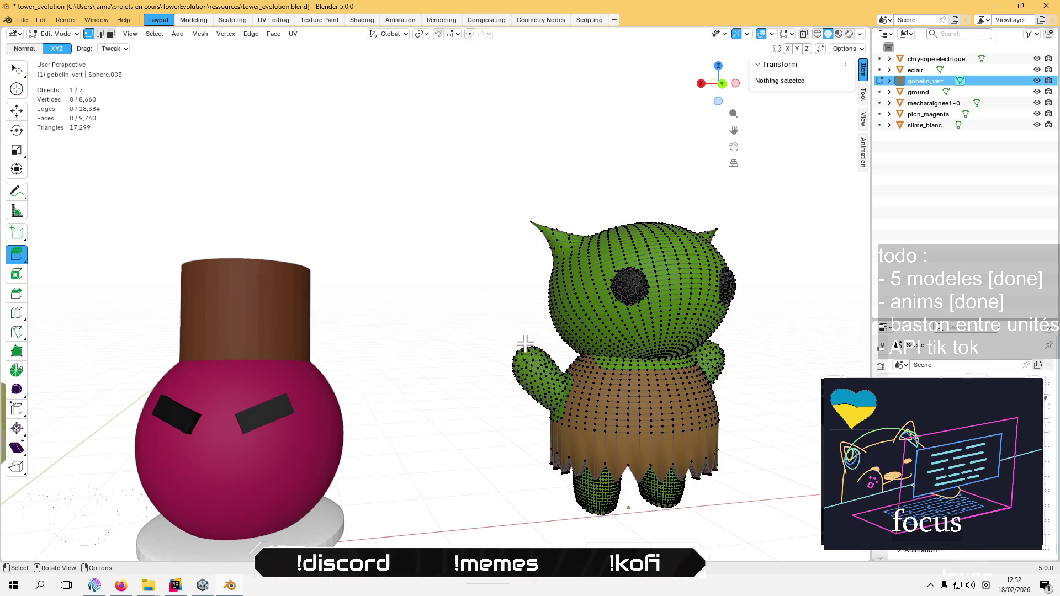
{"action": "mouse_move", "coordinate": [587, 203]}
{"action": "left_mouse_down"}
{"action": "mouse_move", "coordinate": [379, 525]}
{"action": "mouse_move", "coordinate": [310, 67]}
{"action": "mouse_move", "coordinate": [397, 362]}
{"action": "left_mouse_up"}
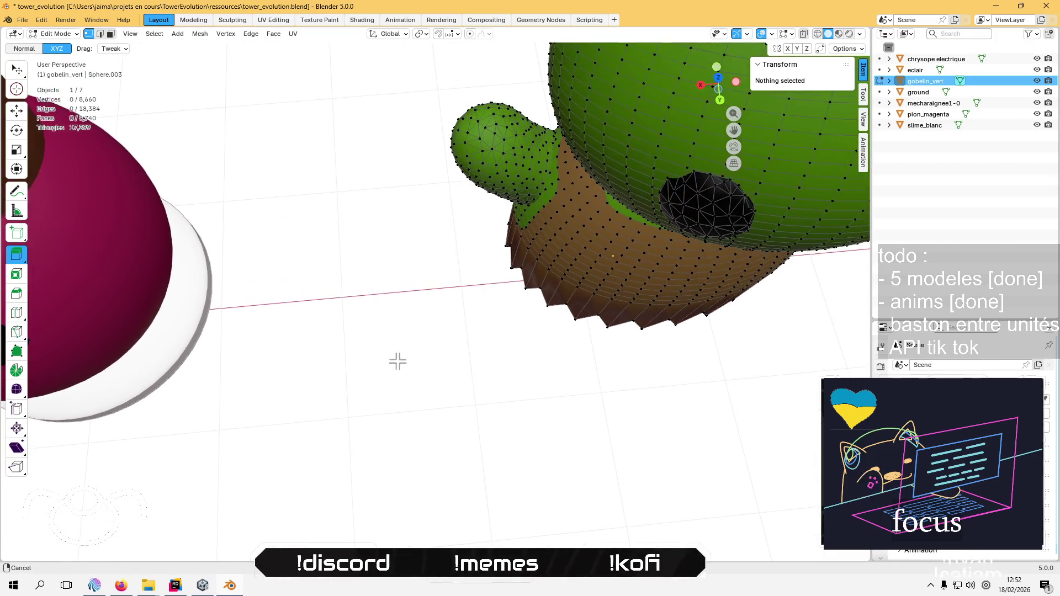
{"action": "left_click", "coordinate": [485, 137]}
{"action": "left_click_drag", "start_coordinate": [485, 137], "coordinate": [458, 164]}
{"action": "key", "text": "shift+s"}
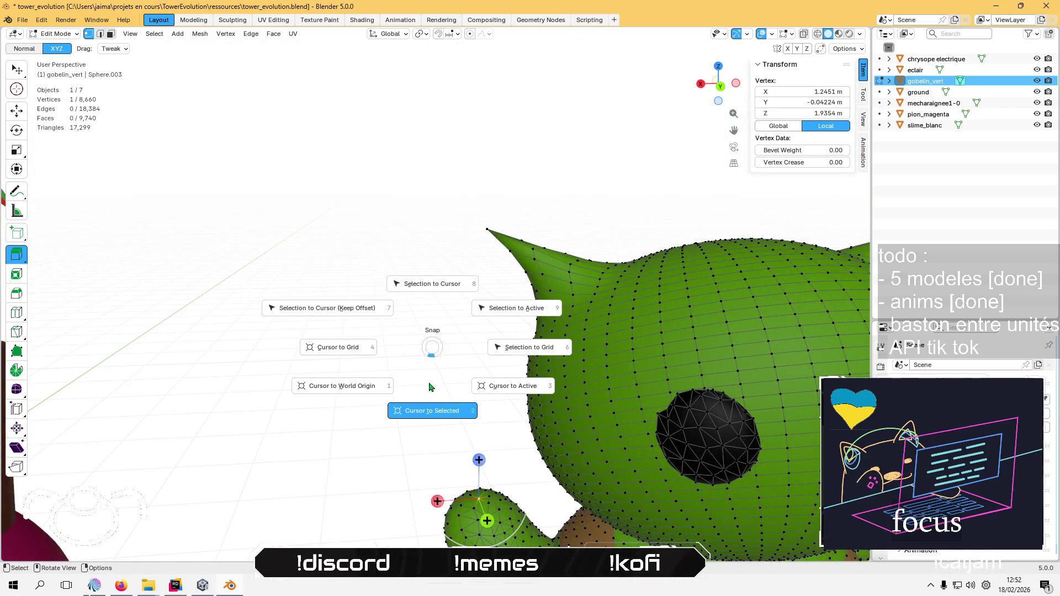
{"action": "left_click", "coordinate": [440, 409]}
{"action": "key", "text": "Tab"}
{"action": "left_click", "coordinate": [437, 407]}
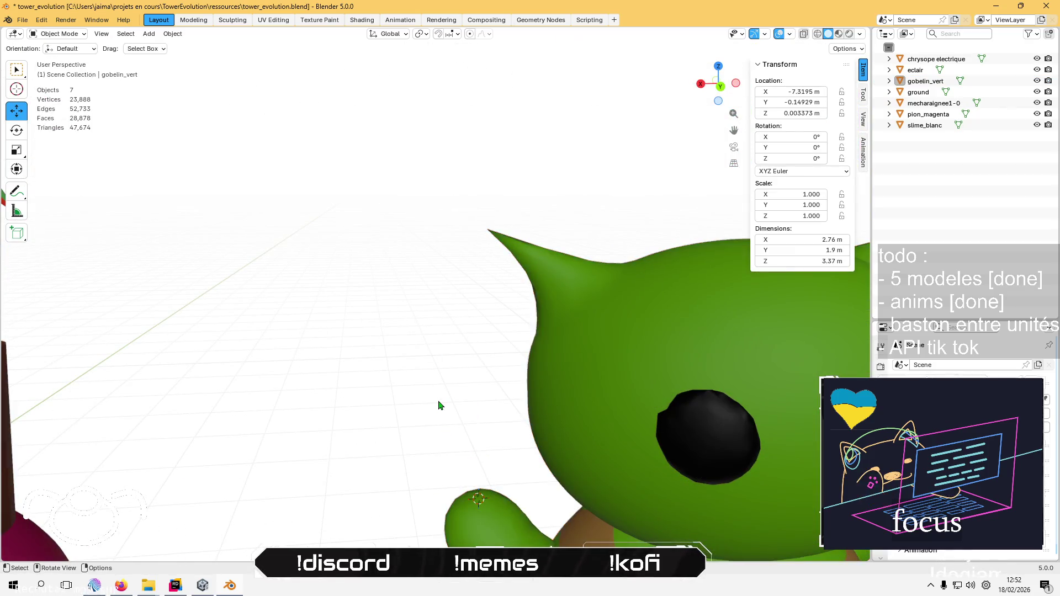
{"action": "left_click_drag", "start_coordinate": [437, 407], "coordinate": [415, 305]}
{"action": "left_click", "coordinate": [160, 35]}
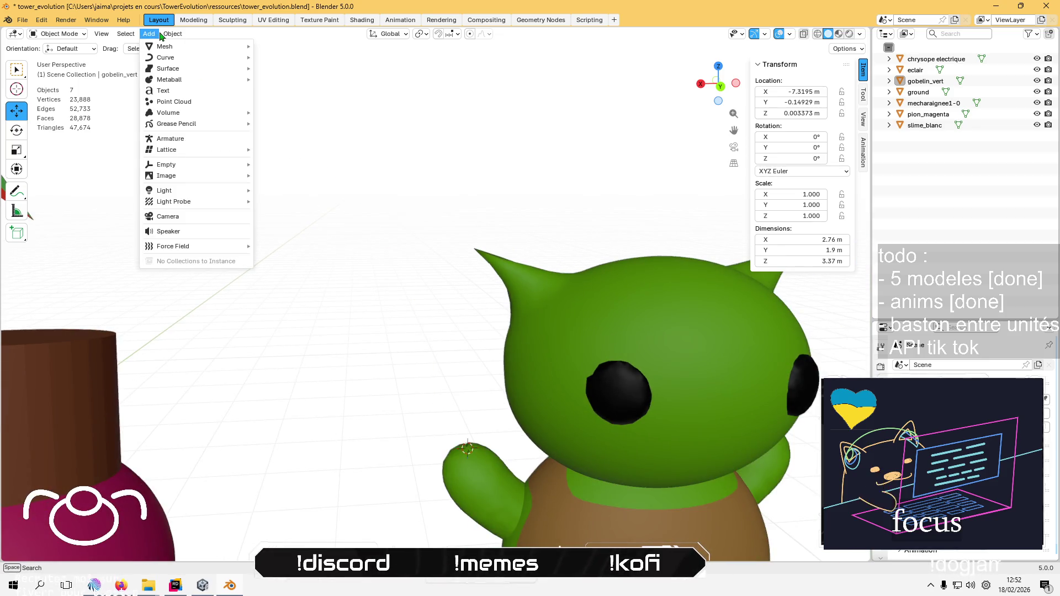
Add a UV sphere at the goblin's hand and scale it down to 0.166
{"action": "mouse_move", "coordinate": [165, 46]}
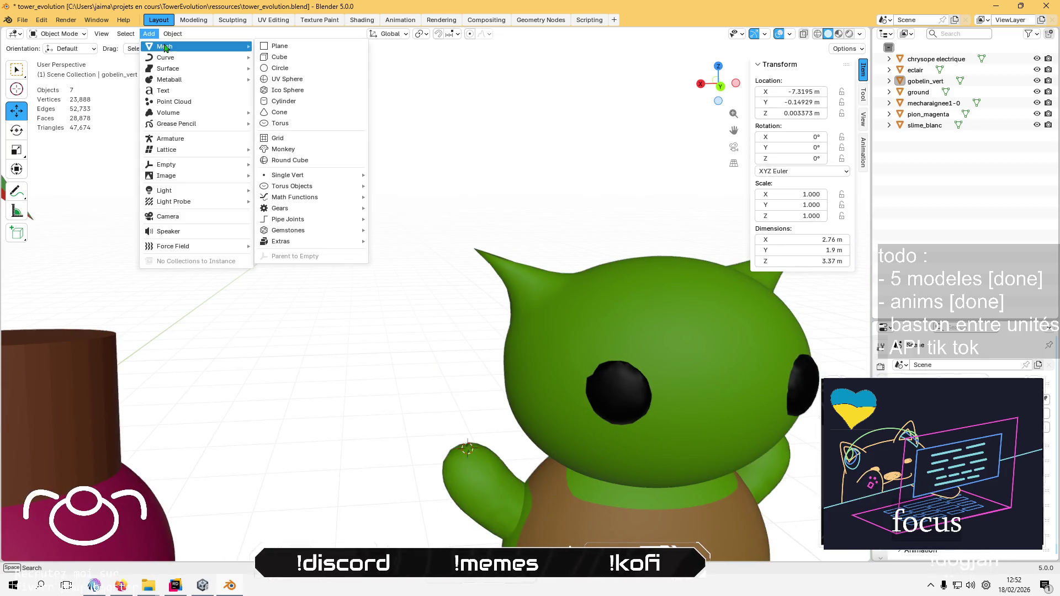
{"action": "left_click", "coordinate": [302, 83]}
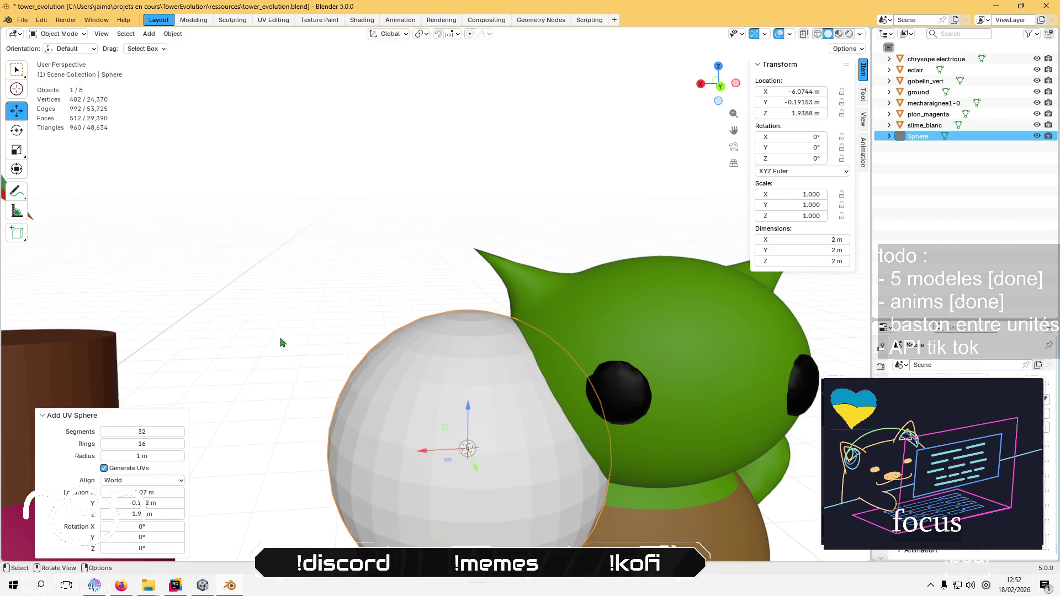
{"action": "key", "text": "s"}
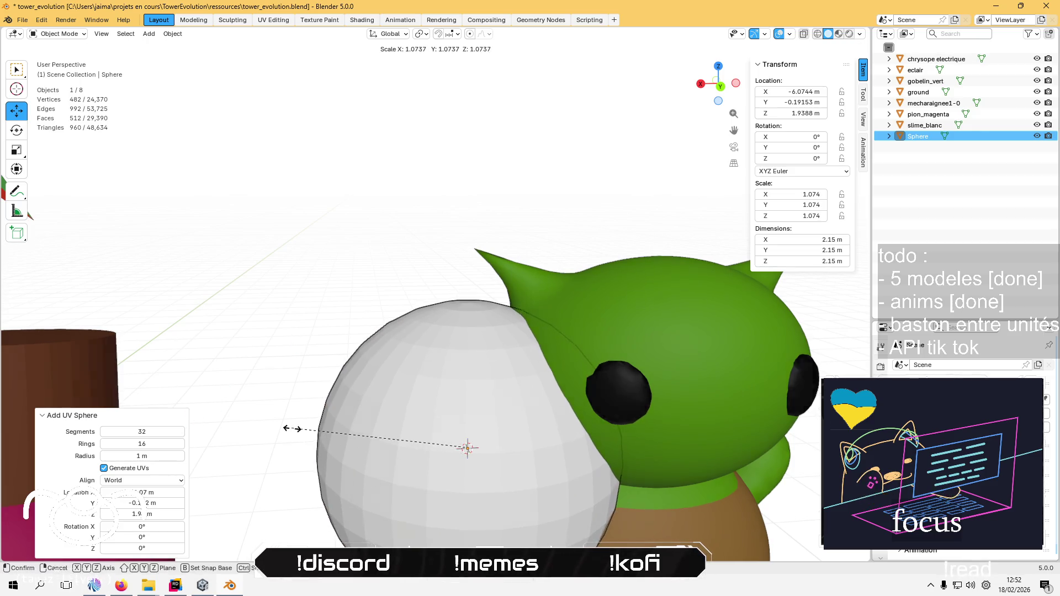
{"action": "left_click", "coordinate": [442, 457]}
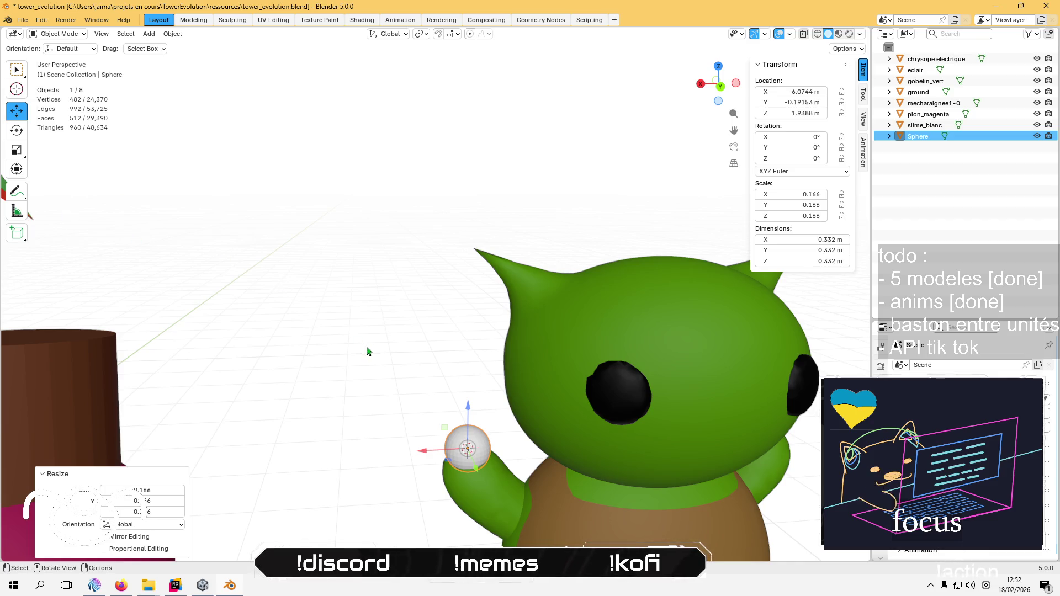
{"action": "scroll", "coordinate": [359, 383], "scroll_direction": "up", "scroll_amount": 2}
{"action": "key", "text": "Tab"}
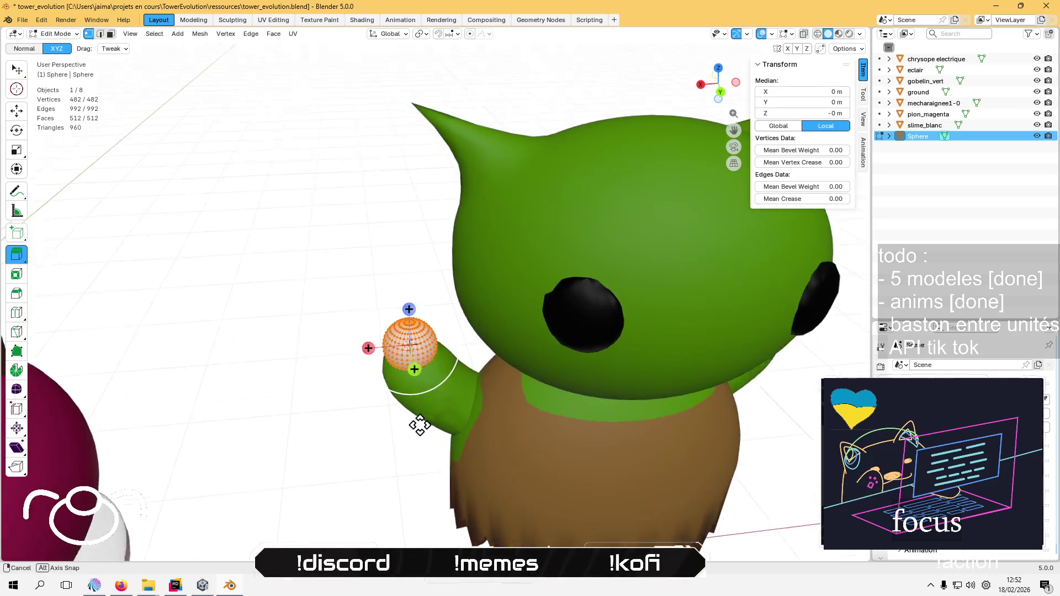
Select the sphere's top vertex and set the proportional falloff to Inverse Square
{"action": "left_click_drag", "start_coordinate": [420, 425], "coordinate": [416, 415]}
{"action": "left_click", "coordinate": [17, 115]}
{"action": "scroll", "coordinate": [326, 259], "scroll_direction": "up", "scroll_amount": 2}
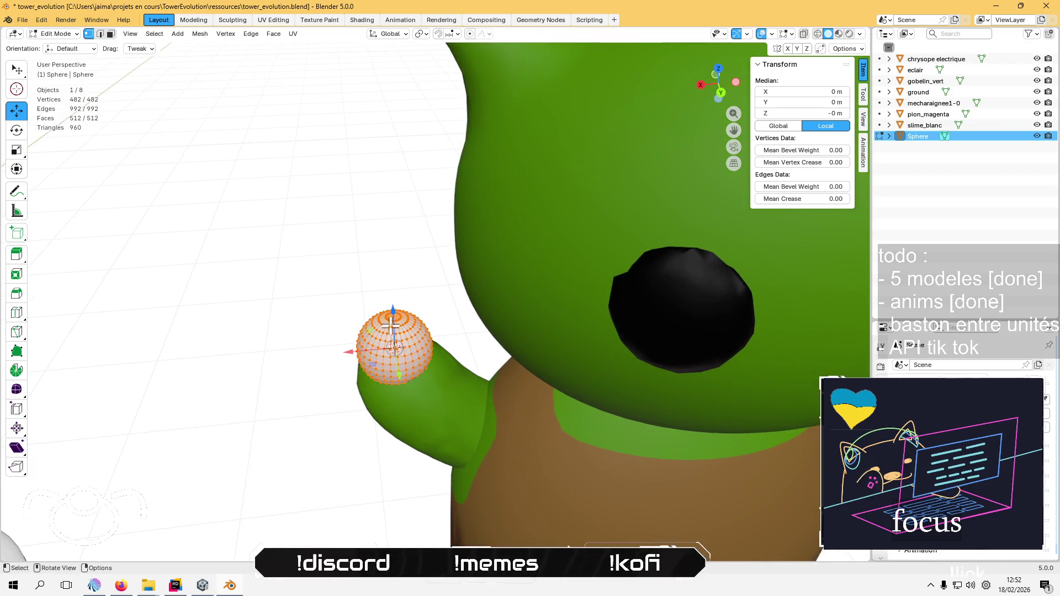
{"action": "scroll", "coordinate": [336, 279], "scroll_direction": "up", "scroll_amount": 2}
{"action": "left_click", "coordinate": [359, 306]}
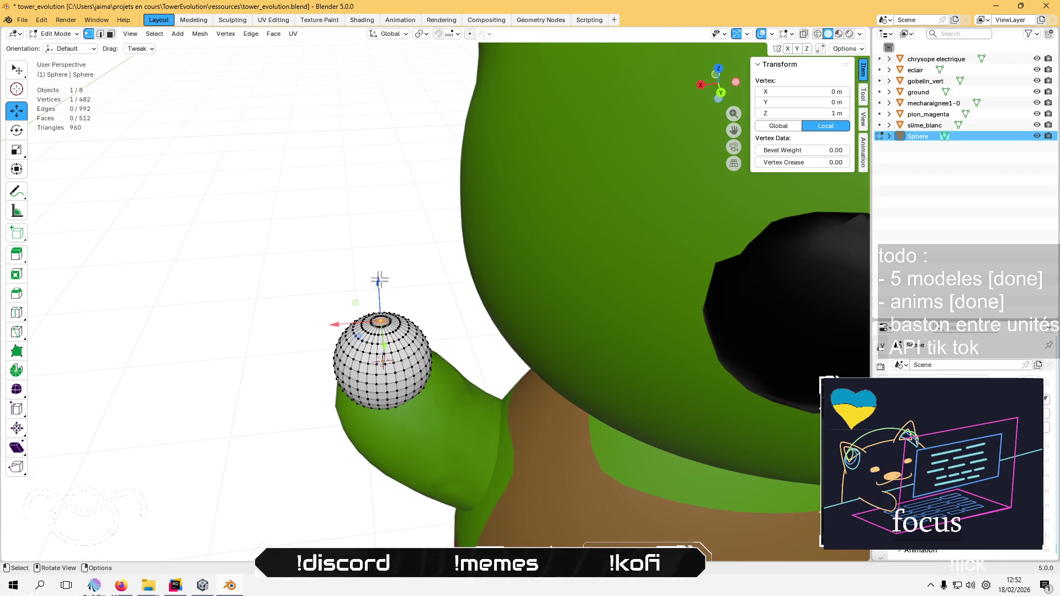
{"action": "left_click", "coordinate": [485, 34]}
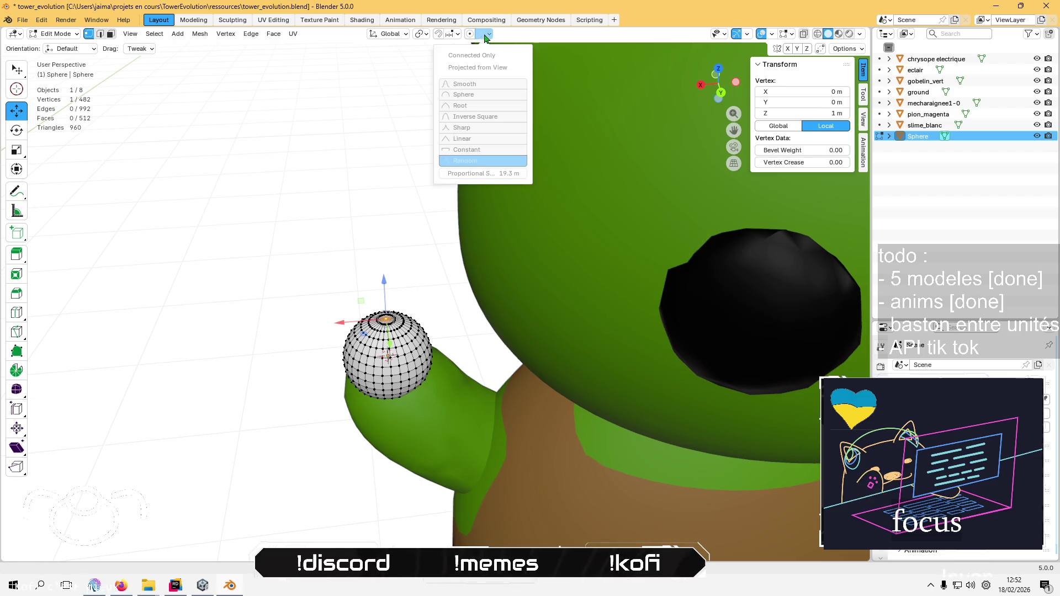
{"action": "left_click", "coordinate": [473, 119]}
{"action": "left_click_drag", "start_coordinate": [382, 283], "coordinate": [376, 197]}
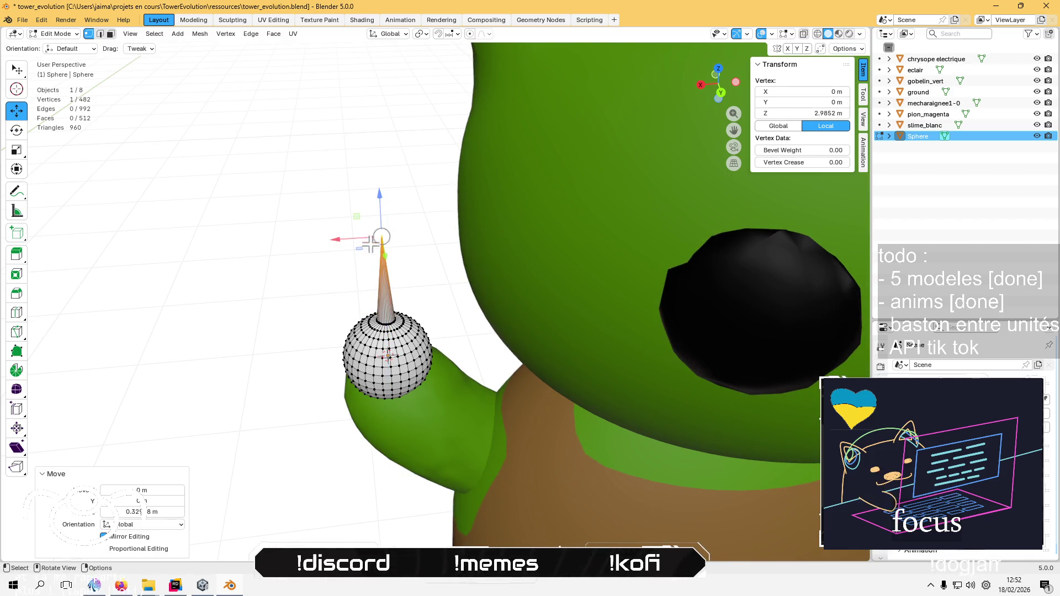
{"action": "key", "text": "ctrl+z"}
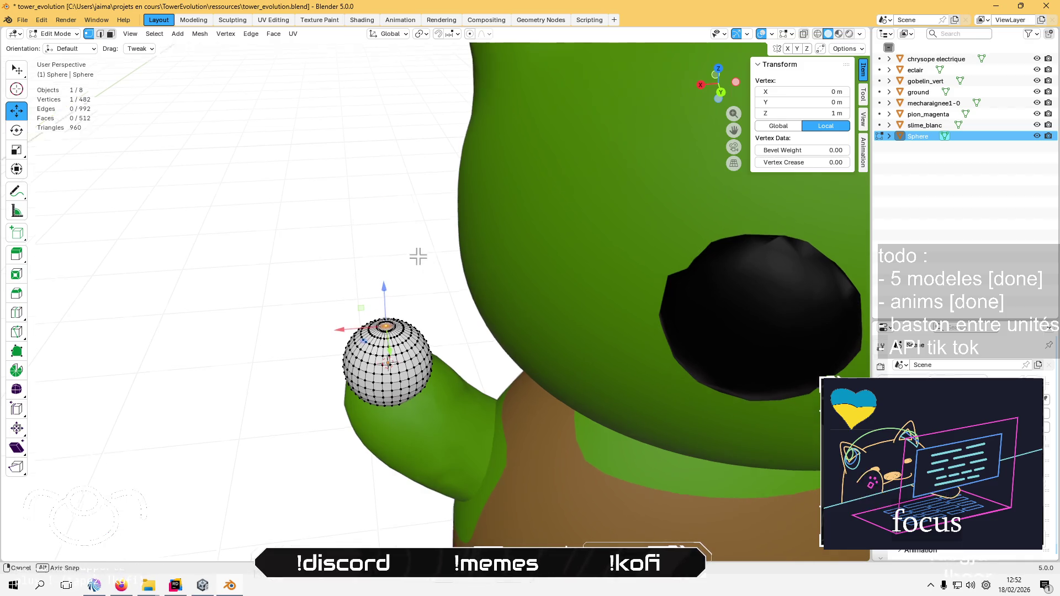
With proportional editing on, pull the top vertex up into a 1.02 m tall club
{"action": "scroll", "coordinate": [469, 88], "scroll_direction": "up", "scroll_amount": 3}
{"action": "left_click", "coordinate": [470, 34]}
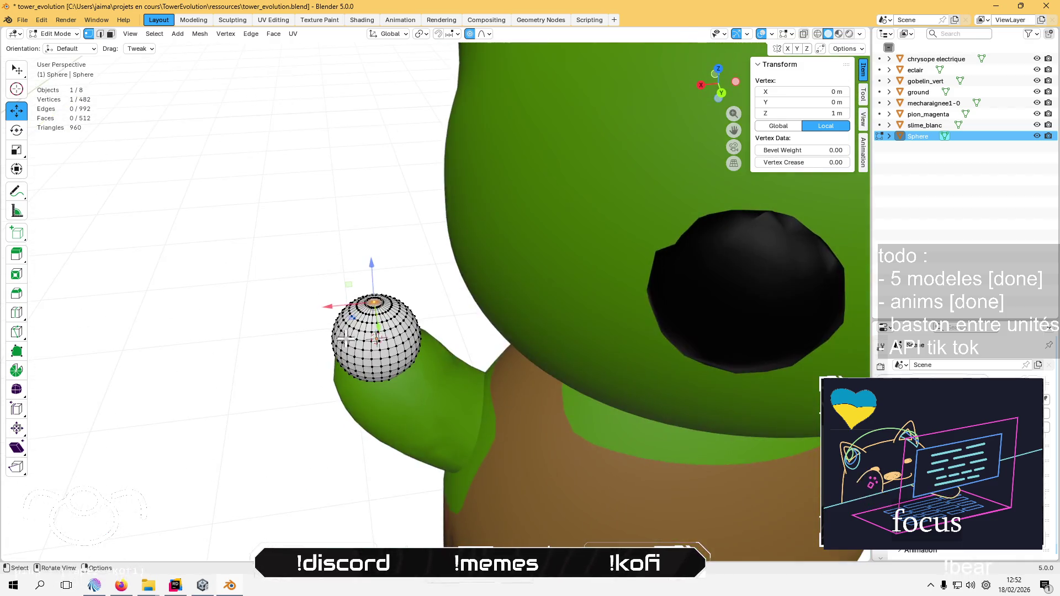
{"action": "left_click_drag", "start_coordinate": [371, 436], "coordinate": [370, 399]}
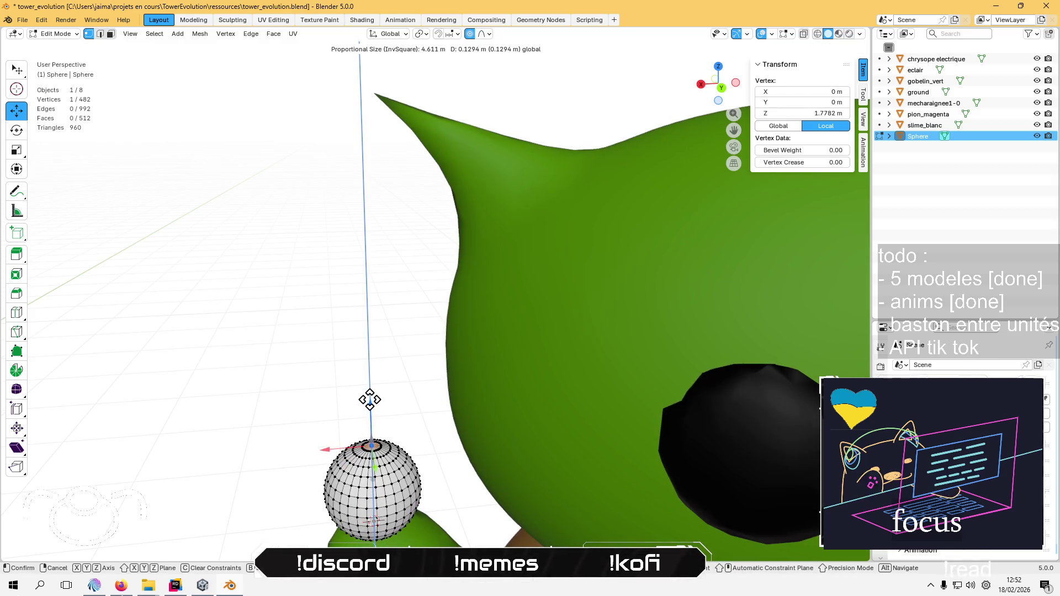
{"action": "scroll", "coordinate": [370, 399], "scroll_direction": "up", "scroll_amount": 20}
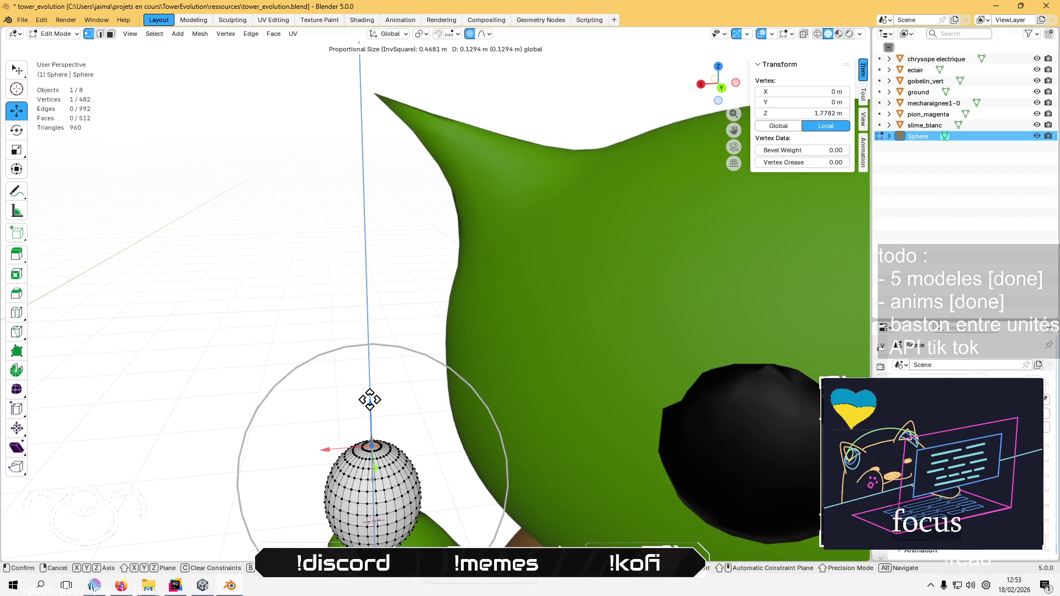
{"action": "mouse_move", "coordinate": [370, 399]}
{"action": "left_mouse_down"}
{"action": "mouse_move", "coordinate": [385, 331]}
{"action": "mouse_move", "coordinate": [366, 227]}
{"action": "mouse_move", "coordinate": [333, 468]}
{"action": "left_mouse_up"}
{"action": "scroll", "coordinate": [380, 331], "scroll_direction": "up", "scroll_amount": 2}
{"action": "scroll", "coordinate": [373, 296], "scroll_direction": "down", "scroll_amount": 2}
{"action": "key", "text": "Tab"}
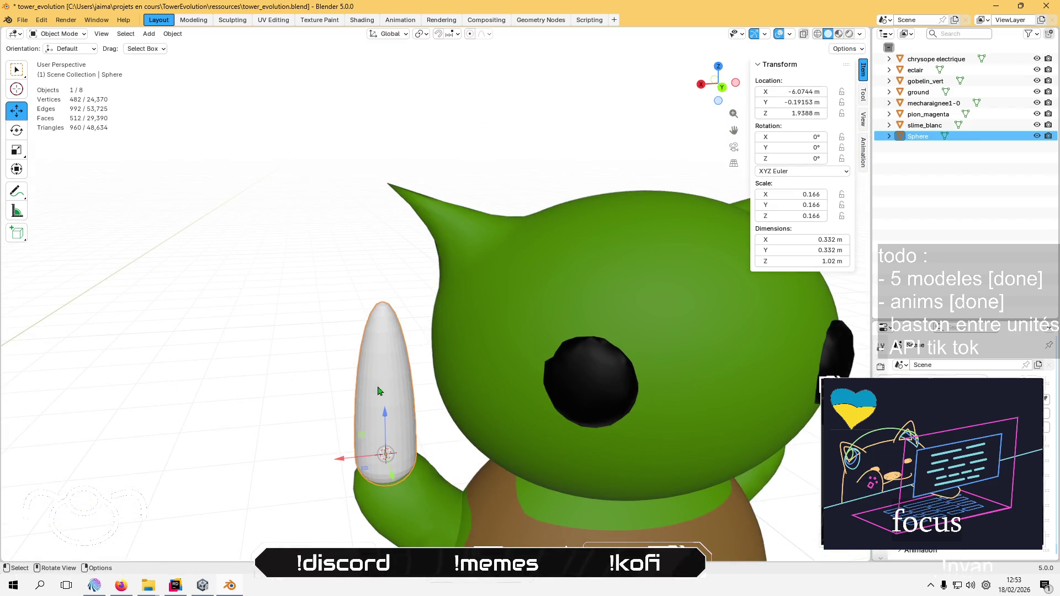
Rotate the club -180° on X and raise it so its narrow end sits in the hand
{"action": "left_click", "coordinate": [24, 137]}
{"action": "left_click_drag", "start_coordinate": [388, 419], "coordinate": [384, 488]}
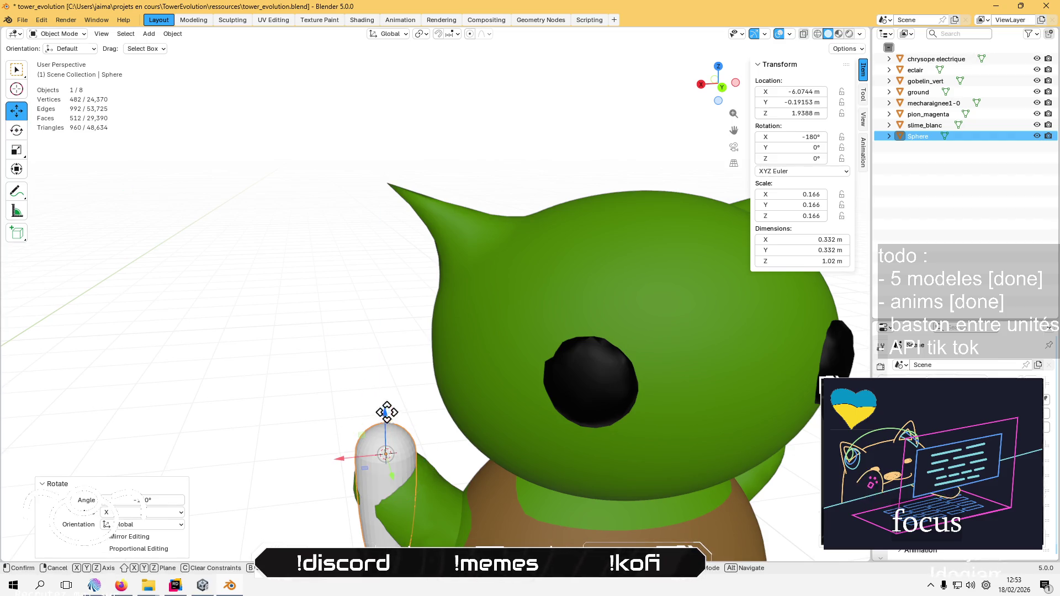
{"action": "mouse_move", "coordinate": [386, 413]}
{"action": "left_mouse_down"}
{"action": "mouse_move", "coordinate": [414, 246]}
{"action": "mouse_move", "coordinate": [409, 287]}
{"action": "mouse_move", "coordinate": [367, 343]}
{"action": "mouse_move", "coordinate": [401, 379]}
{"action": "mouse_move", "coordinate": [430, 299]}
{"action": "mouse_move", "coordinate": [503, 302]}
{"action": "left_mouse_up"}
Orbit around the goblin to inspect the club, then reselect it
{"action": "left_click", "coordinate": [231, 314]}
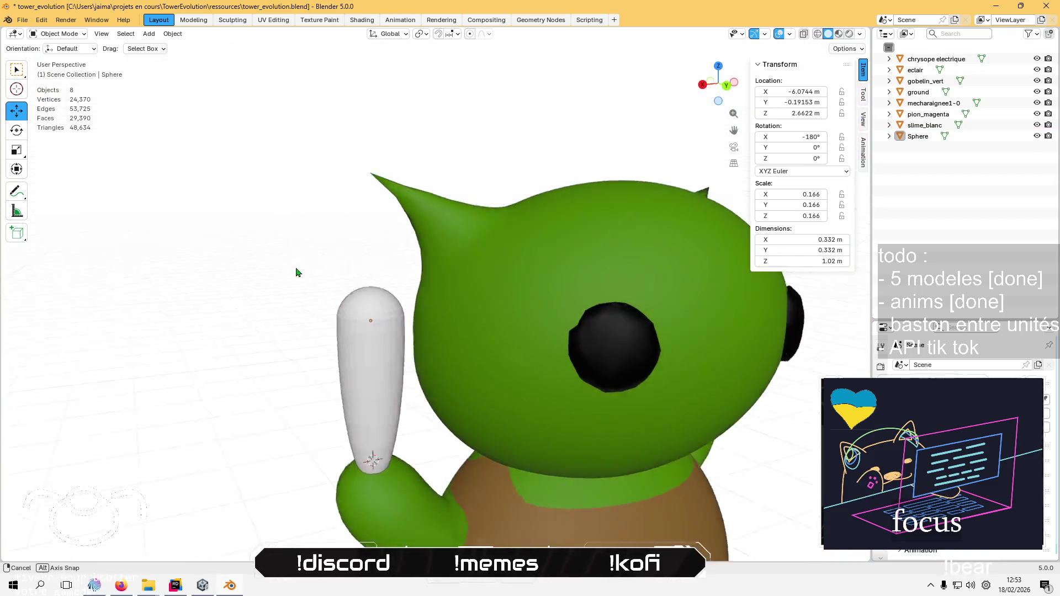
{"action": "scroll", "coordinate": [296, 272], "scroll_direction": "up", "scroll_amount": 5}
{"action": "left_click_drag", "start_coordinate": [342, 265], "coordinate": [402, 253]}
{"action": "scroll", "coordinate": [442, 309], "scroll_direction": "up", "scroll_amount": 2}
{"action": "mouse_move", "coordinate": [500, 381]}
{"action": "left_mouse_down"}
{"action": "mouse_move", "coordinate": [501, 265]}
{"action": "mouse_move", "coordinate": [631, 347]}
{"action": "mouse_move", "coordinate": [553, 312]}
{"action": "mouse_move", "coordinate": [401, 310]}
{"action": "mouse_move", "coordinate": [426, 319]}
{"action": "mouse_move", "coordinate": [437, 310]}
{"action": "left_mouse_up"}
{"action": "scroll", "coordinate": [500, 265], "scroll_direction": "down", "scroll_amount": 5}
{"action": "left_click", "coordinate": [401, 310]}
{"action": "scroll", "coordinate": [401, 310], "scroll_direction": "up", "scroll_amount": 6}
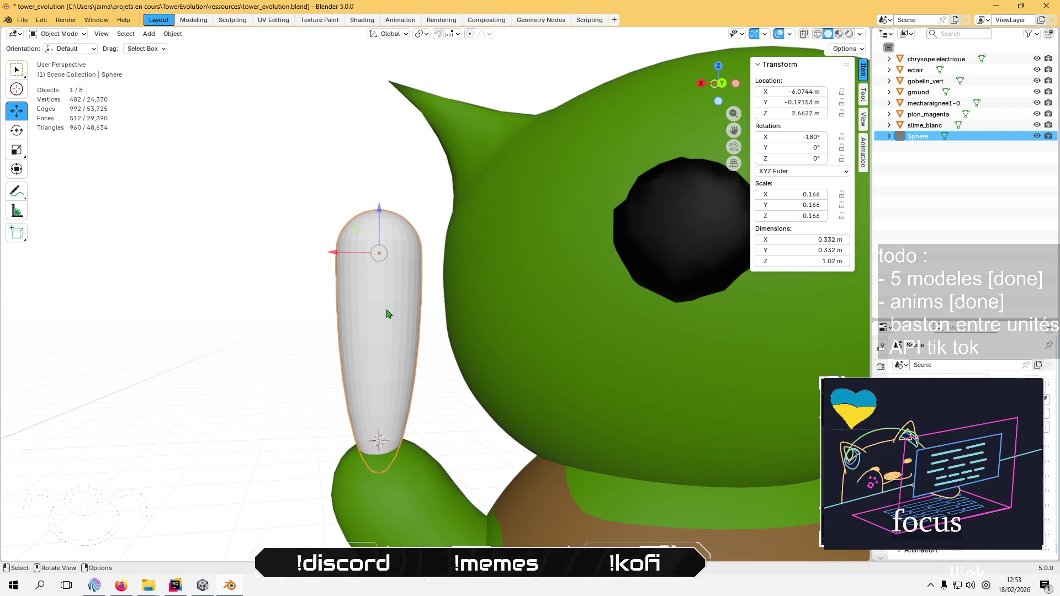
{"action": "left_click", "coordinate": [72, 36]}
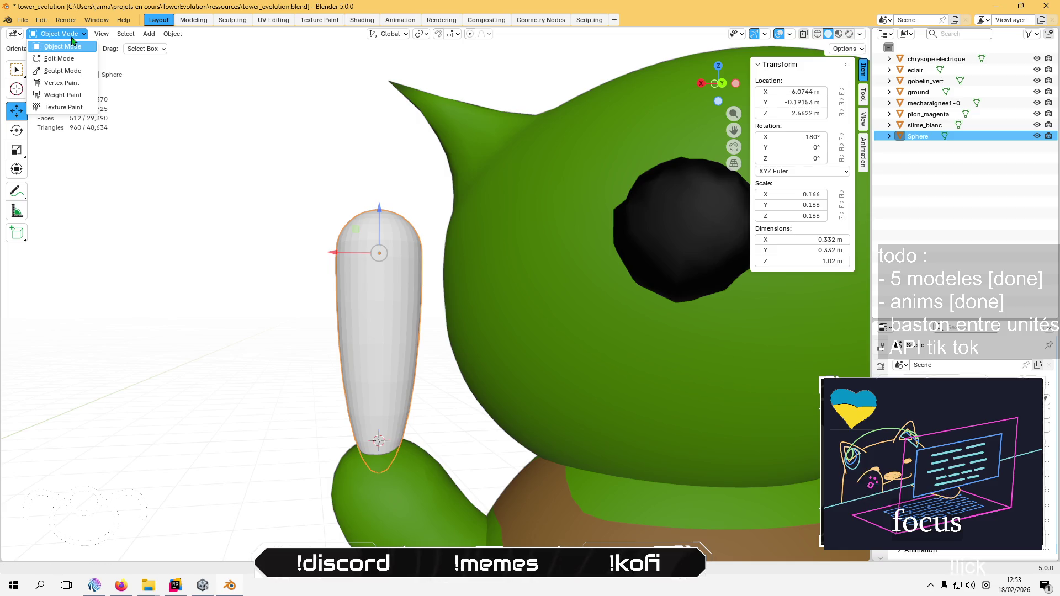
In Vertex Paint, sample the tunic's dark brown (#4A3518) and fill the club with Set Vertex Colors
{"action": "left_click", "coordinate": [72, 83]}
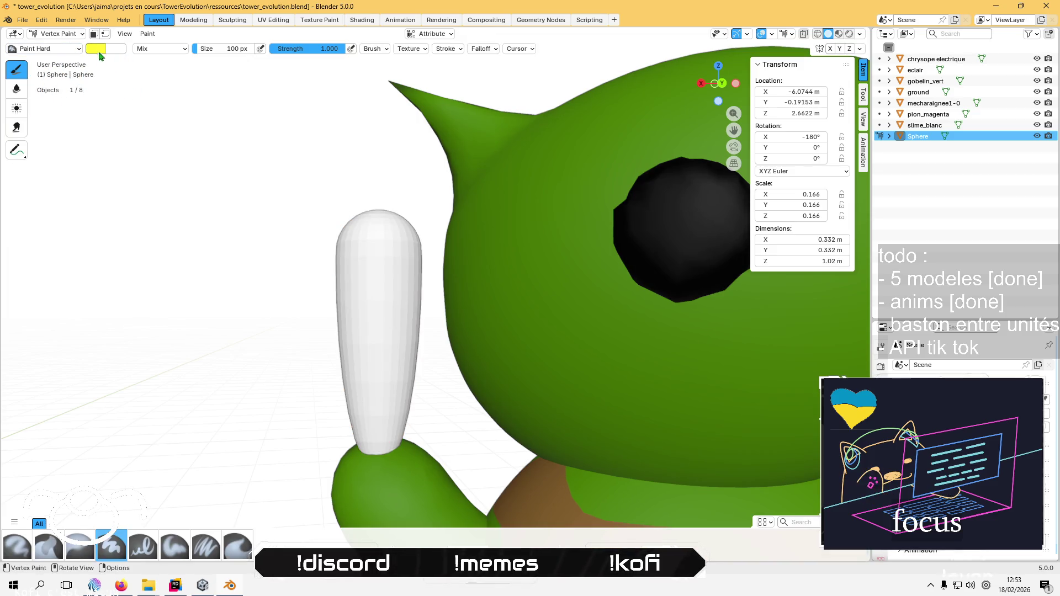
{"action": "left_click", "coordinate": [95, 49]}
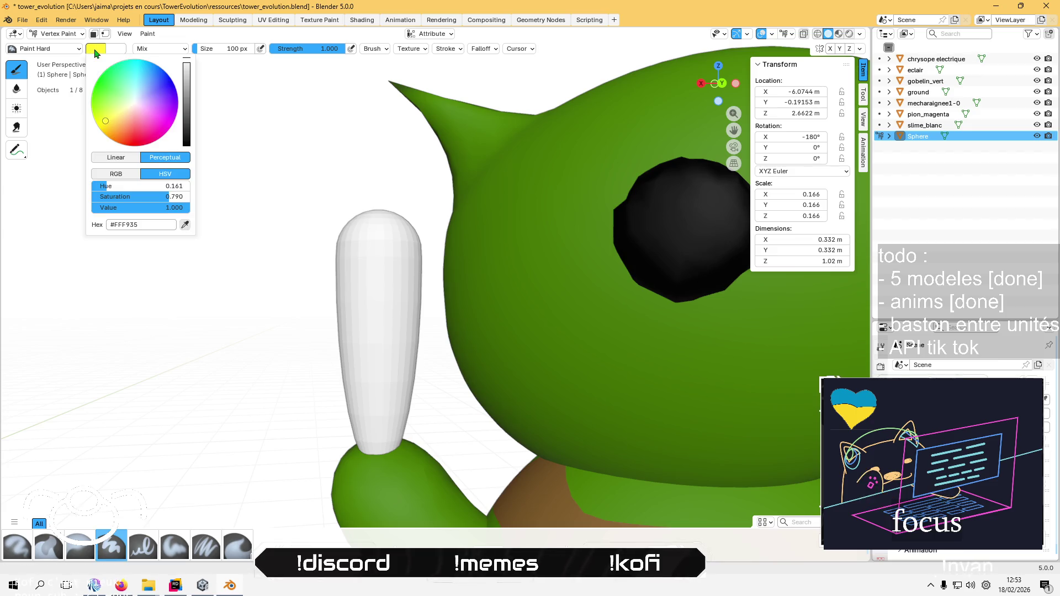
{"action": "left_click_drag", "start_coordinate": [138, 124], "coordinate": [119, 143]}
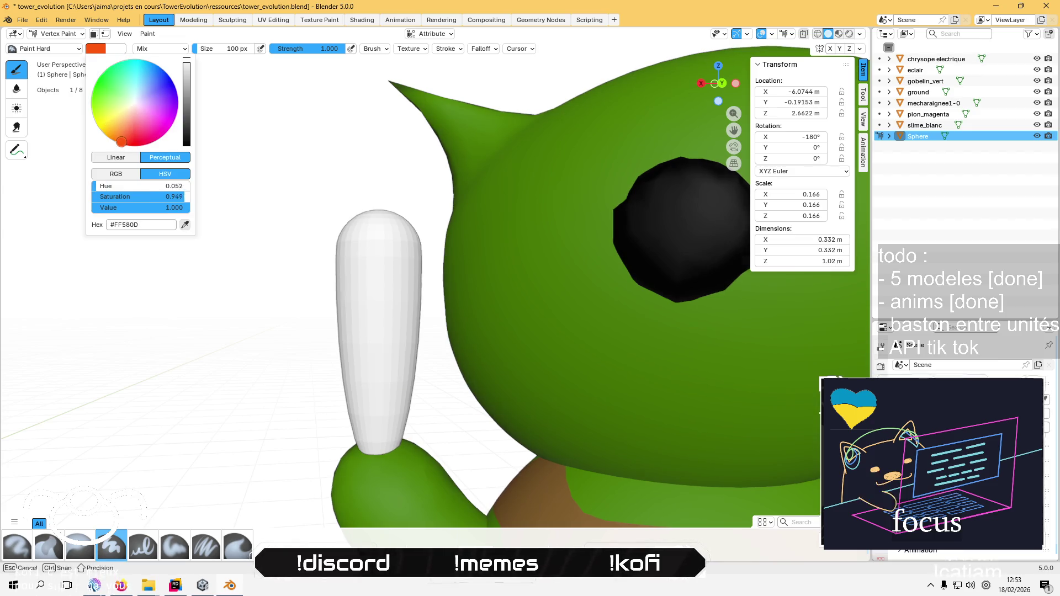
{"action": "left_click", "coordinate": [185, 224]}
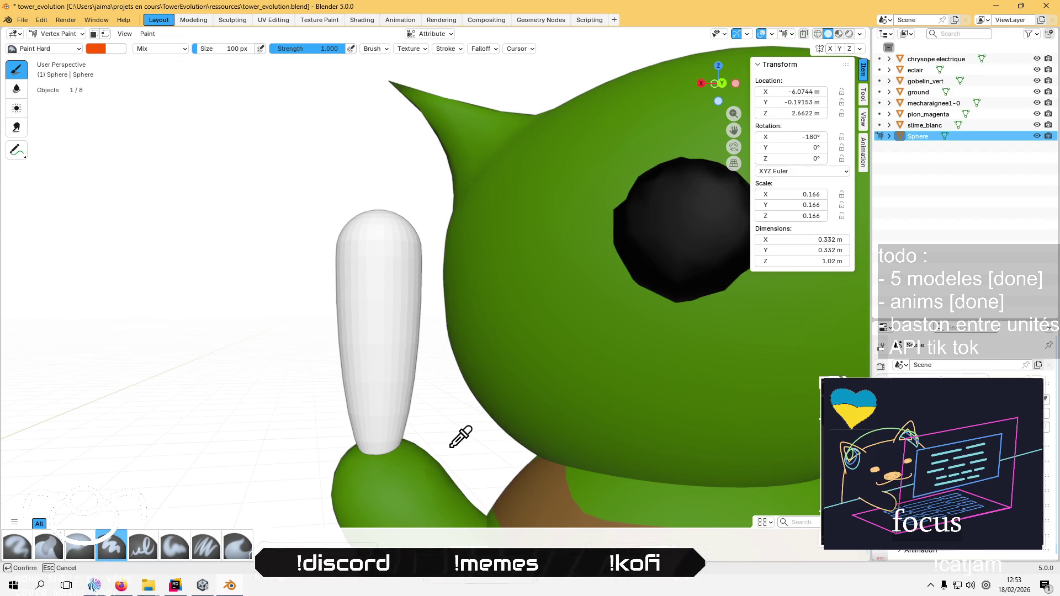
{"action": "left_click", "coordinate": [529, 478]}
{"action": "left_click", "coordinate": [95, 49]}
{"action": "scroll", "coordinate": [193, 127], "scroll_direction": "down", "scroll_amount": 2}
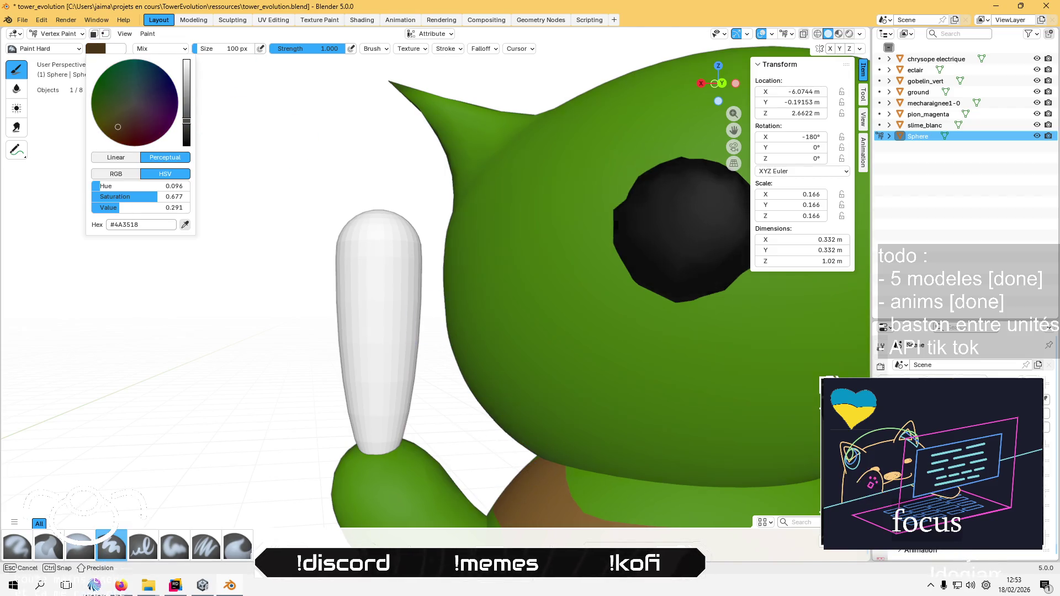
{"action": "left_click", "coordinate": [148, 34]}
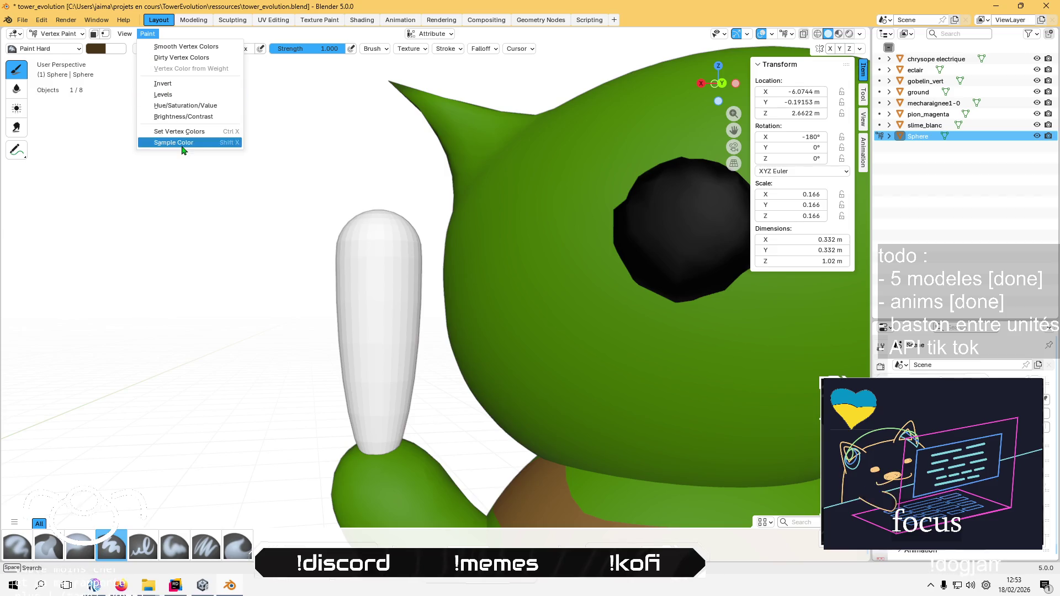
{"action": "left_click", "coordinate": [221, 144]}
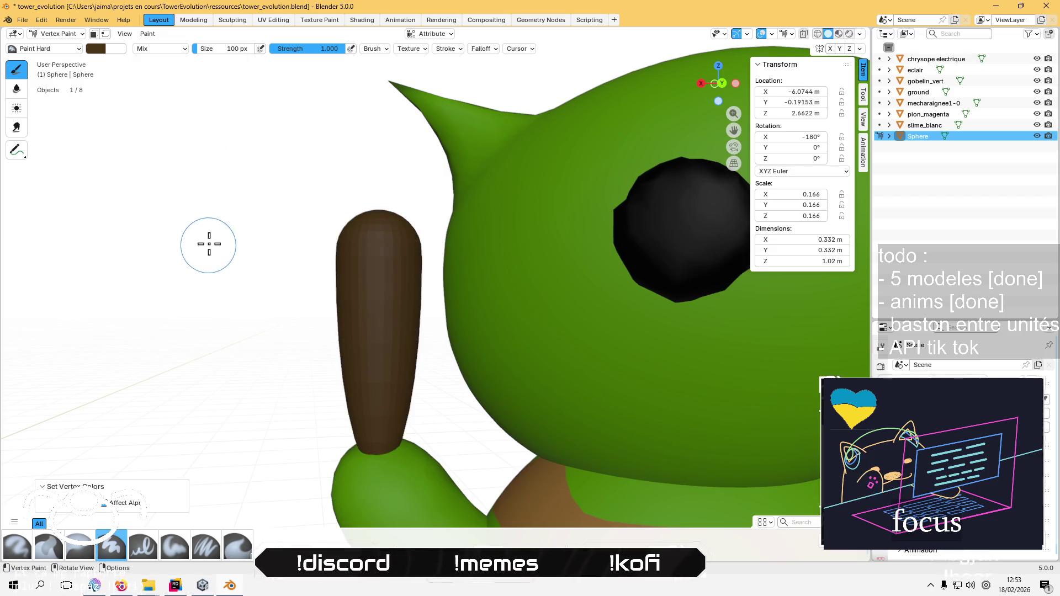
{"action": "mouse_move", "coordinate": [181, 206]}
{"action": "left_mouse_down"}
{"action": "mouse_move", "coordinate": [261, 281]}
{"action": "mouse_move", "coordinate": [440, 215]}
{"action": "mouse_move", "coordinate": [420, 221]}
{"action": "left_mouse_up"}
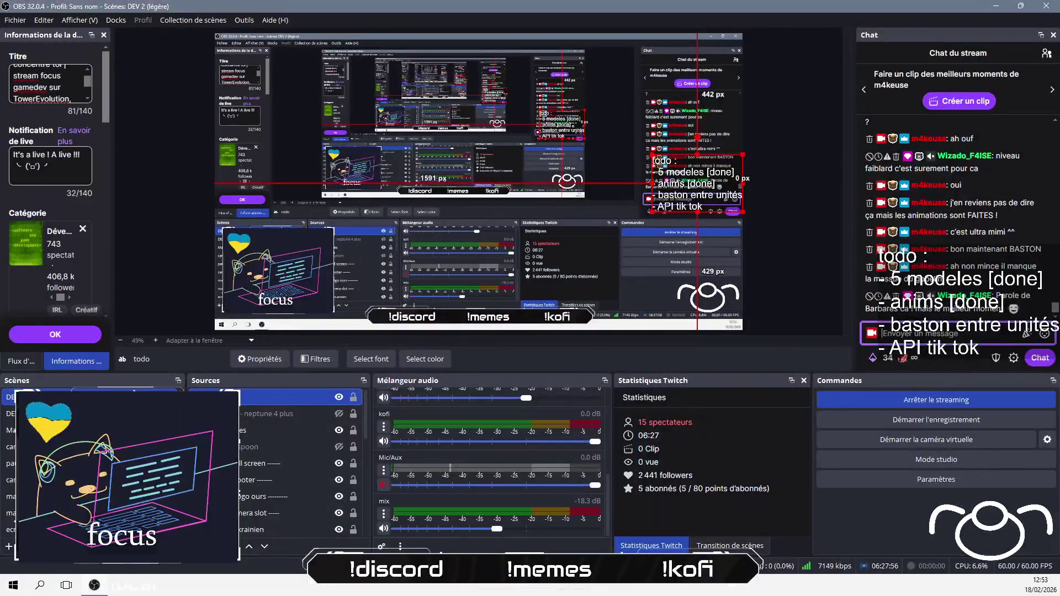
Post 'ça va aller casser des voitures' in the stream chat and return to Blender
{"action": "type", "text": "ça va al"}
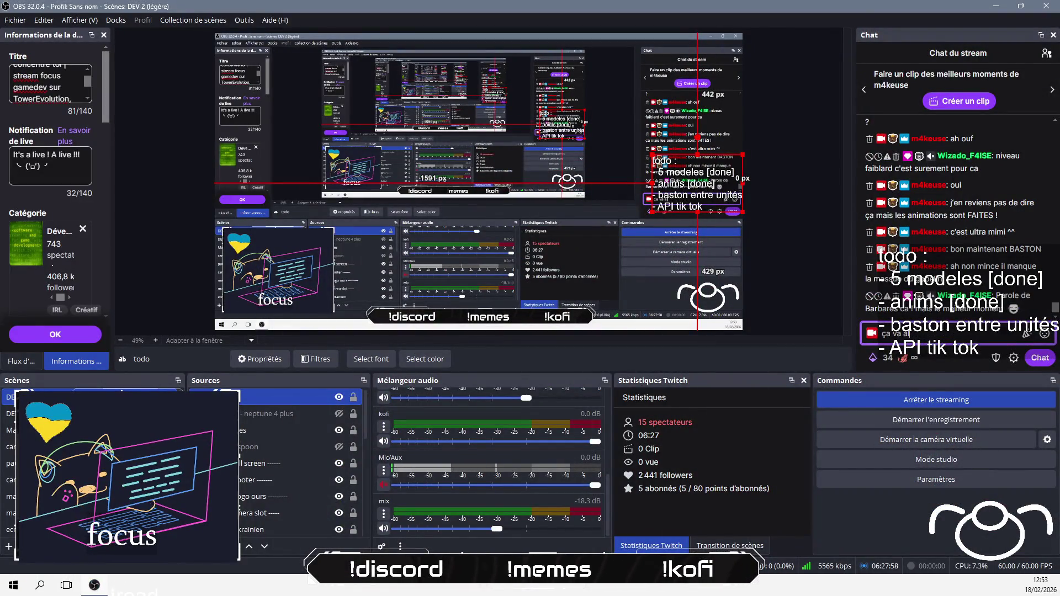
{"action": "type", "text": "ler casser"}
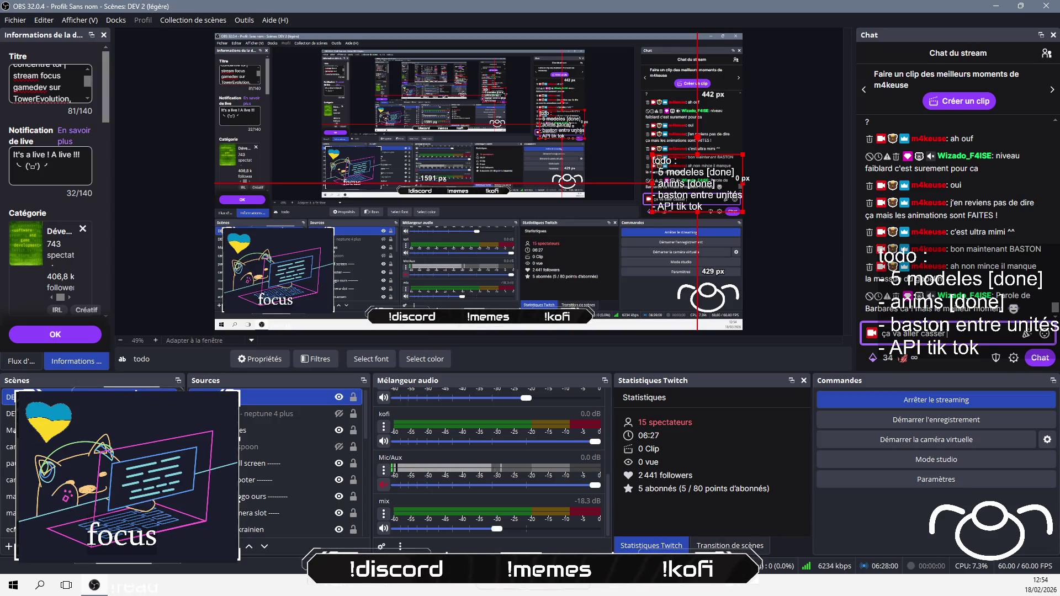
{"action": "type", "text": " des"}
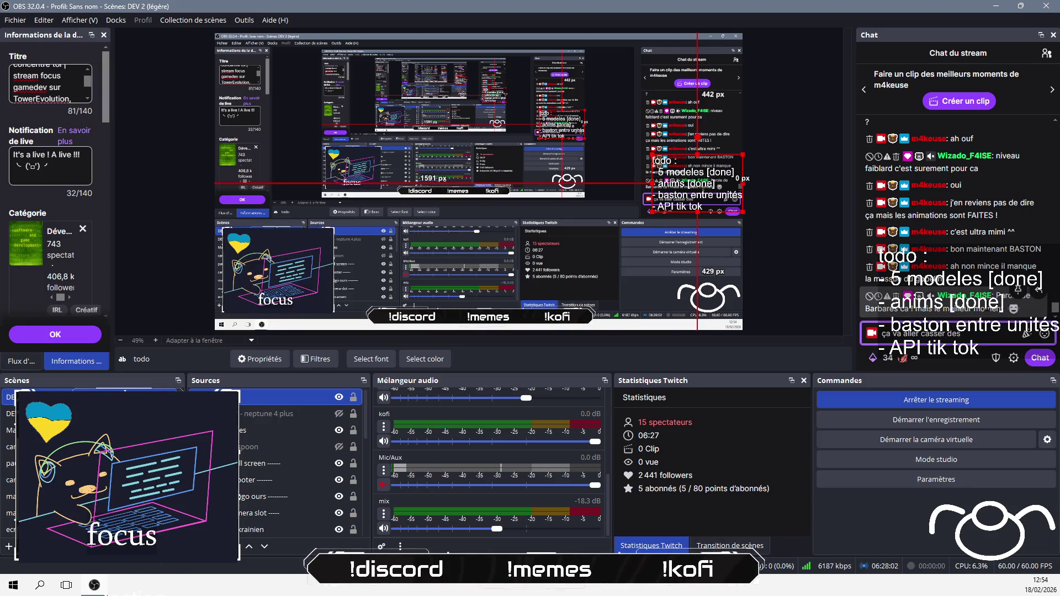
{"action": "type", "text": " voi"}
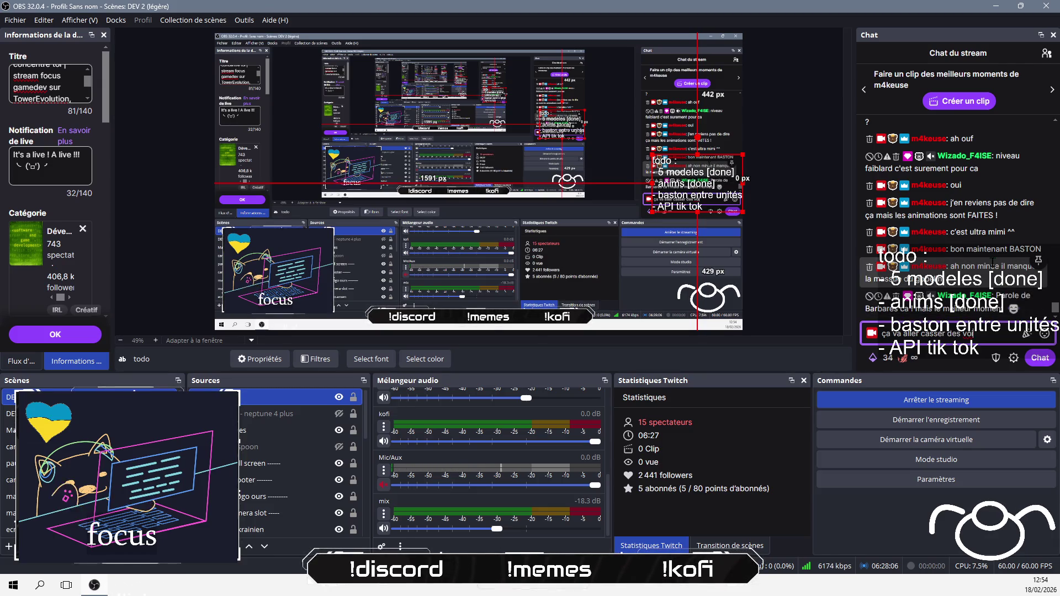
{"action": "type", "text": "tures ça"}
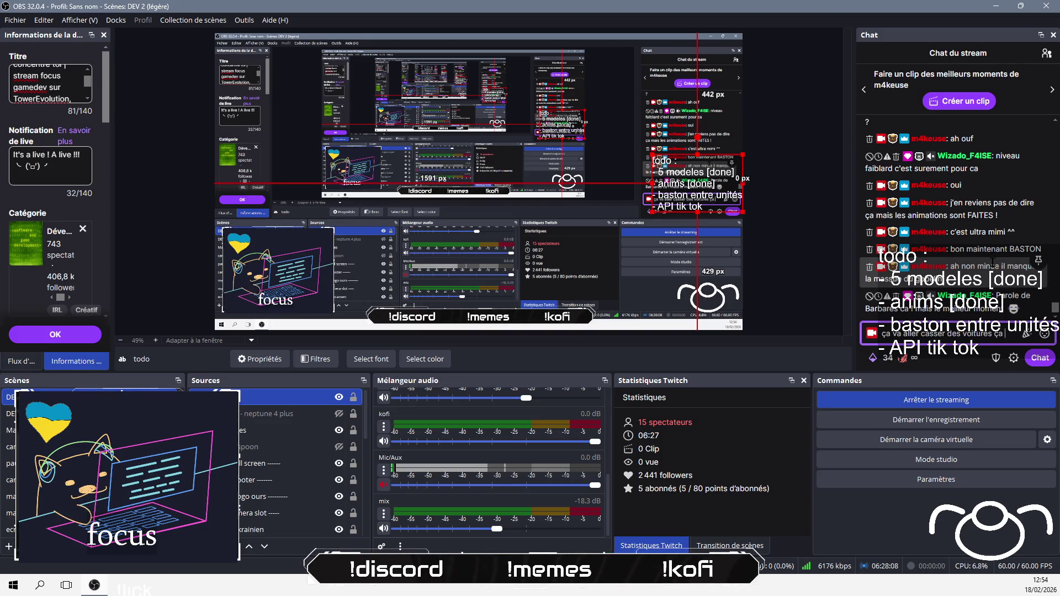
{"action": "key", "text": "Return"}
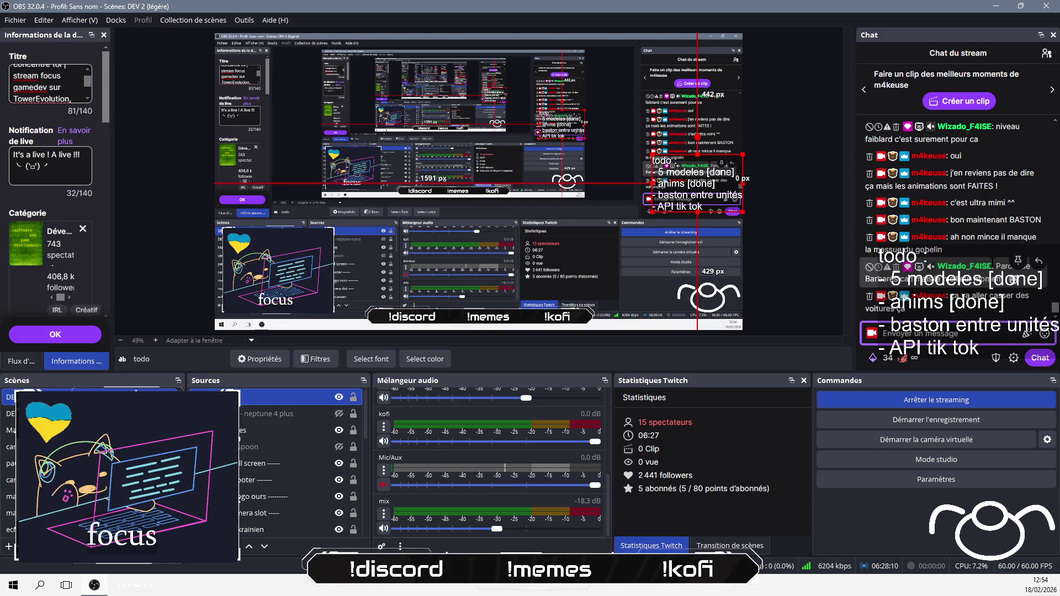
{"action": "type", "text": "cette"}
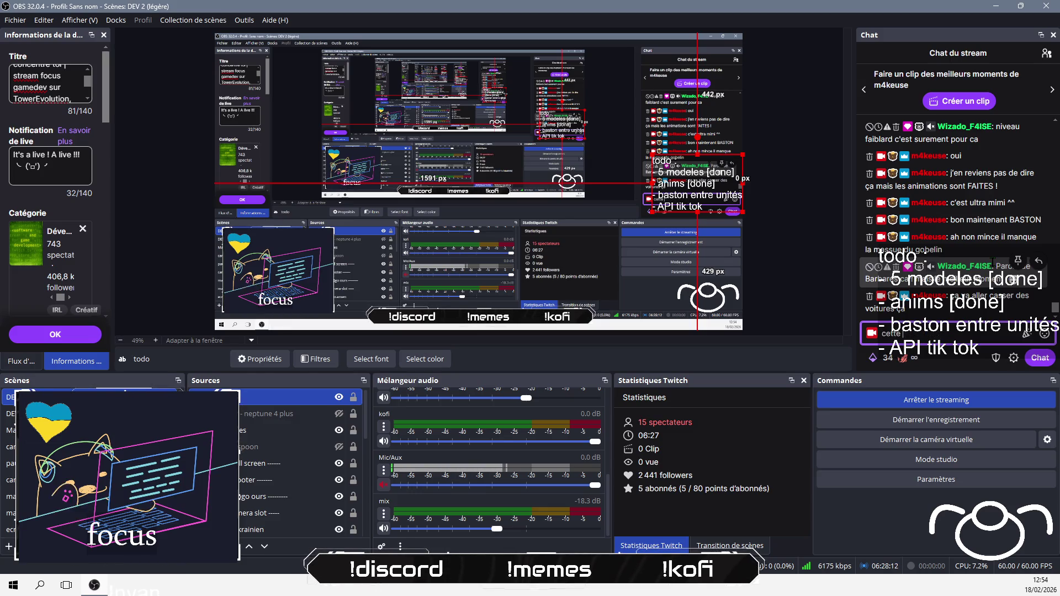
{"action": "type", "text": " enge"}
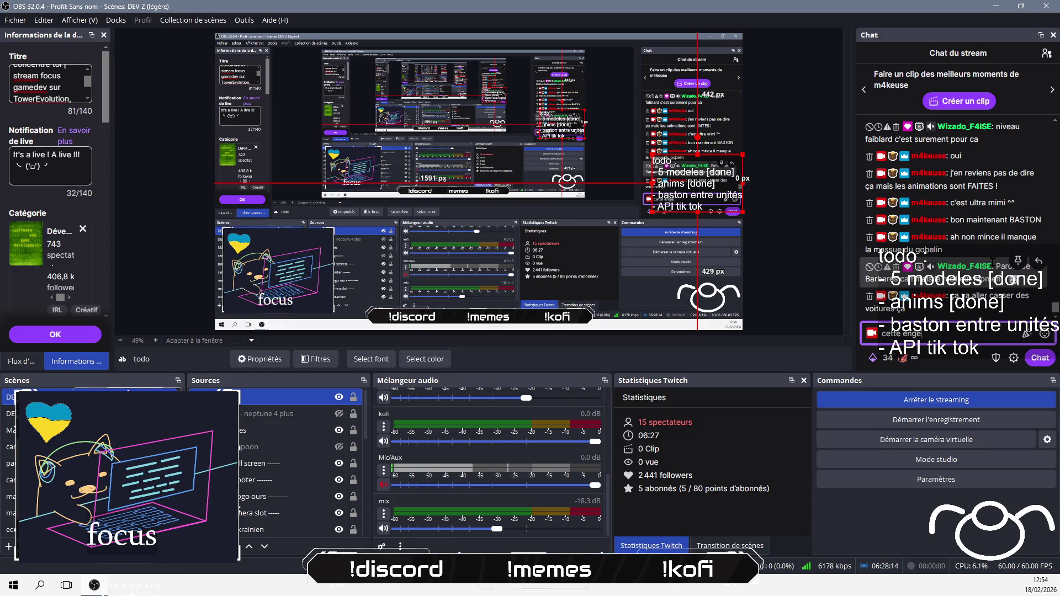
{"action": "type", "text": "c"}
{"action": "key", "text": "alt+Tab"}
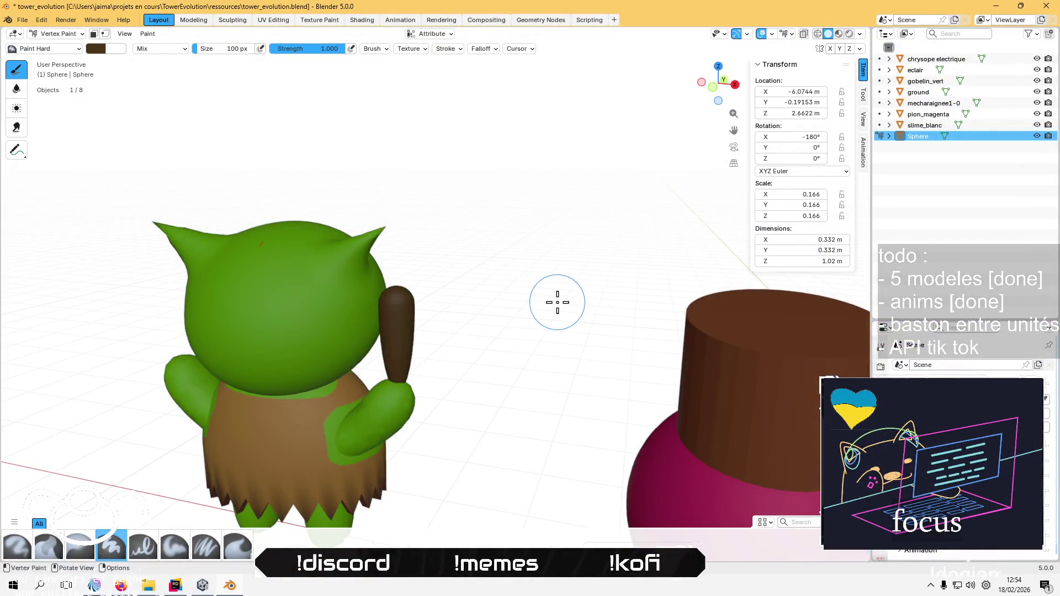
Return to Object Mode and set the club's origin to the 3D cursor at its handle end
{"action": "mouse_move", "coordinate": [556, 302]}
{"action": "left_mouse_down"}
{"action": "mouse_move", "coordinate": [355, 302]}
{"action": "mouse_move", "coordinate": [348, 286]}
{"action": "left_mouse_up"}
{"action": "left_click", "coordinate": [67, 33]}
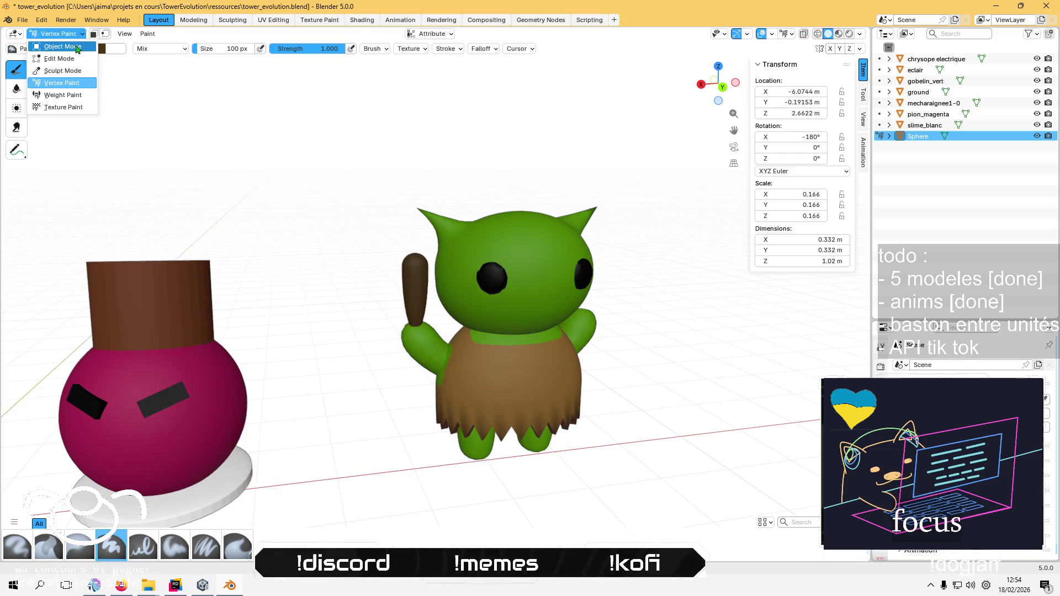
{"action": "left_click", "coordinate": [77, 49]}
{"action": "scroll", "coordinate": [418, 286], "scroll_direction": "up", "scroll_amount": 5}
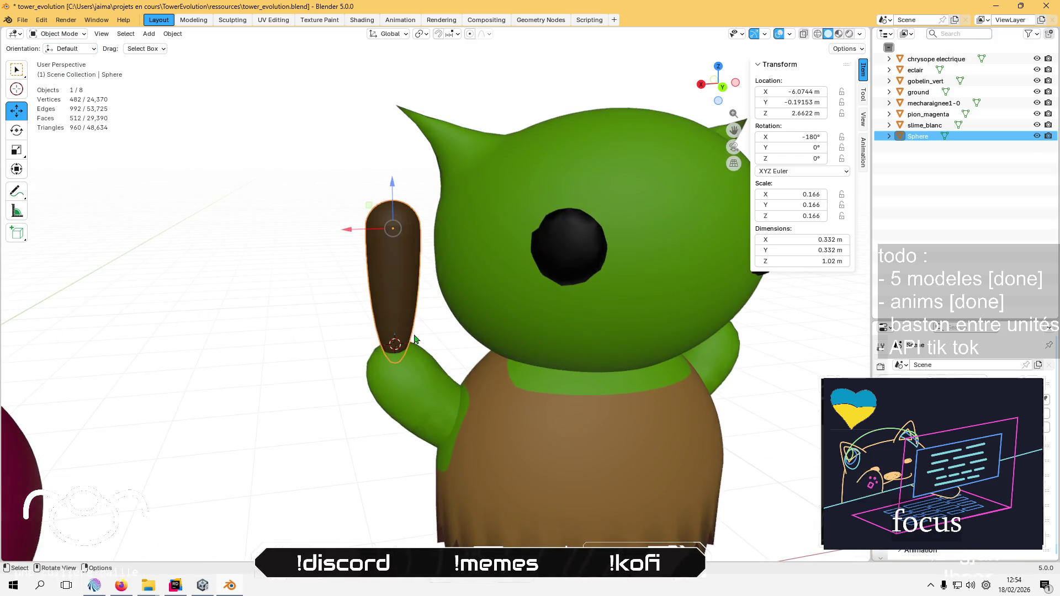
{"action": "mouse_move", "coordinate": [414, 338]}
{"action": "left_mouse_down"}
{"action": "mouse_move", "coordinate": [488, 333]}
{"action": "mouse_move", "coordinate": [420, 346]}
{"action": "left_mouse_up"}
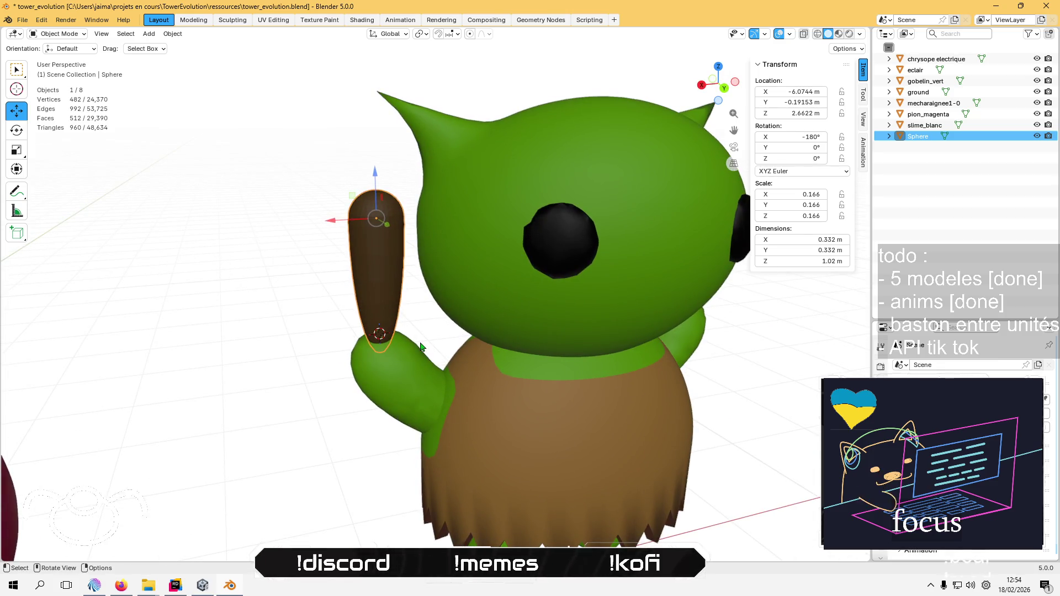
{"action": "mouse_move", "coordinate": [421, 347]}
{"action": "left_mouse_down"}
{"action": "mouse_move", "coordinate": [442, 337]}
{"action": "mouse_move", "coordinate": [530, 409]}
{"action": "mouse_move", "coordinate": [386, 309]}
{"action": "mouse_move", "coordinate": [465, 317]}
{"action": "mouse_move", "coordinate": [488, 360]}
{"action": "left_mouse_up"}
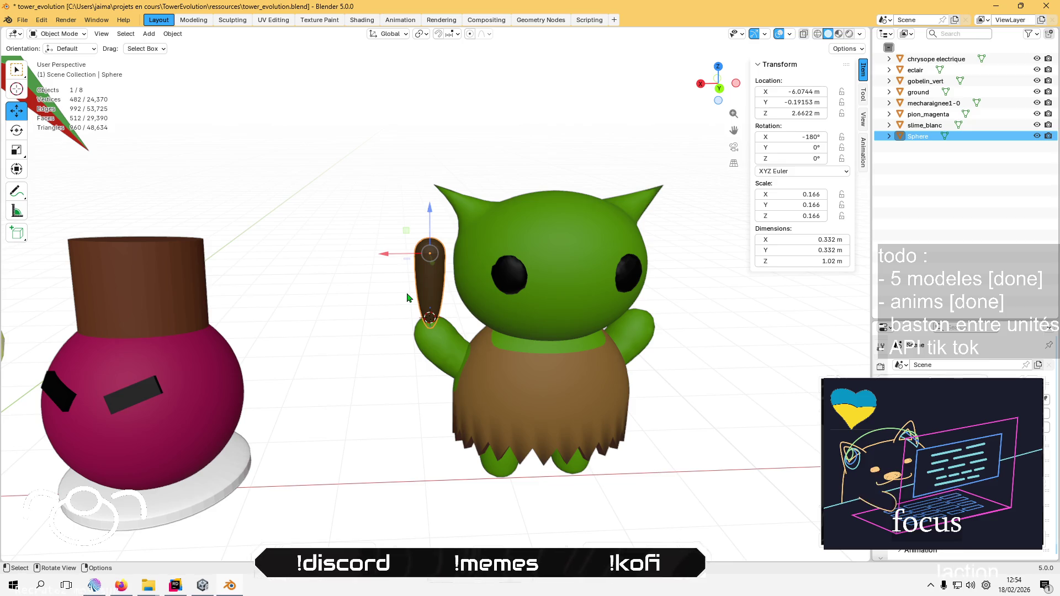
{"action": "mouse_move", "coordinate": [414, 271]}
{"action": "left_mouse_down"}
{"action": "mouse_move", "coordinate": [497, 213]}
{"action": "mouse_move", "coordinate": [361, 259]}
{"action": "left_mouse_up"}
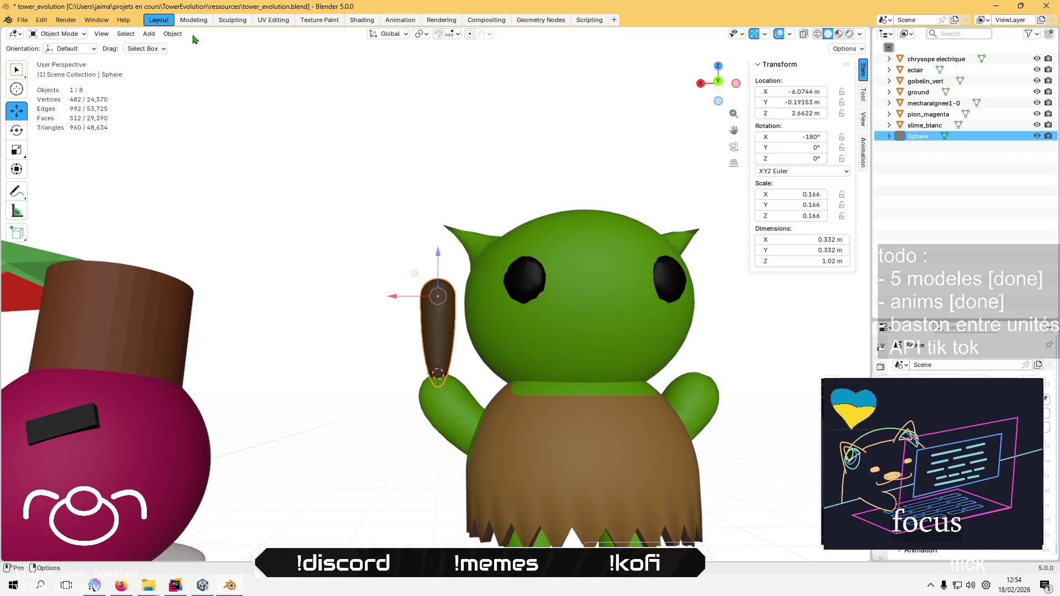
{"action": "left_click", "coordinate": [172, 33]}
{"action": "mouse_move", "coordinate": [221, 58]}
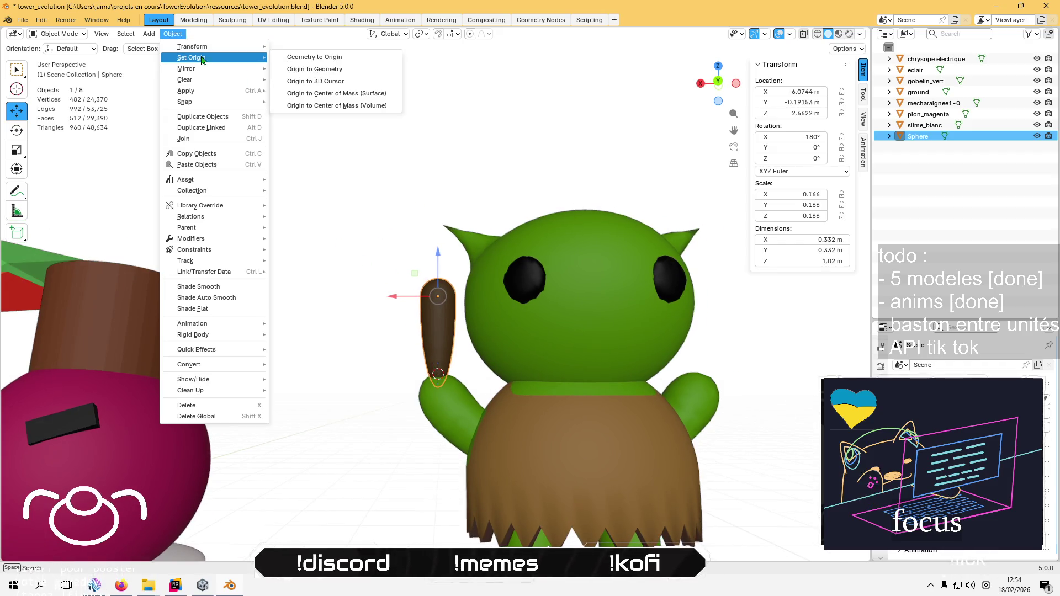
{"action": "left_click", "coordinate": [329, 81]}
Tilt the club 8.4° around Y, then reselect it and start renaming it
{"action": "left_click", "coordinate": [17, 133]}
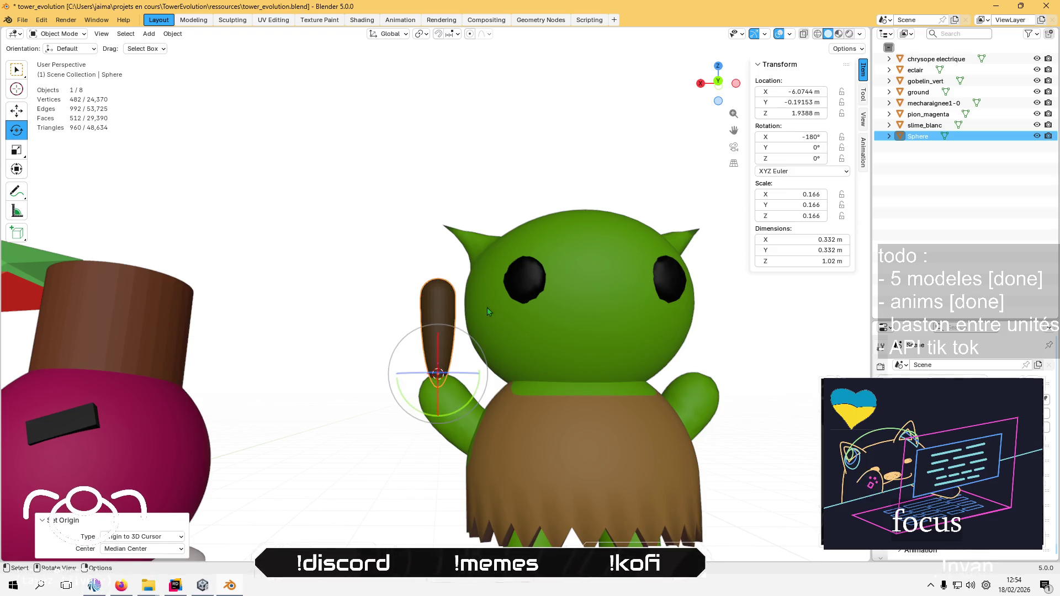
{"action": "left_click_drag", "start_coordinate": [475, 395], "coordinate": [478, 388]}
{"action": "left_click", "coordinate": [369, 391]}
{"action": "mouse_move", "coordinate": [369, 391]}
{"action": "left_mouse_down"}
{"action": "mouse_move", "coordinate": [548, 350]}
{"action": "mouse_move", "coordinate": [608, 324]}
{"action": "mouse_move", "coordinate": [582, 338]}
{"action": "mouse_move", "coordinate": [360, 336]}
{"action": "left_mouse_up"}
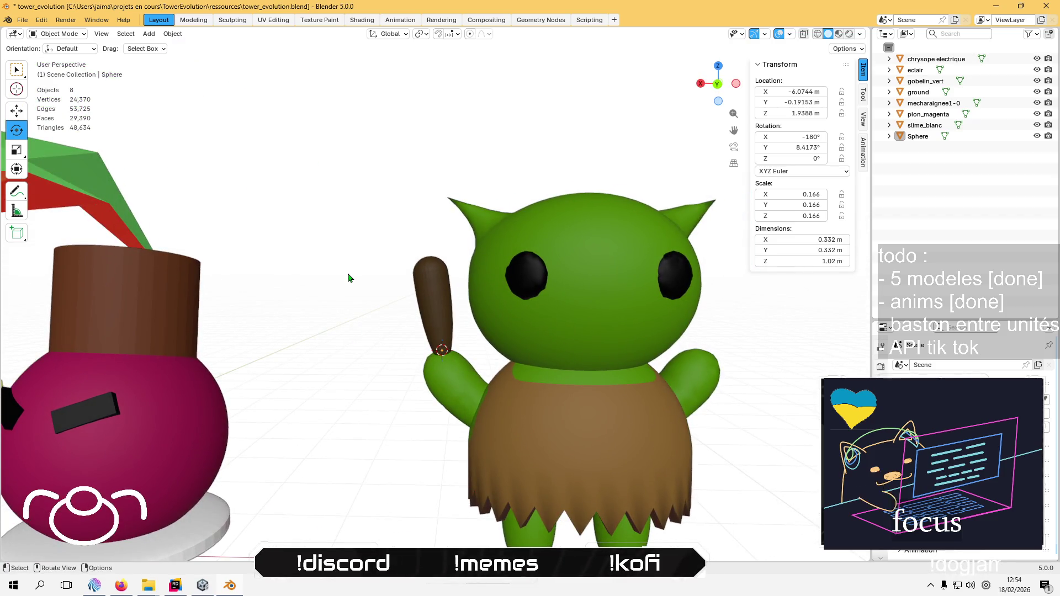
{"action": "left_click", "coordinate": [417, 287]}
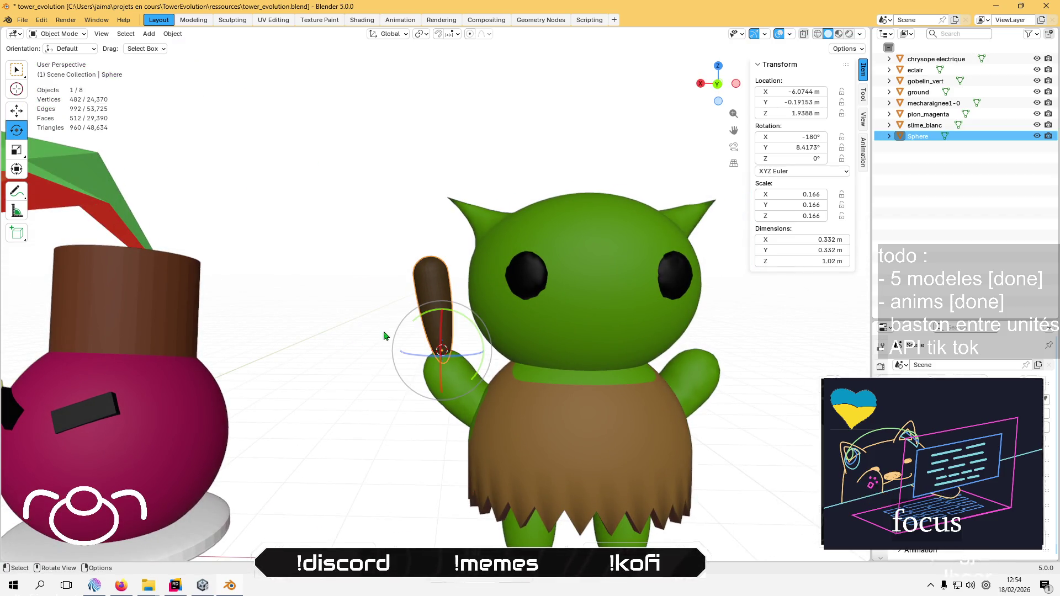
{"action": "scroll", "coordinate": [323, 226], "scroll_direction": "down", "scroll_amount": 3}
{"action": "scroll", "coordinate": [389, 356], "scroll_direction": "down", "scroll_amount": 2}
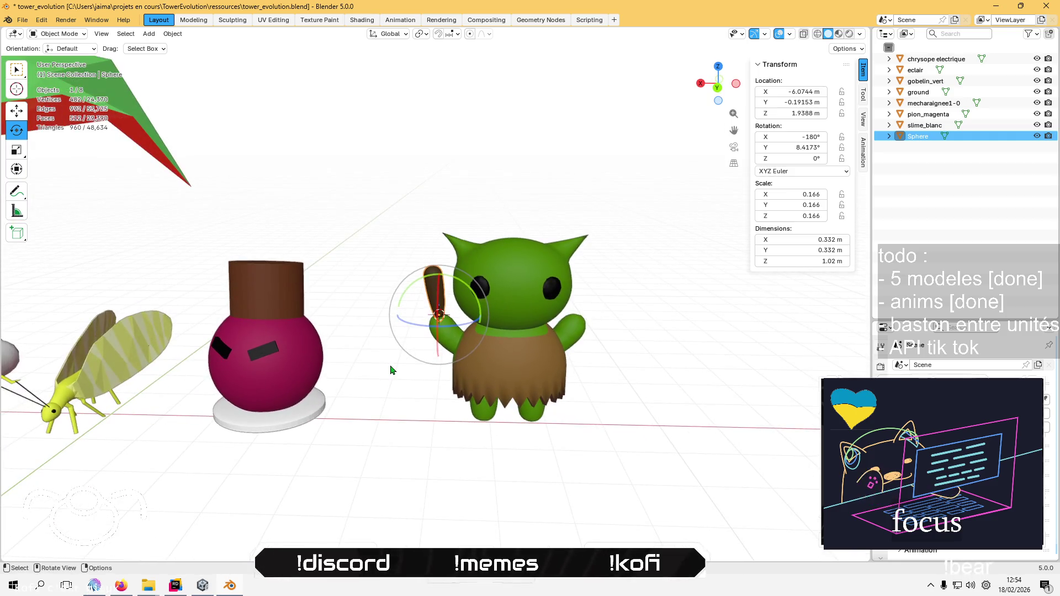
{"action": "key", "text": "F2"}
{"action": "type", "text": "massue"}
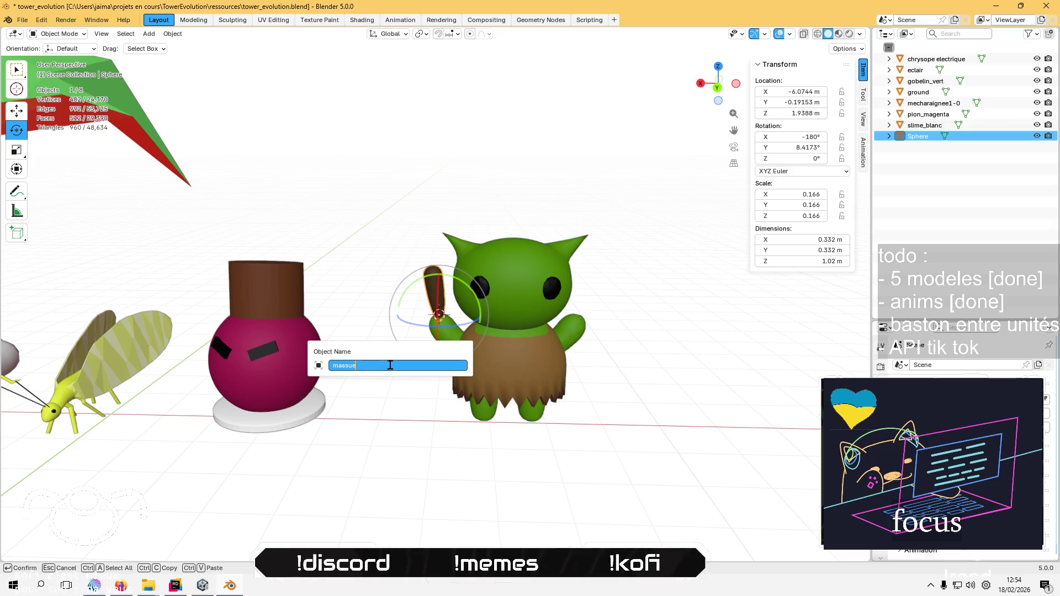
Name the club 'massue' and apply its scale and rotation
{"action": "key", "text": "Return"}
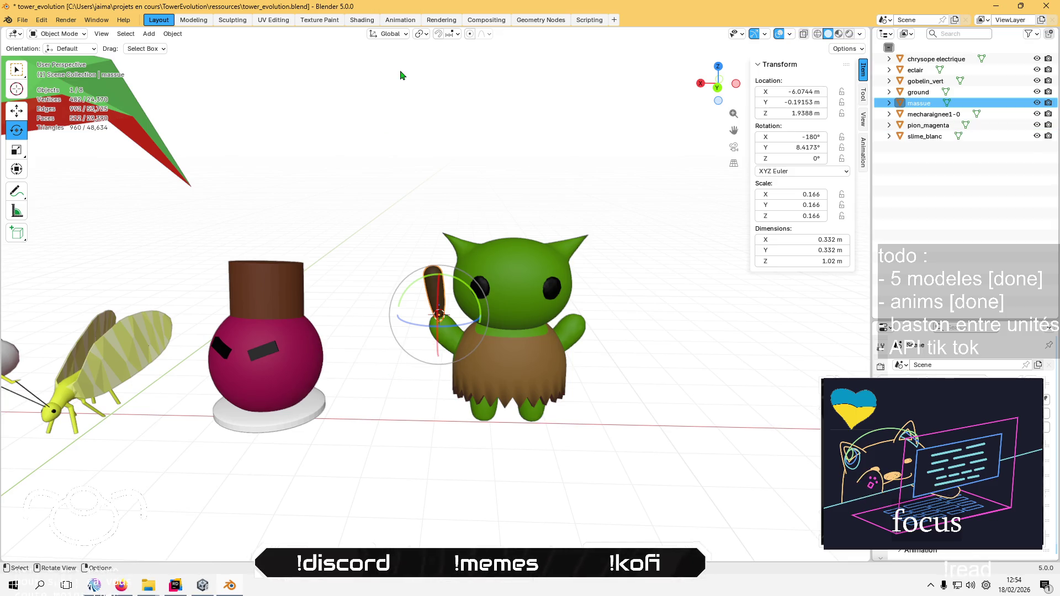
{"action": "left_click", "coordinate": [172, 33]}
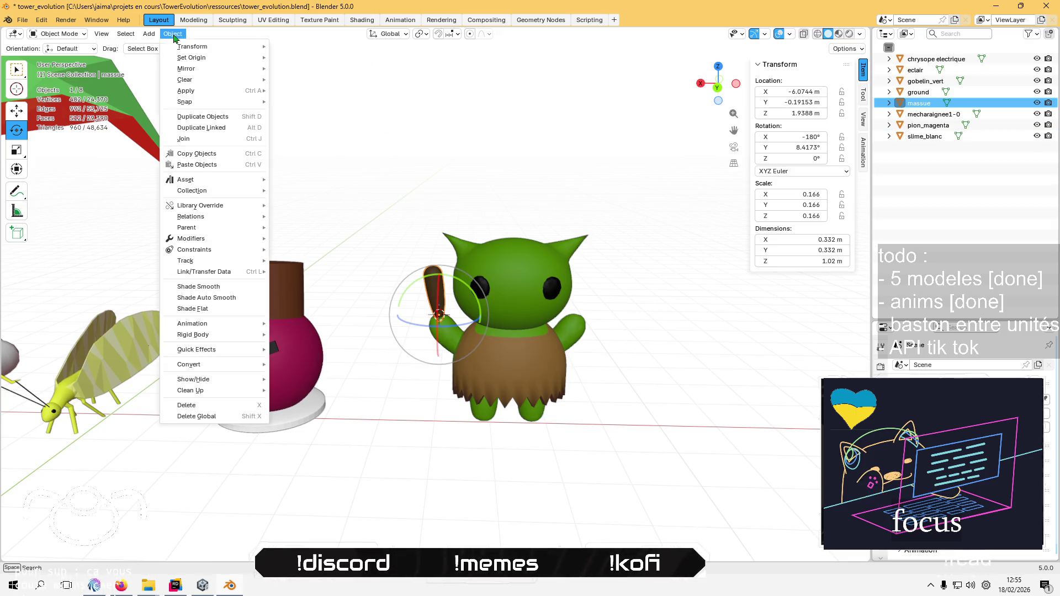
{"action": "mouse_move", "coordinate": [193, 69]}
{"action": "mouse_move", "coordinate": [211, 91]}
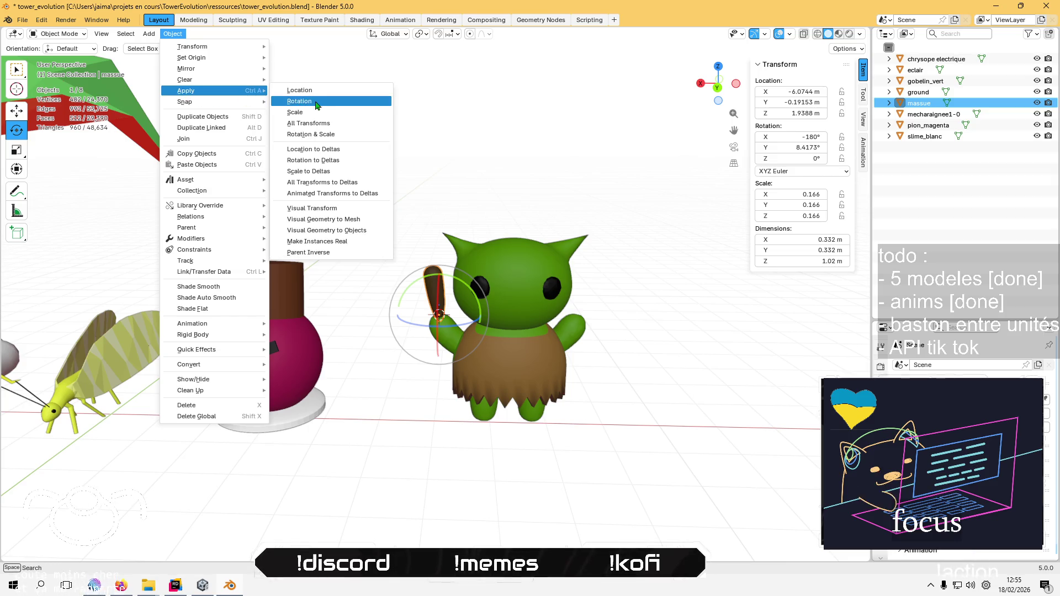
{"action": "left_click", "coordinate": [318, 116]}
{"action": "left_click", "coordinate": [173, 34]}
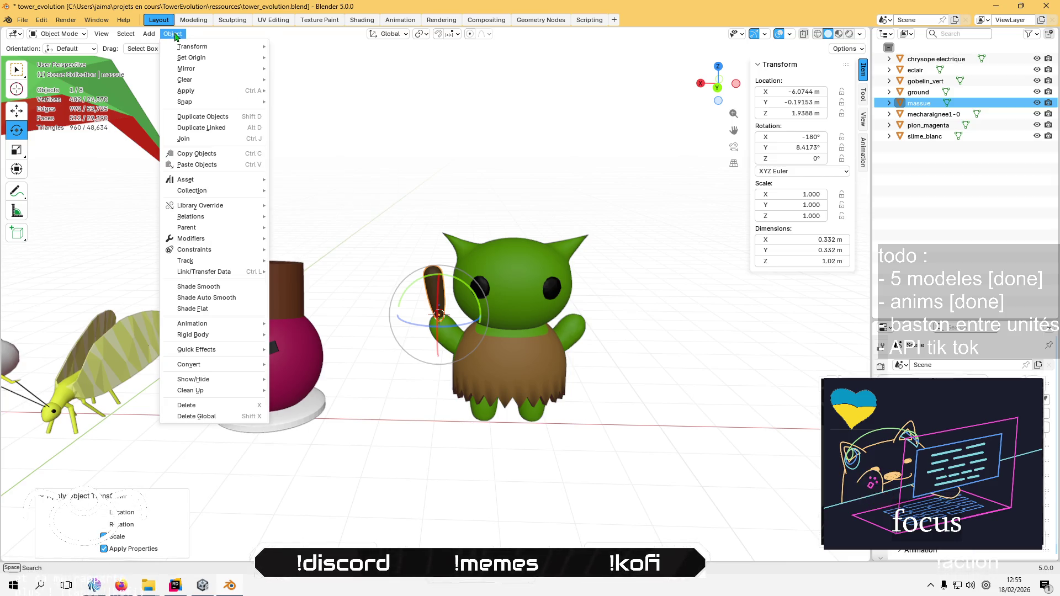
{"action": "mouse_move", "coordinate": [207, 94]}
{"action": "left_click", "coordinate": [291, 104]}
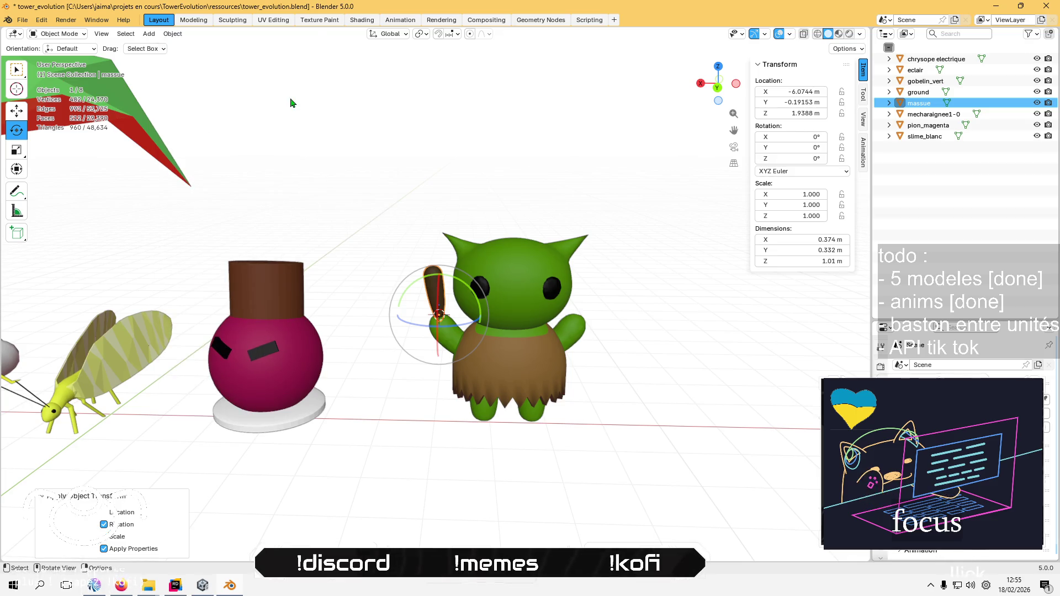
Export the club as massue.fbx using the saved FBX export preset
{"action": "left_click", "coordinate": [22, 19]}
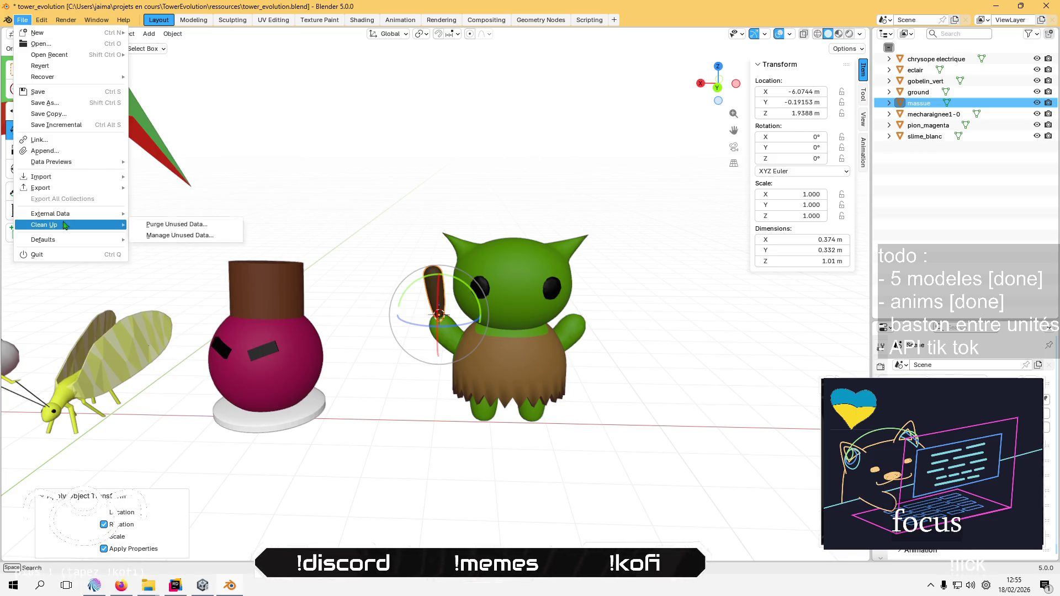
{"action": "mouse_move", "coordinate": [78, 193]}
{"action": "left_click", "coordinate": [166, 275]}
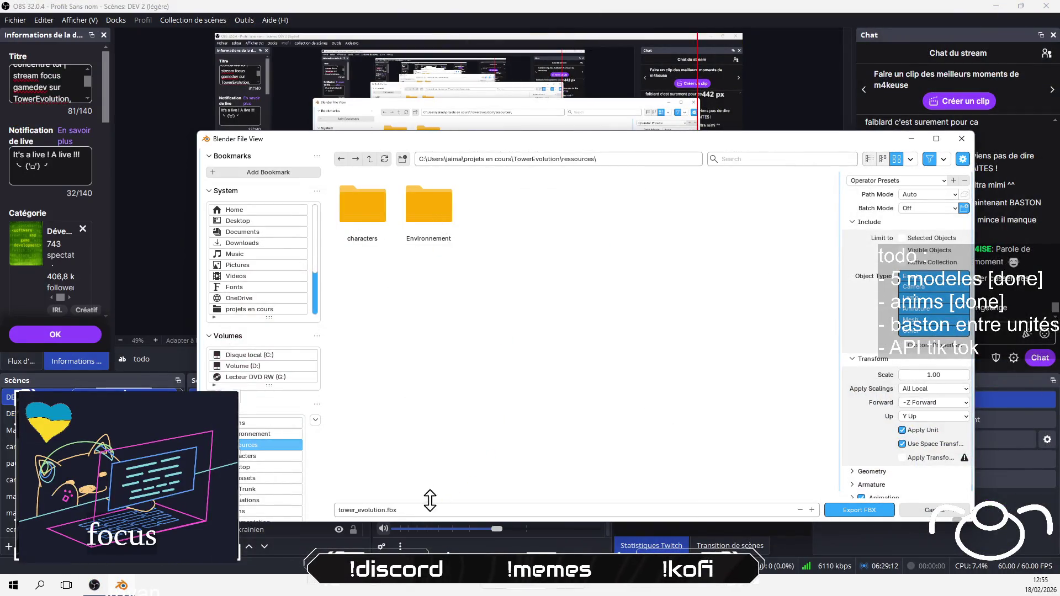
{"action": "left_click", "coordinate": [424, 509]}
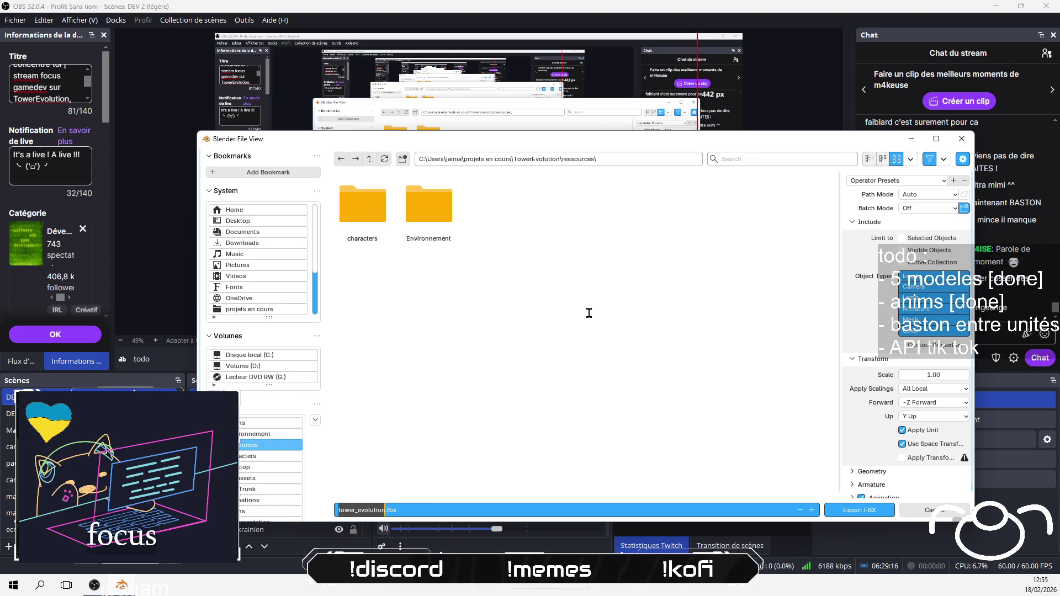
{"action": "type", "text": "massue"}
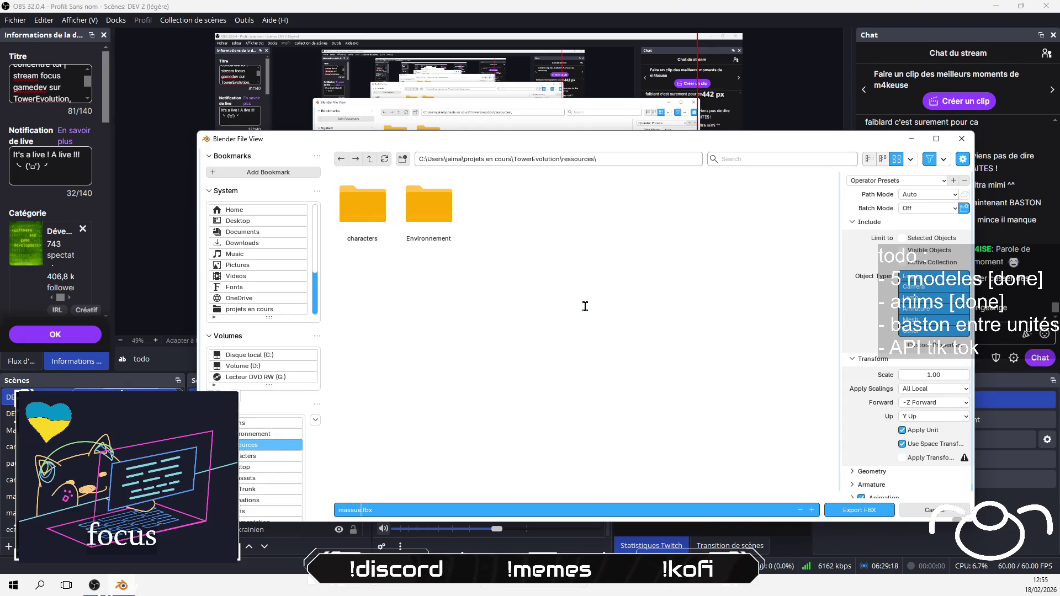
{"action": "left_click", "coordinate": [898, 180]}
{"action": "left_click", "coordinate": [878, 215]}
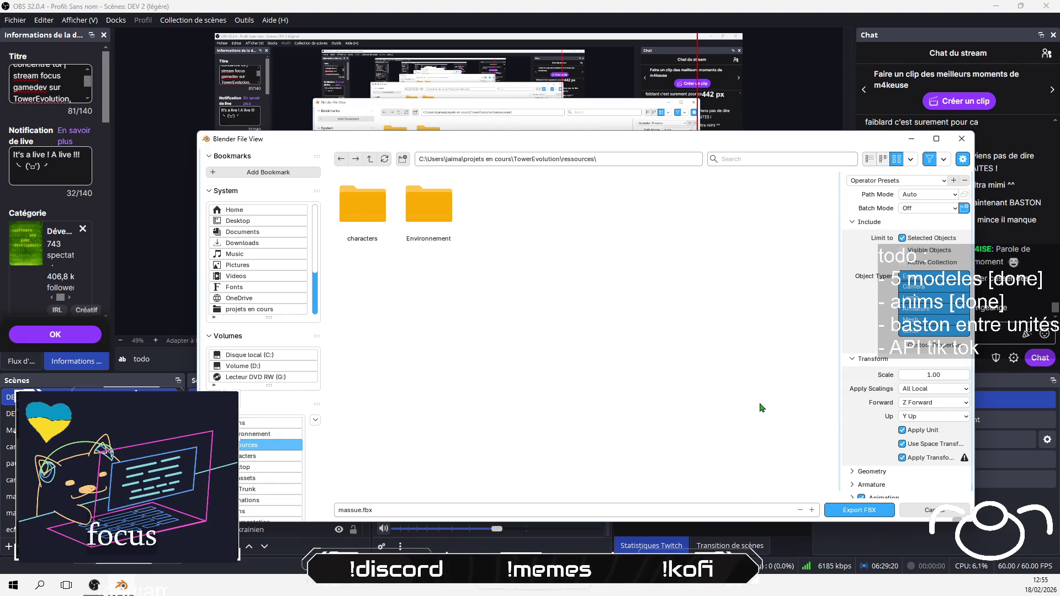
{"action": "left_click", "coordinate": [859, 510]}
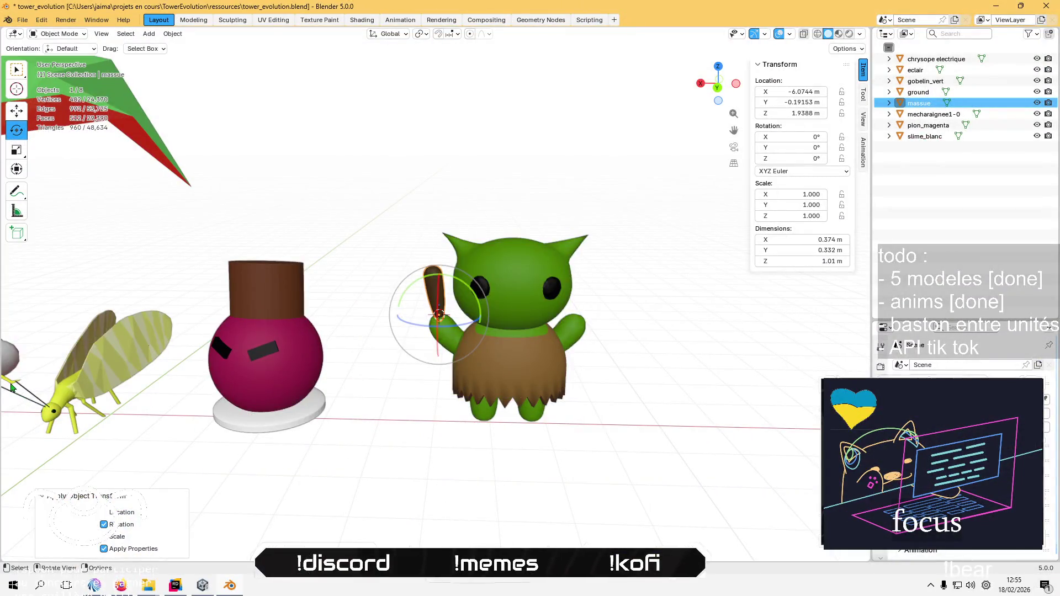
{"action": "left_click", "coordinate": [11, 386]}
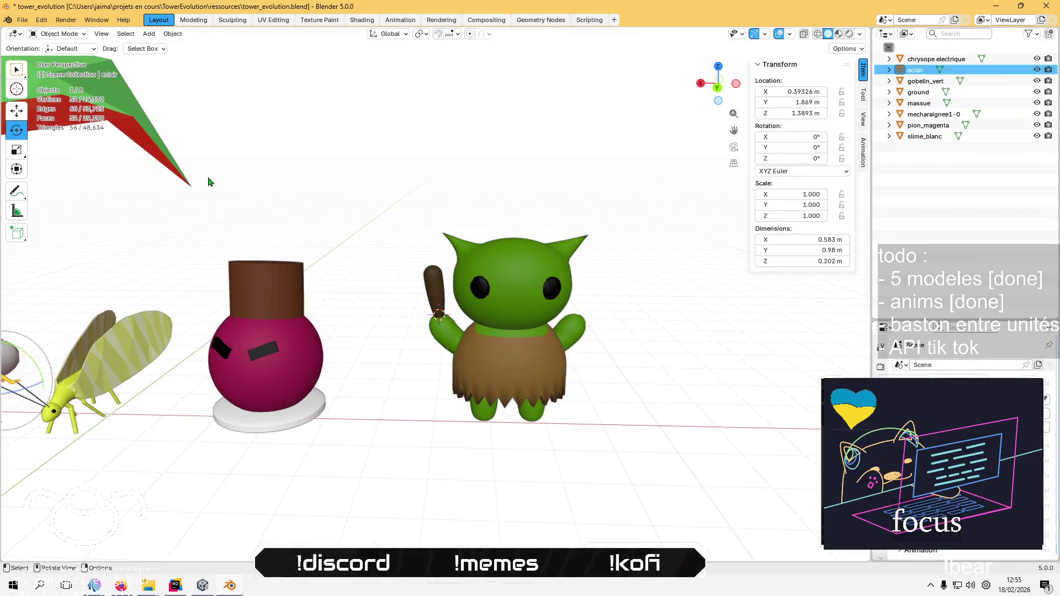
Export the eclair model as eclair.fbx
{"action": "left_click", "coordinate": [24, 21]}
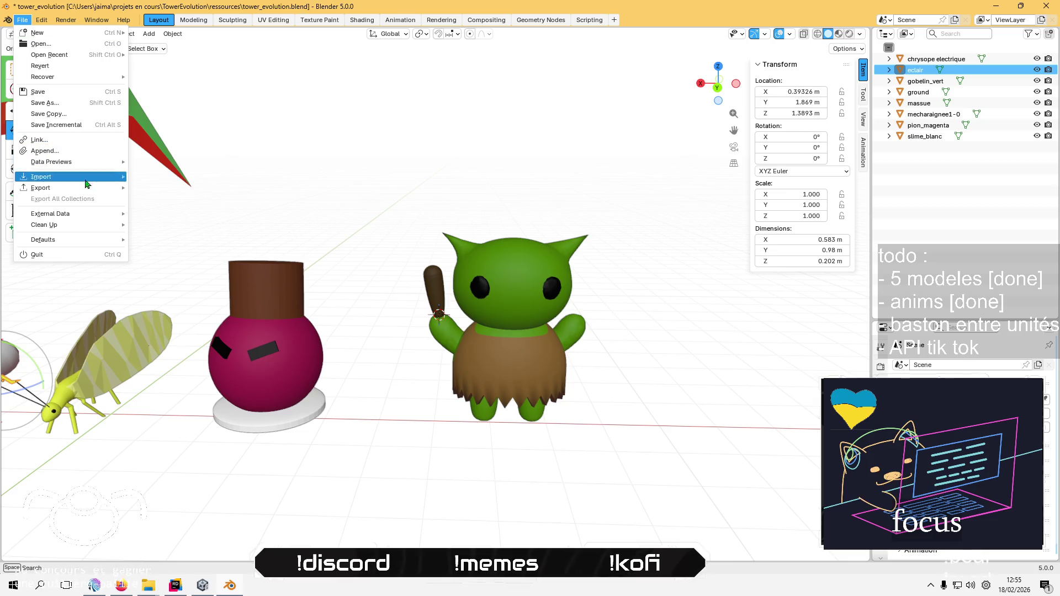
{"action": "mouse_move", "coordinate": [45, 187]}
{"action": "left_click", "coordinate": [187, 279]}
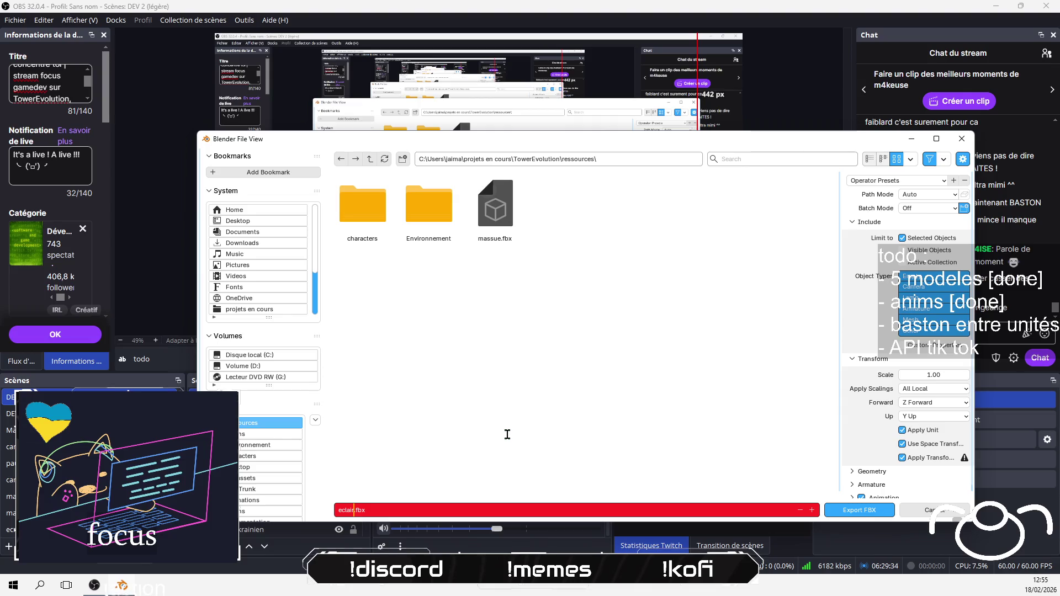
{"action": "key", "text": "Return"}
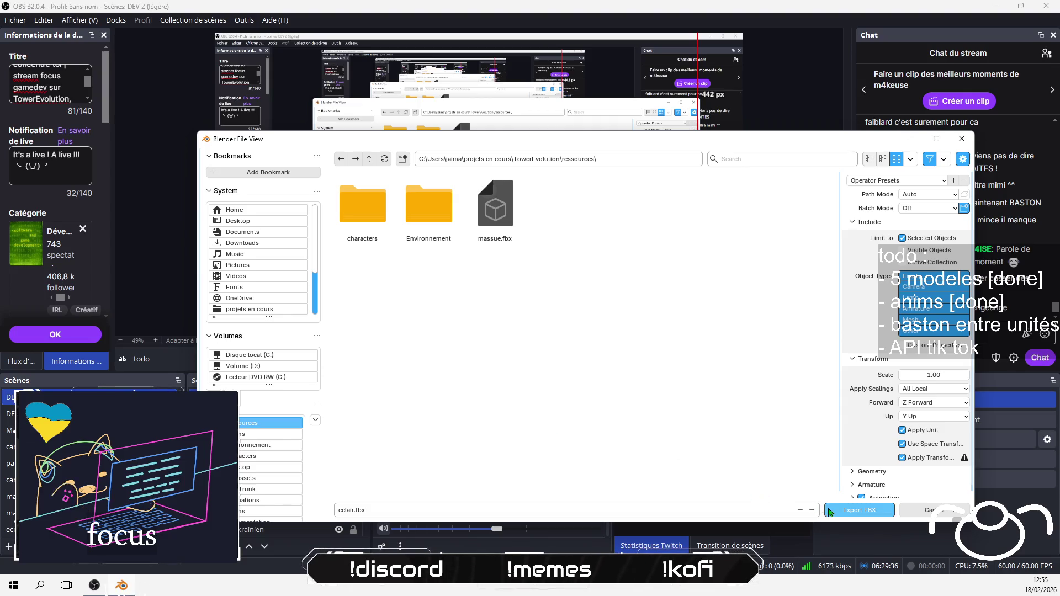
{"action": "left_click", "coordinate": [858, 510]}
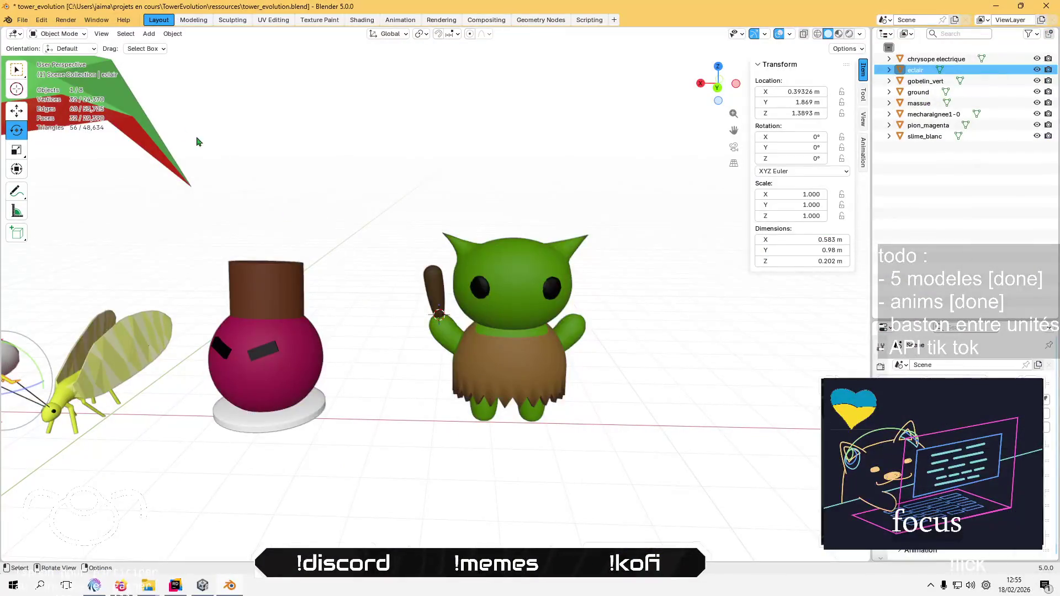
Export the ground plane into the Environnement folder, overwriting ground.fbx
{"action": "left_click", "coordinate": [150, 123]}
{"action": "left_click", "coordinate": [22, 20]}
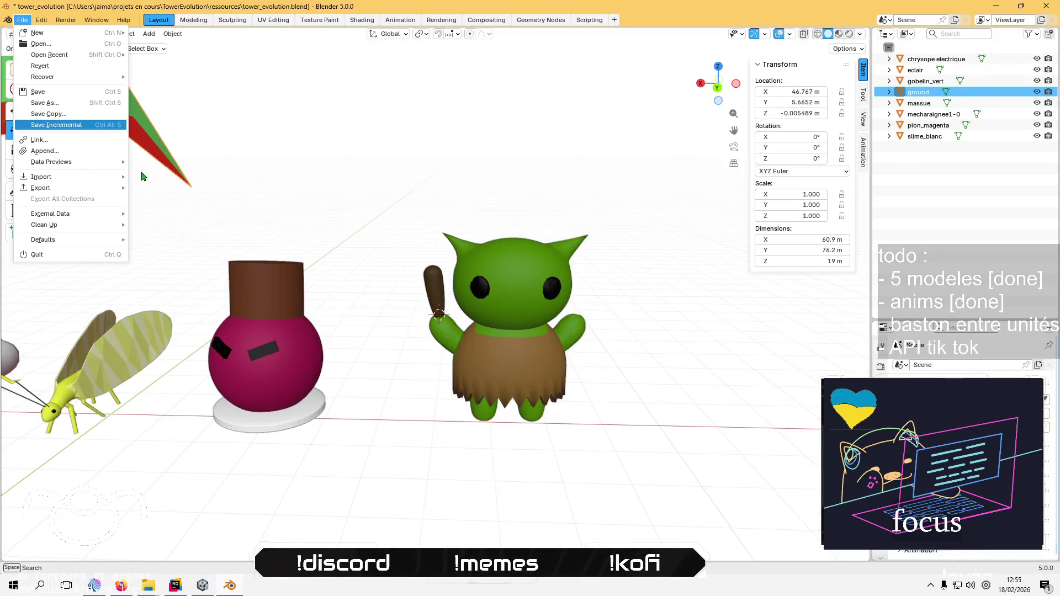
{"action": "mouse_move", "coordinate": [91, 189]}
{"action": "left_click", "coordinate": [161, 275]}
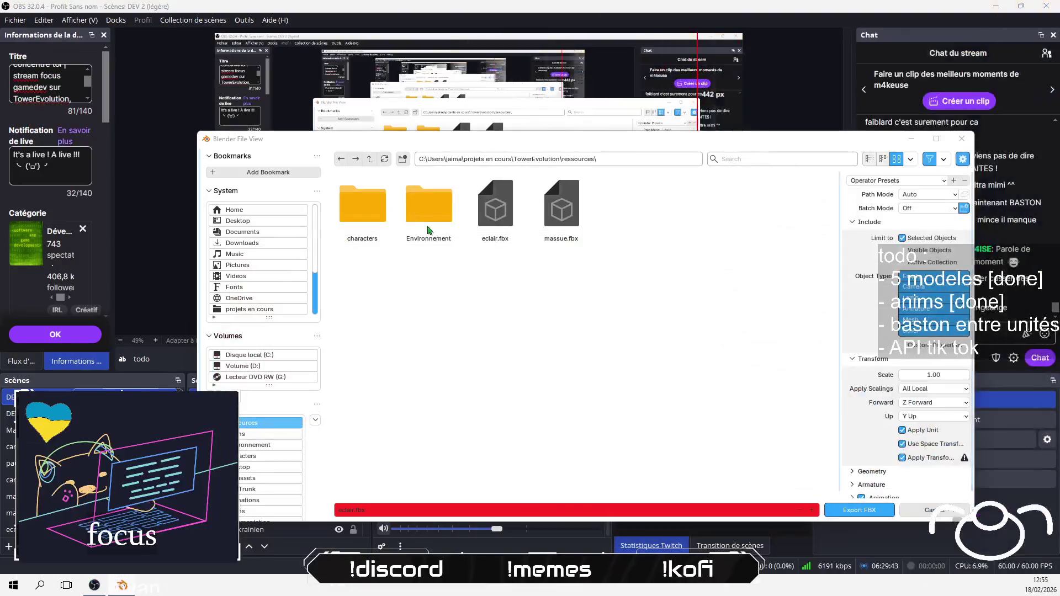
{"action": "left_click", "coordinate": [428, 230]}
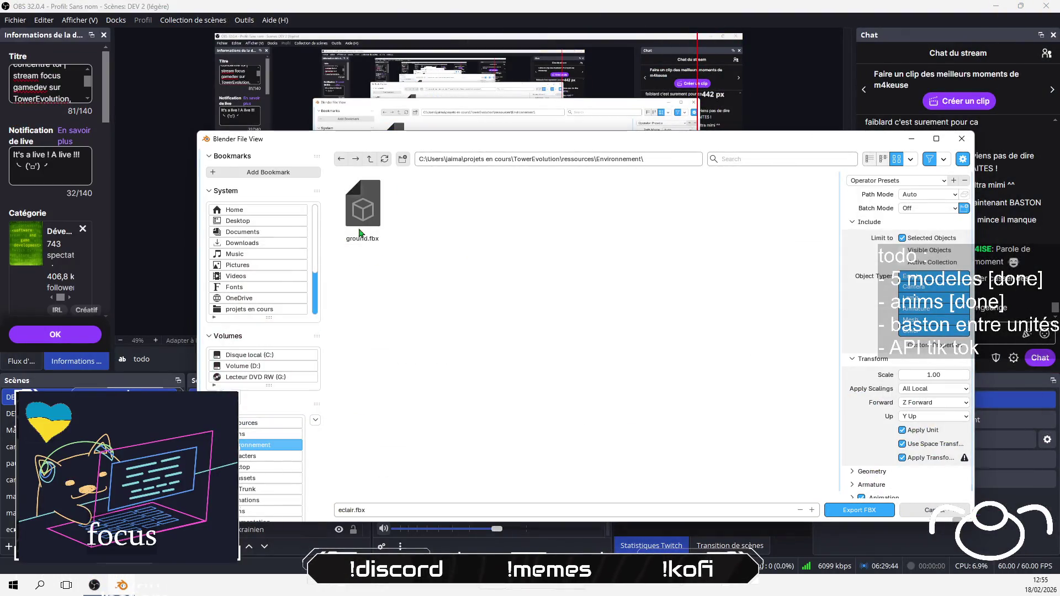
{"action": "left_click", "coordinate": [371, 202]}
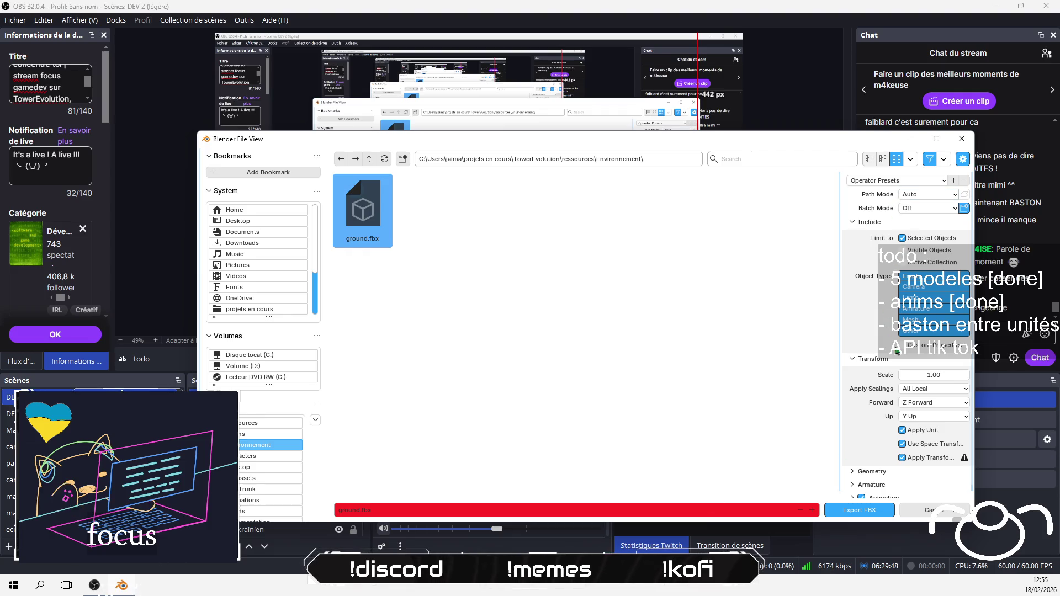
{"action": "left_click", "coordinate": [864, 511]}
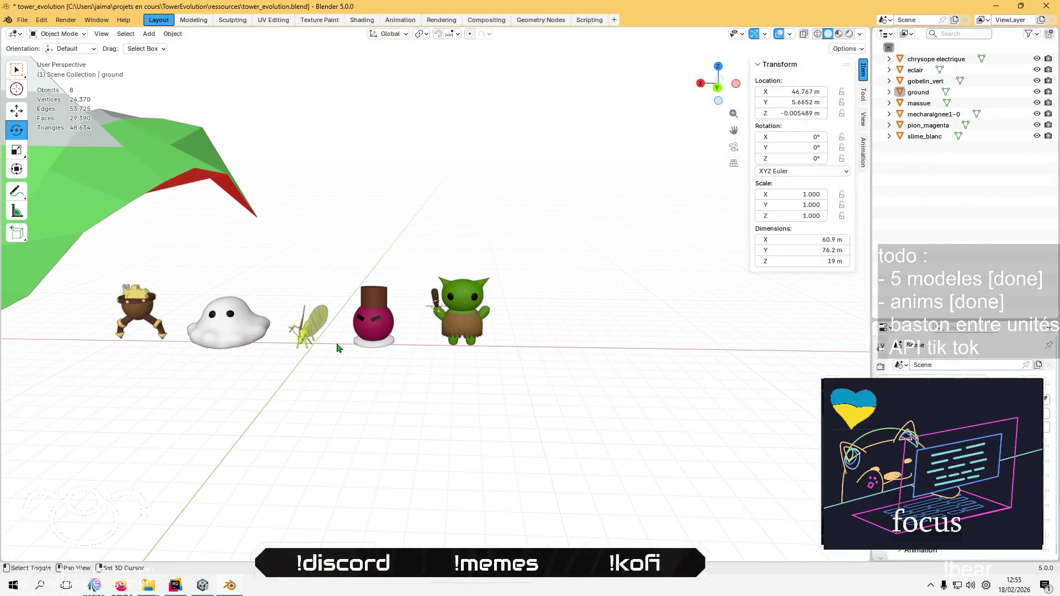
{"action": "mouse_move", "coordinate": [338, 348]}
{"action": "left_mouse_down"}
{"action": "mouse_move", "coordinate": [386, 409]}
{"action": "mouse_move", "coordinate": [446, 388]}
{"action": "mouse_move", "coordinate": [425, 379]}
{"action": "mouse_move", "coordinate": [524, 386]}
{"action": "left_mouse_up"}
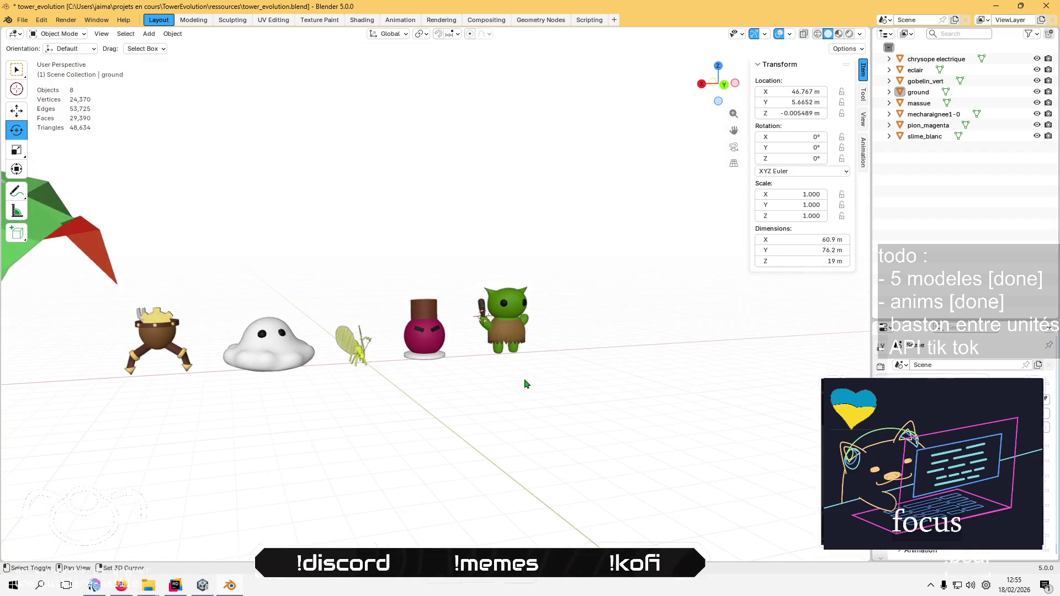
{"action": "scroll", "coordinate": [404, 403], "scroll_direction": "up", "scroll_amount": 5}
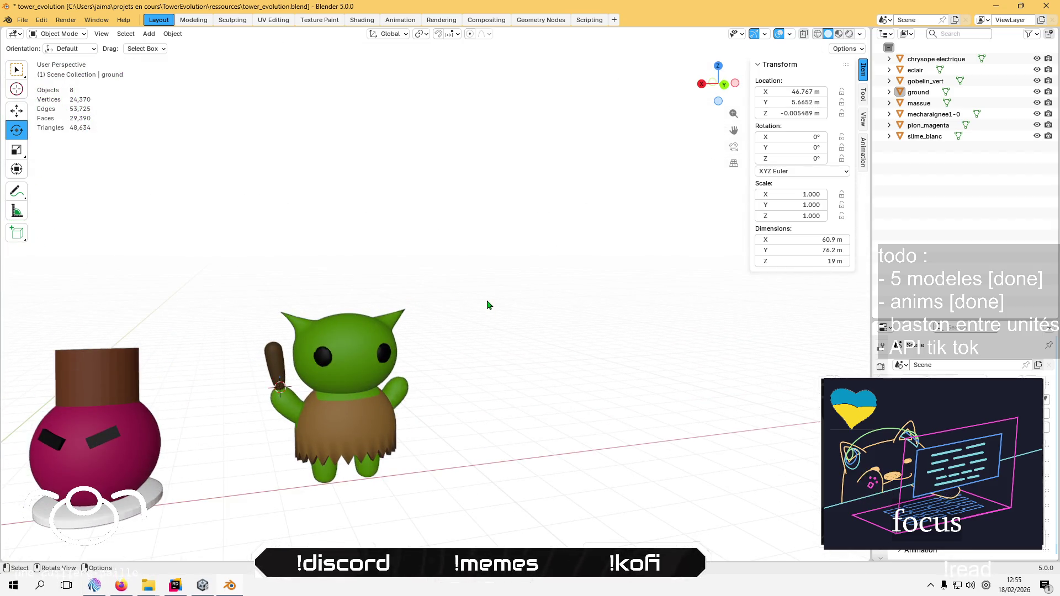
In Unity, open Assets/Meshs and start an Import New Asset from its context menu
{"action": "key", "text": "alt+Tab"}
{"action": "key", "text": "alt+Tab"}
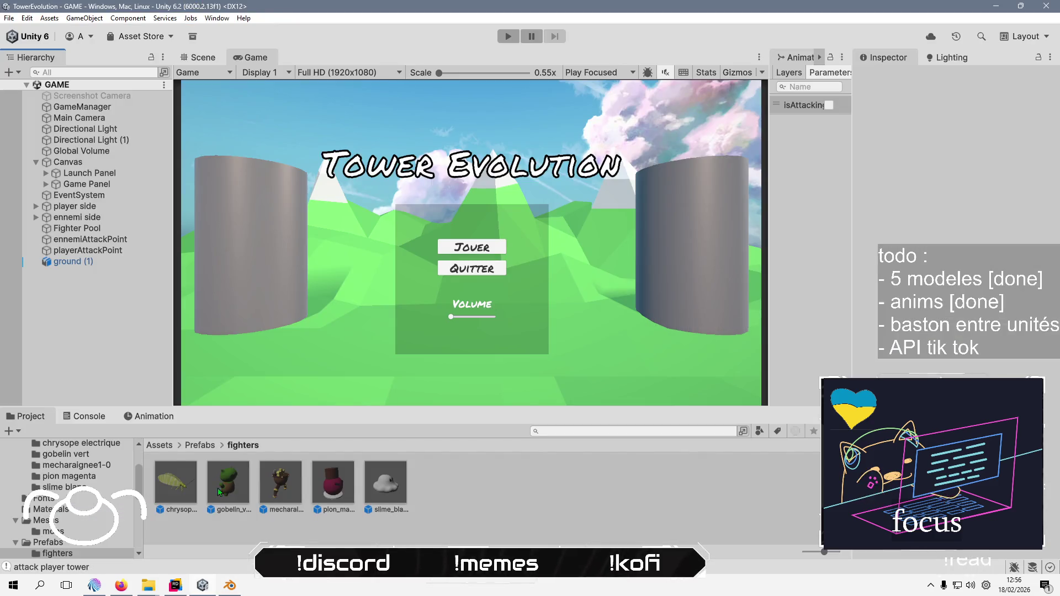
{"action": "left_click", "coordinate": [199, 445]}
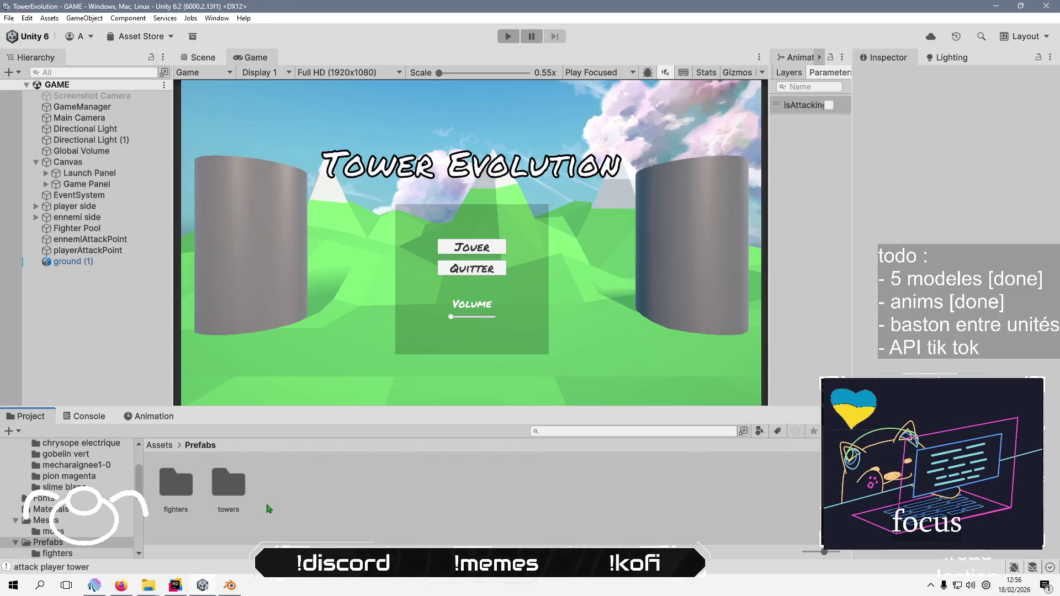
{"action": "left_click", "coordinate": [159, 445]}
{"action": "double_click", "coordinate": [336, 484]}
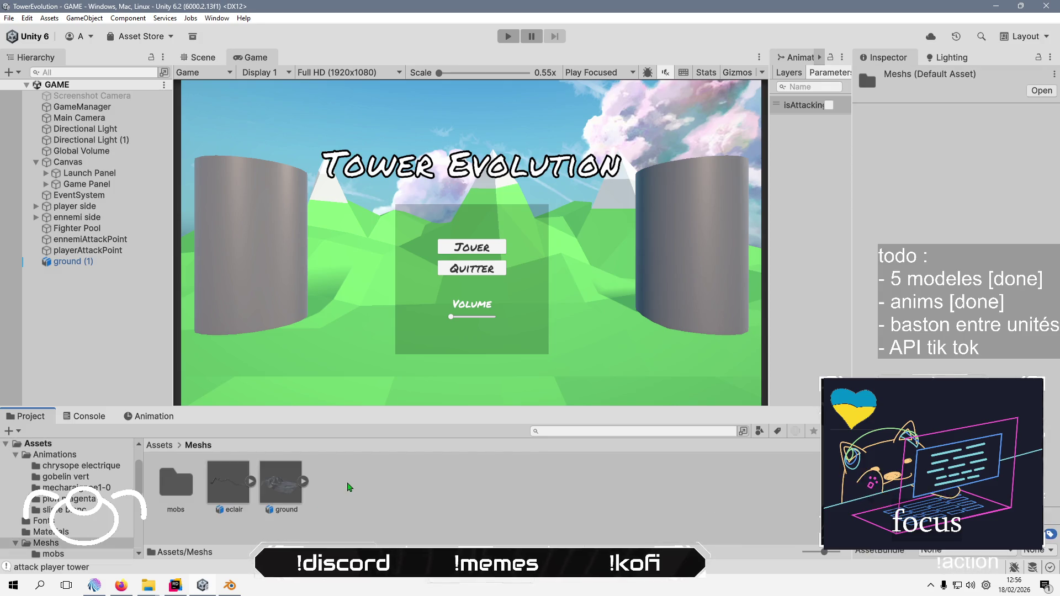
{"action": "right_click", "coordinate": [351, 496]}
{"action": "key", "text": "Down"}
{"action": "key", "text": "Right"}
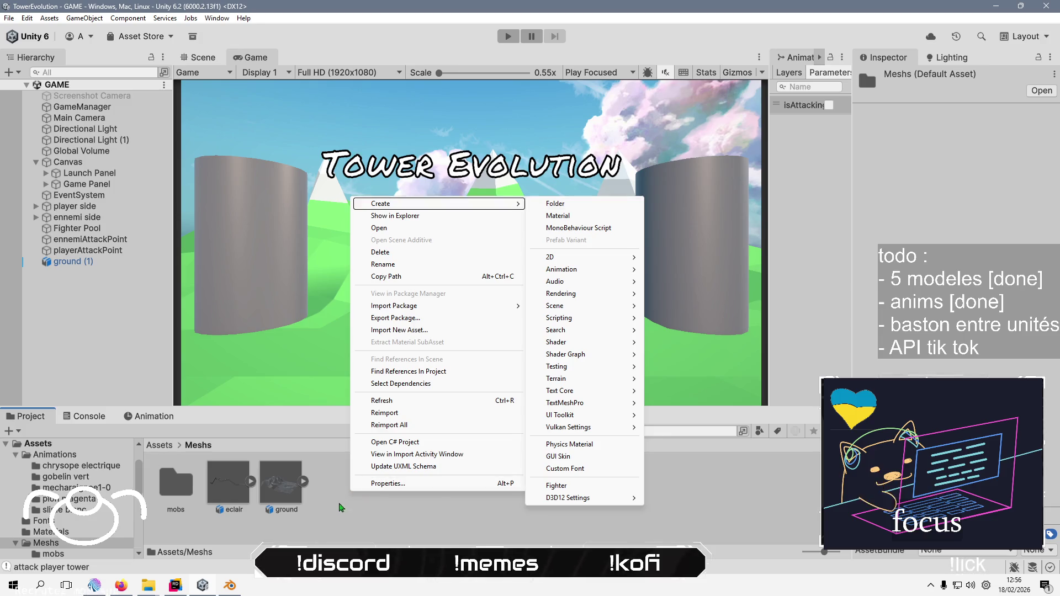
{"action": "right_click", "coordinate": [329, 521]}
{"action": "key", "text": "Up"}
{"action": "key", "text": "Up"}
{"action": "key", "text": "Up"}
{"action": "key", "text": "Up"}
{"action": "key", "text": "Up"}
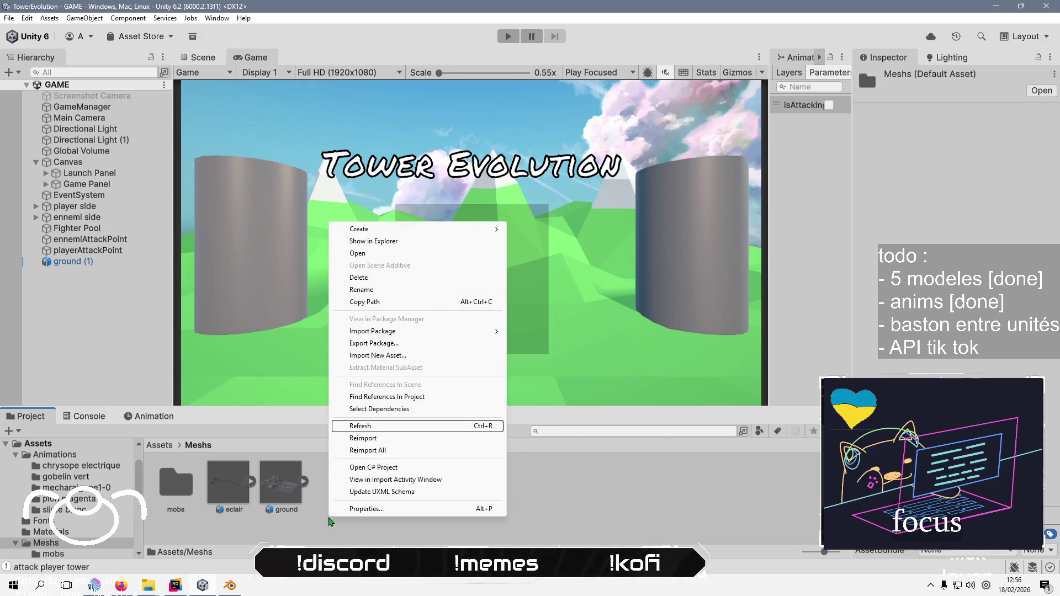
{"action": "key", "text": "Down"}
{"action": "key", "text": "Down"}
{"action": "key", "text": "Down"}
{"action": "key", "text": "Return"}
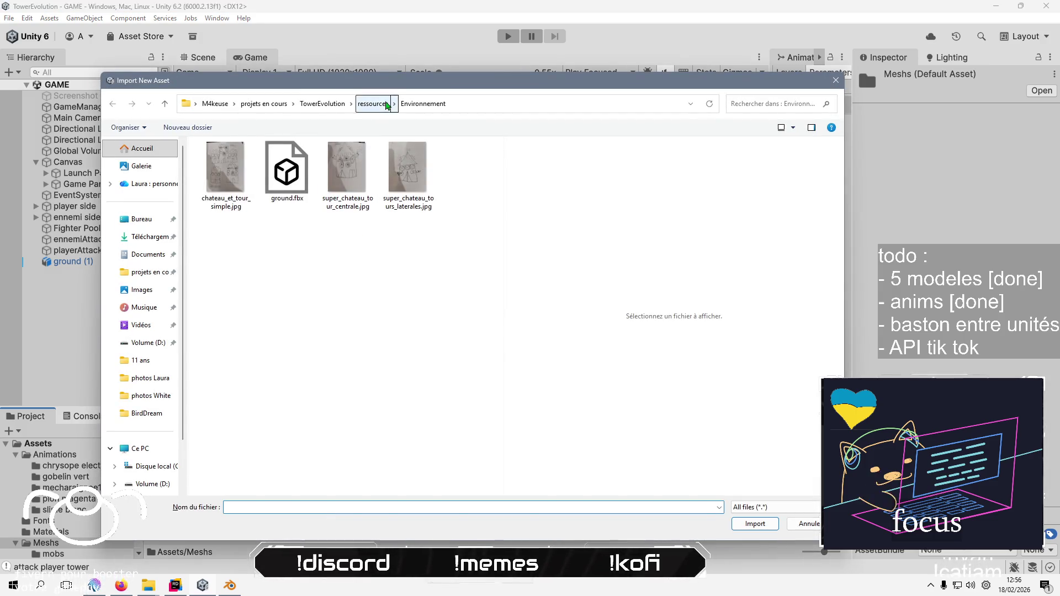
Import massue.fbx from the ressources folder
{"action": "left_click", "coordinate": [375, 104]}
{"action": "left_click", "coordinate": [242, 222]}
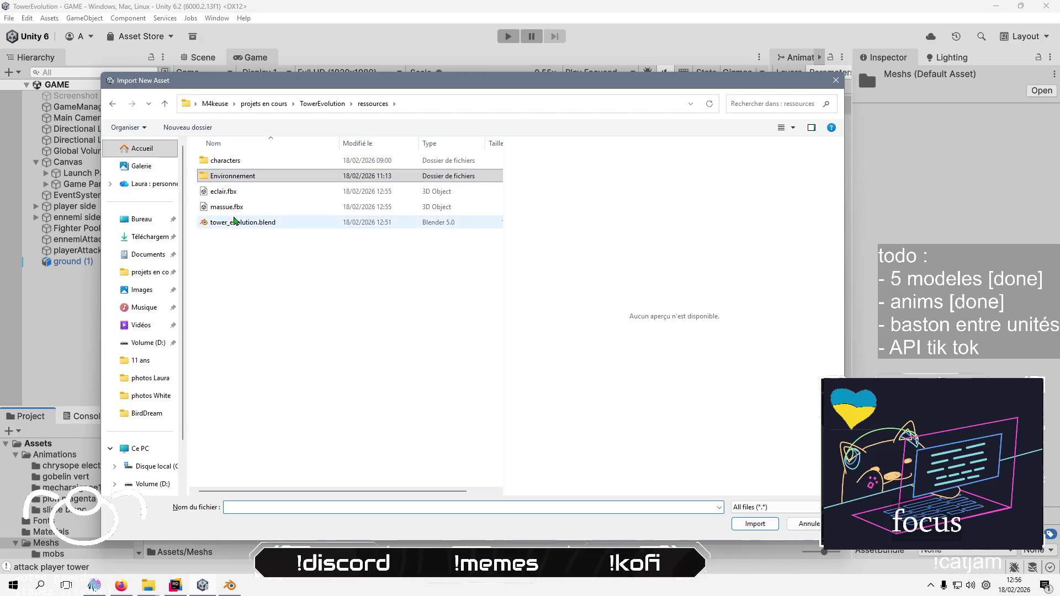
{"action": "left_click", "coordinate": [226, 206]}
{"action": "left_click", "coordinate": [754, 523]}
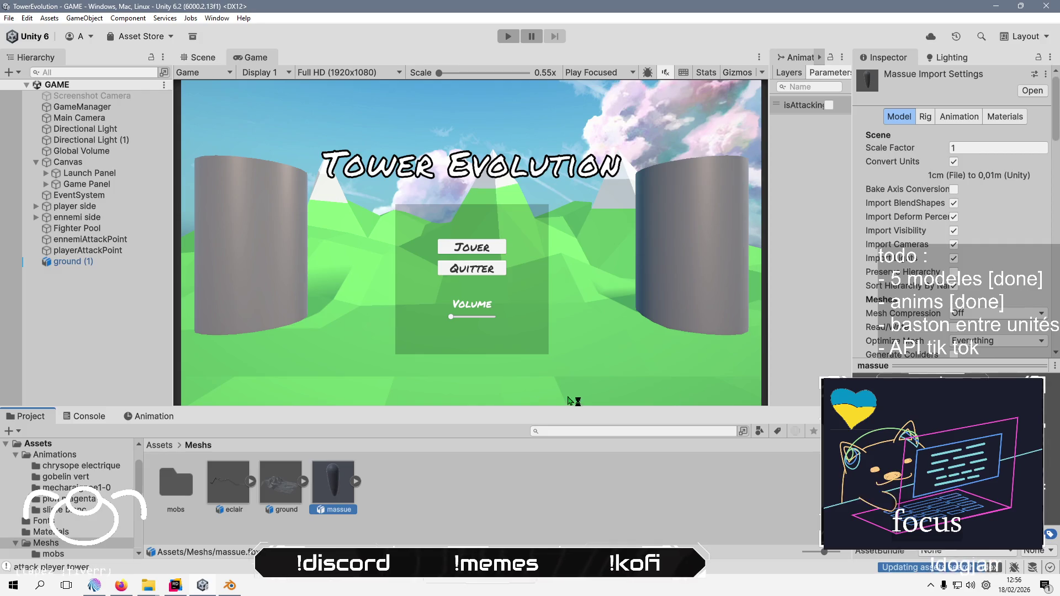
Open the gobelin_vert prefab from Prefabs/fighters and frame the goblin in the scene view
{"action": "left_click", "coordinate": [161, 447]}
{"action": "double_click", "coordinate": [386, 483]}
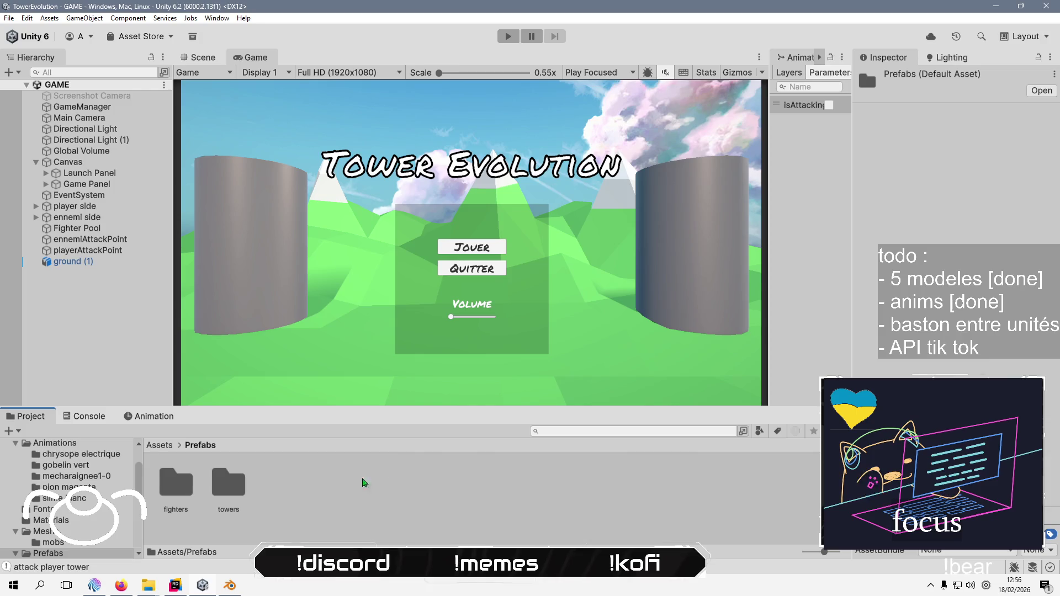
{"action": "double_click", "coordinate": [176, 483]}
{"action": "double_click", "coordinate": [227, 478]}
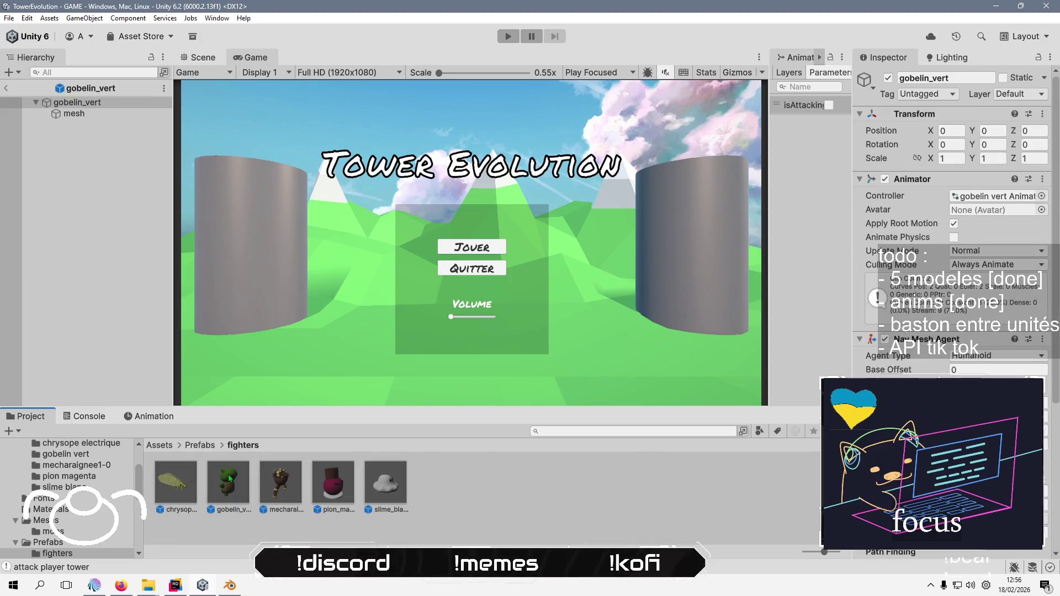
{"action": "left_click", "coordinate": [196, 61]}
{"action": "left_click", "coordinate": [209, 171]}
{"action": "key", "text": "f"}
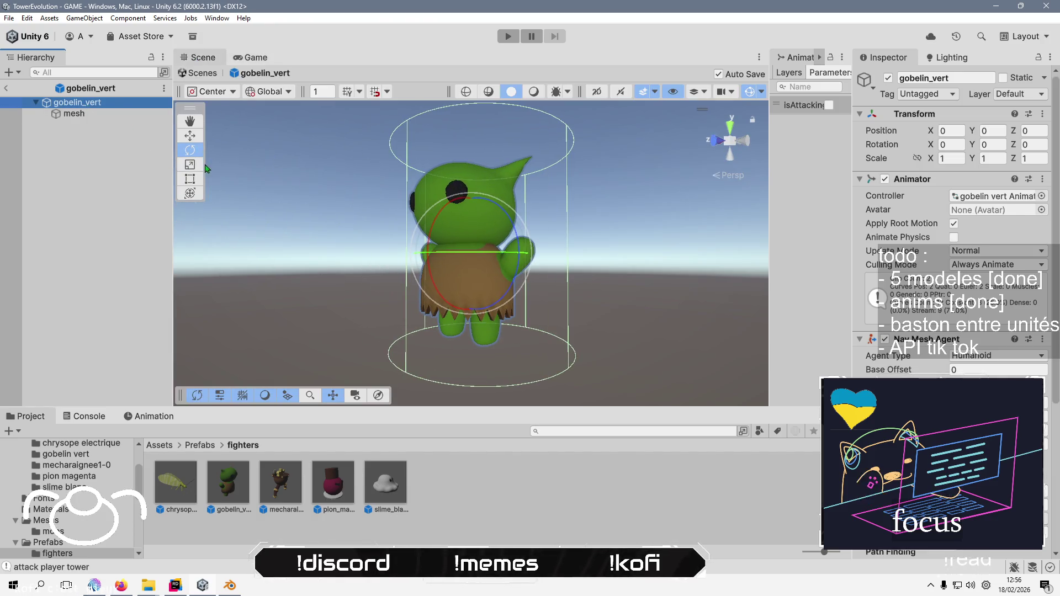
{"action": "left_click_drag", "start_coordinate": [282, 237], "coordinate": [331, 237]}
{"action": "scroll", "coordinate": [331, 237], "scroll_direction": "up", "scroll_amount": 3}
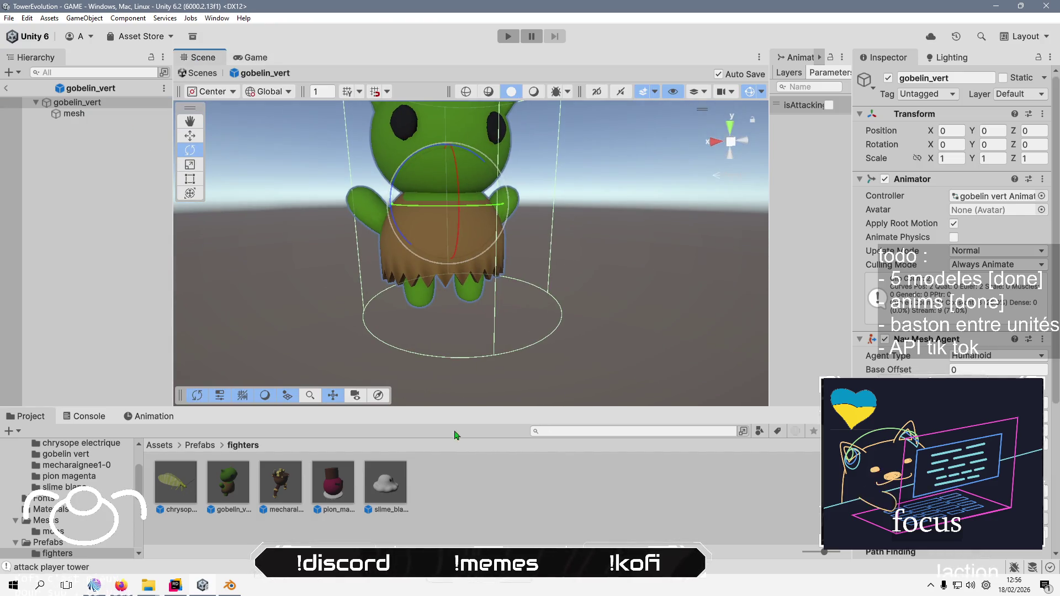
Drag the massue mesh from Assets/Meshs into the goblin prefab's hierarchy
{"action": "left_click", "coordinate": [170, 449]}
{"action": "double_click", "coordinate": [329, 483]}
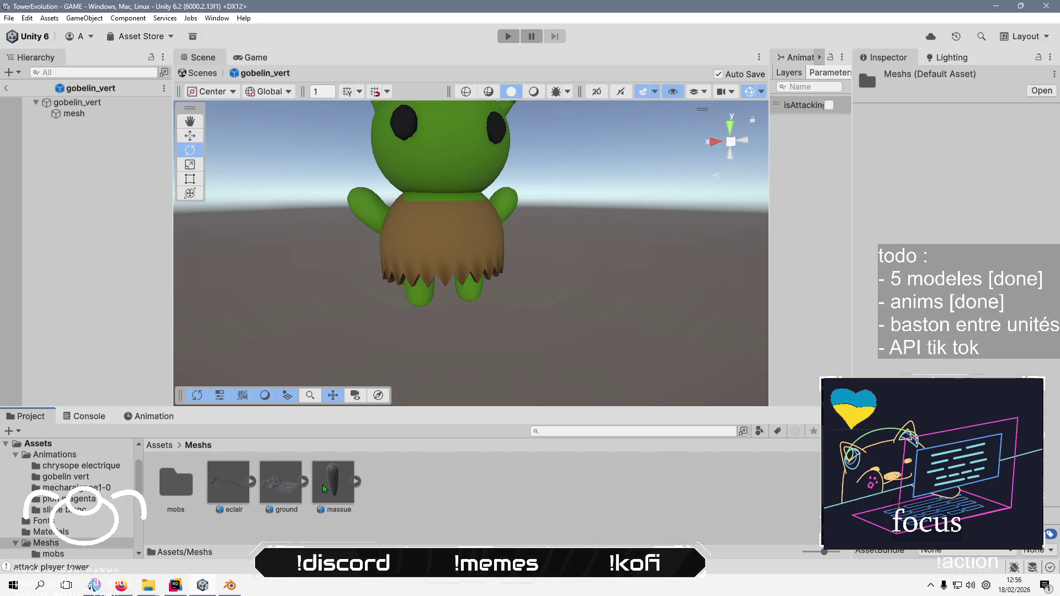
{"action": "mouse_move", "coordinate": [333, 483]}
{"action": "left_mouse_down"}
{"action": "mouse_move", "coordinate": [90, 123]}
{"action": "mouse_move", "coordinate": [95, 115]}
{"action": "left_mouse_up"}
Move the massue club up into the goblin's raised hand and save
{"action": "left_click", "coordinate": [190, 135]}
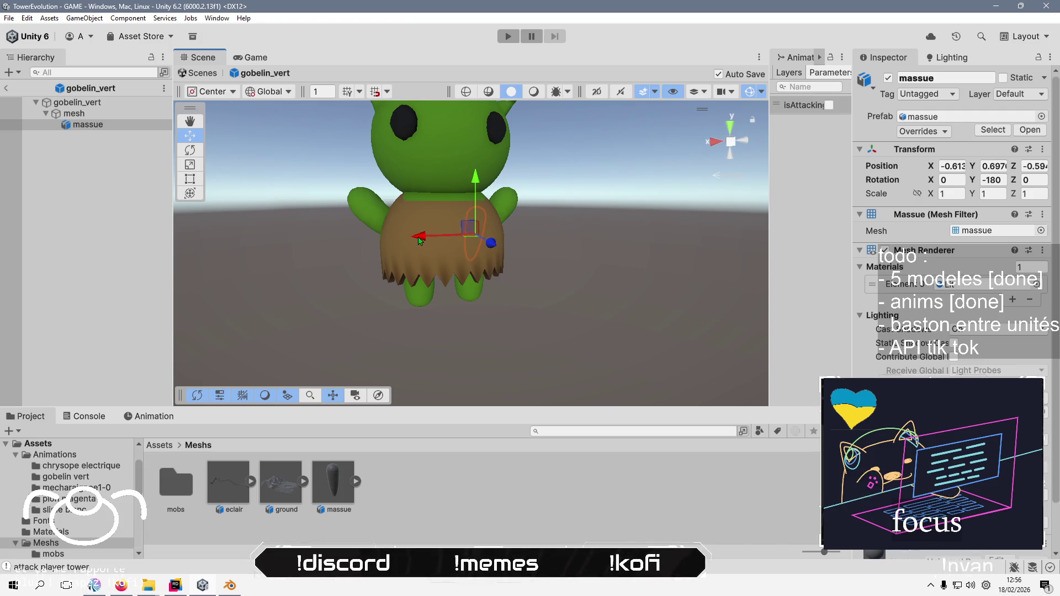
{"action": "left_click_drag", "start_coordinate": [419, 241], "coordinate": [298, 241]}
{"action": "left_click_drag", "start_coordinate": [358, 191], "coordinate": [360, 124]}
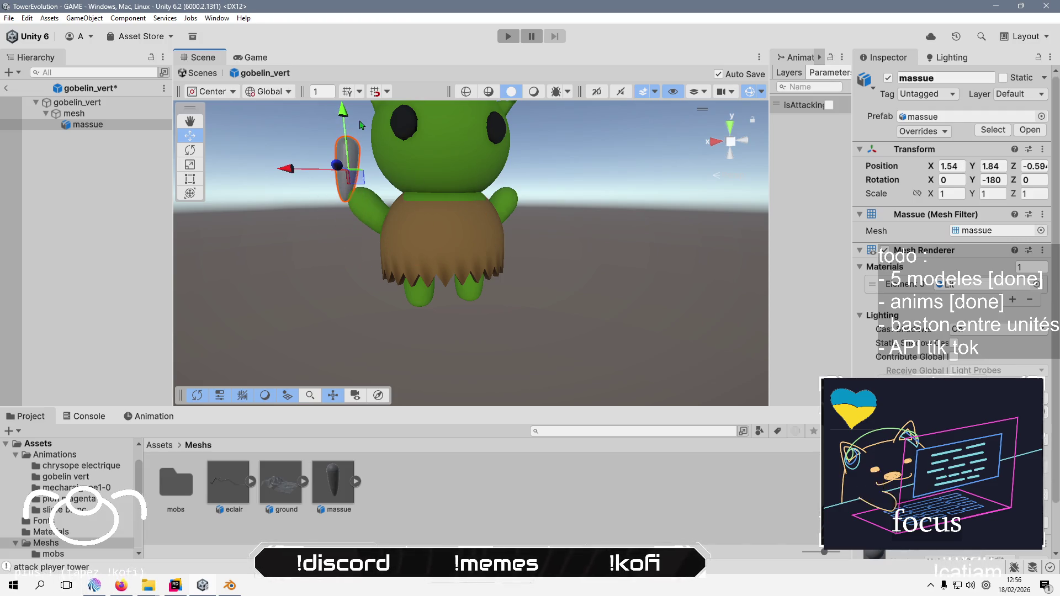
{"action": "left_click_drag", "start_coordinate": [286, 168], "coordinate": [303, 169]}
{"action": "key", "text": "ctrl+s"}
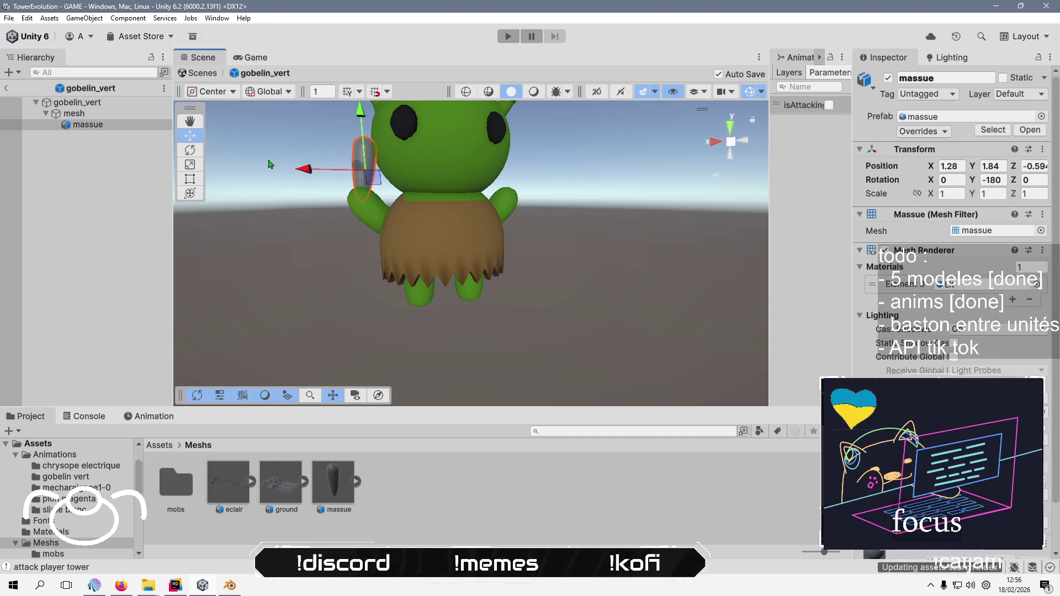
Turn the club to -315 on Y and slide it along X to fit the hand
{"action": "left_click", "coordinate": [188, 154]}
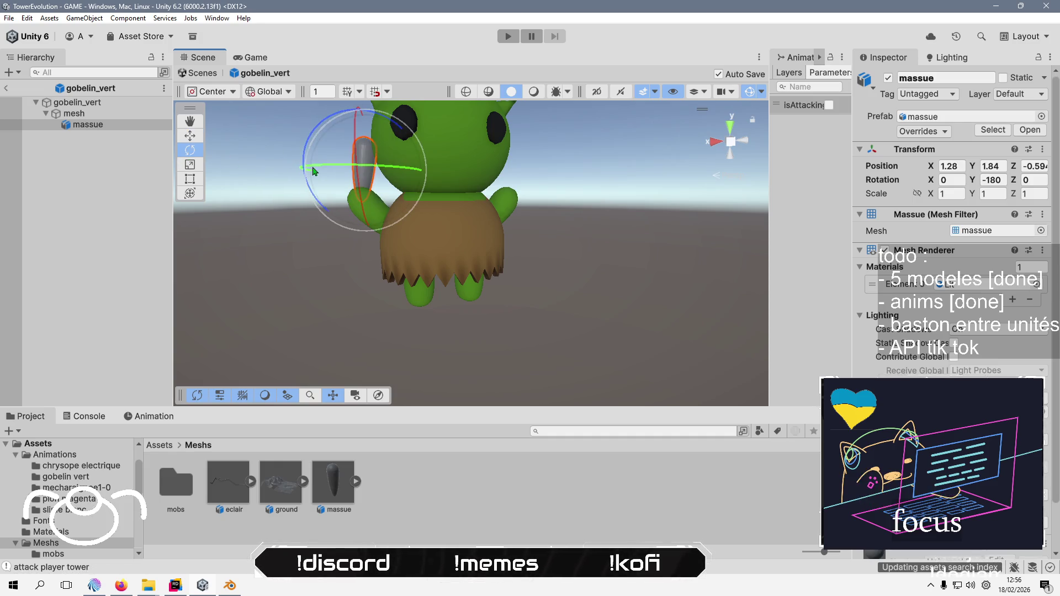
{"action": "mouse_move", "coordinate": [313, 171]}
{"action": "left_mouse_down"}
{"action": "mouse_move", "coordinate": [547, 164]}
{"action": "mouse_move", "coordinate": [497, 177]}
{"action": "mouse_move", "coordinate": [649, 258]}
{"action": "mouse_move", "coordinate": [422, 253]}
{"action": "mouse_move", "coordinate": [459, 305]}
{"action": "mouse_move", "coordinate": [466, 254]}
{"action": "left_mouse_up"}
{"action": "key", "text": "ctrl+s"}
{"action": "key", "text": "w"}
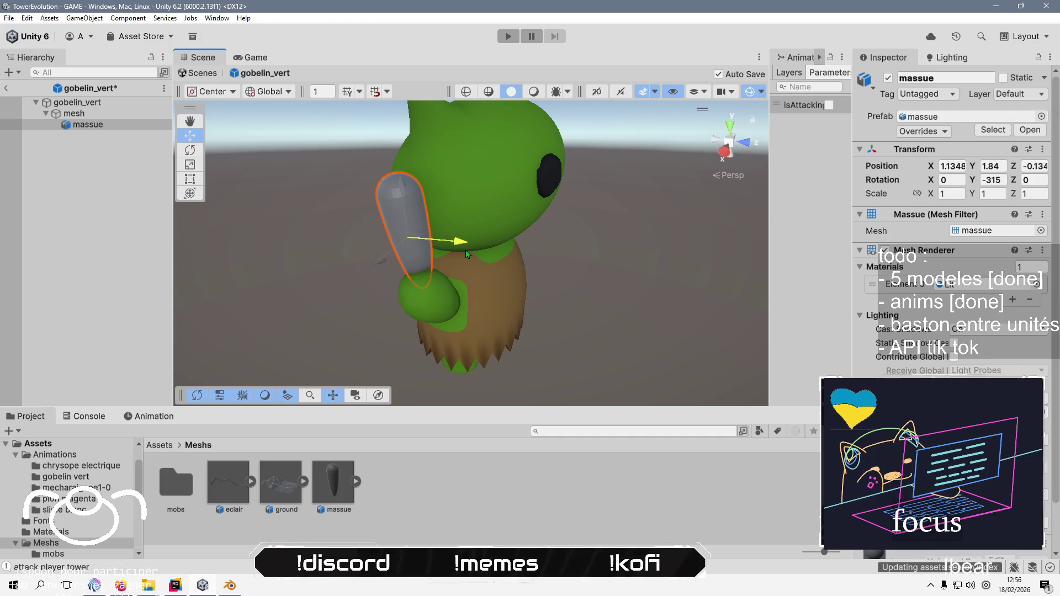
{"action": "key", "text": "ctrl+s"}
{"action": "left_click", "coordinate": [382, 271]}
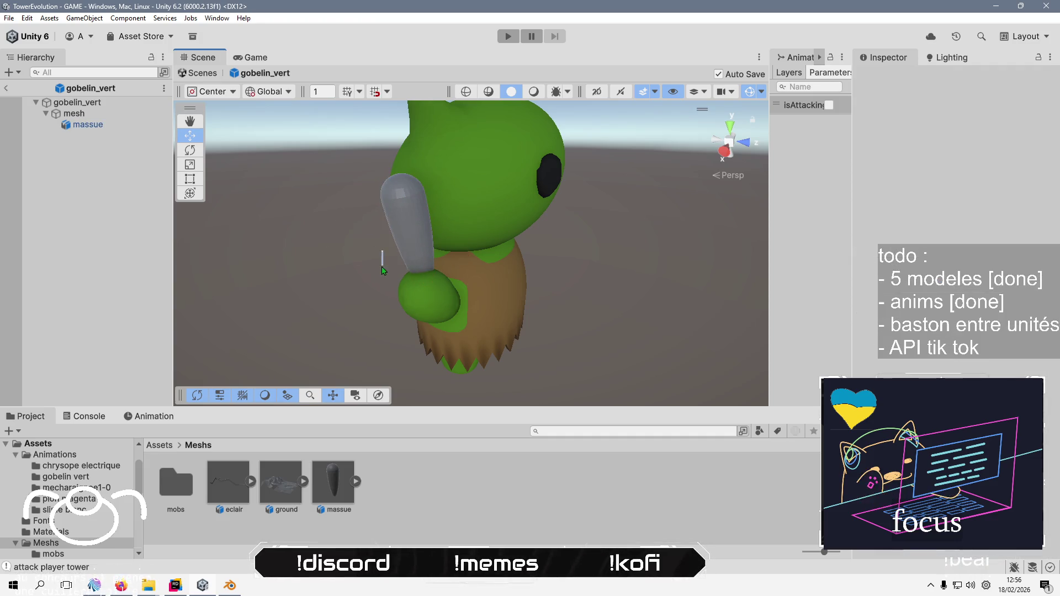
{"action": "left_click", "coordinate": [410, 245]}
{"action": "mouse_move", "coordinate": [387, 257]}
{"action": "left_mouse_down"}
{"action": "mouse_move", "coordinate": [367, 267]}
{"action": "mouse_move", "coordinate": [538, 257]}
{"action": "mouse_move", "coordinate": [326, 254]}
{"action": "left_mouse_up"}
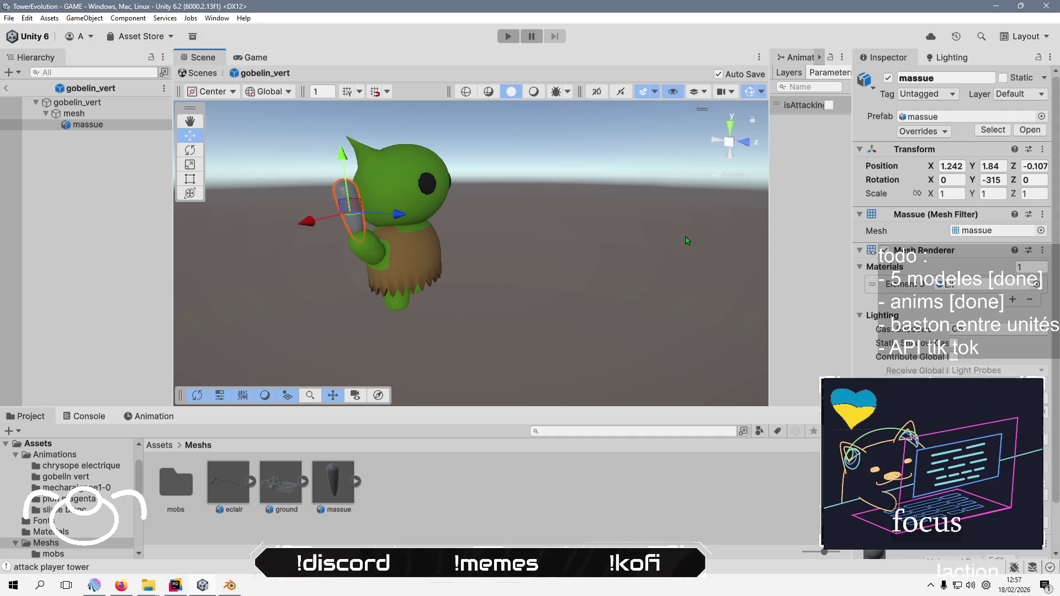
Assign the VertexColors material to the club's Mesh Renderer
{"action": "left_click", "coordinate": [1036, 283]}
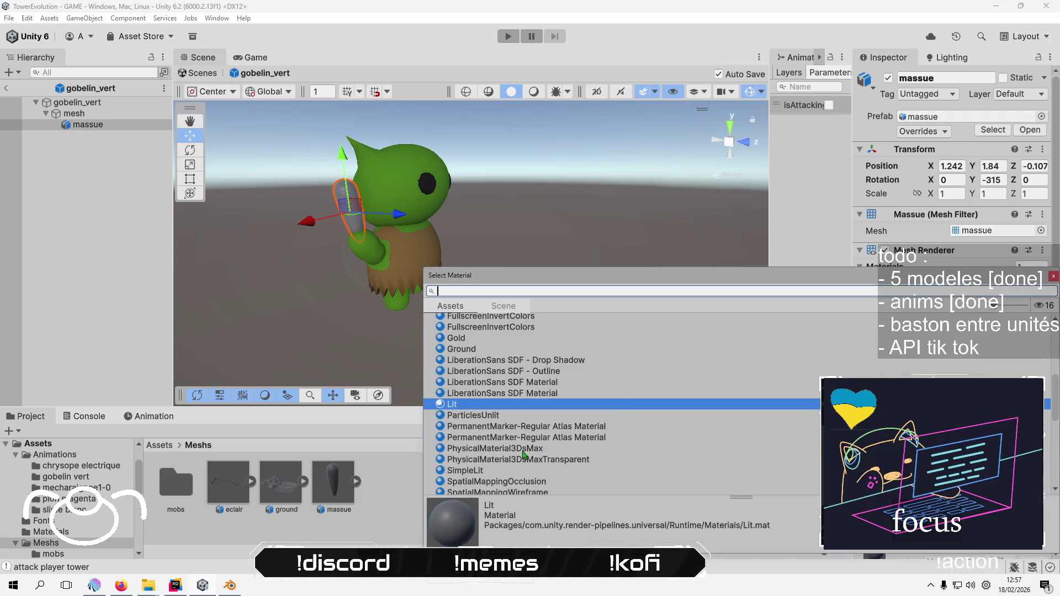
{"action": "scroll", "coordinate": [524, 453], "scroll_direction": "down", "scroll_amount": 10}
{"action": "double_click", "coordinate": [472, 391]}
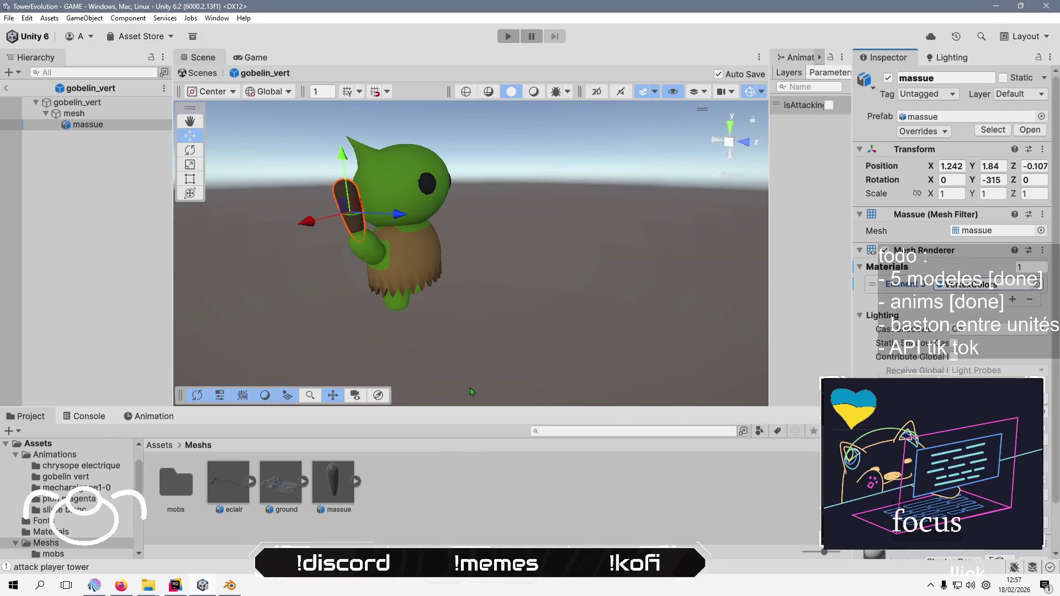
{"action": "left_click", "coordinate": [123, 271]}
{"action": "mouse_move", "coordinate": [346, 265]}
{"action": "left_mouse_down"}
{"action": "mouse_move", "coordinate": [247, 300]}
{"action": "mouse_move", "coordinate": [106, 250]}
{"action": "left_mouse_up"}
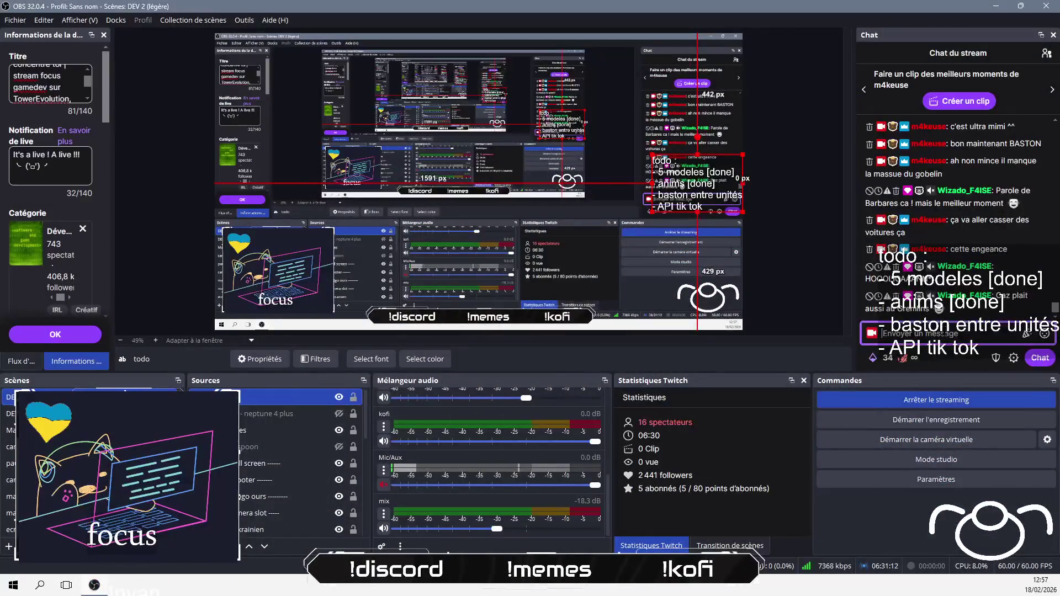
Send a chat reply saying the goblin is a bit less cute now
{"action": "type", "text": "oin"}
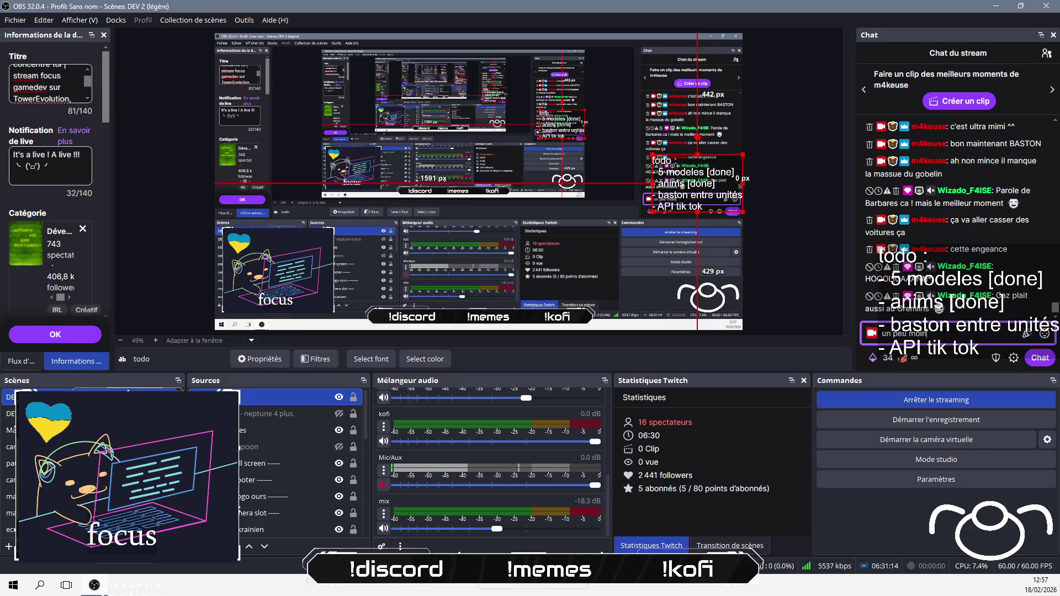
{"action": "type", "text": "s mignon"}
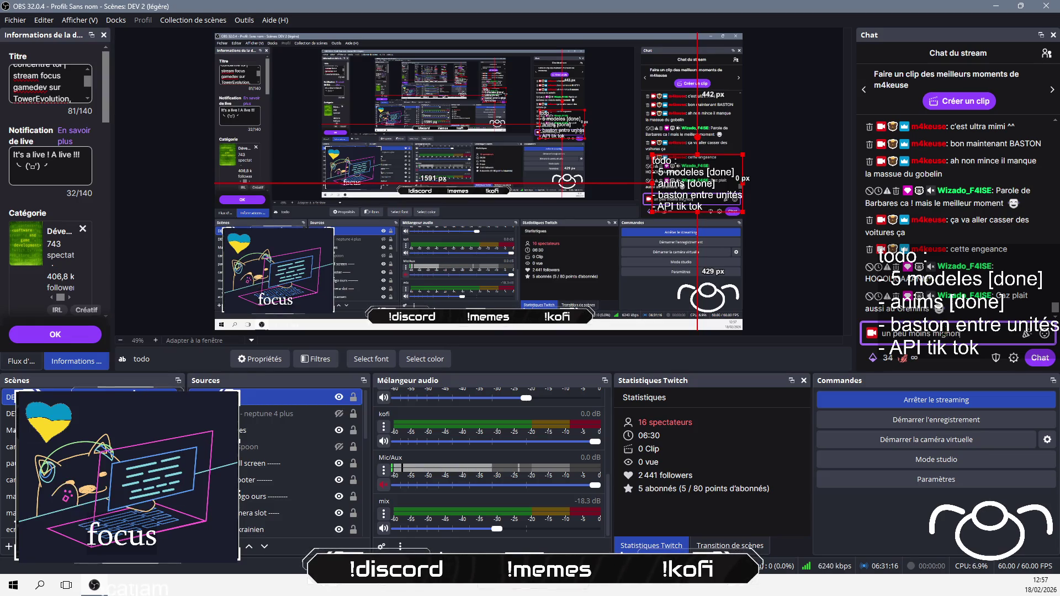
{"action": "type", "text": " !a :')"}
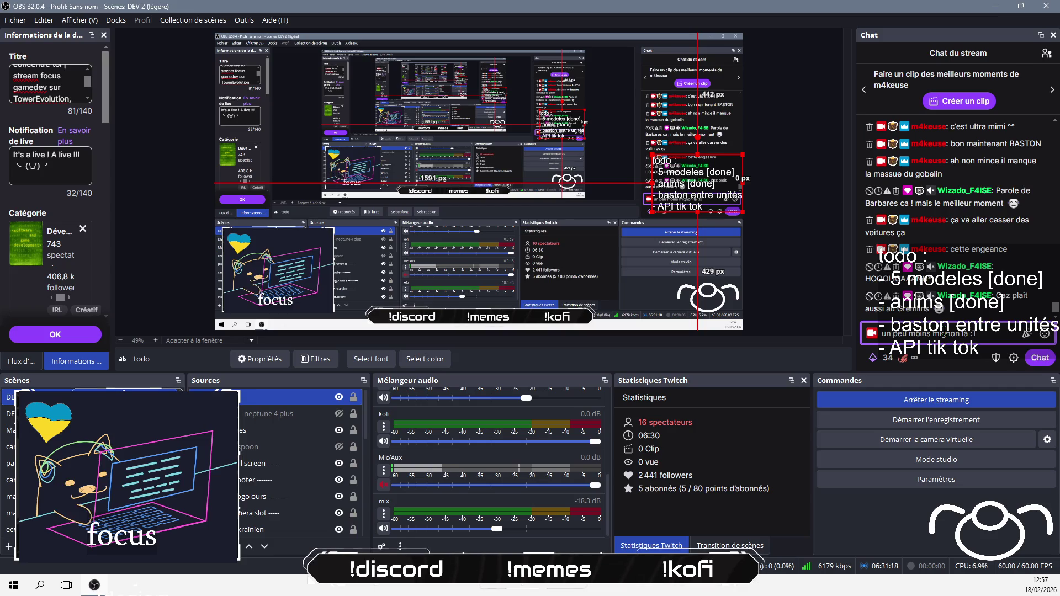
{"action": "key", "text": "Return"}
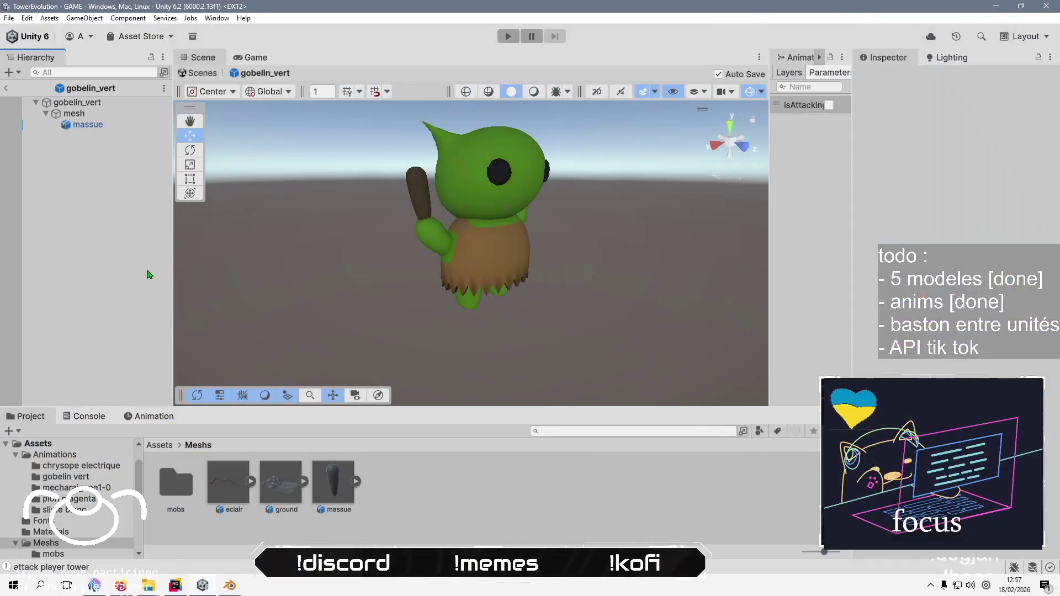
Return to the GAME scene, play a match via Jouer, then stop the game
{"action": "left_click", "coordinate": [6, 87]}
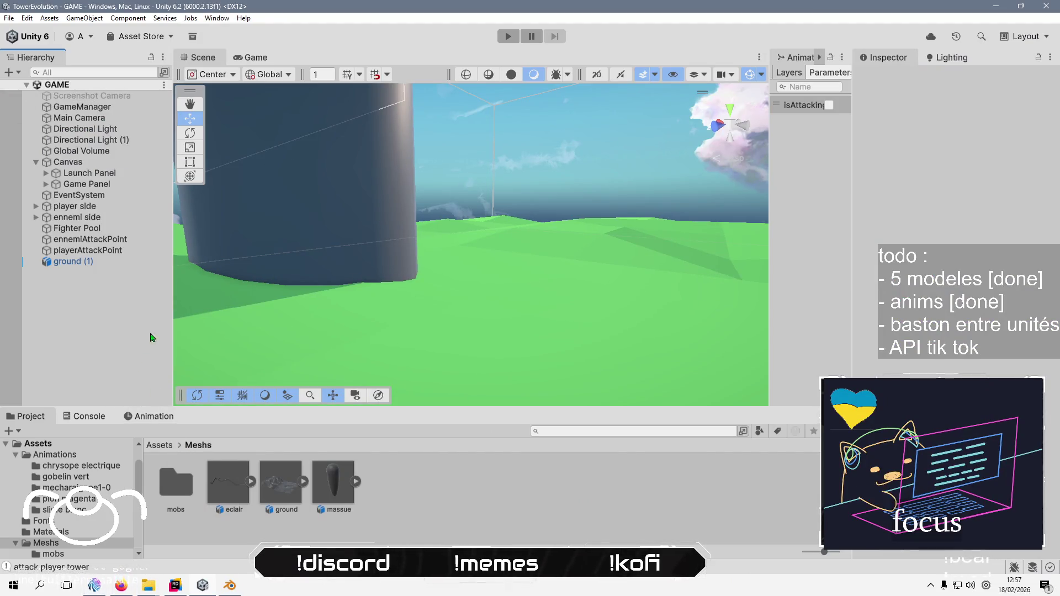
{"action": "left_click", "coordinate": [256, 60]}
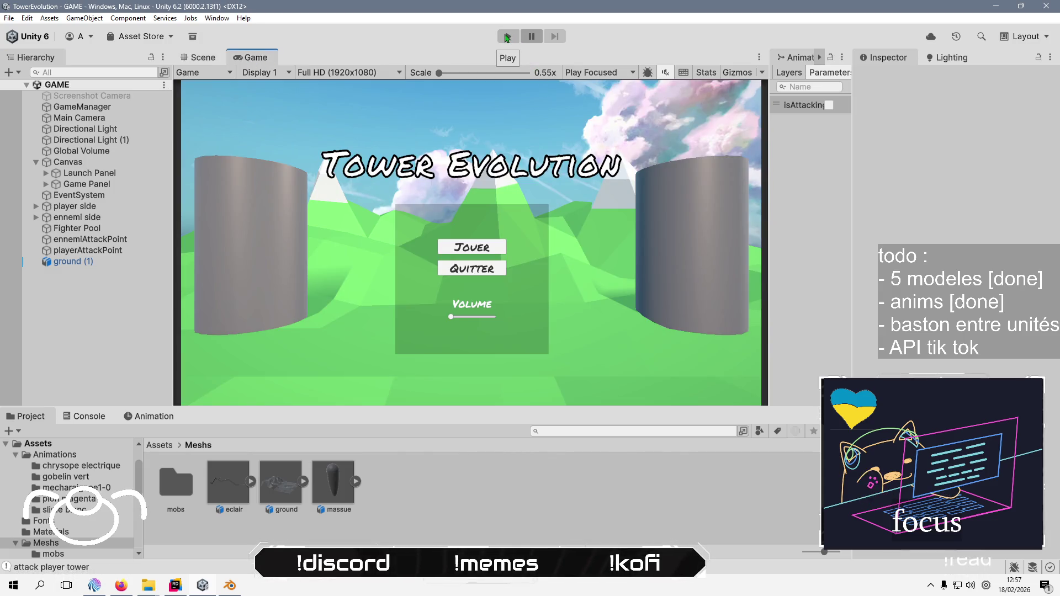
{"action": "left_click", "coordinate": [507, 38]}
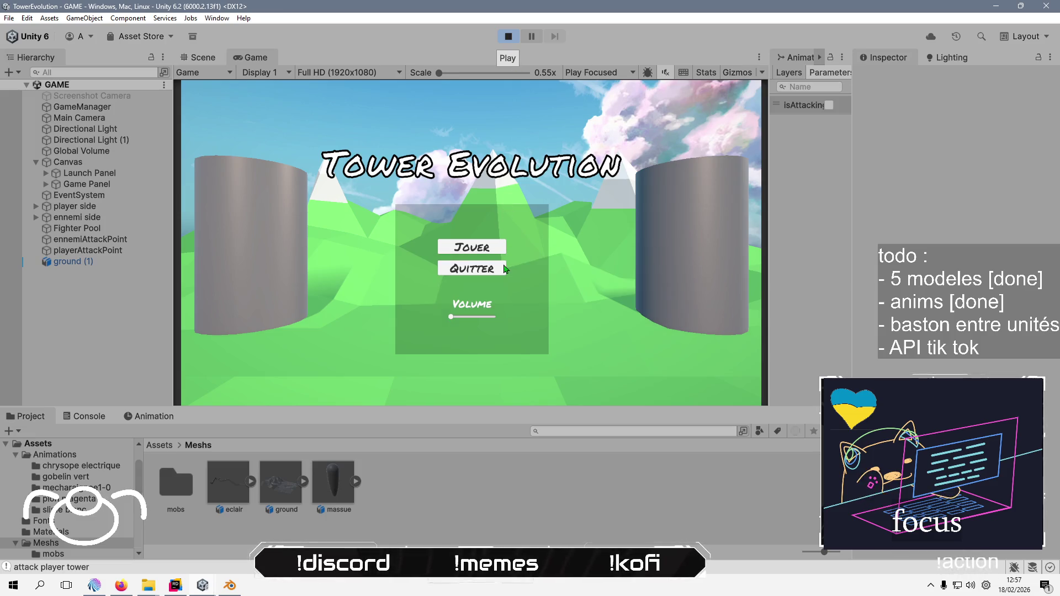
{"action": "left_click", "coordinate": [472, 247]}
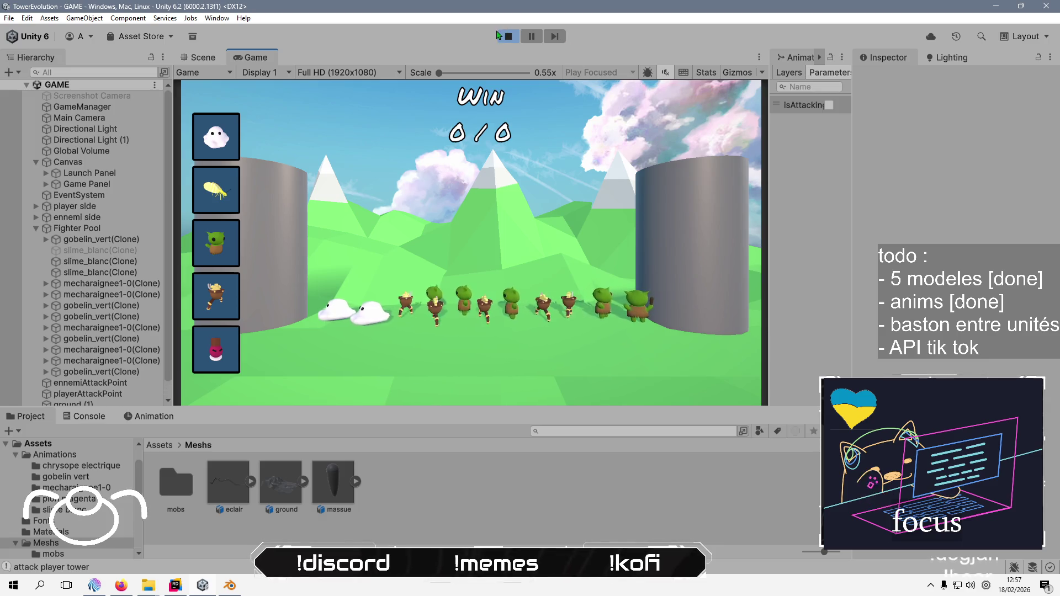
{"action": "left_click", "coordinate": [497, 35]}
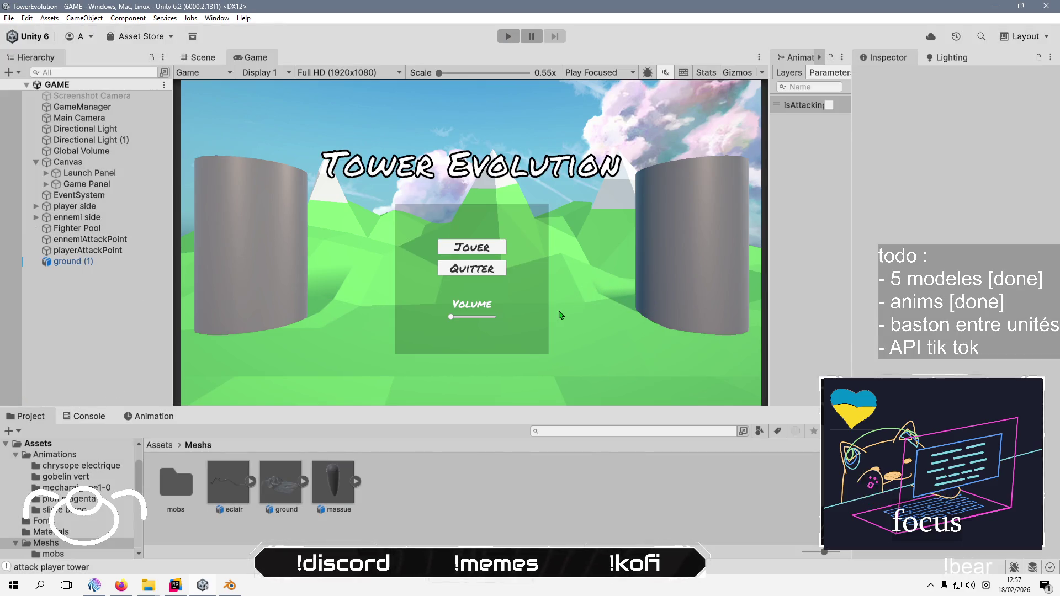
{"action": "key", "text": "alt+Tab"}
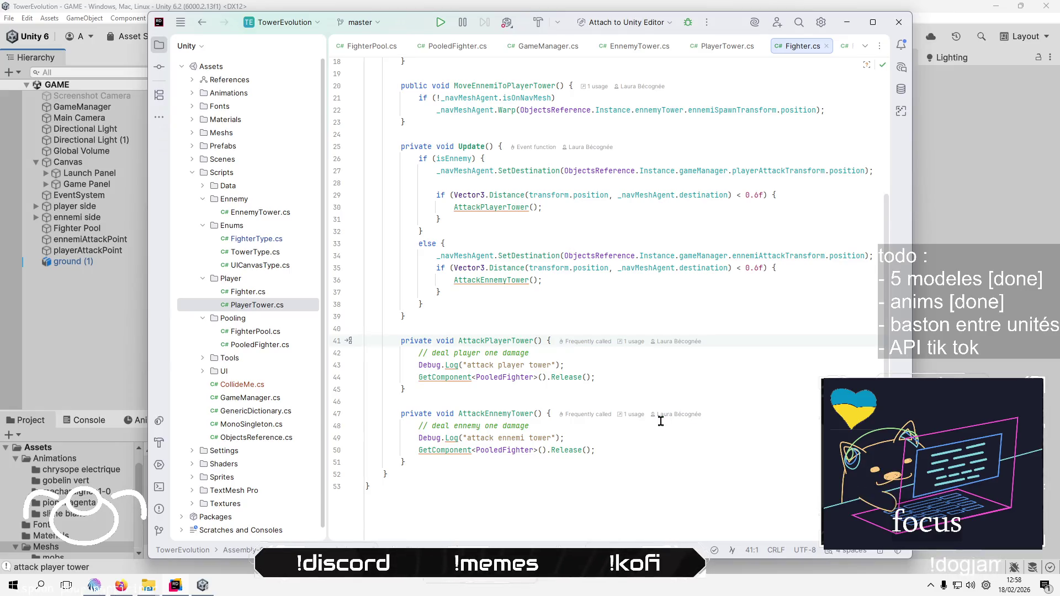
Review Fighter.cs: the isEnnemy field, MovePlayerToEnnemyTower and the Update distance check
{"action": "scroll", "coordinate": [640, 351], "scroll_direction": "up", "scroll_amount": 5}
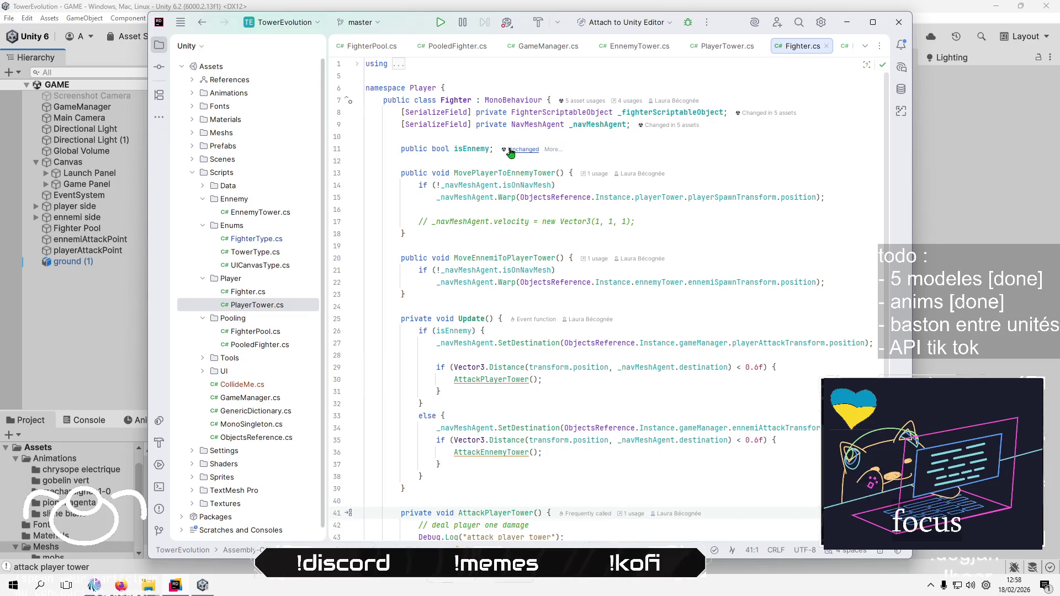
{"action": "left_click", "coordinate": [513, 161]}
{"action": "left_click", "coordinate": [483, 246]}
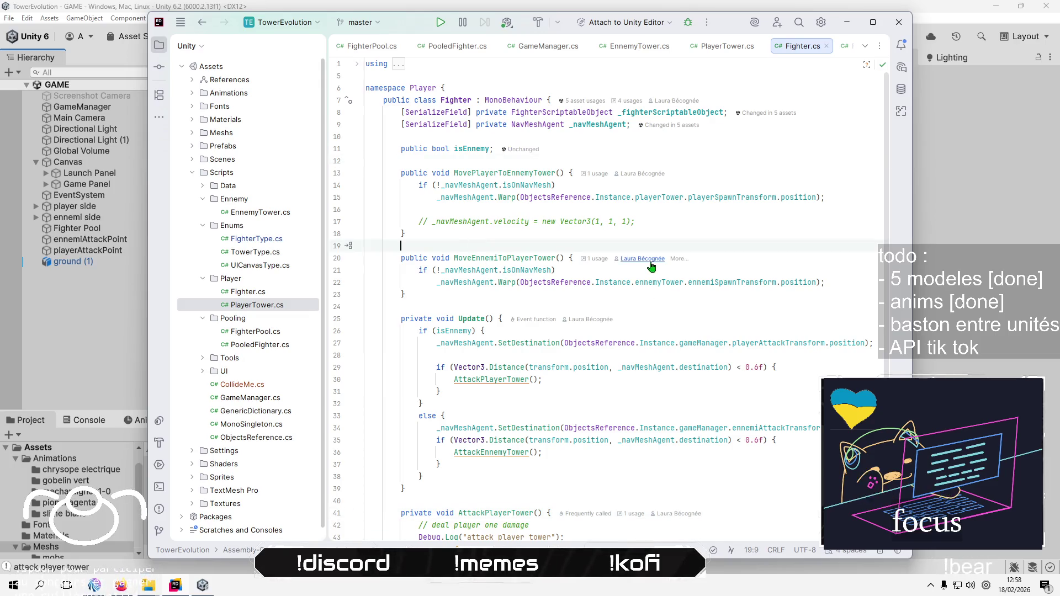
{"action": "left_click", "coordinate": [511, 175]}
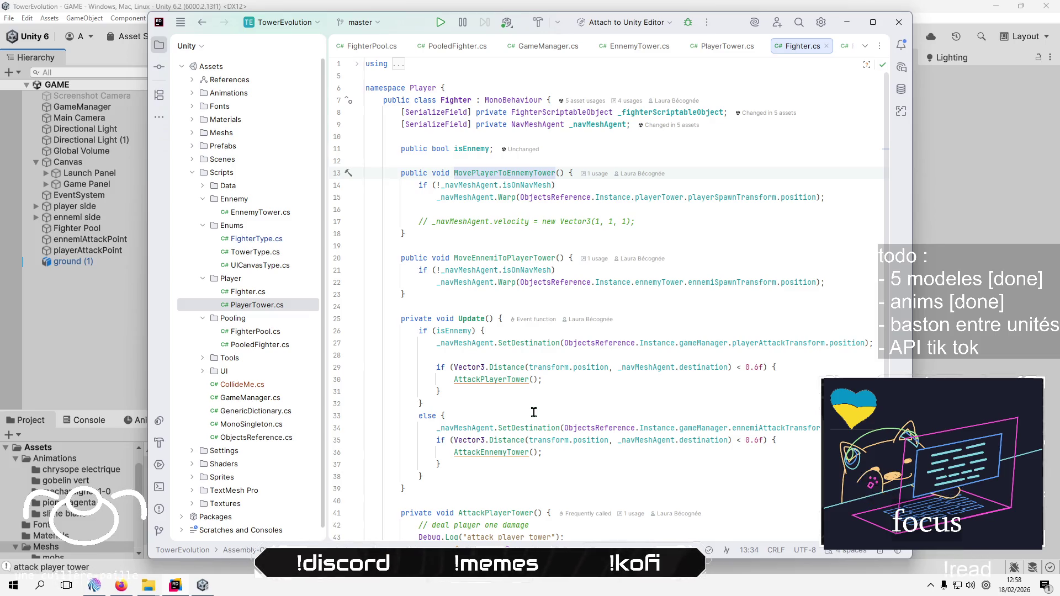
{"action": "left_click", "coordinate": [514, 367]}
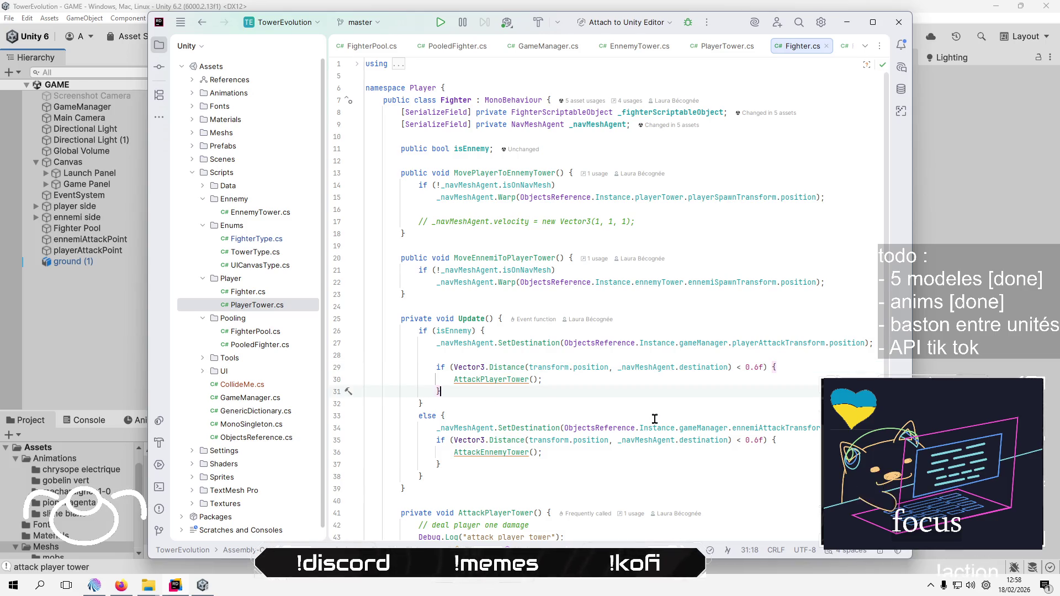
{"action": "scroll", "coordinate": [627, 434], "scroll_direction": "down", "scroll_amount": 1}
{"action": "scroll", "coordinate": [622, 435], "scroll_direction": "up", "scroll_amount": 1}
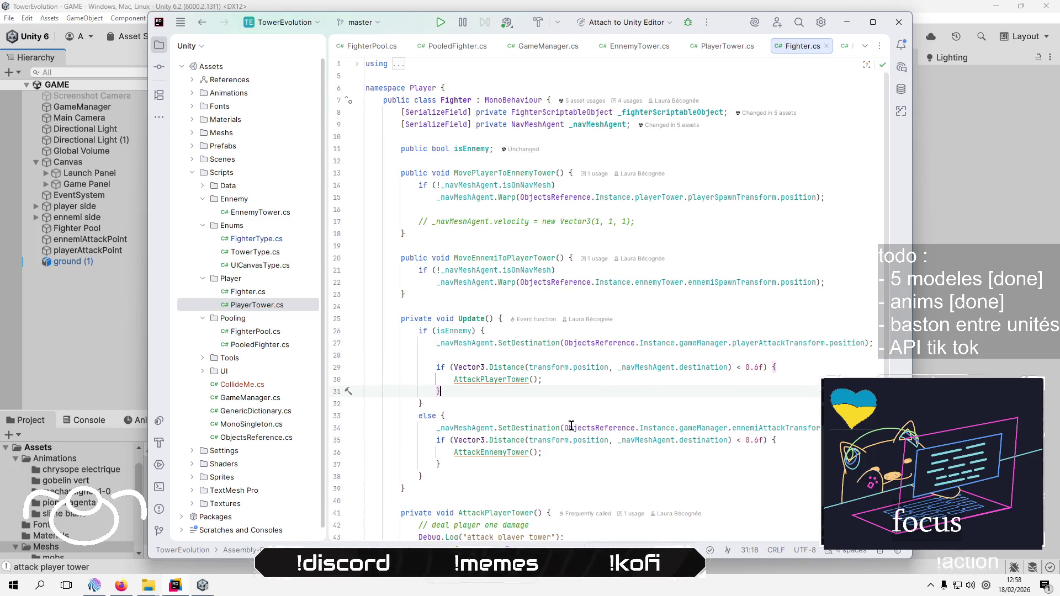
{"action": "mouse_move", "coordinate": [571, 425]}
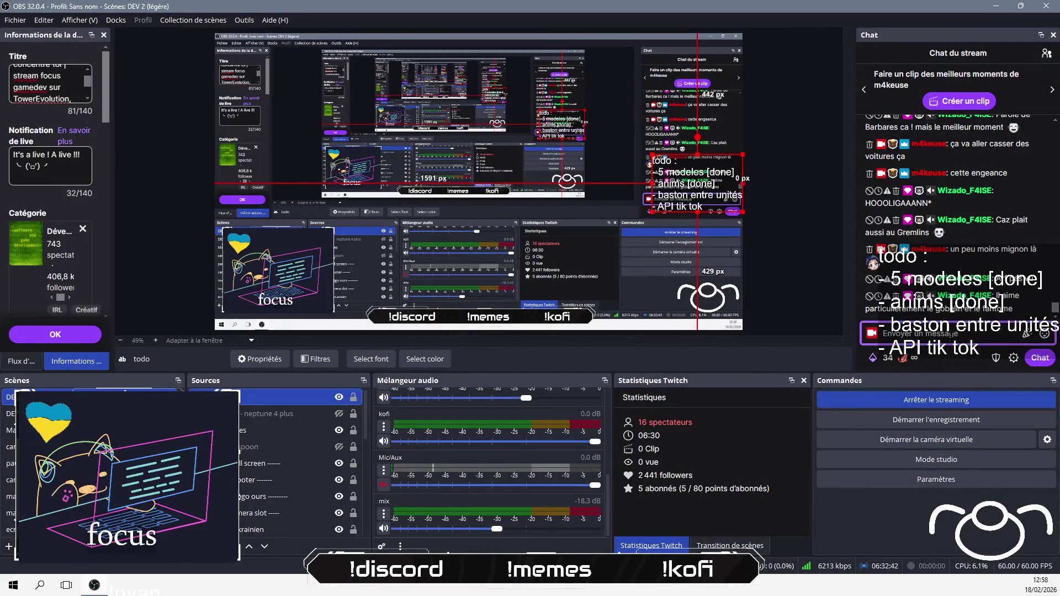
Post 'ok 😊 bon à savoir' in the stream chat, then refocus Fighter.cs in Rider
{"action": "type", "text": "ok 😊 bri"}
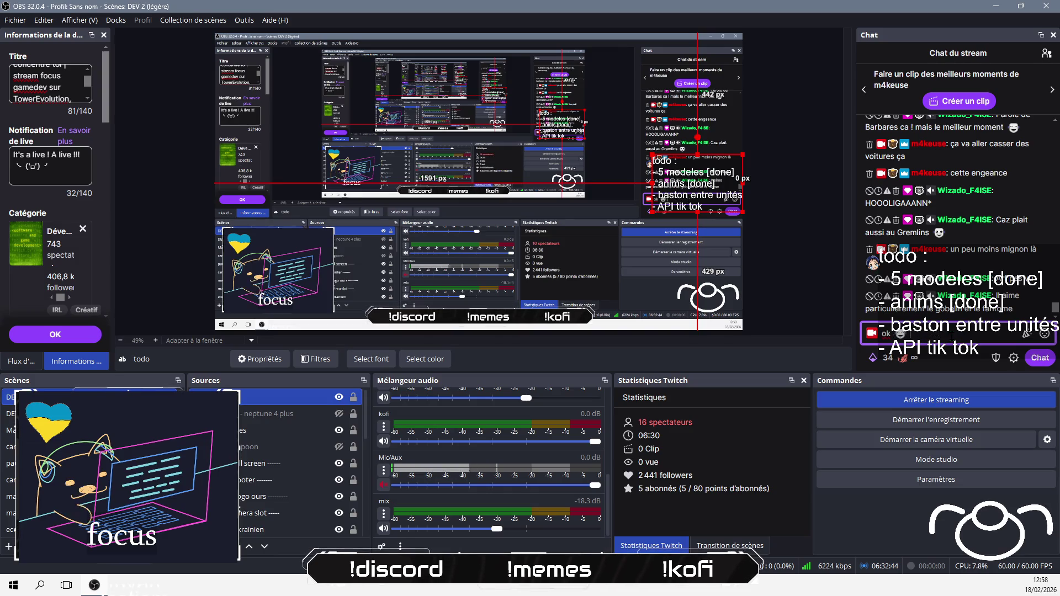
{"action": "key", "text": "BackSpace"}
{"action": "key", "text": "BackSpace"}
{"action": "type", "text": "on à s"}
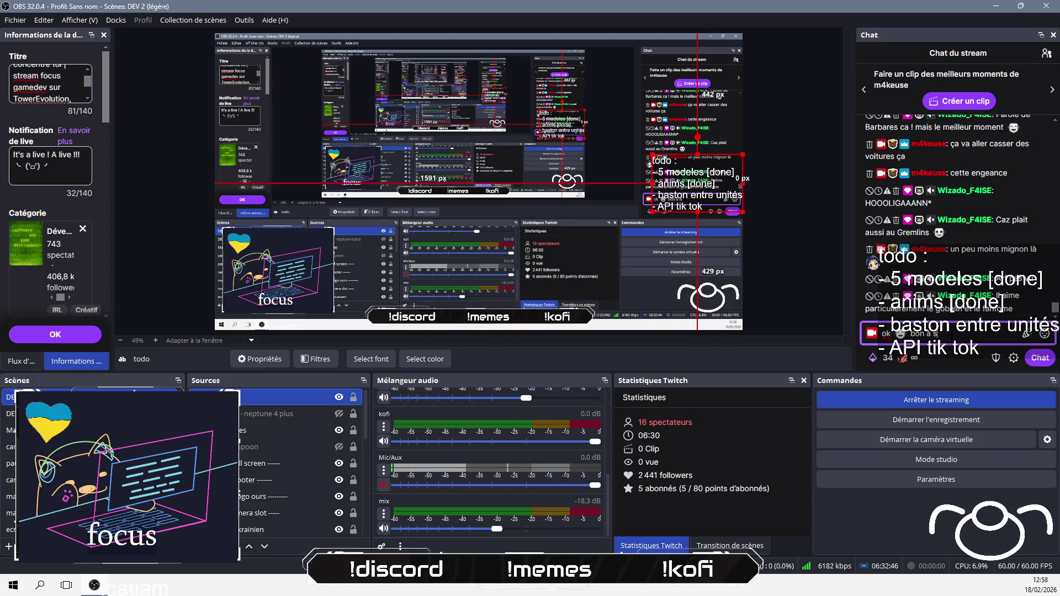
{"action": "type", "text": "avoir"}
{"action": "key", "text": "Return"}
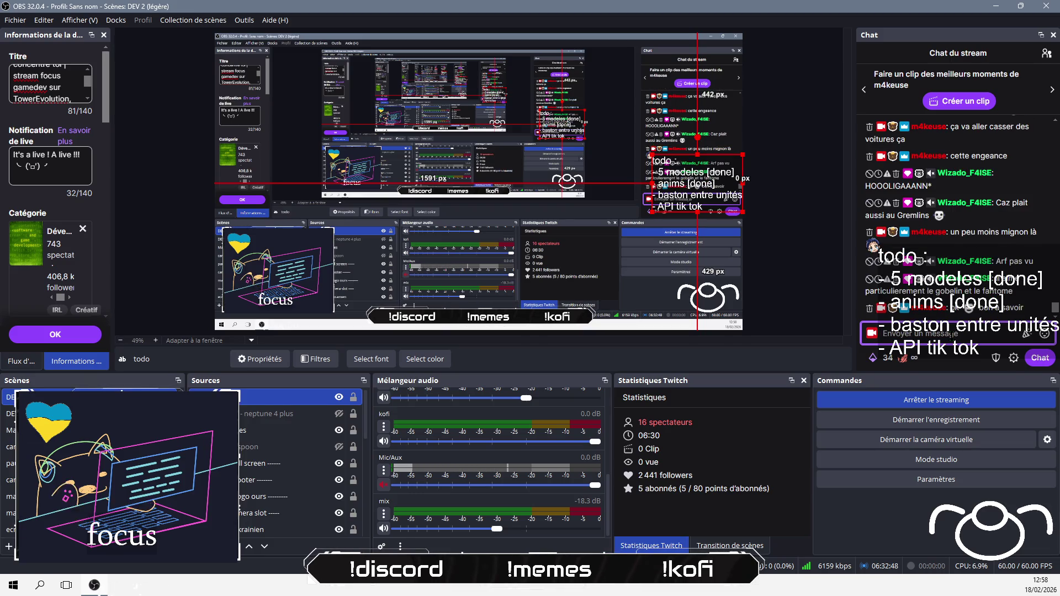
{"action": "key", "text": "alt+Tab"}
{"action": "left_click", "coordinate": [543, 303]}
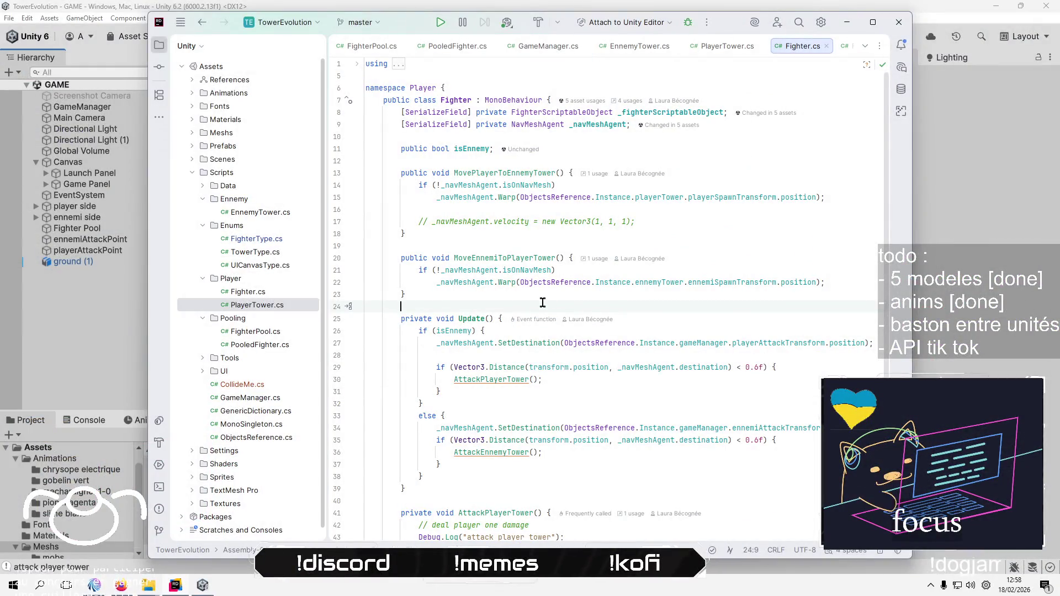
Add an empty private void AttackEnnemy() method after AttackEnnemyTower
{"action": "left_click", "coordinate": [467, 330]}
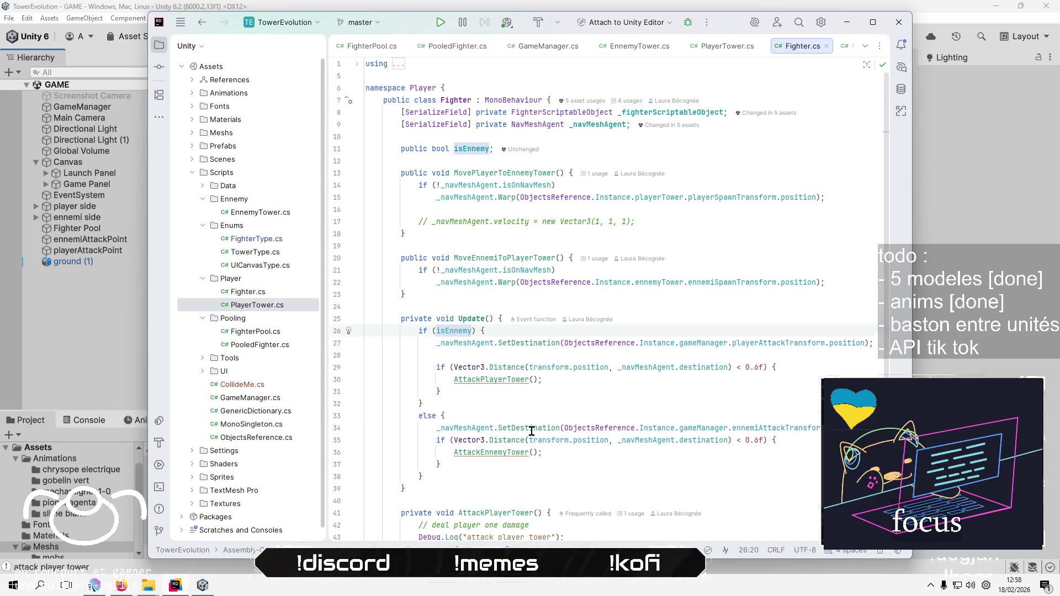
{"action": "scroll", "coordinate": [532, 431], "scroll_direction": "down", "scroll_amount": 3}
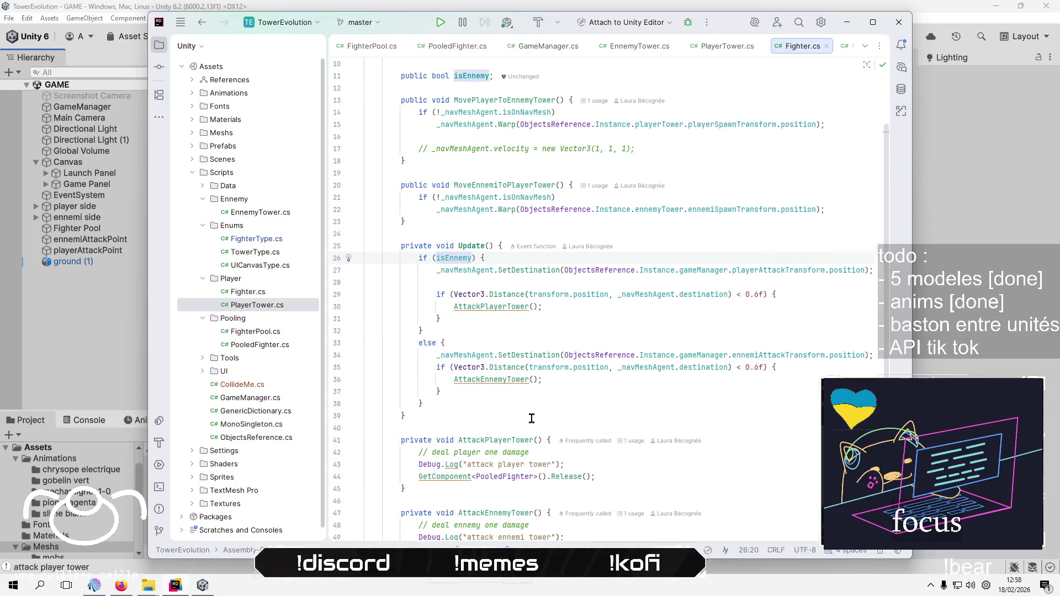
{"action": "scroll", "coordinate": [527, 427], "scroll_direction": "down", "scroll_amount": 3}
{"action": "left_click", "coordinate": [471, 452]}
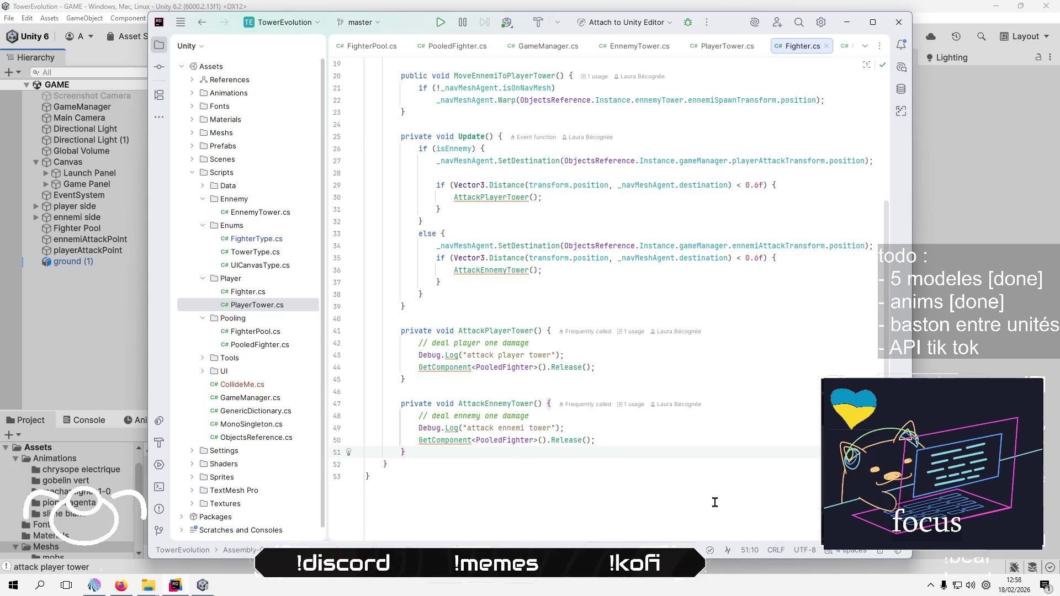
{"action": "key", "text": "Return"}
{"action": "key", "text": "Return"}
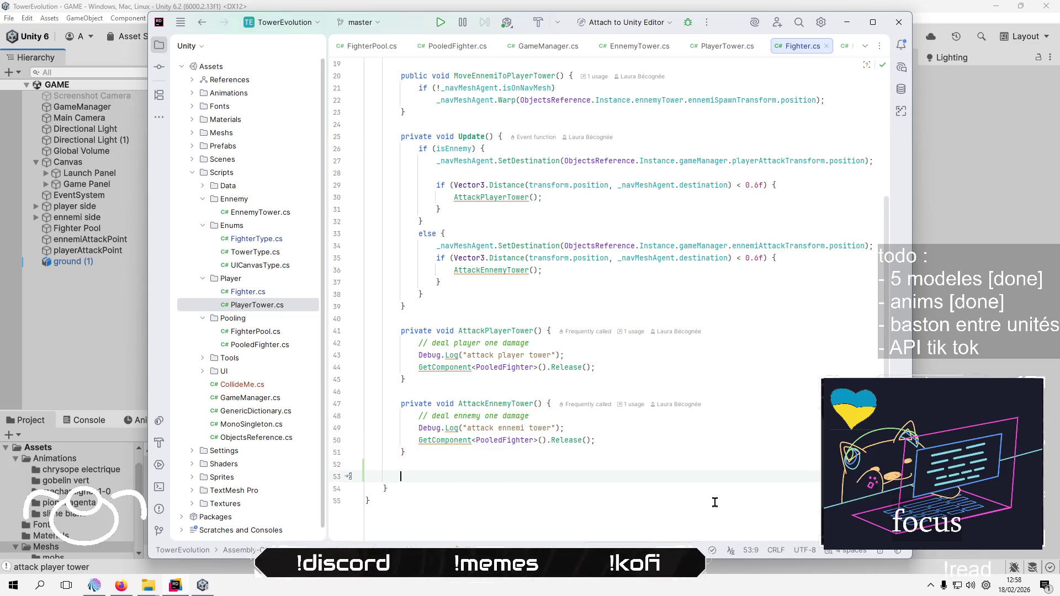
{"action": "type", "text": "privzte "}
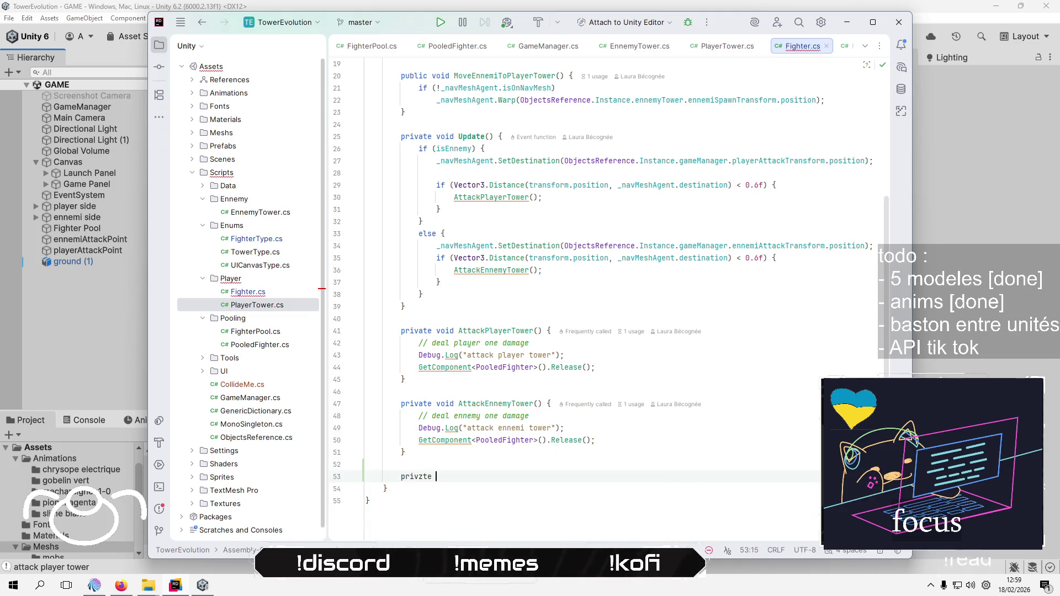
{"action": "key", "text": "BackSpace"}
{"action": "key", "text": "BackSpace"}
{"action": "key", "text": "BackSpace"}
{"action": "key", "text": "BackSpace"}
{"action": "type", "text": "ate vo"}
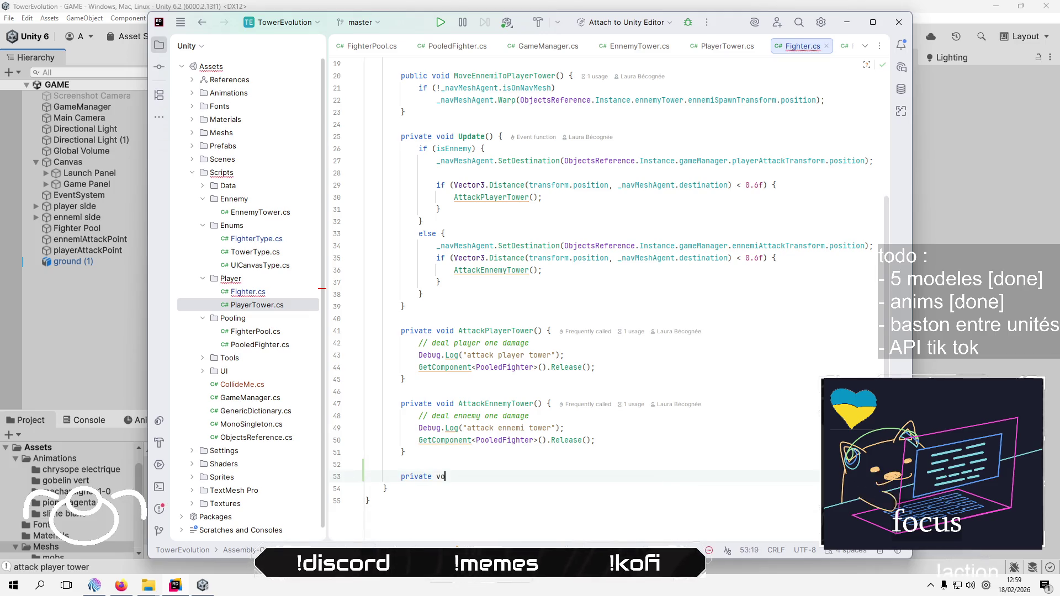
{"action": "type", "text": "id Attack "}
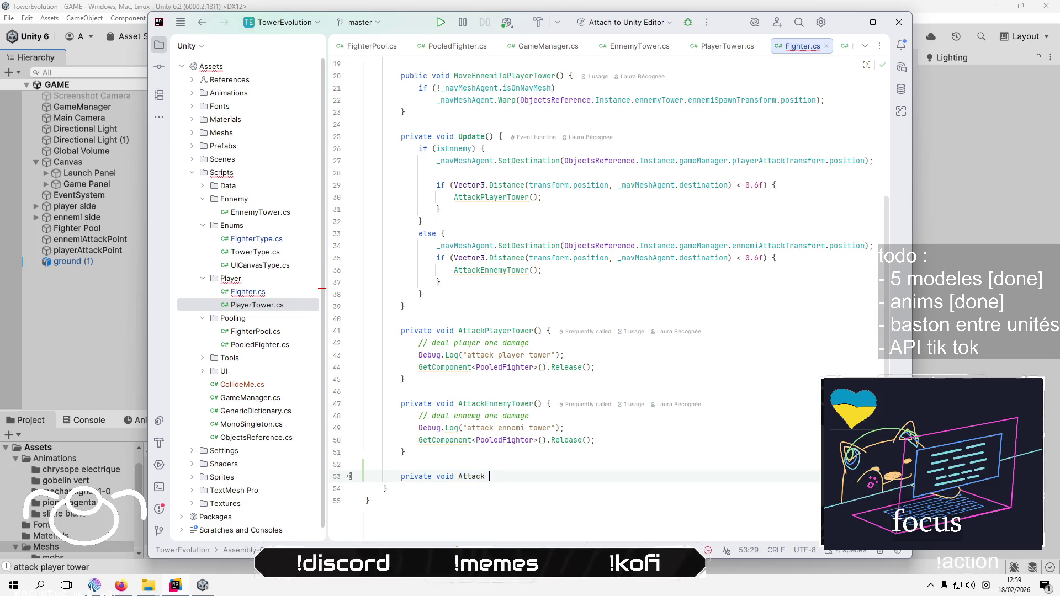
{"action": "type", "text": "Ennemy"}
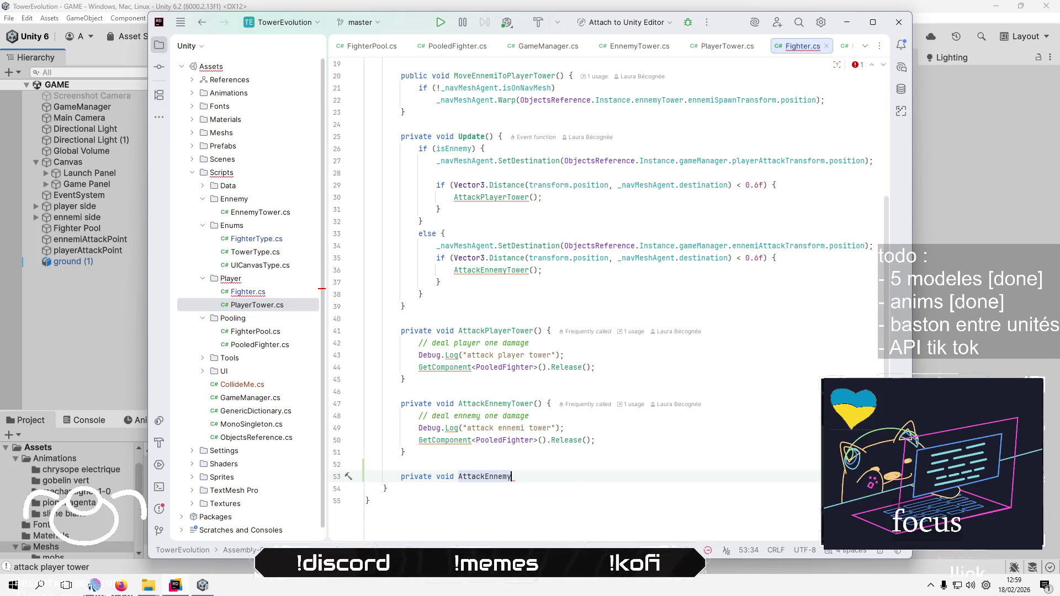
{"action": "type", "text": "() {"}
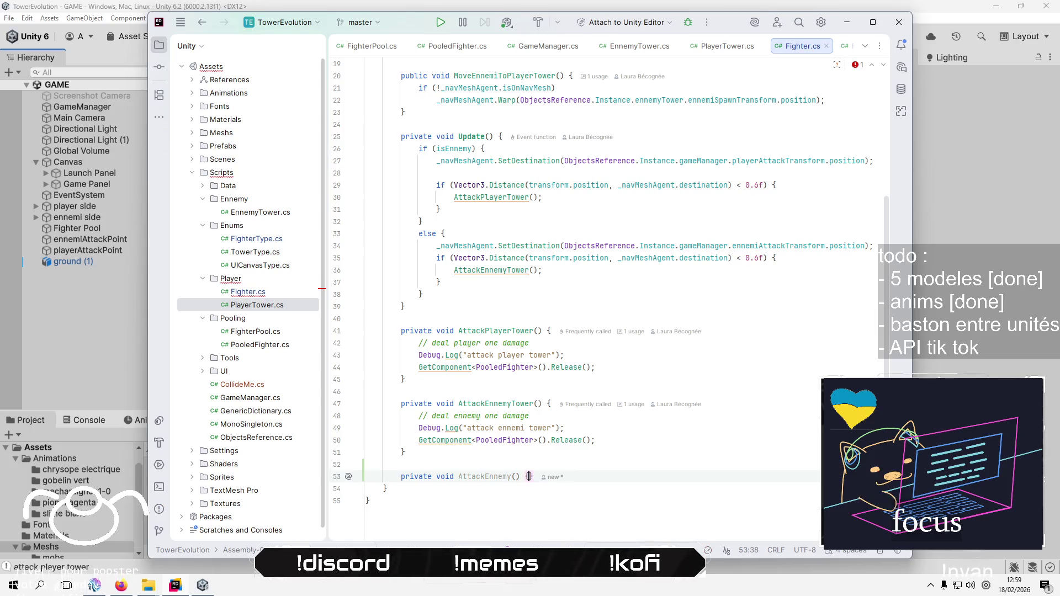
{"action": "key", "text": "Return"}
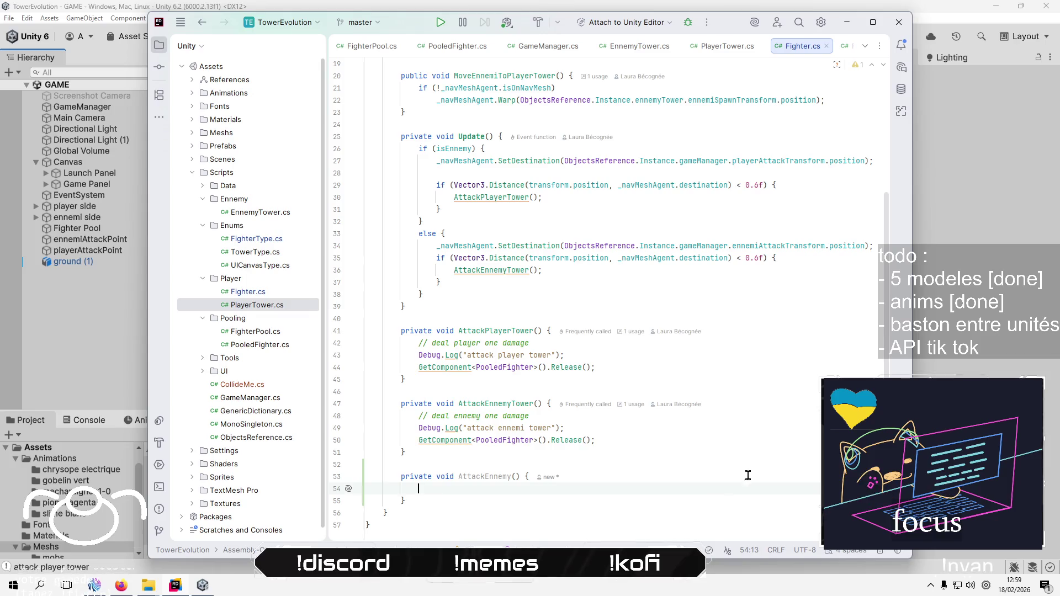
Declare [SerializeField] private AnimatorController fighterAnimatorController; below the serialized fields
{"action": "scroll", "coordinate": [723, 316], "scroll_direction": "up", "scroll_amount": 6}
{"action": "left_click", "coordinate": [688, 134]}
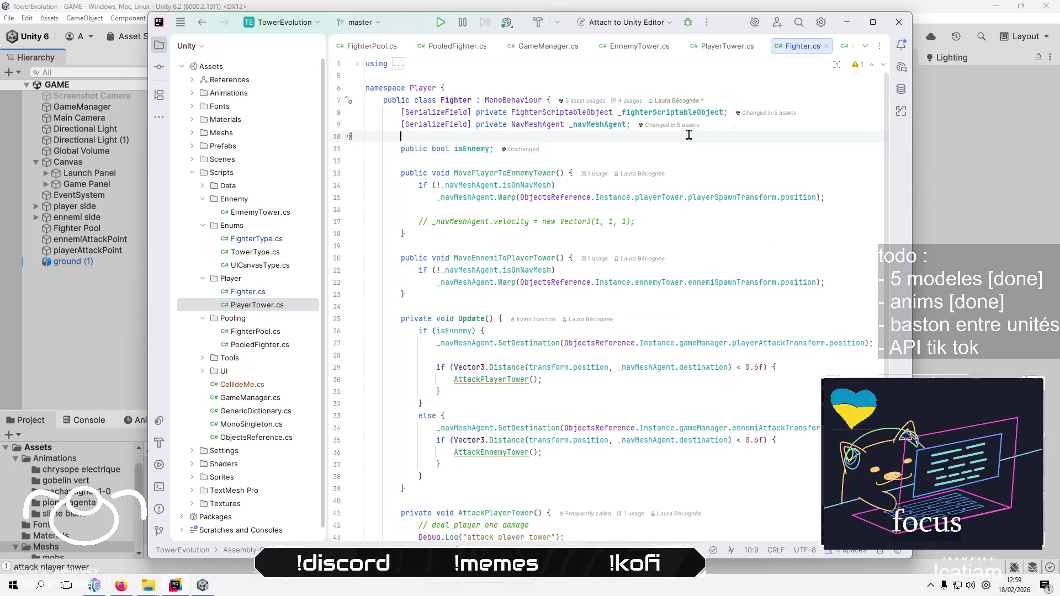
{"action": "key", "text": "Return"}
{"action": "key", "text": "Return"}
{"action": "key", "text": "Up"}
{"action": "key", "text": "BackSpace"}
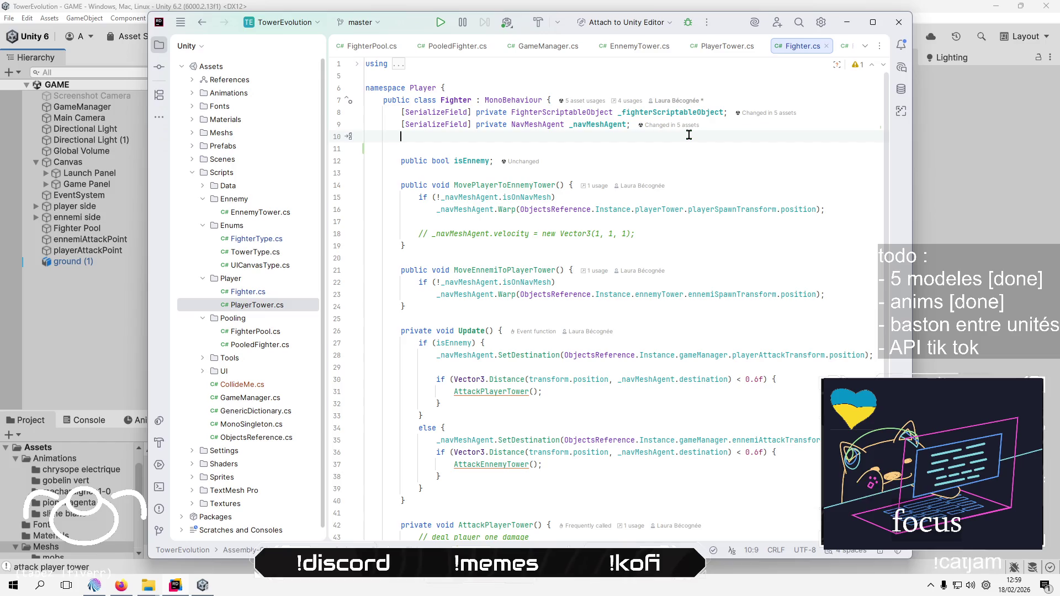
{"action": "type", "text": "Ser"}
{"action": "key", "text": "Return"}
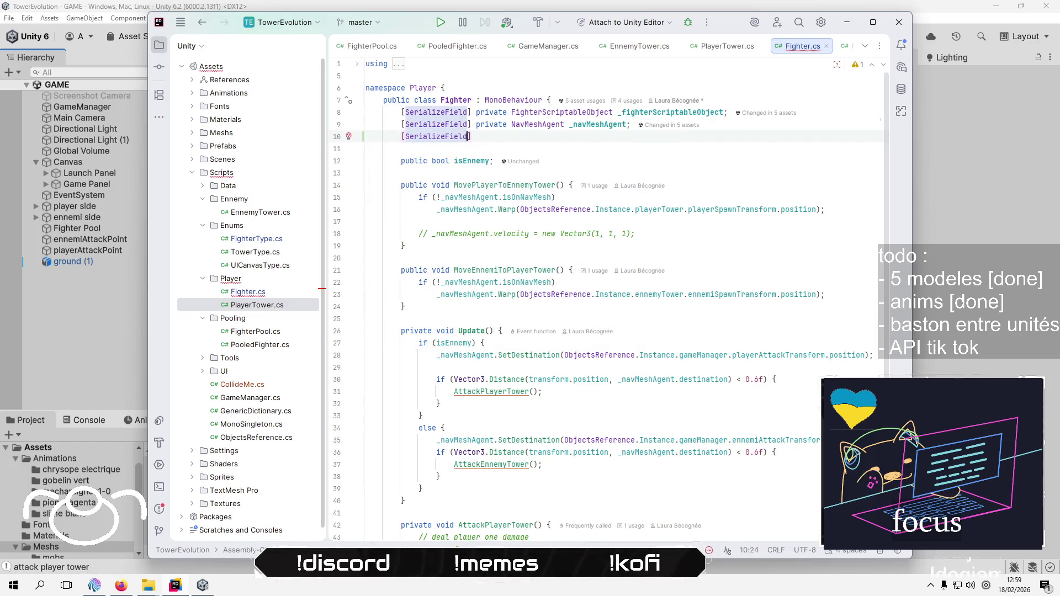
{"action": "type", "text": "private "}
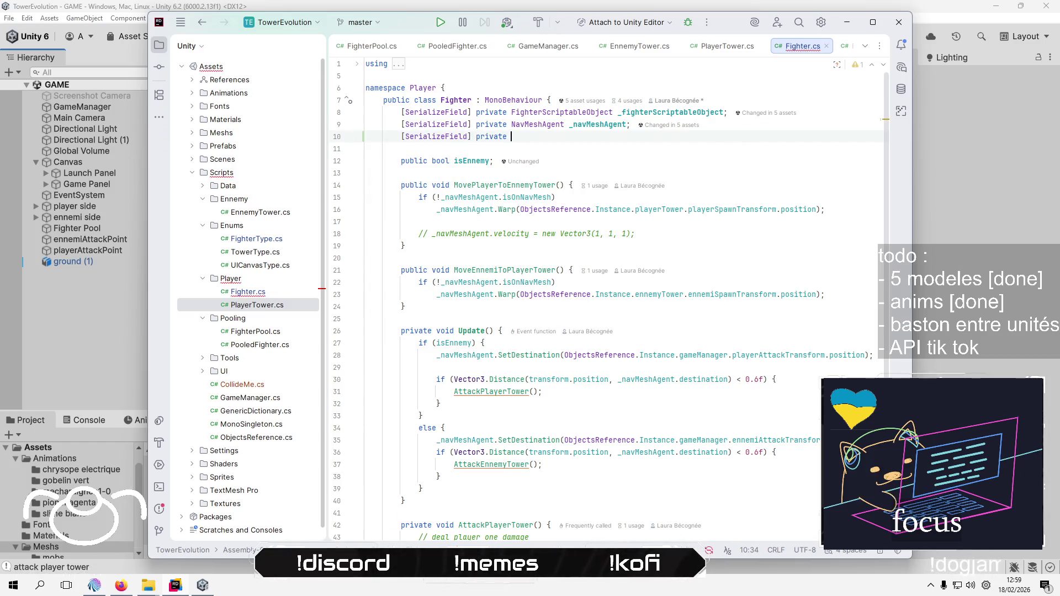
{"action": "type", "text": "Anima"}
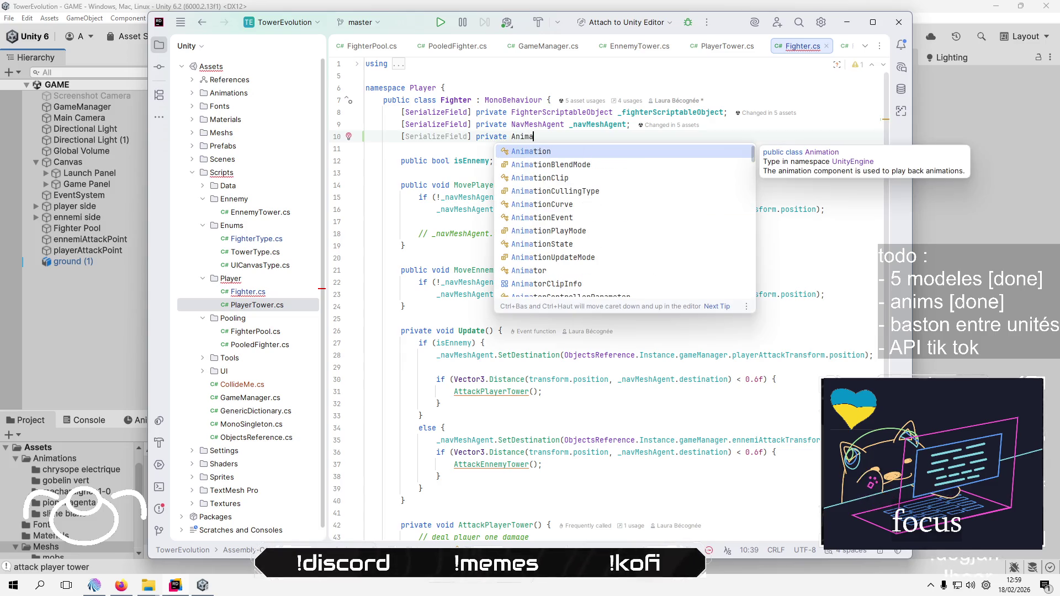
{"action": "type", "text": "tor"}
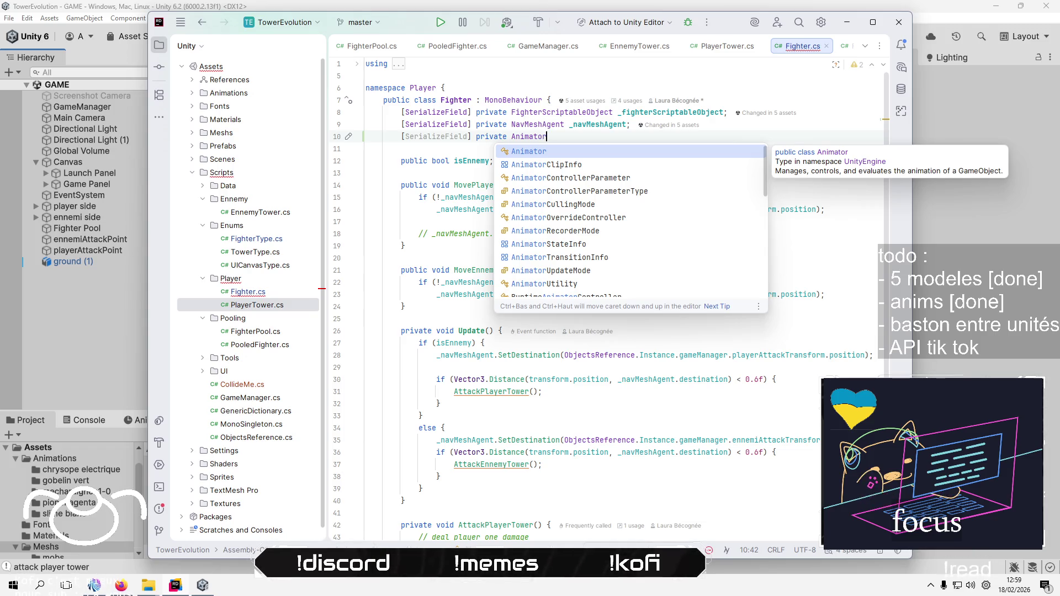
{"action": "type", "text": "C"}
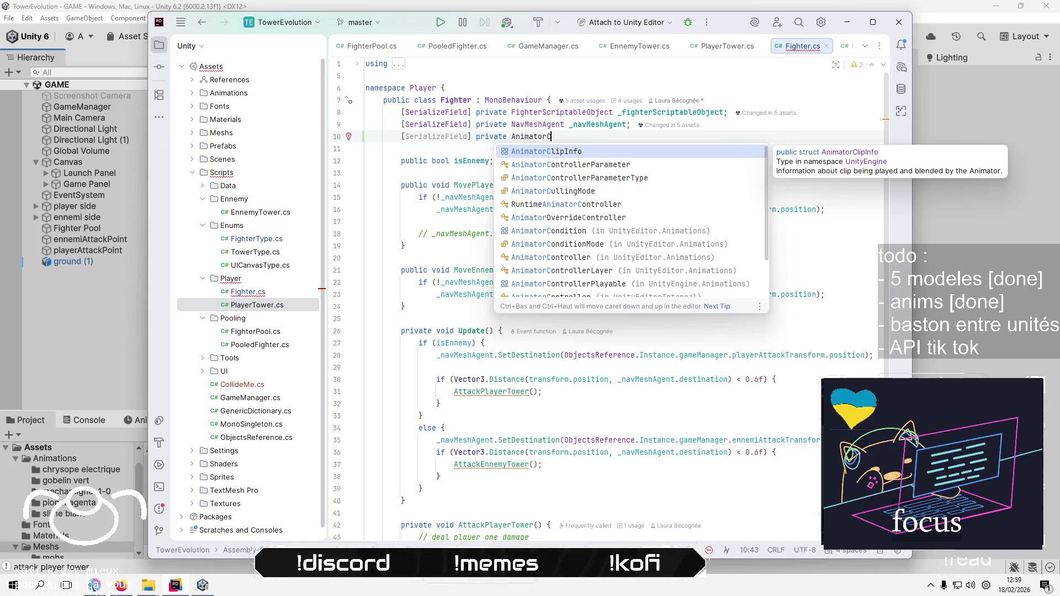
{"action": "key", "text": "Down"}
{"action": "key", "text": "Down"}
{"action": "key", "text": "Down"}
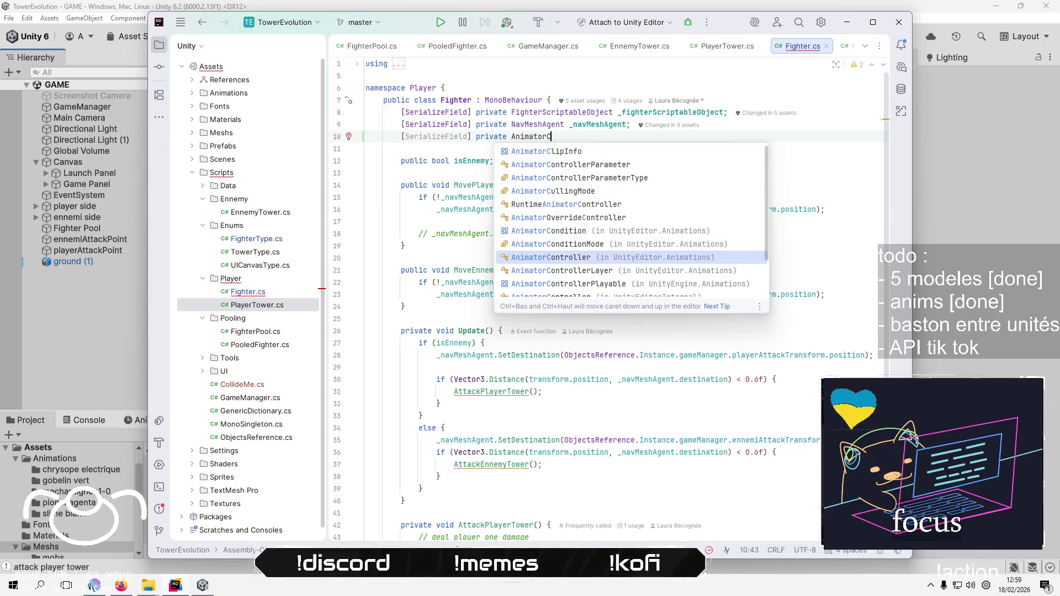
{"action": "key", "text": "Return"}
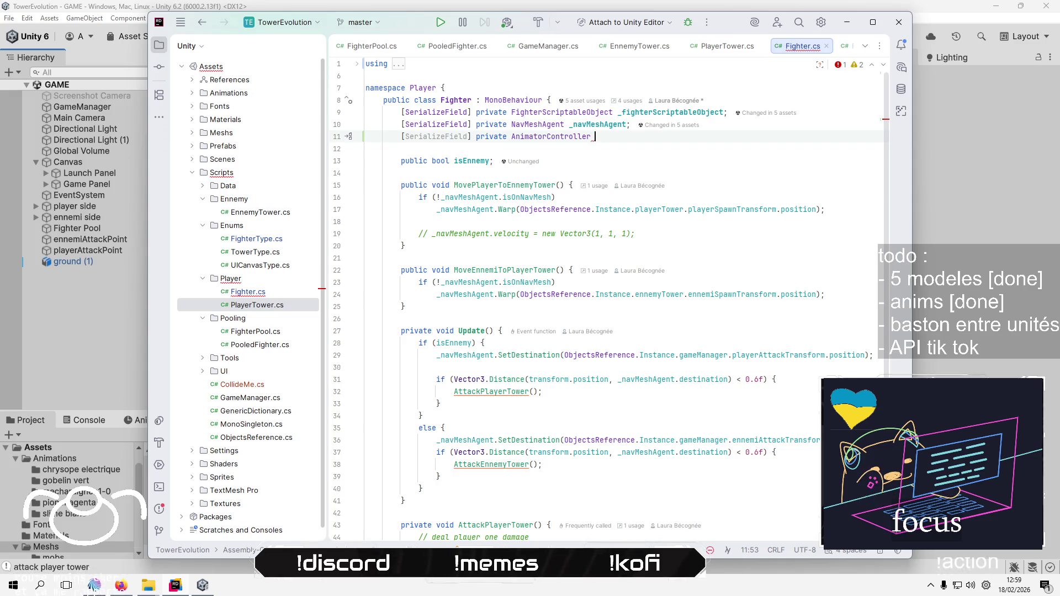
{"action": "type", "text": "fighter"}
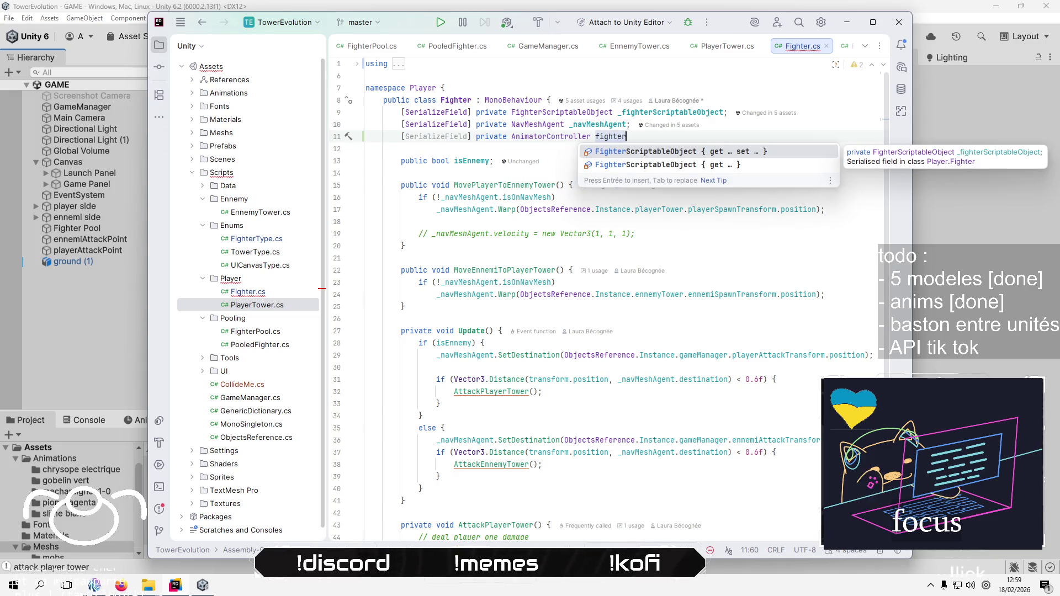
{"action": "type", "text": "Animat"}
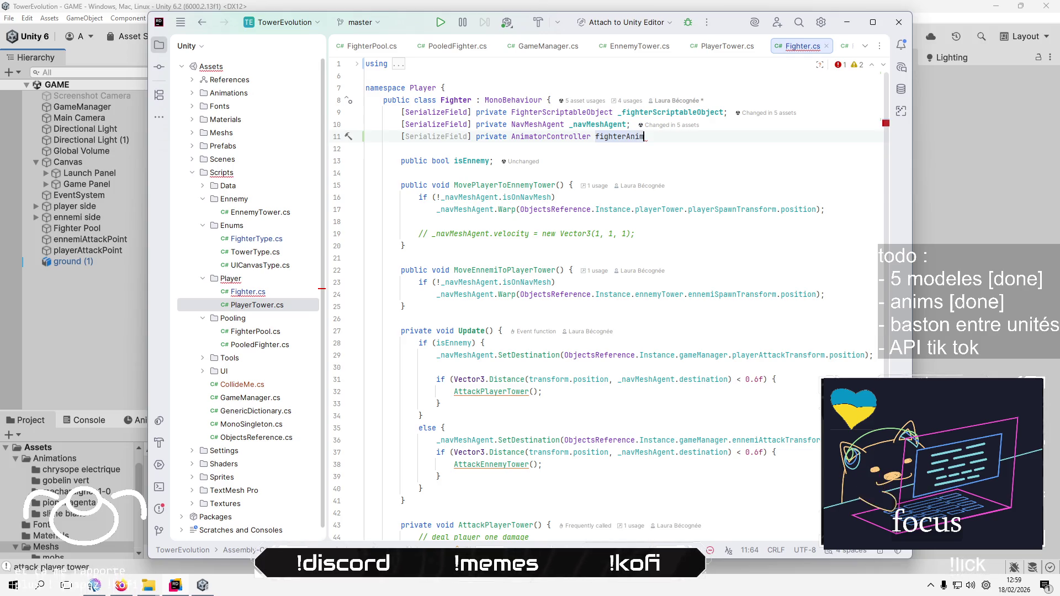
{"action": "type", "text": "orContr"}
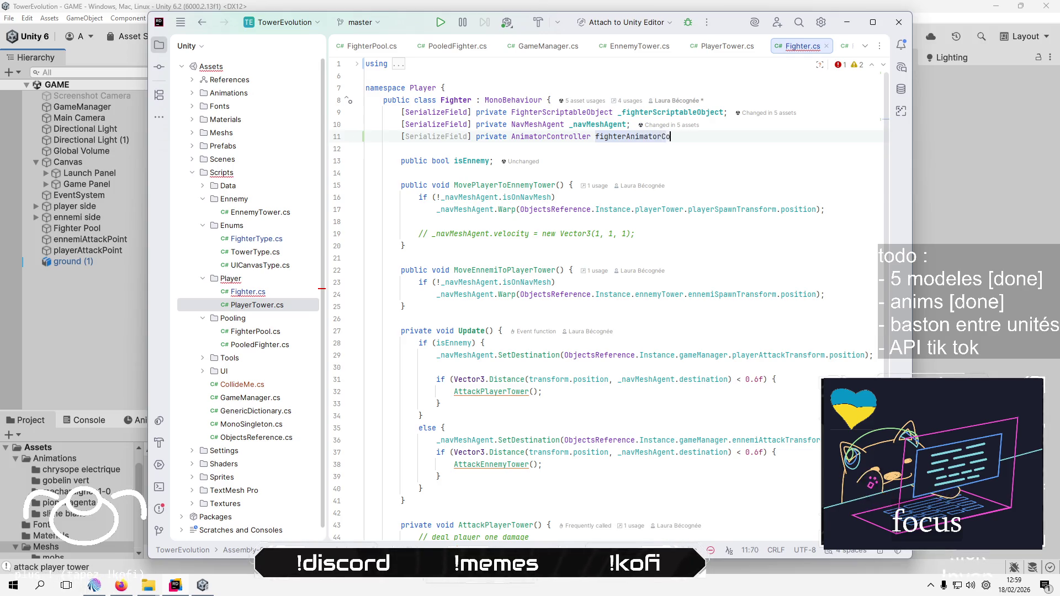
{"action": "type", "text": "oller"}
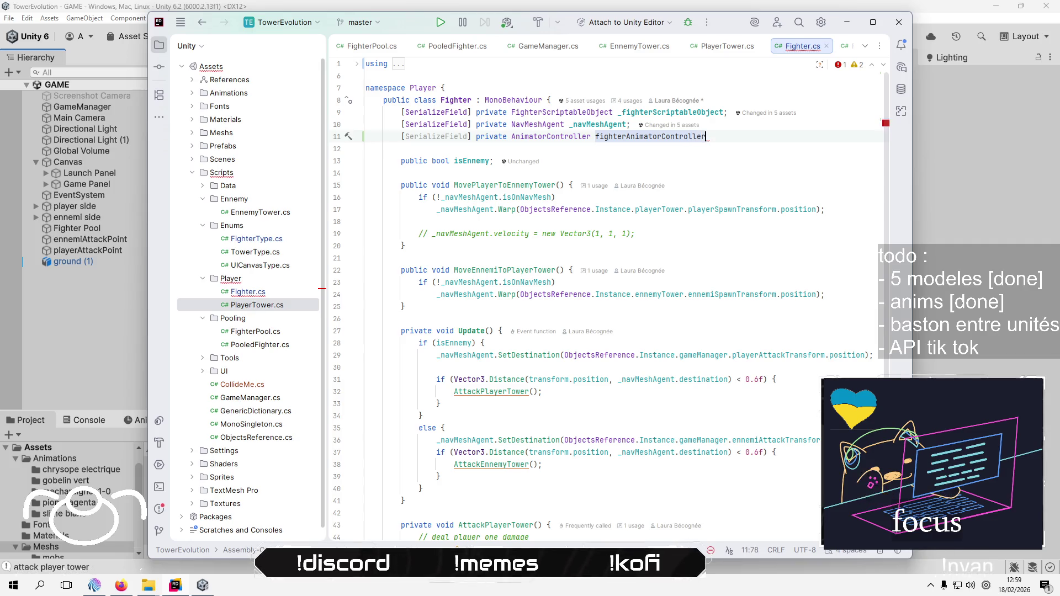
{"action": "type", "text": ";"}
Type AnimatorController. inside AttackEnnemy and browse its member suggestions before returning to Unity
{"action": "scroll", "coordinate": [639, 160], "scroll_direction": "down", "scroll_amount": 7}
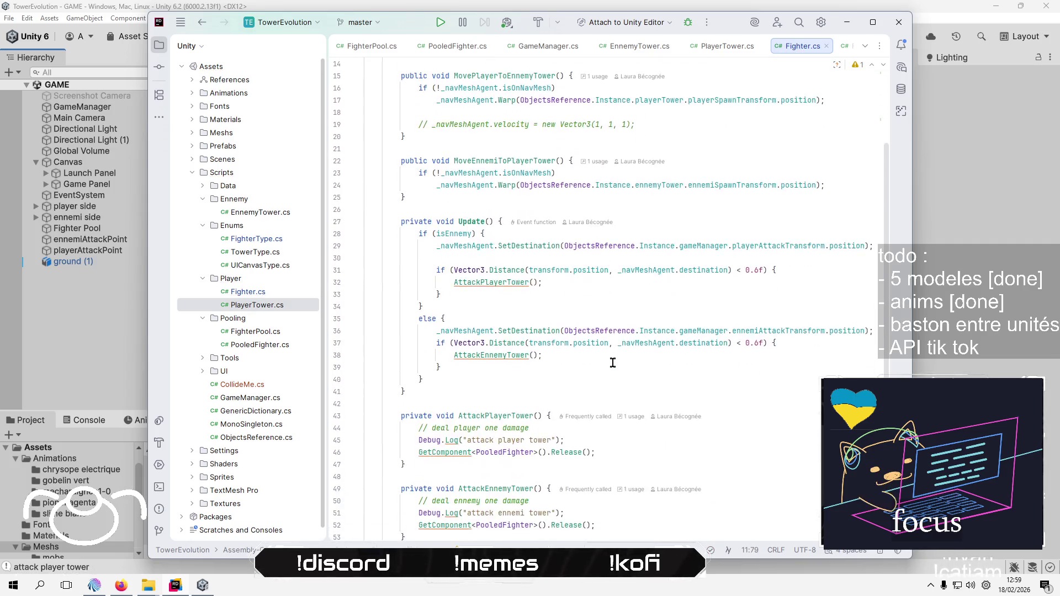
{"action": "left_click", "coordinate": [602, 438]}
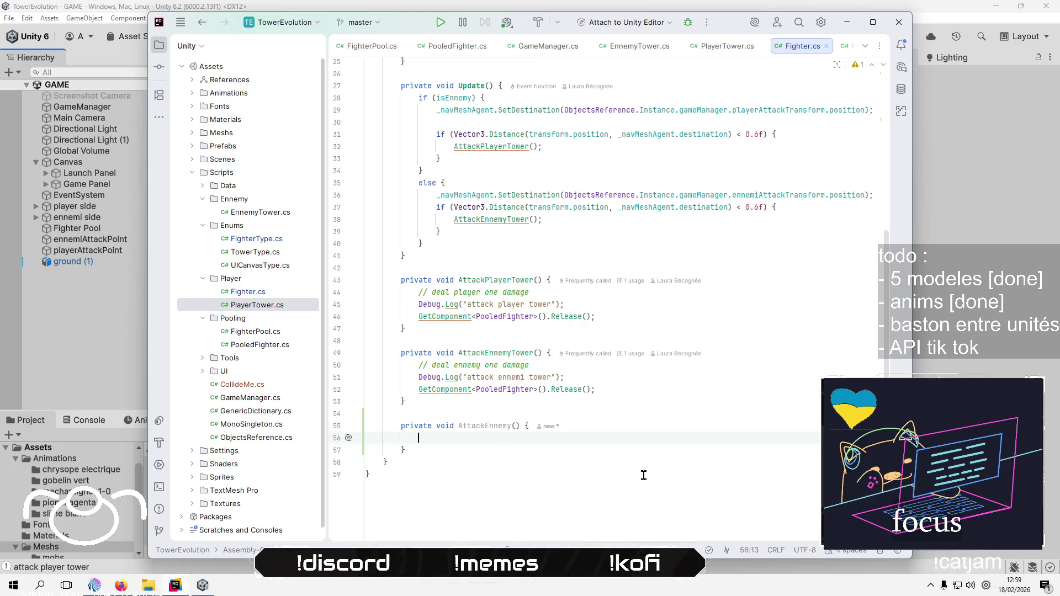
{"action": "type", "text": "anim"}
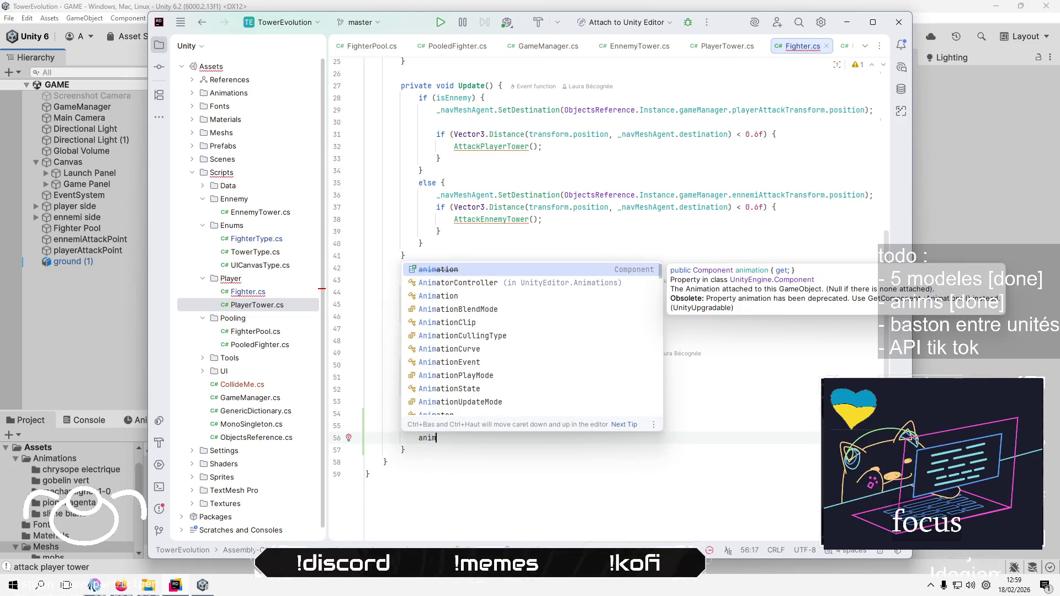
{"action": "key", "text": "Return"}
{"action": "type", "text": "."}
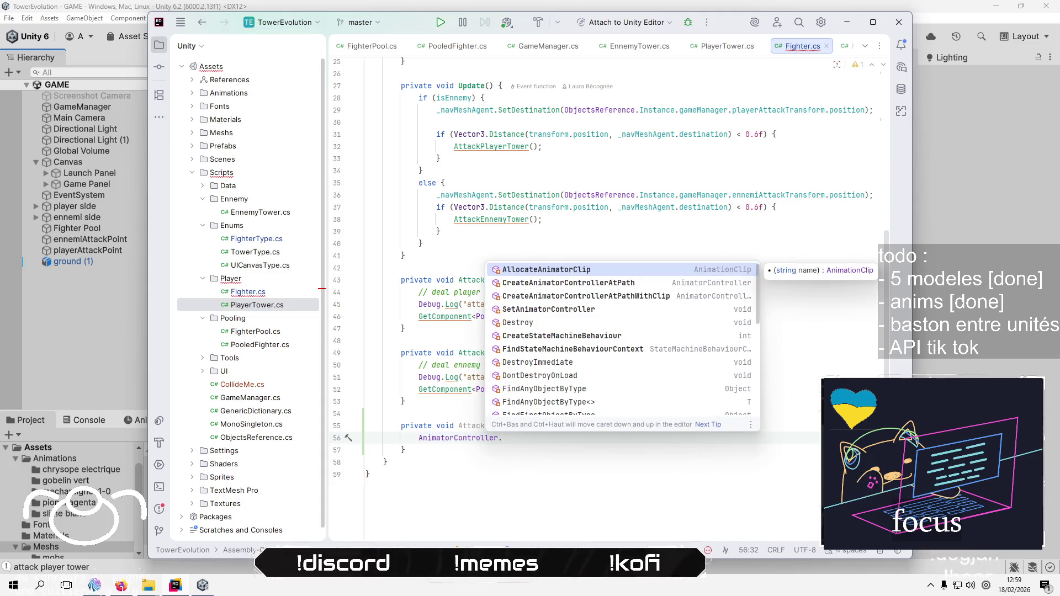
{"action": "key", "text": "Down"}
{"action": "key", "text": "Down"}
{"action": "key", "text": "Down"}
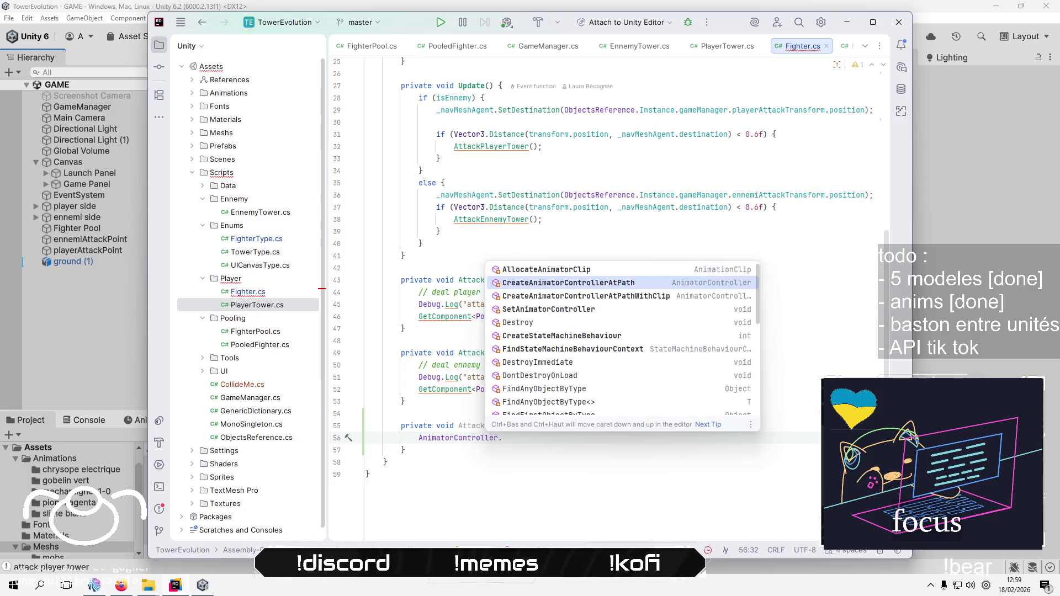
{"action": "key", "text": "Up"}
{"action": "key", "text": "Up"}
{"action": "key", "text": "Up"}
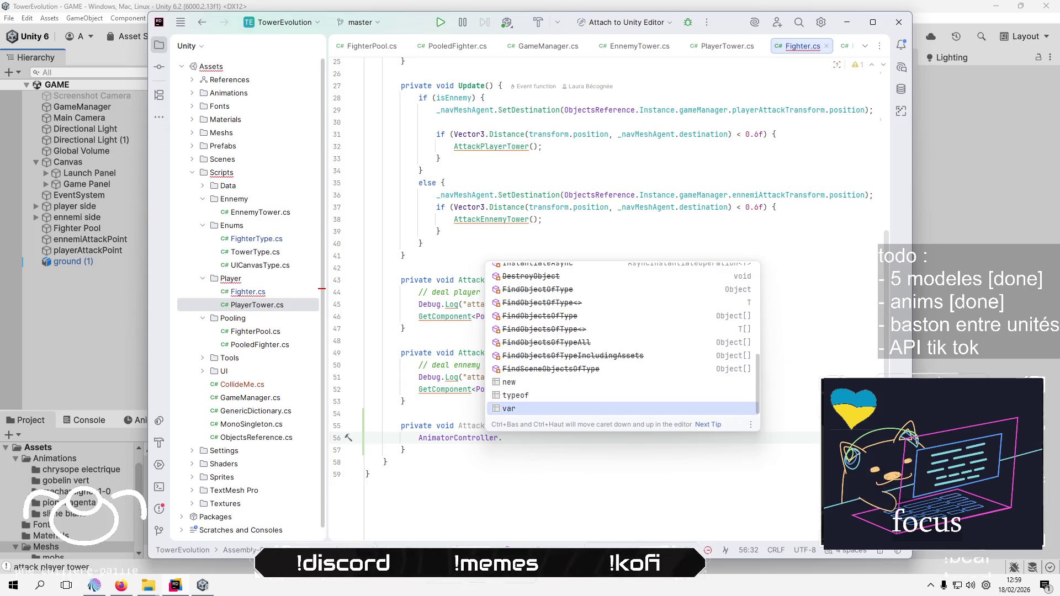
{"action": "key", "text": "Down"}
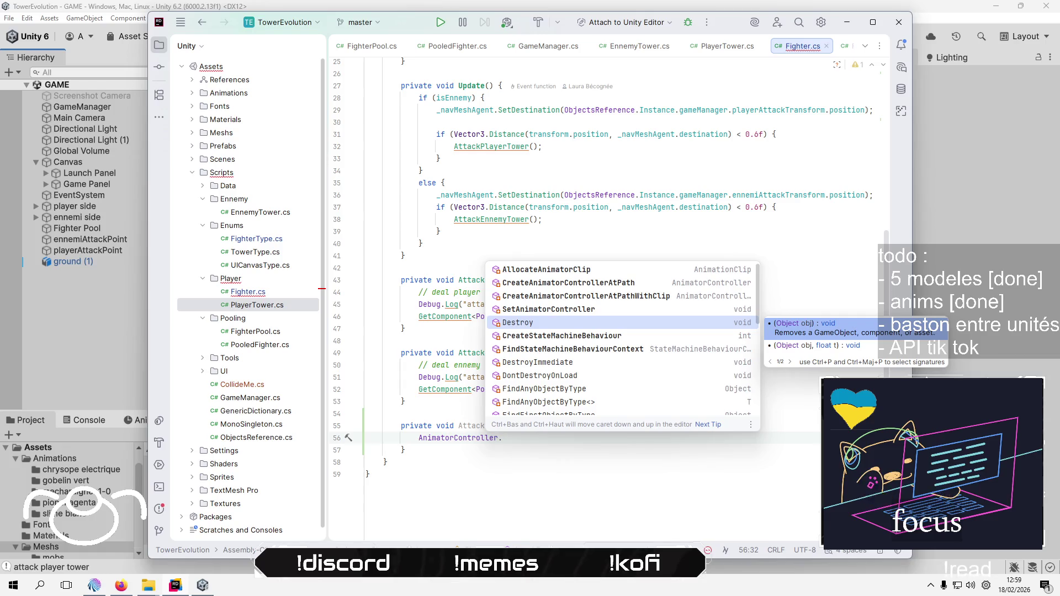
{"action": "left_click", "coordinate": [532, 474]}
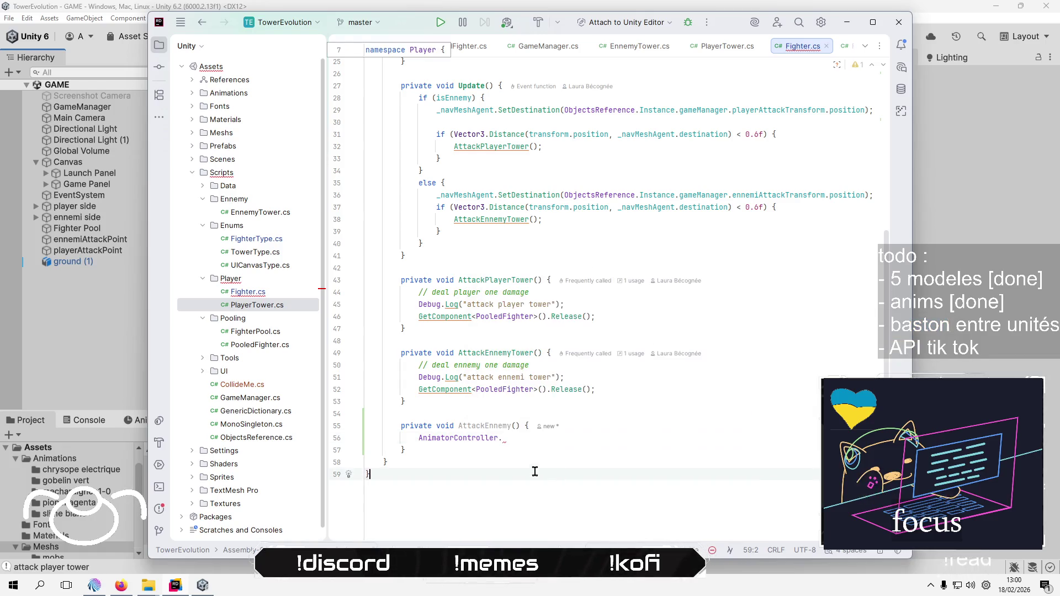
{"action": "scroll", "coordinate": [531, 431], "scroll_direction": "up", "scroll_amount": 6}
{"action": "scroll", "coordinate": [532, 431], "scroll_direction": "up", "scroll_amount": 1}
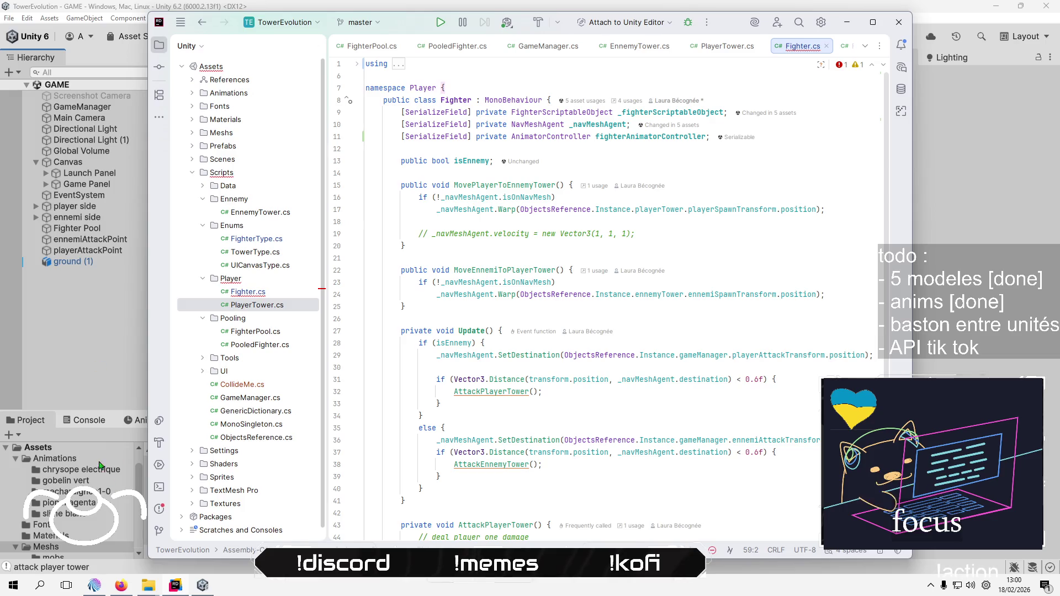
{"action": "left_click", "coordinate": [75, 381]}
Check the chrysope prefab in Assets > Prefabs > fighters uses the chrysope electrique animator controller
{"action": "key", "text": "BackSpace"}
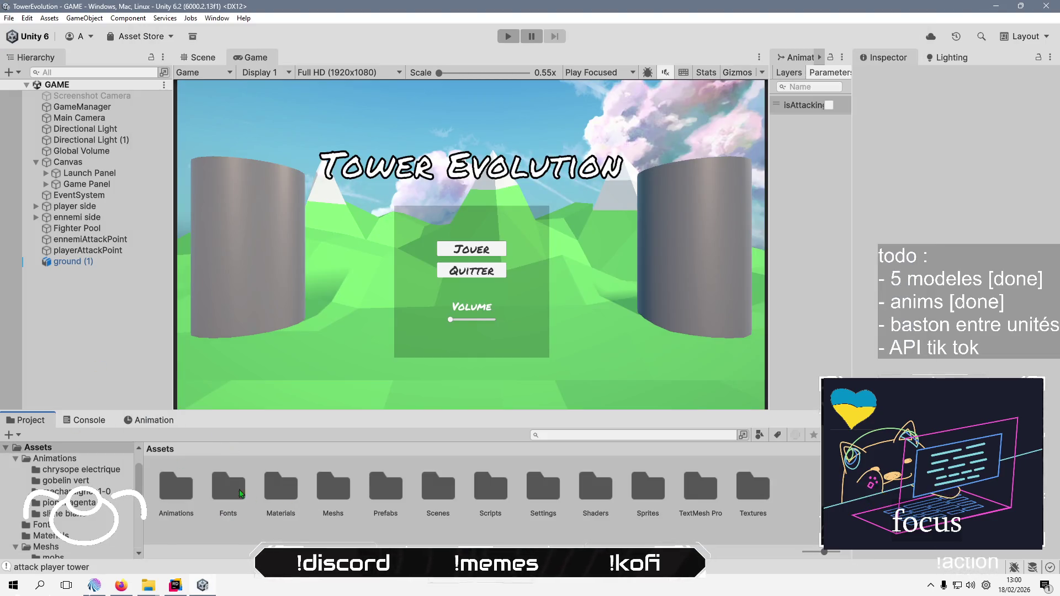
{"action": "double_click", "coordinate": [371, 495]}
{"action": "double_click", "coordinate": [173, 487]}
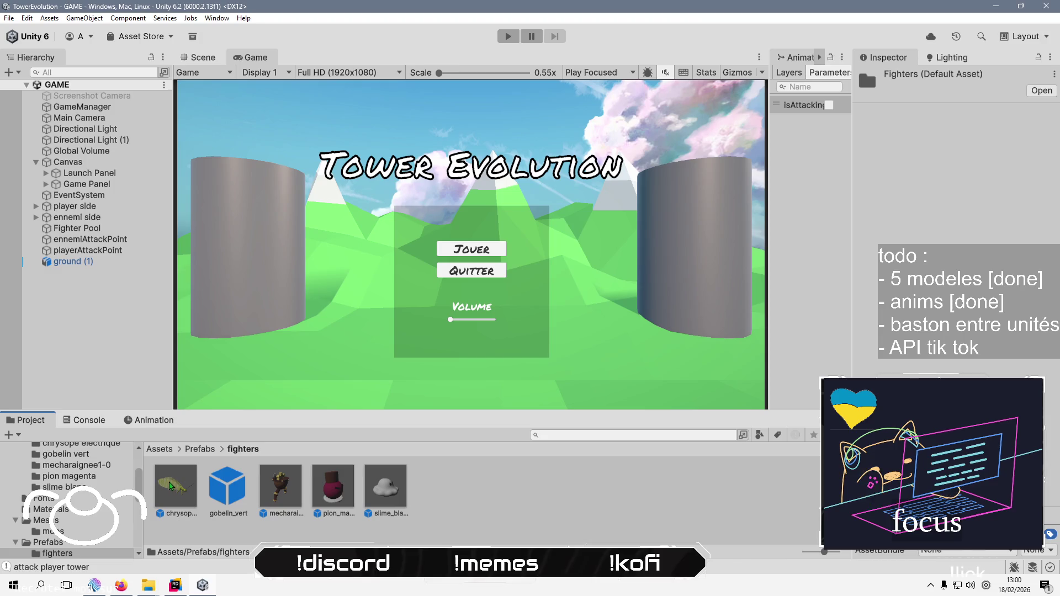
{"action": "left_click", "coordinate": [172, 484]}
{"action": "scroll", "coordinate": [951, 255], "scroll_direction": "down", "scroll_amount": 10}
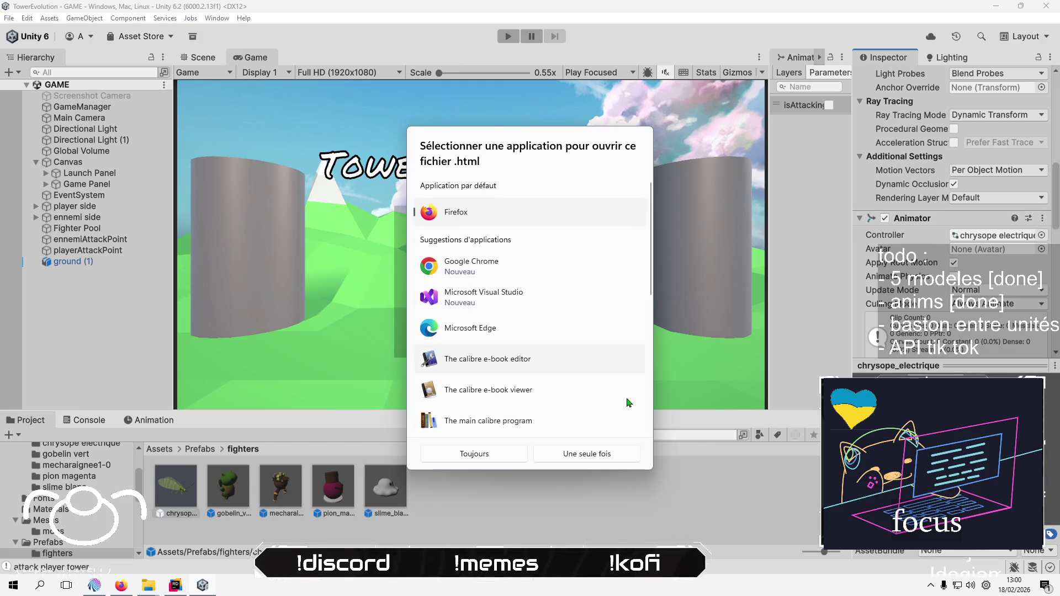
{"action": "key", "text": "Escape"}
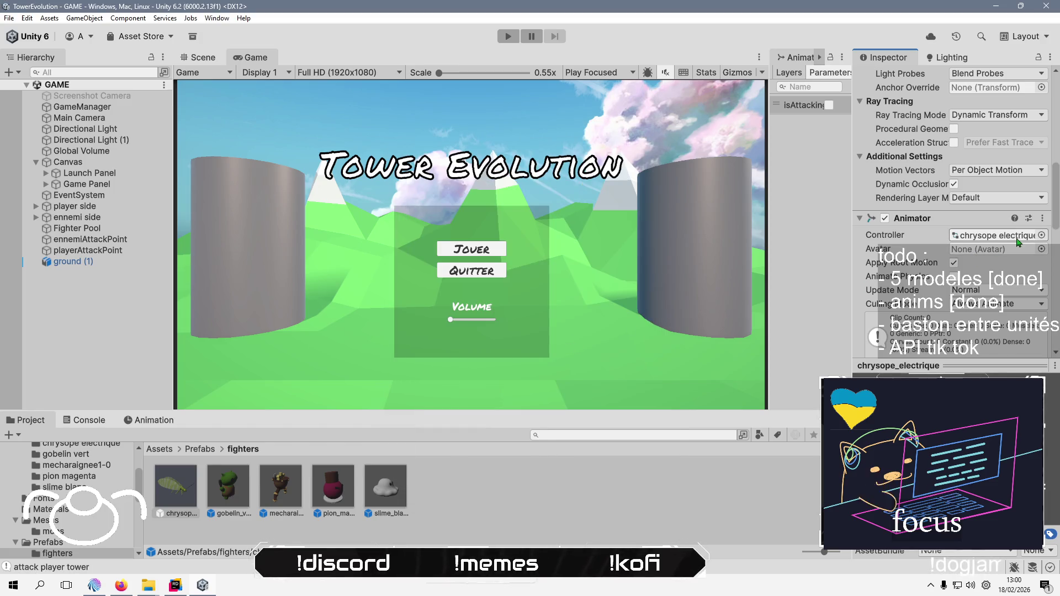
{"action": "key", "text": "alt+Tab"}
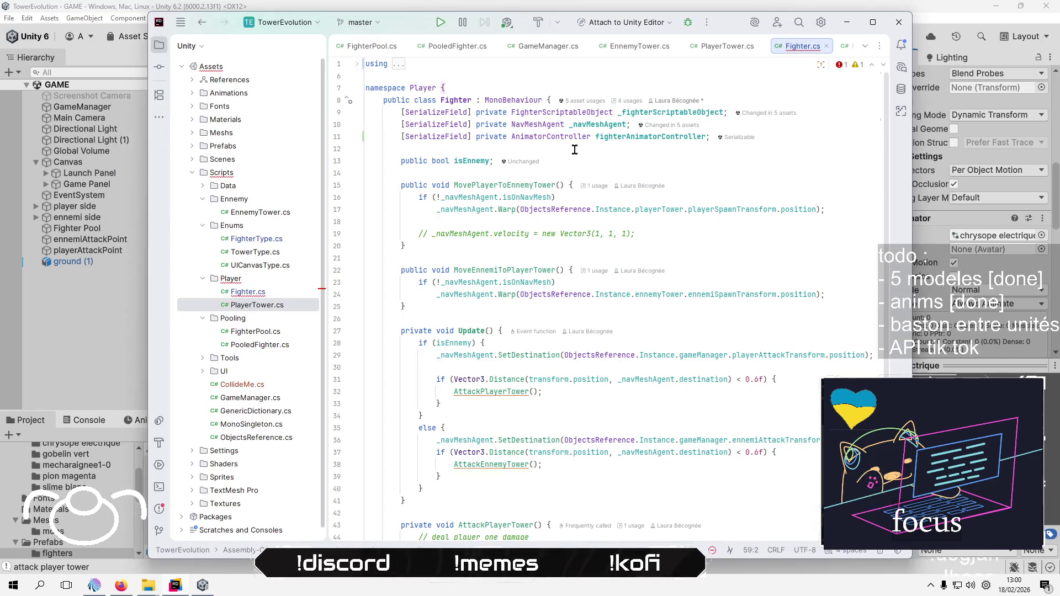
Change the field on line 11 to private Animator fighterAnimator
{"action": "double_click", "coordinate": [552, 137]}
{"action": "type", "text": "Anima"}
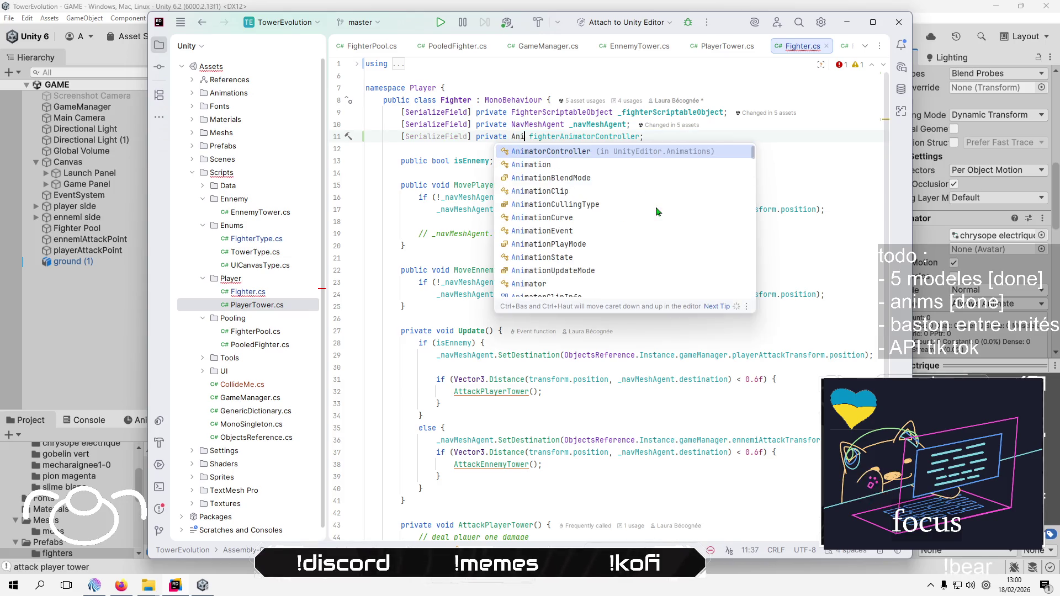
{"action": "key", "text": "Down"}
{"action": "key", "text": "Down"}
{"action": "key", "text": "Down"}
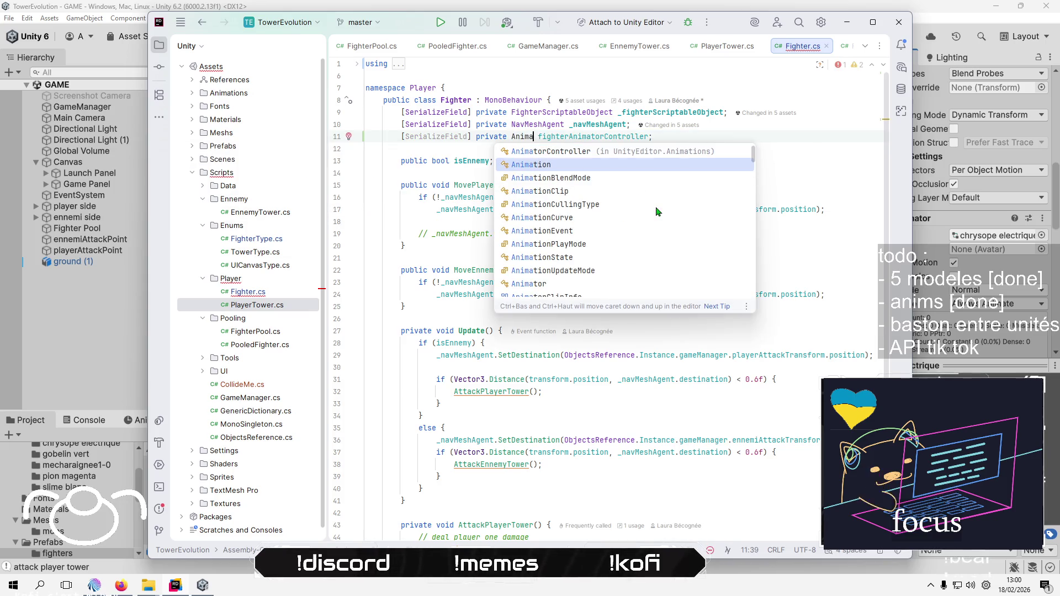
{"action": "key", "text": "Return"}
{"action": "key", "text": "ctrl+Right"}
{"action": "key", "text": "ctrl+shift+Left"}
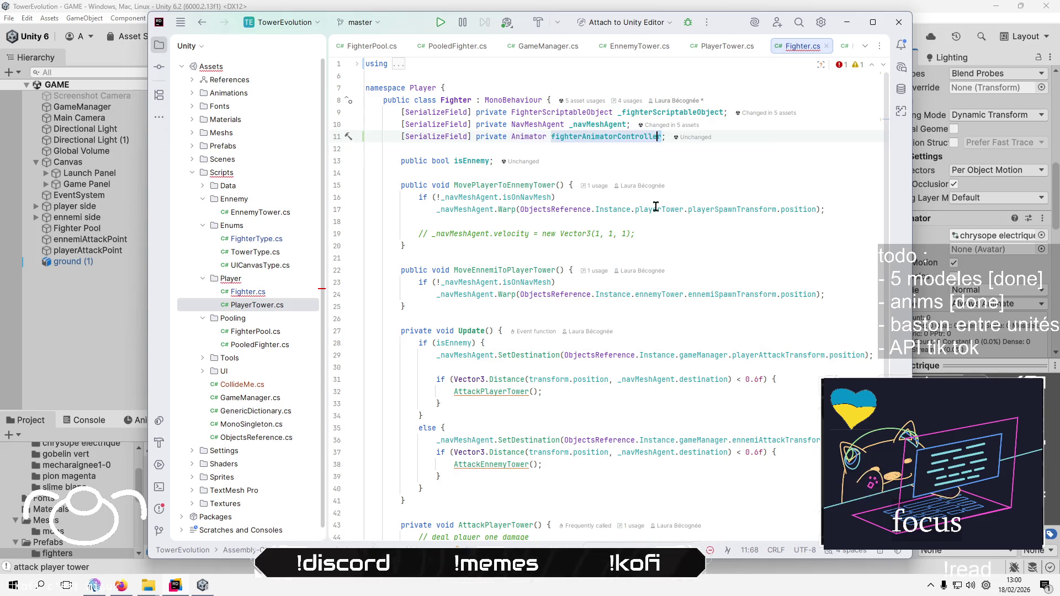
{"action": "key", "text": "ctrl+shift+Right"}
{"action": "key", "text": "ctrl+shift+Right"}
{"action": "key", "text": "BackSpace"}
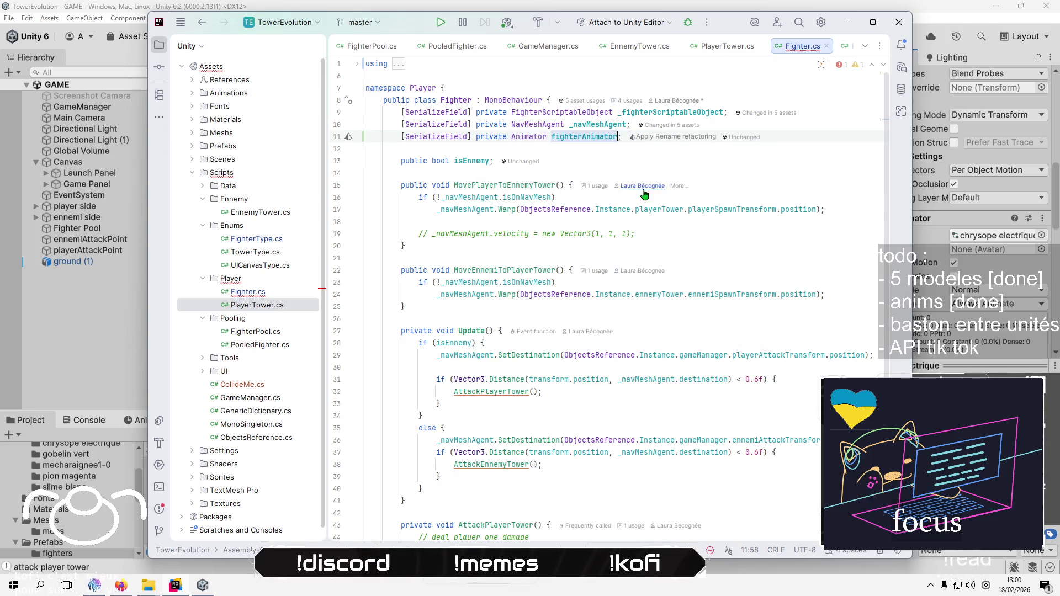
Replace AnimatorController on line 56 with a fighterAnimator.SetBool call
{"action": "scroll", "coordinate": [643, 221], "scroll_direction": "down", "scroll_amount": 5}
{"action": "left_click", "coordinate": [562, 436]}
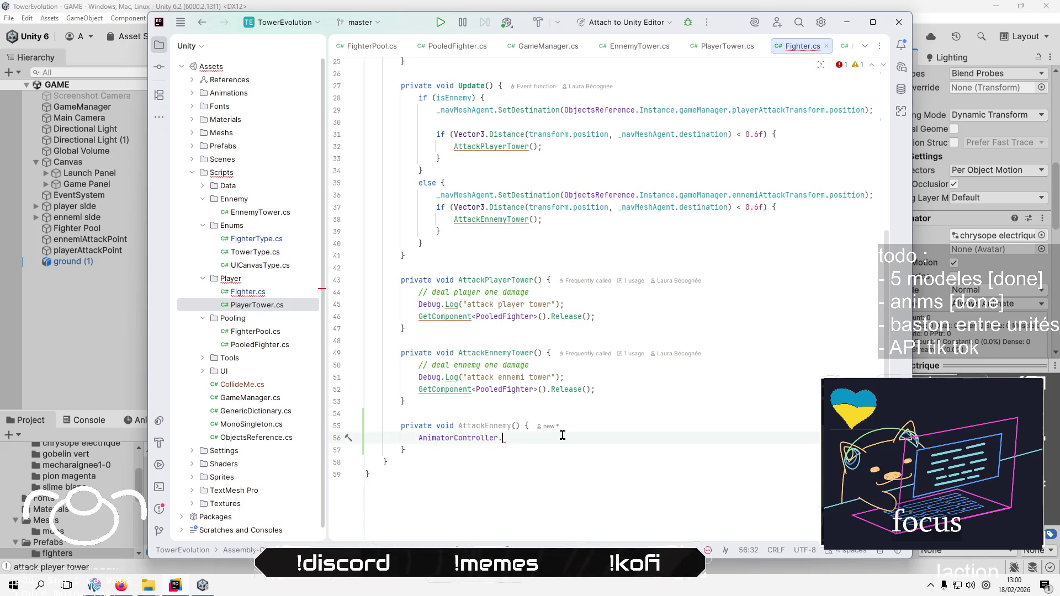
{"action": "key", "text": "ctrl+a"}
{"action": "scroll", "coordinate": [562, 436], "scroll_direction": "down", "scroll_amount": 5}
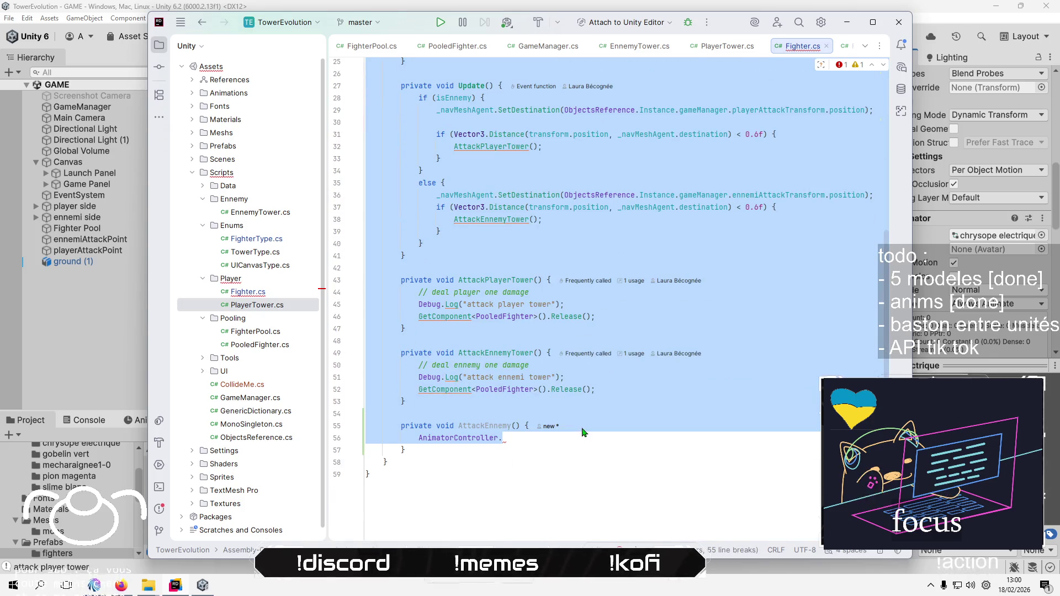
{"action": "left_click", "coordinate": [562, 435]}
{"action": "double_click", "coordinate": [484, 425]}
{"action": "double_click", "coordinate": [494, 437]}
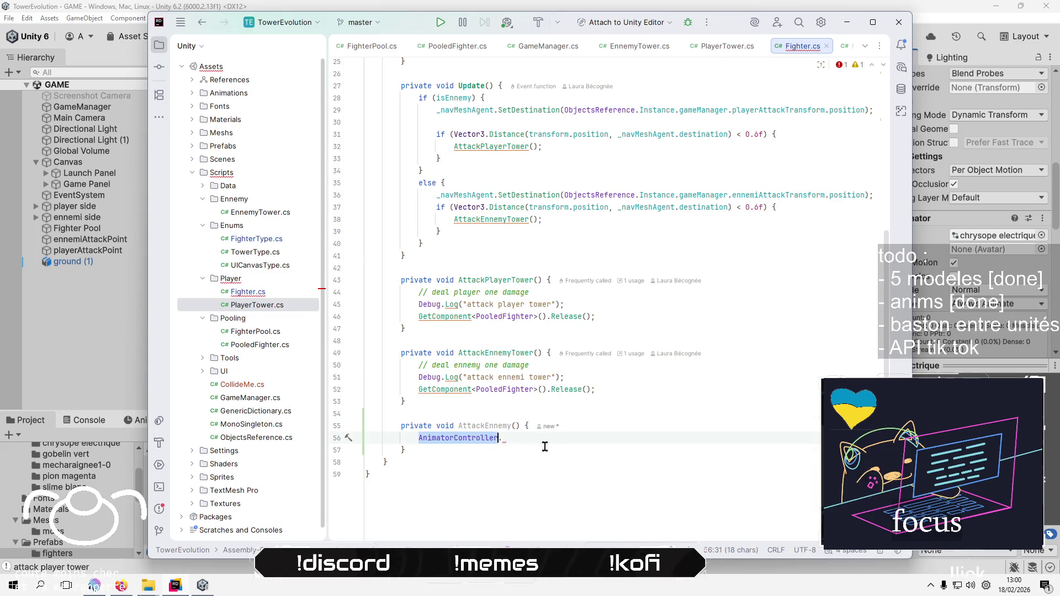
{"action": "type", "text": "fig."}
{"action": "key", "text": "Return"}
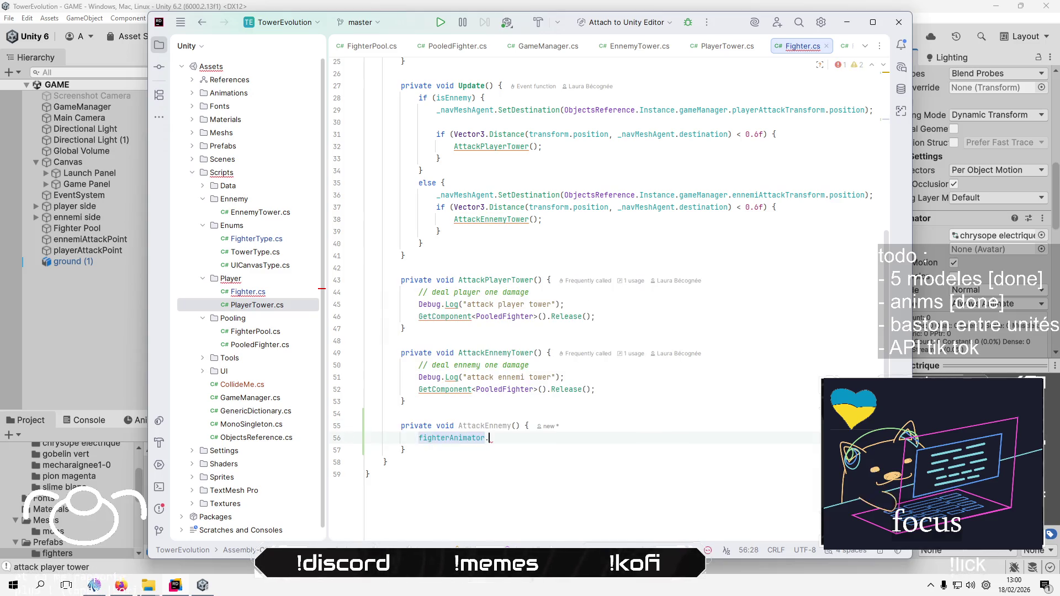
{"action": "type", "text": ".s"}
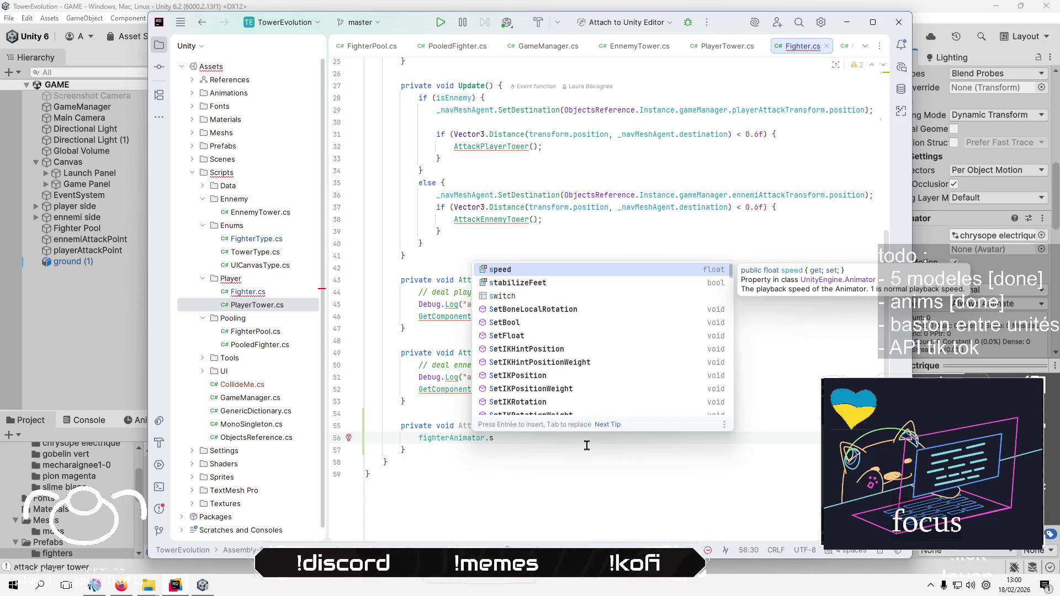
{"action": "key", "text": "Down"}
{"action": "key", "text": "Down"}
{"action": "key", "text": "Down"}
{"action": "key", "text": "Return"}
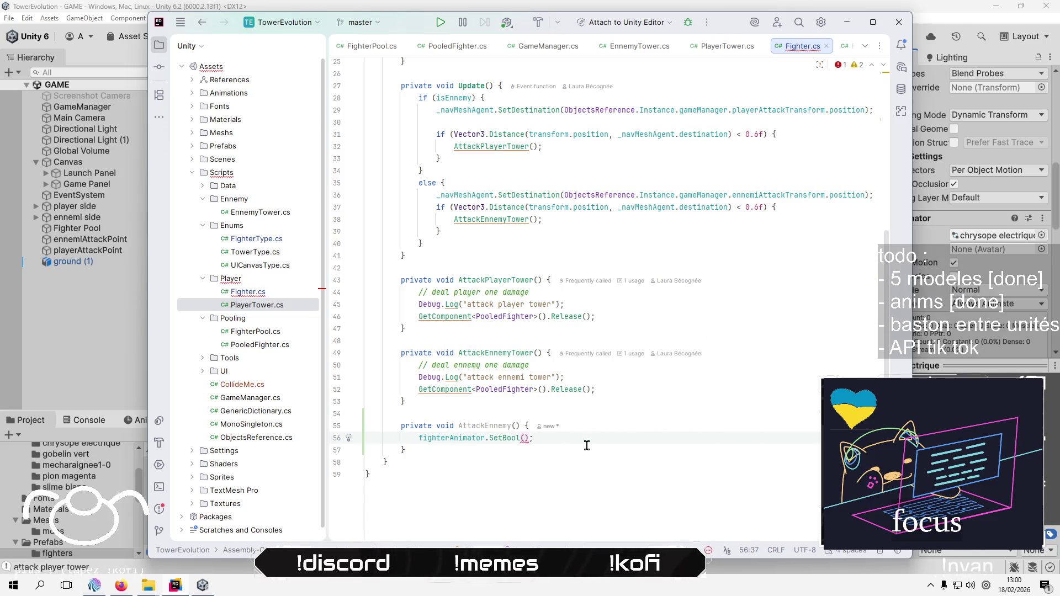
{"action": "type", "text": "\"\""}
Fill in the SetBool arguments as ("isAttacking", true)
{"action": "key", "text": "Escape"}
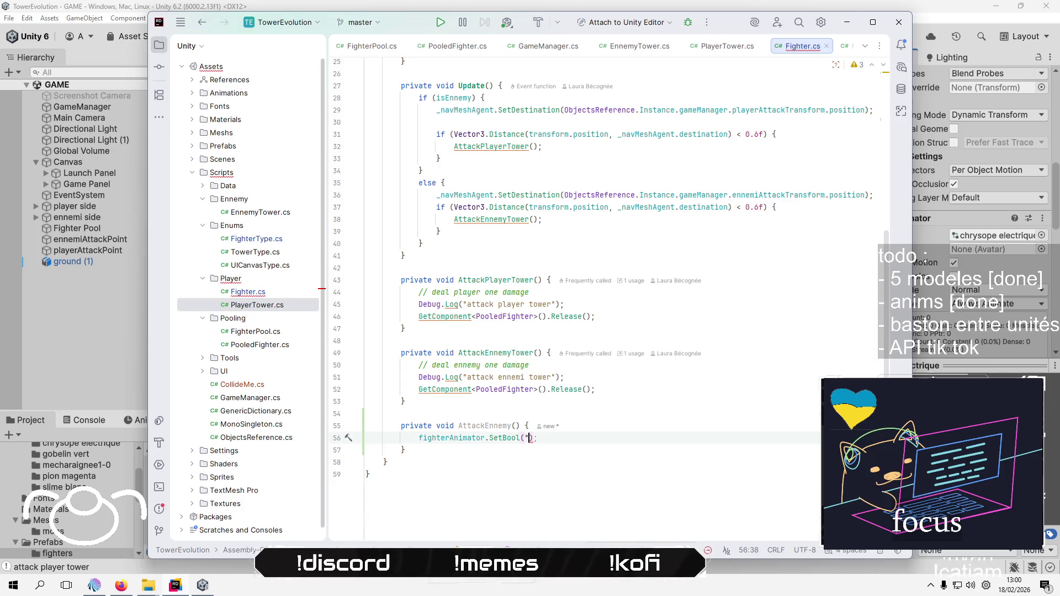
{"action": "key", "text": "BackSpace"}
{"action": "type", "text": "isAttack"}
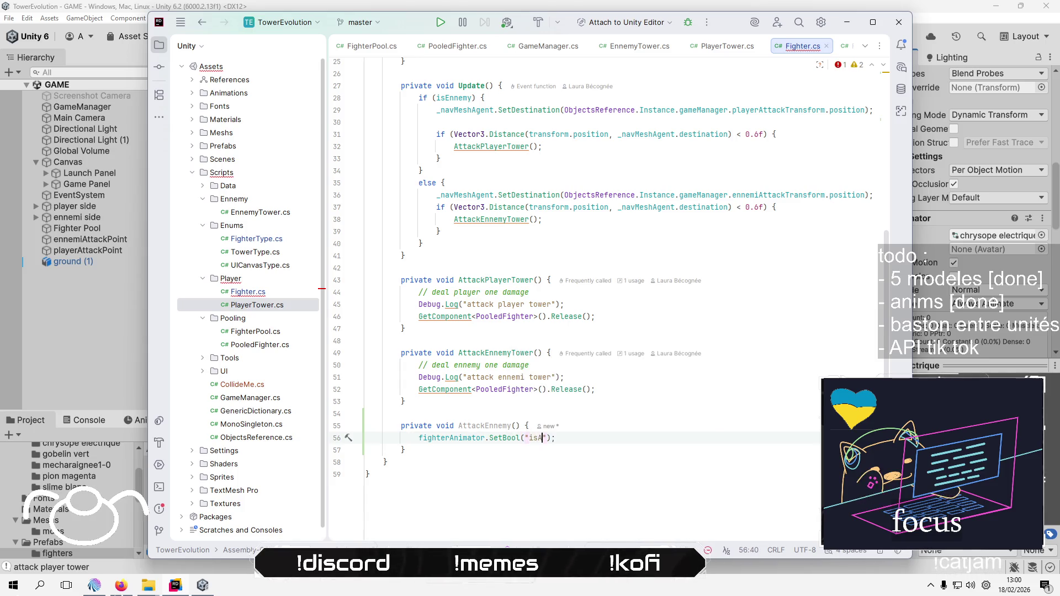
{"action": "type", "text": "ing"}
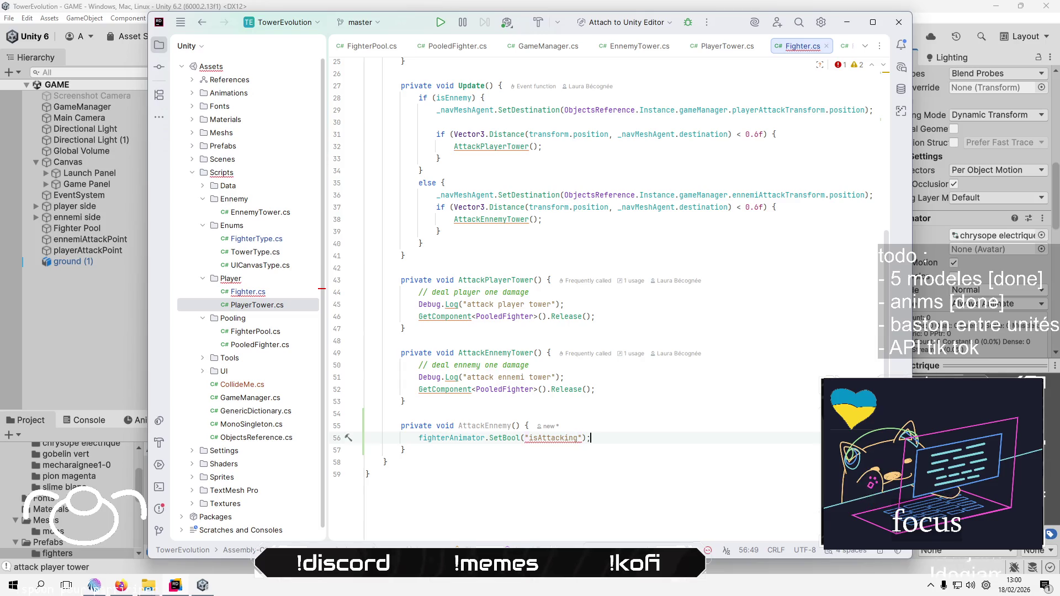
{"action": "key", "text": "End"}
{"action": "left_click", "coordinate": [582, 438]}
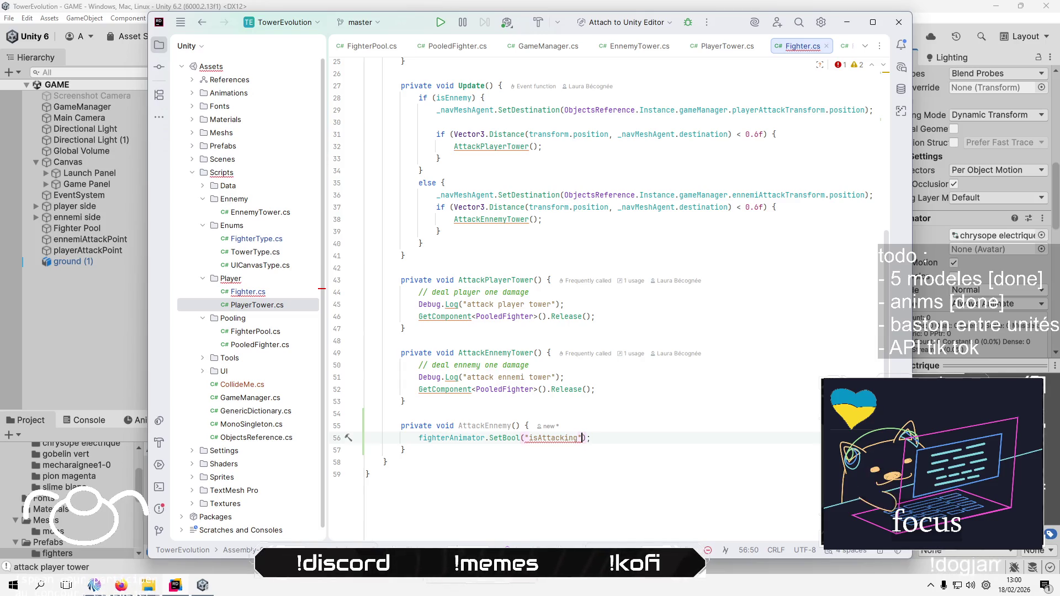
{"action": "type", "text": ", true"}
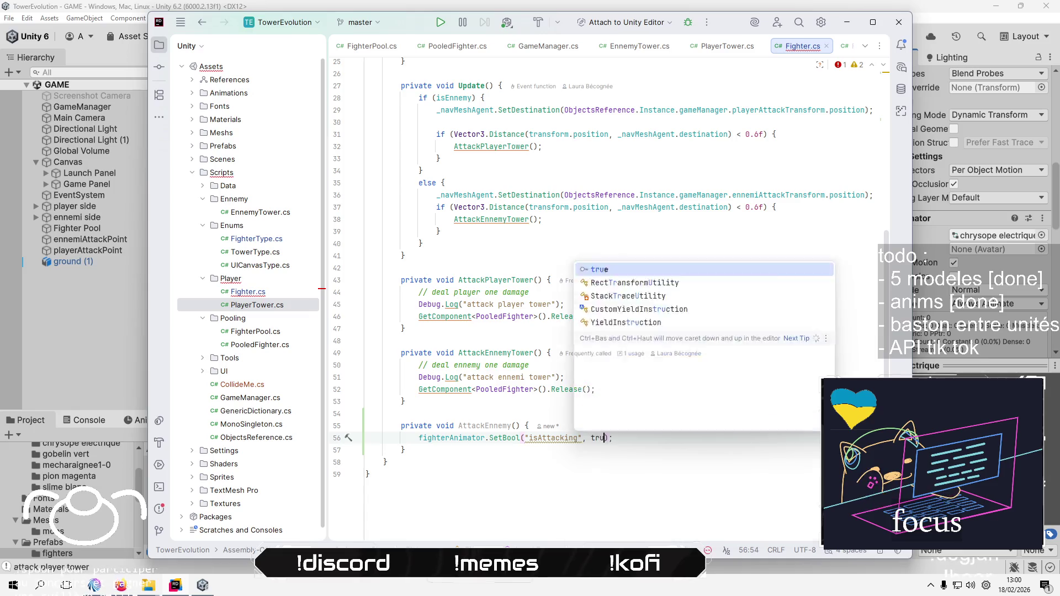
{"action": "key", "text": "End"}
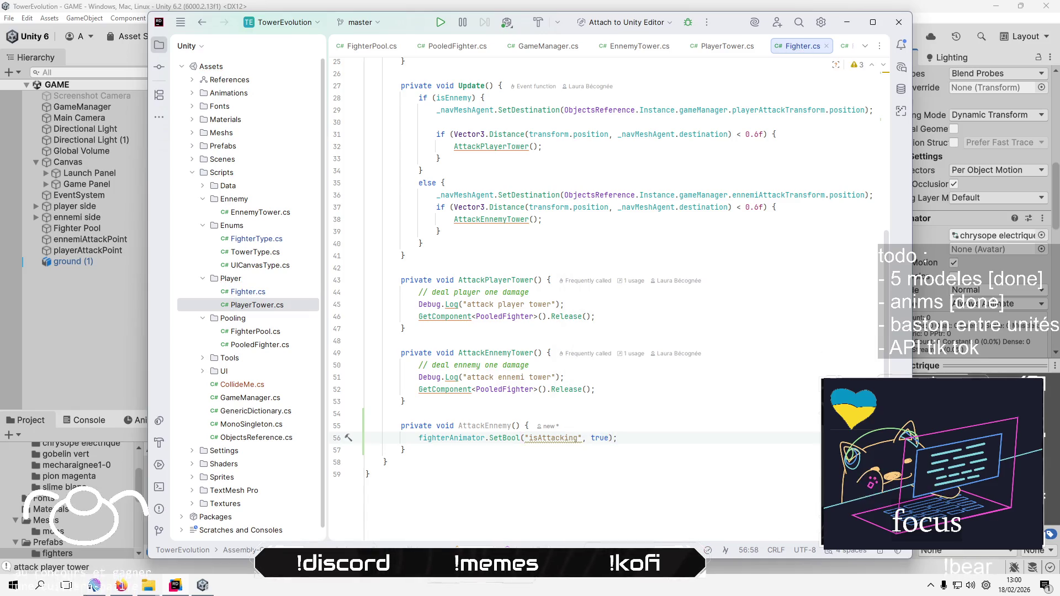
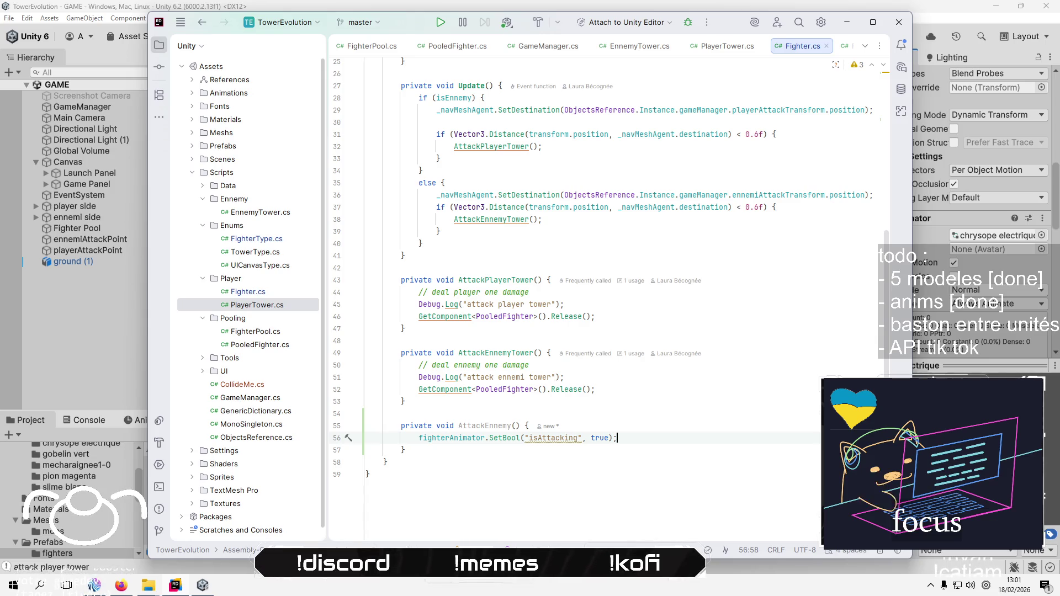
Start a new line after the isAttacking SetBool call in AttackEnnemy
{"action": "key", "text": "Return"}
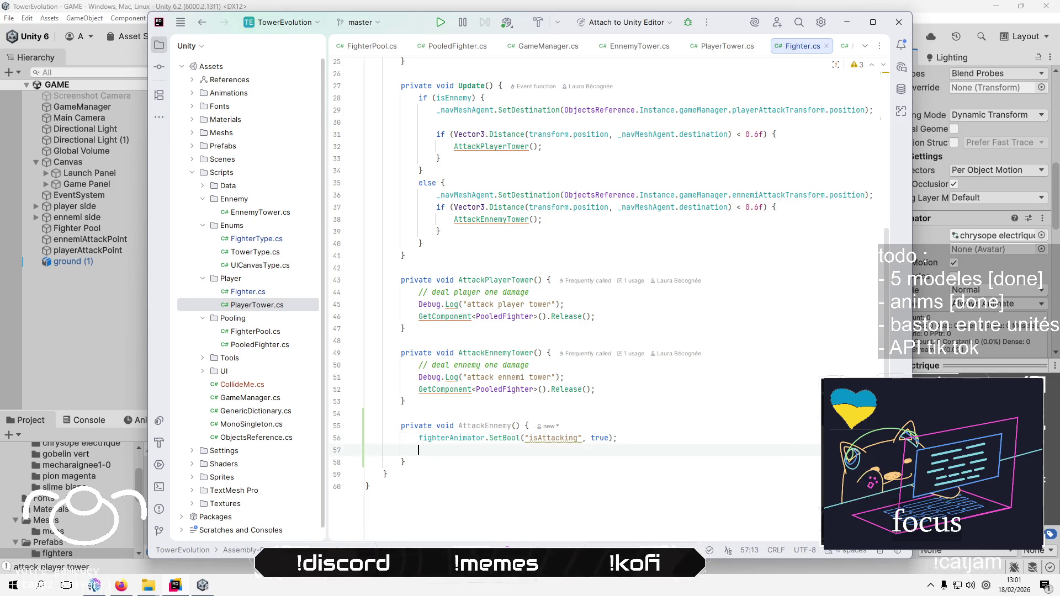
{"action": "scroll", "coordinate": [700, 327], "scroll_direction": "up", "scroll_amount": 8}
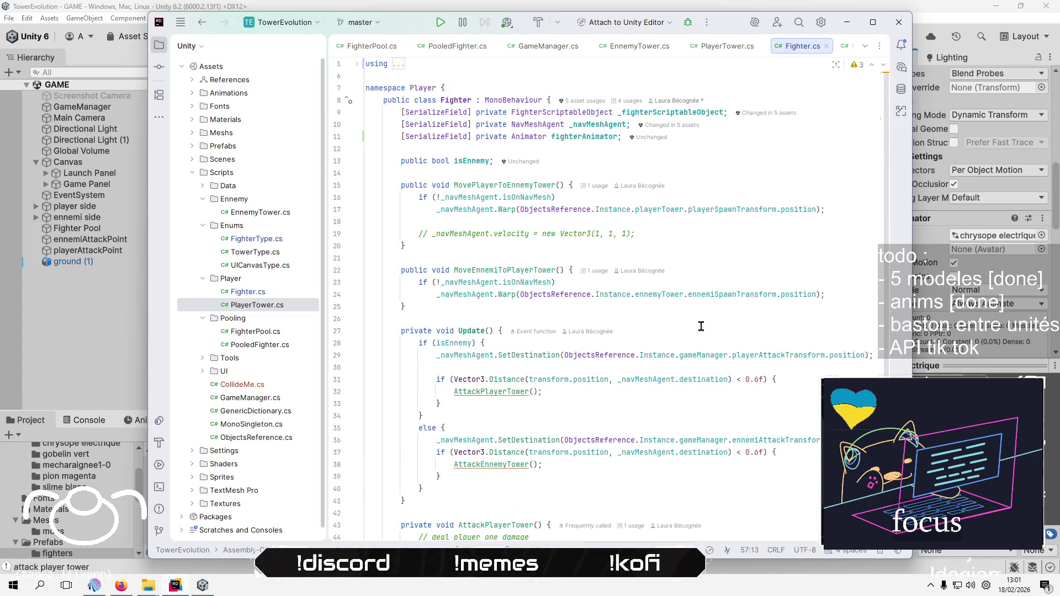
{"action": "scroll", "coordinate": [700, 326], "scroll_direction": "down", "scroll_amount": 8}
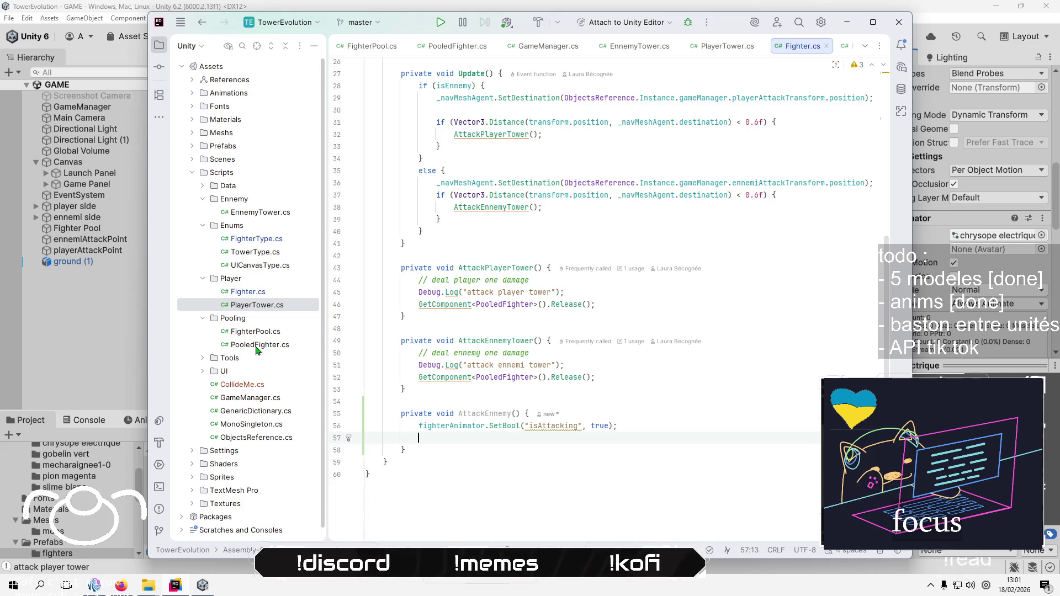
Open FighterScriptableObject.cs from the Scripts > Data folder and place the caret after fighterPrefab
{"action": "left_click", "coordinate": [203, 185]}
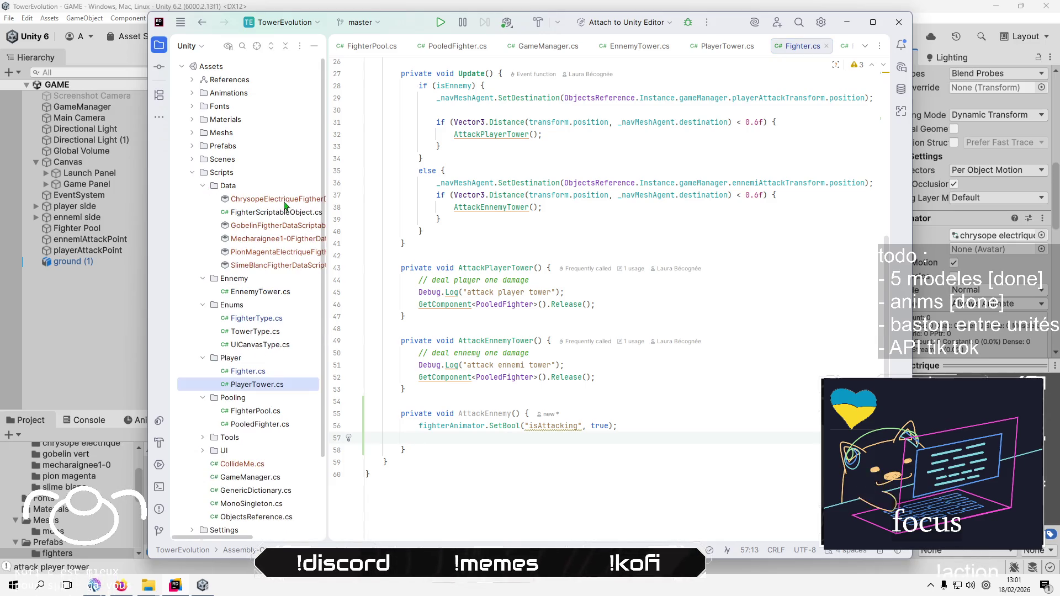
{"action": "double_click", "coordinate": [251, 213]}
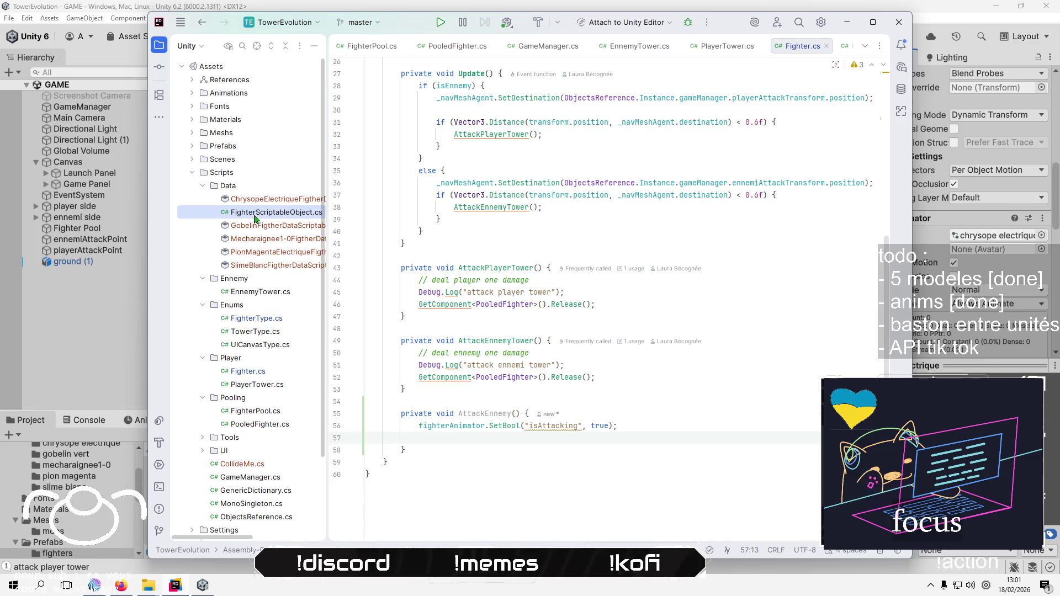
{"action": "left_click", "coordinate": [716, 148]}
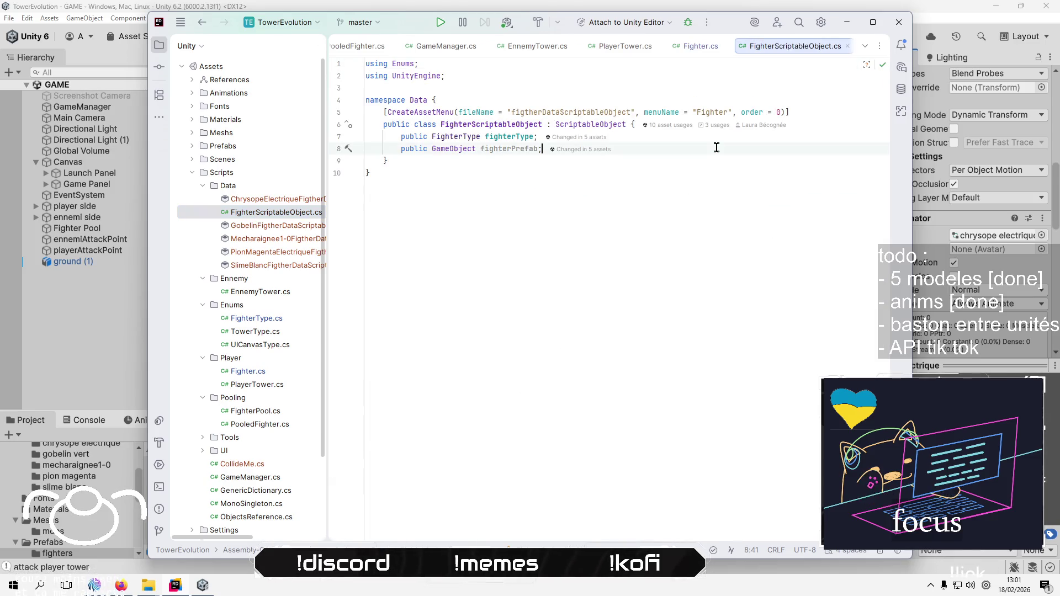
Declare 'public int health = 100;' below the fighterPrefab field in FighterScriptableObject.cs
{"action": "key", "text": "Return"}
{"action": "key", "text": "Return"}
{"action": "type", "text": "pu"}
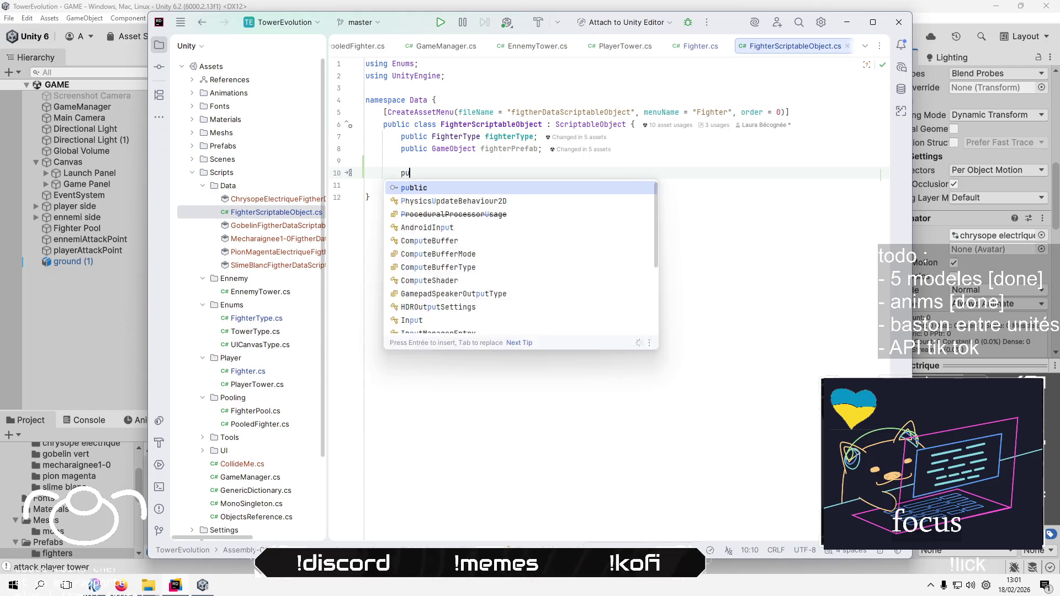
{"action": "type", "text": "blic floa"}
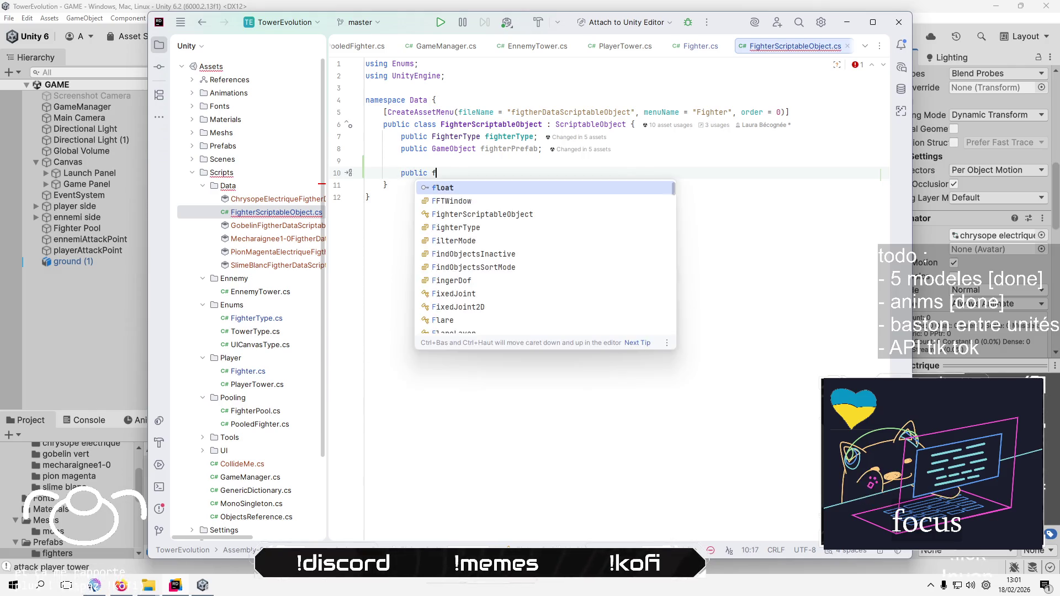
{"action": "key", "text": "BackSpace"}
{"action": "key", "text": "BackSpace"}
{"action": "key", "text": "BackSpace"}
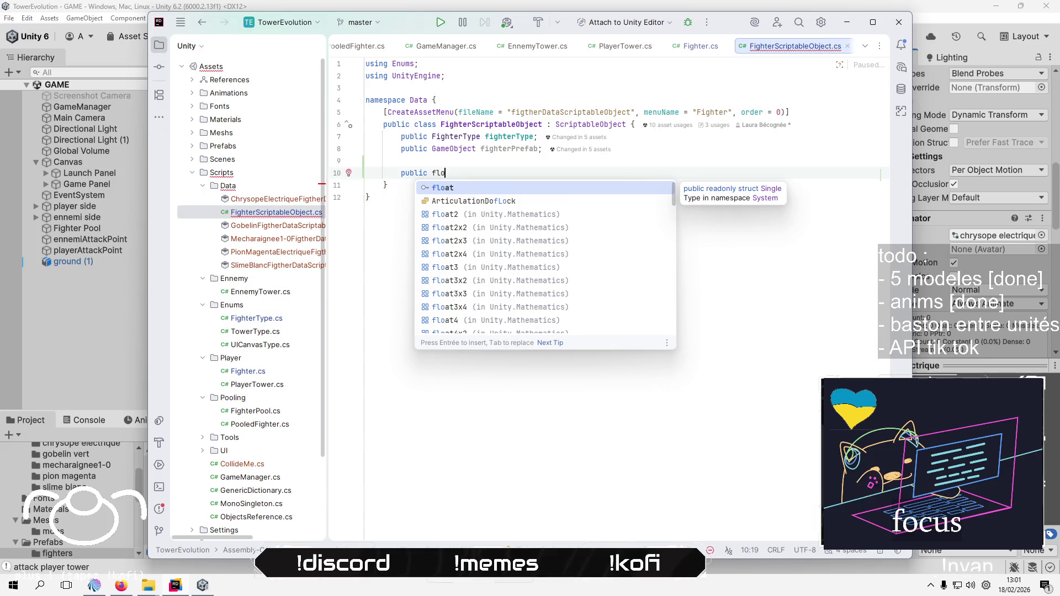
{"action": "type", "text": "i"}
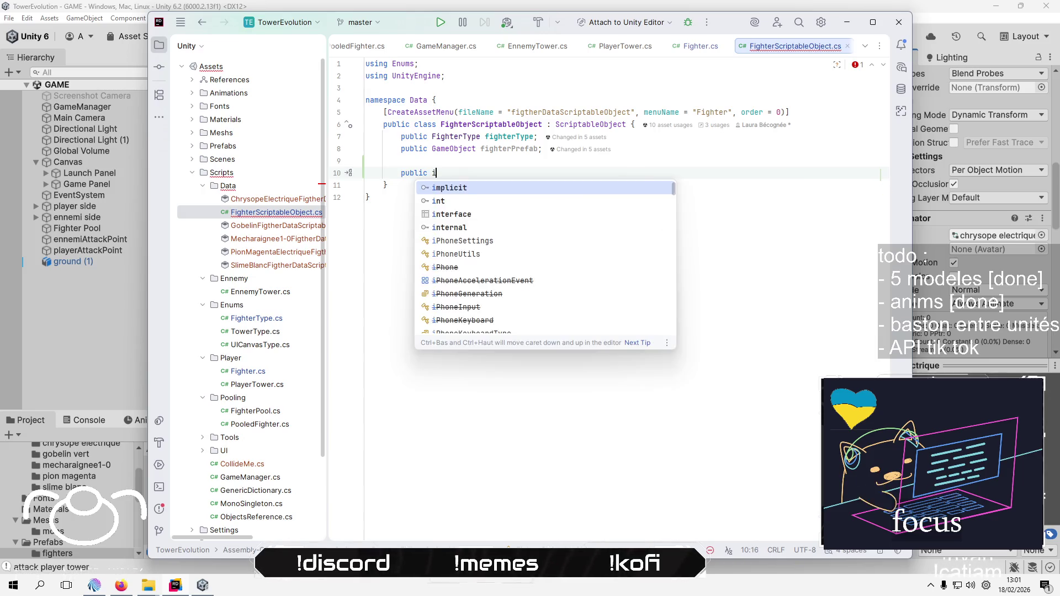
{"action": "type", "text": "nt health"}
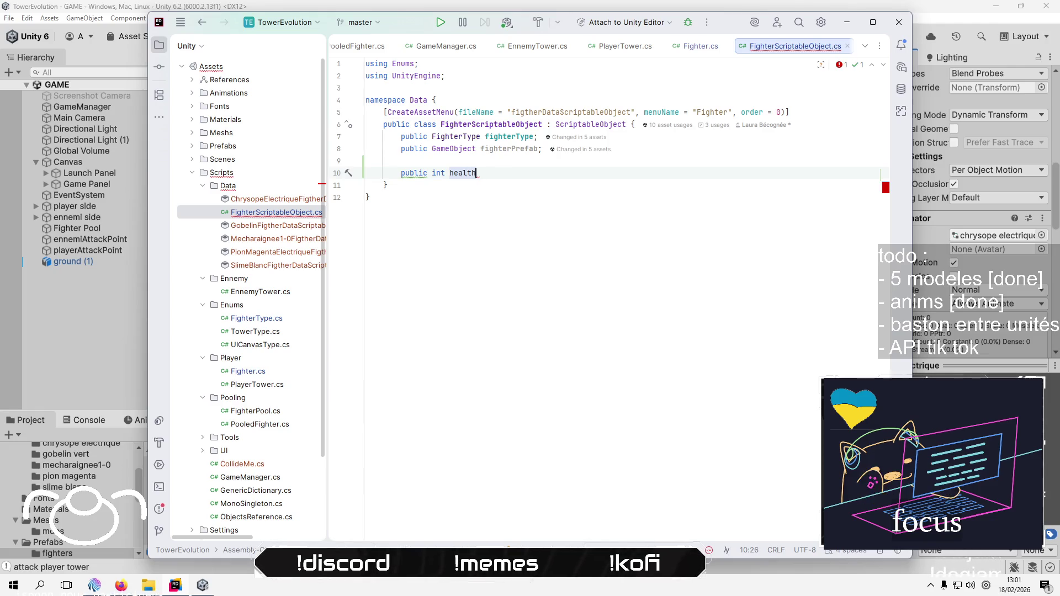
{"action": "type", "text": " ;"}
{"action": "key", "text": "Left"}
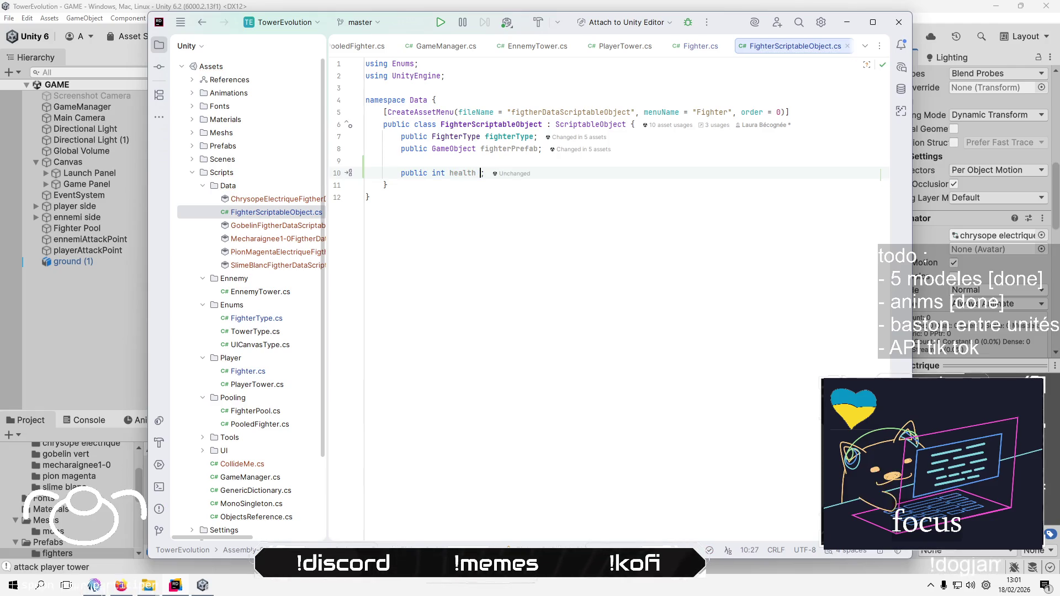
{"action": "type", "text": "="}
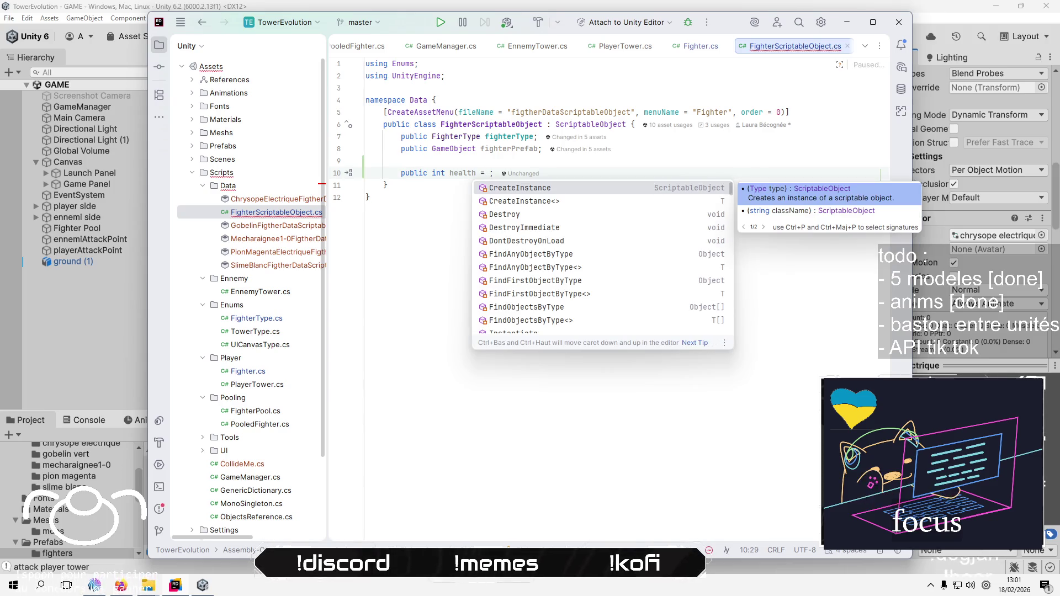
{"action": "key", "text": "BackSpace"}
{"action": "key", "text": "BackSpace"}
{"action": "key", "text": "BackSpace"}
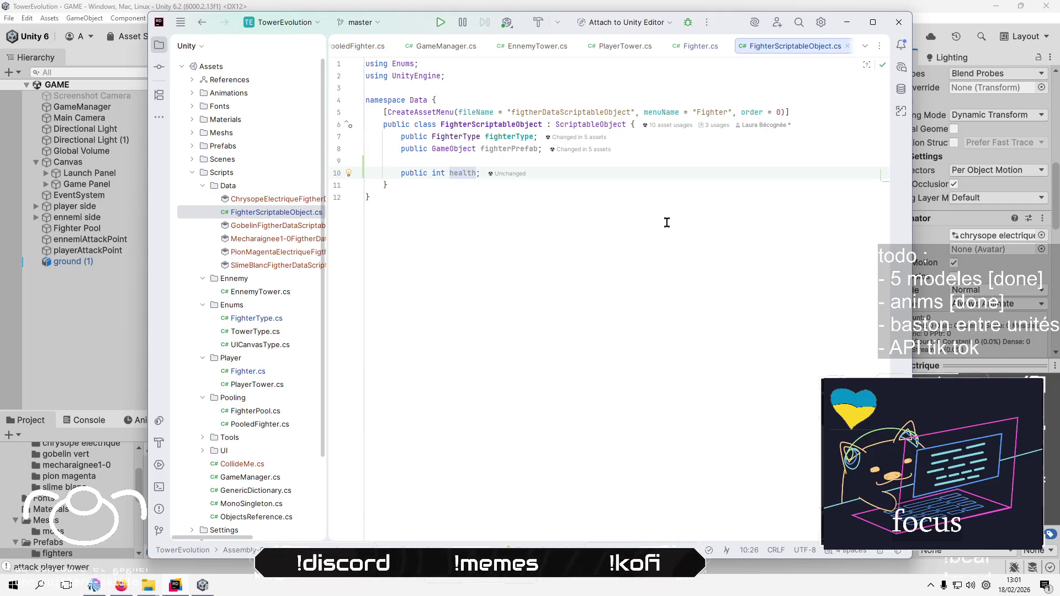
{"action": "type", "text": "= 1"}
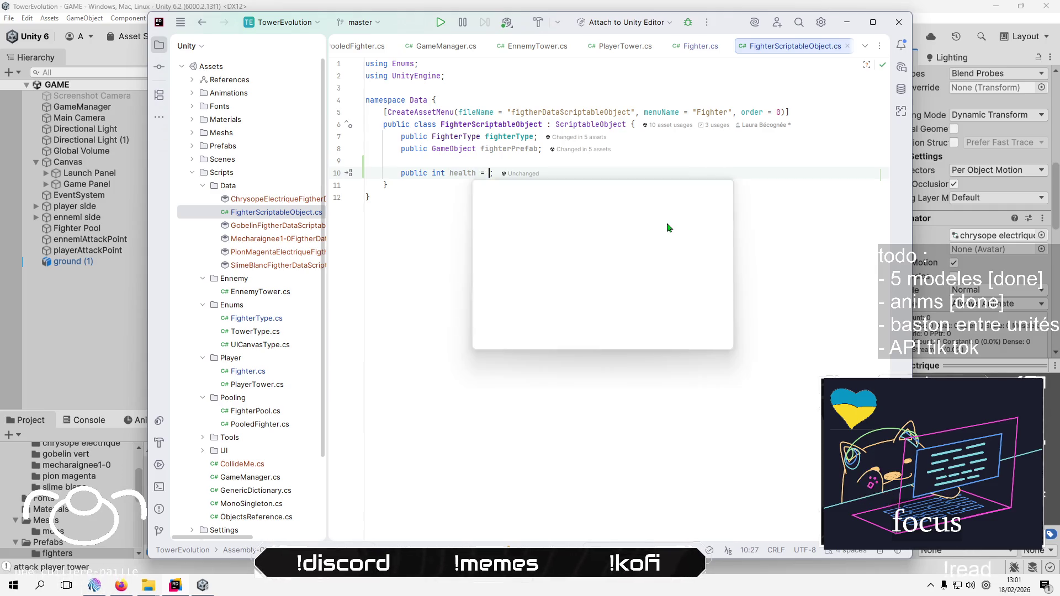
{"action": "type", "text": "00"}
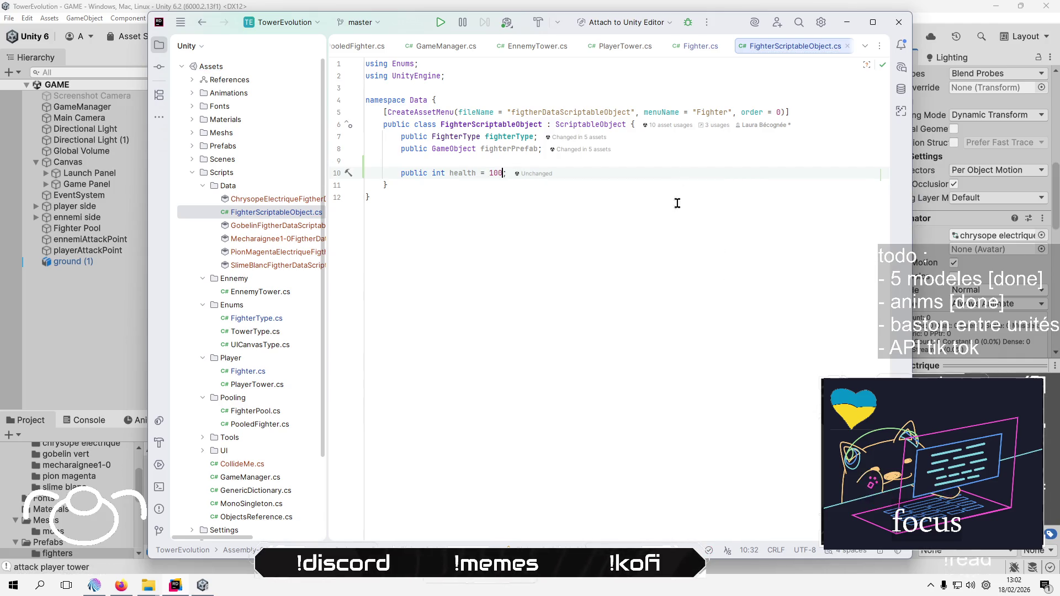
{"action": "left_click", "coordinate": [699, 46]}
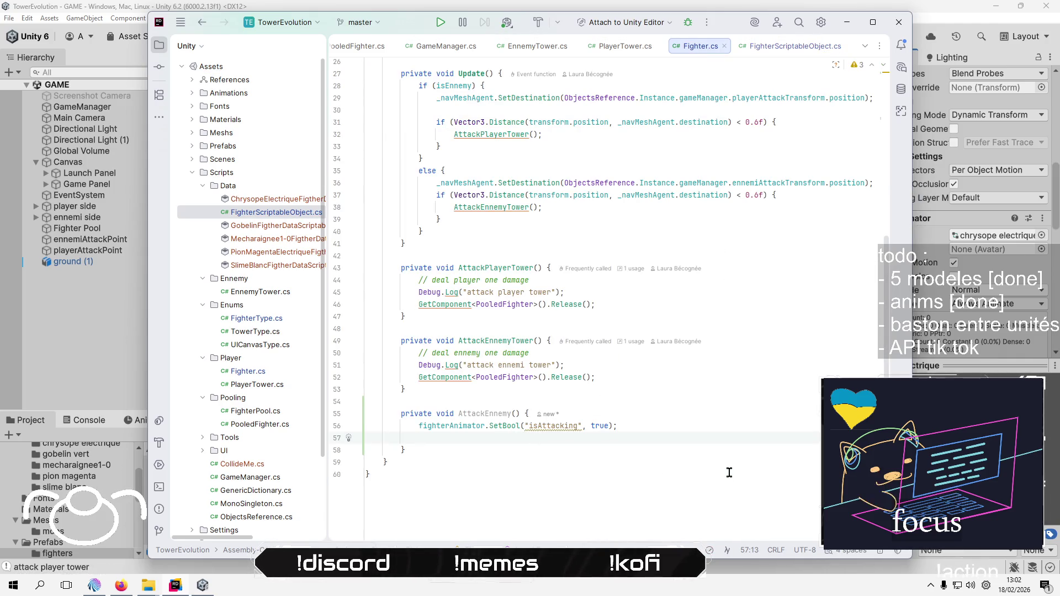
Insert an empty Start method below the isEnnemy field, removing its placeholder exception line
{"action": "scroll", "coordinate": [723, 470], "scroll_direction": "up", "scroll_amount": 8}
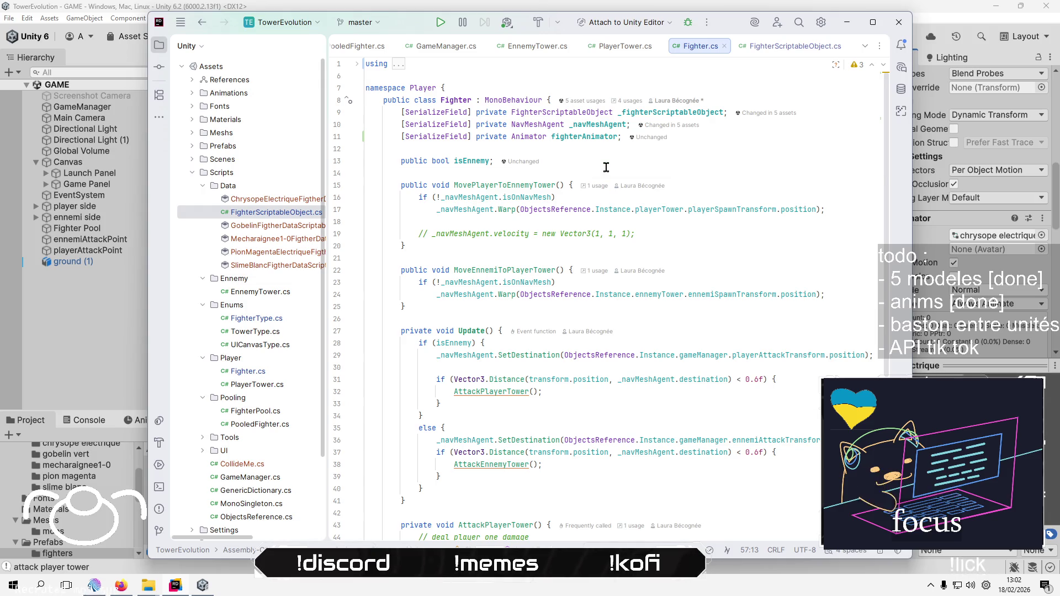
{"action": "left_click", "coordinate": [635, 172]}
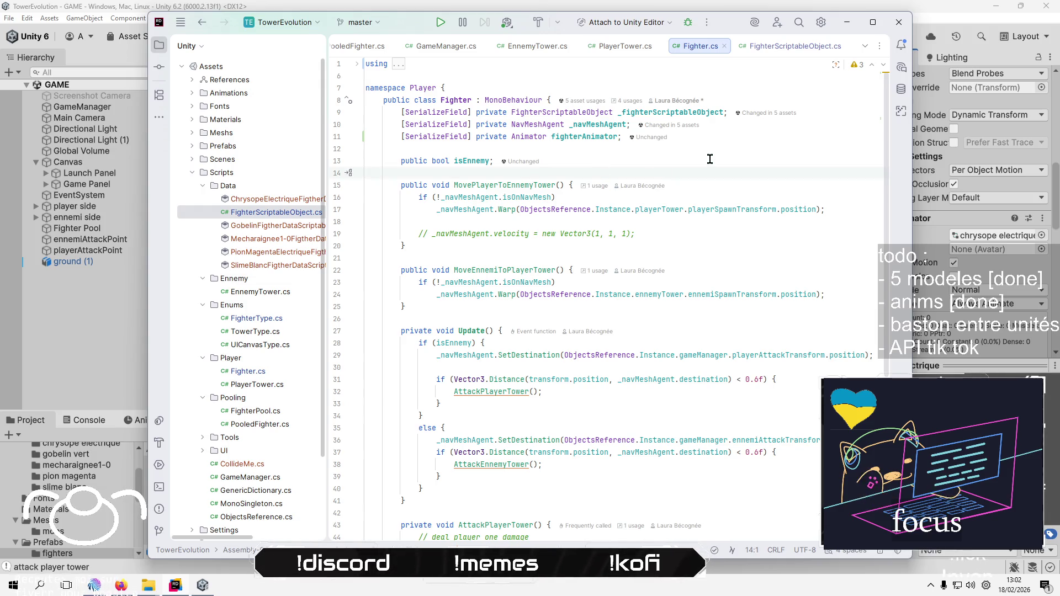
{"action": "key", "text": "Return"}
{"action": "key", "text": "Return"}
{"action": "key", "text": "Up"}
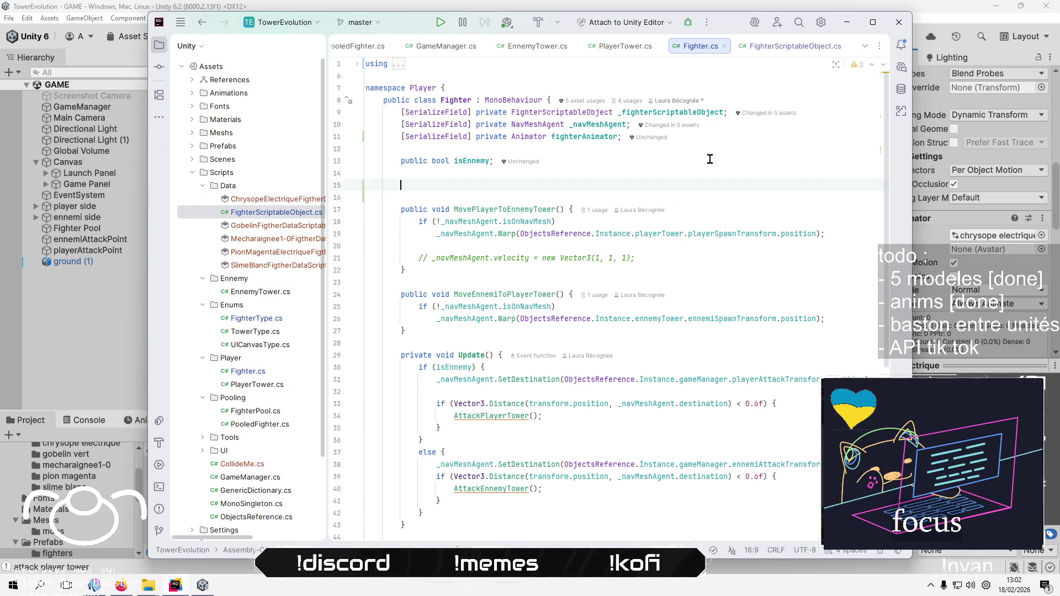
{"action": "type", "text": "St"}
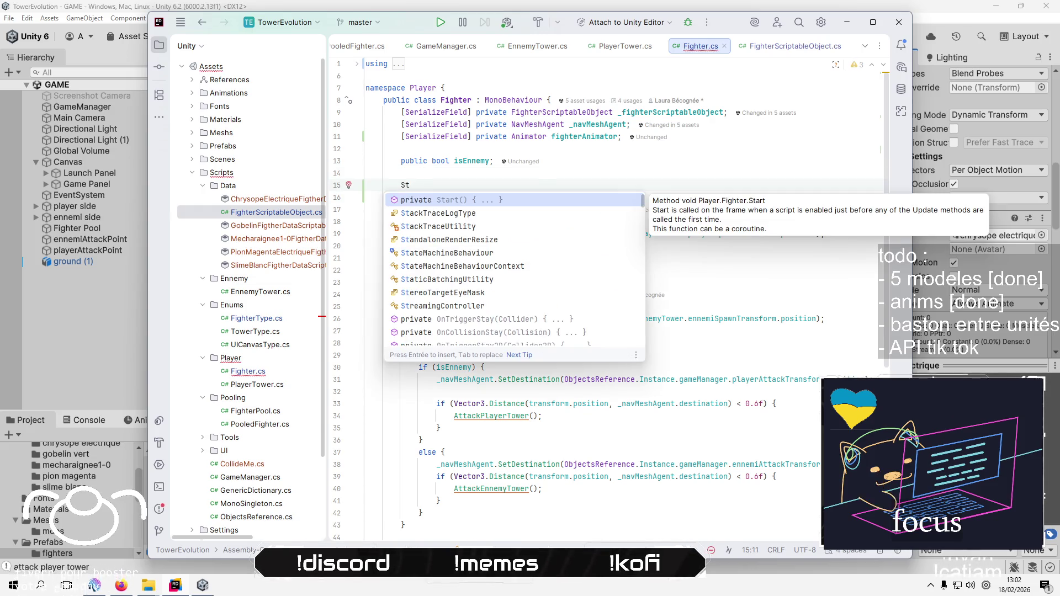
{"action": "key", "text": "Return"}
{"action": "key", "text": "BackSpace"}
{"action": "key", "text": "Up"}
{"action": "key", "text": "Up"}
{"action": "key", "text": "Up"}
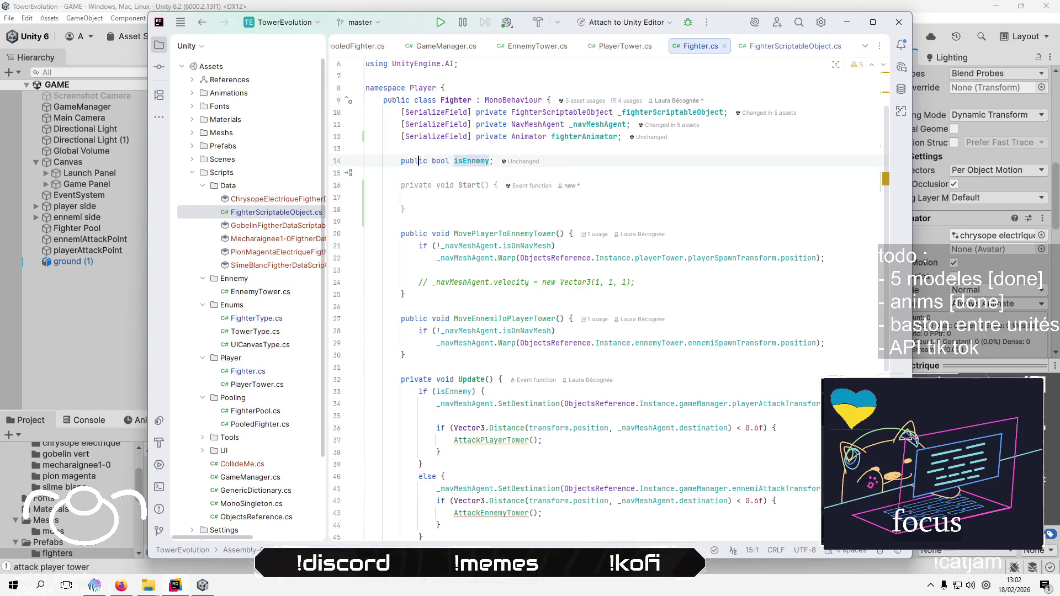
{"action": "key", "text": "End"}
Add a 'private int health;' field under isEnnemy in Fighter.cs
{"action": "key", "text": "Return"}
{"action": "type", "text": "privat"}
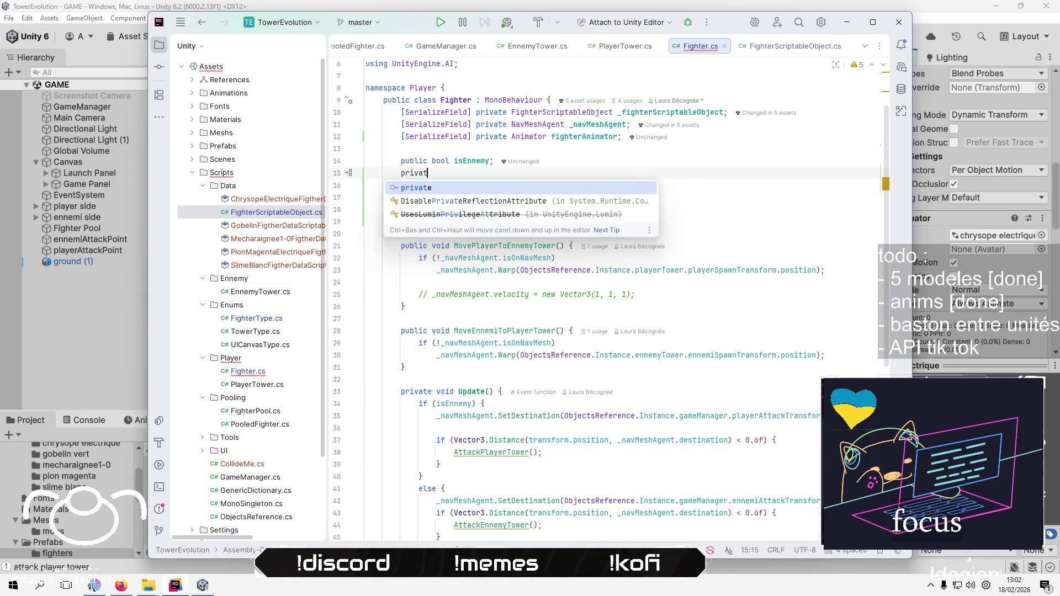
{"action": "type", "text": "e health"}
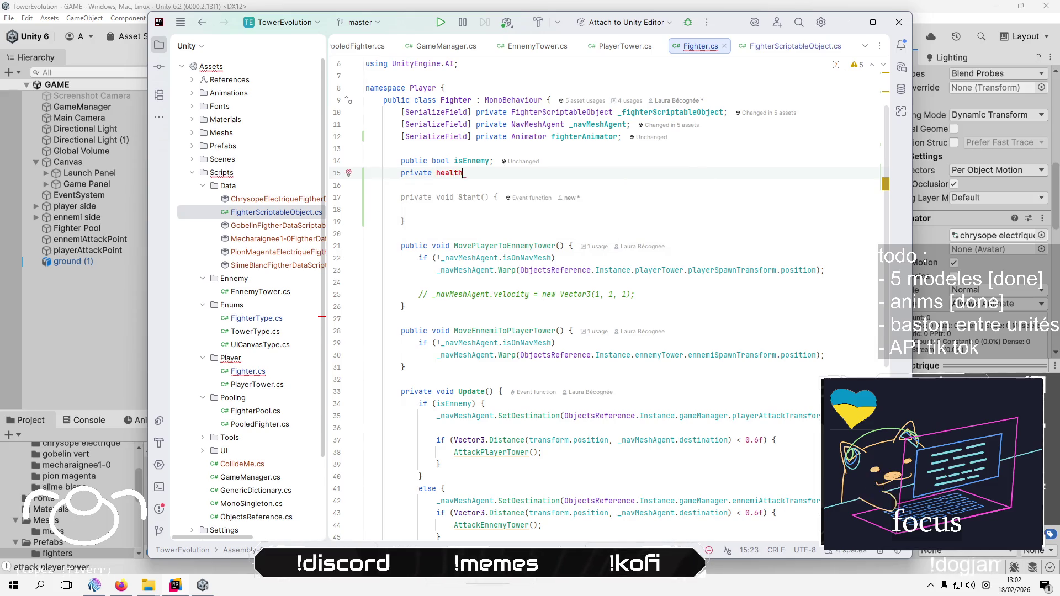
{"action": "type", "text": ";"}
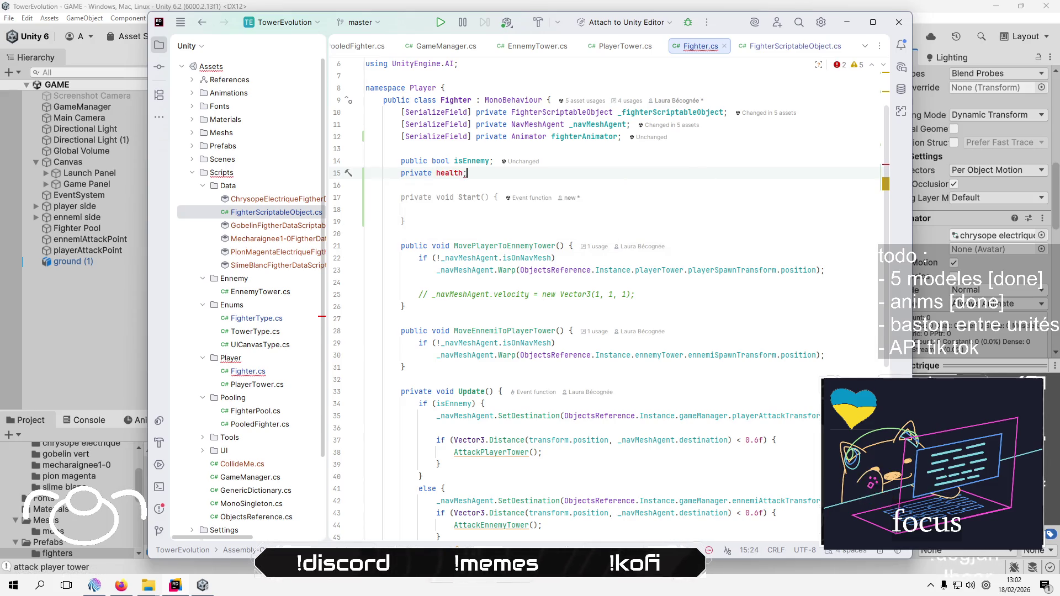
{"action": "key", "text": "ctrl+Left"}
{"action": "type", "text": "int"}
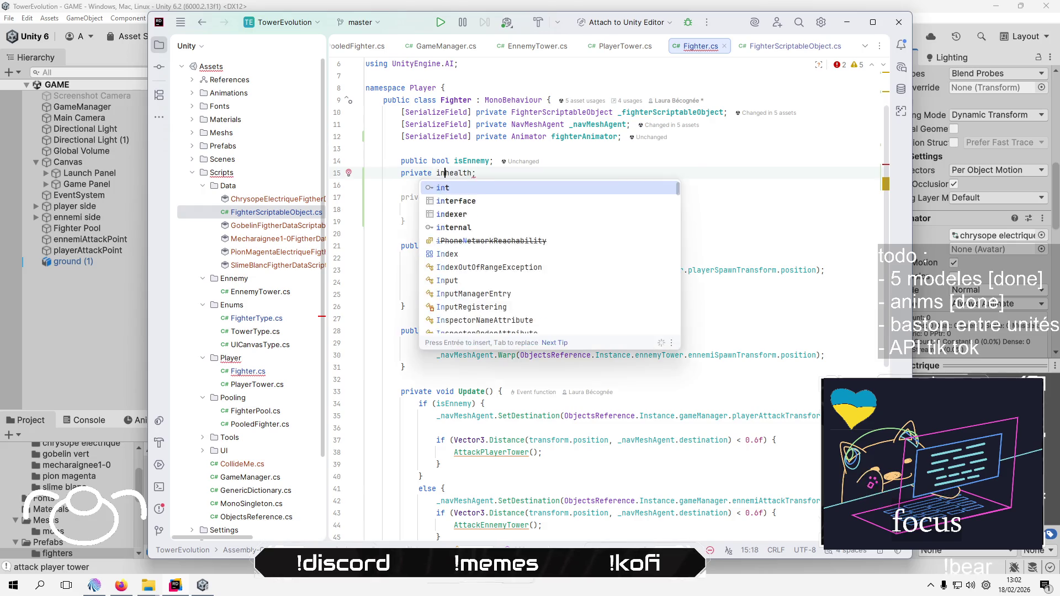
Assign 'health = _fighterScriptableObject.health' inside the Start method
{"action": "key", "text": "Down"}
{"action": "key", "text": "Down"}
{"action": "key", "text": "Down"}
{"action": "type", "text": "hea"}
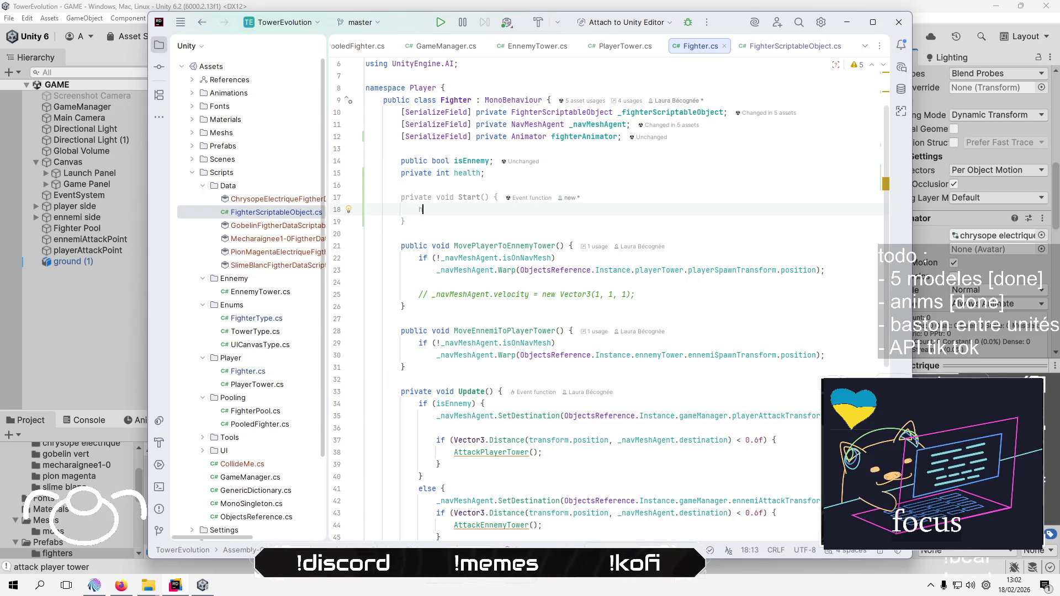
{"action": "key", "text": "Return"}
{"action": "type", "text": "= "}
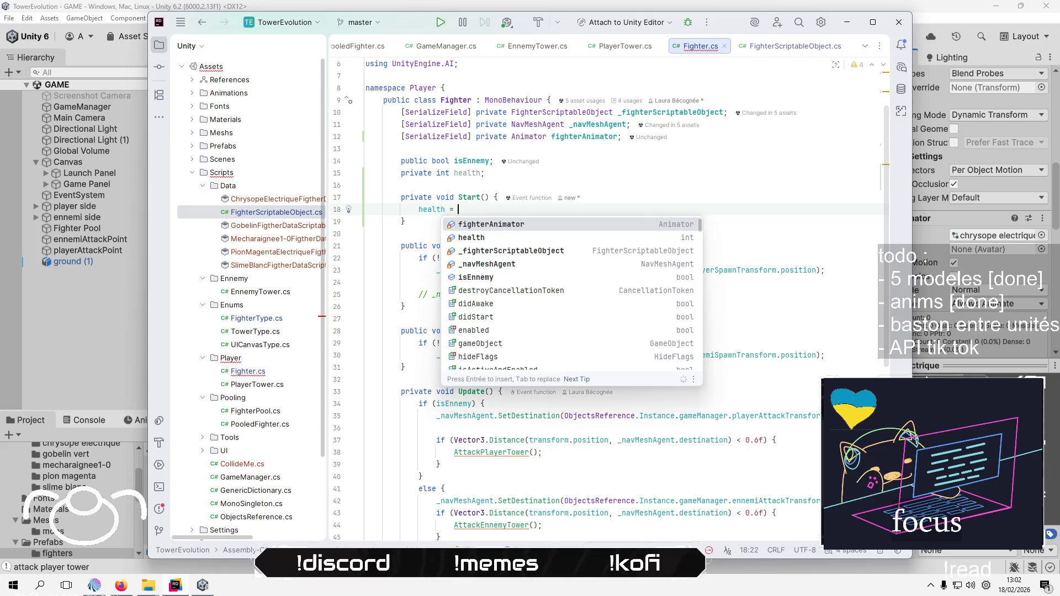
{"action": "type", "text": "_f"}
{"action": "key", "text": "Down"}
{"action": "key", "text": "Down"}
{"action": "key", "text": "Down"}
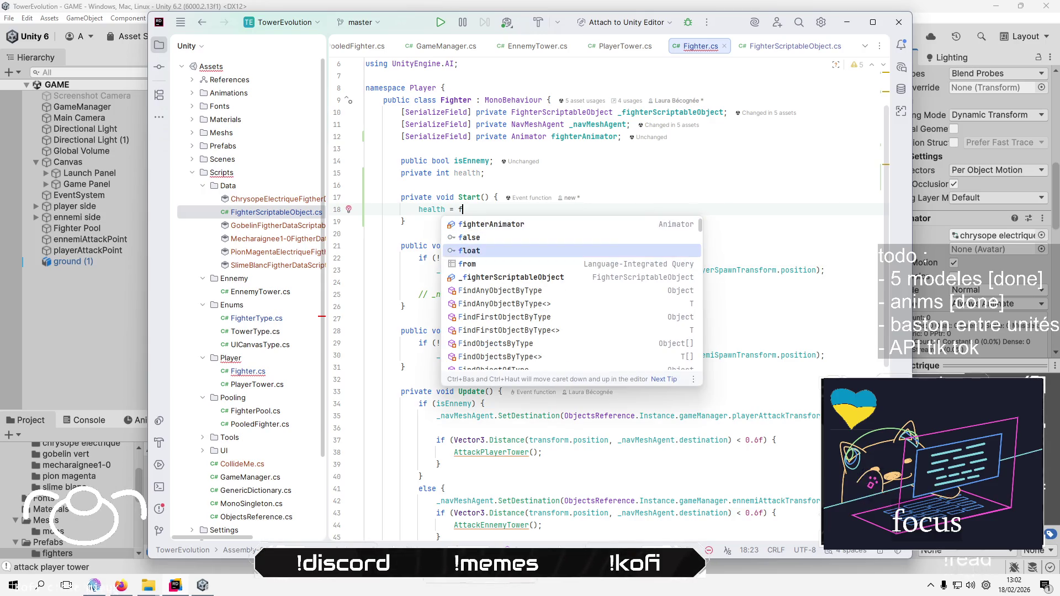
{"action": "key", "text": "Return"}
{"action": "type", "text": ".h"}
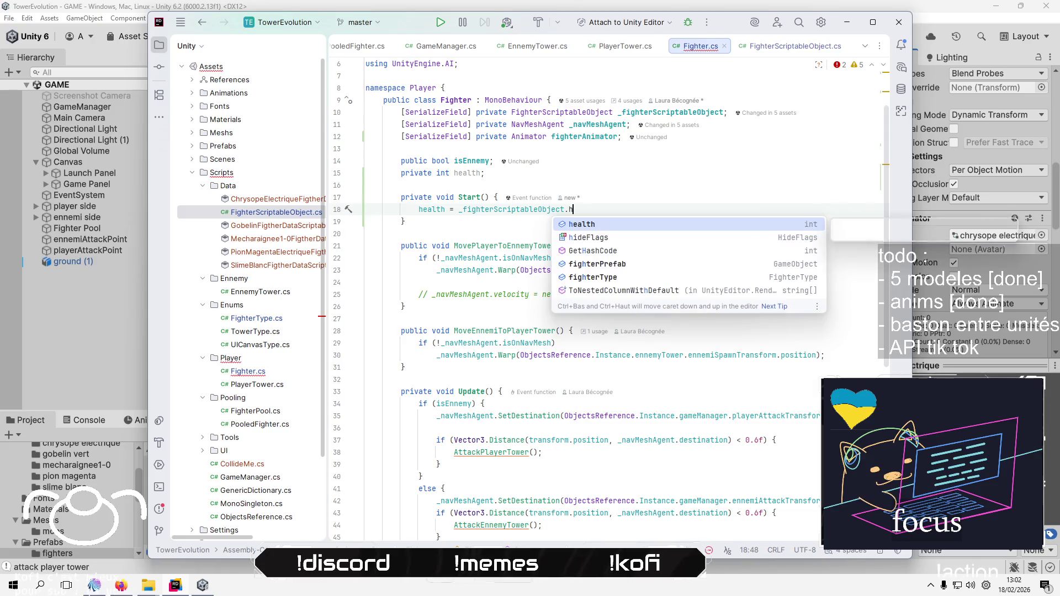
{"action": "key", "text": "Return"}
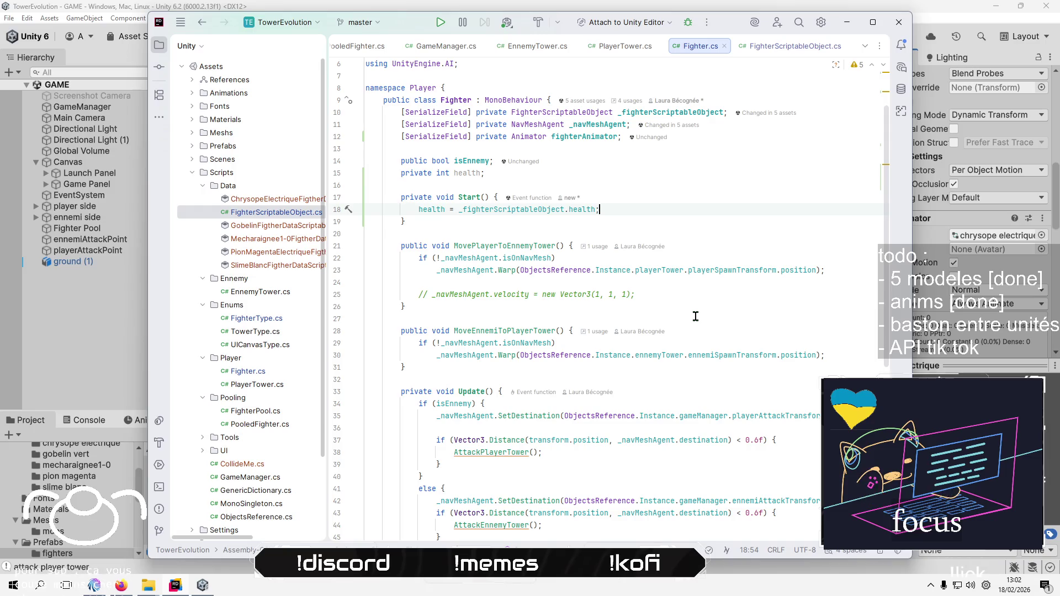
{"action": "scroll", "coordinate": [695, 316], "scroll_direction": "down", "scroll_amount": 10}
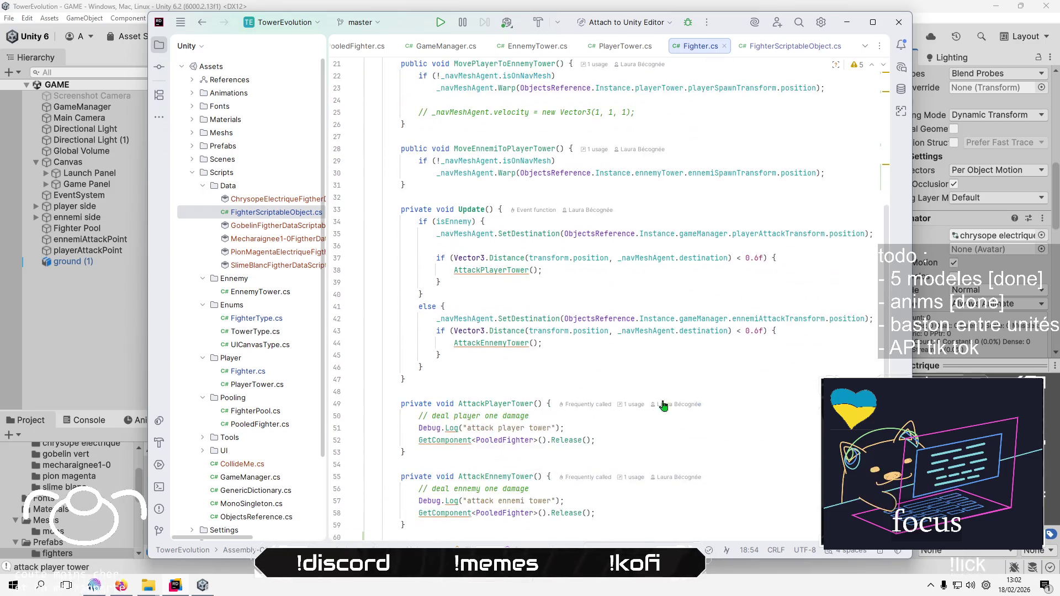
{"action": "type", "text": "fighterAnimator.SetBool(\"isAttacking\", true);"}
Change the method signature to AttackEnnemy(Fighter adversary)
{"action": "left_click", "coordinate": [615, 437]}
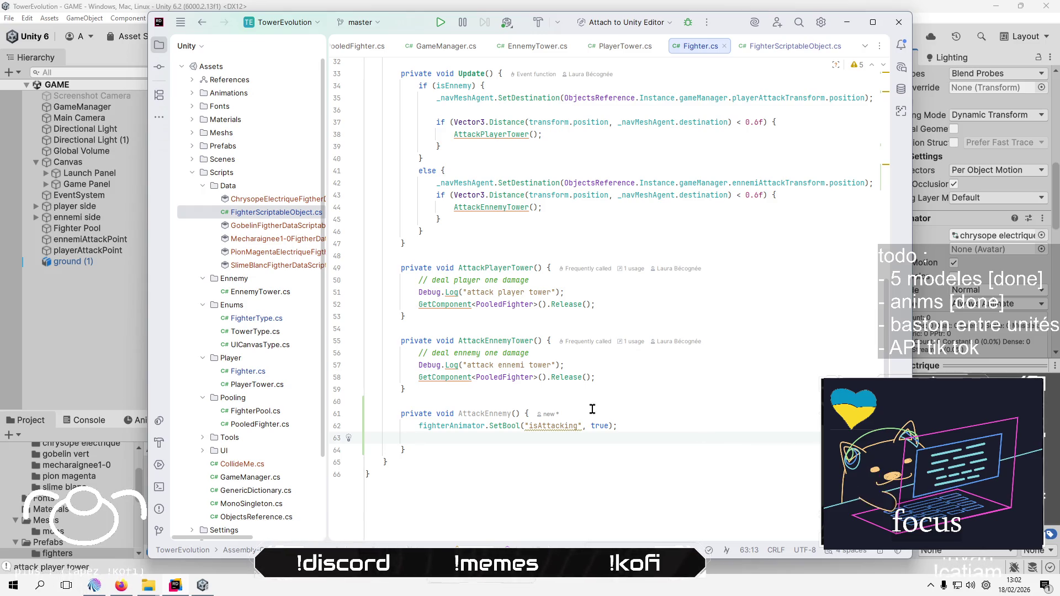
{"action": "left_click", "coordinate": [515, 413]}
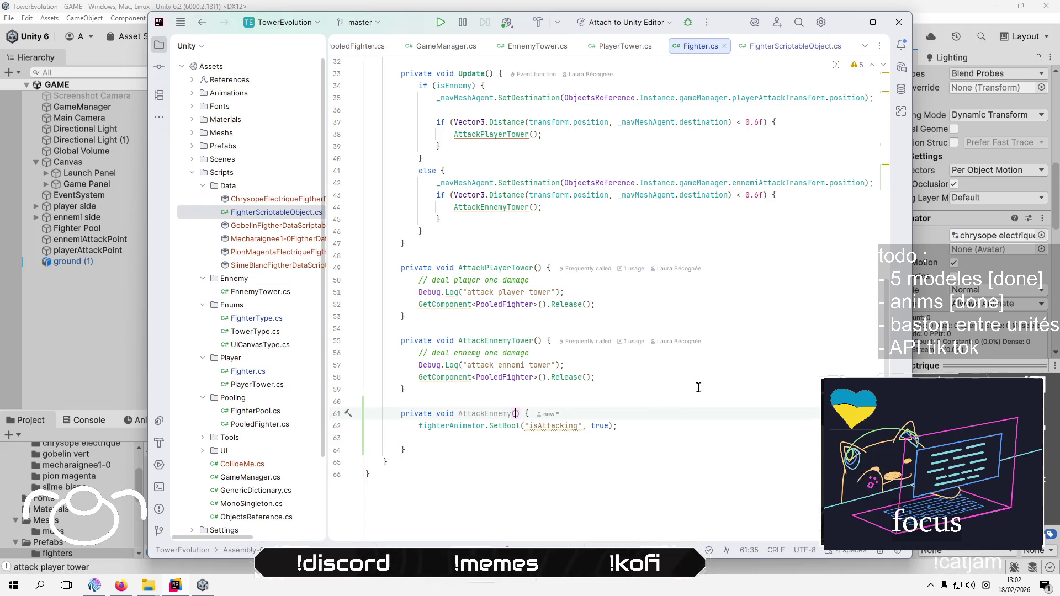
{"action": "type", "text": "G"}
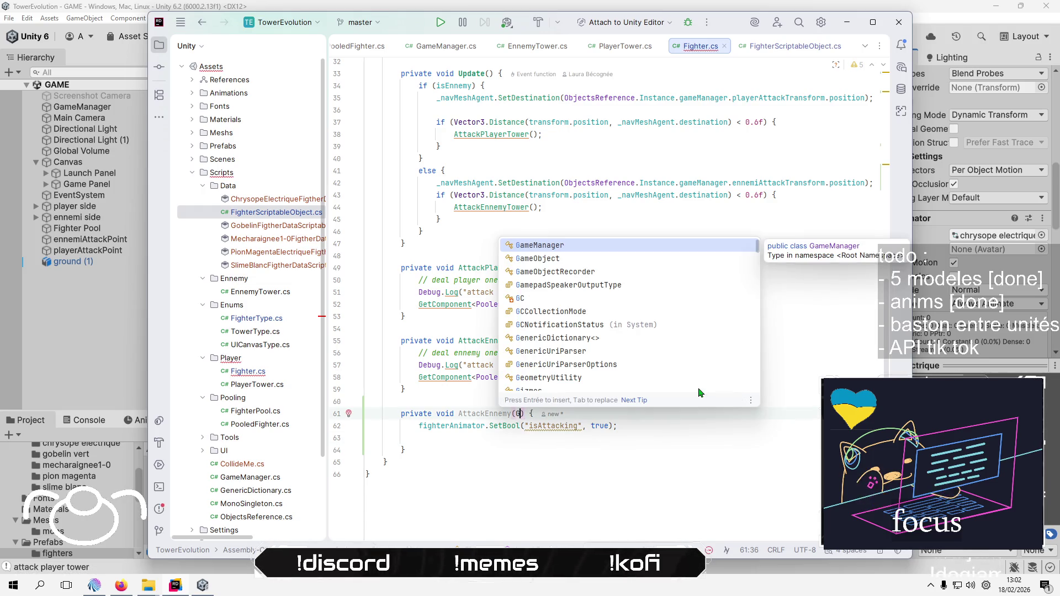
{"action": "key", "text": "BackSpace"}
{"action": "type", "text": "Figh"}
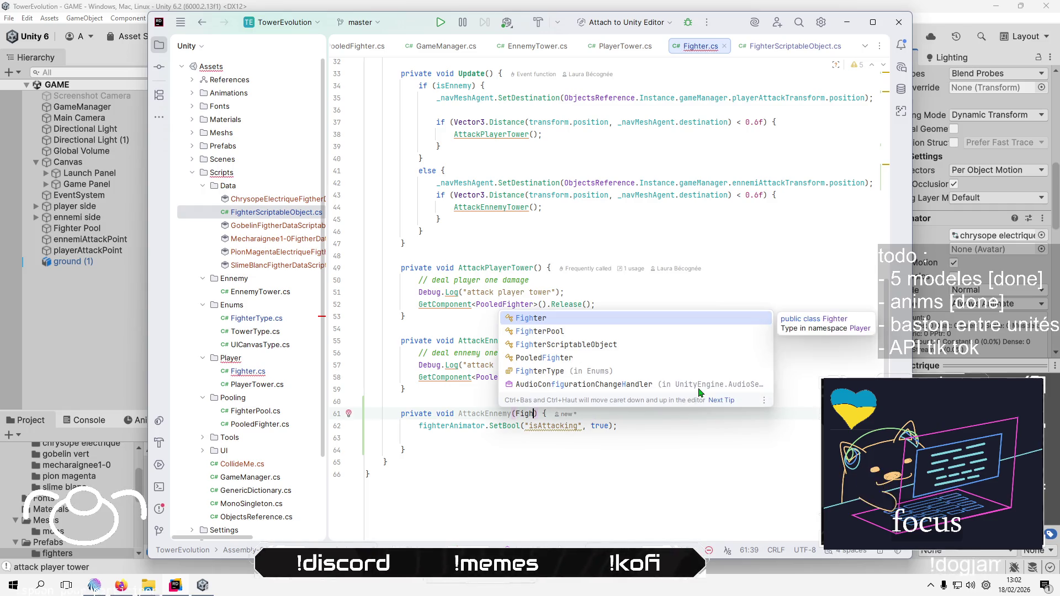
{"action": "key", "text": "Return"}
{"action": "type", "text": "enn"}
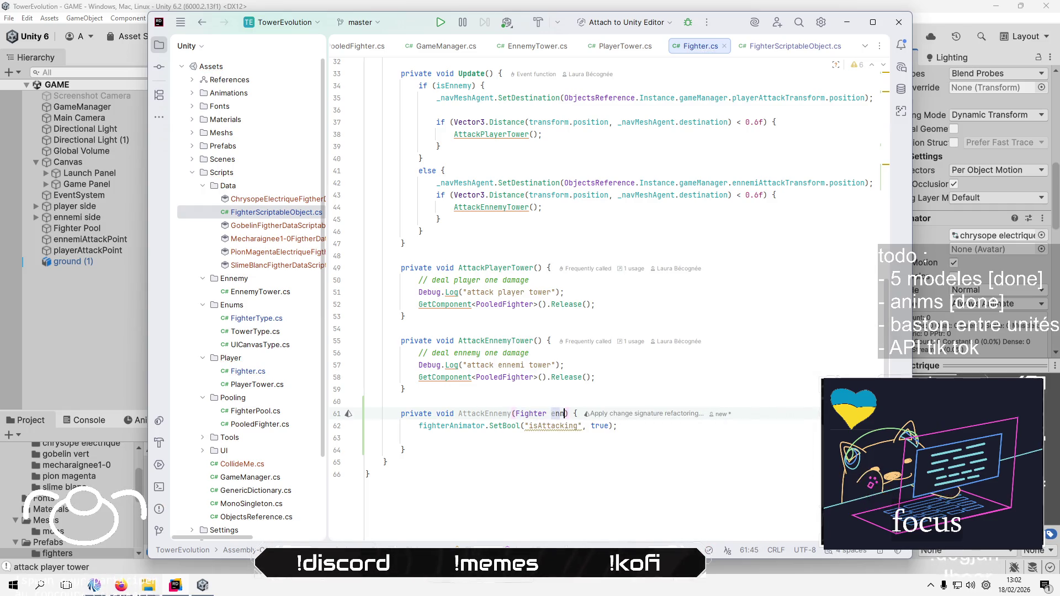
{"action": "type", "text": "emyFighe"}
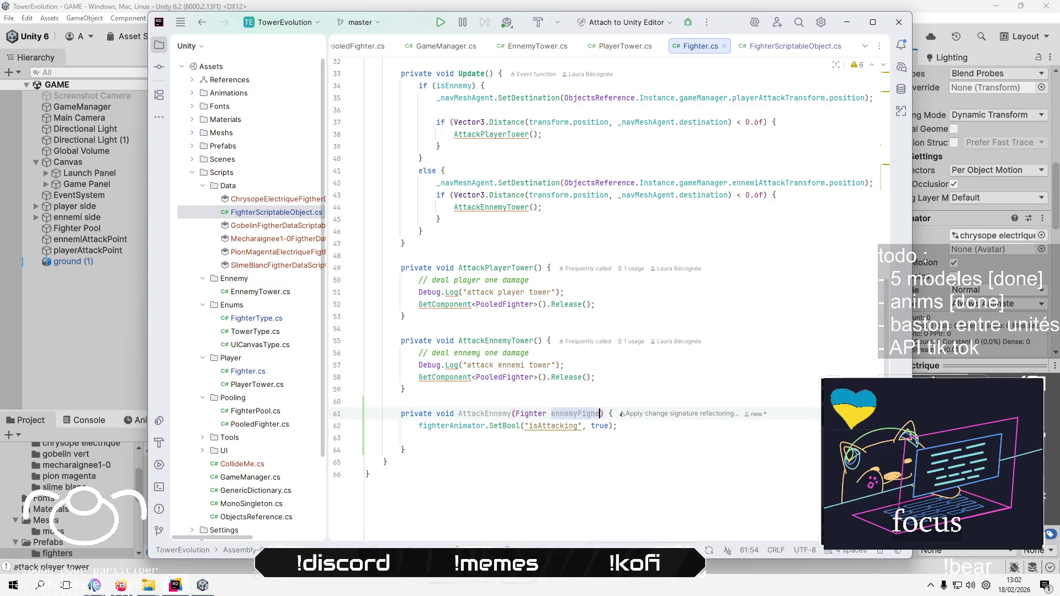
{"action": "key", "text": "BackSpace"}
{"action": "type", "text": "t"}
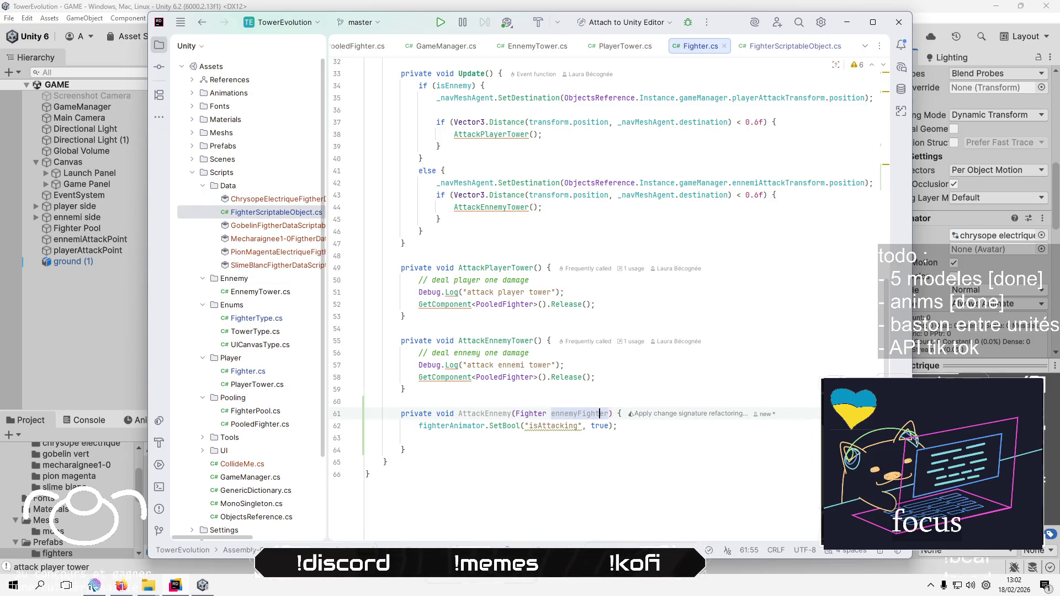
{"action": "left_click", "coordinate": [586, 414]}
{"action": "key", "text": "BackSpace"}
{"action": "key", "text": "BackSpace"}
{"action": "key", "text": "BackSpace"}
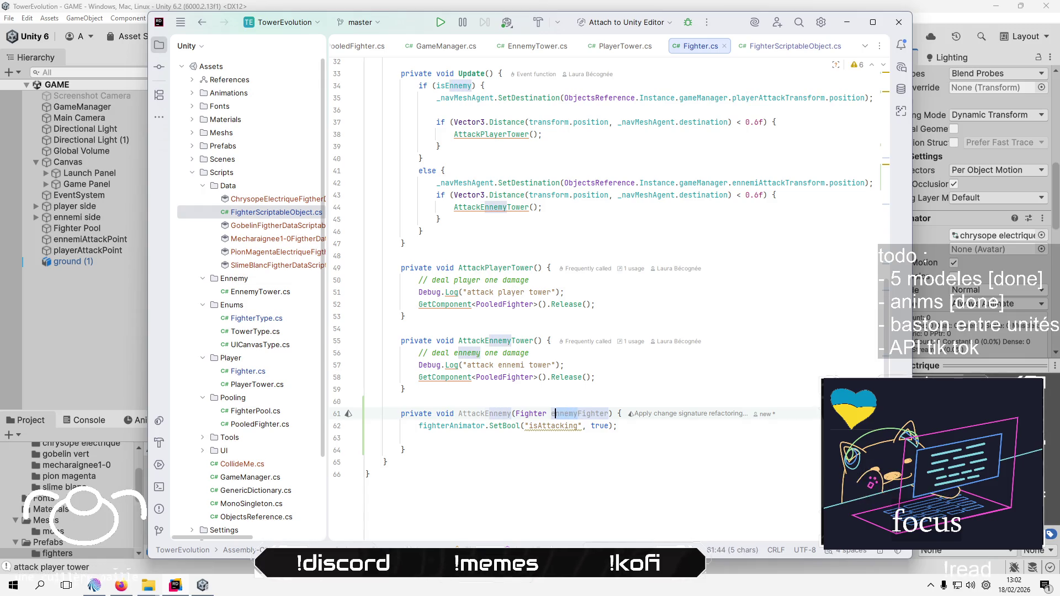
{"action": "type", "text": "adver"}
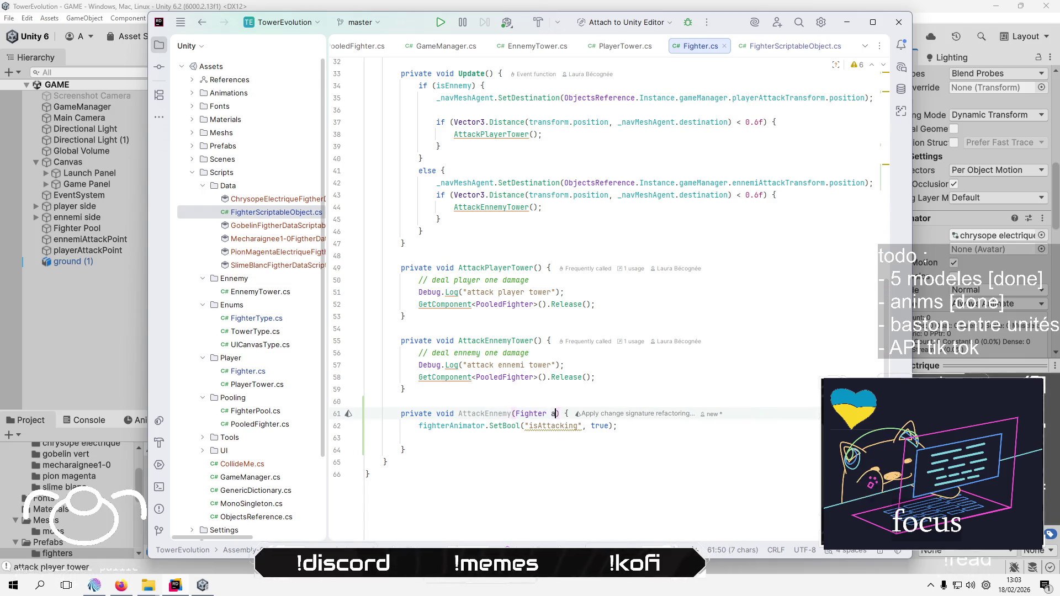
{"action": "type", "text": "saryt"}
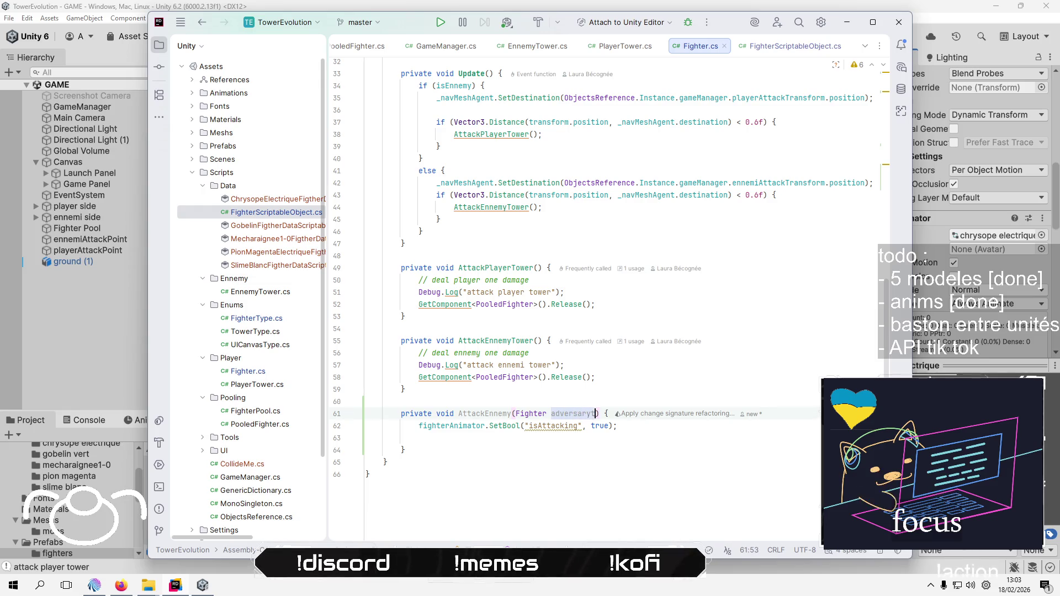
Begin an if statement on adversary.health in AttackEnnemy's body
{"action": "key", "text": "Down"}
{"action": "key", "text": "Down"}
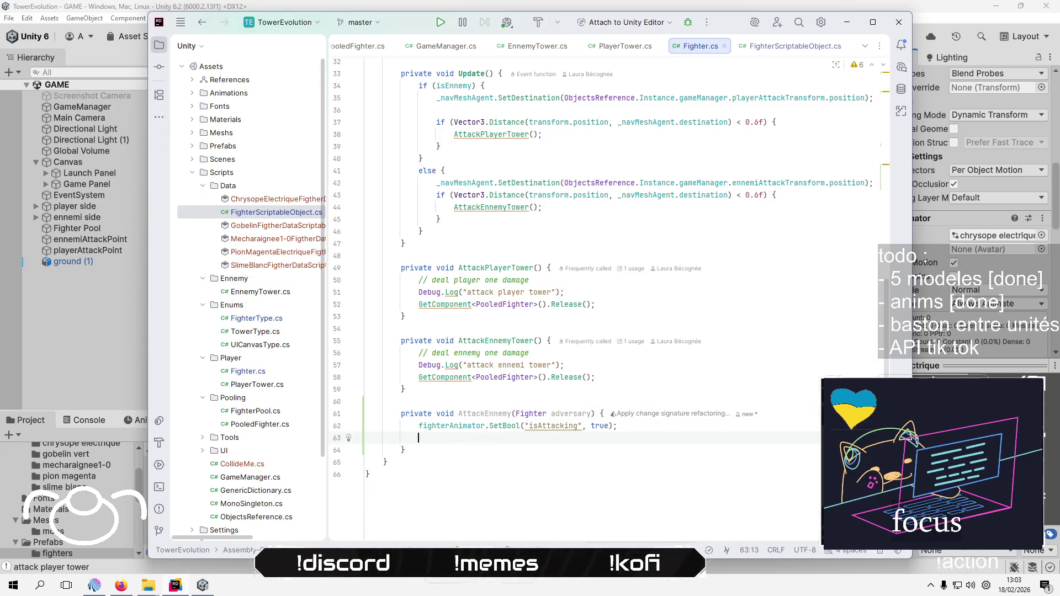
{"action": "type", "text": "adv"}
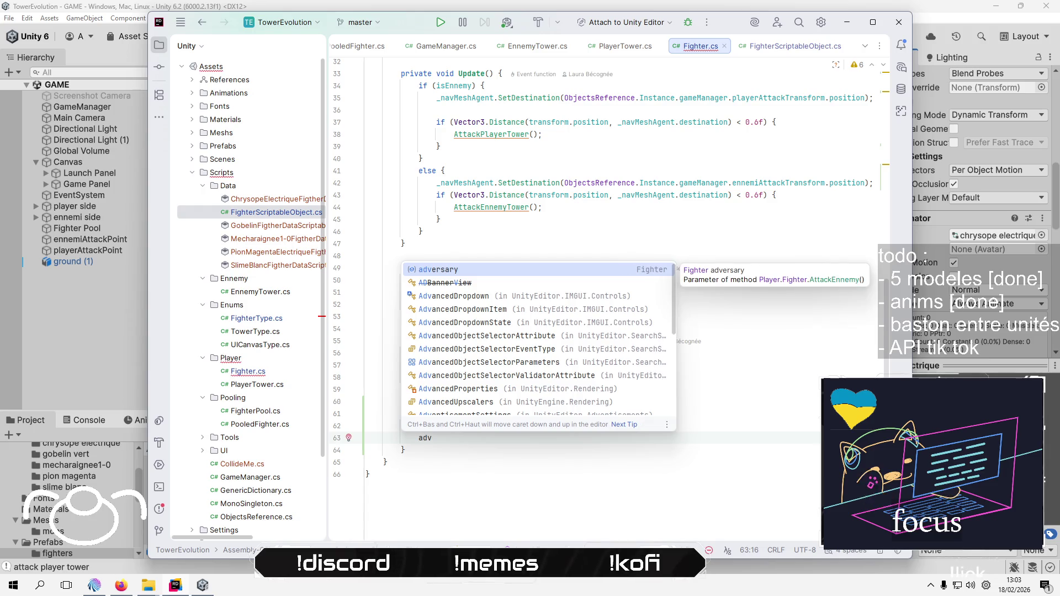
{"action": "key", "text": "BackSpace"}
{"action": "key", "text": "BackSpace"}
{"action": "key", "text": "BackSpace"}
{"action": "type", "text": "if (ad"}
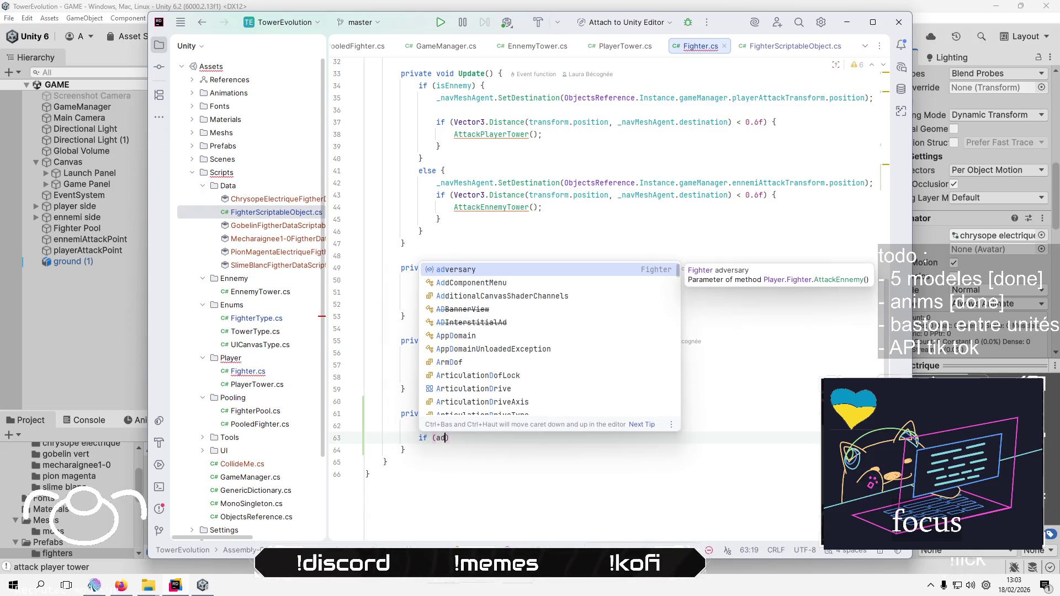
{"action": "key", "text": "Return"}
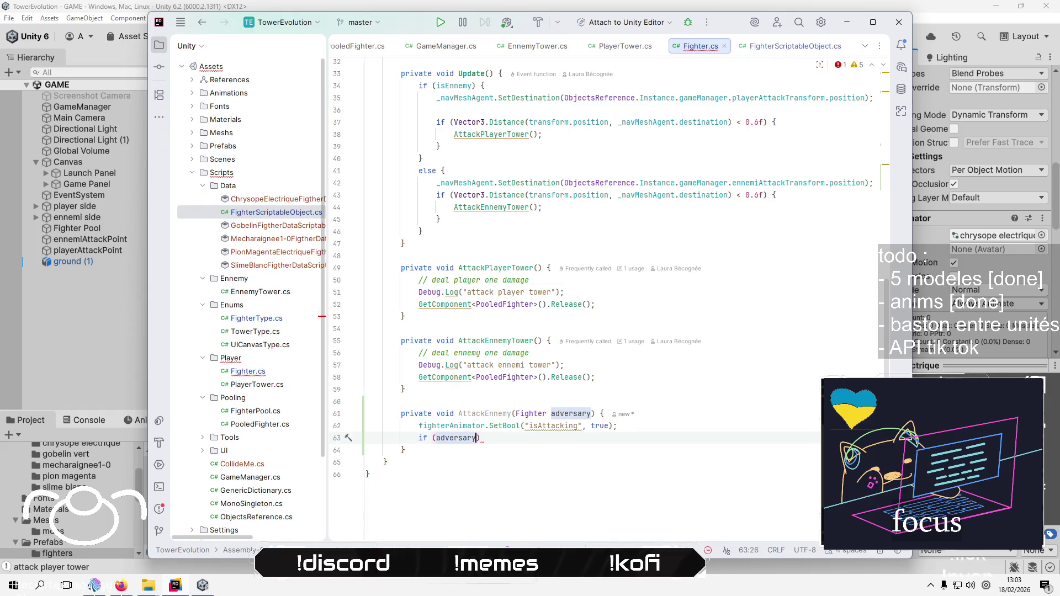
{"action": "type", "text": "."}
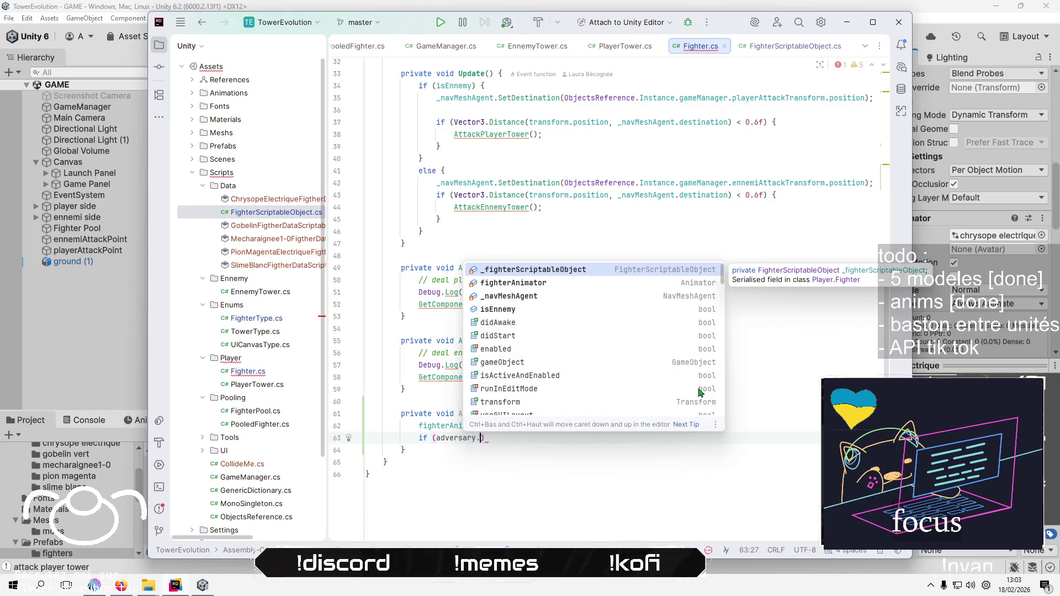
{"action": "type", "text": "he"}
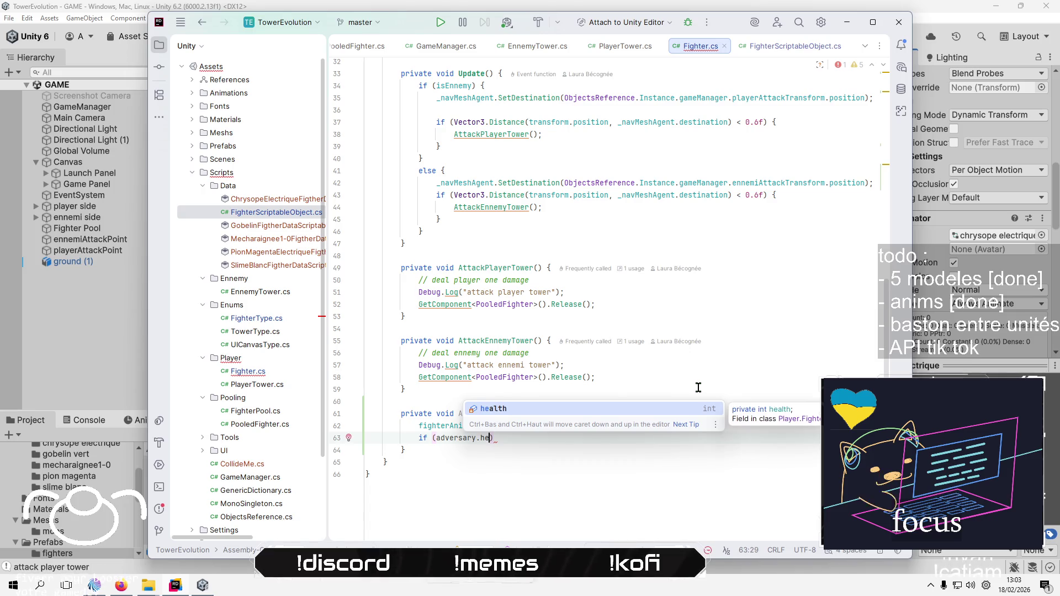
{"action": "key", "text": "Return"}
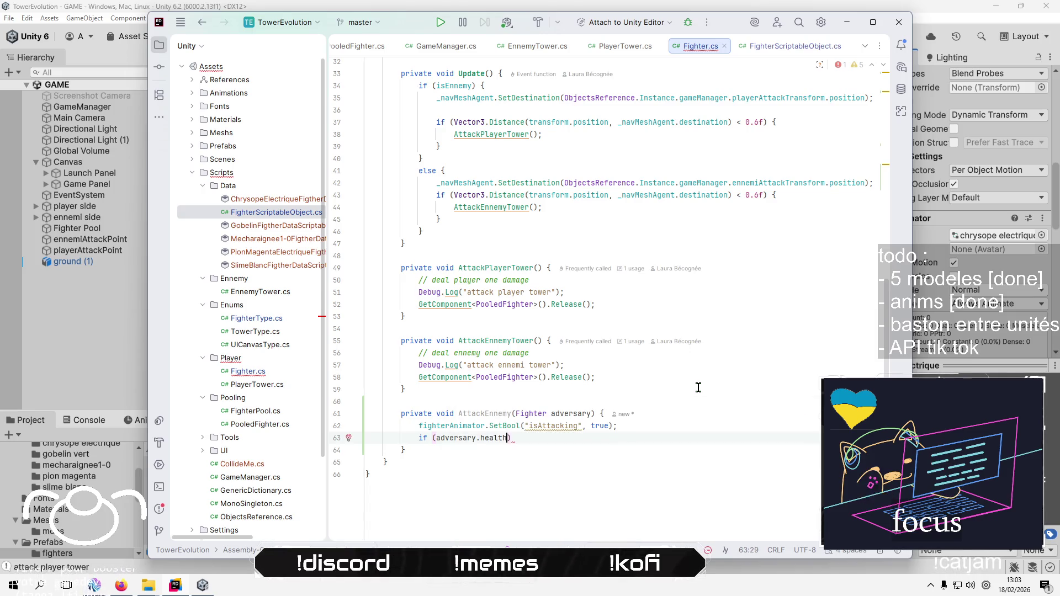
Change the health field in Fighter.cs from private to public
{"action": "scroll", "coordinate": [544, 331], "scroll_direction": "up", "scroll_amount": 10}
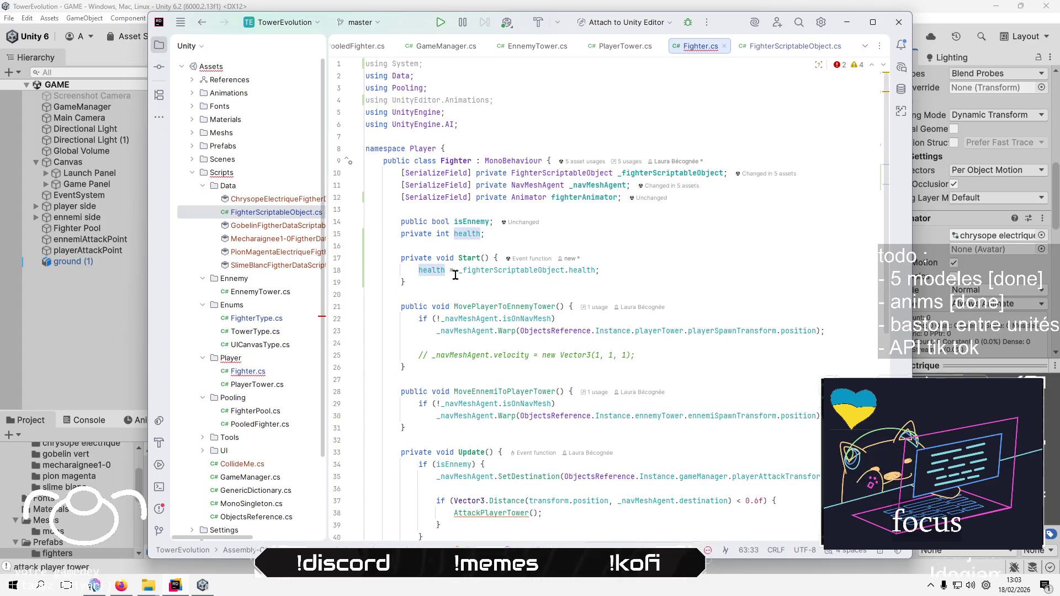
{"action": "double_click", "coordinate": [419, 234]}
{"action": "type", "text": "publ"}
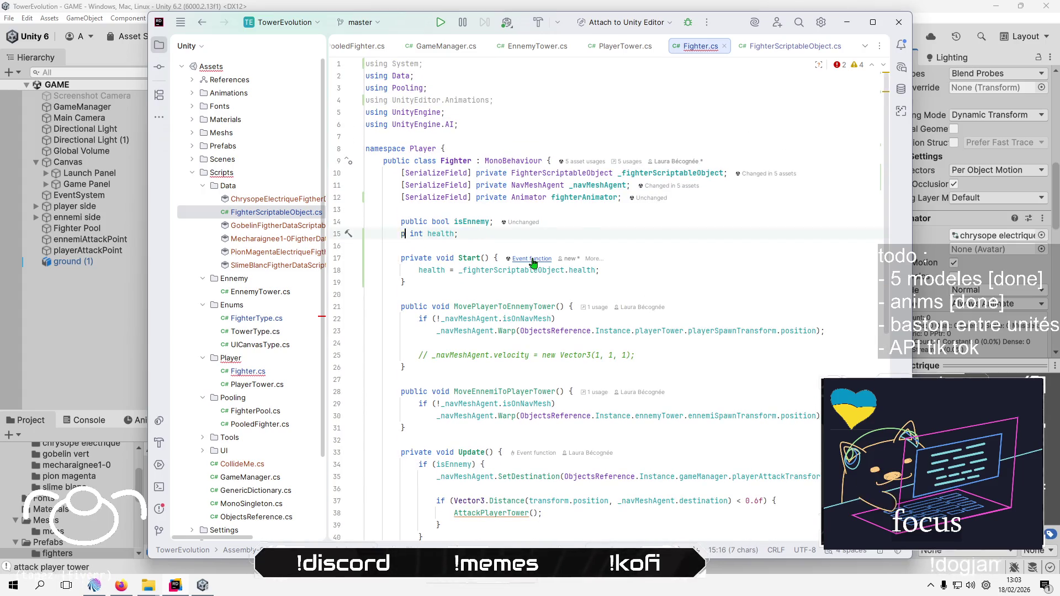
{"action": "type", "text": "ic"}
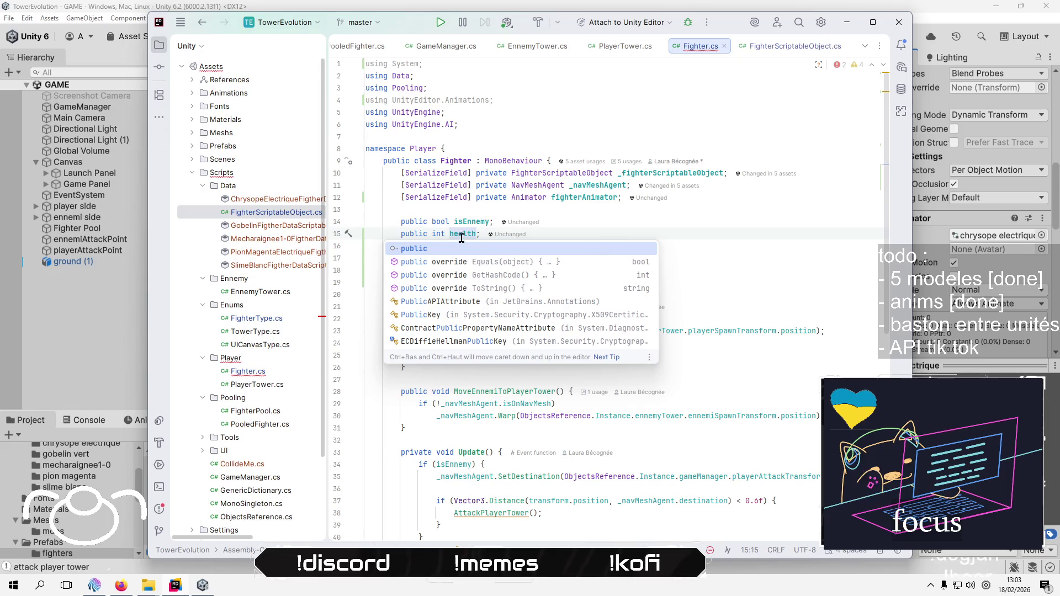
{"action": "left_click", "coordinate": [678, 218]}
{"action": "scroll", "coordinate": [684, 277], "scroll_direction": "down", "scroll_amount": 10}
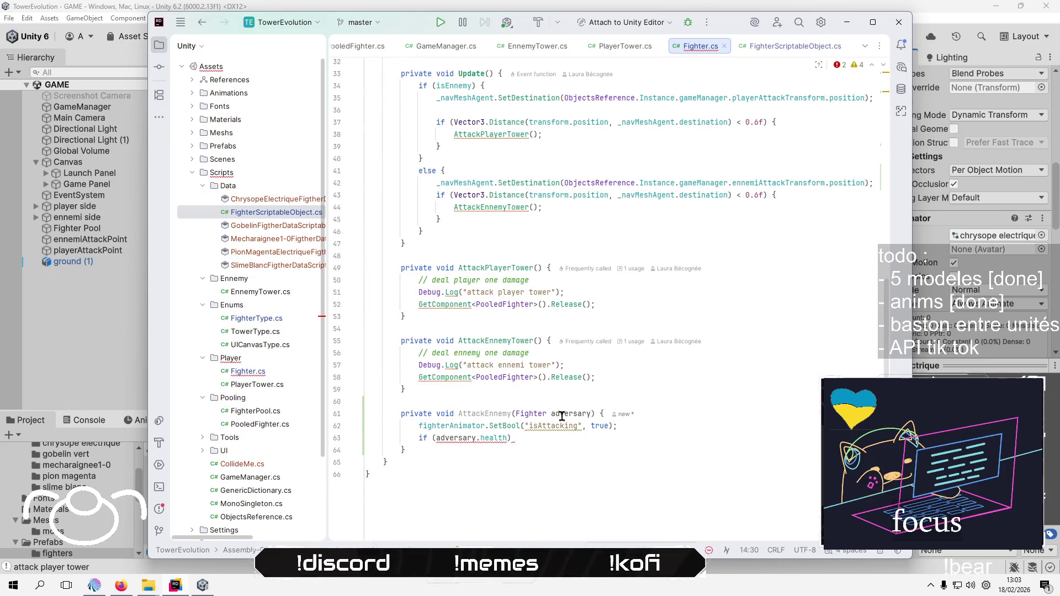
Complete the condition as 'adversary.health <= 0' with an empty block and blank lines above it
{"action": "left_click", "coordinate": [500, 437]}
{"action": "type", "text": "<"}
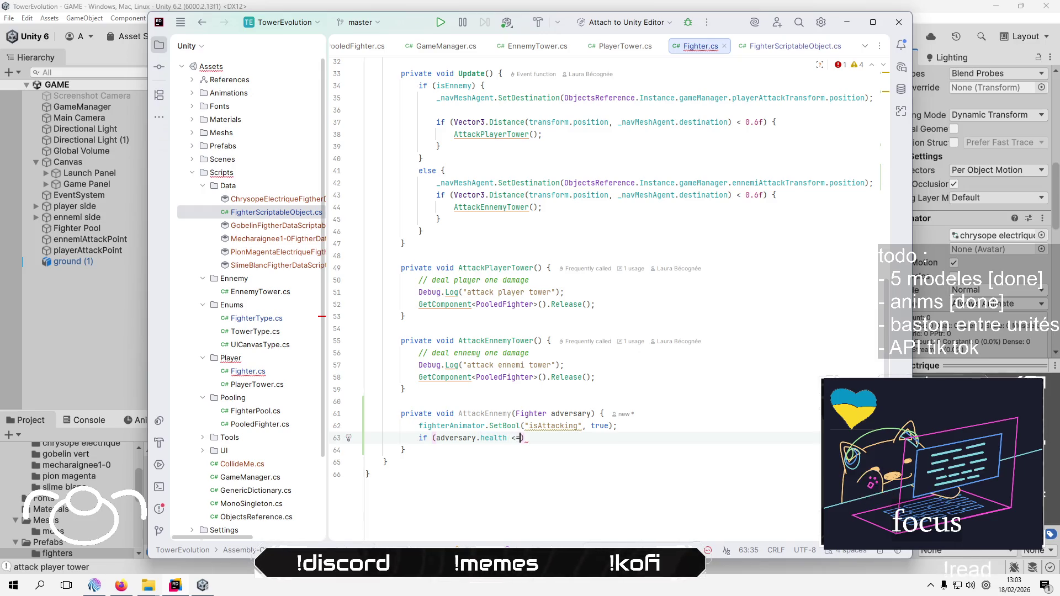
{"action": "type", "text": "= 0)"}
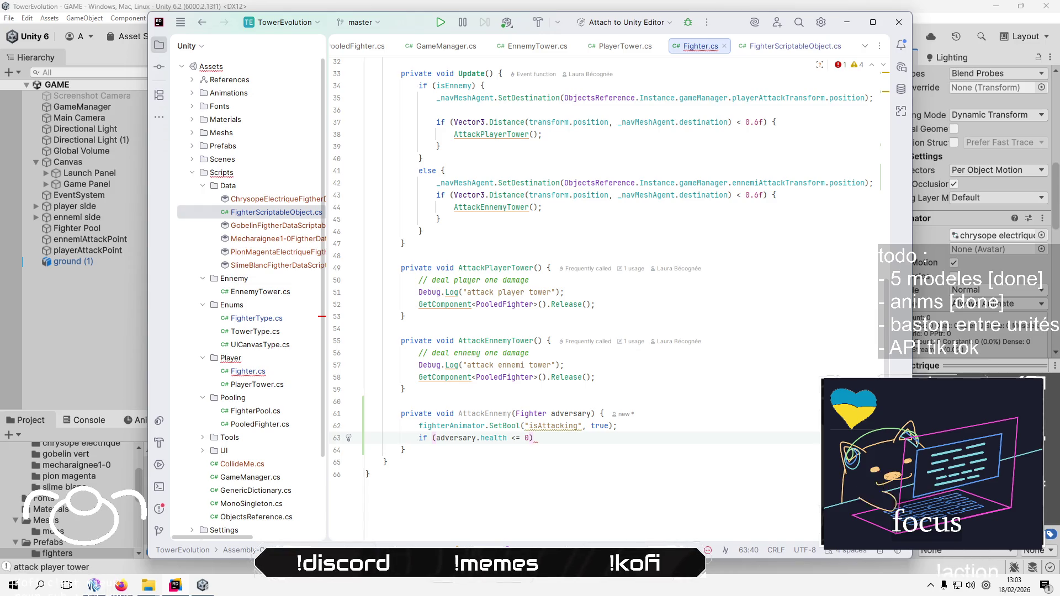
{"action": "type", "text": " {"}
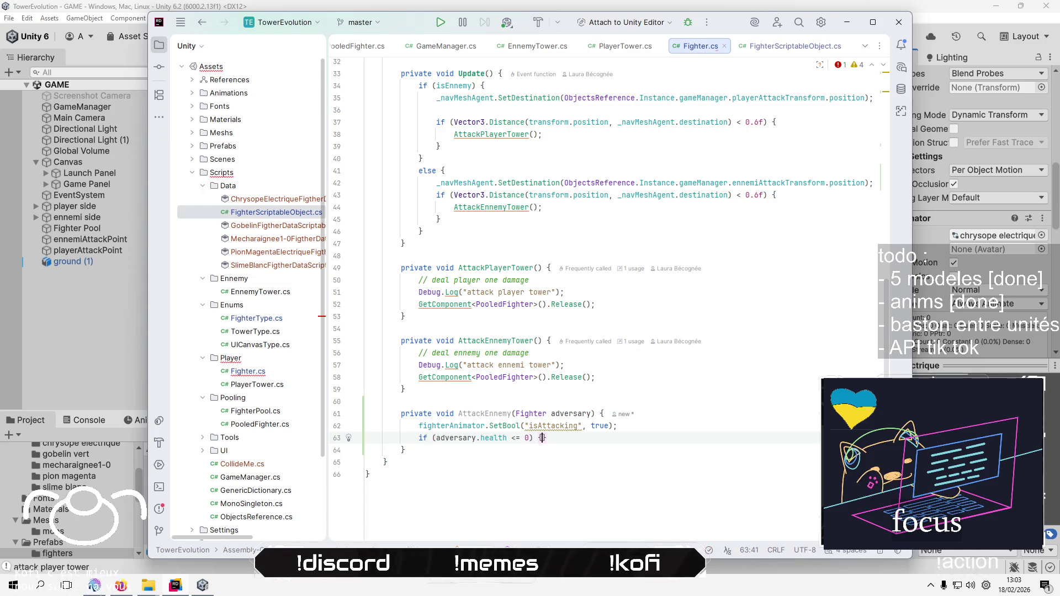
{"action": "key", "text": "Return"}
{"action": "key", "text": "Down"}
{"action": "key", "text": "Return"}
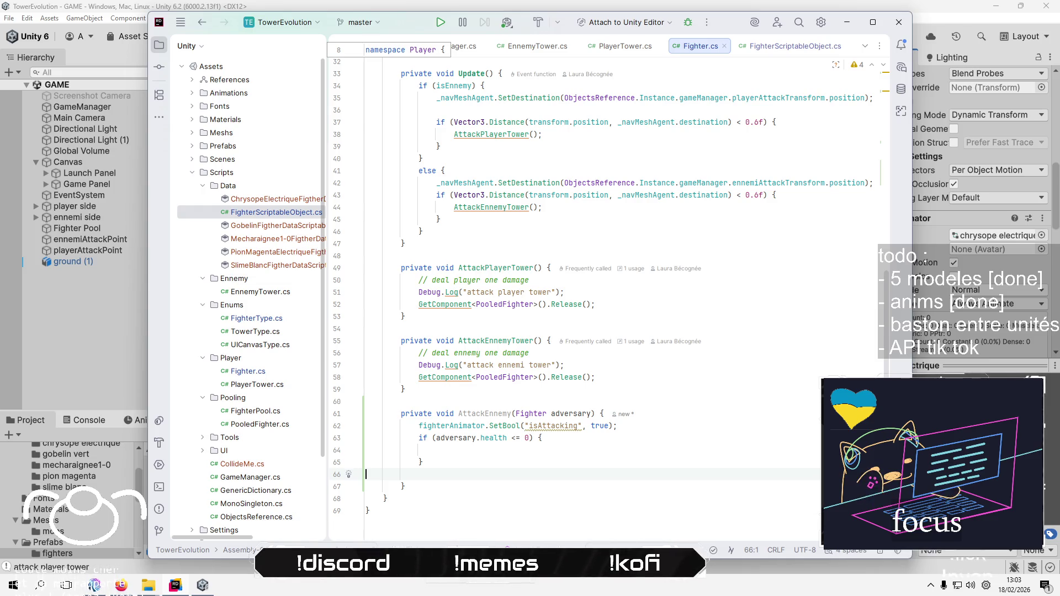
{"action": "key", "text": "Up"}
{"action": "key", "text": "Up"}
{"action": "key", "text": "Up"}
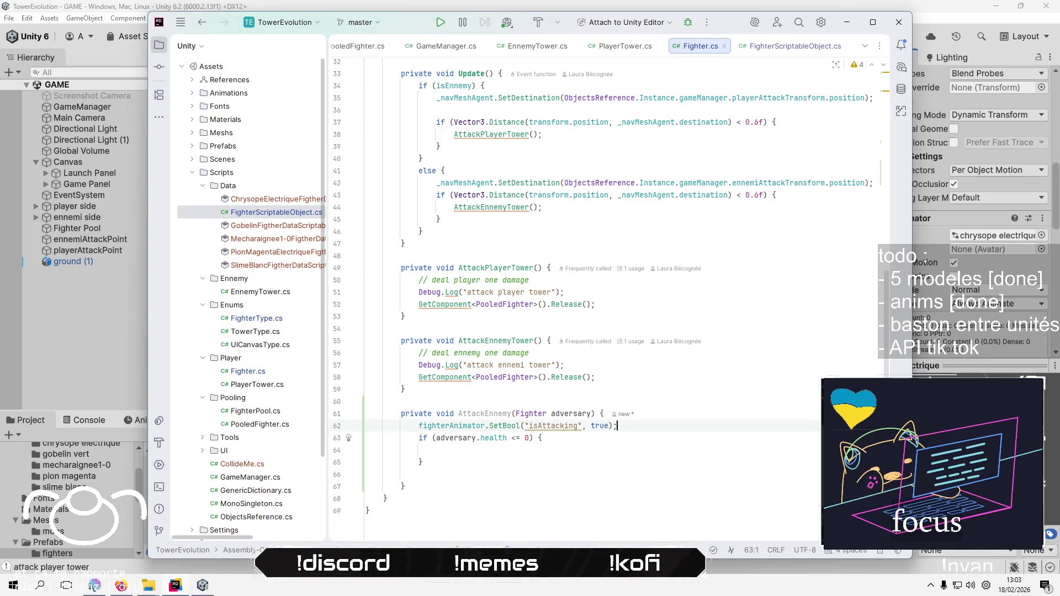
{"action": "key", "text": "End"}
{"action": "key", "text": "Return"}
{"action": "key", "text": "Return"}
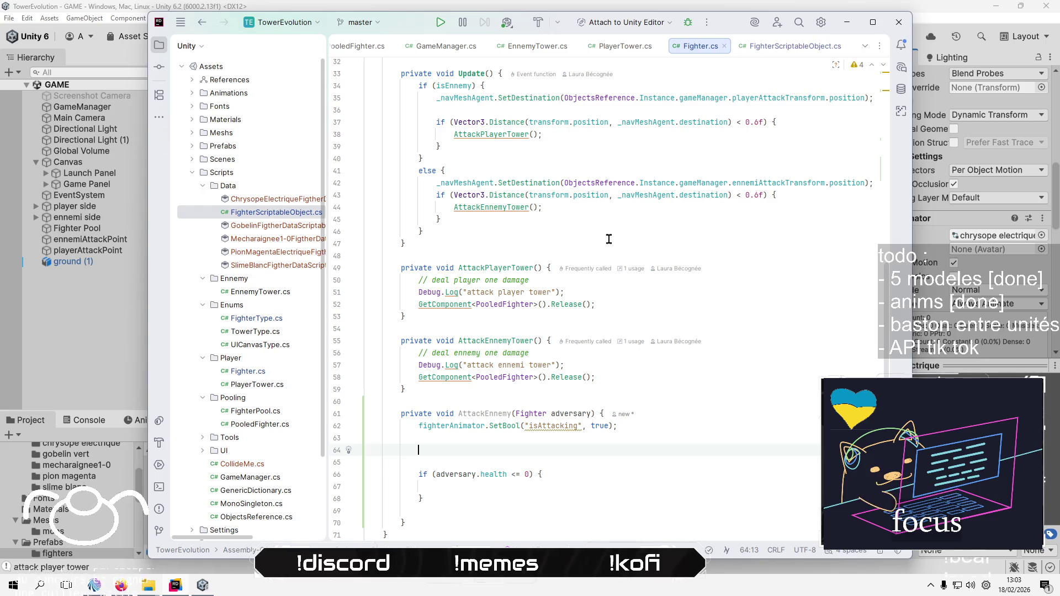
Turn the "isAttacking" string into a cached animator hash field via a quick-fix
{"action": "left_click", "coordinate": [564, 425]}
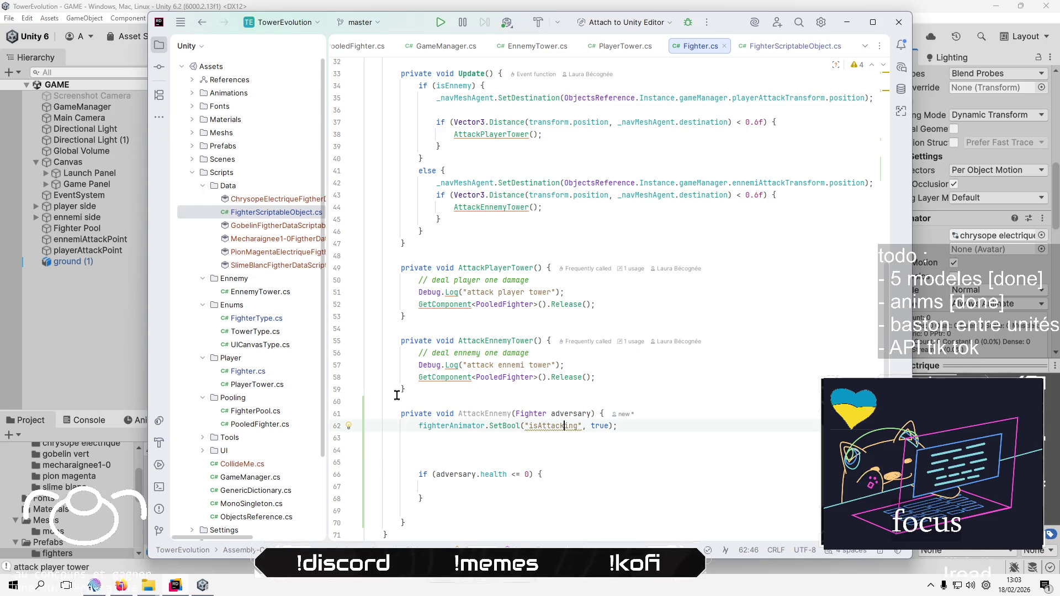
{"action": "left_click", "coordinate": [349, 426]}
{"action": "left_click", "coordinate": [492, 212]}
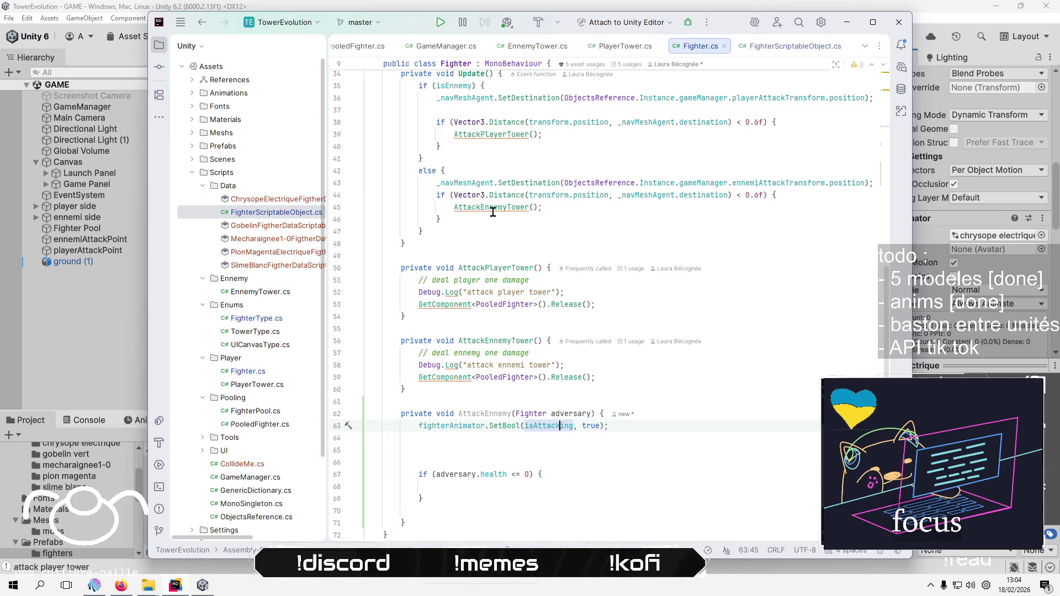
Move the isAttacking hash field line to just below the health field
{"action": "scroll", "coordinate": [660, 340], "scroll_direction": "up", "scroll_amount": 10}
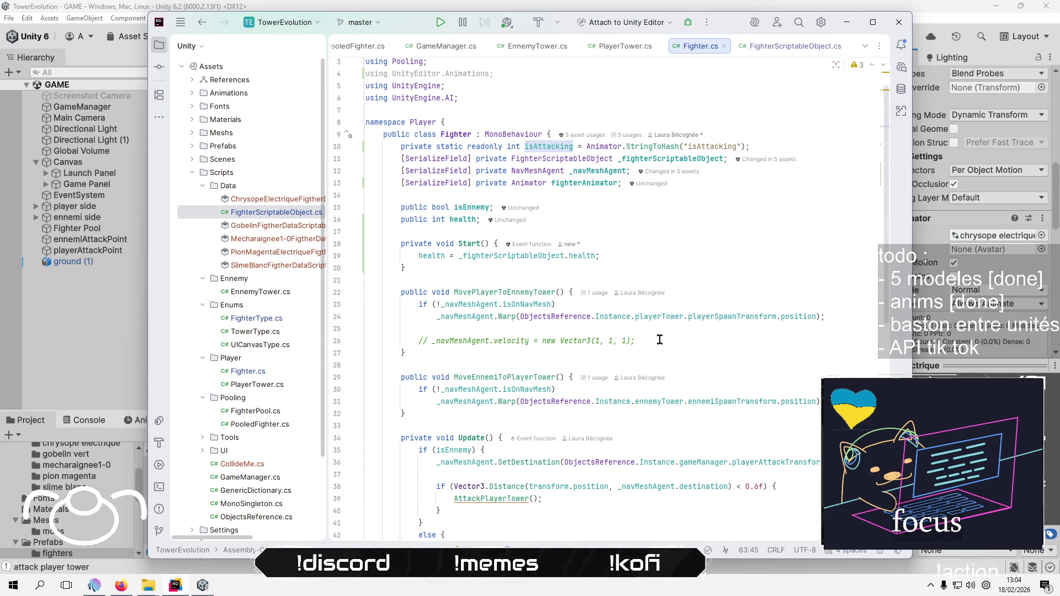
{"action": "left_click", "coordinate": [710, 212]}
{"action": "key", "text": "Up"}
{"action": "key", "text": "Up"}
{"action": "key", "text": "Up"}
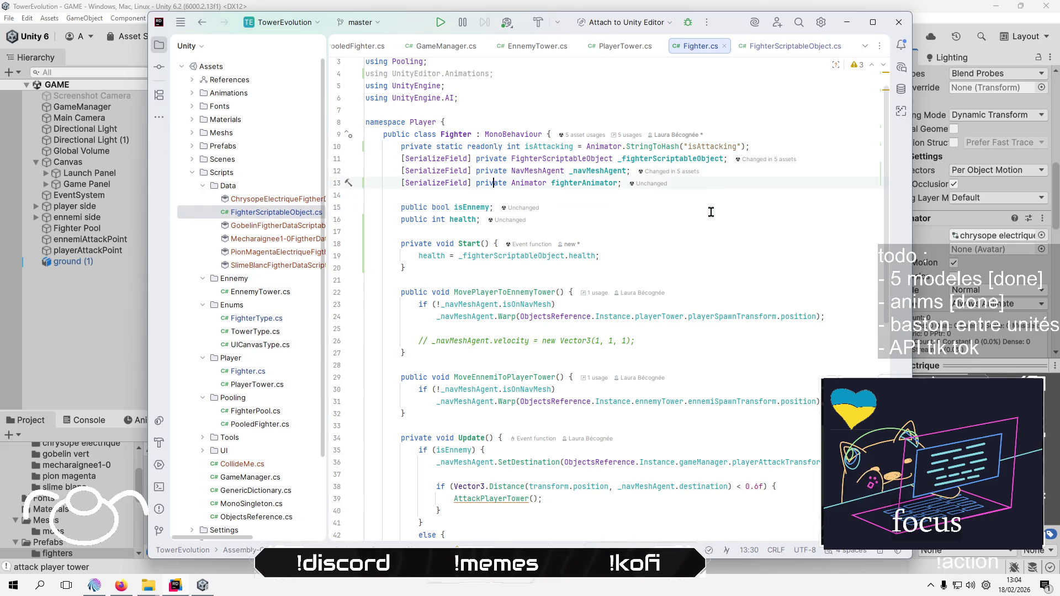
{"action": "key", "text": "Down"}
{"action": "key", "text": "Home"}
{"action": "key", "text": "shift+Down"}
{"action": "key", "text": "ctrl+c"}
{"action": "key", "text": "Delete"}
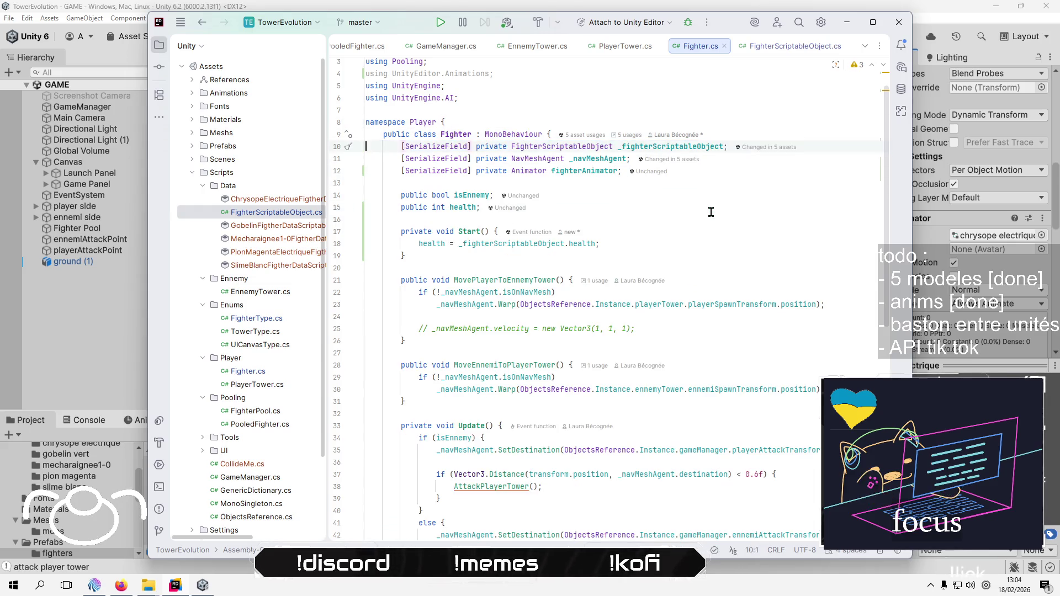
{"action": "key", "text": "Down"}
{"action": "key", "text": "Down"}
{"action": "key", "text": "Down"}
{"action": "key", "text": "ctrl+v"}
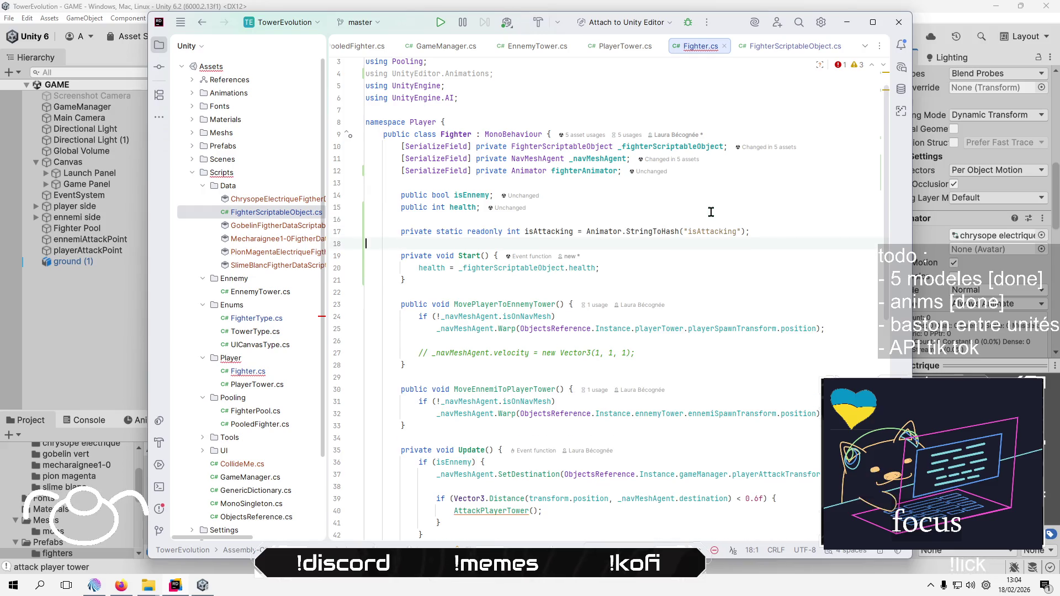
{"action": "scroll", "coordinate": [610, 475], "scroll_direction": "down", "scroll_amount": 10}
{"action": "scroll", "coordinate": [610, 475], "scroll_direction": "down", "scroll_amount": 2}
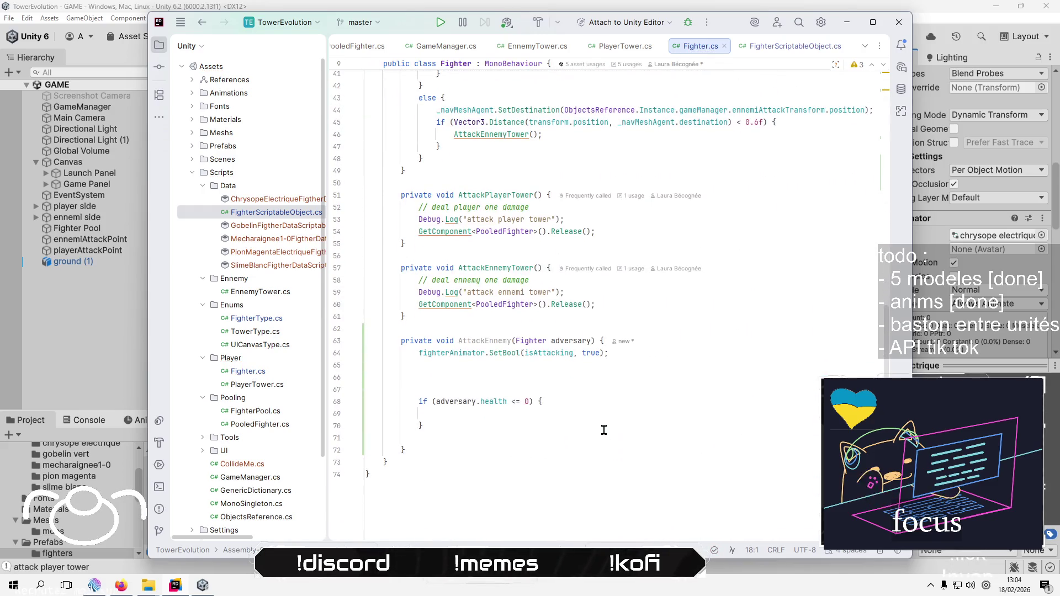
{"action": "left_click", "coordinate": [602, 421]}
{"action": "left_click", "coordinate": [616, 366]}
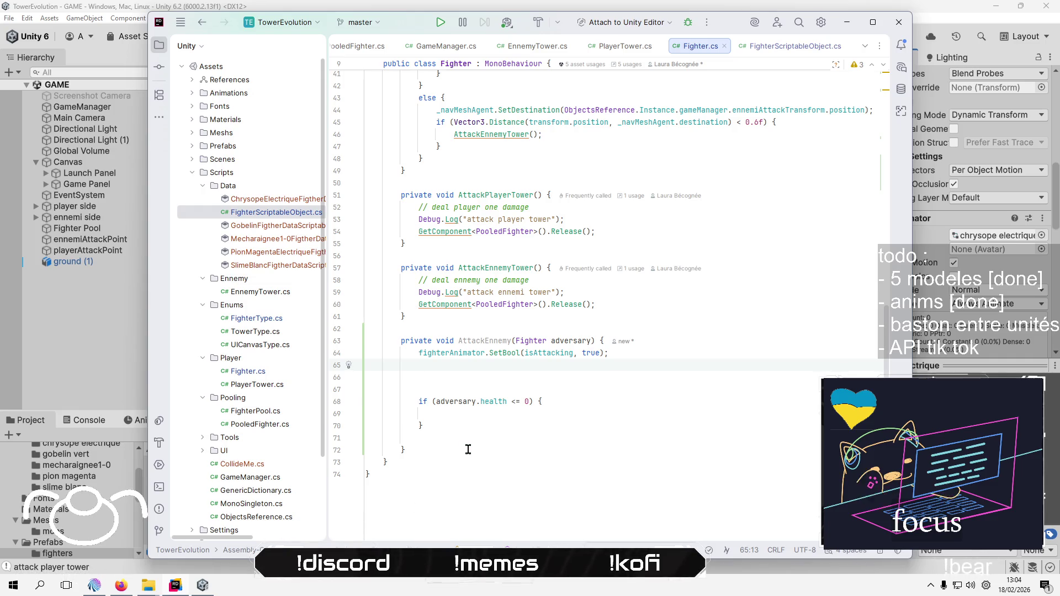
{"action": "left_click", "coordinate": [488, 428]}
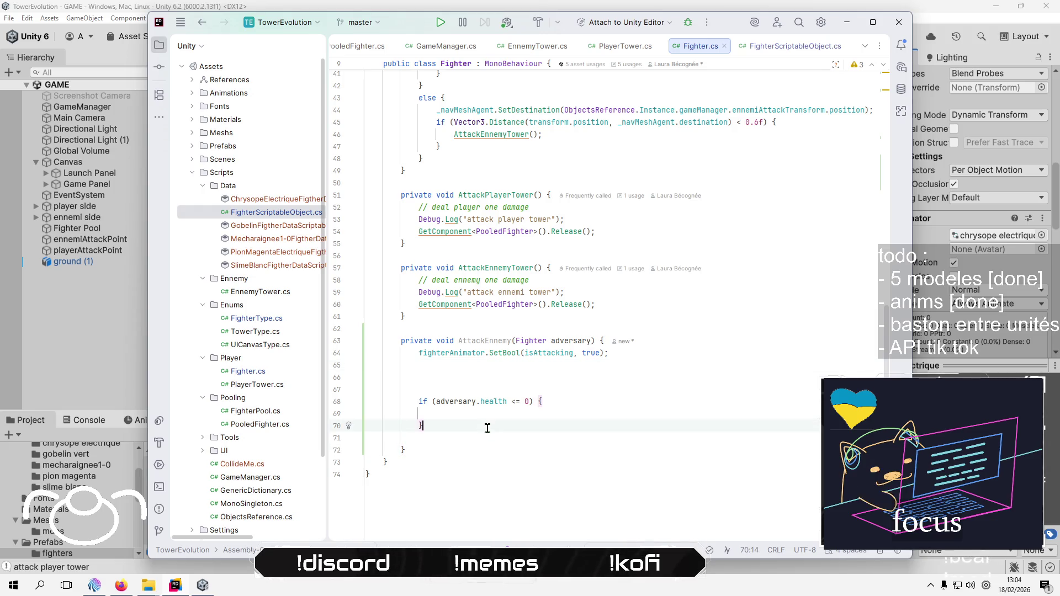
{"action": "key", "text": "Up"}
{"action": "key", "text": "Up"}
{"action": "key", "text": "Up"}
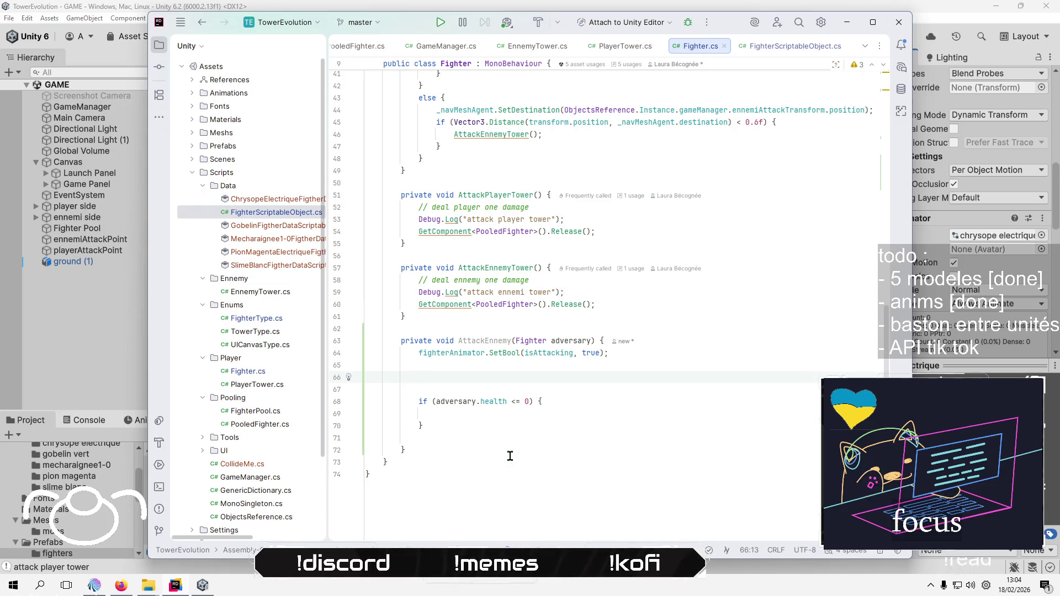
{"action": "scroll", "coordinate": [510, 456], "scroll_direction": "up", "scroll_amount": 2}
{"action": "scroll", "coordinate": [644, 446], "scroll_direction": "down", "scroll_amount": 2}
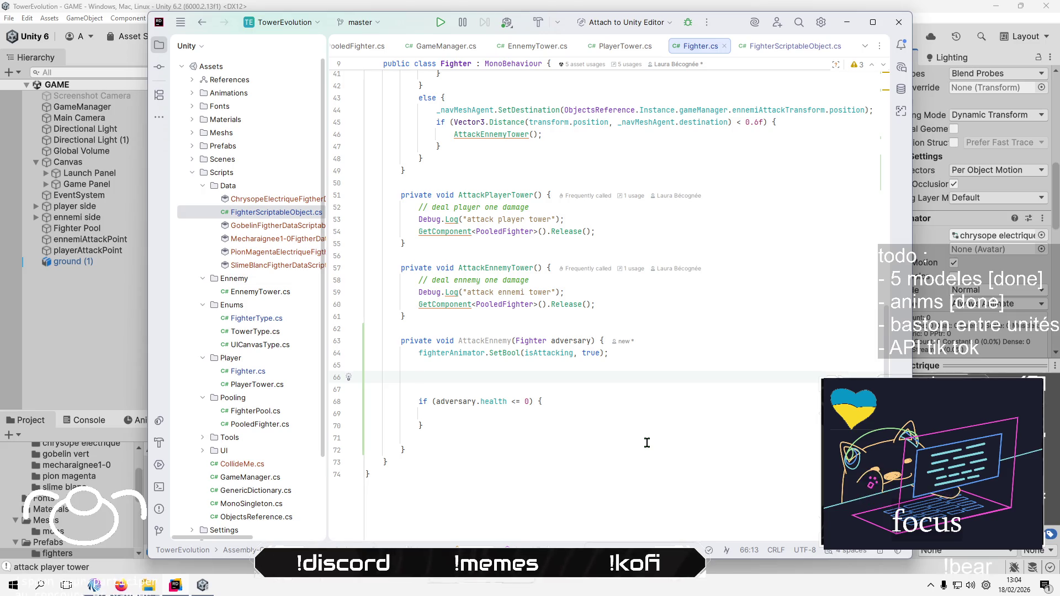
{"action": "key", "text": "Down"}
{"action": "key", "text": "Down"}
{"action": "key", "text": "Down"}
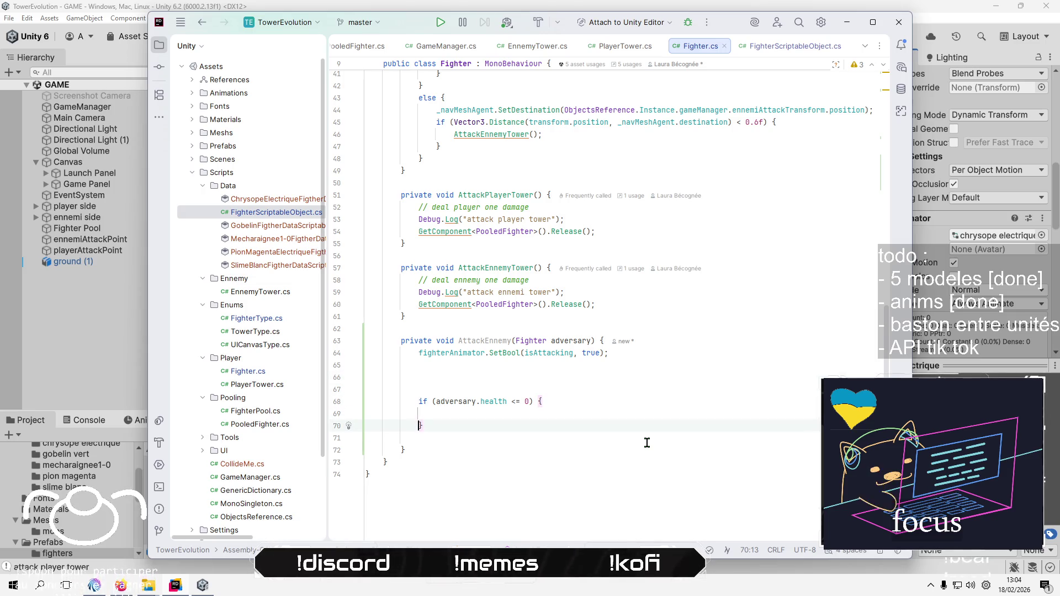
{"action": "scroll", "coordinate": [649, 441], "scroll_direction": "up", "scroll_amount": 13}
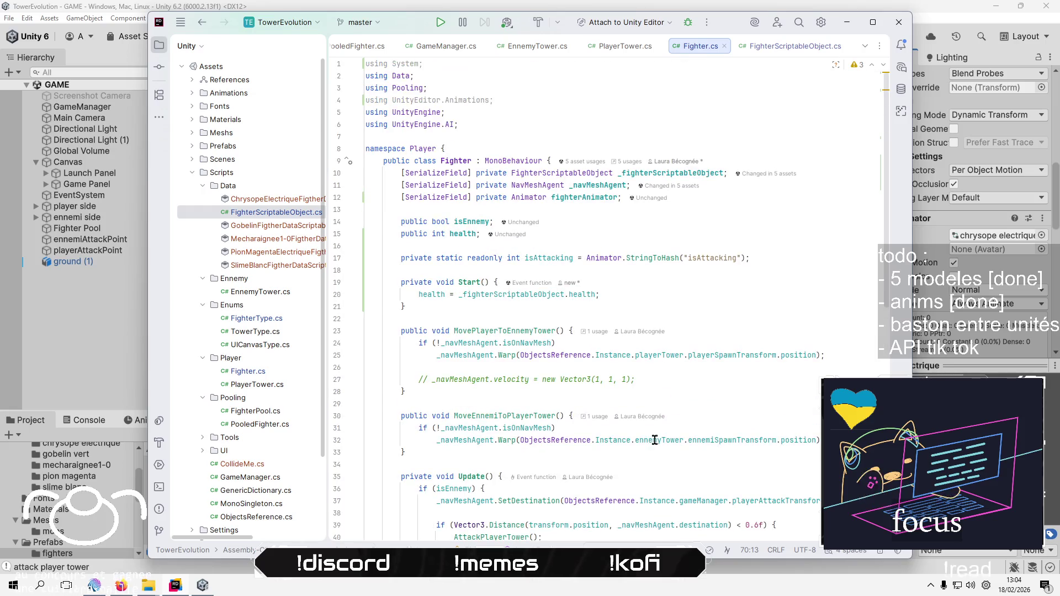
Declare a 'private Fighter adversary' field below the health field
{"action": "left_click", "coordinate": [549, 243]}
{"action": "key", "text": "Return"}
{"action": "key", "text": "Return"}
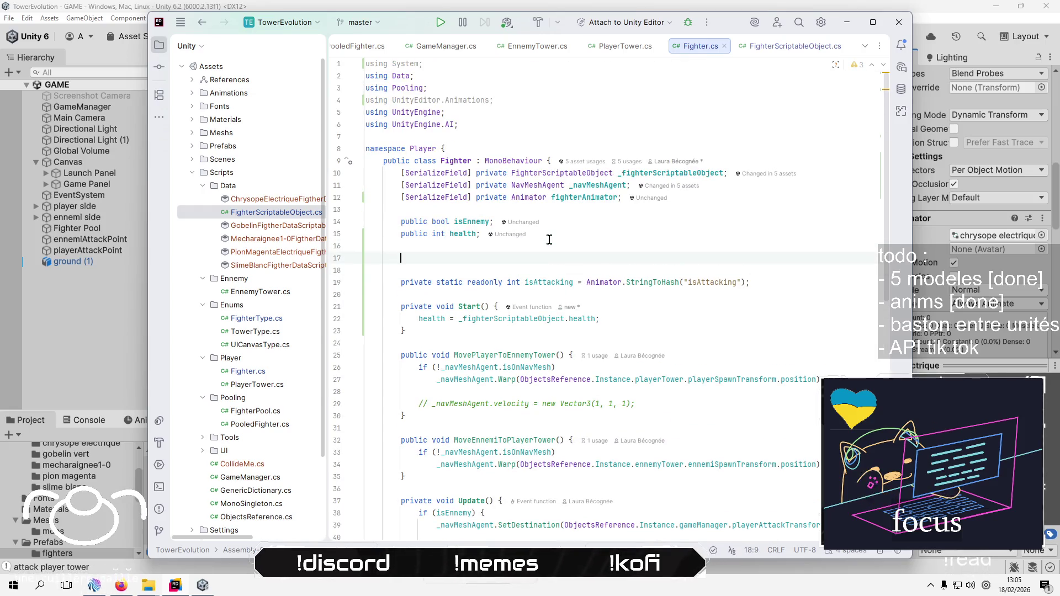
{"action": "key", "text": "Up"}
{"action": "type", "text": "pri"}
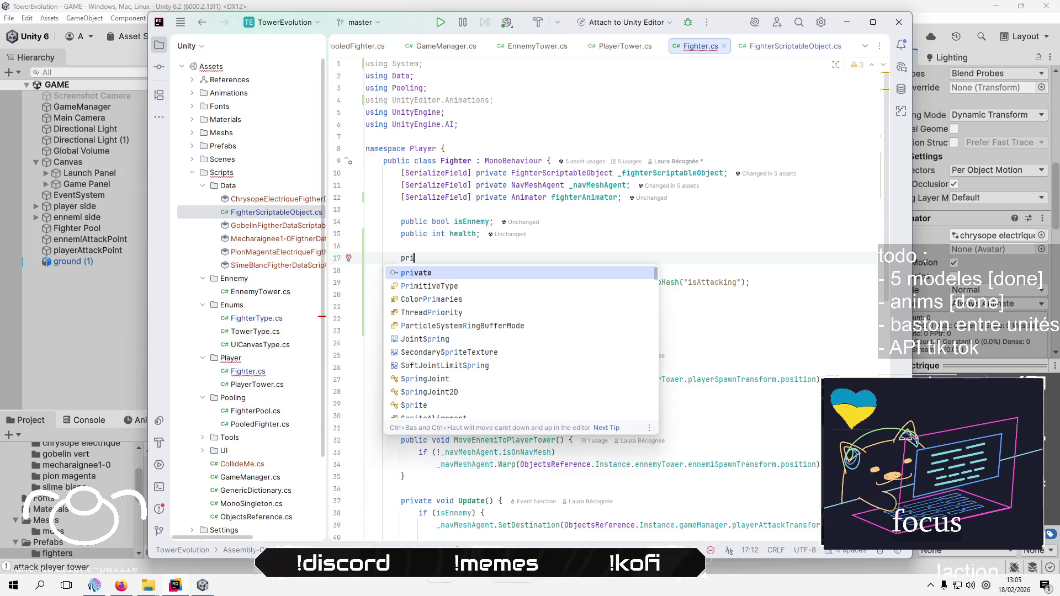
{"action": "type", "text": "vate Fighe"}
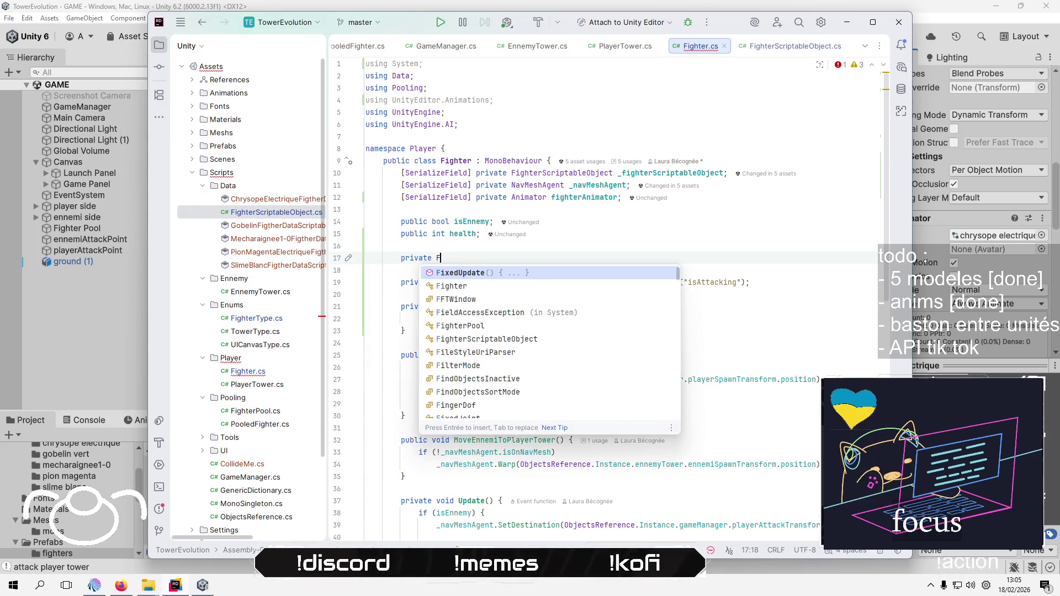
{"action": "key", "text": "Return"}
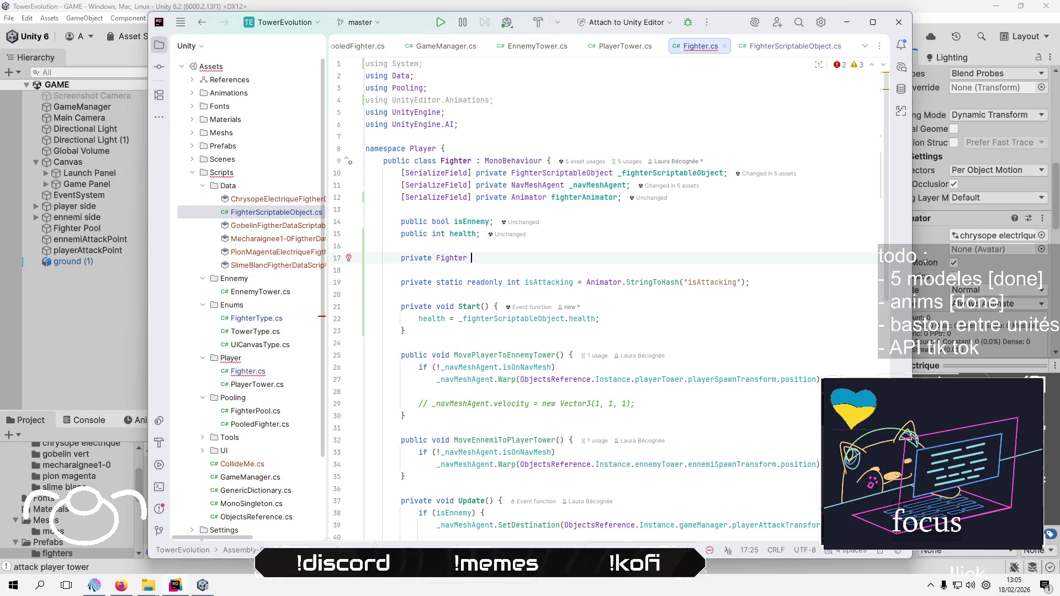
{"action": "type", "text": "advers"}
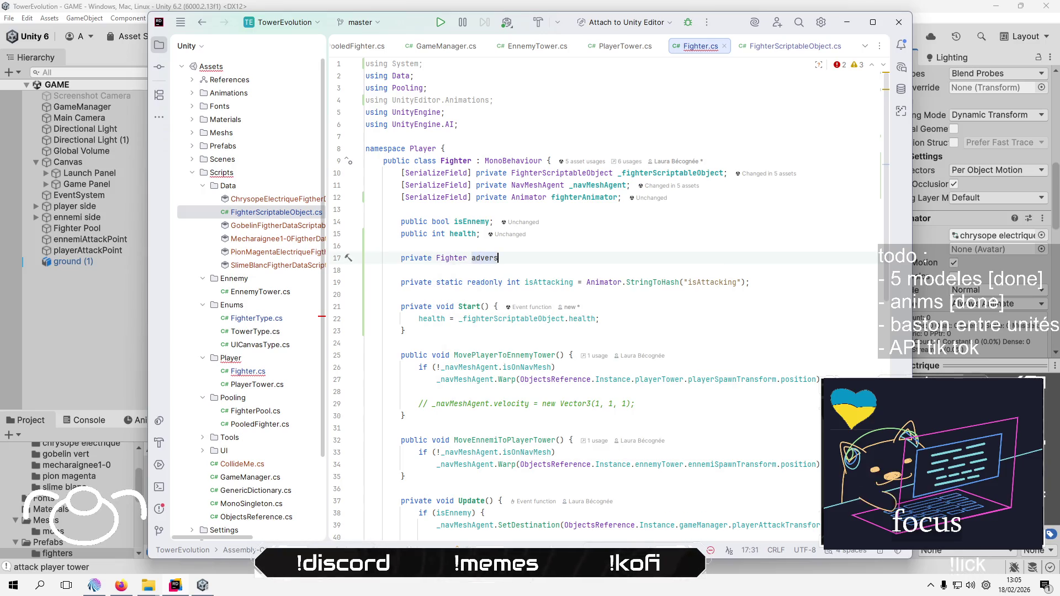
{"action": "type", "text": "ar"}
{"action": "key", "text": "BackSpace"}
{"action": "type", "text": "y;"}
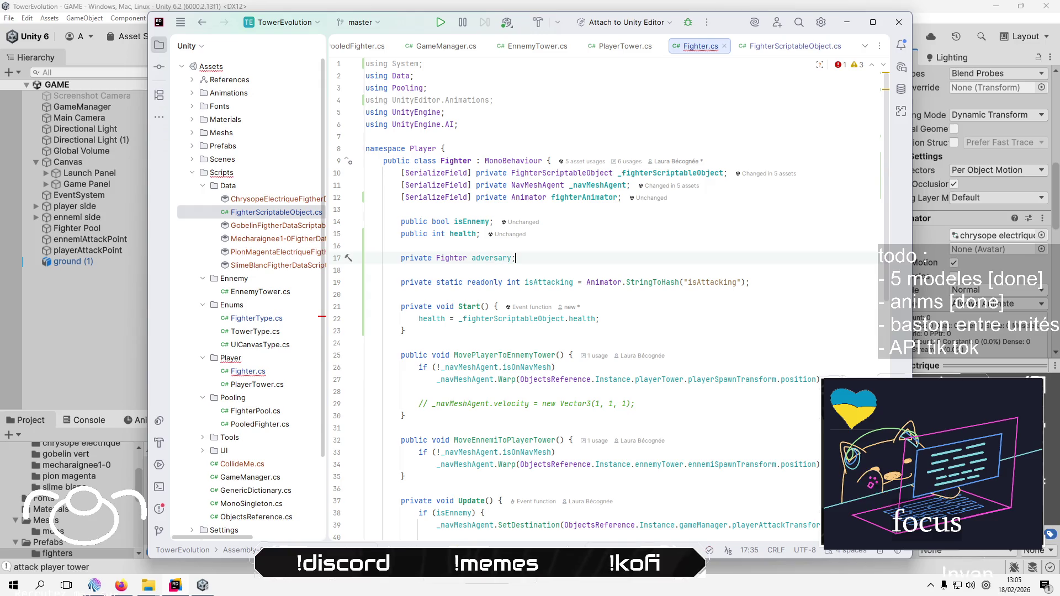
Delete AttackEnnemy's Fighter adversary parameter and its animator SetBool line
{"action": "scroll", "coordinate": [543, 243], "scroll_direction": "down", "scroll_amount": 1}
{"action": "scroll", "coordinate": [610, 415], "scroll_direction": "down", "scroll_amount": 5}
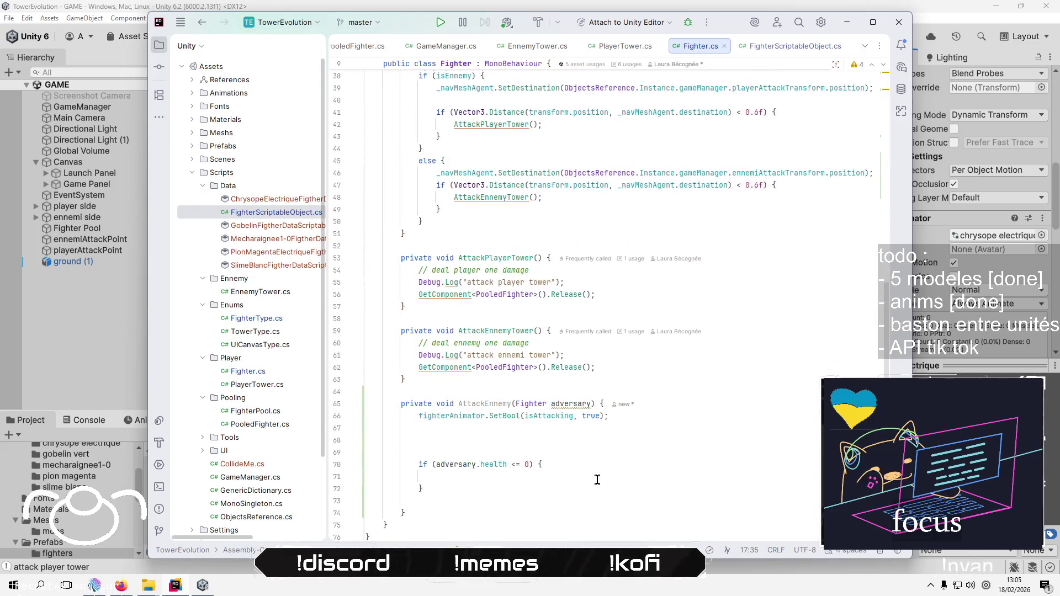
{"action": "left_click", "coordinate": [601, 388]}
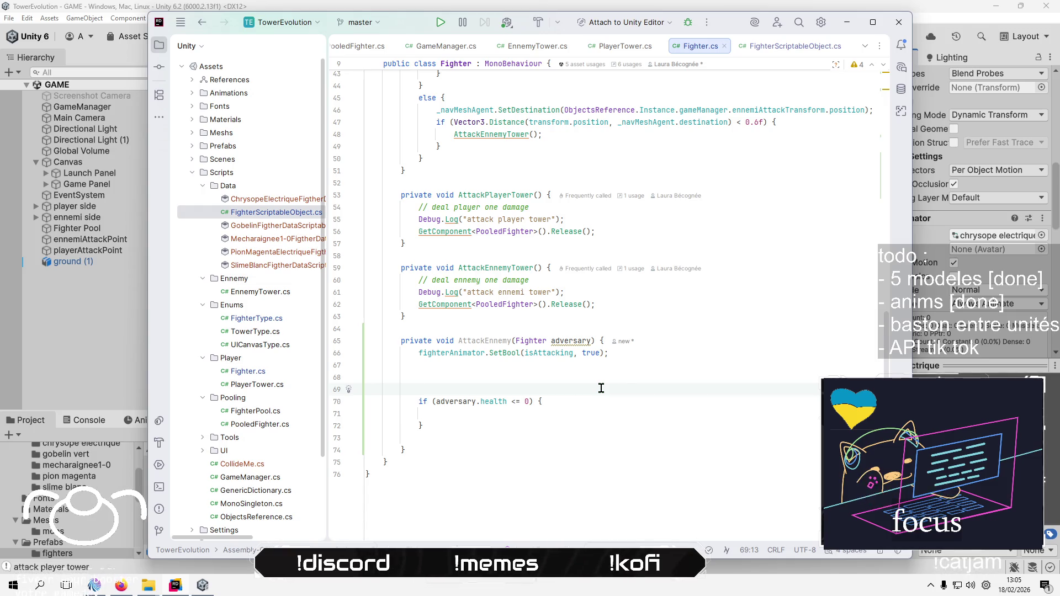
{"action": "key", "text": "Up"}
{"action": "key", "text": "Up"}
{"action": "key", "text": "Up"}
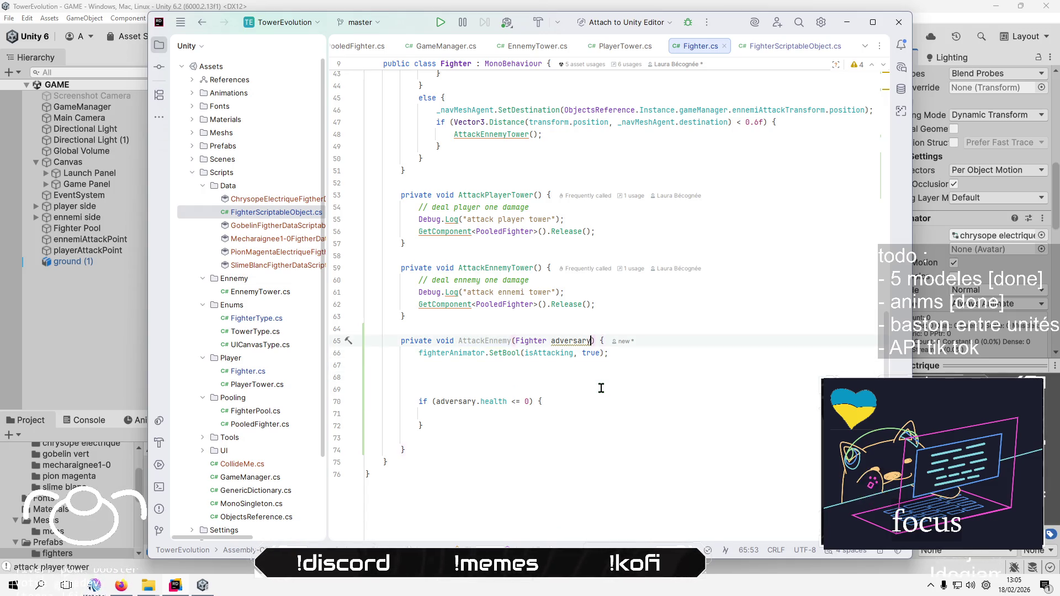
{"action": "key", "text": "ctrl+shift+Left"}
{"action": "key", "text": "ctrl+shift+Left"}
{"action": "key", "text": "BackSpace"}
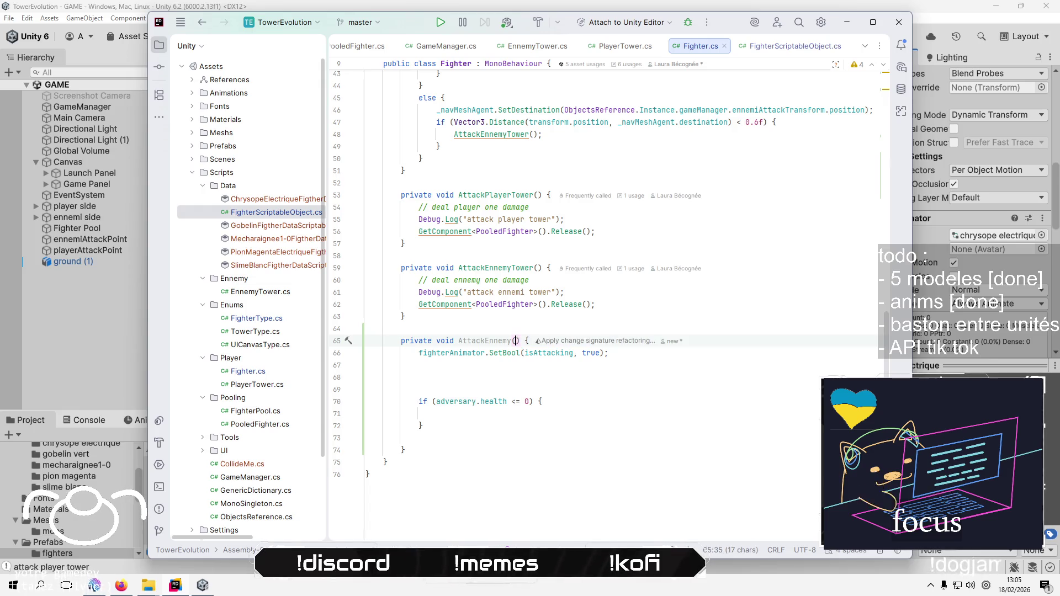
{"action": "key", "text": "Down"}
{"action": "key", "text": "Home"}
{"action": "key", "text": "shift+Down"}
{"action": "key", "text": "Delete"}
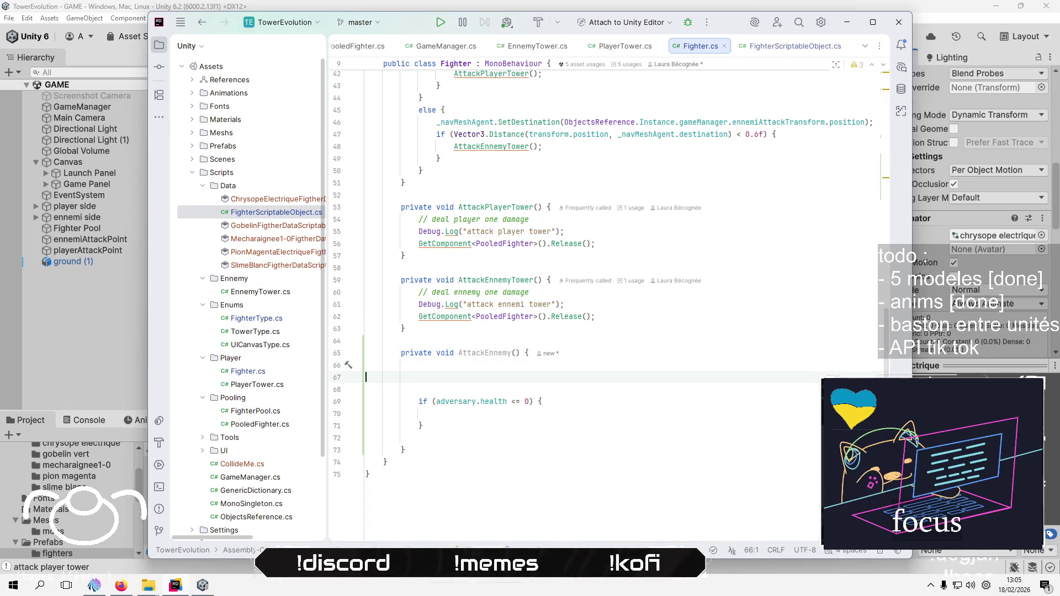
{"action": "key", "text": "Delete"}
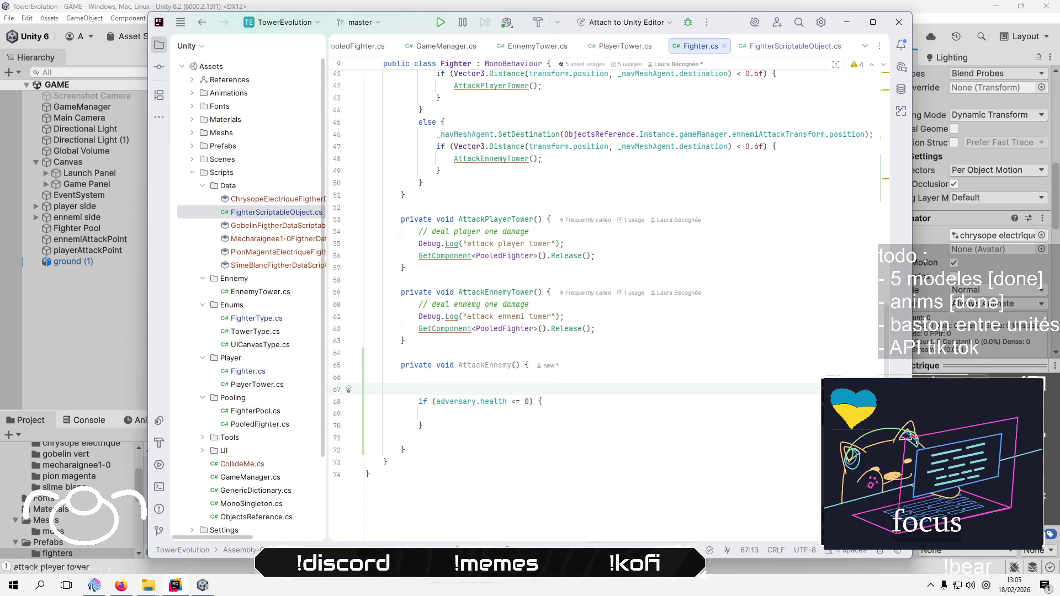
Write 'if (adversary.health > 0) {' as AttackEnnemy's first line, leaving its block empty
{"action": "scroll", "coordinate": [574, 275], "scroll_direction": "up", "scroll_amount": 1}
{"action": "key", "text": "Up"}
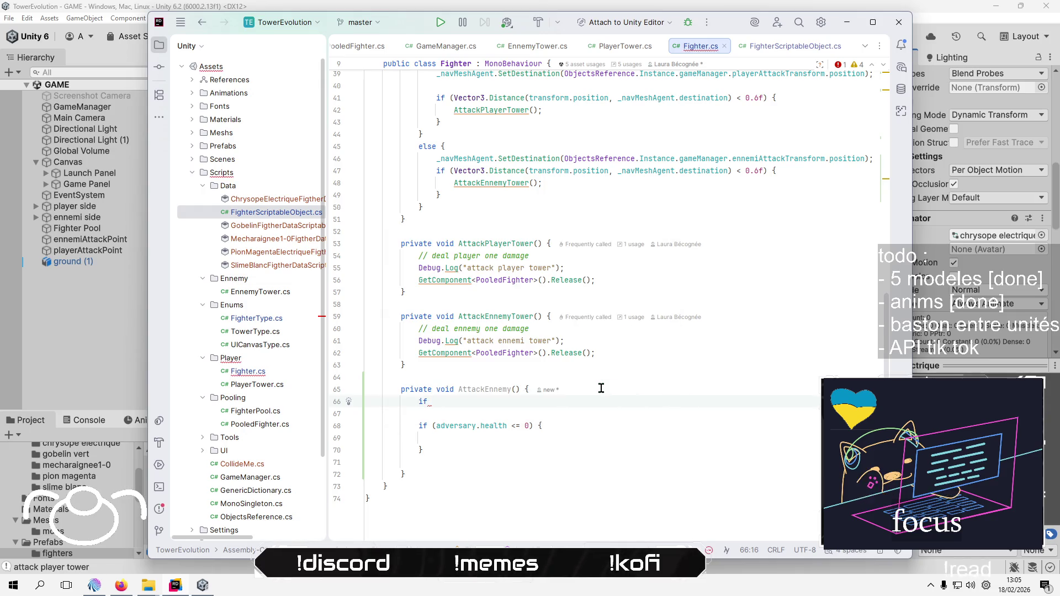
{"action": "key", "text": "Escape"}
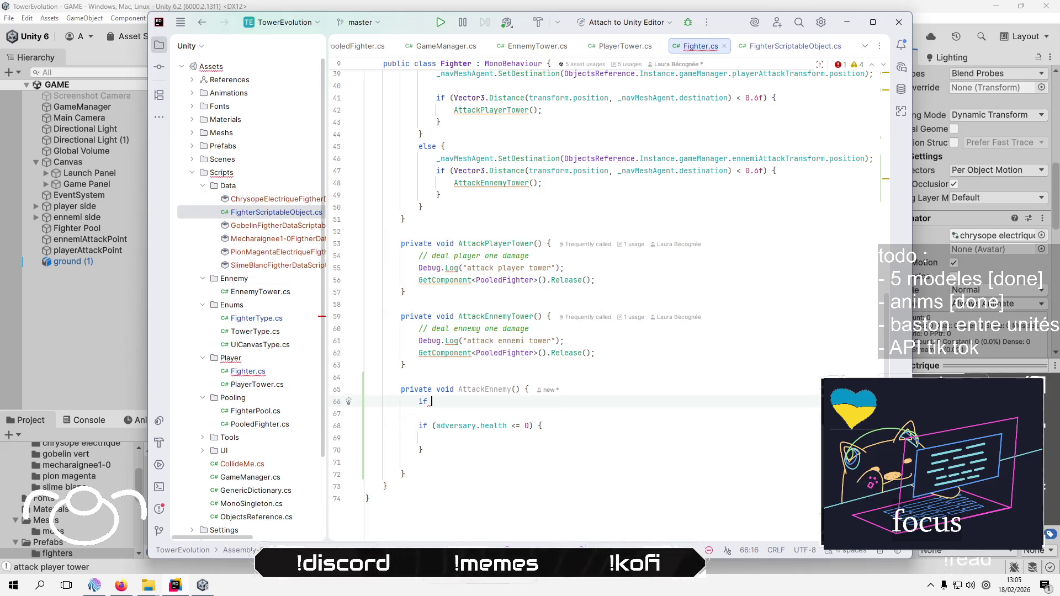
{"action": "type", "text": "(a"}
{"action": "key", "text": "BackSpace"}
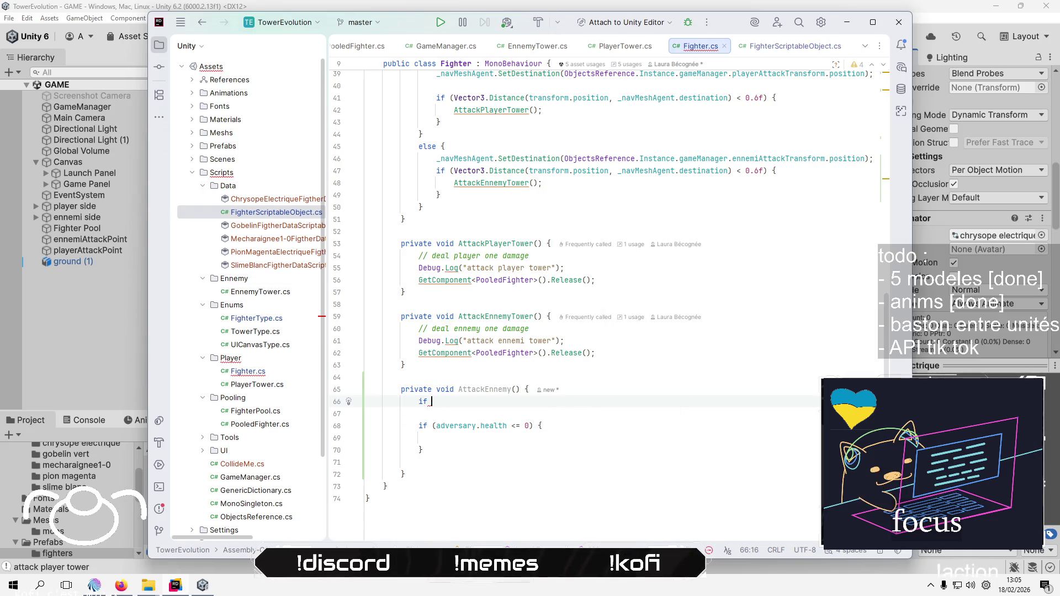
{"action": "type", "text": "("}
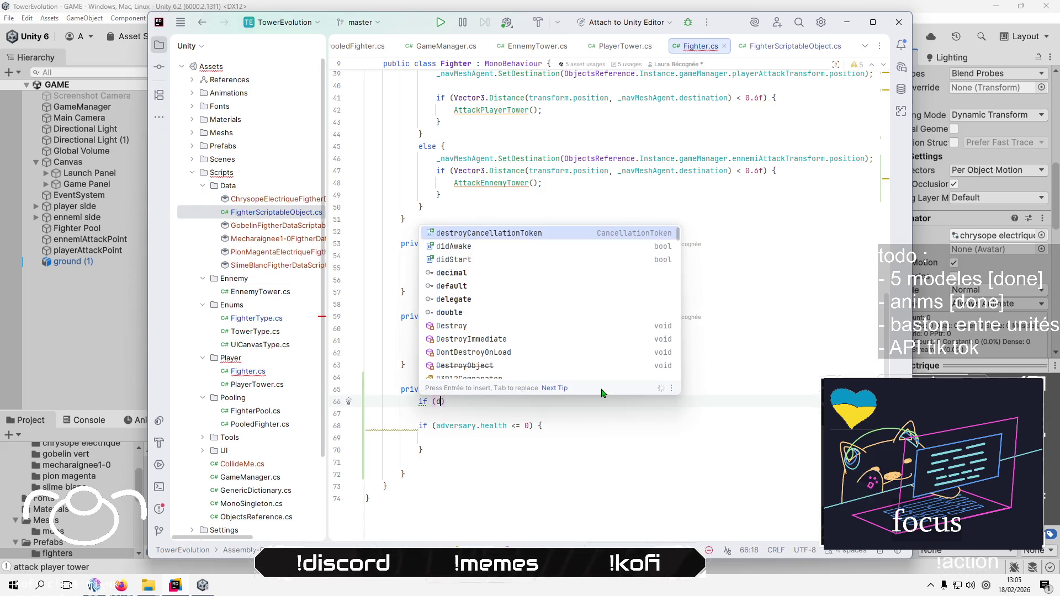
{"action": "type", "text": "ad"}
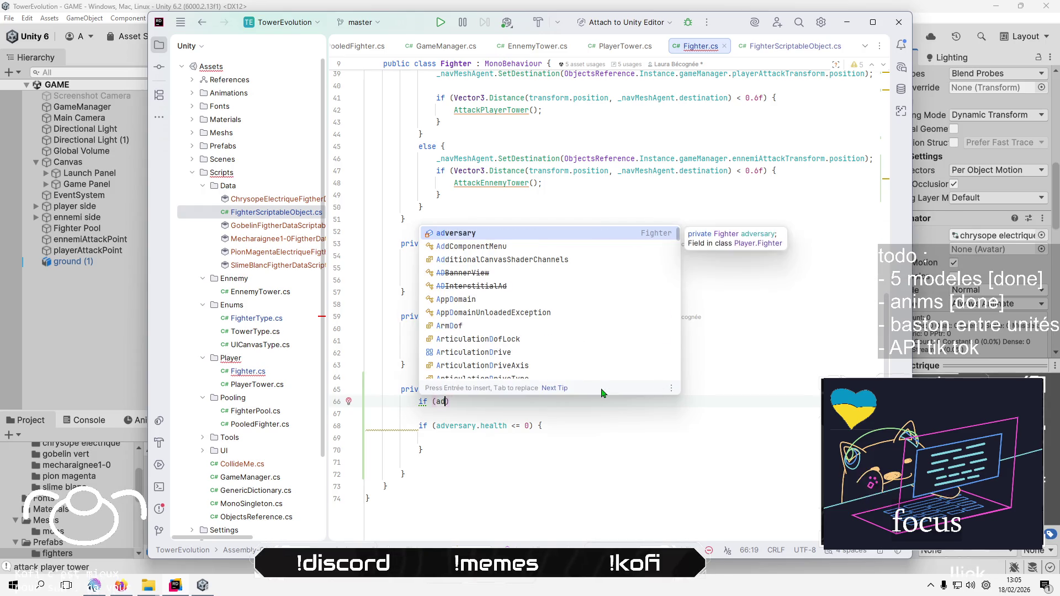
{"action": "key", "text": "Return"}
{"action": "type", "text": ".he"}
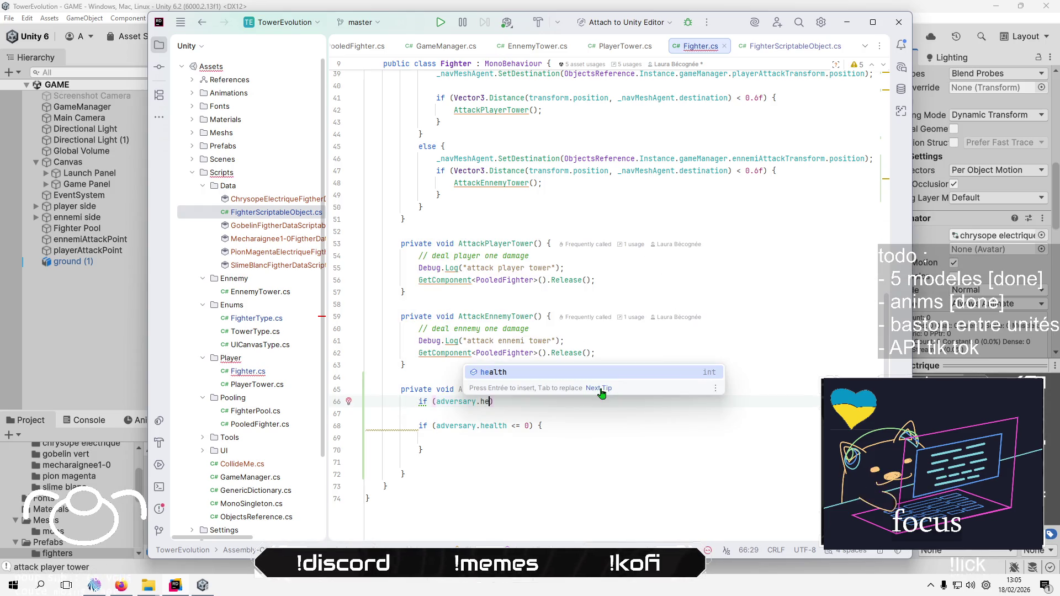
{"action": "key", "text": "Return"}
{"action": "type", "text": "> 0"}
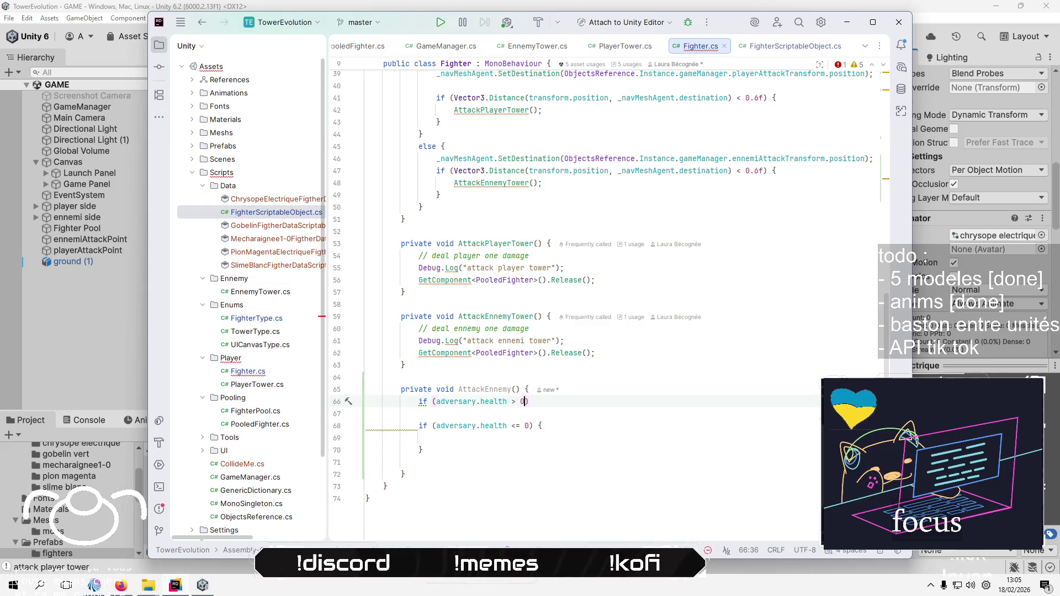
{"action": "type", "text": ")"}
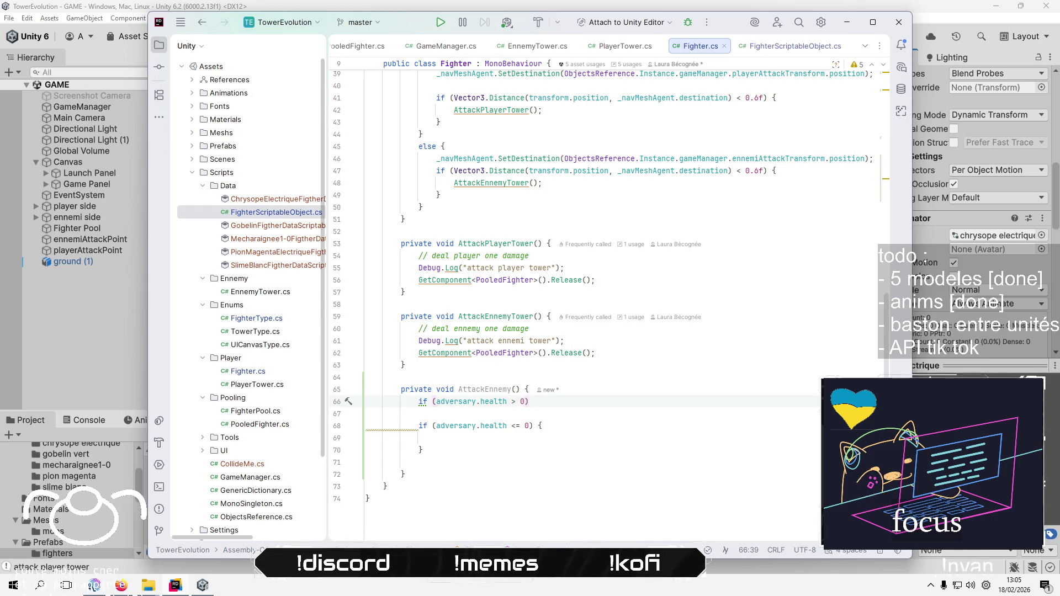
{"action": "key", "text": "Return"}
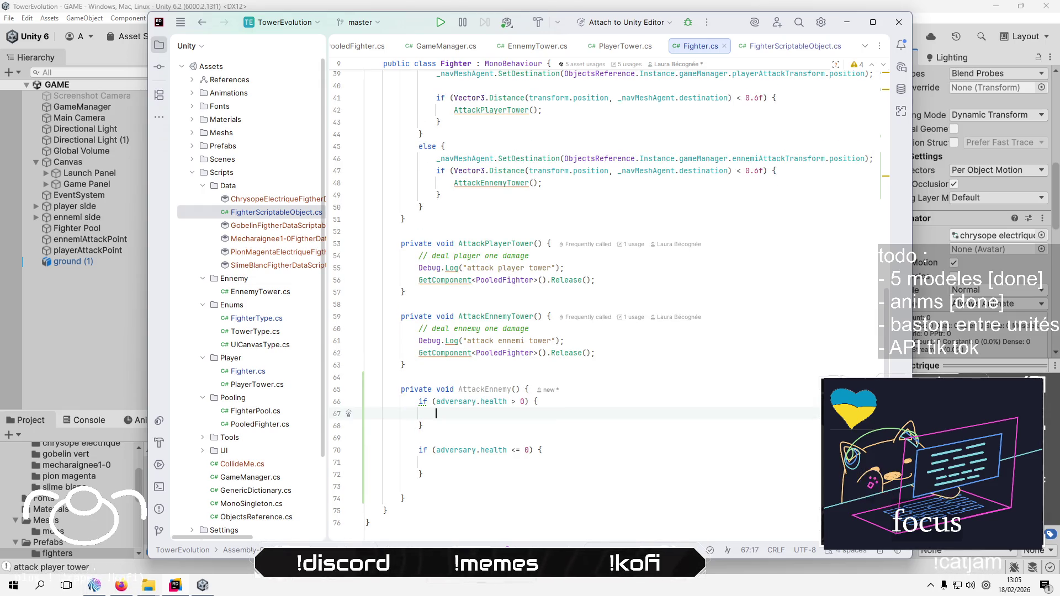
{"action": "left_click", "coordinate": [507, 488]}
{"action": "key", "text": "Down"}
Declare a new 'private void DepleatAdversaryHealth()' method after AttackEnnemy
{"action": "key", "text": "Return"}
{"action": "key", "text": "Return"}
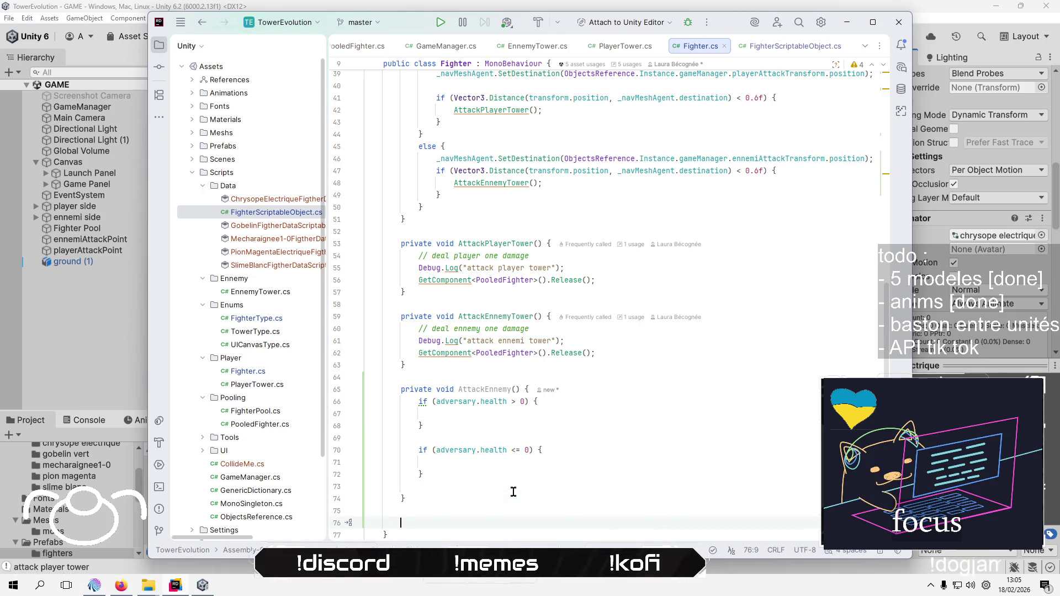
{"action": "type", "text": "pr"}
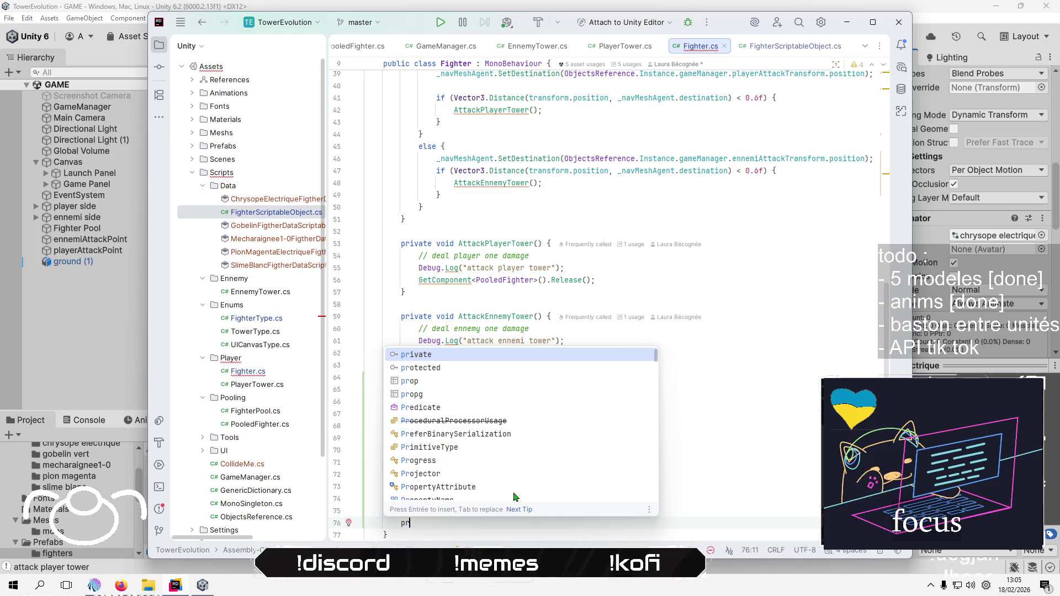
{"action": "key", "text": "Return"}
{"action": "type", "text": "void "}
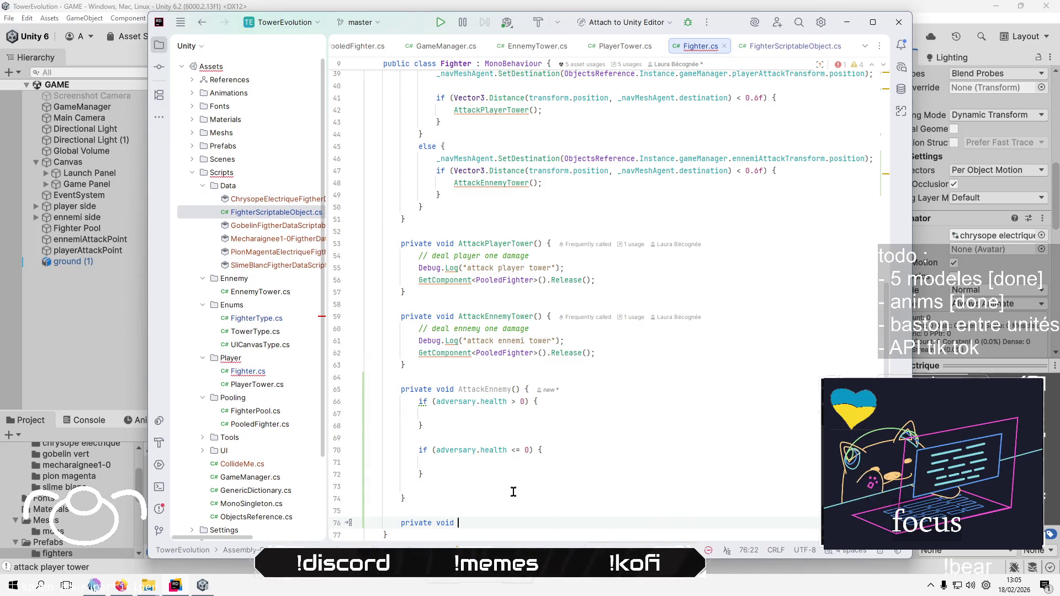
{"action": "type", "text": "Deplea"}
{"action": "type", "text": "tEnne"}
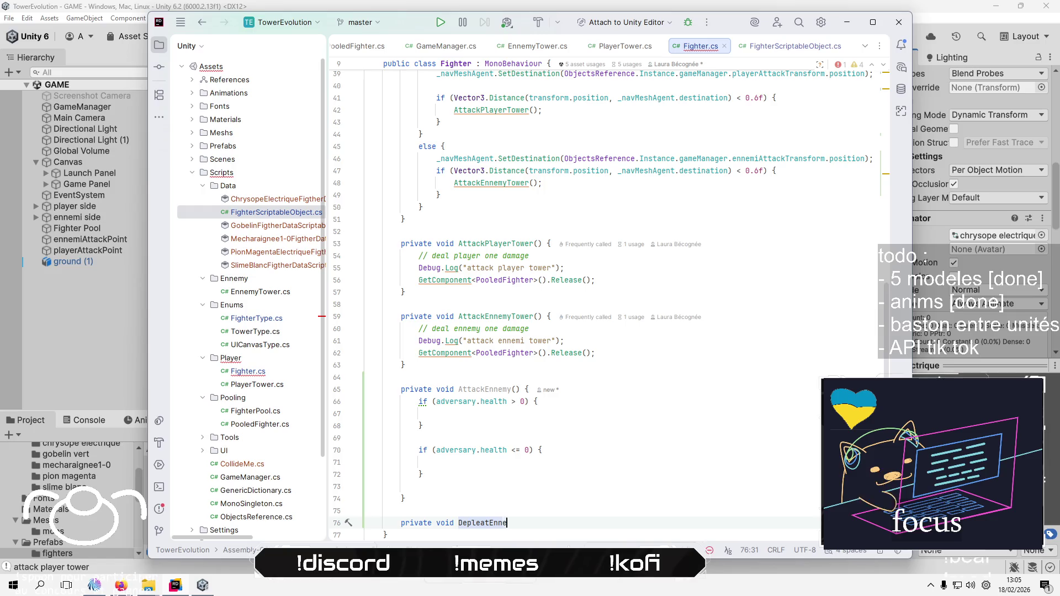
{"action": "type", "text": "Adver"}
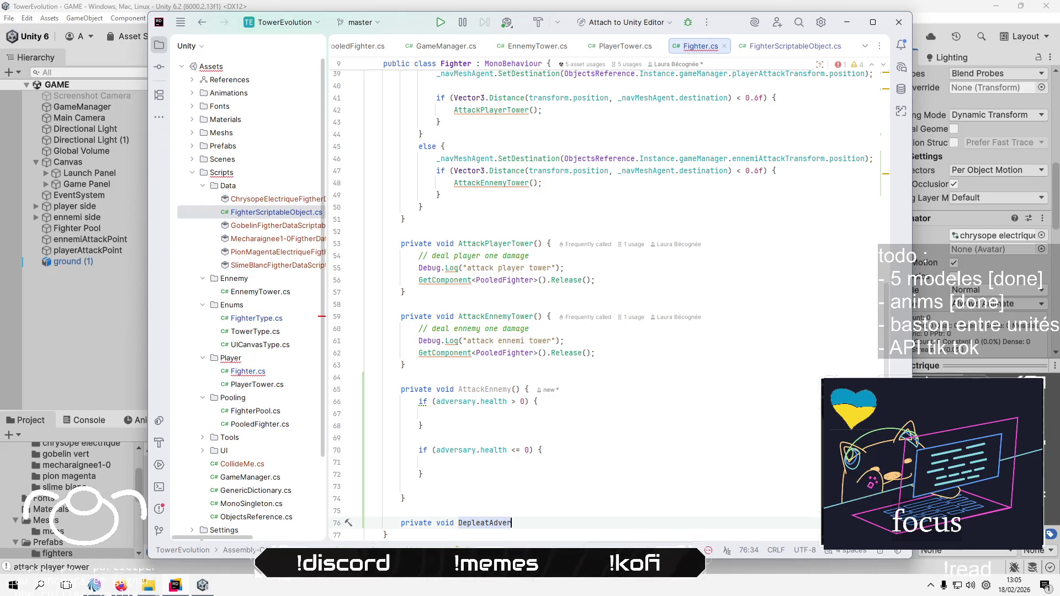
{"action": "type", "text": "art"}
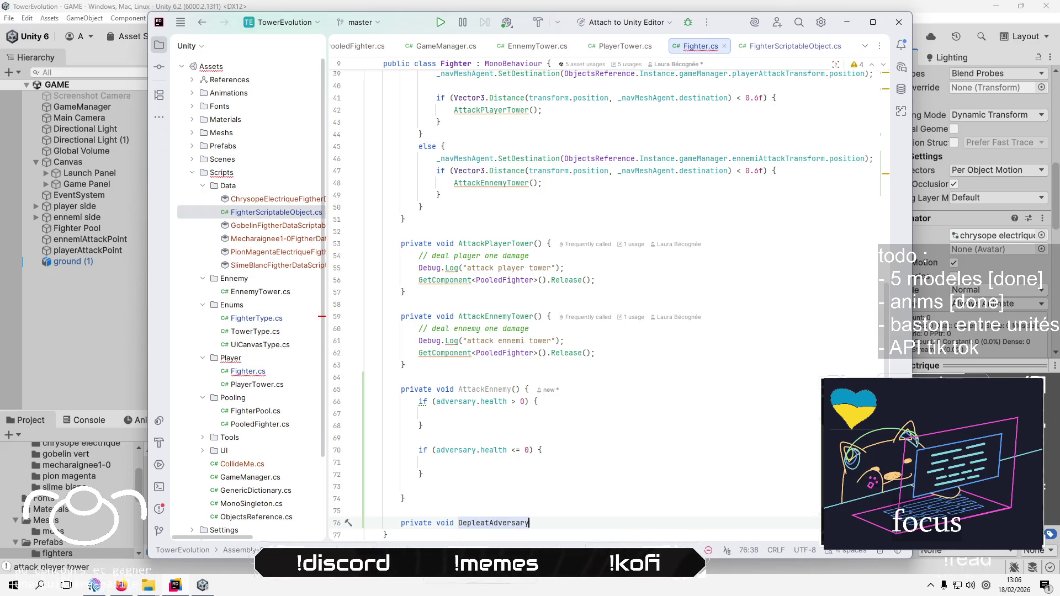
{"action": "type", "text": "Health"}
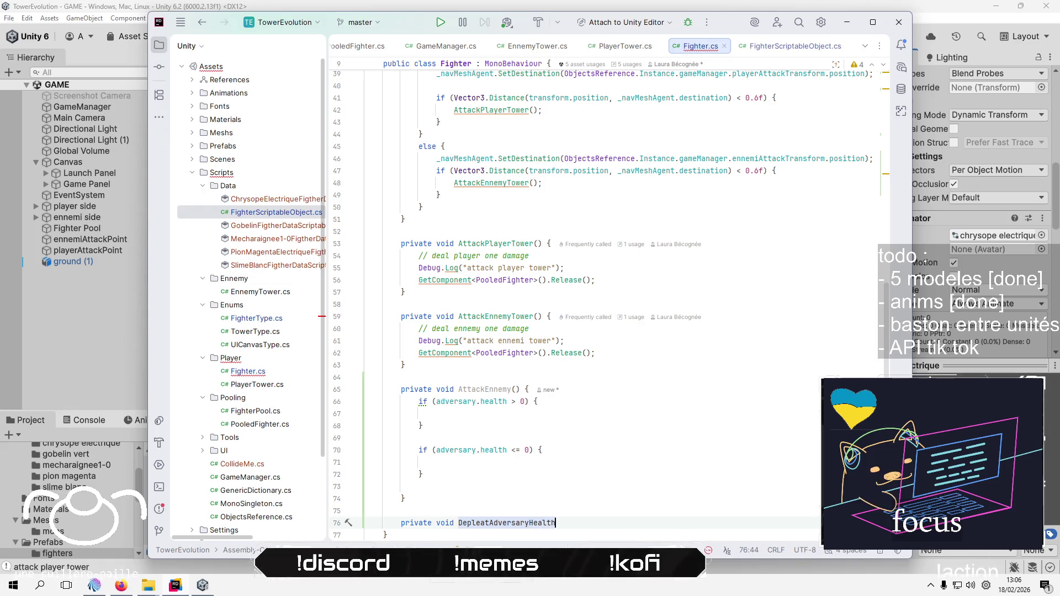
{"action": "type", "text": "() "}
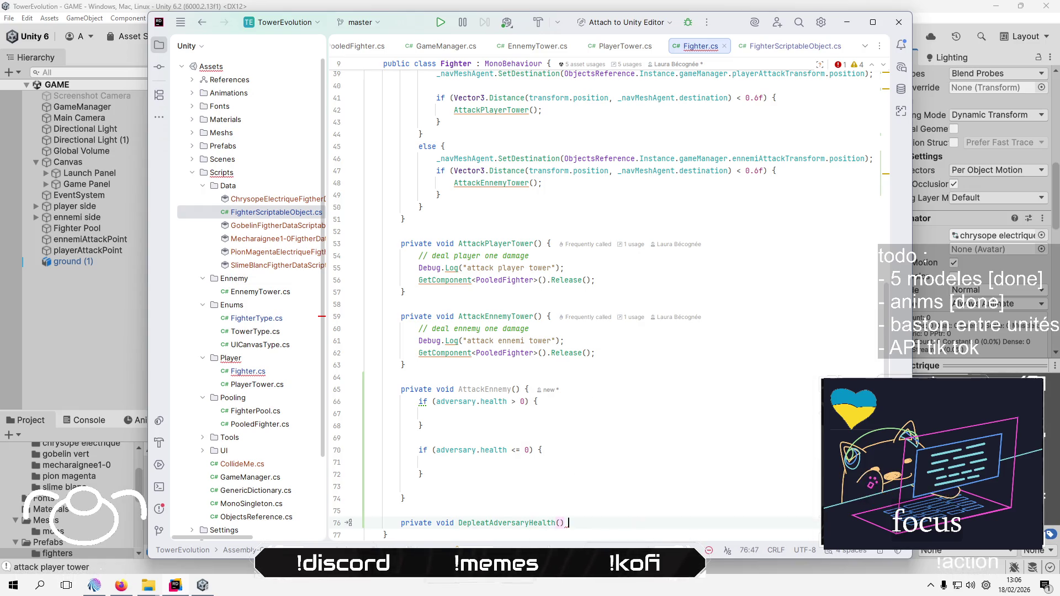
{"action": "type", "text": "{"}
{"action": "key", "text": "Return"}
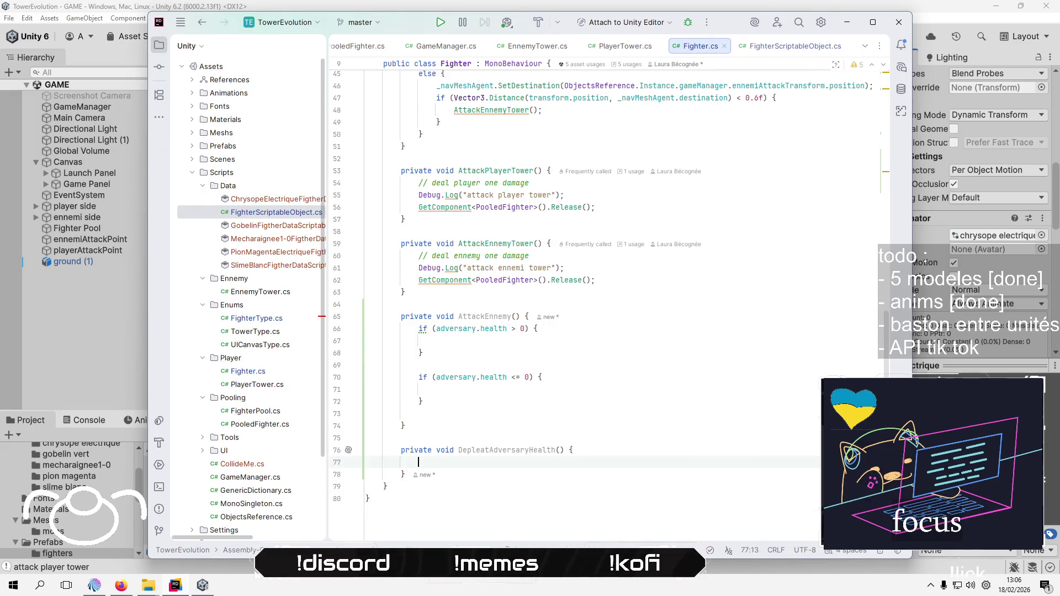
Write 'adversary.health -= 1;' inside DepleatAdversaryHealth
{"action": "left_click", "coordinate": [609, 328]}
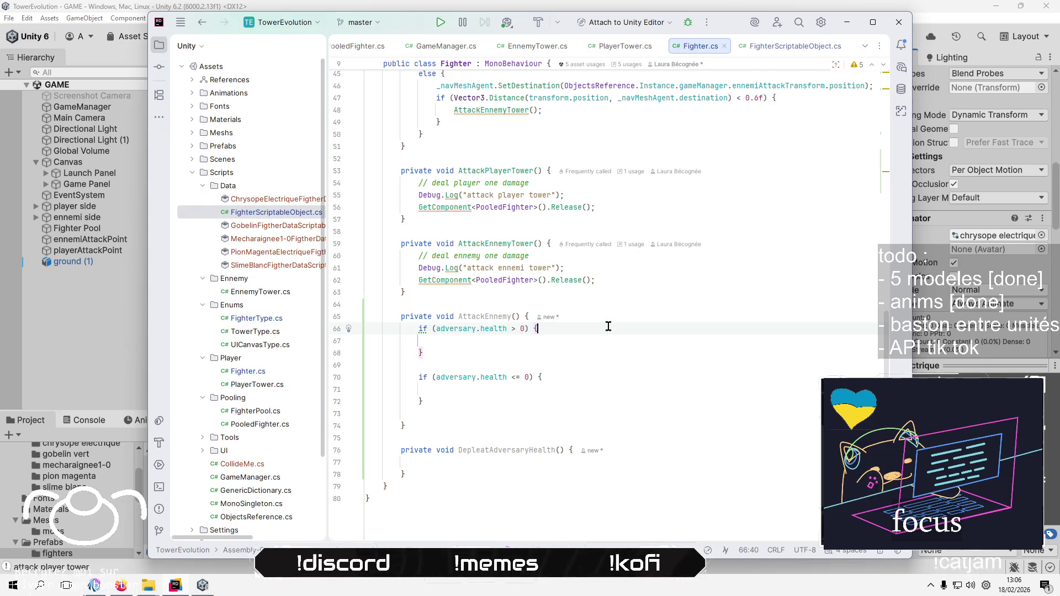
{"action": "key", "text": "Down"}
{"action": "key", "text": "Down"}
{"action": "key", "text": "Down"}
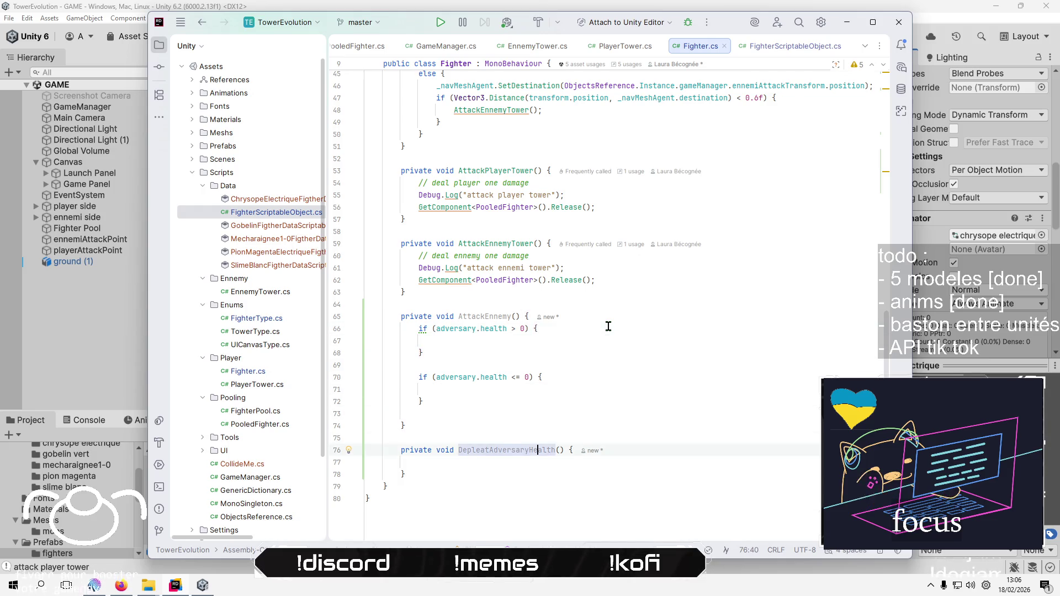
{"action": "type", "text": "a"}
{"action": "key", "text": "Return"}
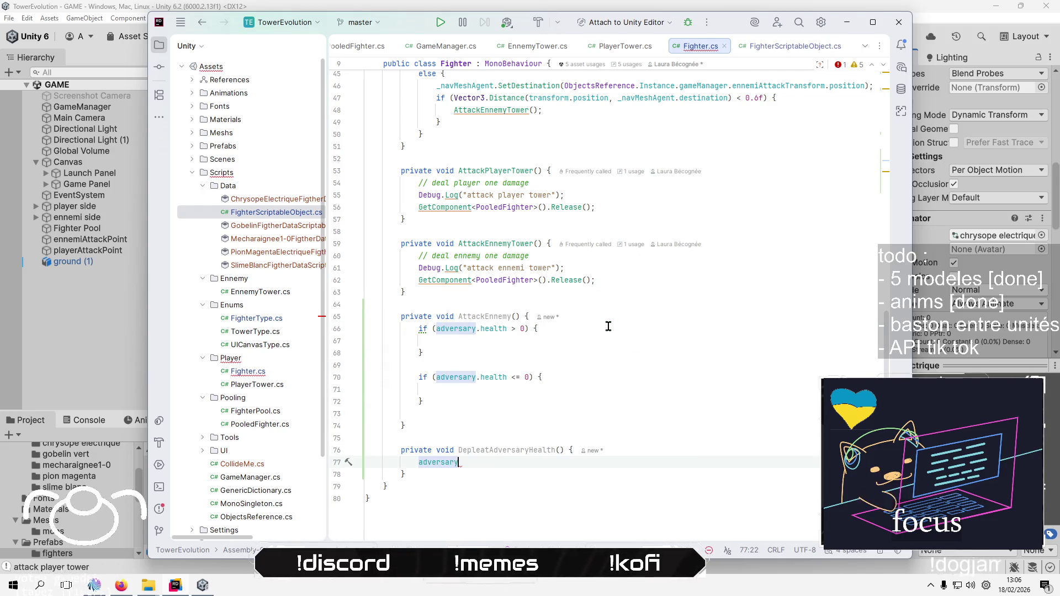
{"action": "type", "text": ".h"}
{"action": "key", "text": "Return"}
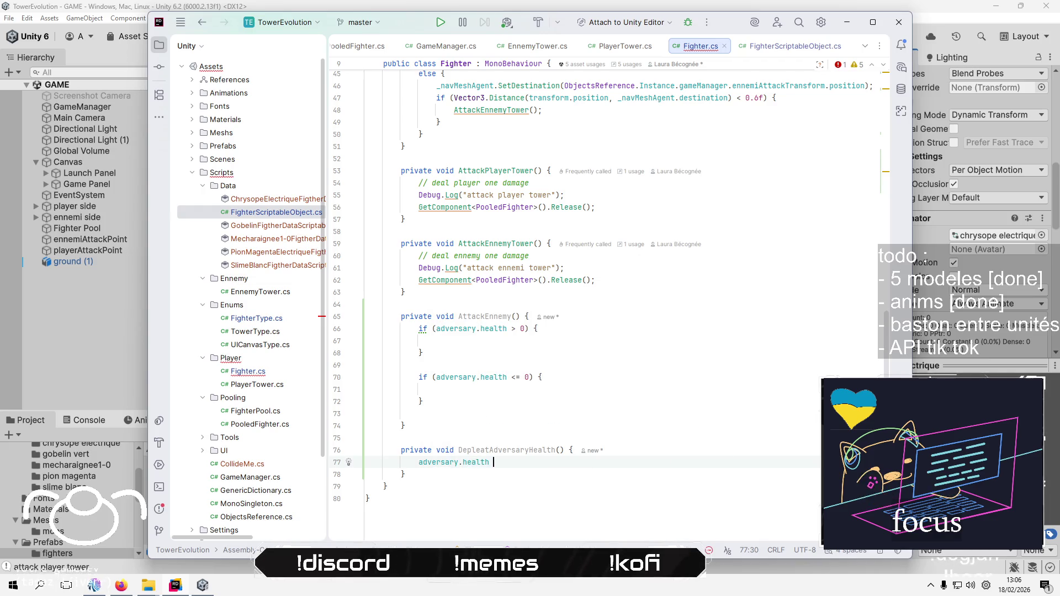
{"action": "type", "text": "-= 1"}
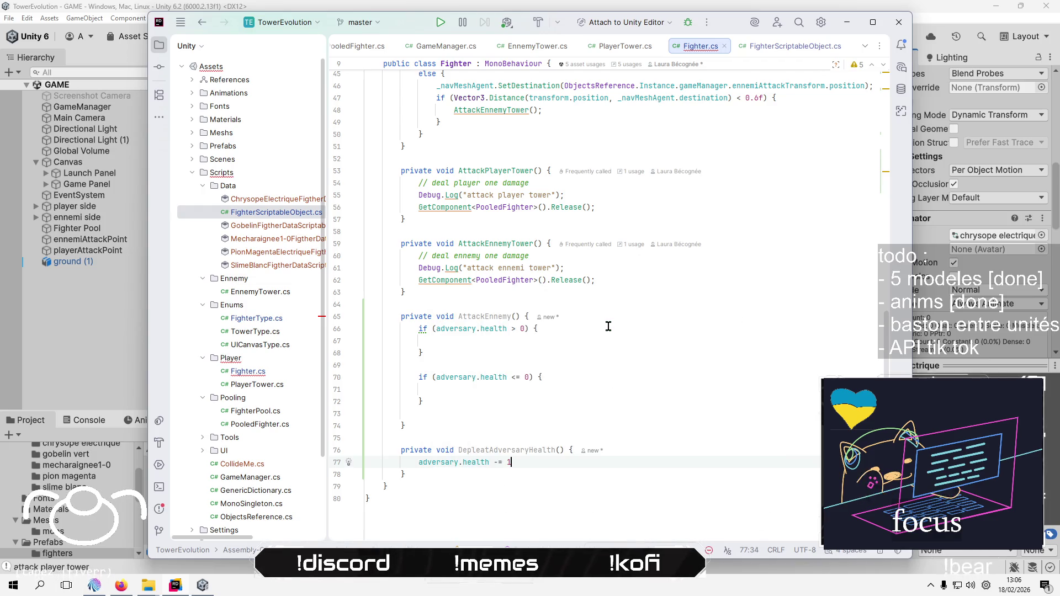
{"action": "type", "text": ";"}
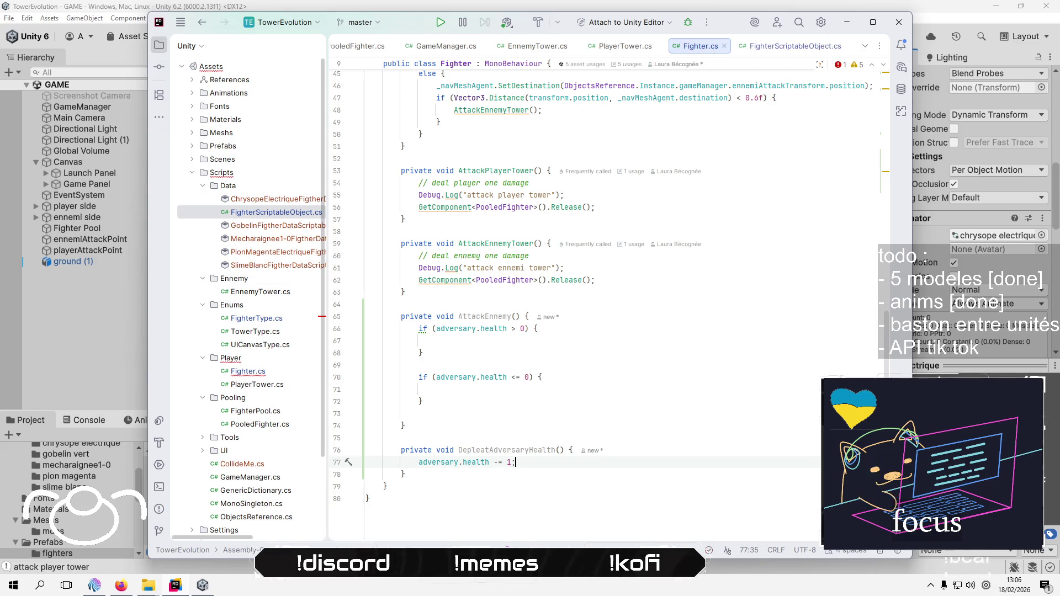
{"action": "key", "text": "Down"}
{"action": "left_click", "coordinate": [515, 462]}
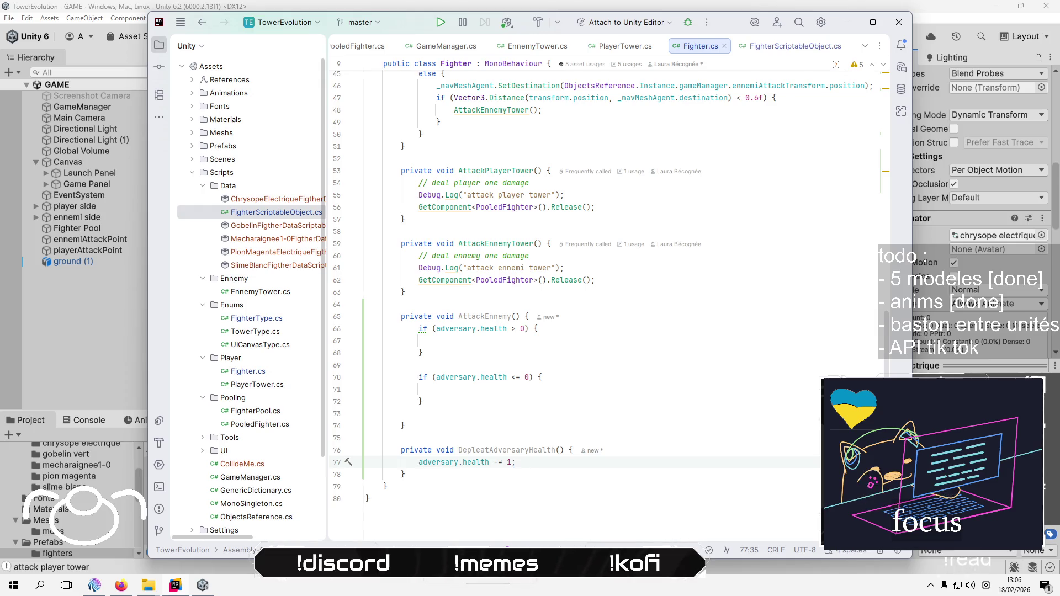
Paste a copy of the 'if (adversary.health <= 0)' check below the decrement
{"action": "key", "text": "Return"}
{"action": "key", "text": "Return"}
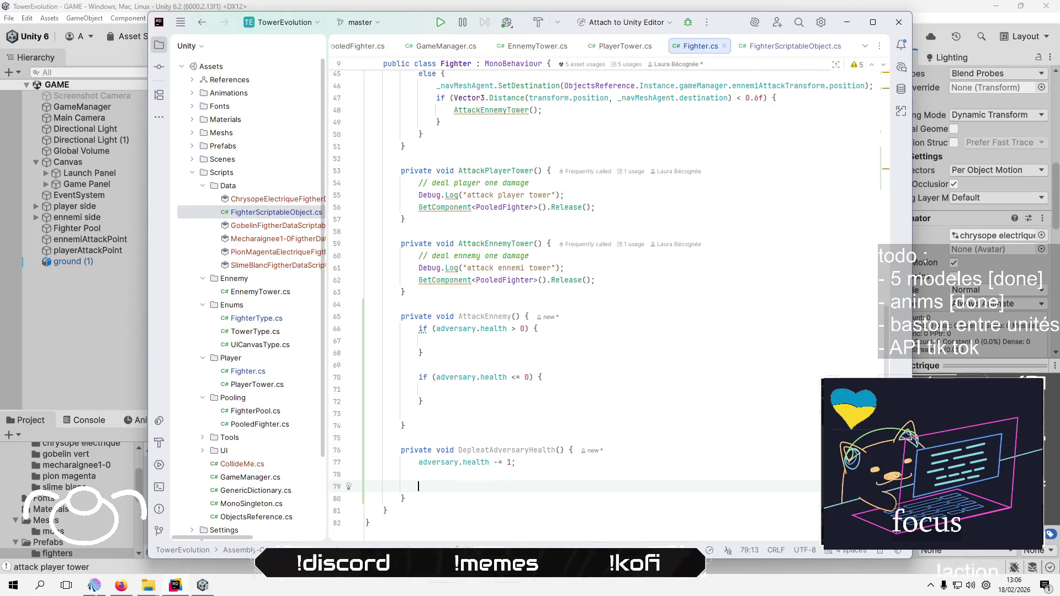
{"action": "key", "text": "Up"}
{"action": "key", "text": "Up"}
{"action": "key", "text": "Up"}
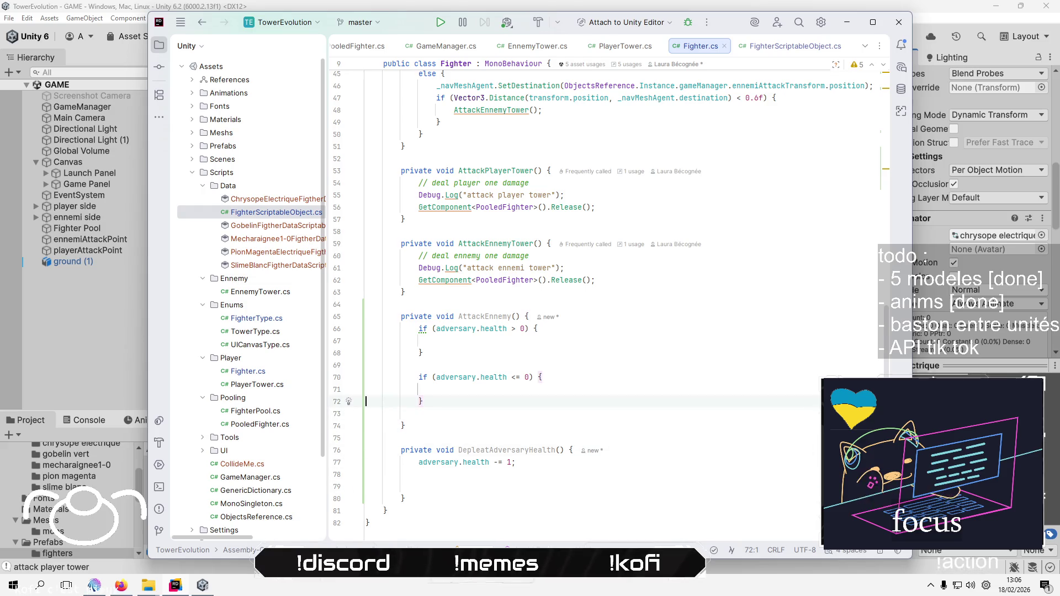
{"action": "key", "text": "shift+Up"}
{"action": "key", "text": "shift+Up"}
{"action": "key", "text": "Down"}
{"action": "key", "text": "Down"}
{"action": "key", "text": "Down"}
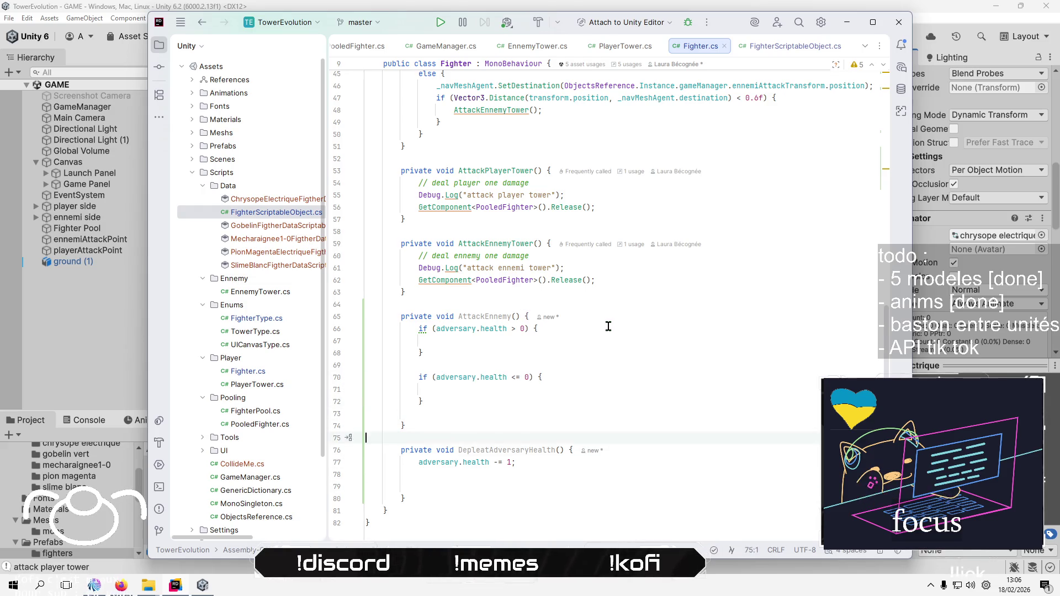
{"action": "key", "text": "Down"}
{"action": "key", "text": "Down"}
{"action": "key", "text": "Down"}
{"action": "type", "text": "if (adversary.health <= 0) {          }"}
{"action": "key", "text": "Up"}
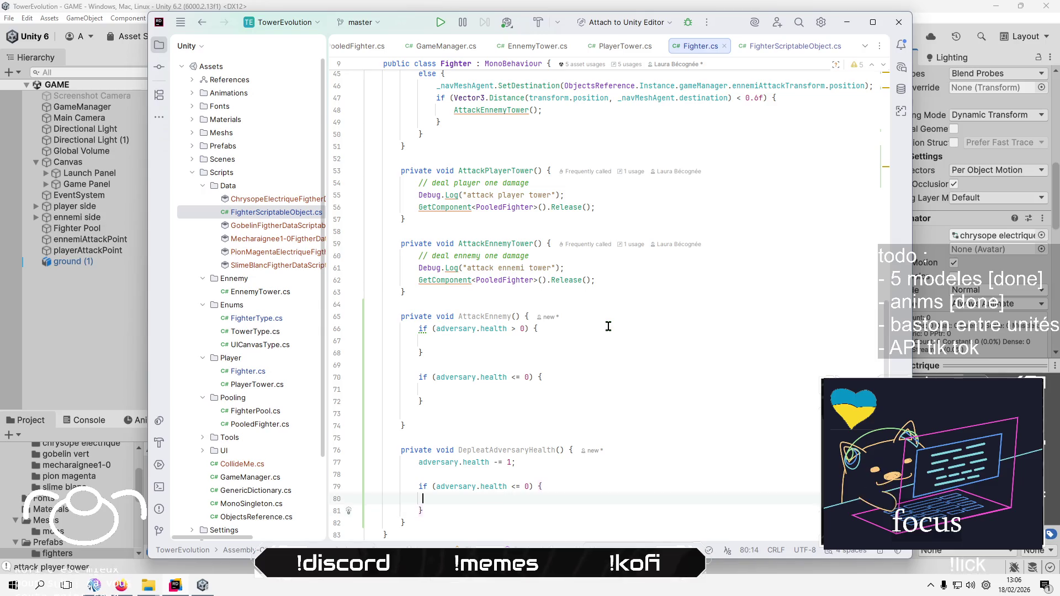
{"action": "key", "text": "Home"}
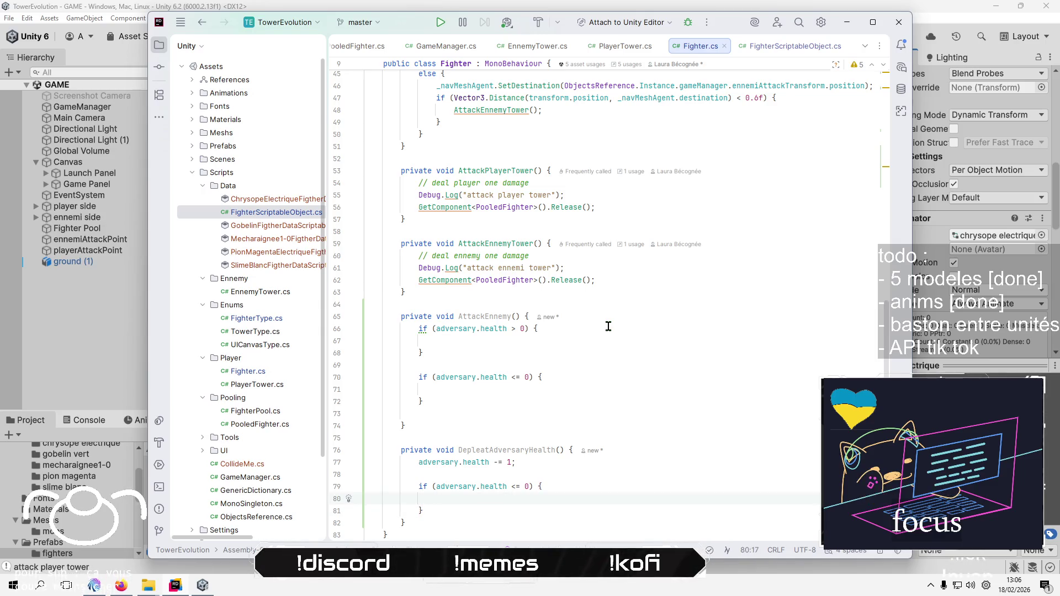
{"action": "scroll", "coordinate": [624, 331], "scroll_direction": "up", "scroll_amount": 8}
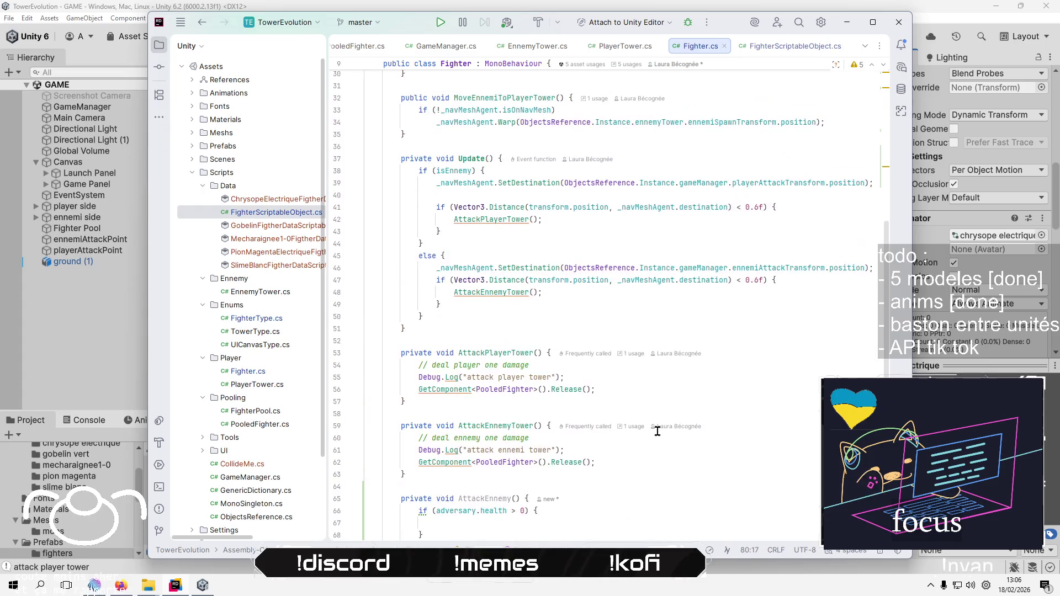
{"action": "scroll", "coordinate": [657, 431], "scroll_direction": "up", "scroll_amount": 5}
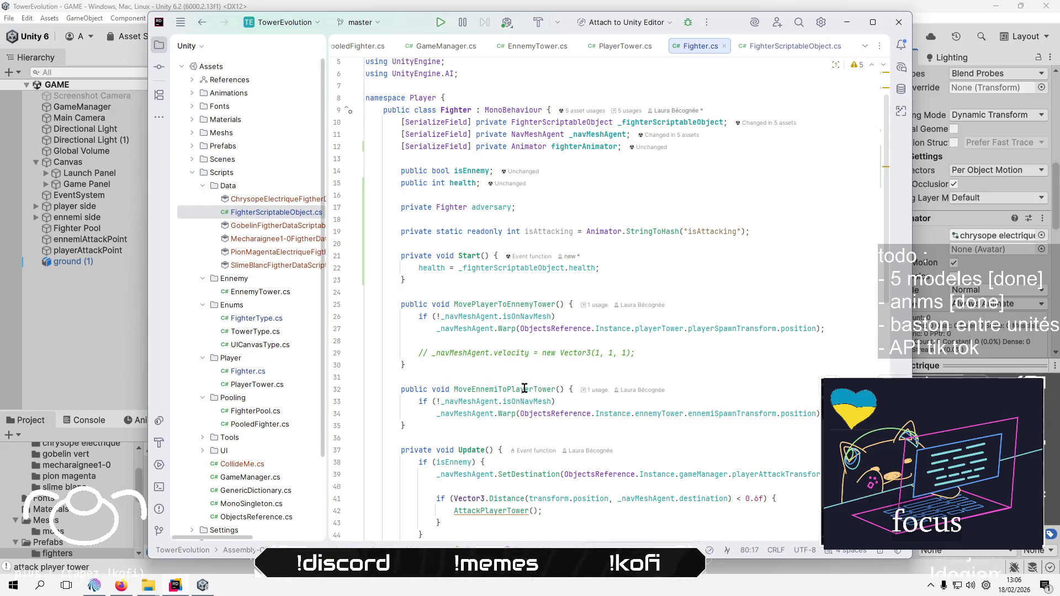
{"action": "scroll", "coordinate": [672, 395], "scroll_direction": "down", "scroll_amount": 4}
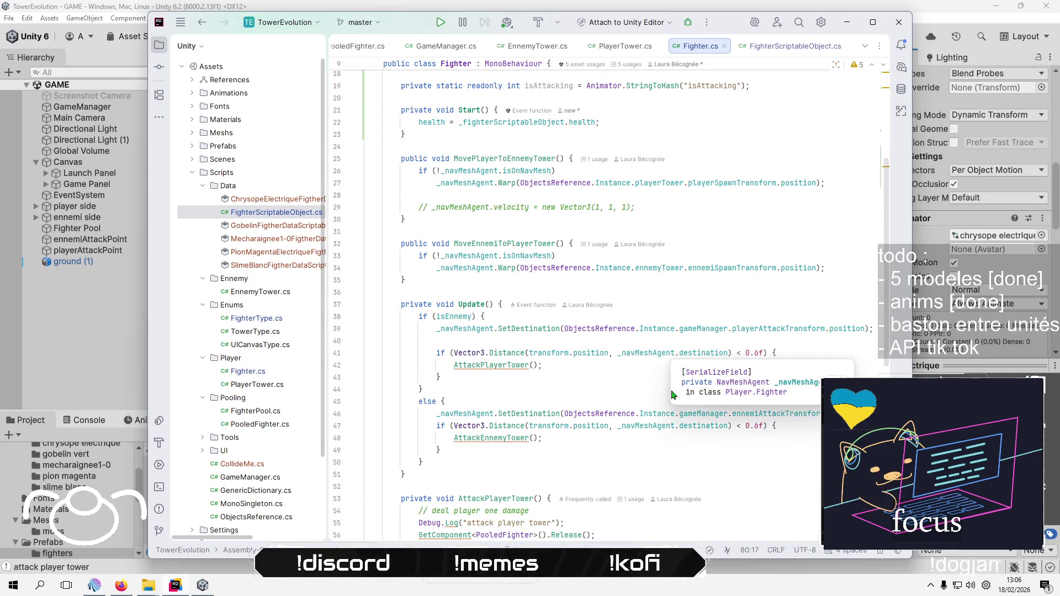
{"action": "scroll", "coordinate": [672, 395], "scroll_direction": "down", "scroll_amount": 4}
{"action": "left_click", "coordinate": [578, 390]}
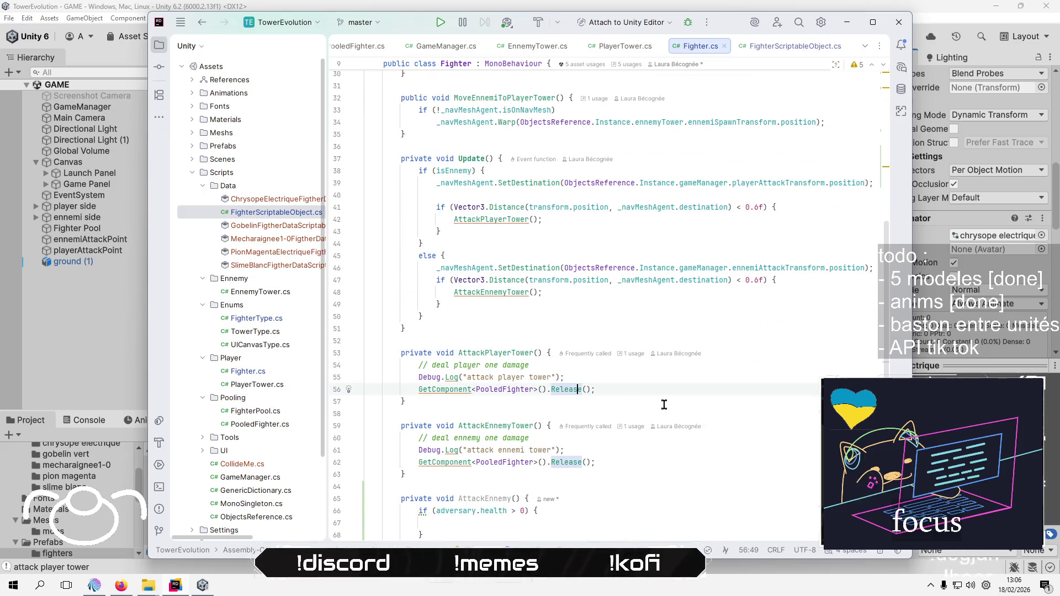
{"action": "scroll", "coordinate": [664, 405], "scroll_direction": "down", "scroll_amount": 7}
{"action": "left_click", "coordinate": [471, 438]}
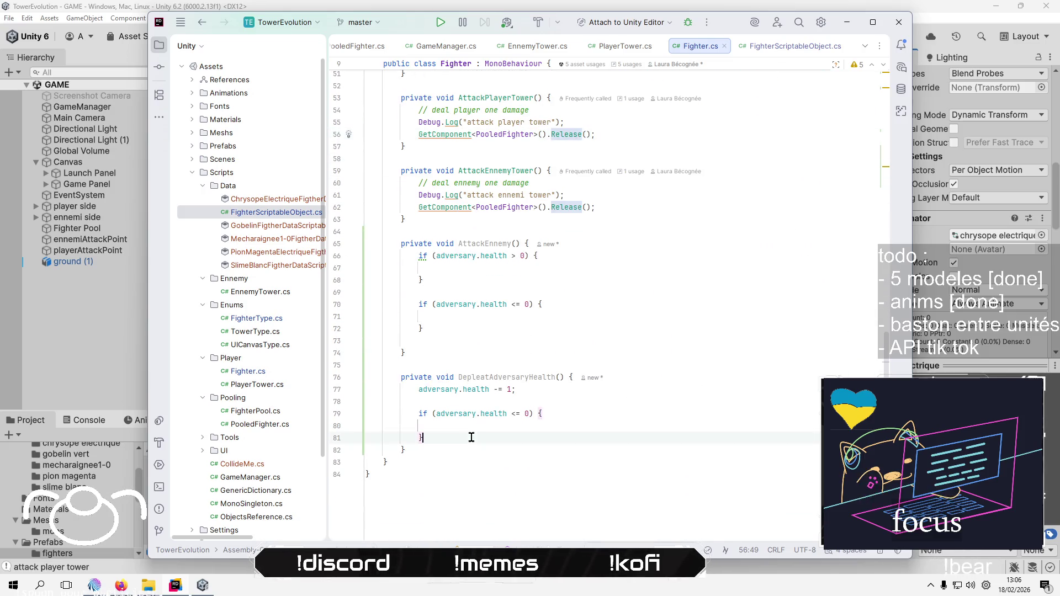
{"action": "key", "text": "Down"}
Write an empty 'private void Die()' method directly after DepleatAdversaryHealth
{"action": "key", "text": "Return"}
{"action": "key", "text": "Return"}
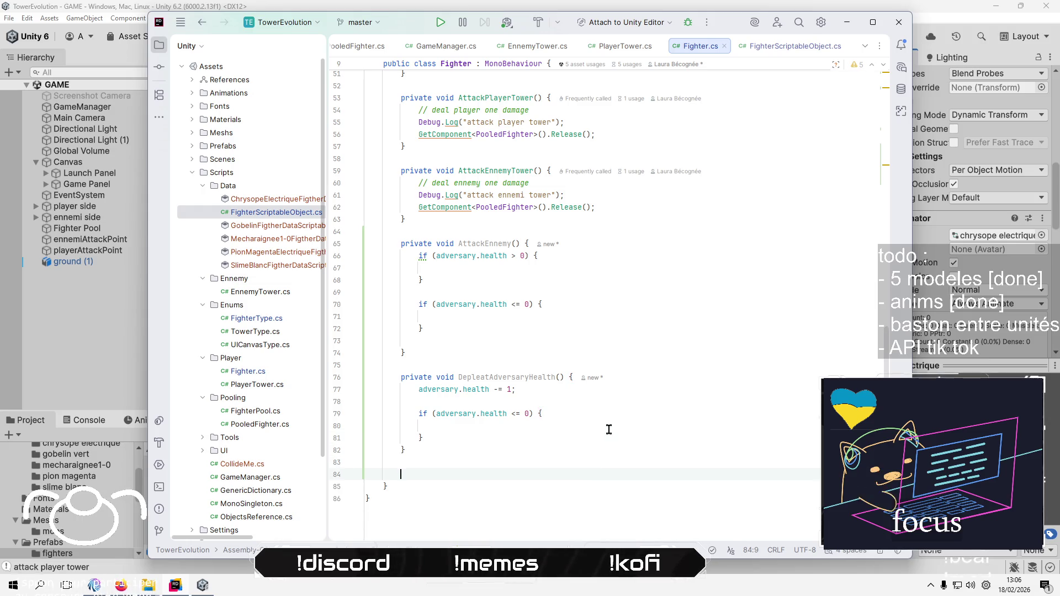
{"action": "type", "text": "private void D"}
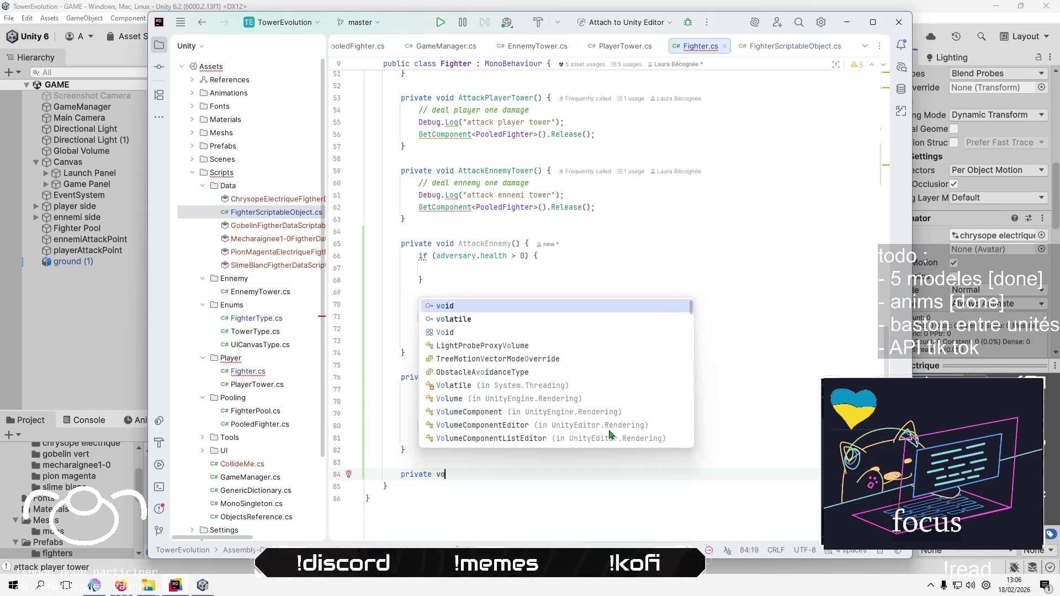
{"action": "key", "text": "Escape"}
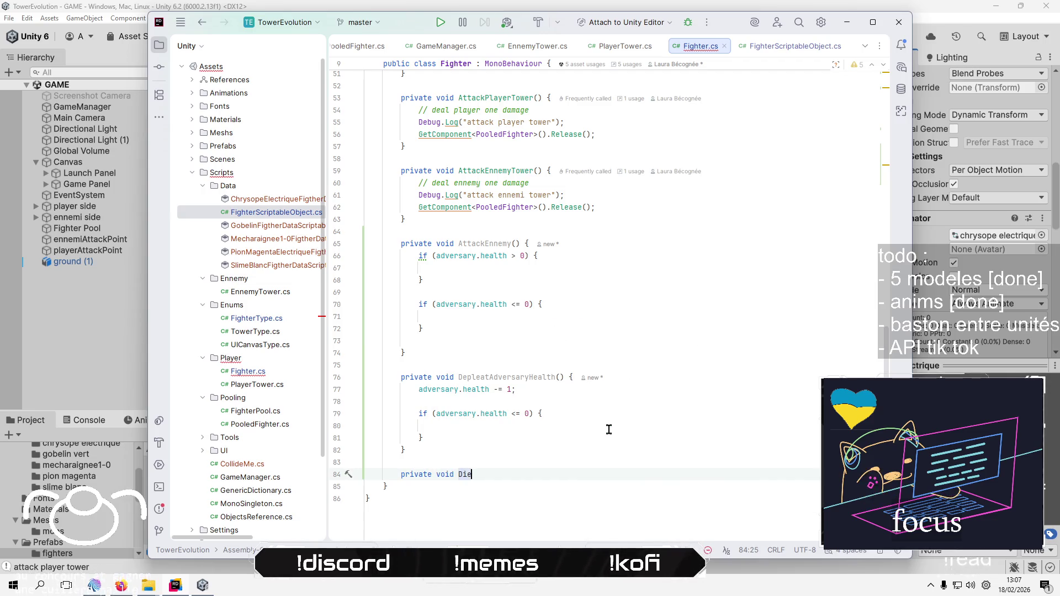
{"action": "type", "text": "ie() {"}
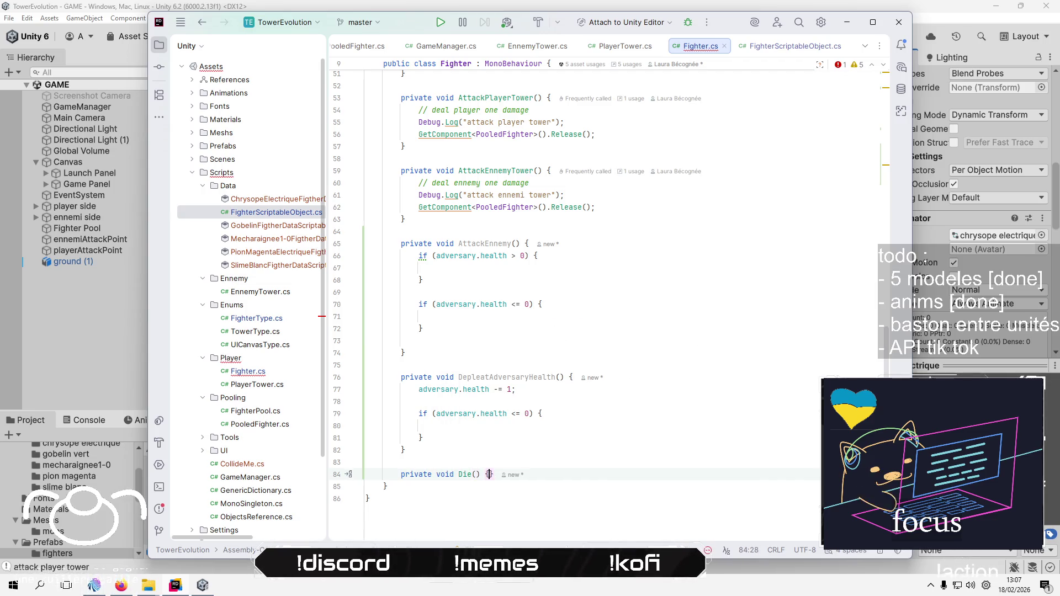
{"action": "key", "text": "Return"}
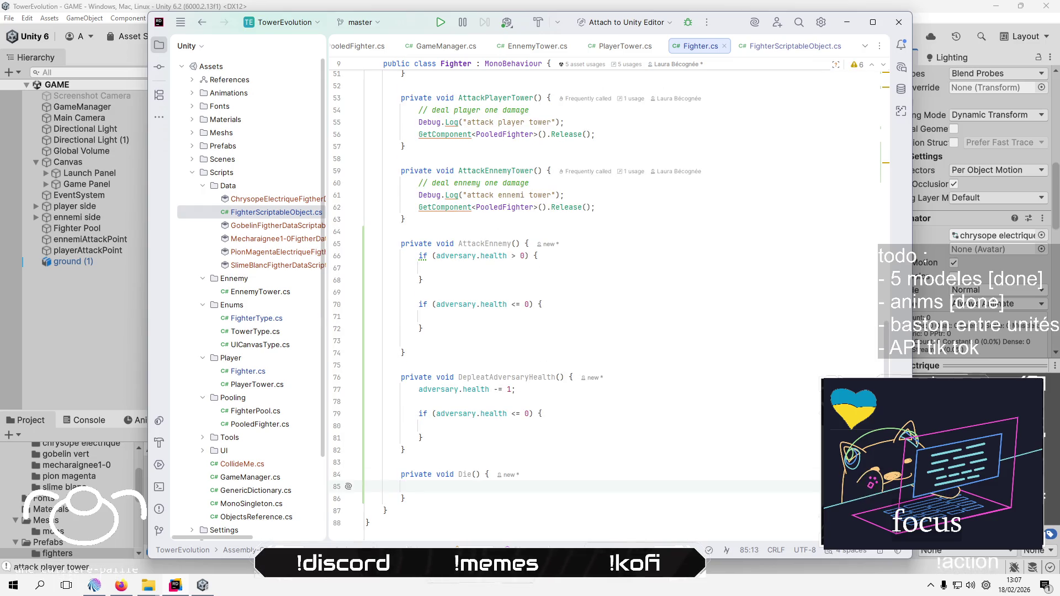
{"action": "scroll", "coordinate": [655, 409], "scroll_direction": "up", "scroll_amount": 3}
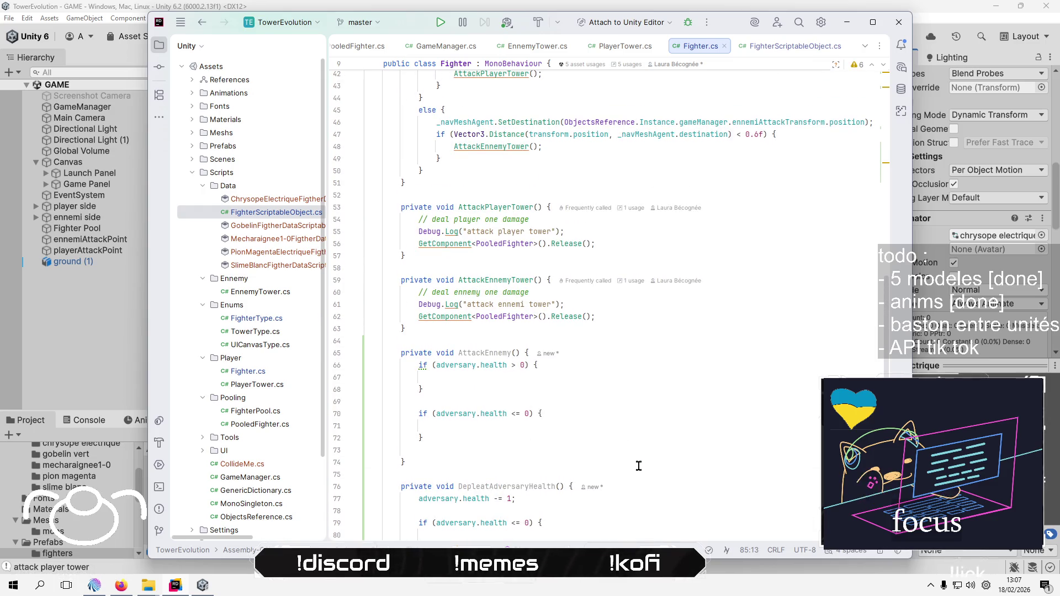
{"action": "scroll", "coordinate": [639, 466], "scroll_direction": "up", "scroll_amount": 5}
{"action": "scroll", "coordinate": [665, 452], "scroll_direction": "up", "scroll_amount": 6}
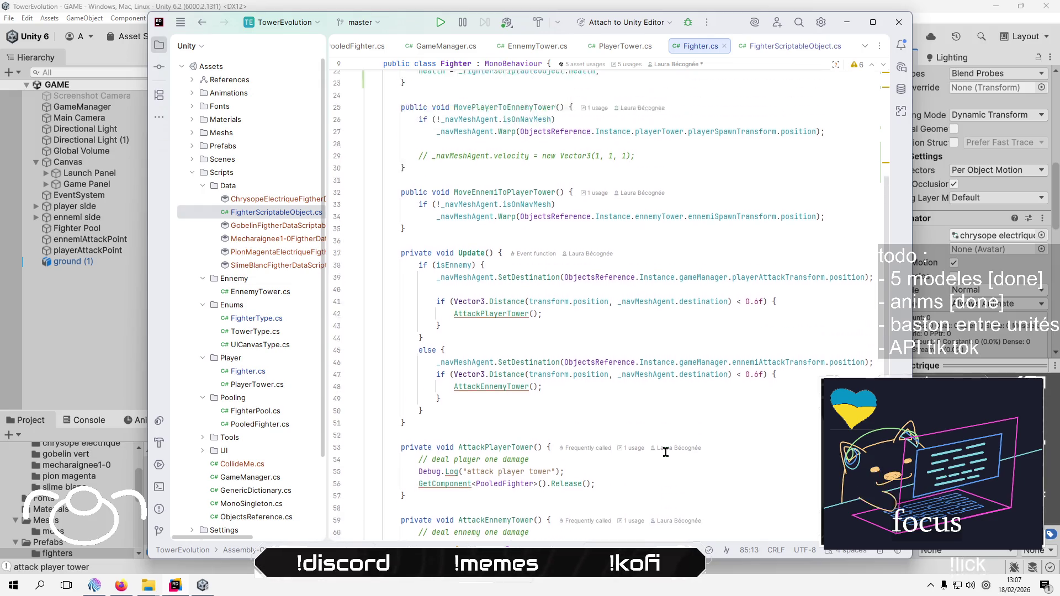
Add fighterAnimator.SetBool(isAttacking, true); inside Update's else branch
{"action": "scroll", "coordinate": [665, 451], "scroll_direction": "down", "scroll_amount": 4}
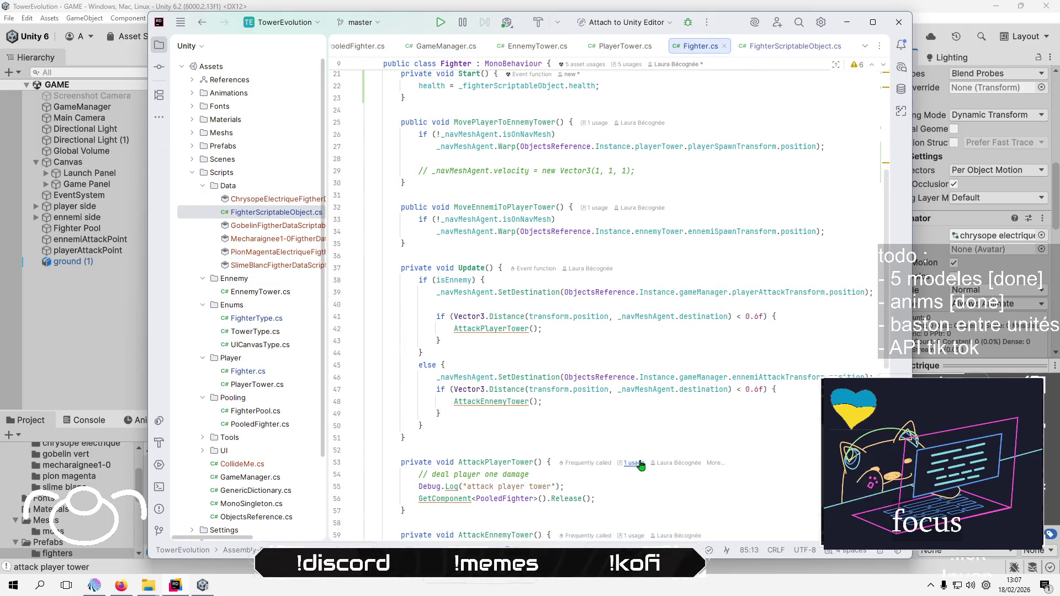
{"action": "left_click", "coordinate": [643, 417]}
{"action": "key", "text": "Return"}
{"action": "key", "text": "Return"}
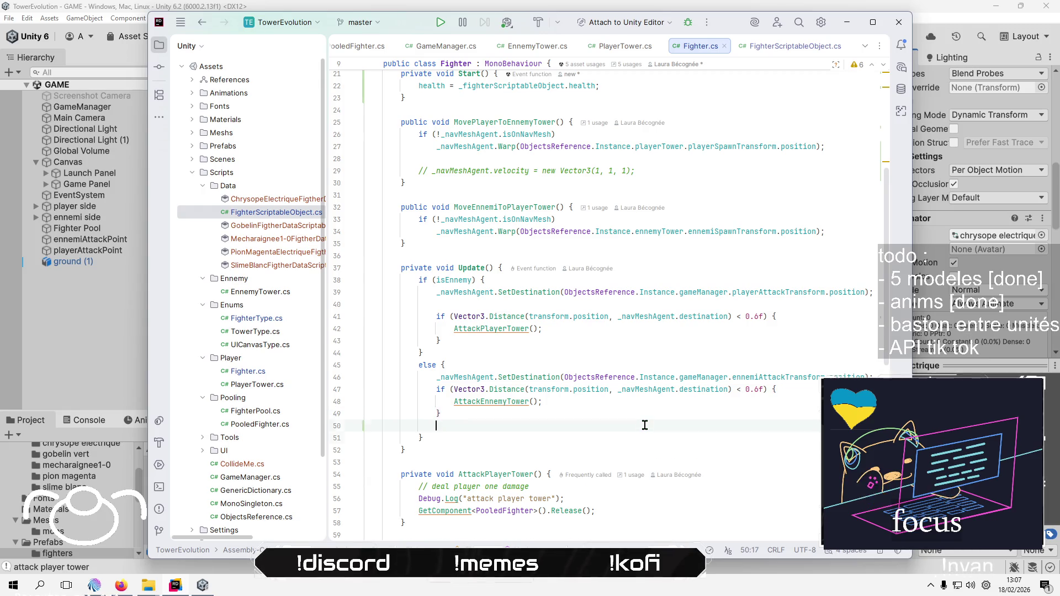
{"action": "type", "text": "a"}
{"action": "key", "text": "Down"}
{"action": "key", "text": "Down"}
{"action": "key", "text": "Down"}
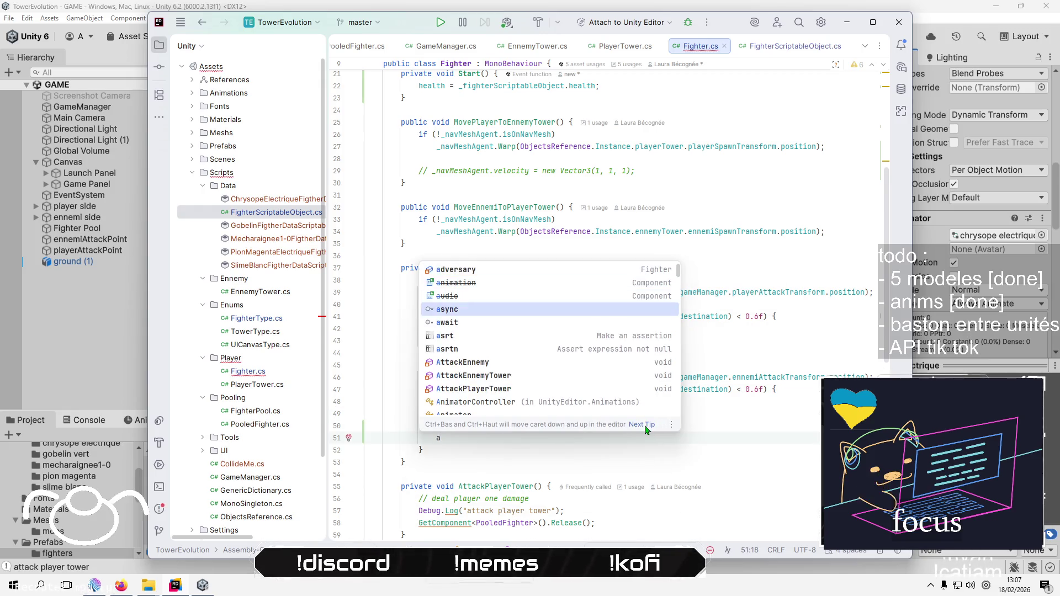
{"action": "key", "text": "BackSpace"}
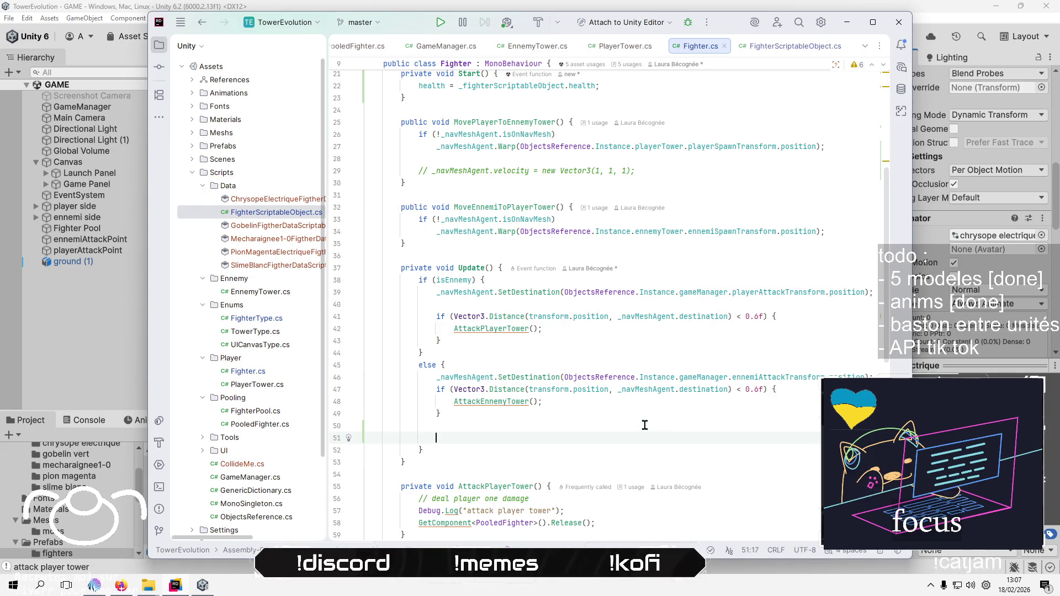
{"action": "type", "text": "figh"}
{"action": "key", "text": "Return"}
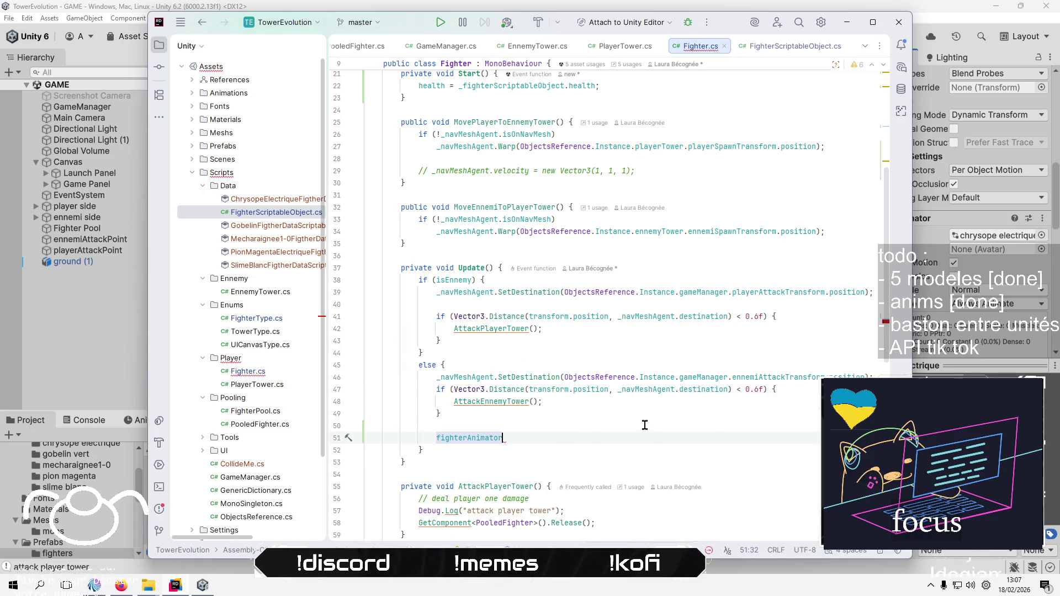
{"action": "type", "text": ".se"}
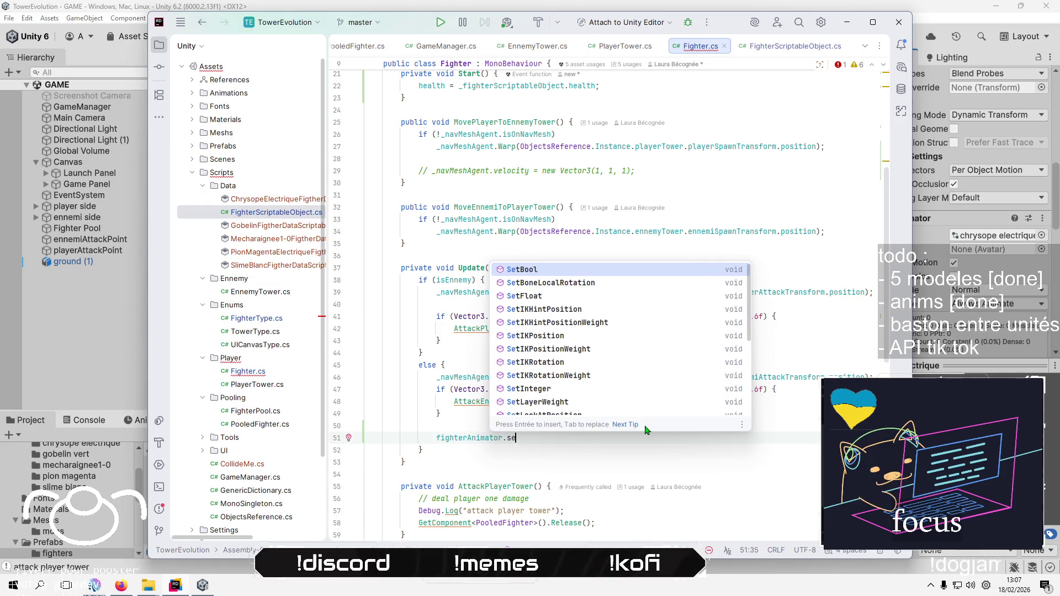
{"action": "key", "text": "Return"}
{"action": "type", "text": "a);"}
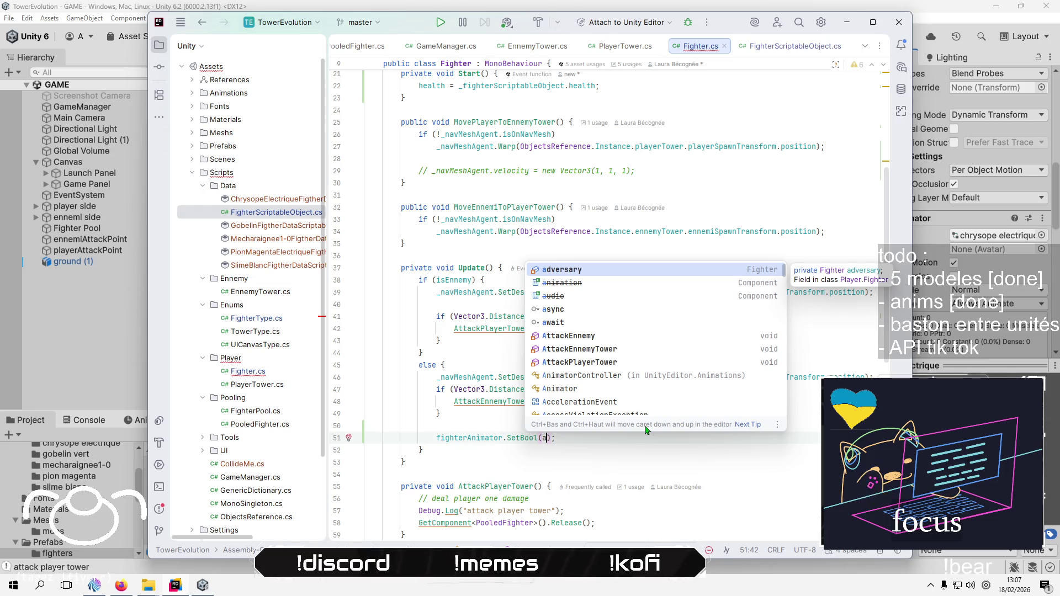
{"action": "key", "text": "BackSpace"}
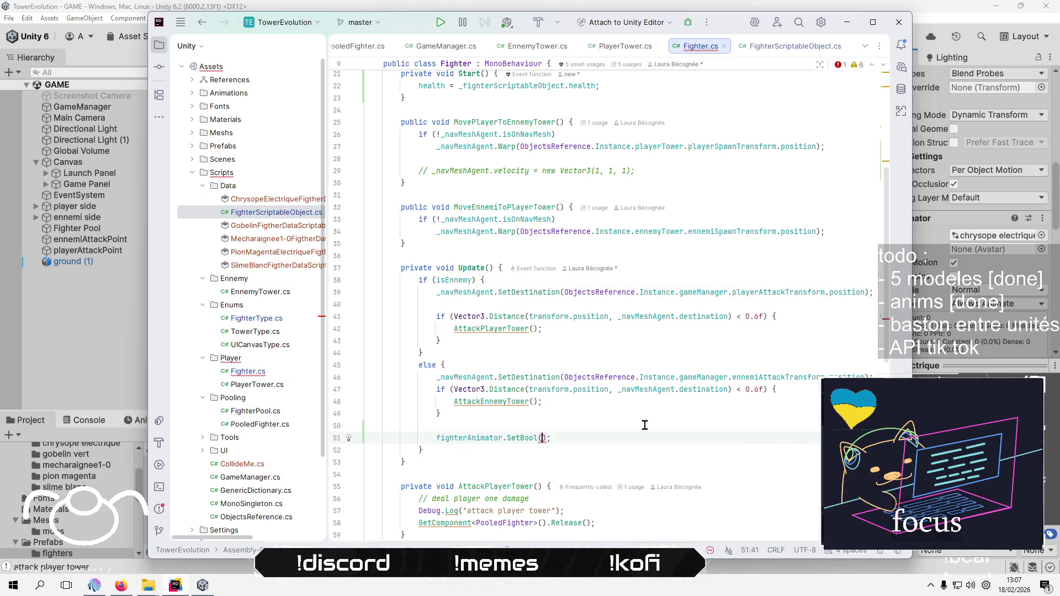
{"action": "type", "text": "is"}
{"action": "key", "text": "Return"}
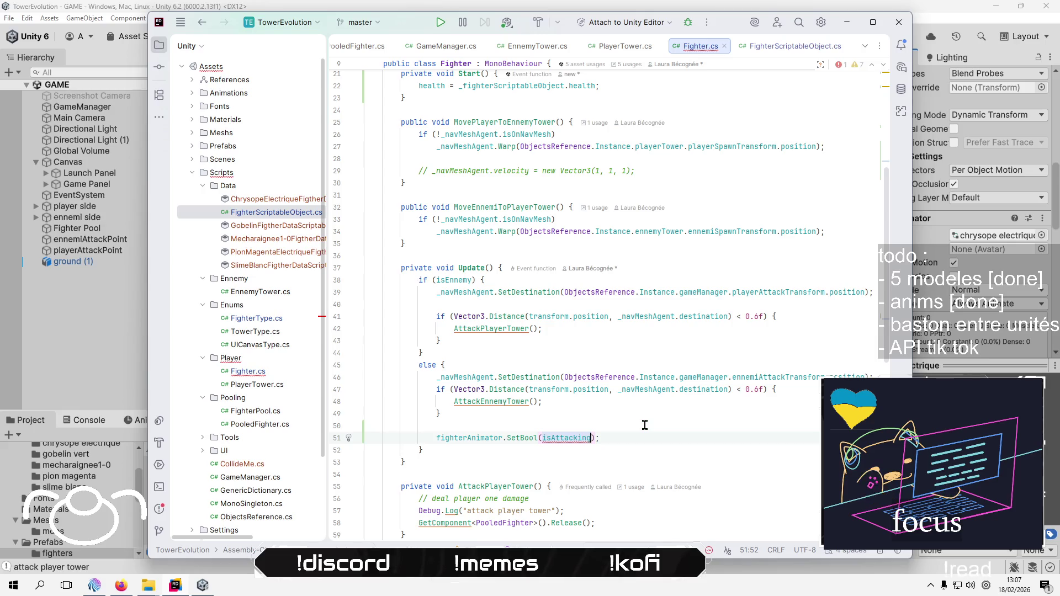
{"action": "type", "text": ", tr"}
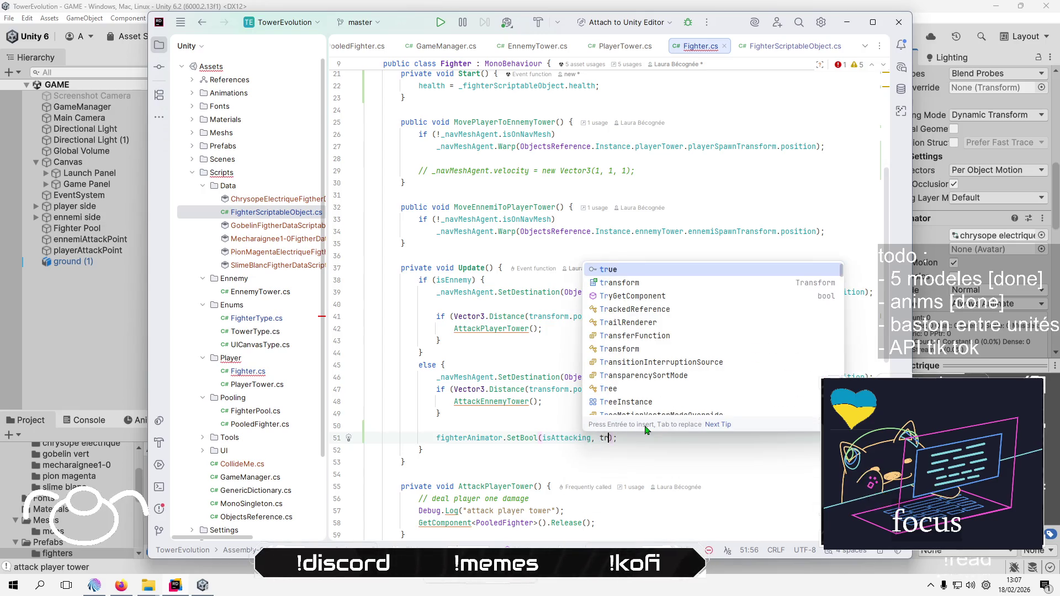
{"action": "type", "text": "ue"}
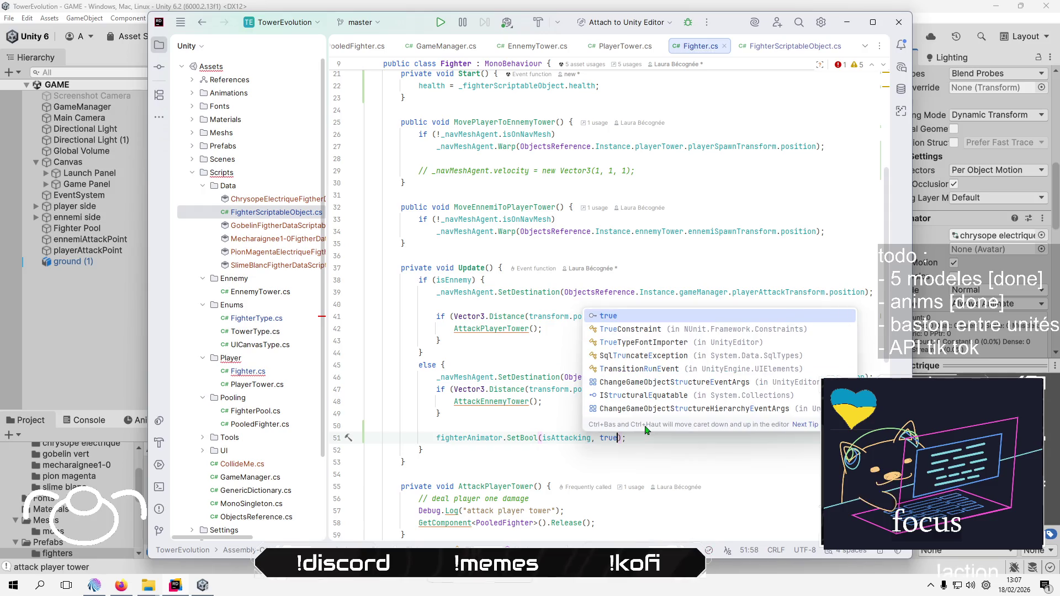
{"action": "key", "text": "End"}
{"action": "scroll", "coordinate": [652, 447], "scroll_direction": "down", "scroll_amount": 7}
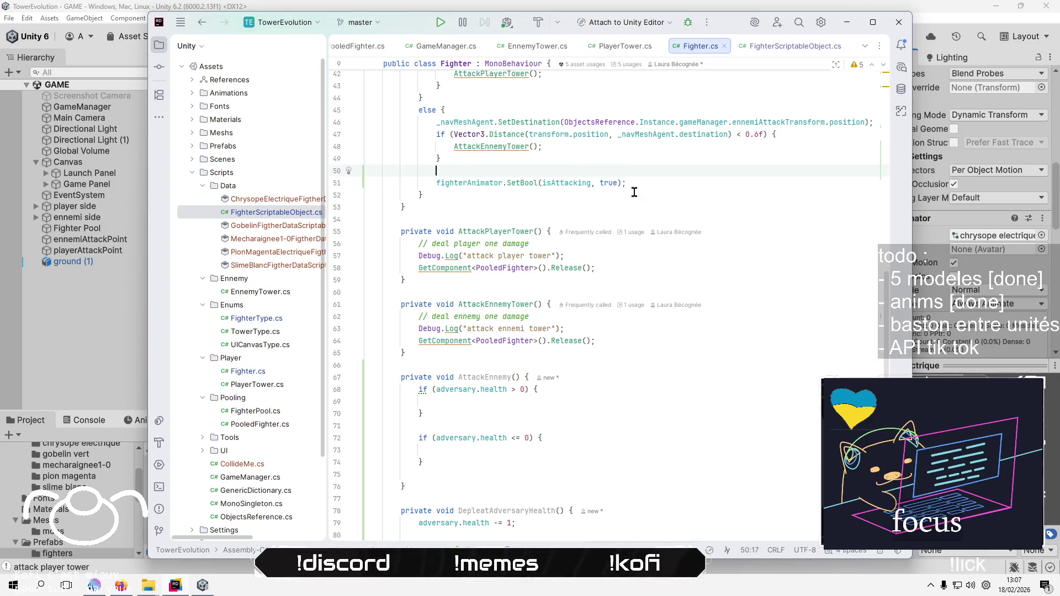
Start the comment '// if adversary detected' on a new line above the animator call
{"action": "left_click", "coordinate": [557, 174]}
{"action": "key", "text": "Return"}
{"action": "type", "text": "// f"}
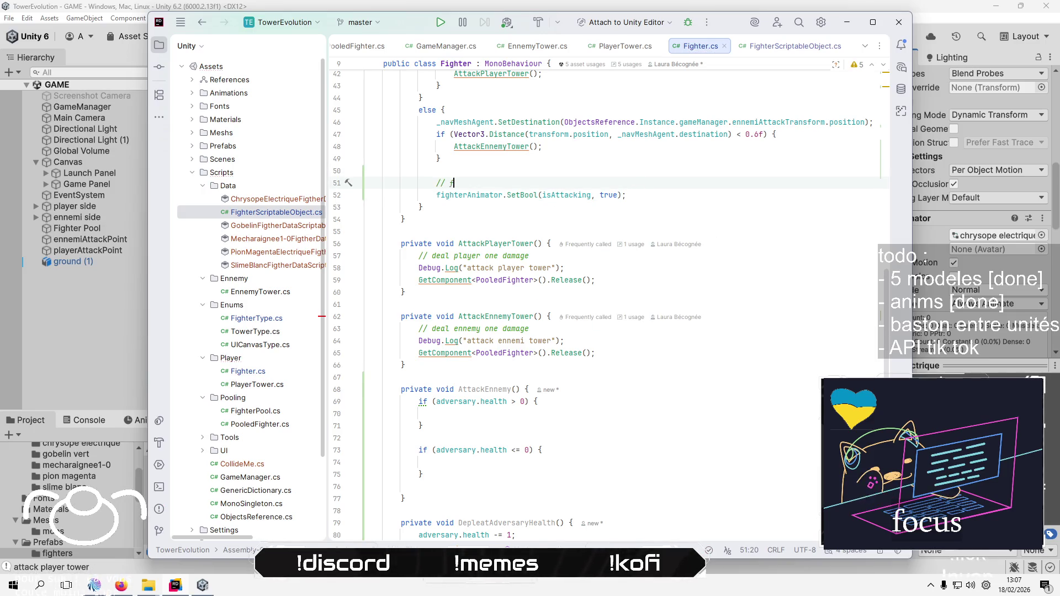
{"action": "key", "text": "BackSpace"}
{"action": "type", "text": "if enne"}
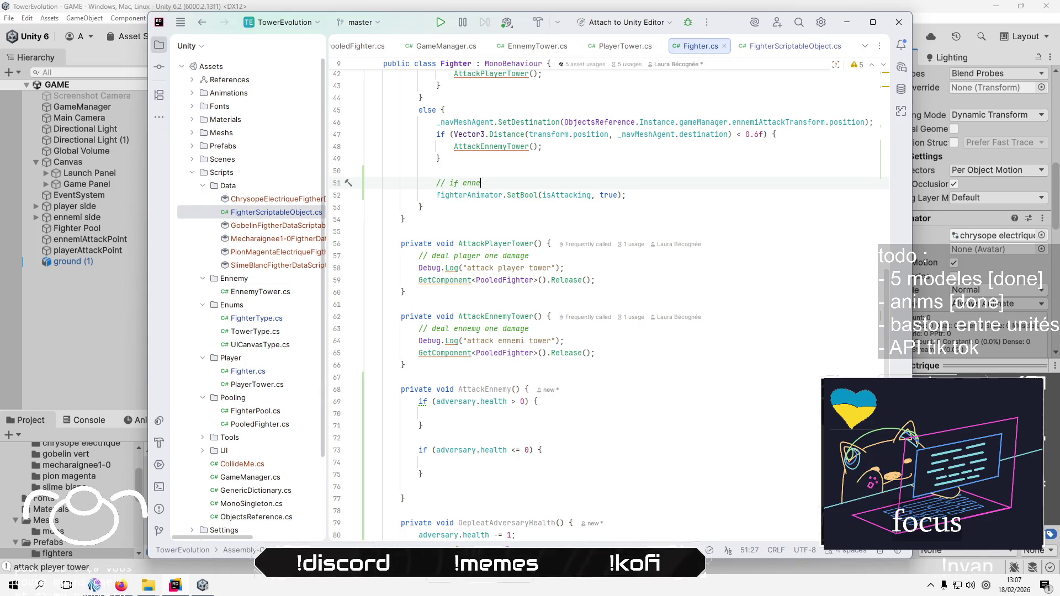
{"action": "type", "text": "my"}
{"action": "key", "text": "BackSpace"}
{"action": "key", "text": "BackSpace"}
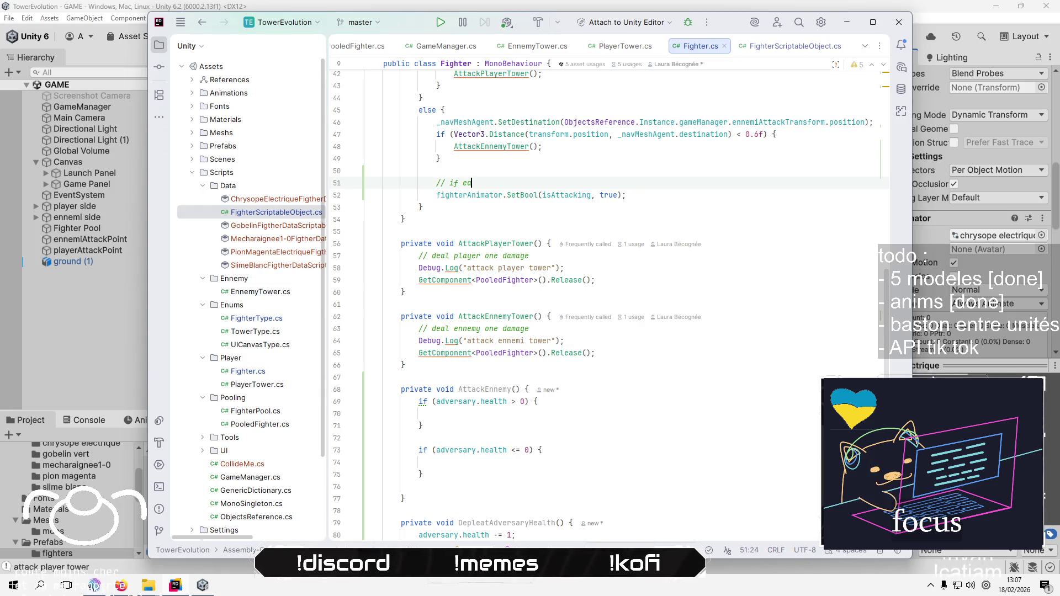
{"action": "type", "text": "d"}
{"action": "key", "text": "BackSpace"}
{"action": "type", "text": "adver"}
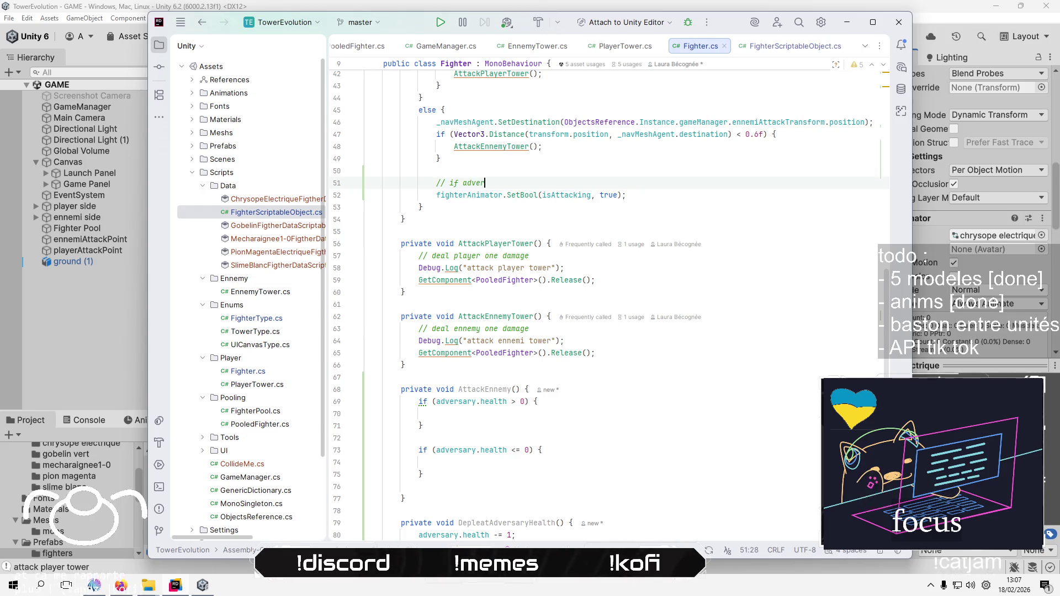
{"action": "type", "text": "sary det"}
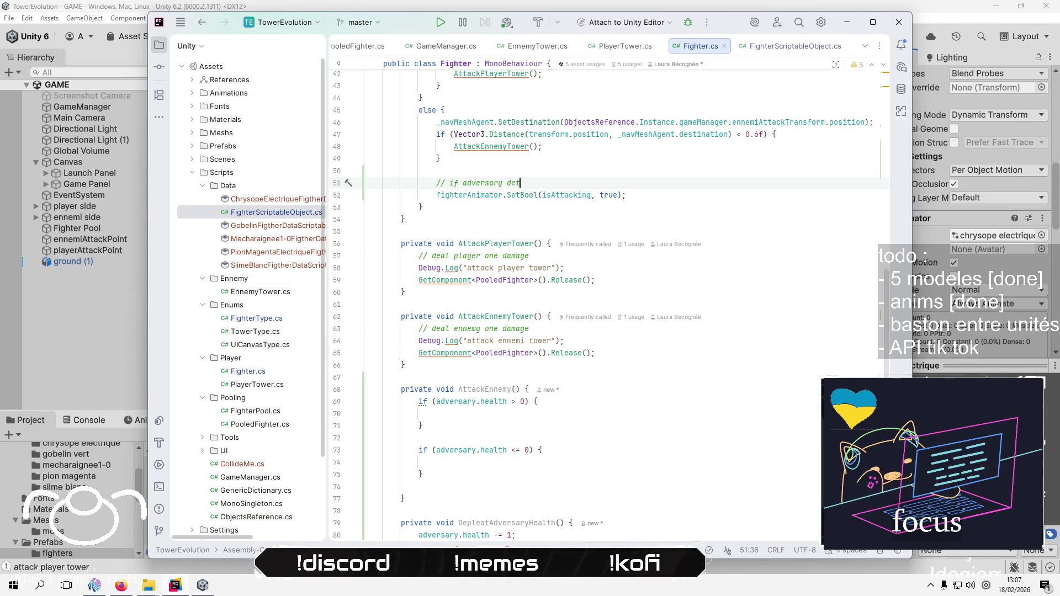
{"action": "type", "text": "ected"}
{"action": "scroll", "coordinate": [596, 452], "scroll_direction": "down", "scroll_amount": 4}
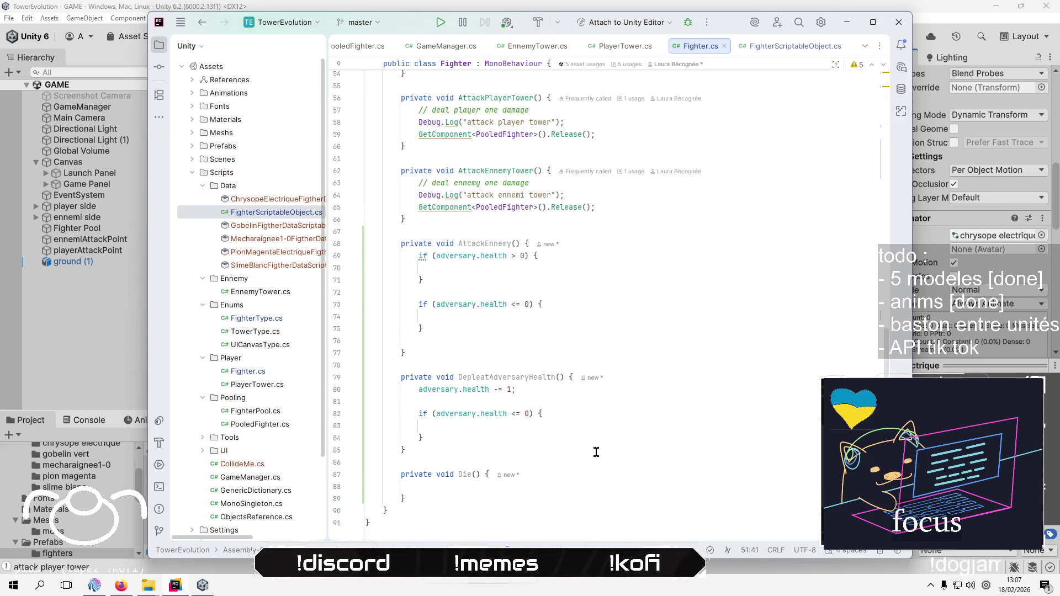
Call Die() inside DepleatAdversaryHealth's adversary.health <= 0 block
{"action": "left_click", "coordinate": [624, 414]}
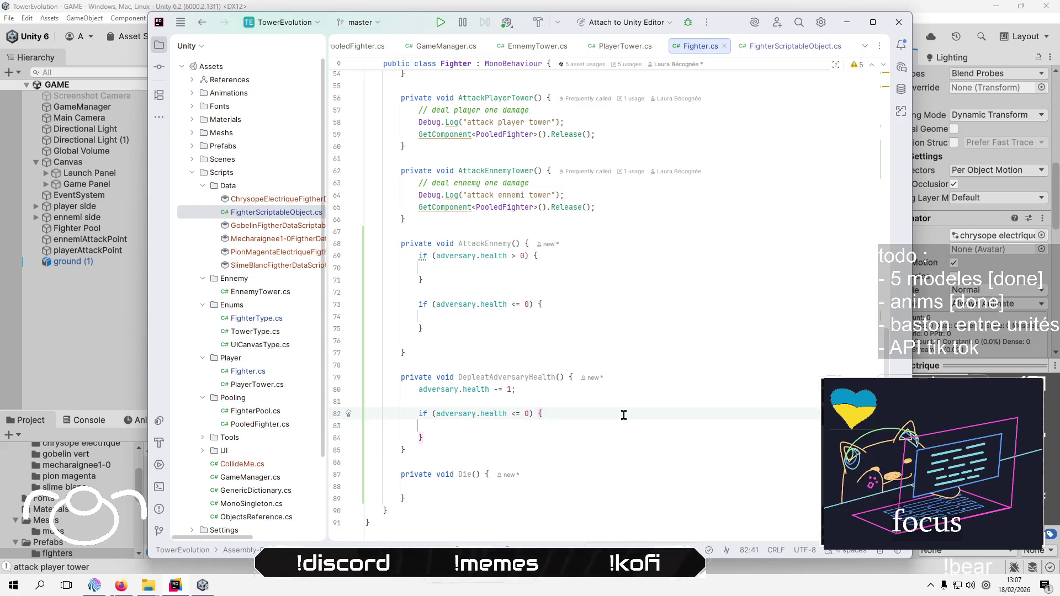
{"action": "left_click", "coordinate": [626, 420]}
{"action": "type", "text": "D"}
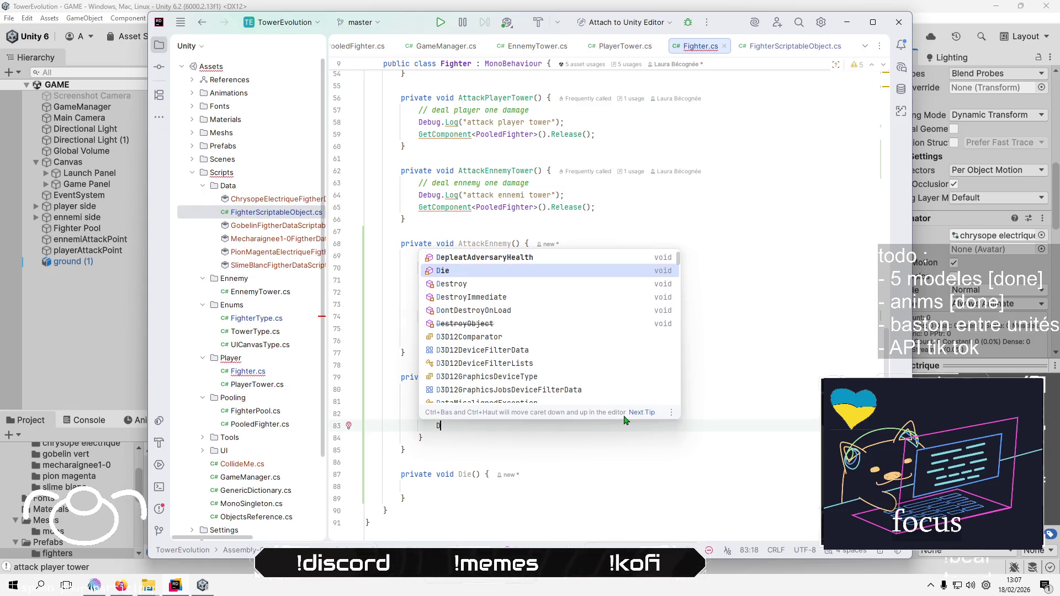
{"action": "key", "text": "Return"}
Add an empty else block after the zero-health check
{"action": "key", "text": "Down"}
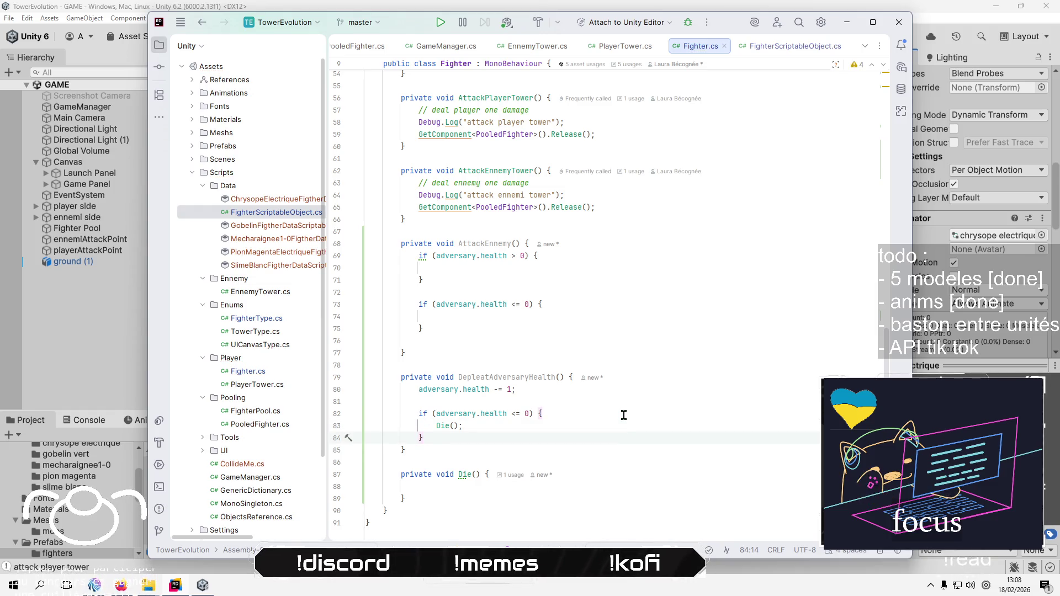
{"action": "key", "text": "Return"}
{"action": "key", "text": "Return"}
{"action": "type", "text": "else {"}
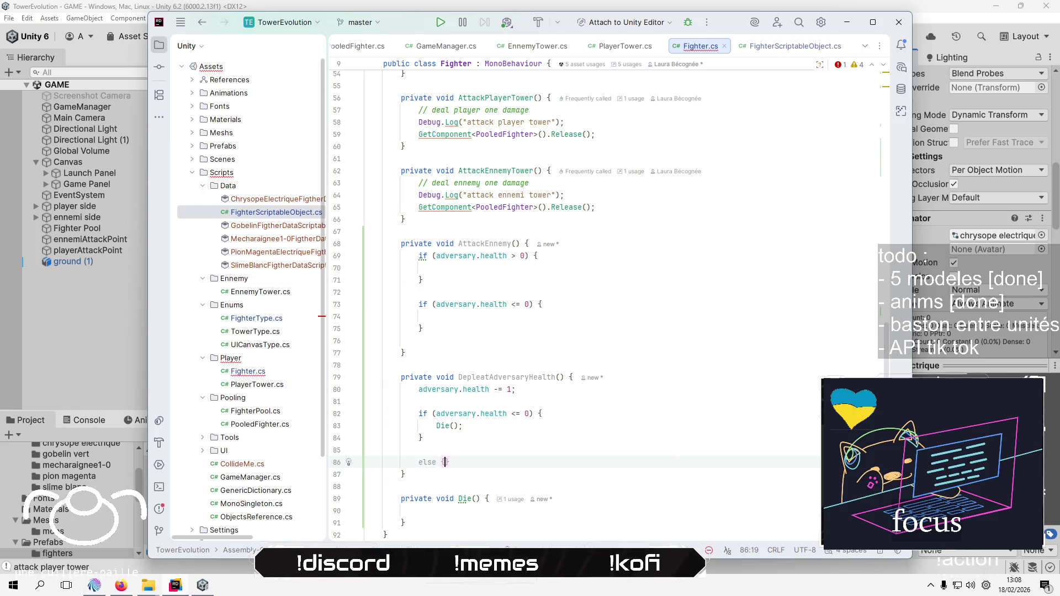
{"action": "key", "text": "Return"}
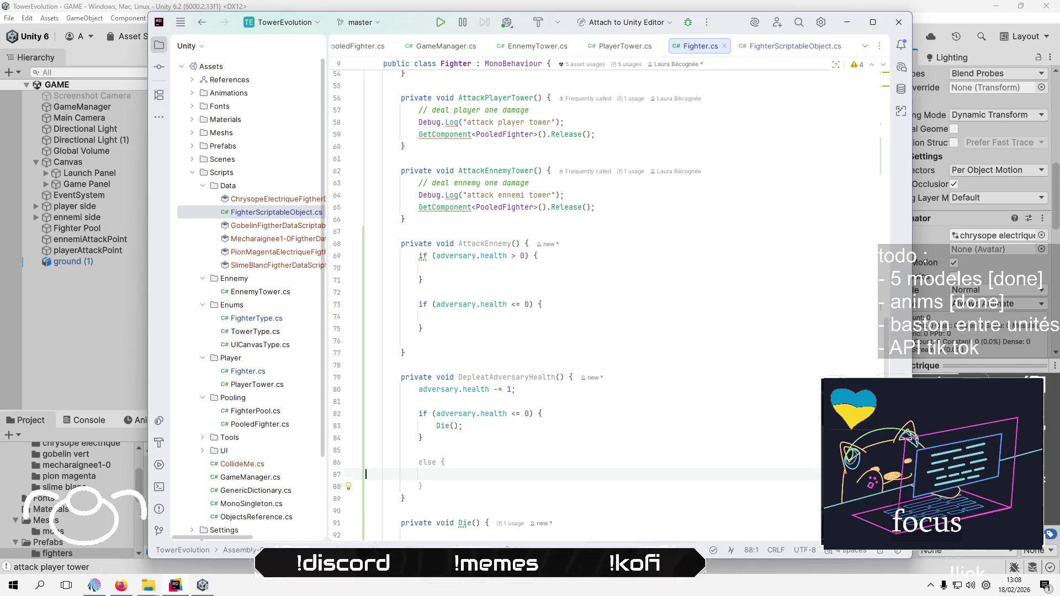
{"action": "key", "text": "Up"}
{"action": "key", "text": "Up"}
{"action": "key", "text": "Up"}
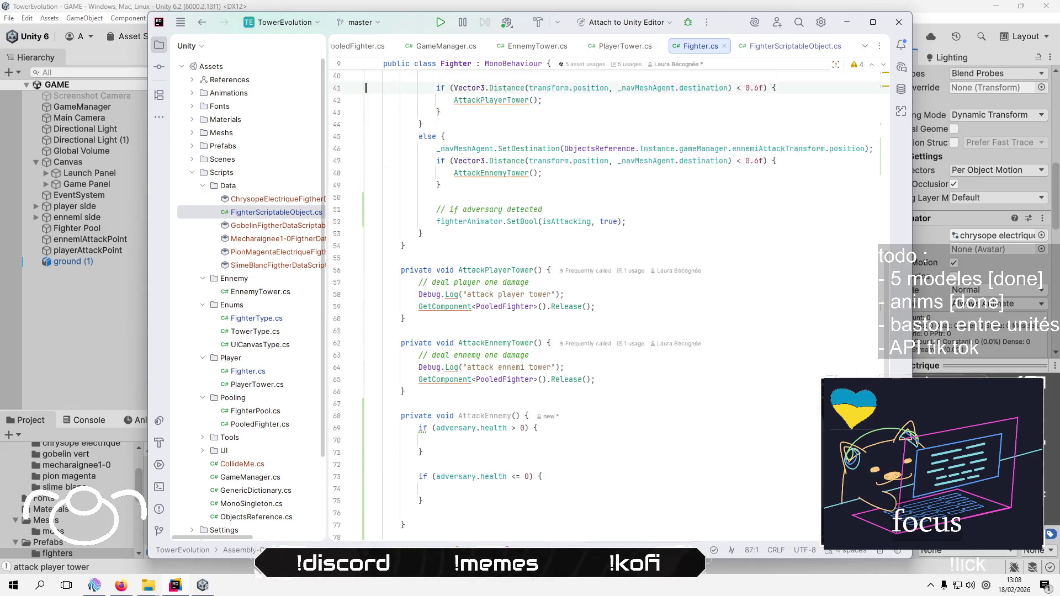
Replace Update's SetBool line with a call to AttackEnnemy();
{"action": "key", "text": "Up"}
{"action": "key", "text": "Up"}
{"action": "key", "text": "Down"}
{"action": "key", "text": "Down"}
{"action": "key", "text": "Down"}
{"action": "key", "text": "shift+Up"}
{"action": "key", "text": "ctrl+c"}
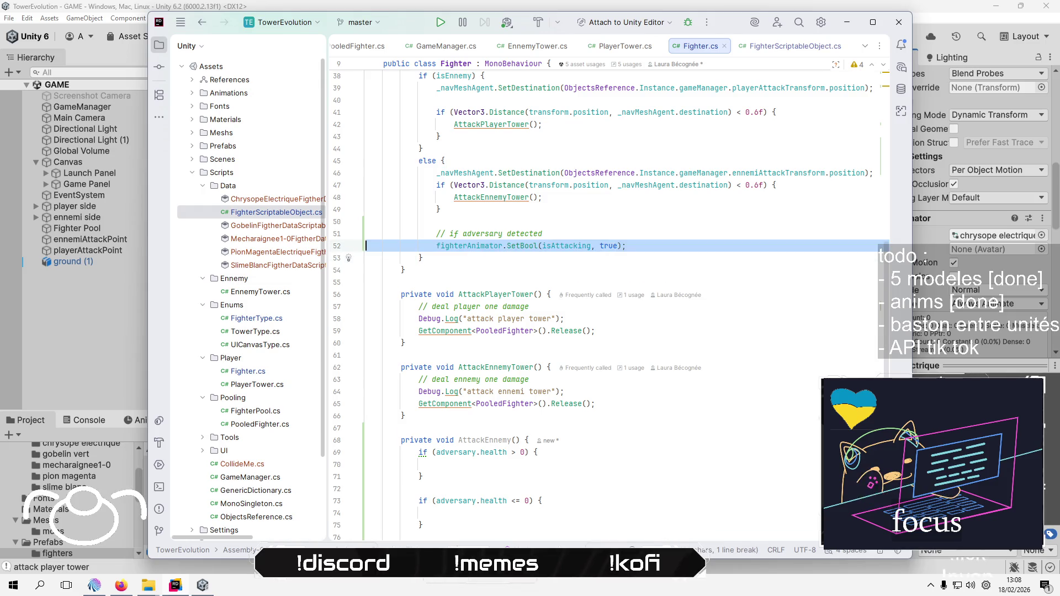
{"action": "key", "text": "BackSpace"}
{"action": "key", "text": "Up"}
{"action": "key", "text": "End"}
{"action": "key", "text": "Return"}
{"action": "type", "text": "A"}
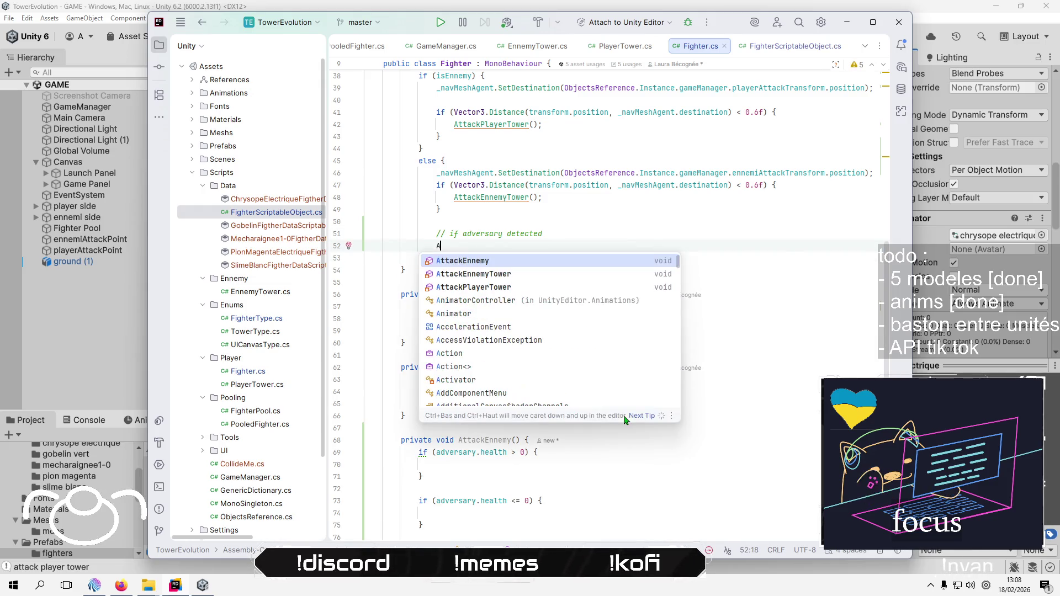
{"action": "key", "text": "Return"}
{"action": "type", "text": ";"}
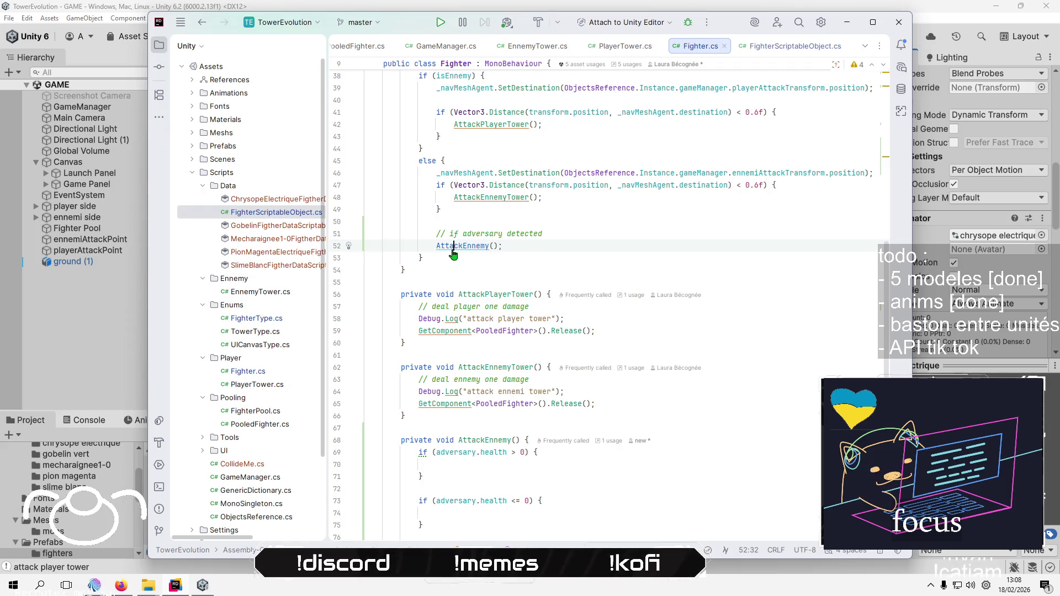
In AttackEnnemy, paste the SetBool call into the health > 0 branch and delete the empty zero-health check
{"action": "left_click", "coordinate": [462, 245], "text": "ctrl"}
{"action": "left_click", "coordinate": [542, 465]}
{"action": "scroll", "coordinate": [575, 494], "scroll_direction": "down", "scroll_amount": 3}
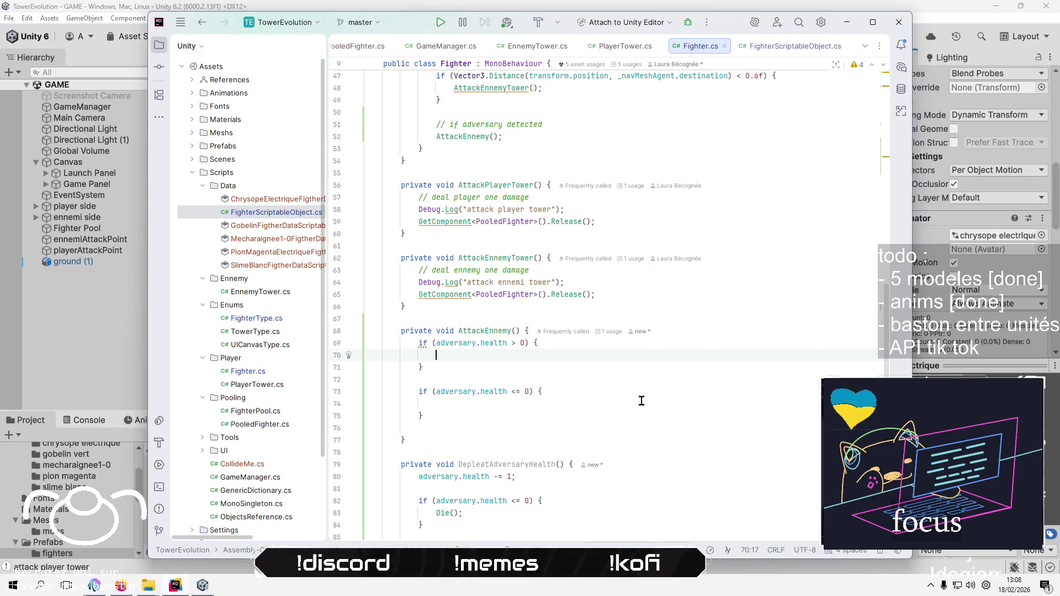
{"action": "key", "text": "ctrl+v"}
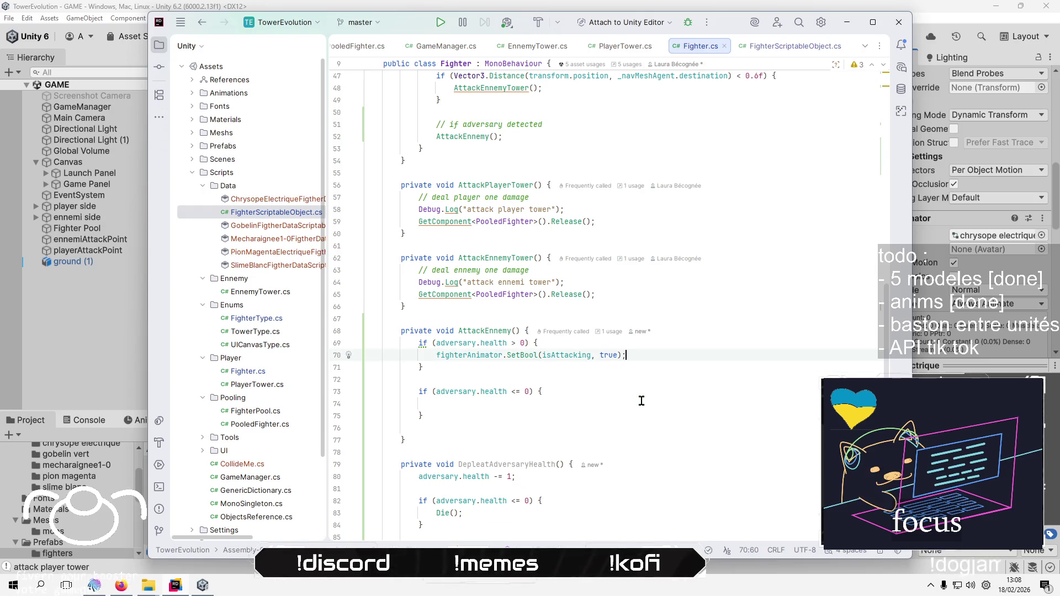
{"action": "key", "text": "Down"}
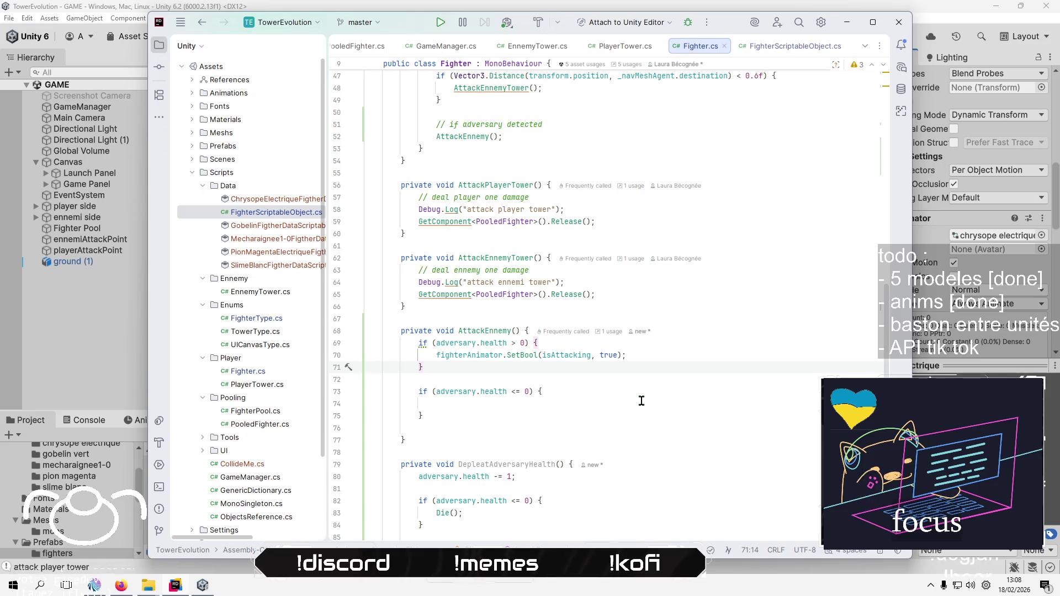
{"action": "key", "text": "Down"}
{"action": "key", "text": "shift+Down"}
{"action": "key", "text": "shift+Down"}
{"action": "key", "text": "shift+Down"}
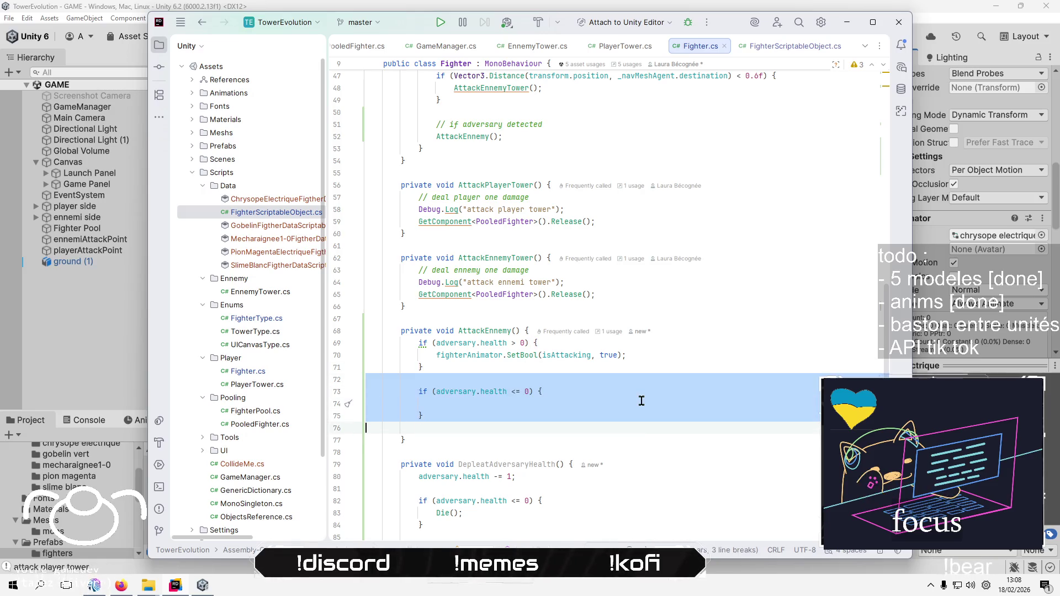
{"action": "key", "text": "Delete"}
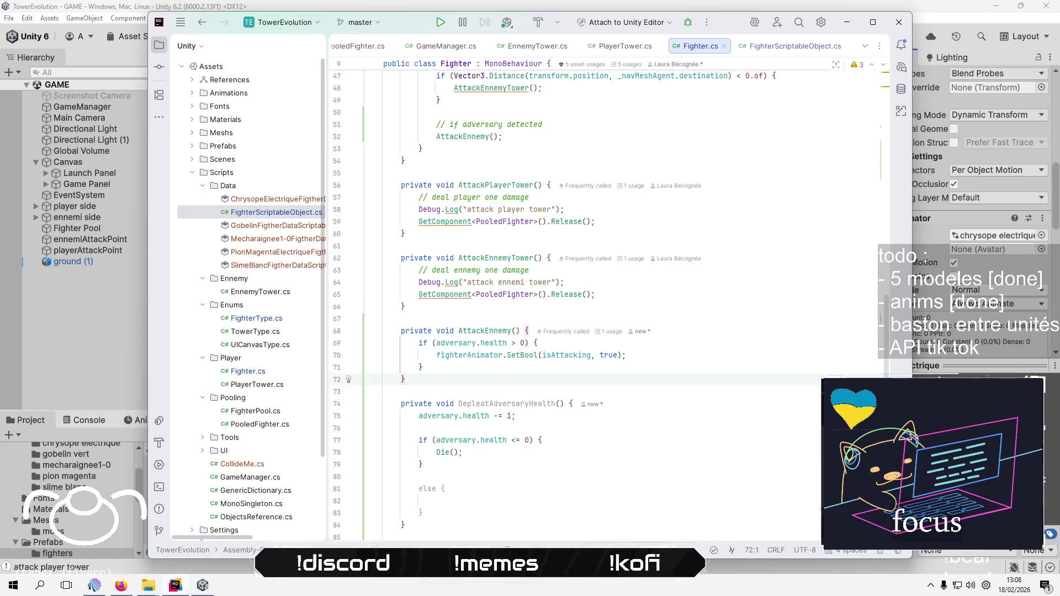
{"action": "scroll", "coordinate": [522, 411], "scroll_direction": "down", "scroll_amount": 2}
{"action": "left_click", "coordinate": [523, 412]}
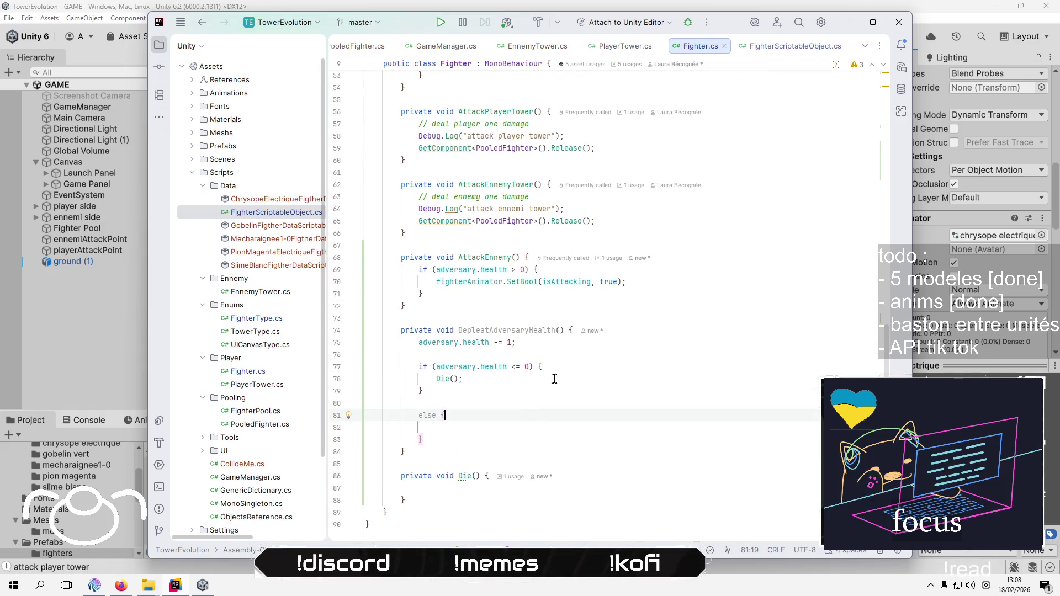
Call AttackEnnemy() in DepleatAdversaryHealth's else block
{"action": "left_click", "coordinate": [532, 366]}
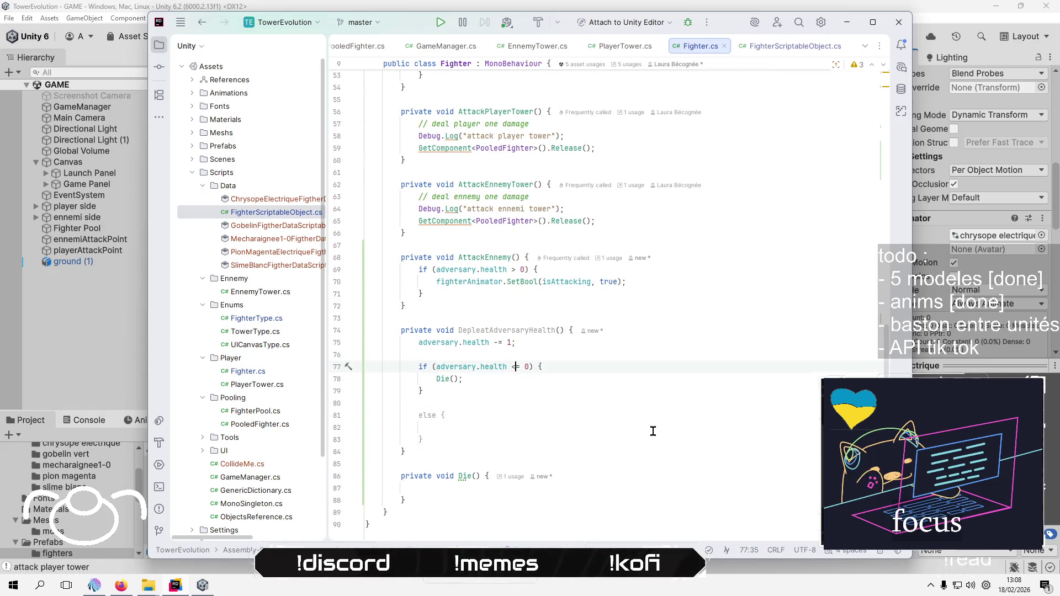
{"action": "key", "text": "Down"}
{"action": "left_click", "coordinate": [653, 431]}
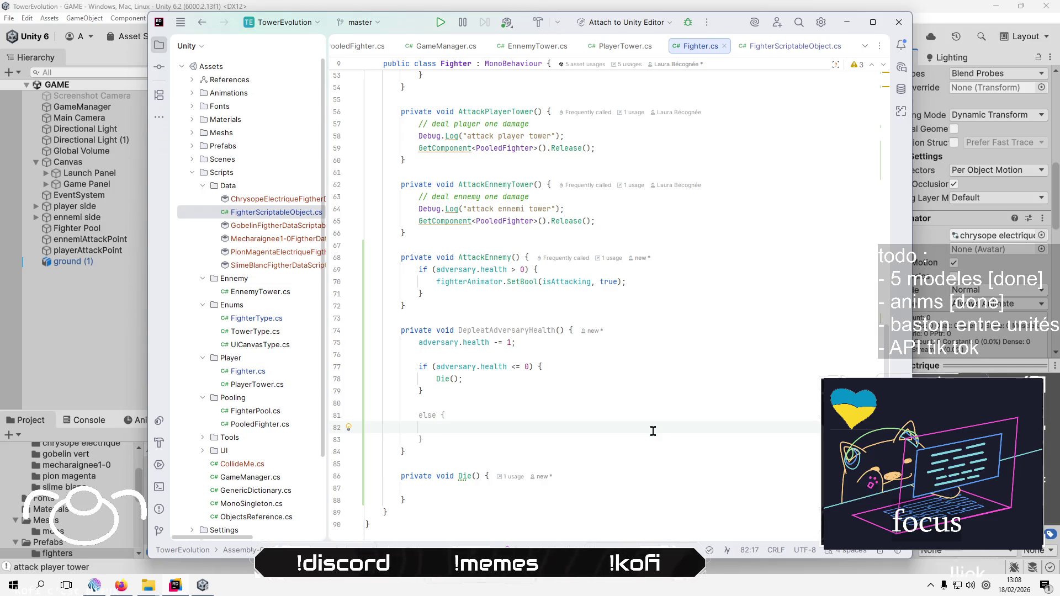
{"action": "type", "text": "Att"}
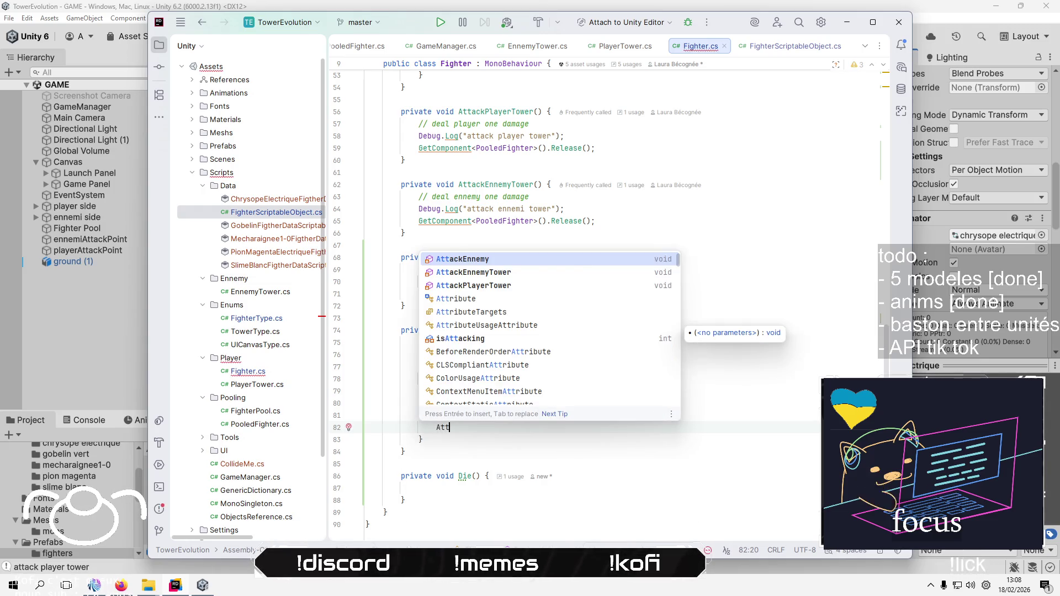
{"action": "key", "text": "Return"}
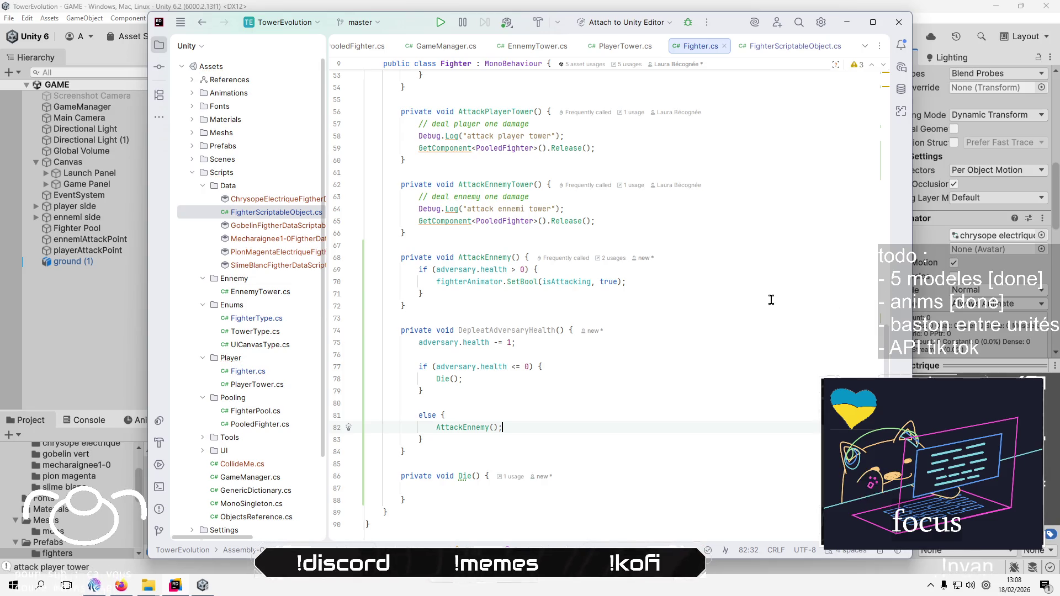
Put fighterAnimator.SetBool(isAttacking, false) inside the Die method
{"action": "key", "text": "shift+F2"}
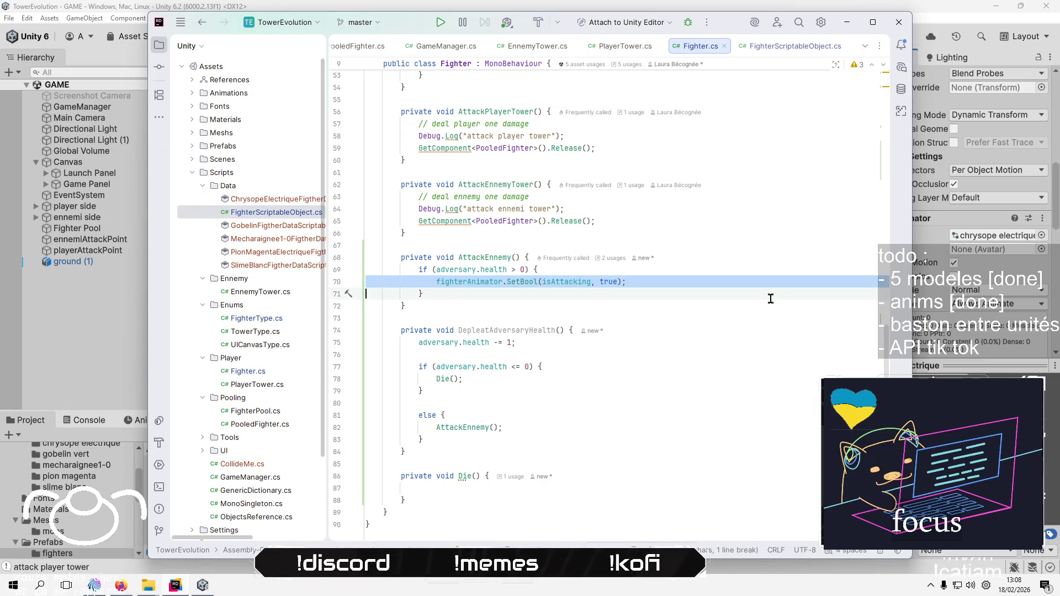
{"action": "key", "text": "Down"}
{"action": "key", "text": "Down"}
{"action": "key", "text": "Down"}
{"action": "key", "text": "Up"}
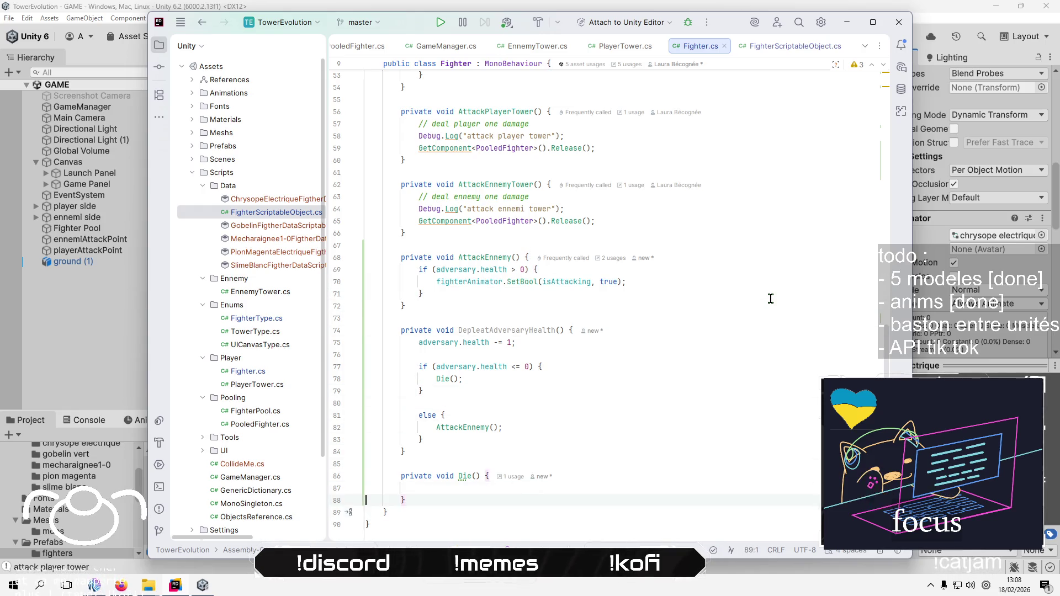
{"action": "key", "text": "Tab"}
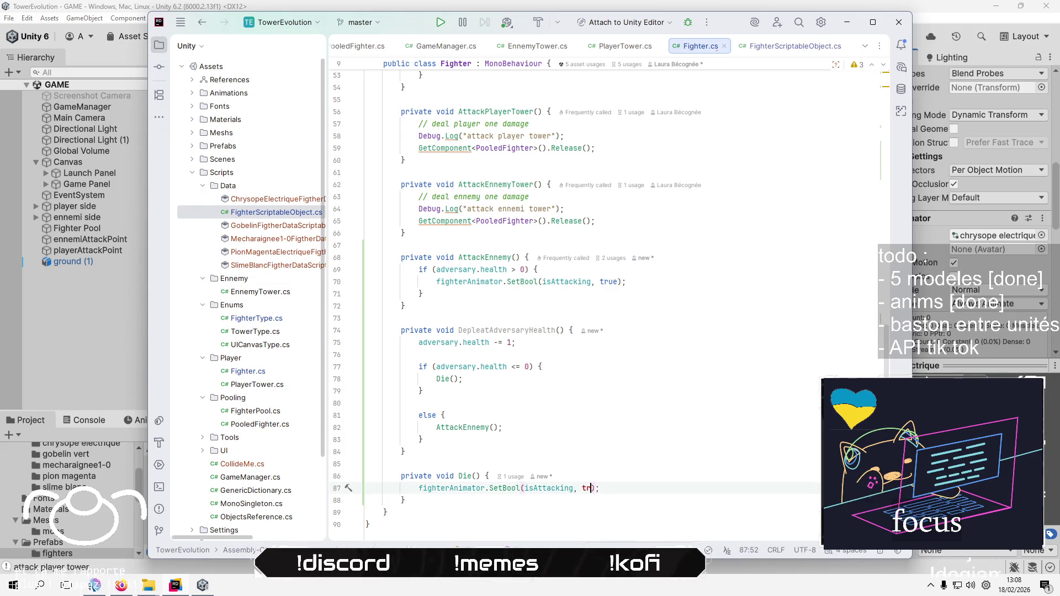
{"action": "key", "text": "BackSpace"}
{"action": "key", "text": "BackSpace"}
{"action": "type", "text": "false"}
{"action": "left_click", "coordinate": [366, 463]}
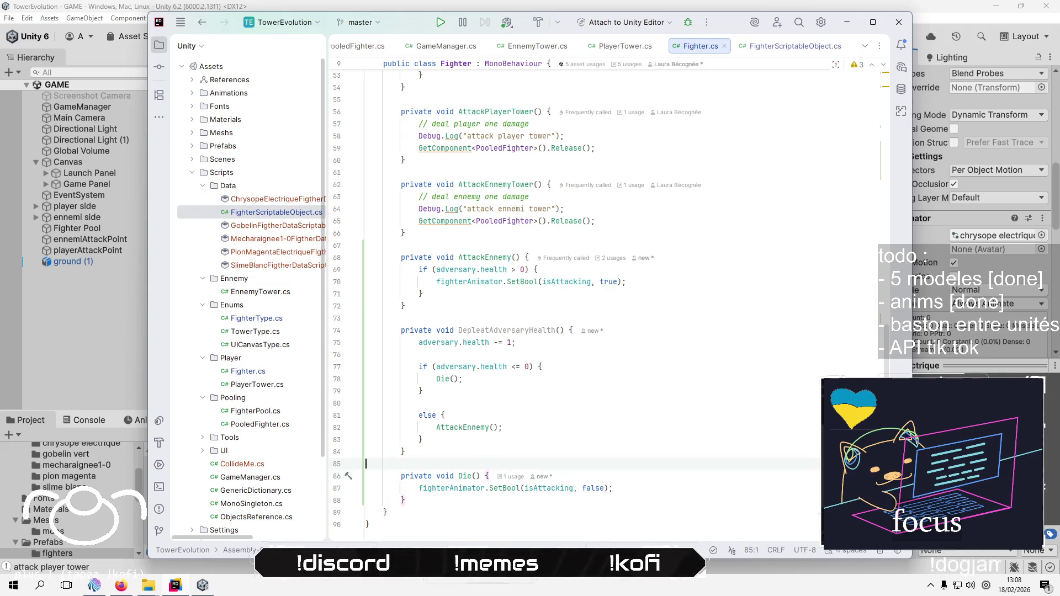
{"action": "scroll", "coordinate": [697, 315], "scroll_direction": "up", "scroll_amount": 7}
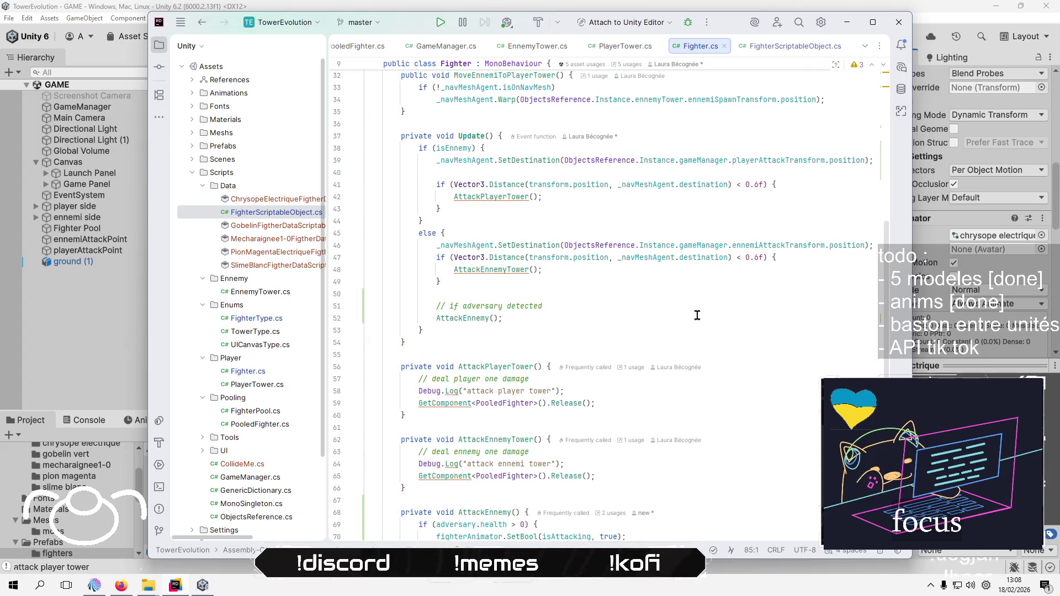
Delete the commented _navMeshAgent.velocity line and blank line below the Warp call
{"action": "scroll", "coordinate": [695, 318], "scroll_direction": "up", "scroll_amount": 1}
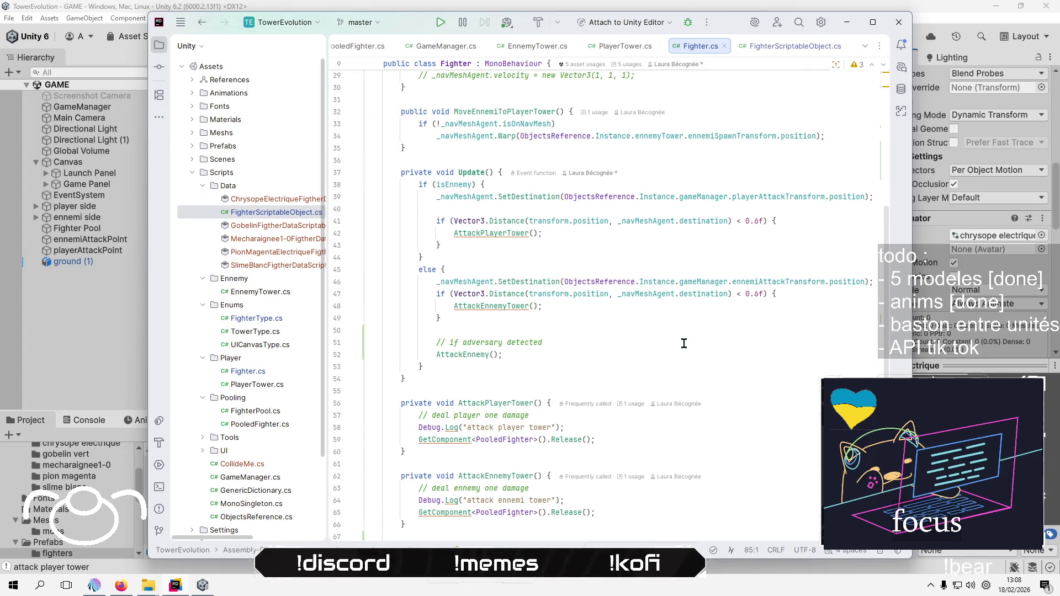
{"action": "scroll", "coordinate": [683, 343], "scroll_direction": "up", "scroll_amount": 2}
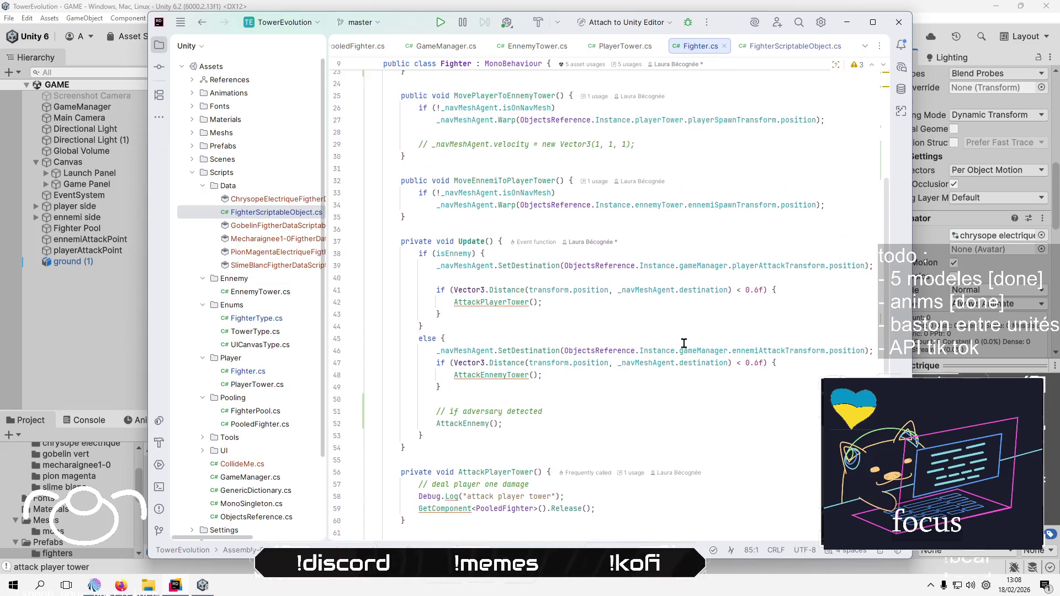
{"action": "scroll", "coordinate": [683, 344], "scroll_direction": "up", "scroll_amount": 2}
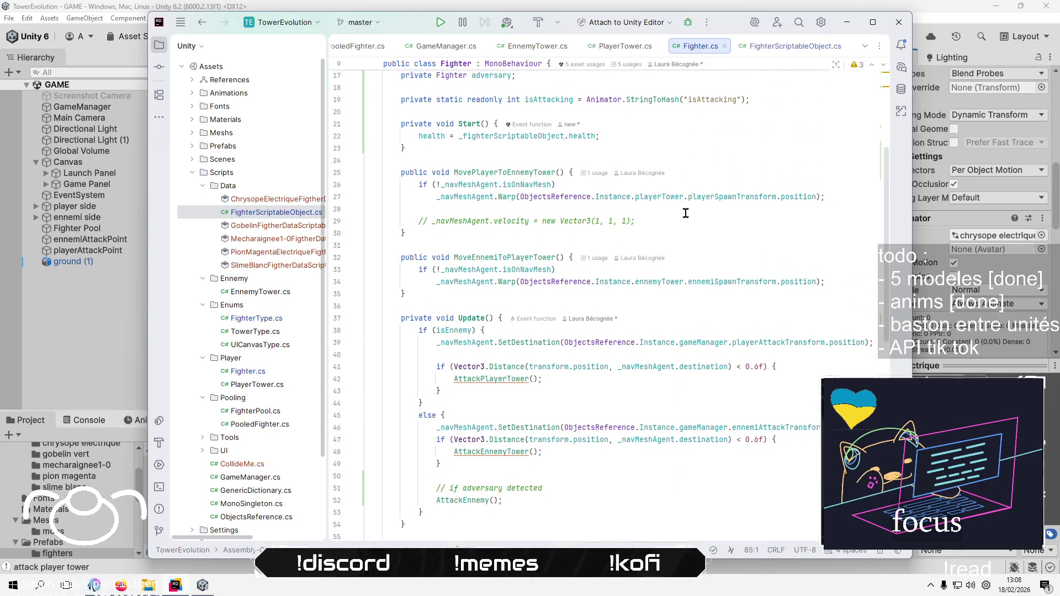
{"action": "left_click", "coordinate": [685, 213]}
{"action": "key", "text": "shift+Down"}
{"action": "key", "text": "shift+Down"}
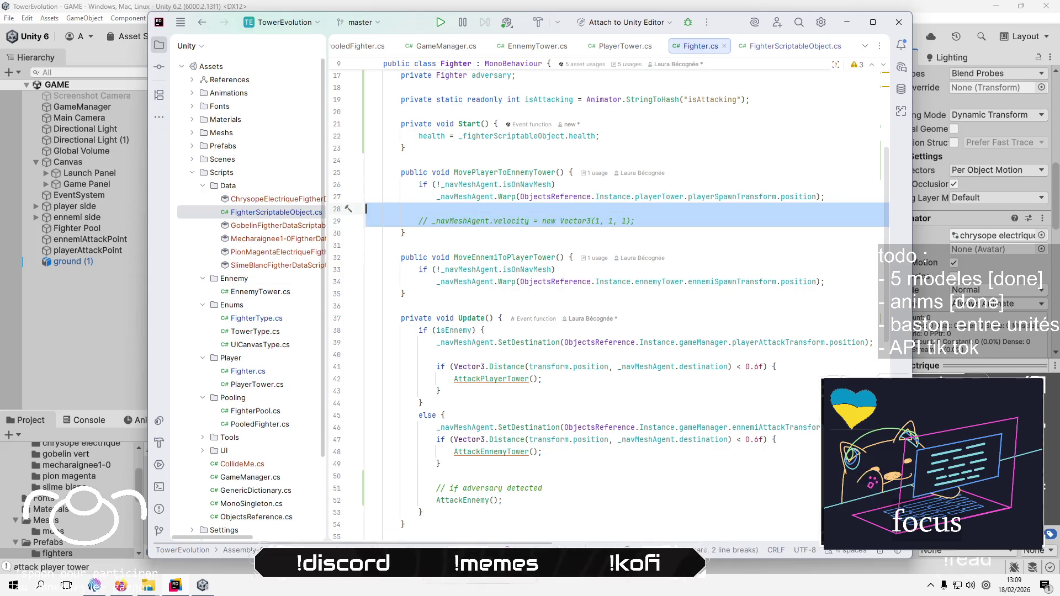
{"action": "key", "text": "Delete"}
Look over the Start method and the using lines at the top of Fighter.cs
{"action": "scroll", "coordinate": [698, 276], "scroll_direction": "up", "scroll_amount": 4}
{"action": "left_click", "coordinate": [699, 280]}
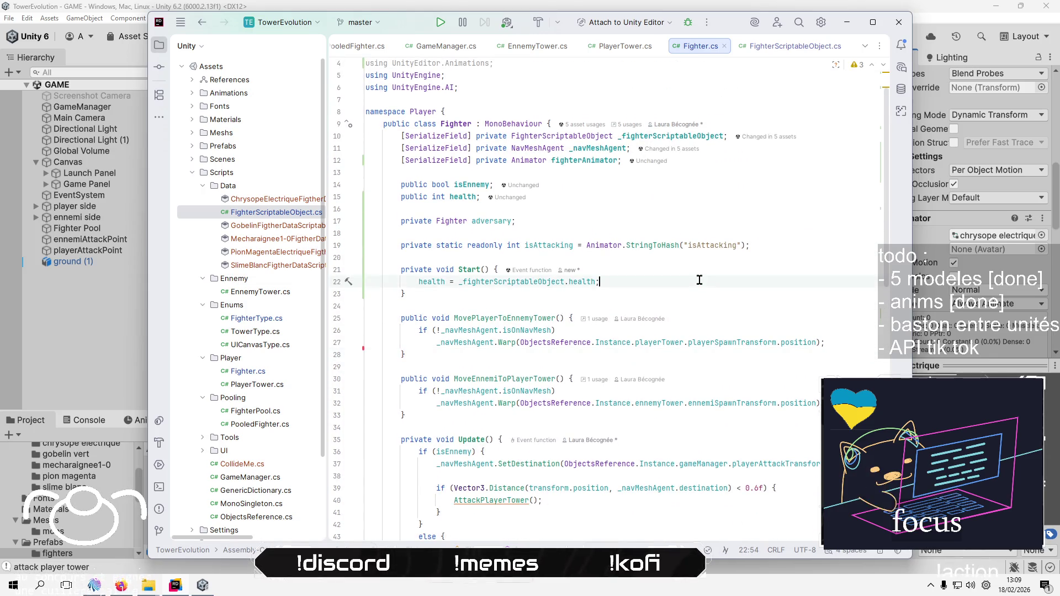
{"action": "left_click", "coordinate": [466, 269]}
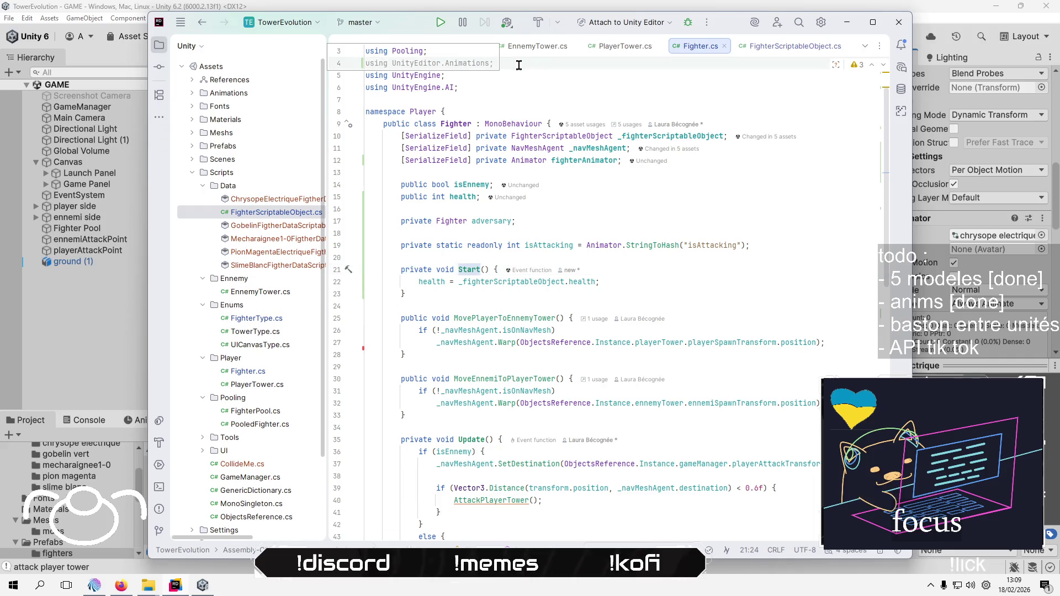
{"action": "scroll", "coordinate": [722, 131], "scroll_direction": "up", "scroll_amount": 1}
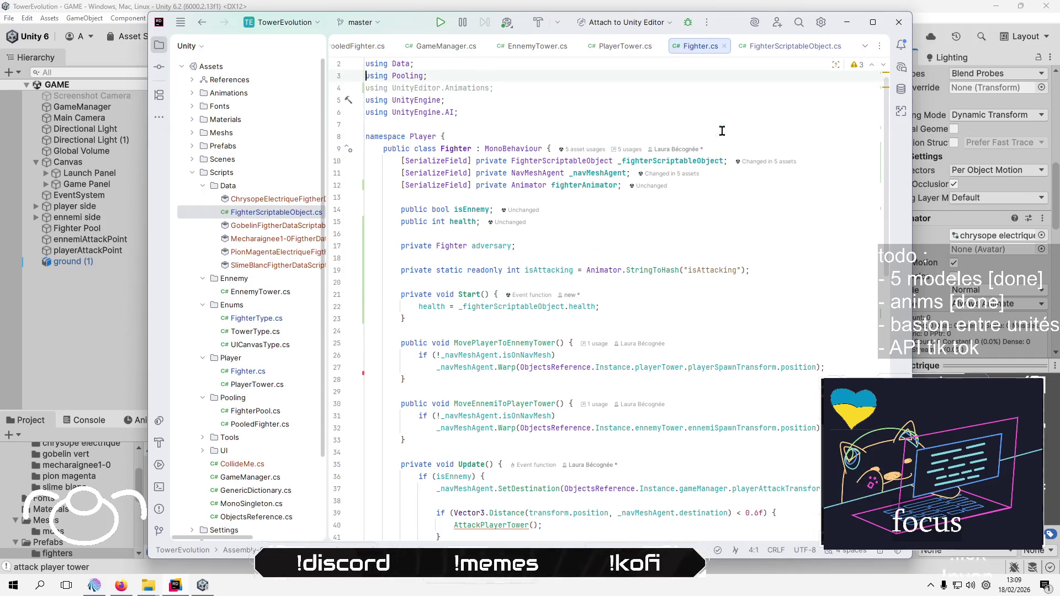
{"action": "key", "text": "Home"}
{"action": "scroll", "coordinate": [701, 439], "scroll_direction": "down", "scroll_amount": 10}
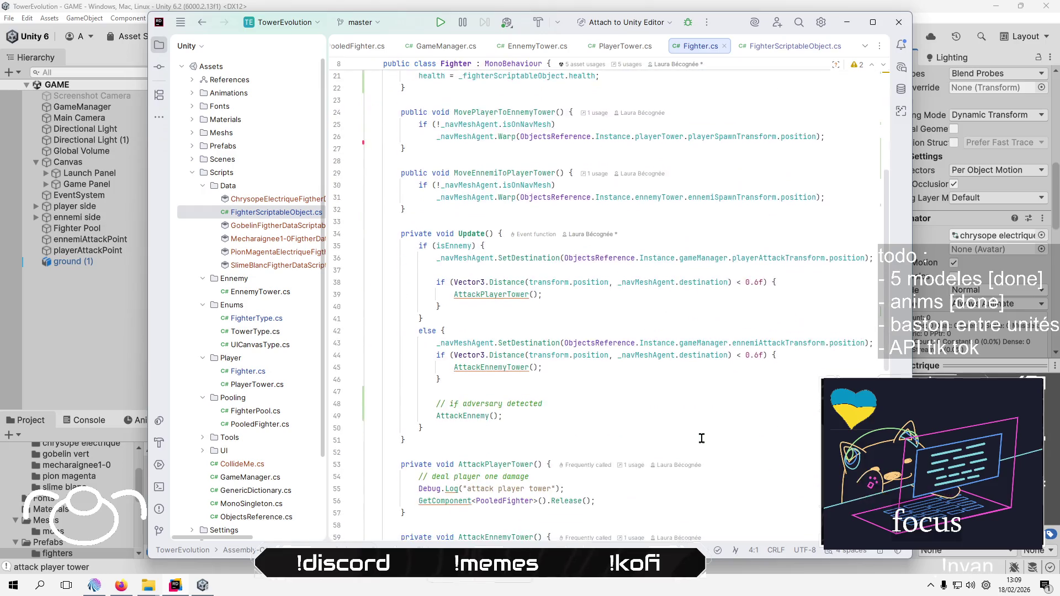
{"action": "scroll", "coordinate": [701, 441], "scroll_direction": "down", "scroll_amount": 2}
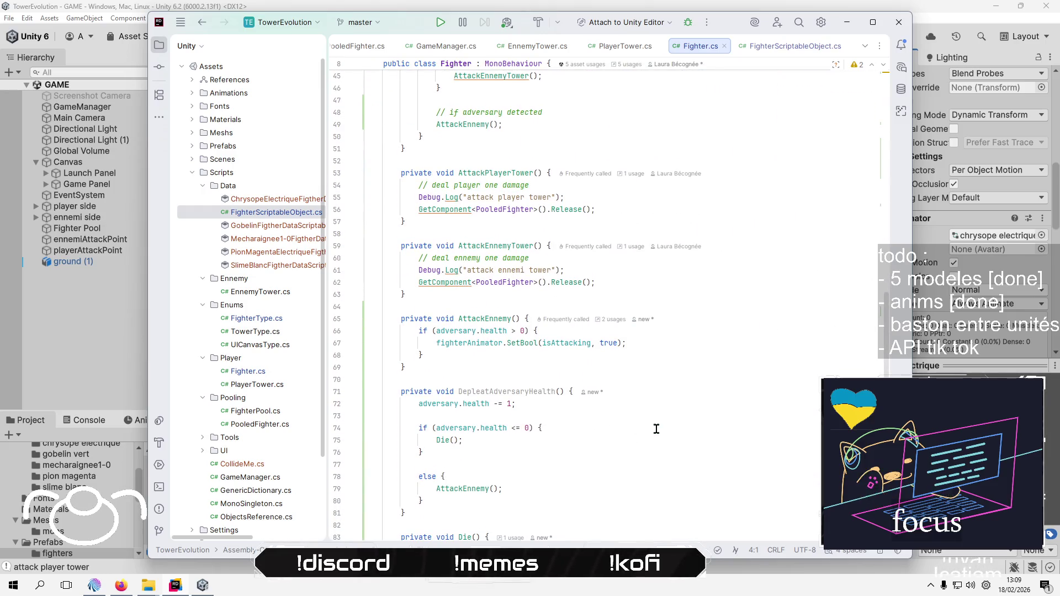
{"action": "left_click", "coordinate": [526, 357]}
{"action": "scroll", "coordinate": [740, 454], "scroll_direction": "down", "scroll_amount": 2}
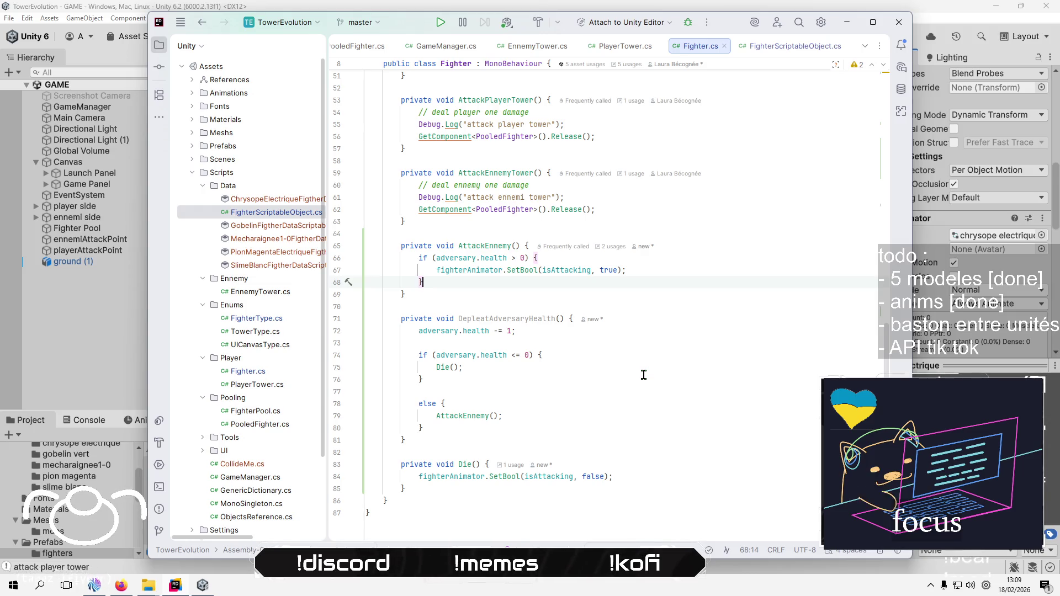
{"action": "left_click", "coordinate": [484, 343]}
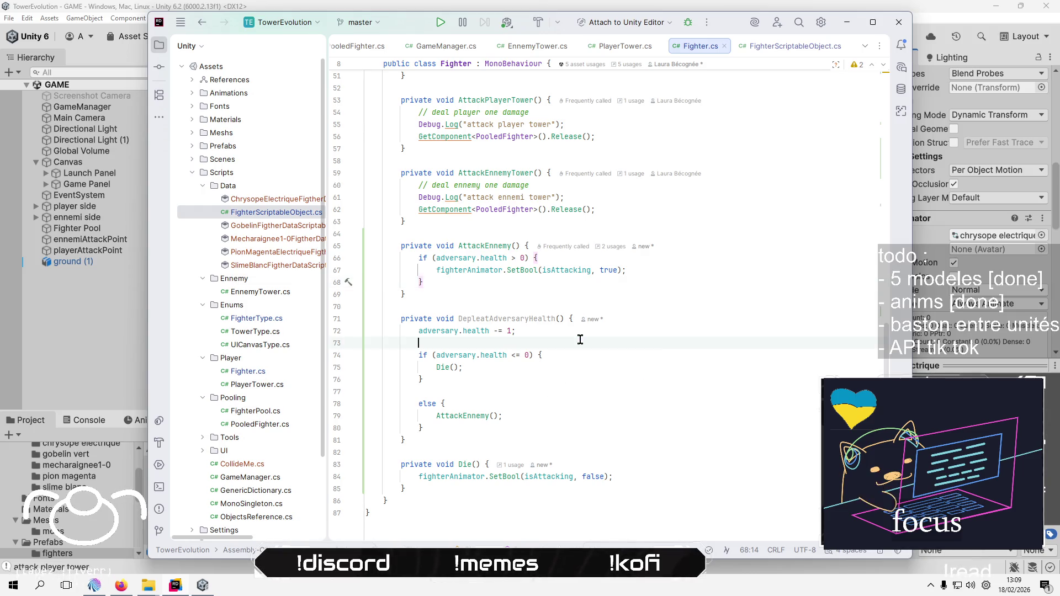
{"action": "left_click", "coordinate": [679, 332]}
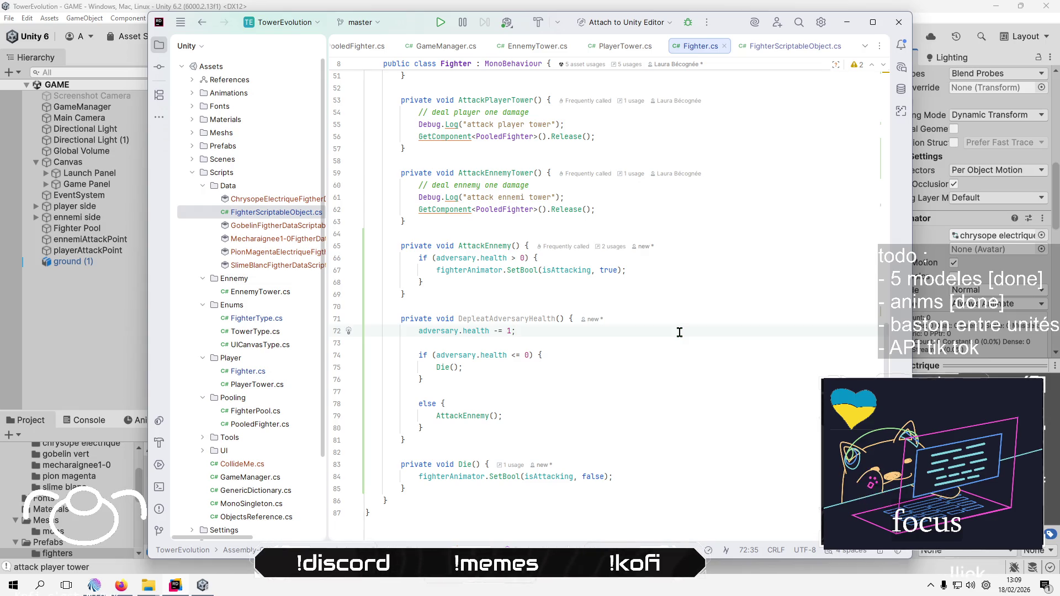
{"action": "left_click", "coordinate": [679, 478]}
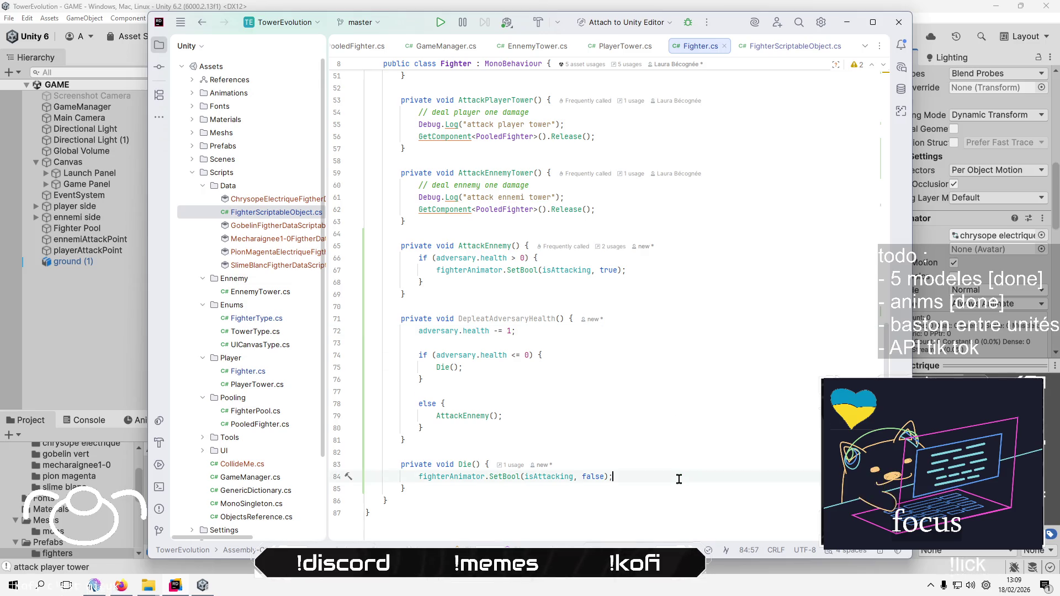
{"action": "key", "text": "Down"}
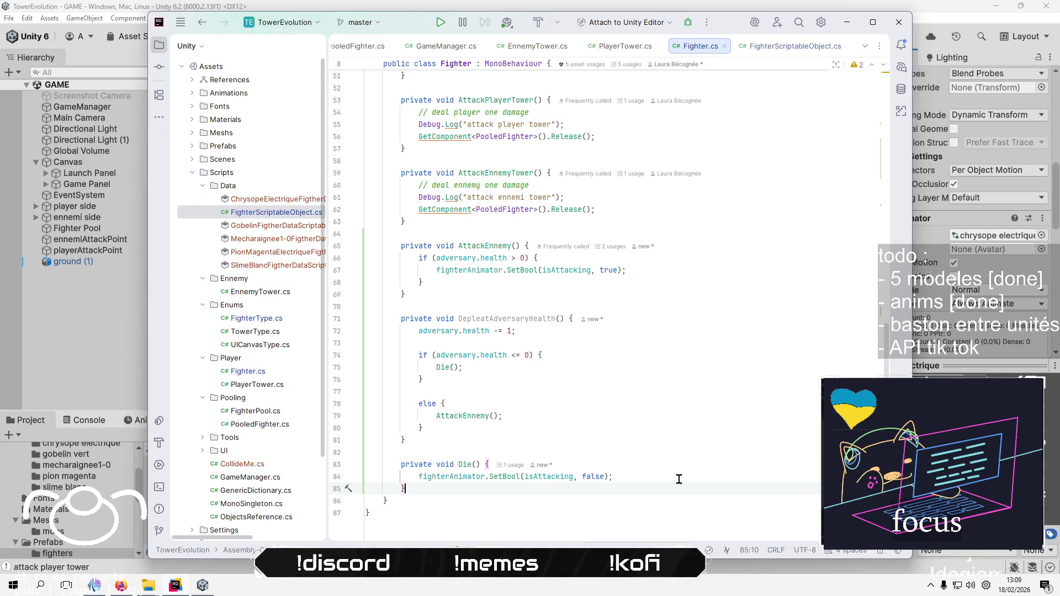
Create an empty 'private void KillAdversary()' method between DepleatAdversaryHealth and Die
{"action": "key", "text": "Return"}
{"action": "key", "text": "Return"}
{"action": "type", "text": "priv"}
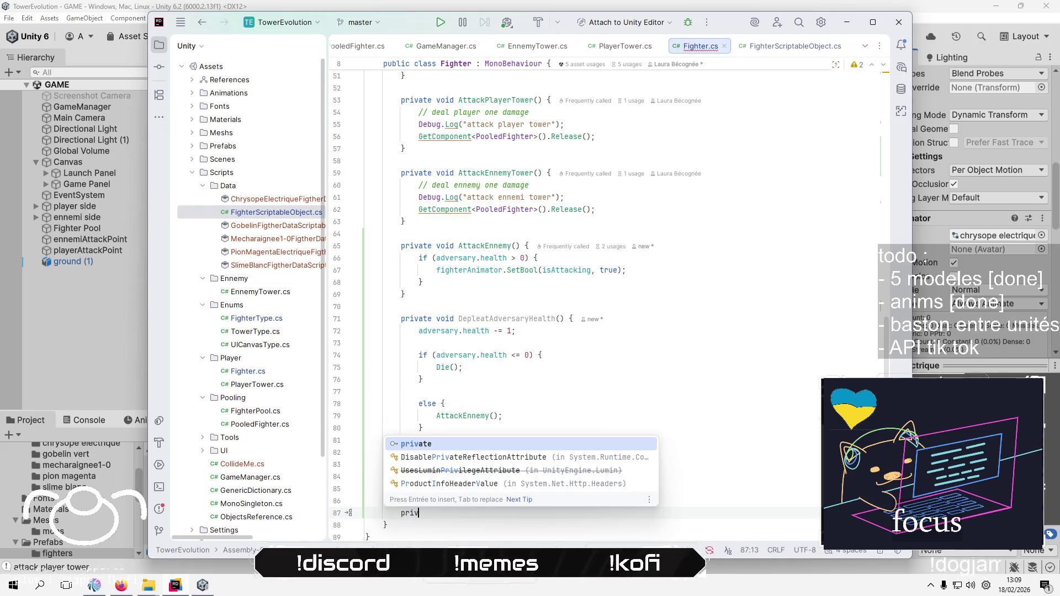
{"action": "key", "text": "Return"}
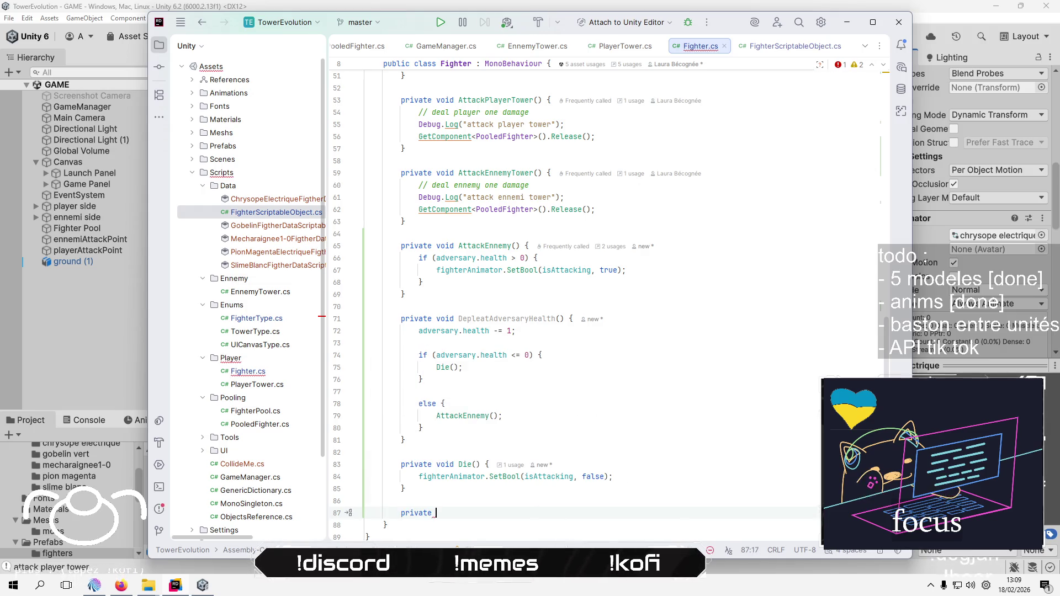
{"action": "type", "text": "voi"}
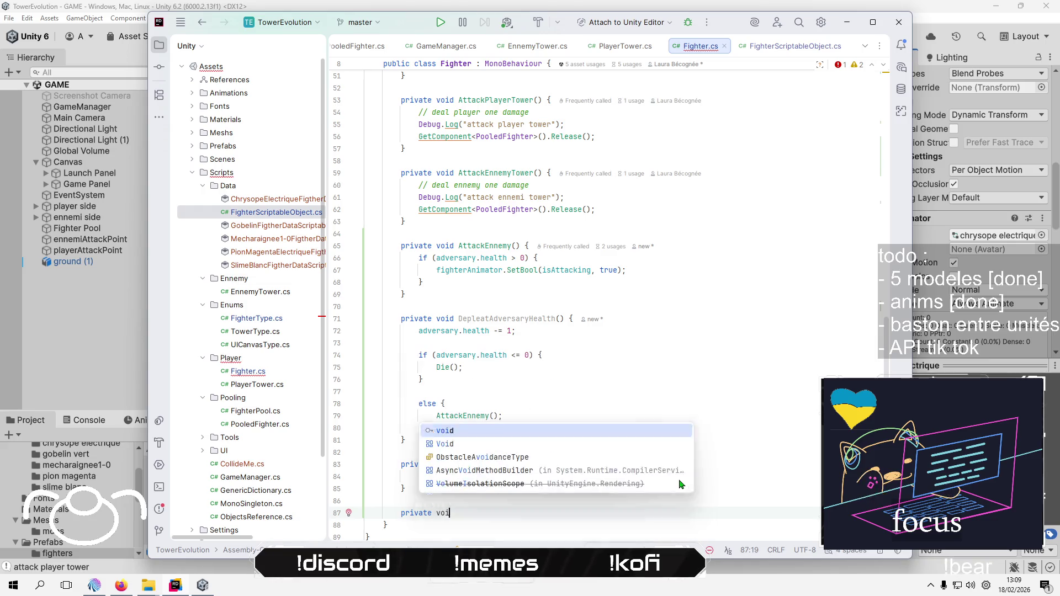
{"action": "type", "text": "d KillAdv"}
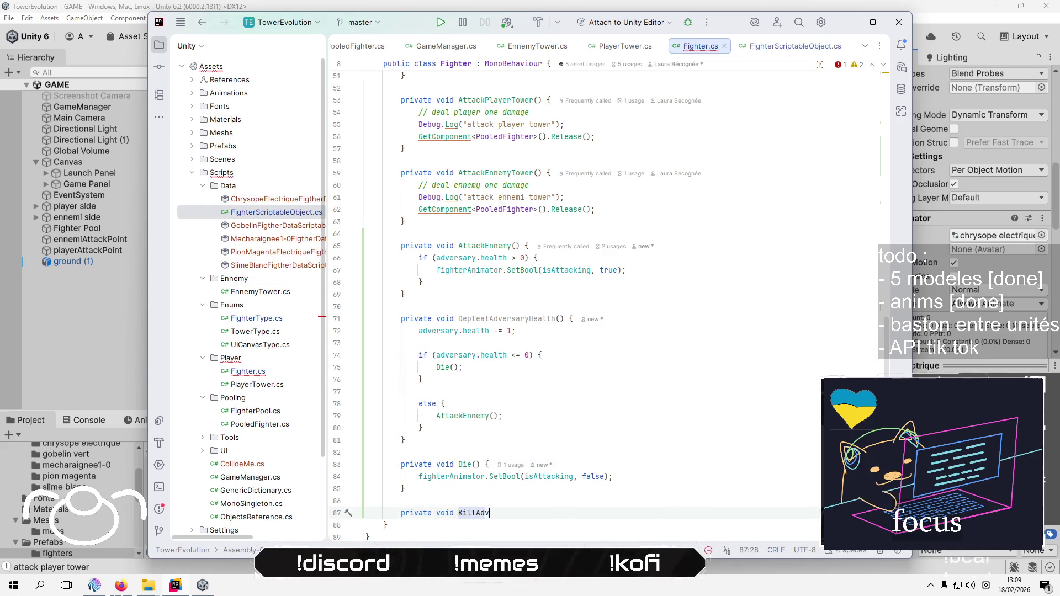
{"action": "type", "text": "ersary"}
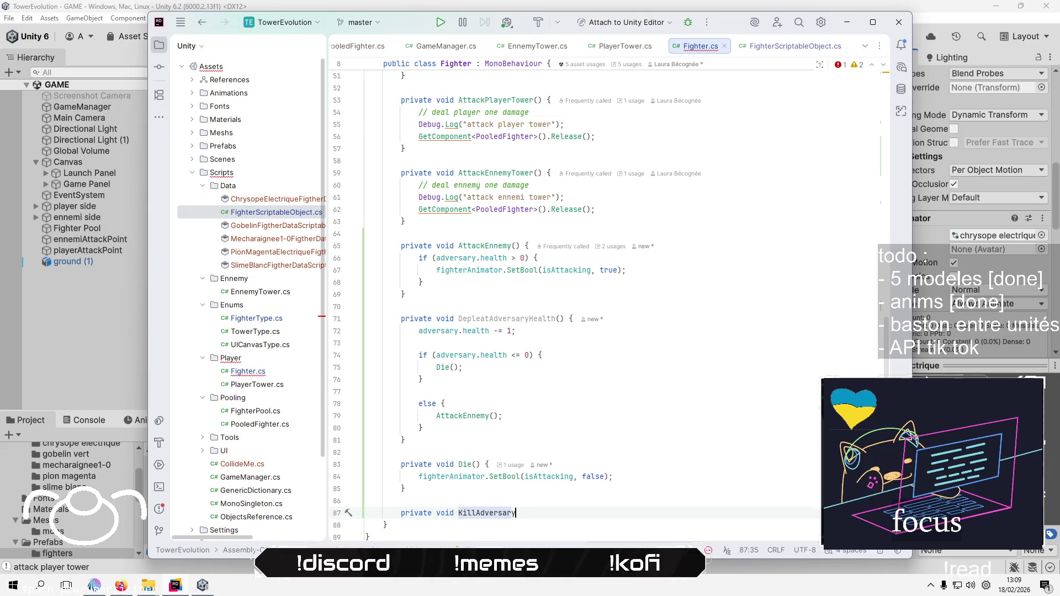
{"action": "type", "text": "() {"}
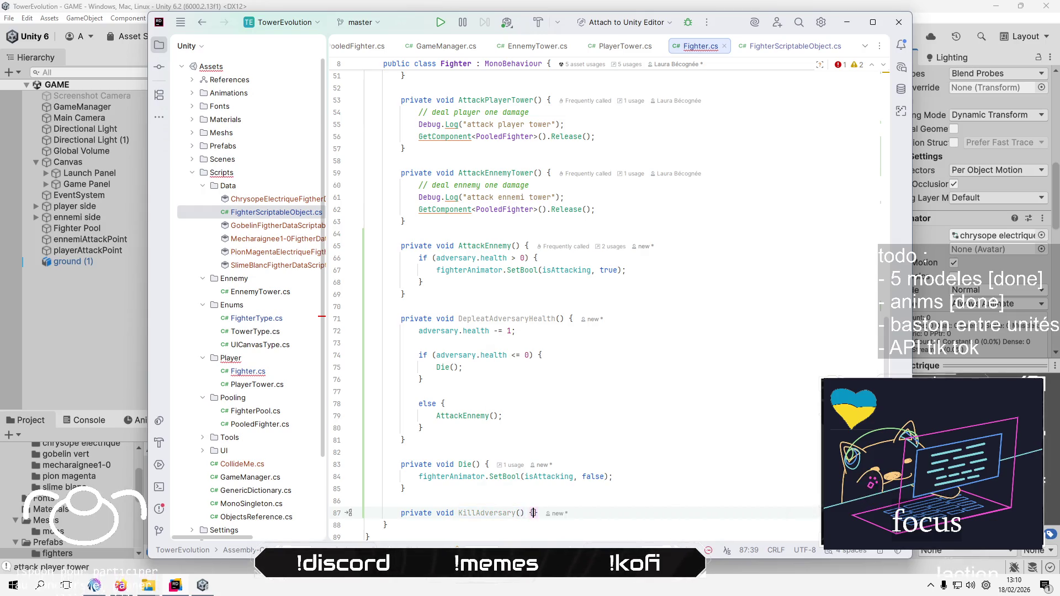
{"action": "key", "text": "Return"}
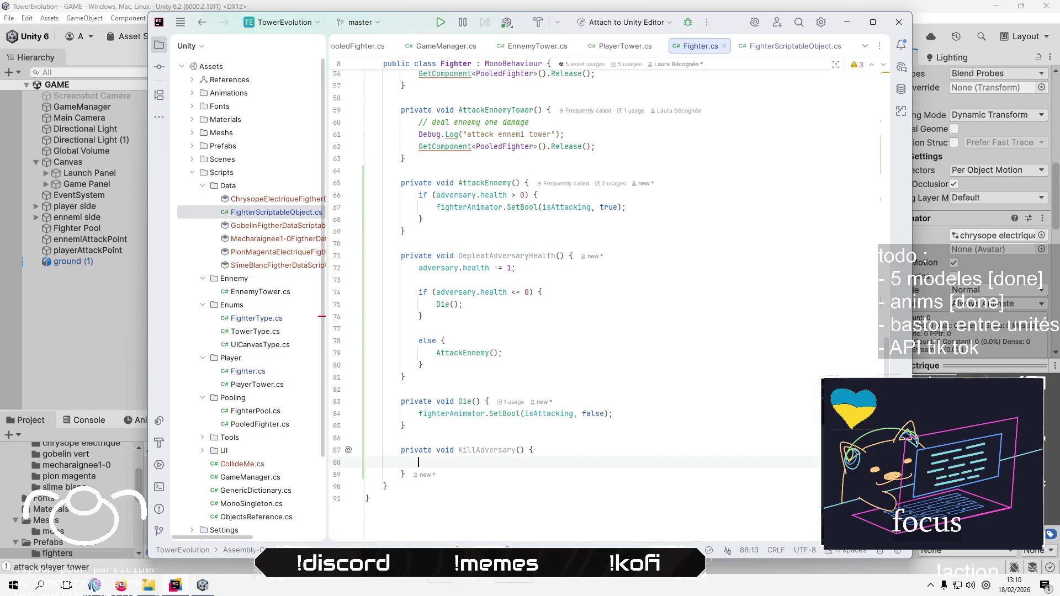
{"action": "key", "text": "Up"}
{"action": "key", "text": "Home"}
{"action": "key", "text": "Home"}
{"action": "key", "text": "shift+Down"}
{"action": "key", "text": "shift+Down"}
{"action": "key", "text": "shift+Down"}
{"action": "key", "text": "BackSpace"}
{"action": "key", "text": "BackSpace"}
{"action": "key", "text": "BackSpace"}
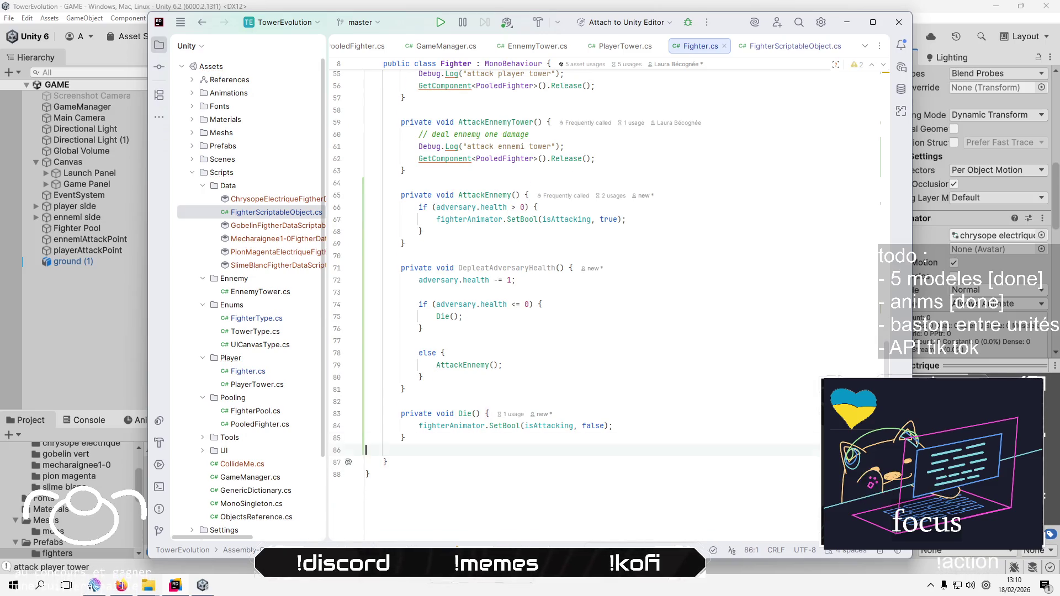
{"action": "key", "text": "ctrl+z"}
{"action": "key", "text": "ctrl+z"}
{"action": "key", "text": "ctrl+z"}
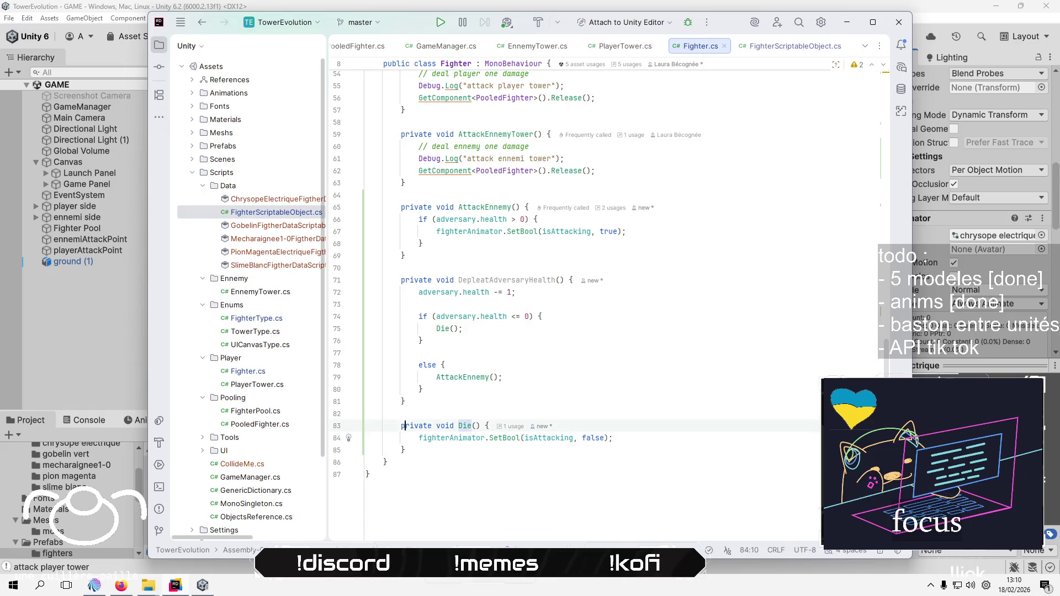
{"action": "left_click", "coordinate": [365, 438]}
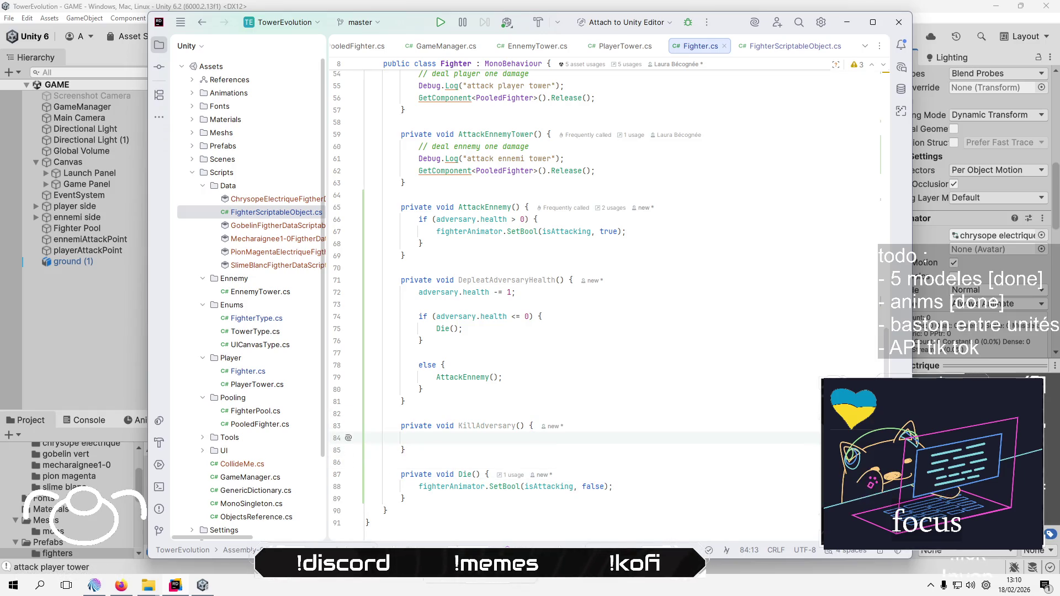
{"action": "scroll", "coordinate": [684, 461], "scroll_direction": "up", "scroll_amount": 8}
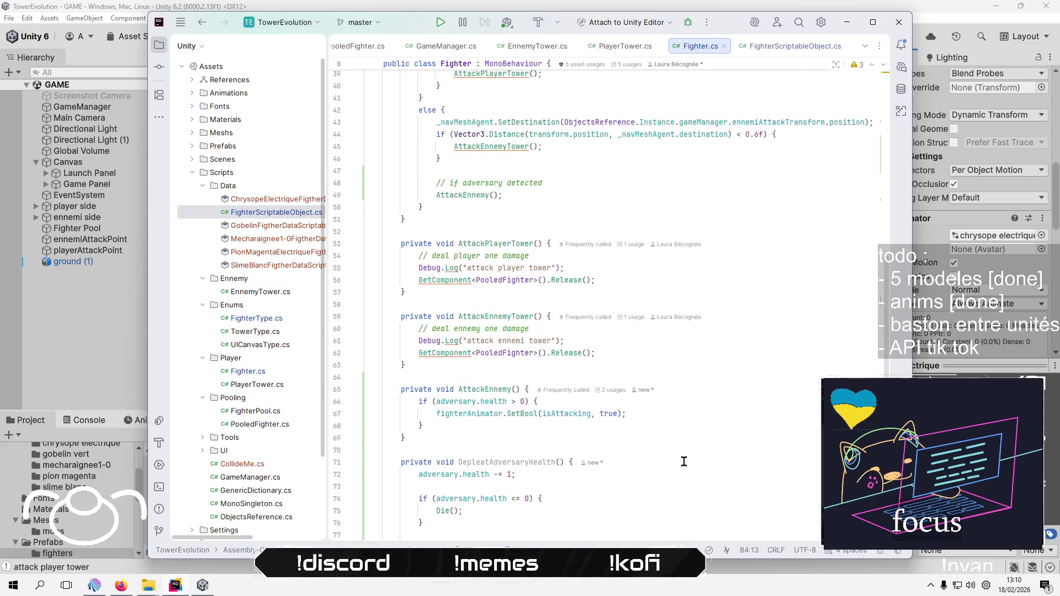
Call adversary.Die(); inside the KillAdversary method
{"action": "scroll", "coordinate": [683, 461], "scroll_direction": "up", "scroll_amount": 10}
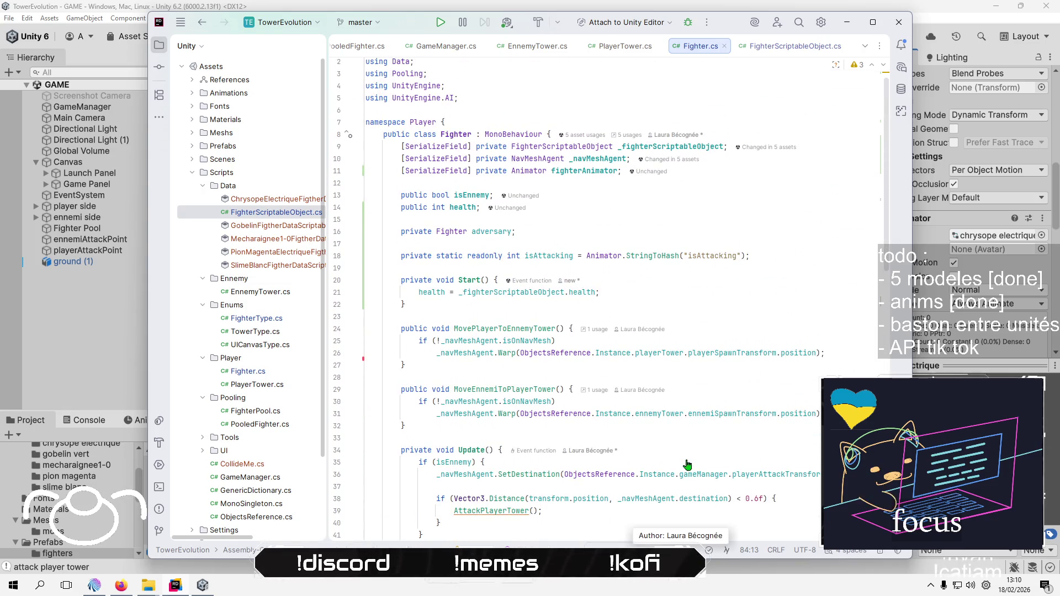
{"action": "scroll", "coordinate": [686, 458], "scroll_direction": "down", "scroll_amount": 7}
{"action": "scroll", "coordinate": [686, 459], "scroll_direction": "down", "scroll_amount": 9}
{"action": "type", "text": "y"}
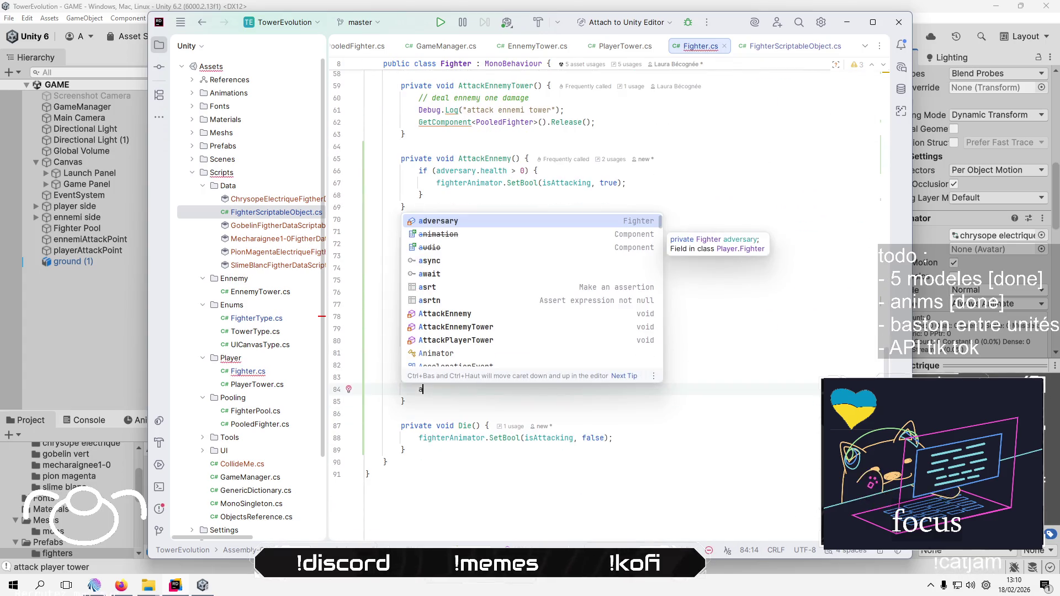
{"action": "scroll", "coordinate": [686, 459], "scroll_direction": "down", "scroll_amount": 4}
{"action": "type", "text": "."}
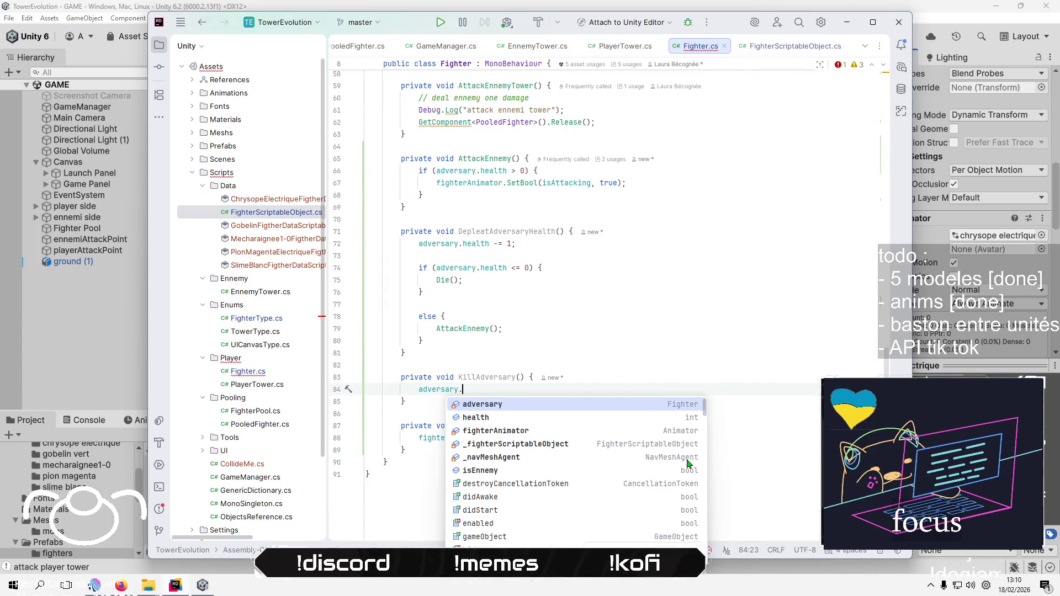
{"action": "type", "text": "d"}
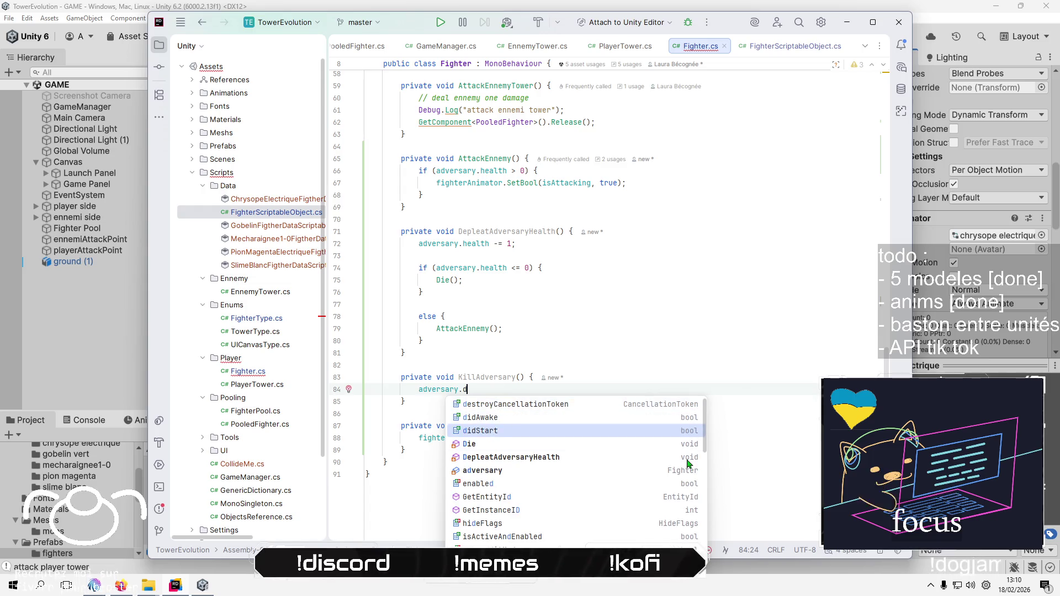
{"action": "key", "text": "Return"}
{"action": "type", "text": ";"}
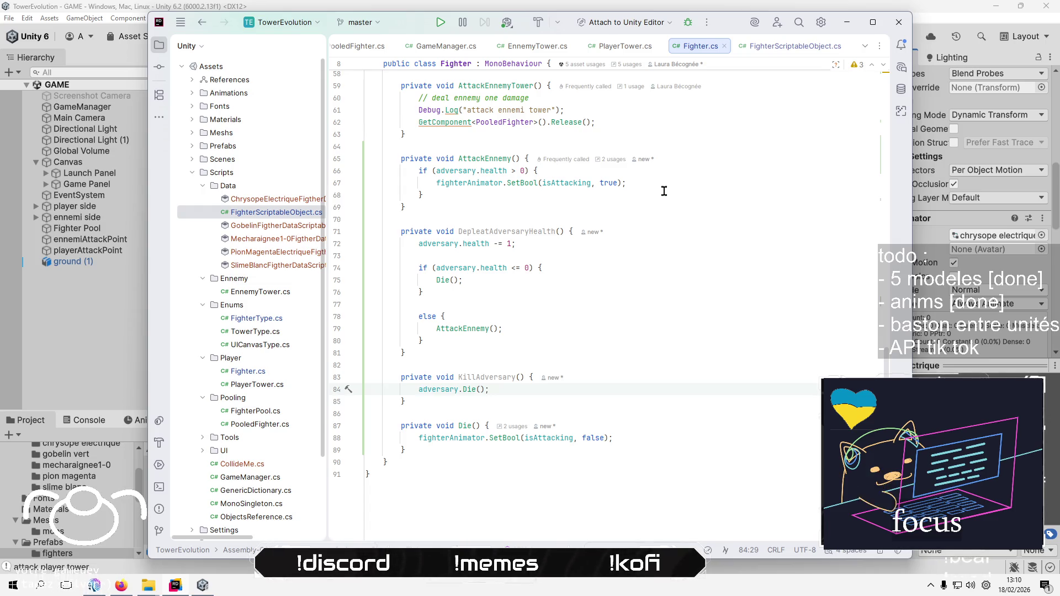
Copy the GetComponent<PooledFighter>().Release(); line into the Die method
{"action": "left_click", "coordinate": [671, 134]}
{"action": "key", "text": "Up"}
{"action": "key", "text": "Home"}
{"action": "key", "text": "shift+Down"}
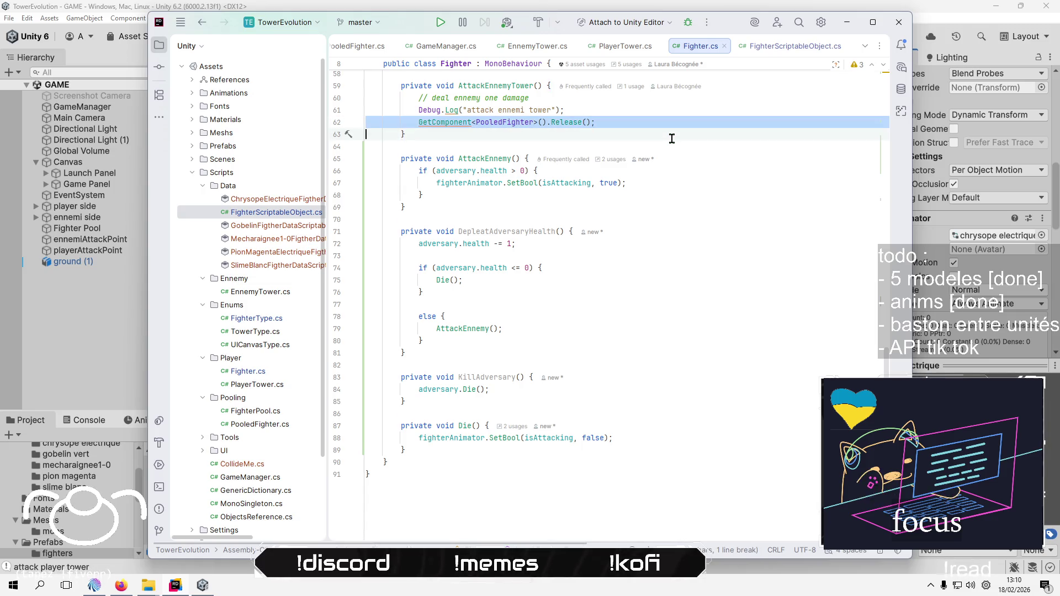
{"action": "key", "text": "ctrl+c"}
{"action": "key", "text": "Down"}
{"action": "key", "text": "Down"}
{"action": "key", "text": "Down"}
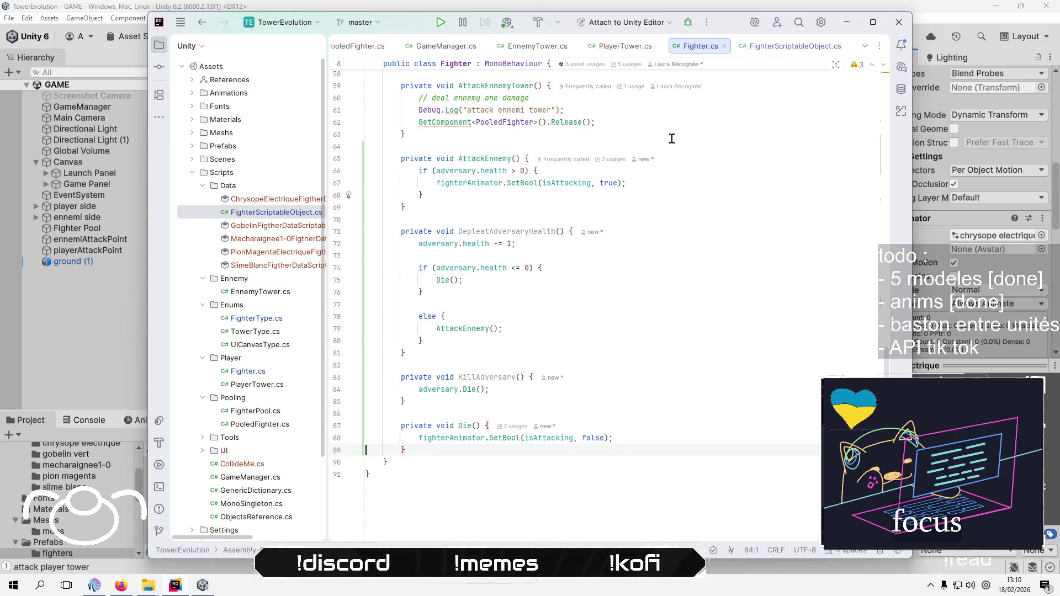
{"action": "key", "text": "ctrl+v"}
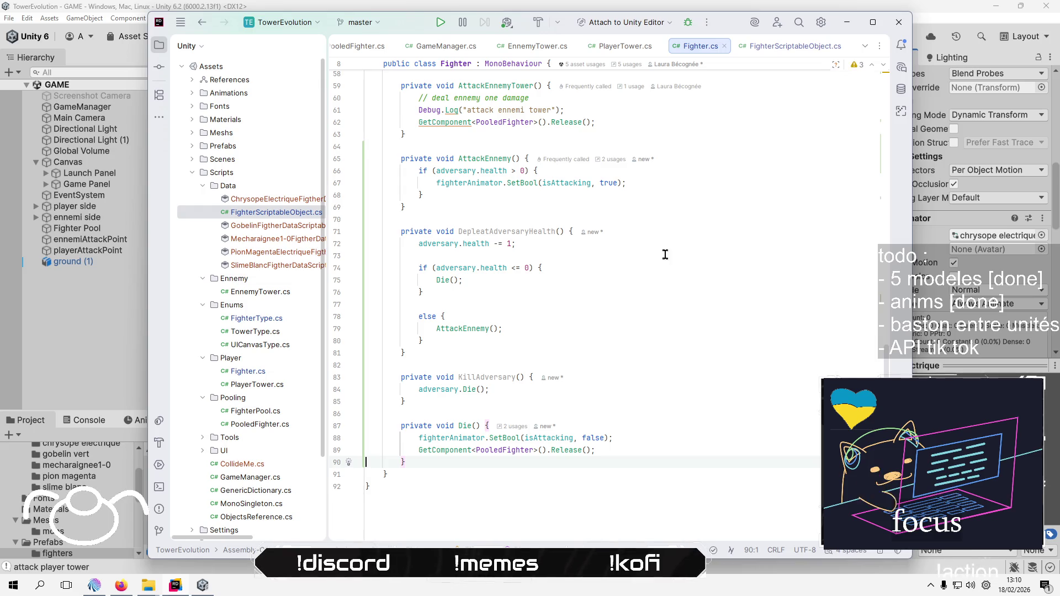
Check where AttackPlayerTower is used in Fighter.cs
{"action": "scroll", "coordinate": [629, 331], "scroll_direction": "up", "scroll_amount": 9}
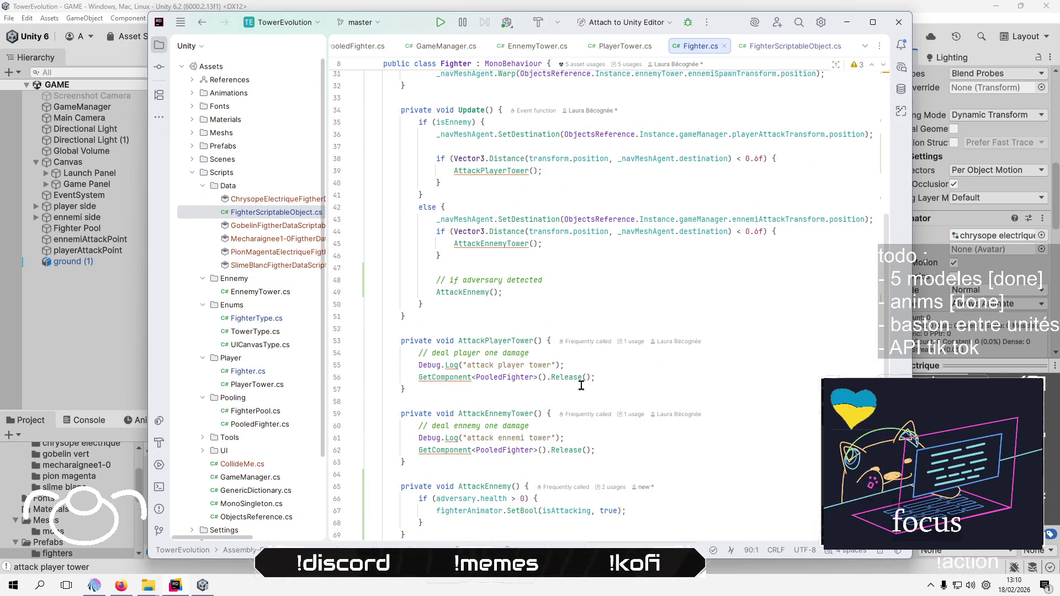
{"action": "scroll", "coordinate": [510, 339], "scroll_direction": "up", "scroll_amount": 2}
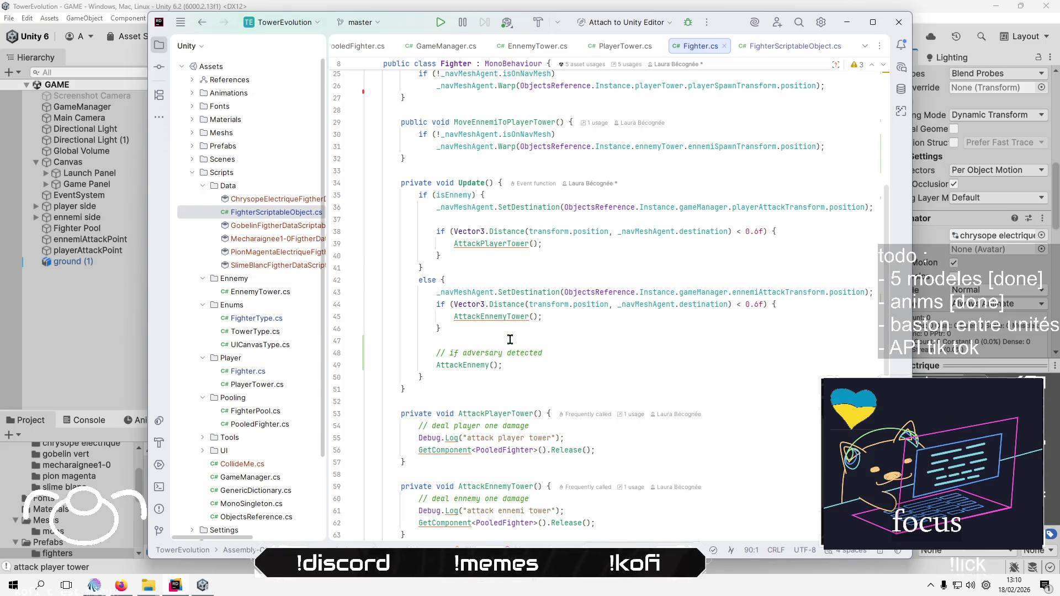
{"action": "left_click", "coordinate": [510, 243]}
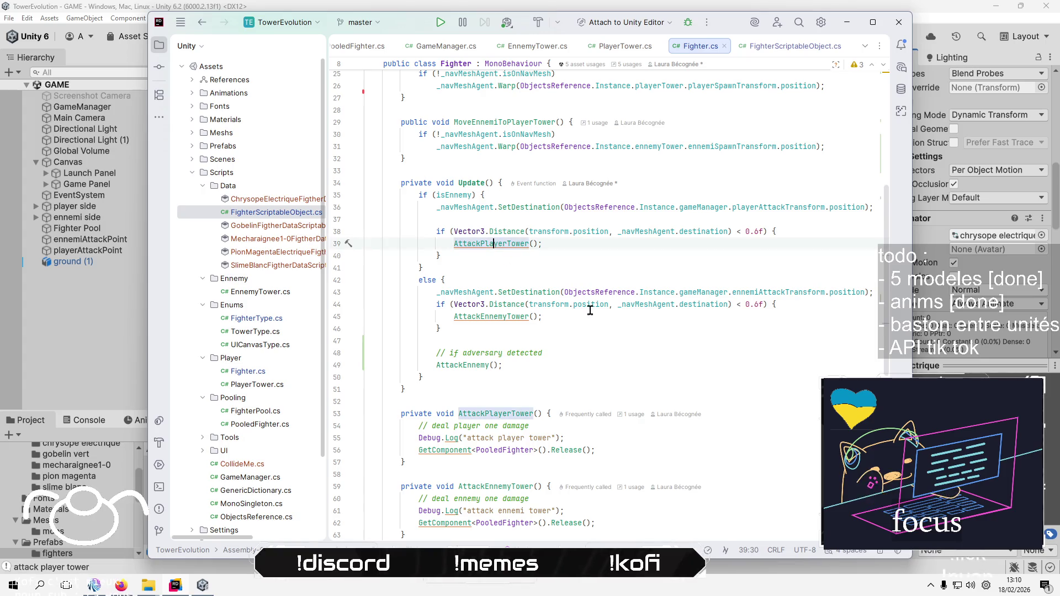
{"action": "scroll", "coordinate": [607, 331], "scroll_direction": "down", "scroll_amount": 1}
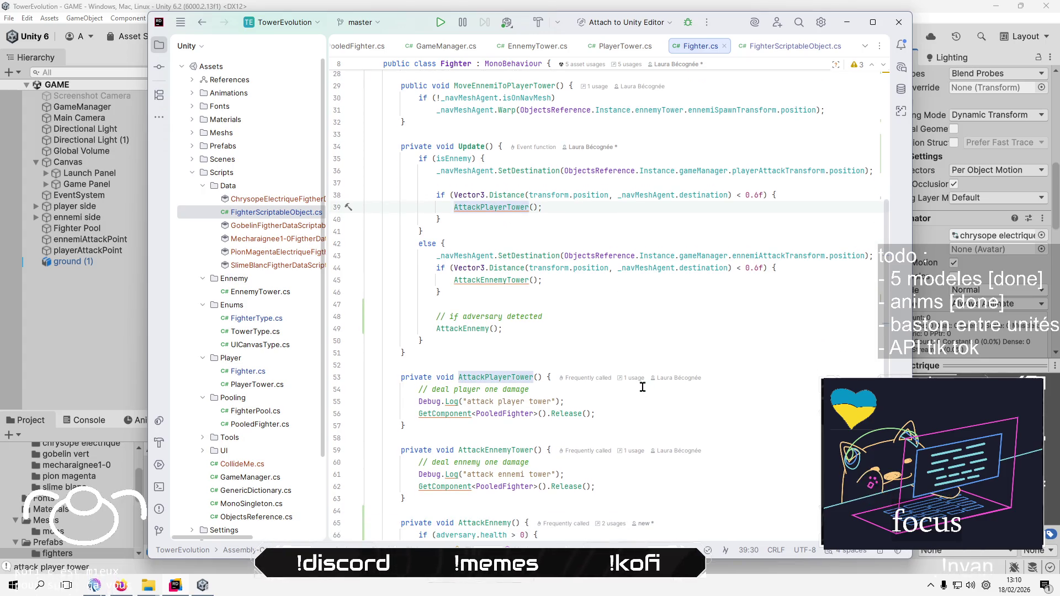
{"action": "scroll", "coordinate": [642, 387], "scroll_direction": "up", "scroll_amount": 4}
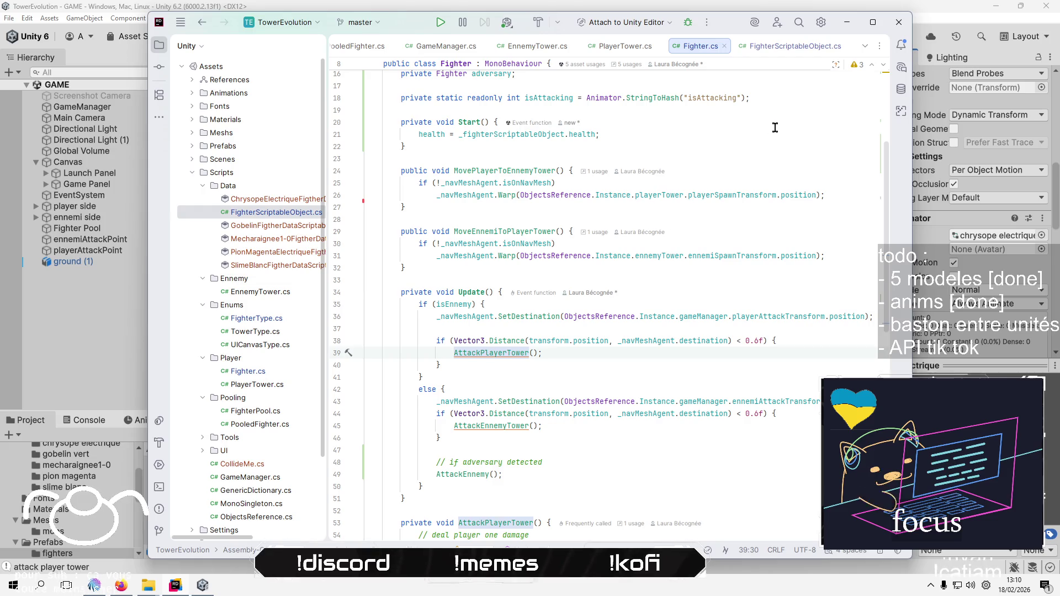
{"action": "scroll", "coordinate": [670, 250], "scroll_direction": "down", "scroll_amount": 11}
Paste fighterAnimator.SetBool(isAttacking, true); above the Release call in AttackPlayerTower
{"action": "left_click", "coordinate": [675, 290]}
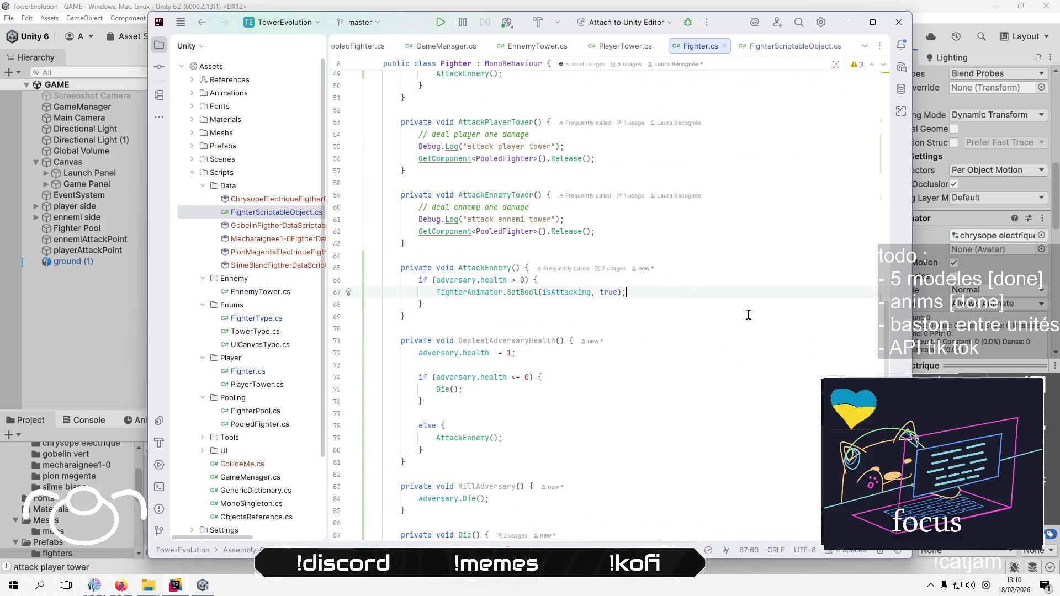
{"action": "key", "text": "Home"}
{"action": "key", "text": "Home"}
{"action": "key", "text": "shift+Down"}
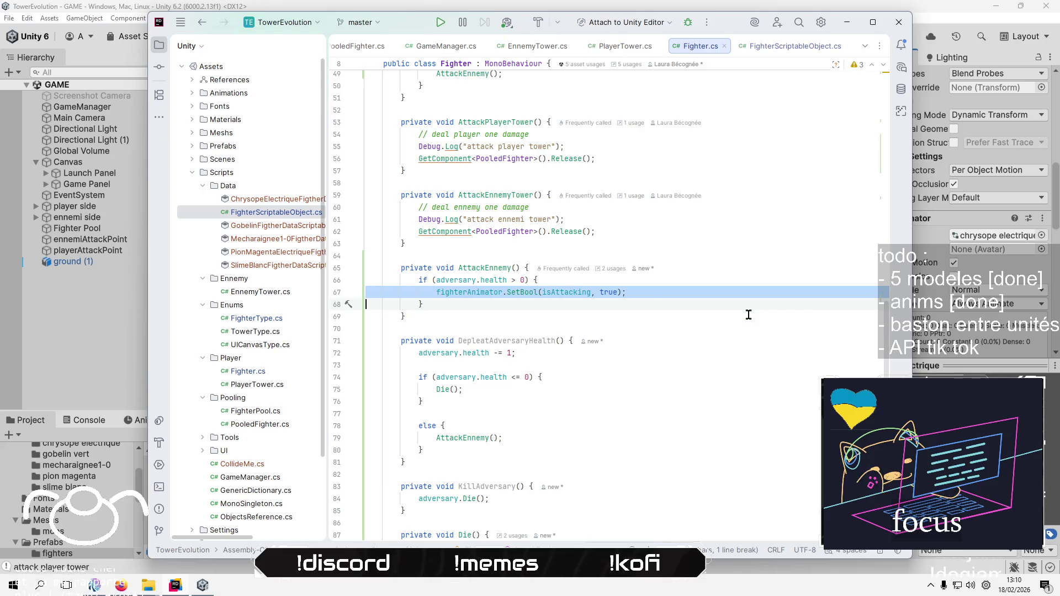
{"action": "key", "text": "Up"}
{"action": "key", "text": "Up"}
{"action": "key", "text": "Up"}
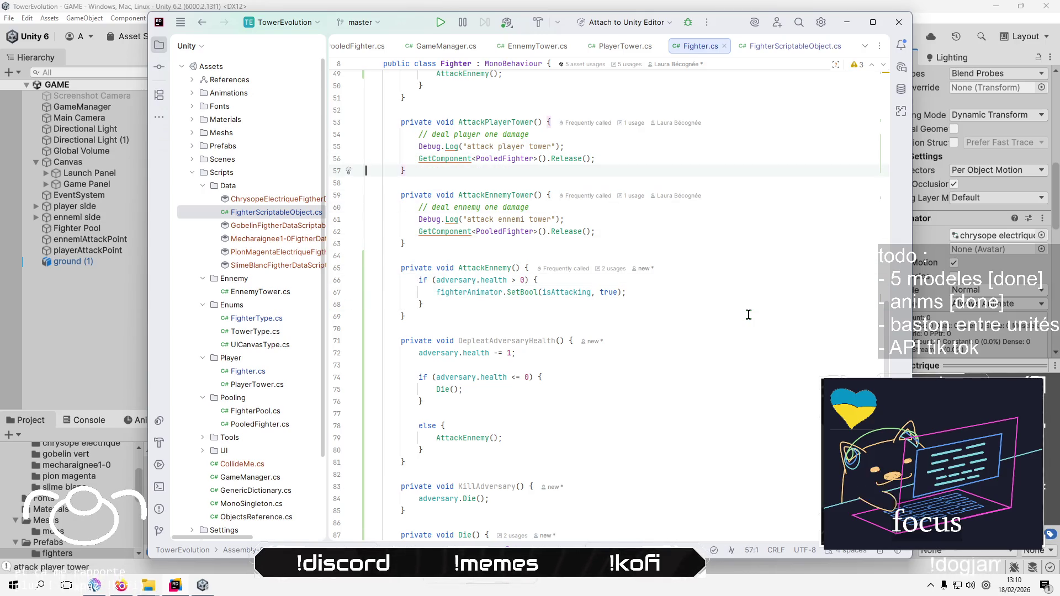
{"action": "key", "text": "Up"}
{"action": "key", "text": "ctrl+v"}
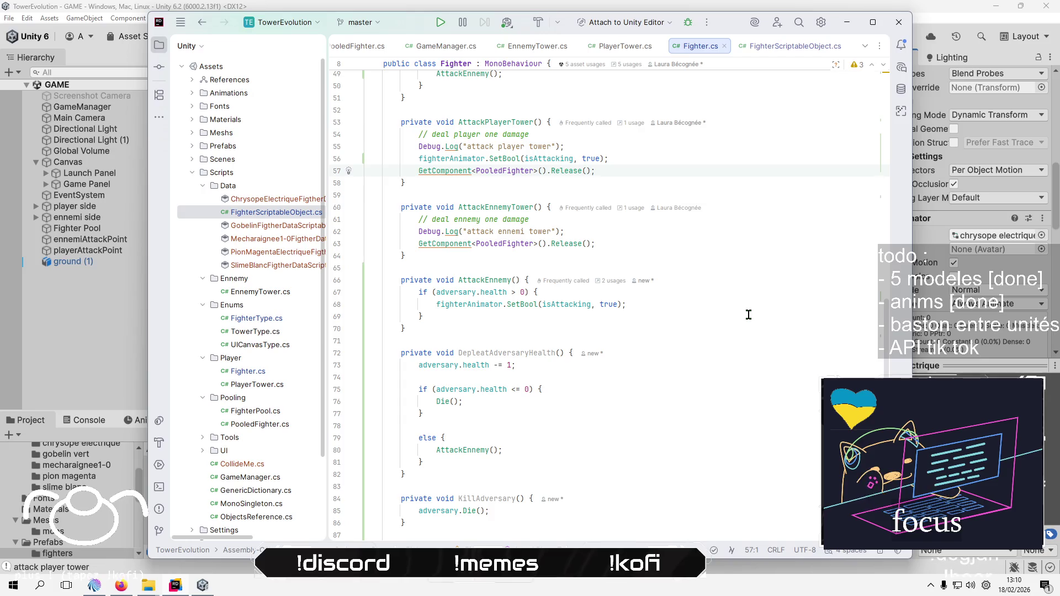
{"action": "key", "text": "Home"}
{"action": "key", "text": "Home"}
{"action": "key", "text": "shift+Down"}
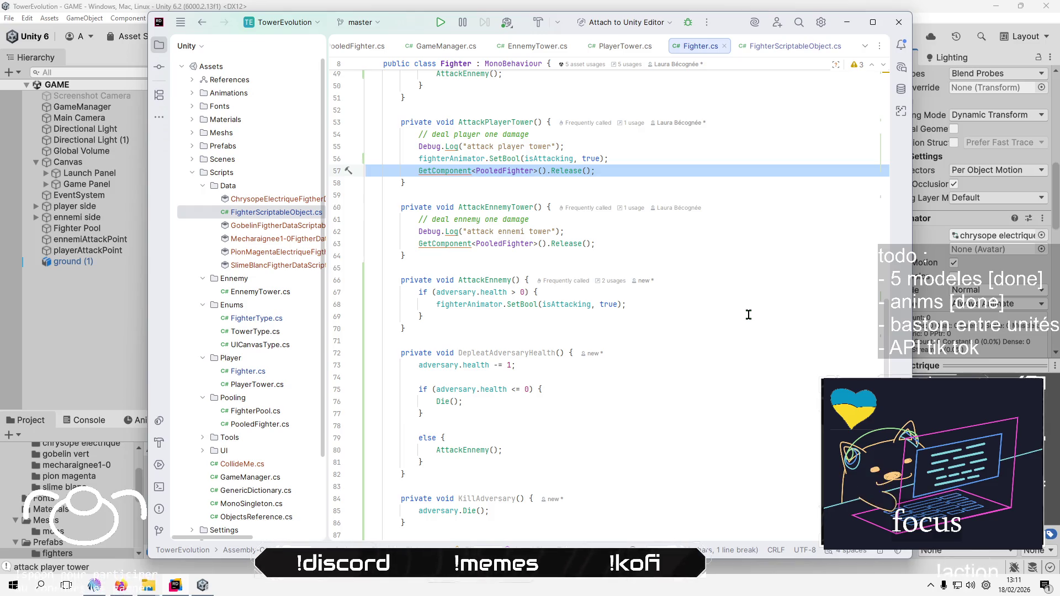
{"action": "scroll", "coordinate": [751, 312], "scroll_direction": "up", "scroll_amount": 15}
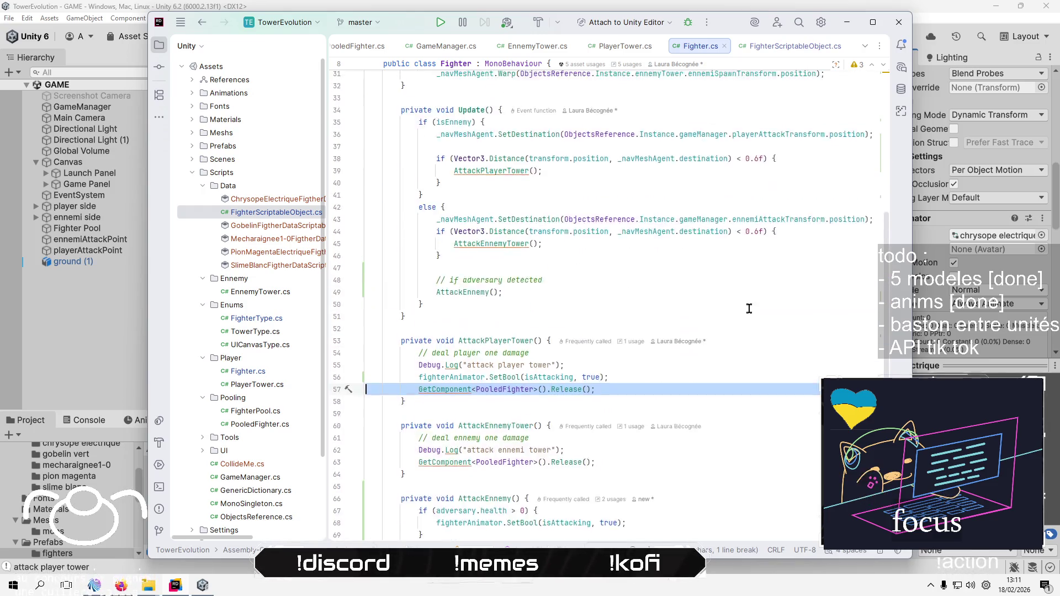
Declare 'private bool isAttackingTower;' on a new line above the adversary field
{"action": "left_click", "coordinate": [639, 250]}
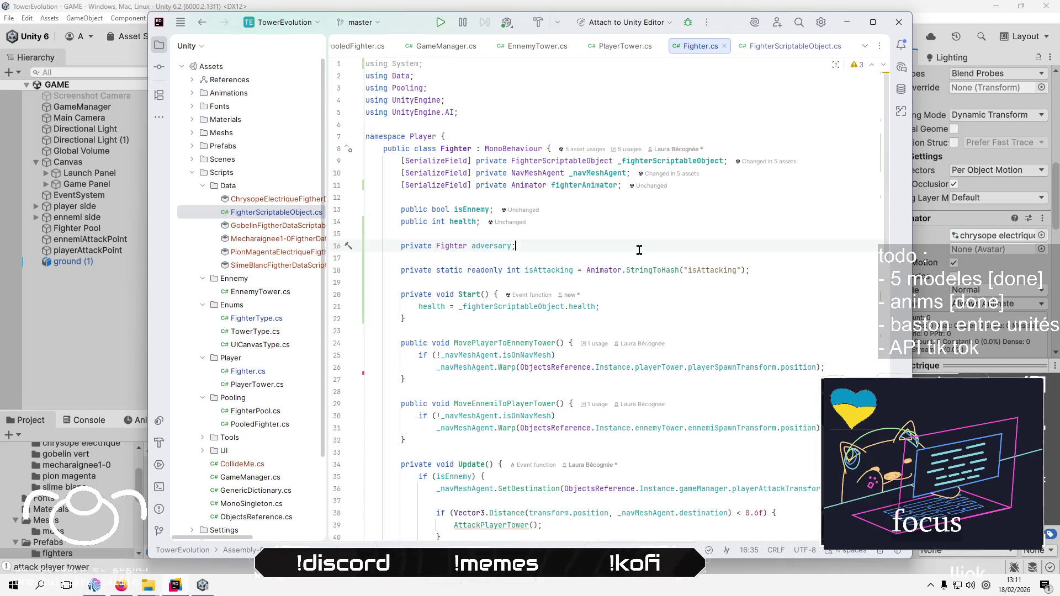
{"action": "key", "text": "Up"}
{"action": "key", "text": "Return"}
{"action": "key", "text": "Return"}
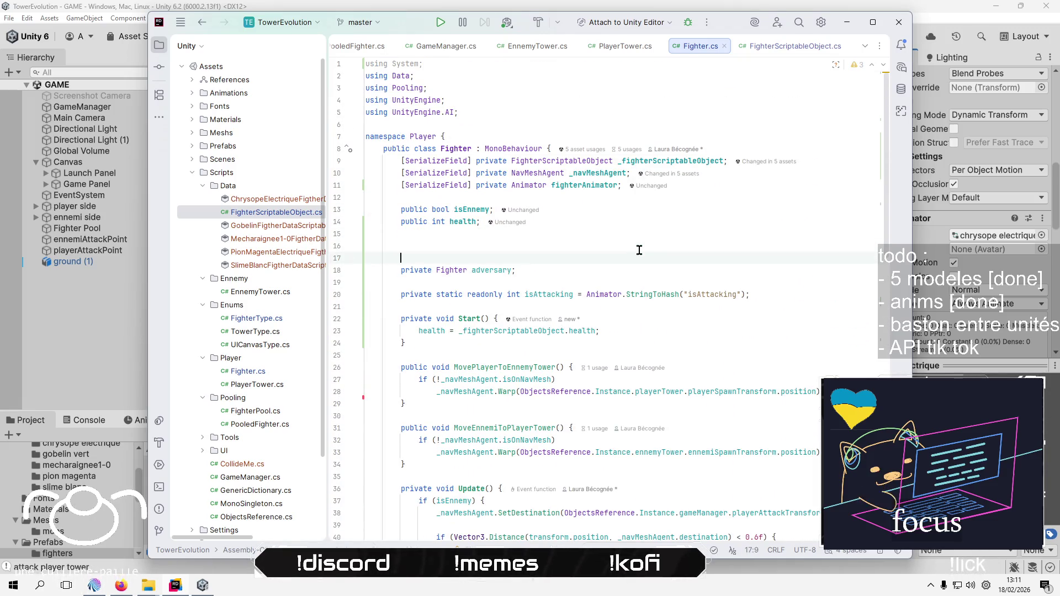
{"action": "type", "text": "priv"}
{"action": "key", "text": "Return"}
{"action": "type", "text": "private b"}
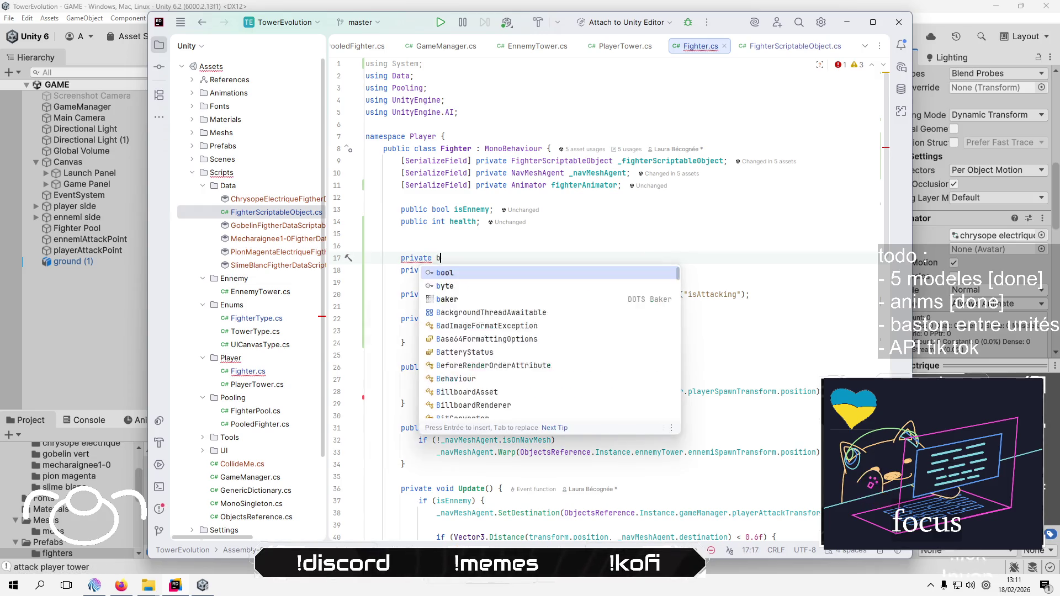
{"action": "type", "text": "ool isAtta"}
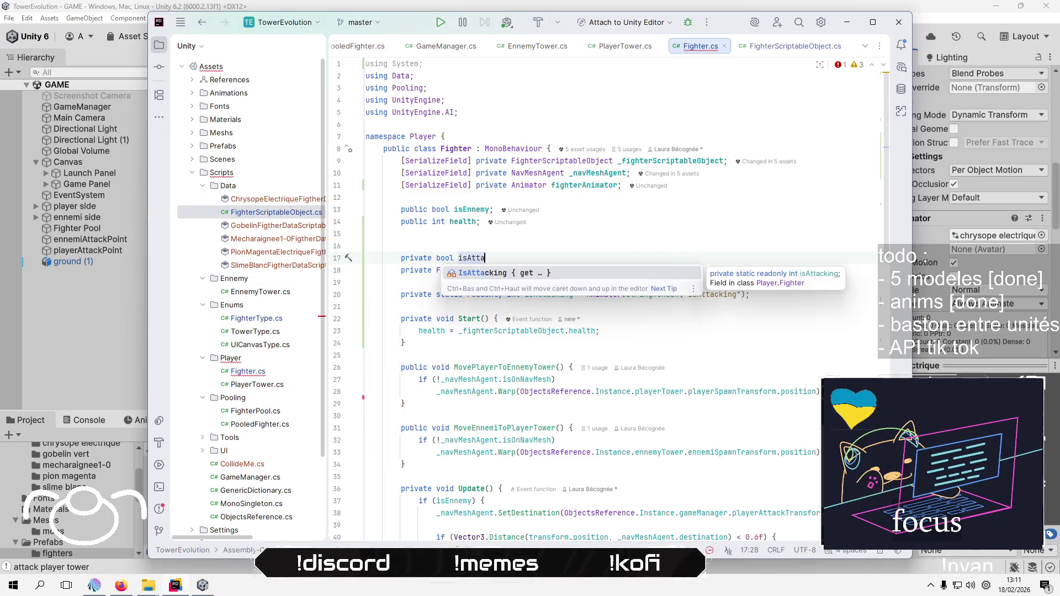
{"action": "type", "text": "ckingTower"}
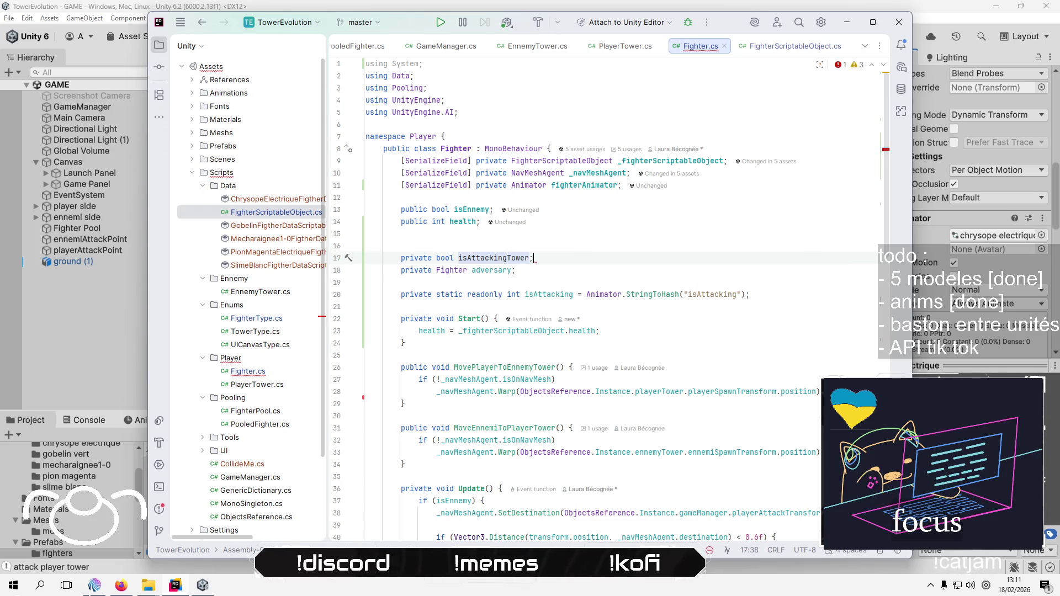
{"action": "type", "text": ";"}
Rename the new field from isAttackingTower to isNearTower
{"action": "key", "text": "Left"}
{"action": "key", "text": "Left"}
{"action": "key", "text": "Left"}
{"action": "key", "text": "Left"}
{"action": "key", "text": "Left"}
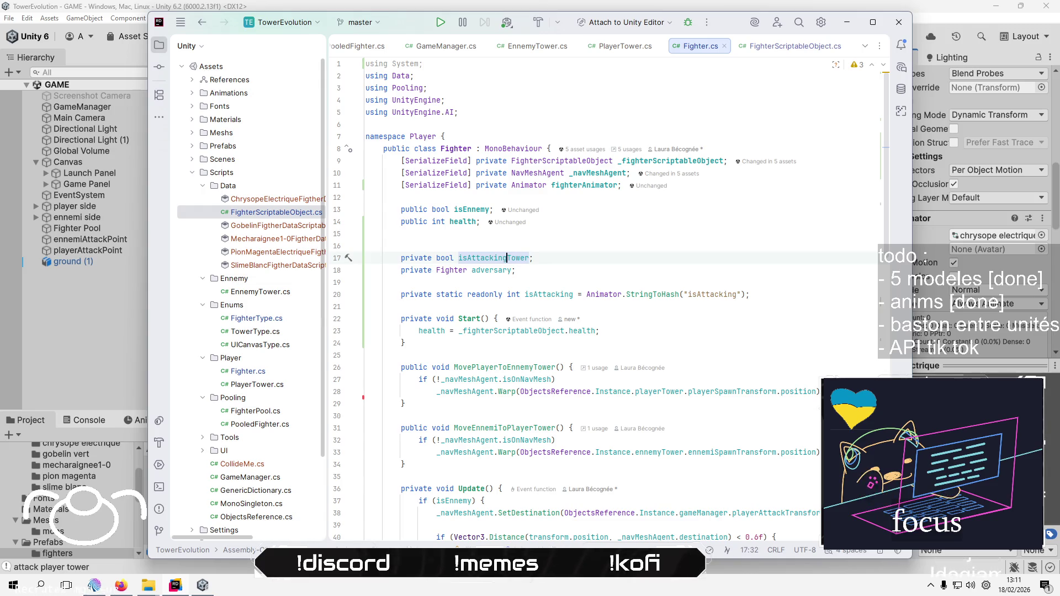
{"action": "key", "text": "shift+Left"}
{"action": "key", "text": "shift+Left"}
{"action": "key", "text": "shift+Left"}
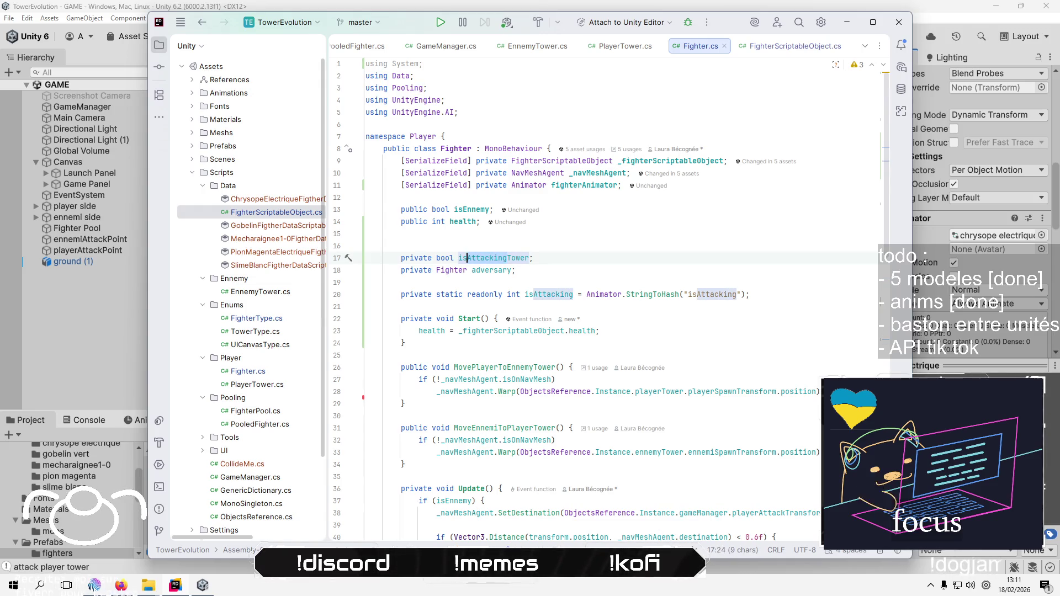
{"action": "type", "text": "Near"}
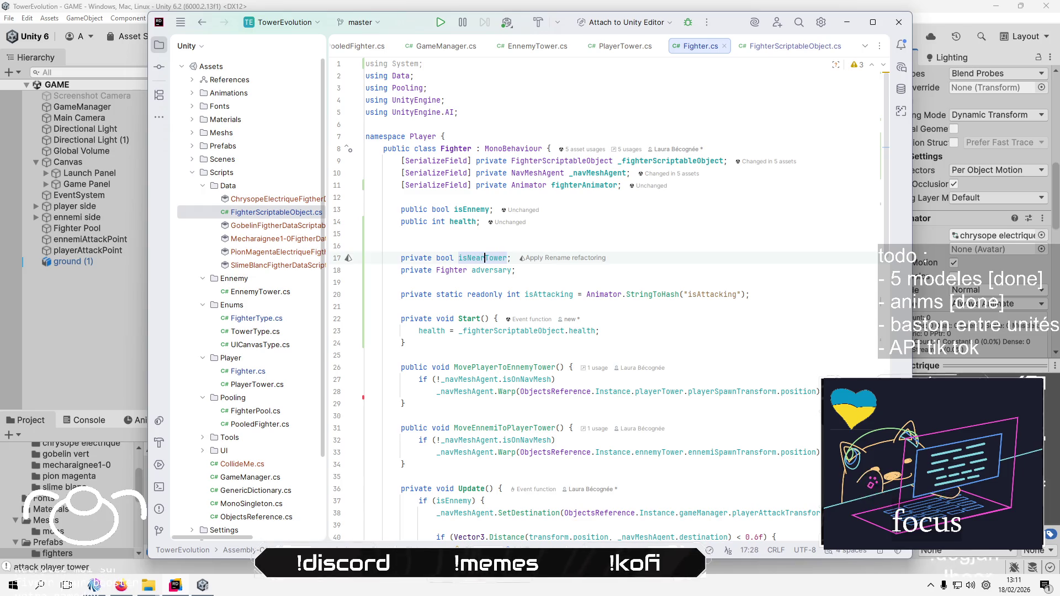
{"action": "scroll", "coordinate": [718, 298], "scroll_direction": "down", "scroll_amount": 5}
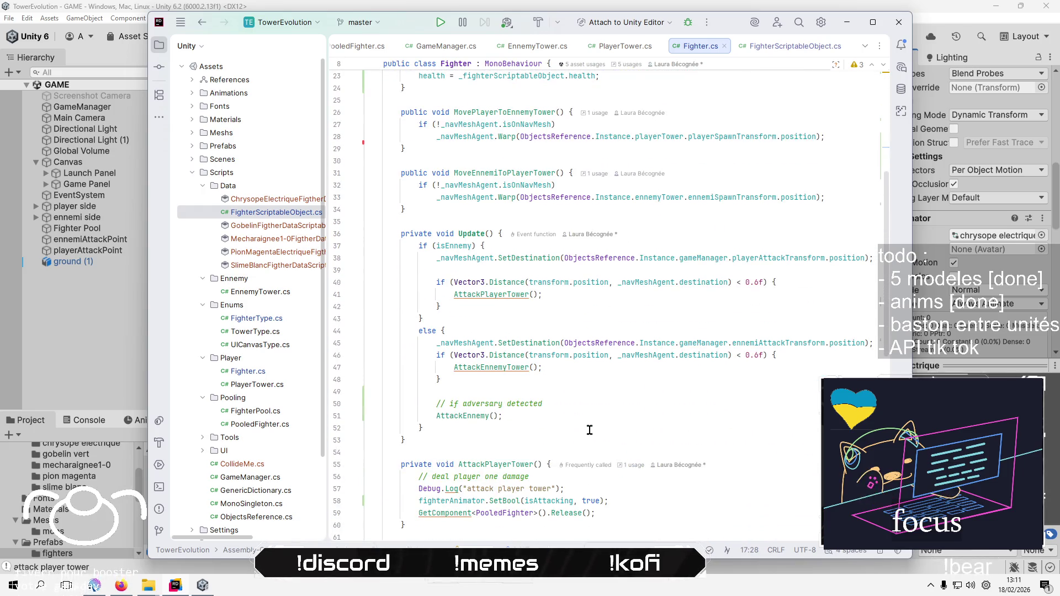
{"action": "left_click", "coordinate": [589, 430]}
{"action": "scroll", "coordinate": [590, 428], "scroll_direction": "down", "scroll_amount": 3}
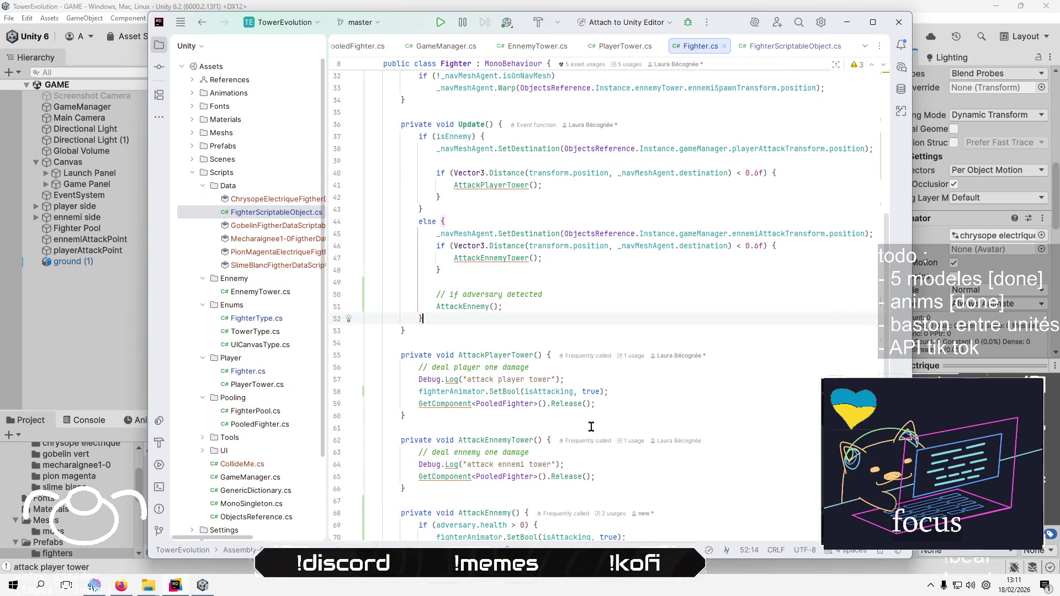
{"action": "scroll", "coordinate": [590, 426], "scroll_direction": "up", "scroll_amount": 4}
{"action": "left_click", "coordinate": [568, 355]}
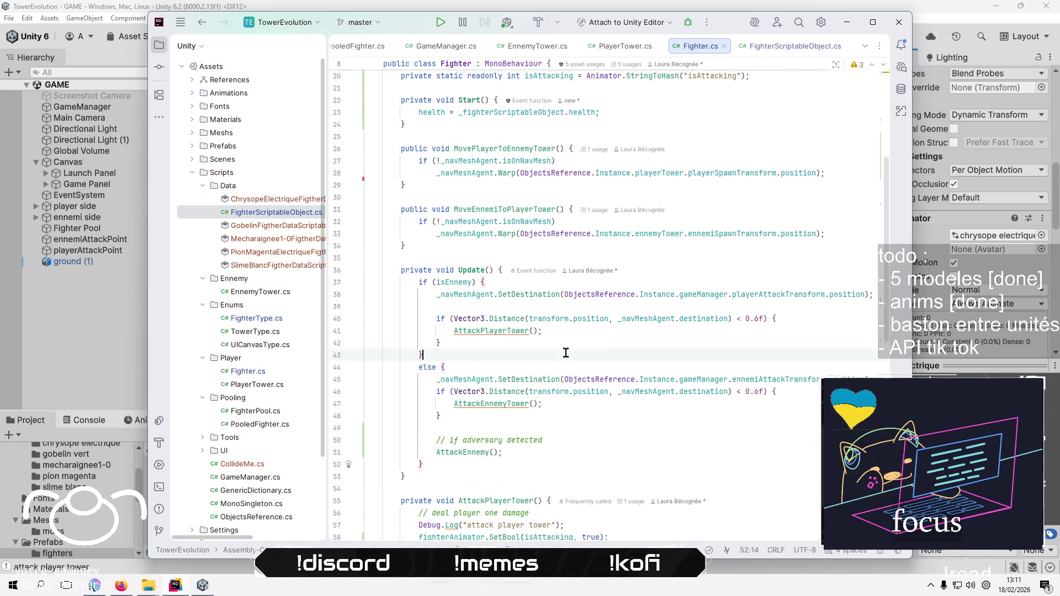
Insert 'isNearTower = true;' in Update's Vector3.Distance check, just before AttackPlayerTower()
{"action": "left_click", "coordinate": [557, 327]}
{"action": "left_click", "coordinate": [810, 319]}
{"action": "key", "text": "Return"}
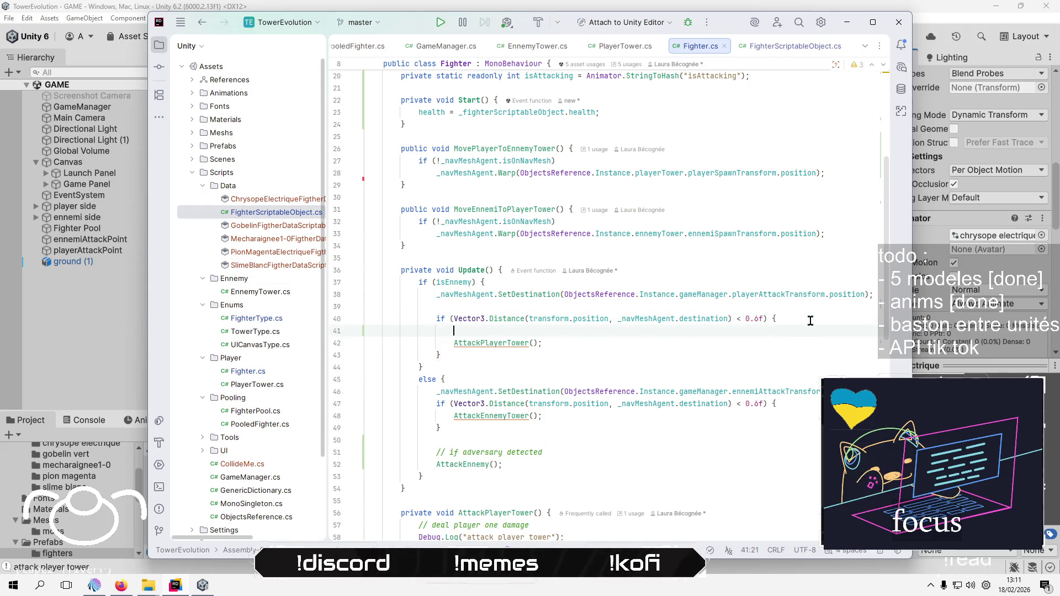
{"action": "type", "text": "isNearTower"}
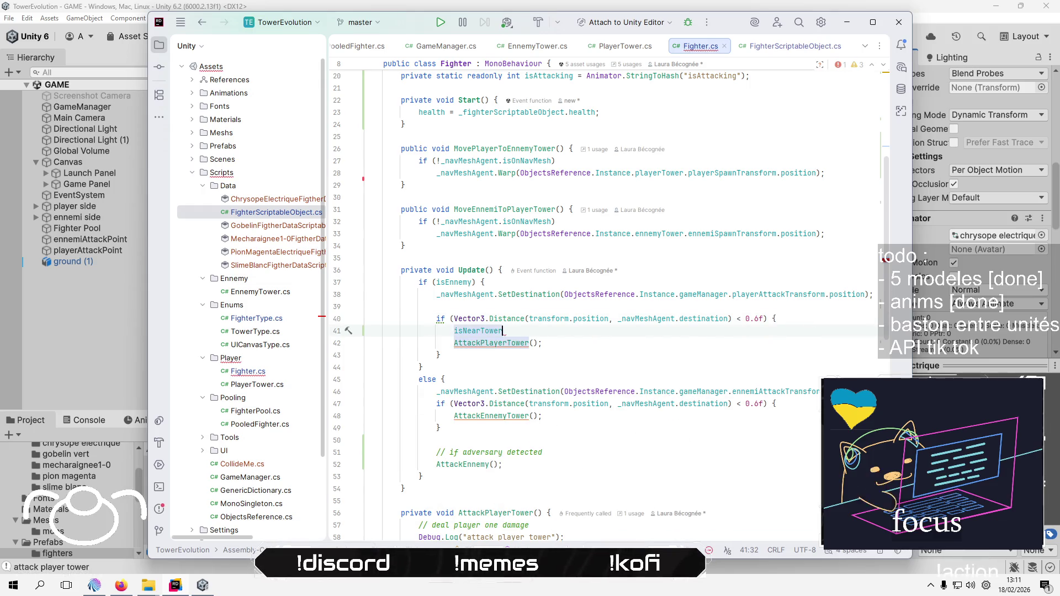
{"action": "type", "text": " = tru"}
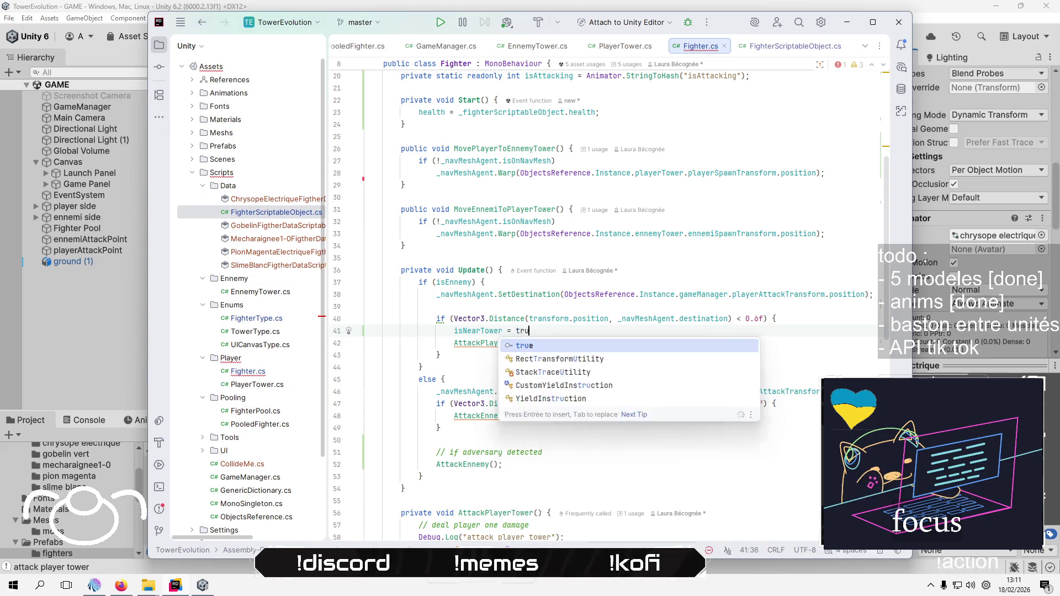
{"action": "type", "text": "e;"}
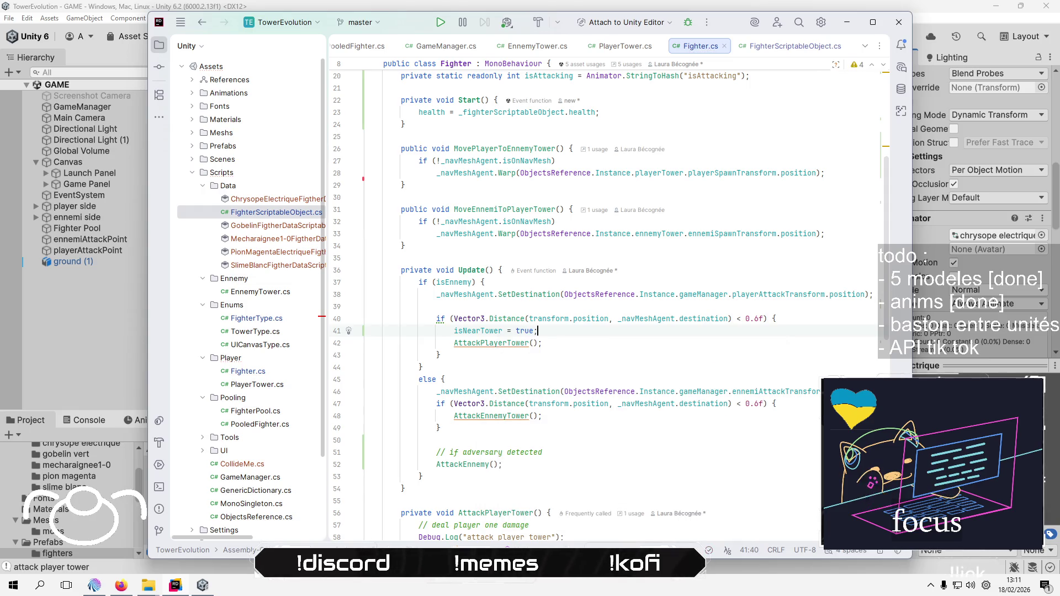
{"action": "scroll", "coordinate": [748, 409], "scroll_direction": "down", "scroll_amount": 1}
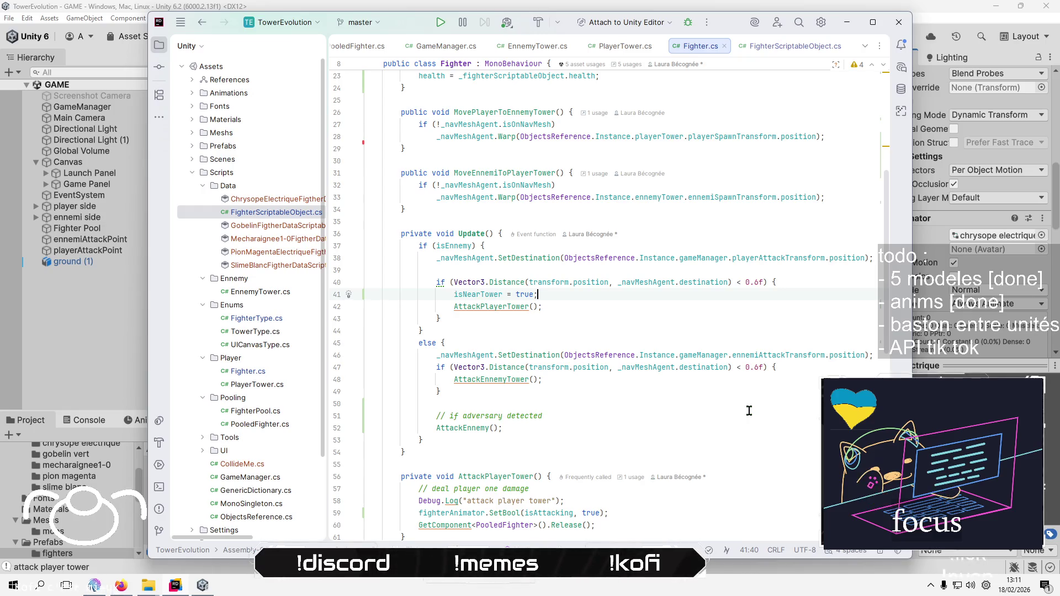
{"action": "scroll", "coordinate": [749, 410], "scroll_direction": "down", "scroll_amount": 3}
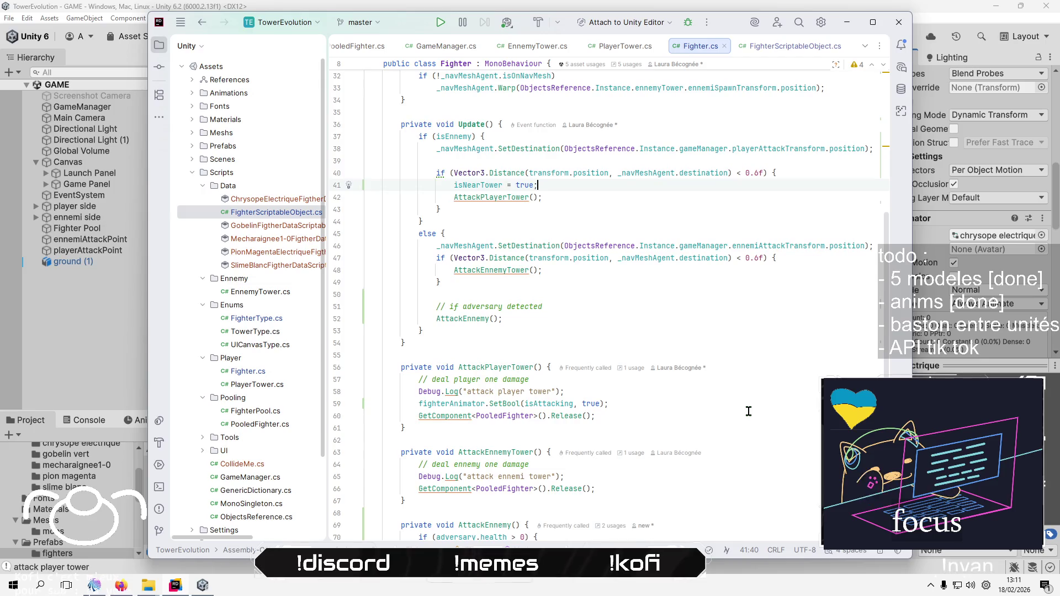
{"action": "left_click", "coordinate": [699, 406]}
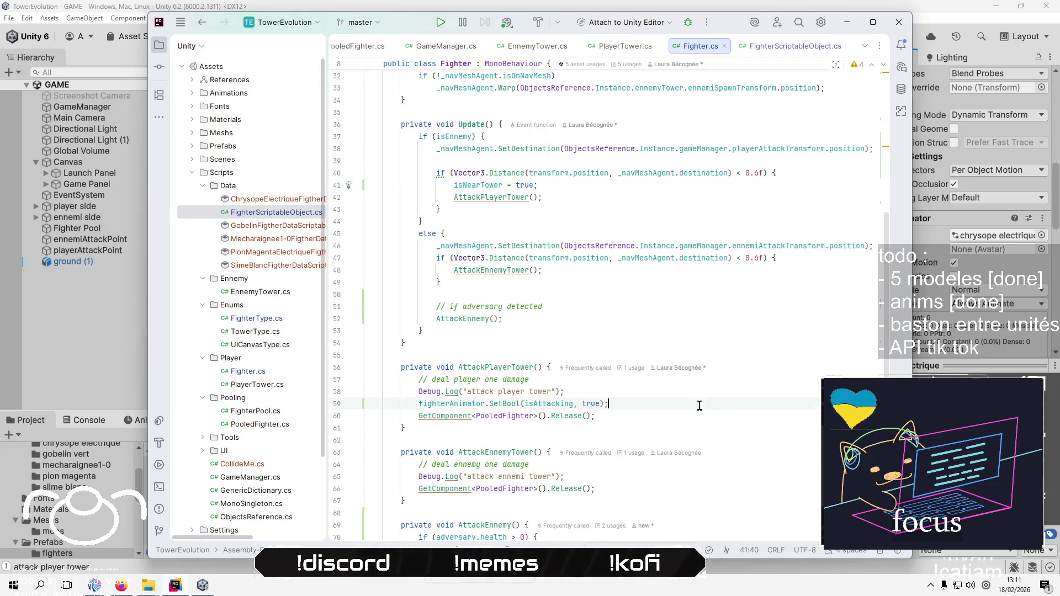
{"action": "scroll", "coordinate": [698, 405], "scroll_direction": "down", "scroll_amount": 2}
{"action": "scroll", "coordinate": [698, 406], "scroll_direction": "down", "scroll_amount": 3}
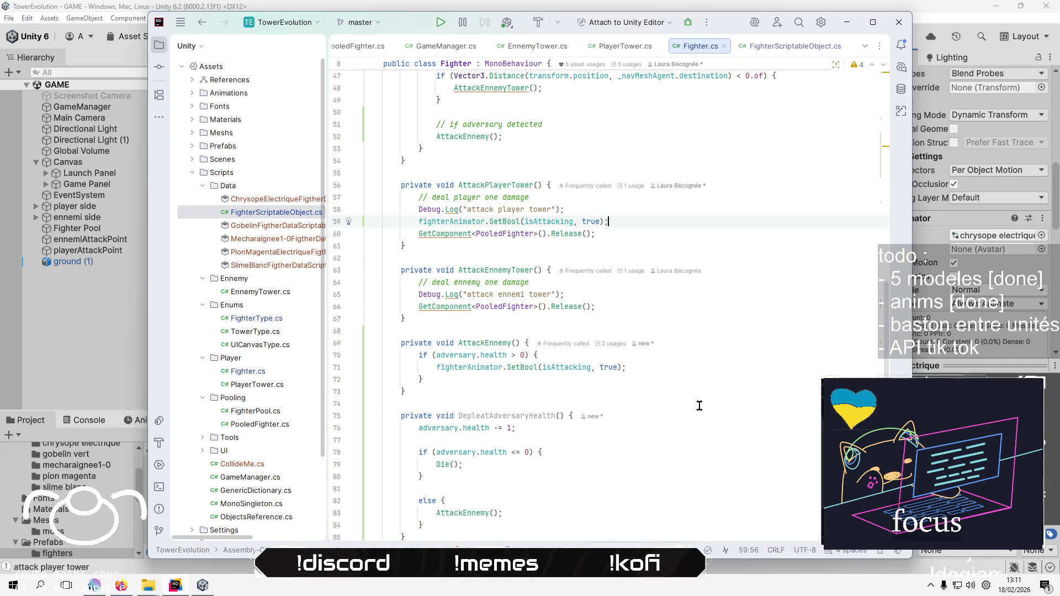
Call DepleatAdversaryHealth(); inside AttackEnnemy's health check, ahead of the attack animation
{"action": "left_click", "coordinate": [672, 381]}
{"action": "left_click", "coordinate": [691, 354]}
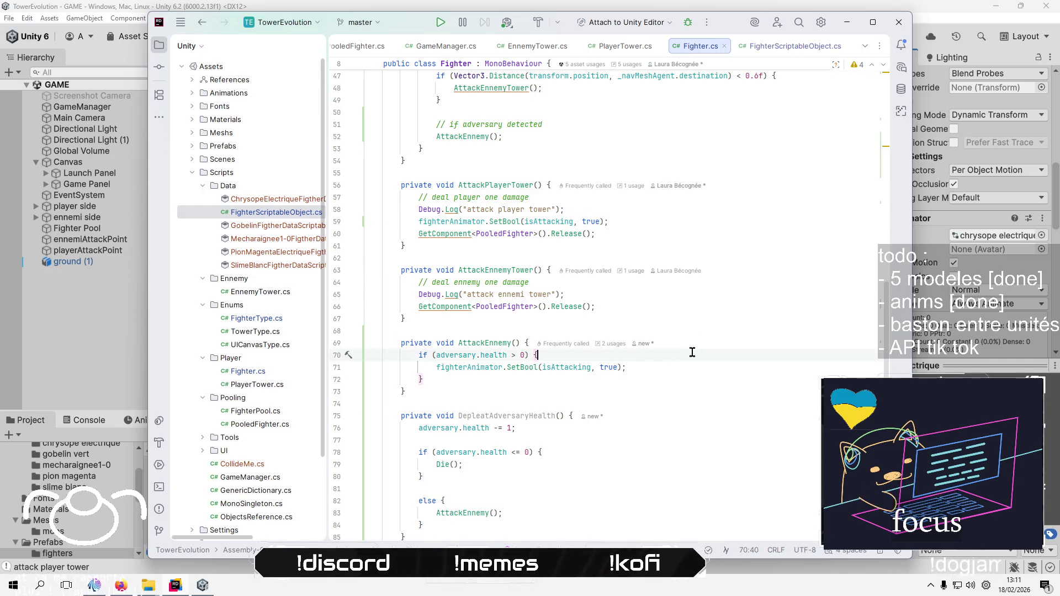
{"action": "left_click", "coordinate": [706, 343]}
{"action": "left_click", "coordinate": [694, 358]}
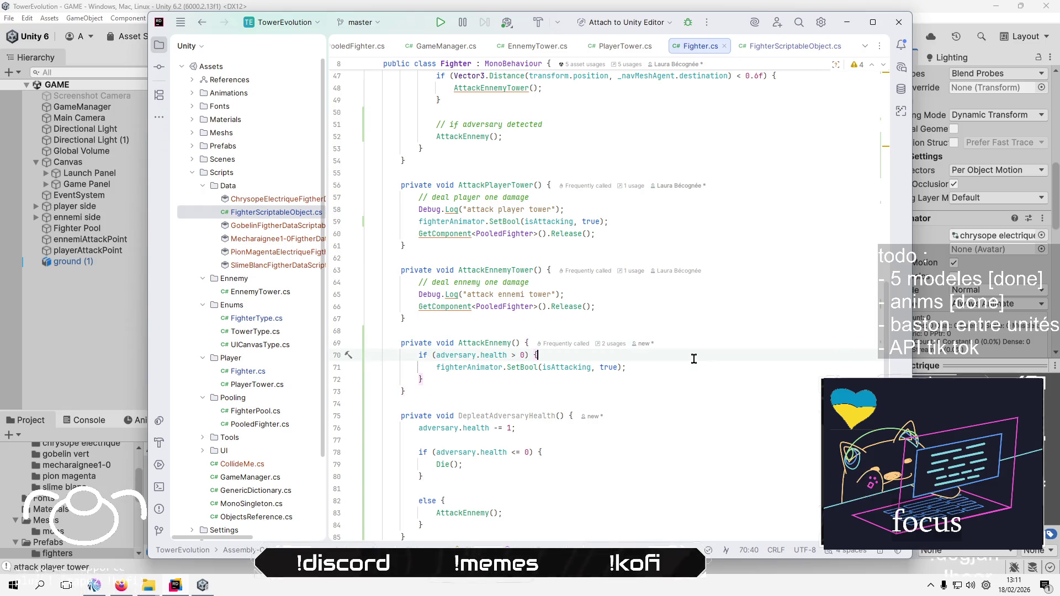
{"action": "key", "text": "Return"}
{"action": "key", "text": "Down"}
{"action": "key", "text": "Down"}
{"action": "key", "text": "Down"}
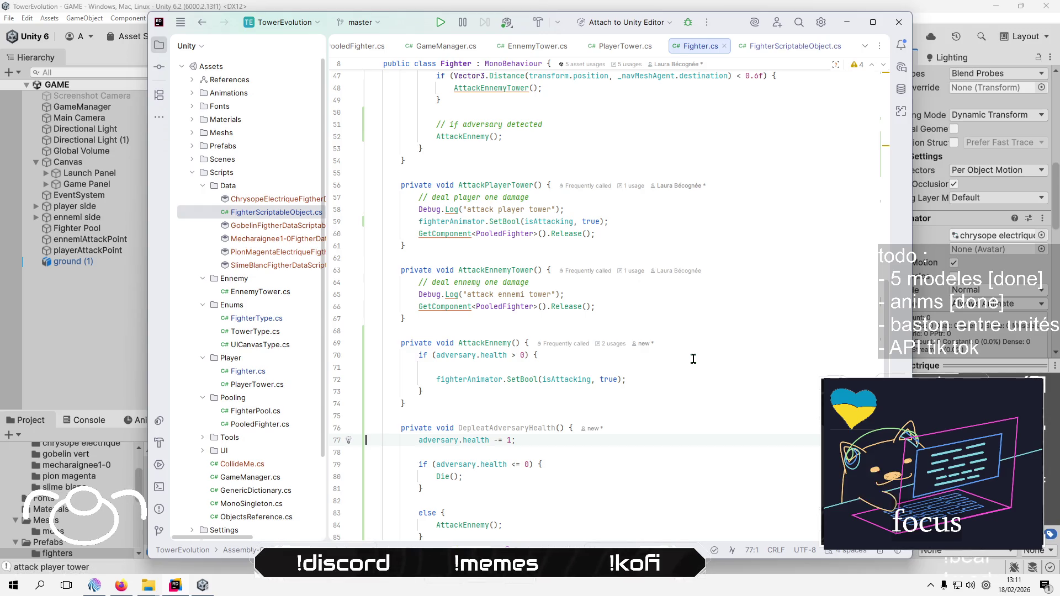
{"action": "left_click", "coordinate": [622, 368]}
{"action": "type", "text": "Dep"}
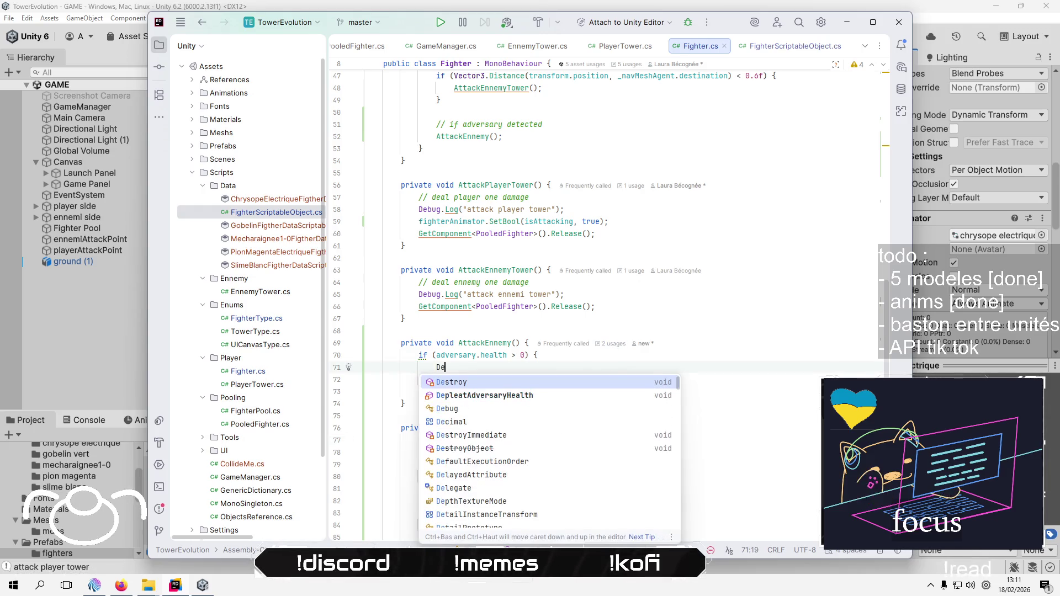
{"action": "key", "text": "Return"}
{"action": "type", "text": ";"}
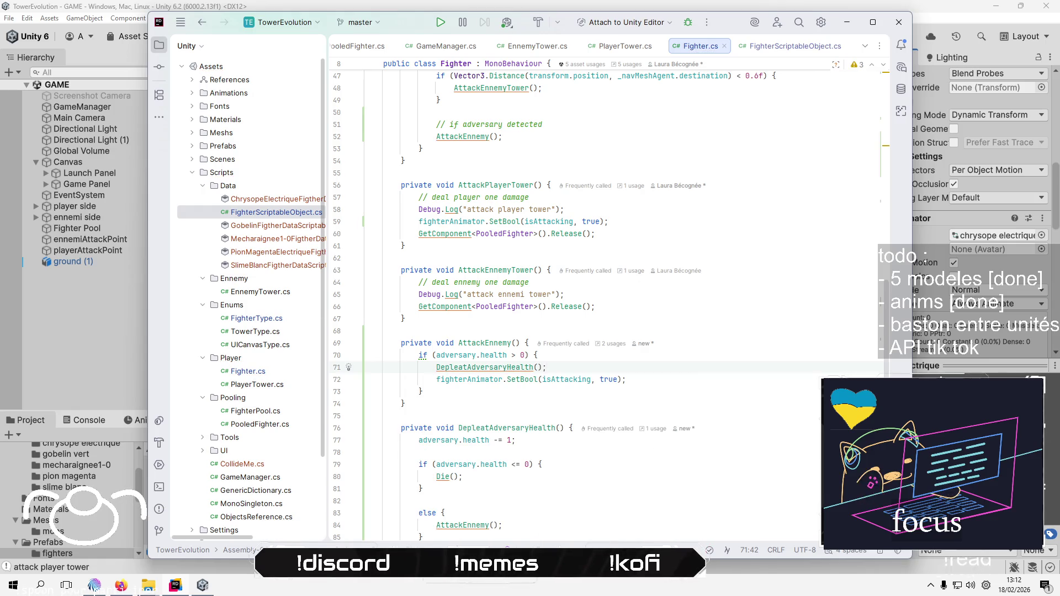
Start a new if statement on isNearTower at the top of AttackEnnemy
{"action": "left_click", "coordinate": [528, 343]}
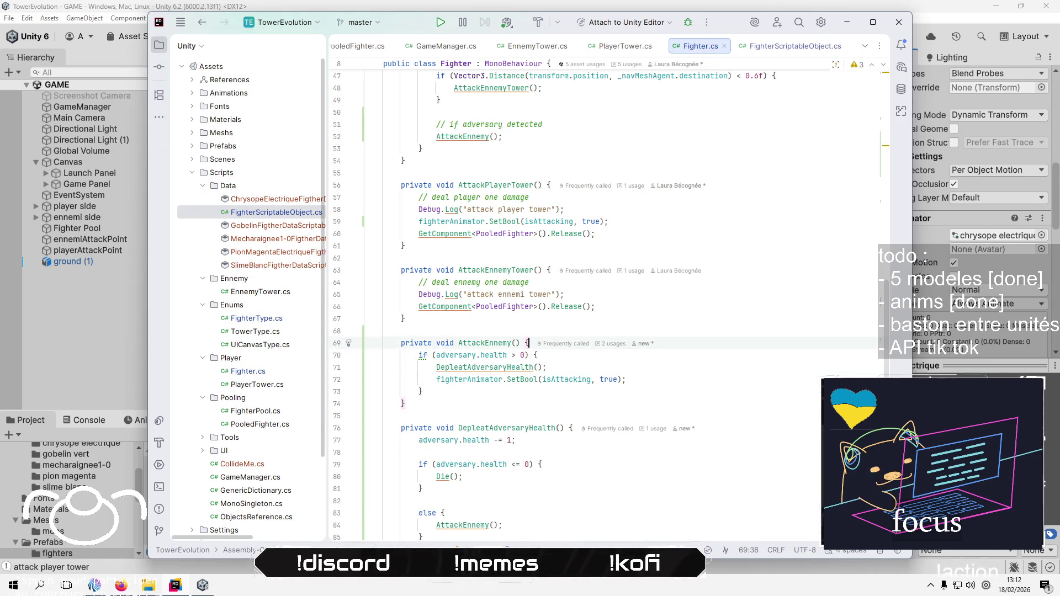
{"action": "key", "text": "Return"}
{"action": "key", "text": "Return"}
{"action": "key", "text": "Up"}
{"action": "type", "text": "if ()"}
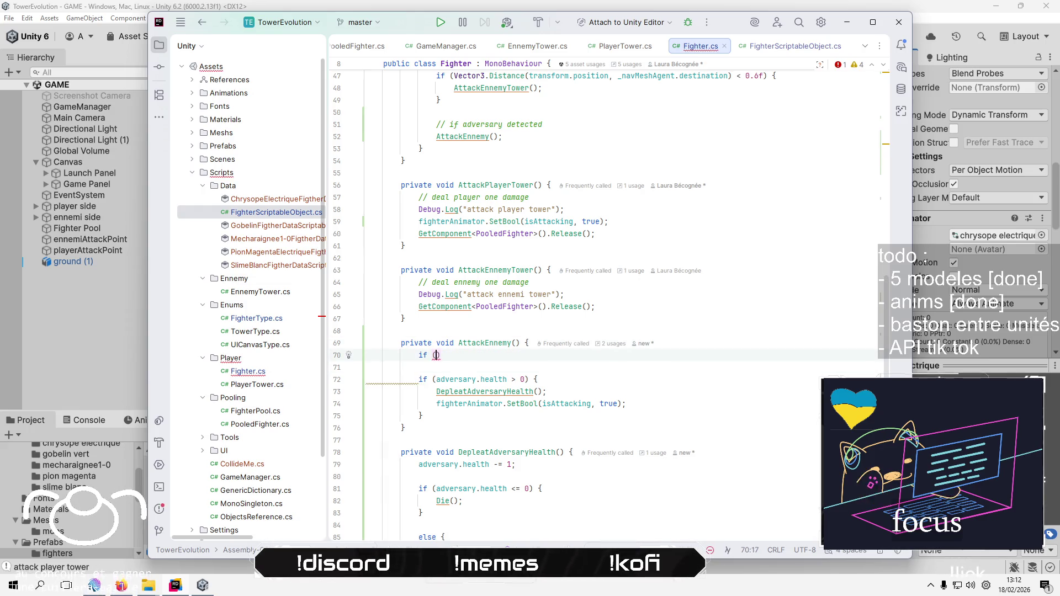
{"action": "type", "text": "is"}
Complete the if condition as plain isNearTower, dropping a trial negation and a partial return
{"action": "key", "text": "Return"}
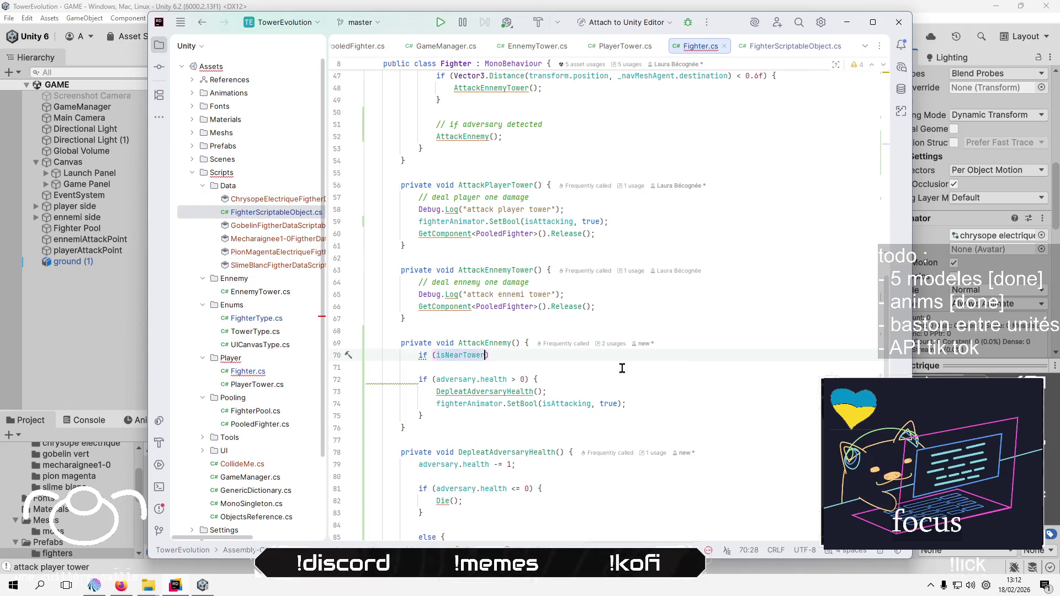
{"action": "key", "text": "ctrl+Left"}
{"action": "type", "text": "!"}
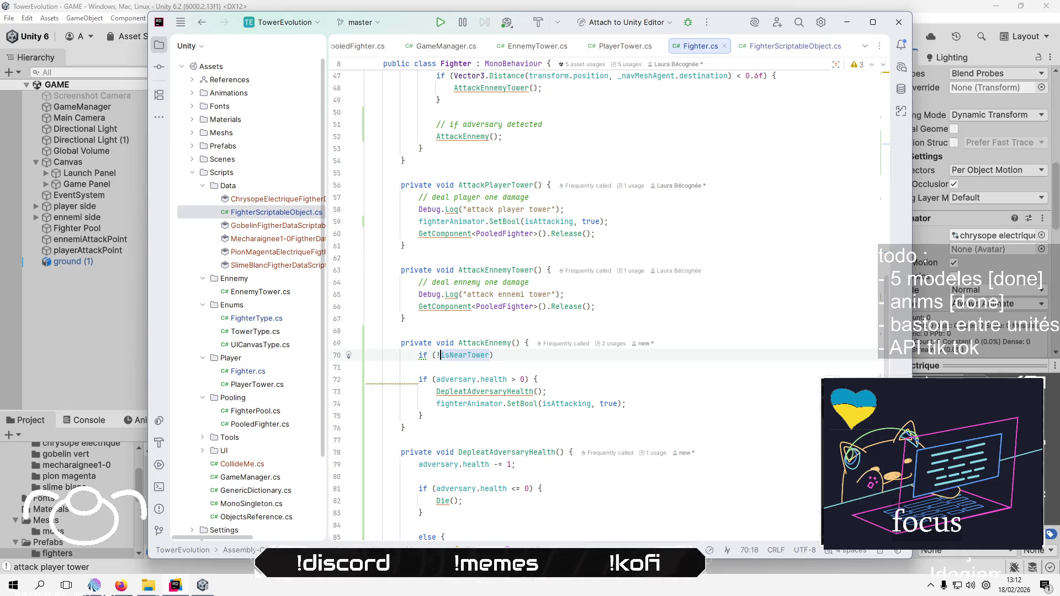
{"action": "key", "text": "BackSpace"}
{"action": "key", "text": "End"}
{"action": "type", "text": "re"}
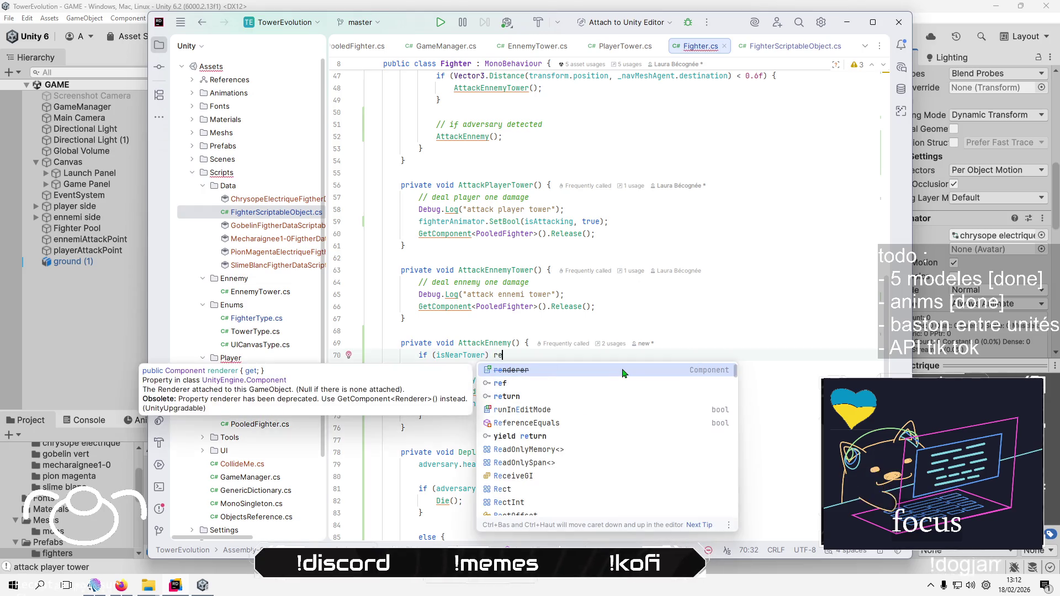
{"action": "key", "text": "Down"}
{"action": "key", "text": "Down"}
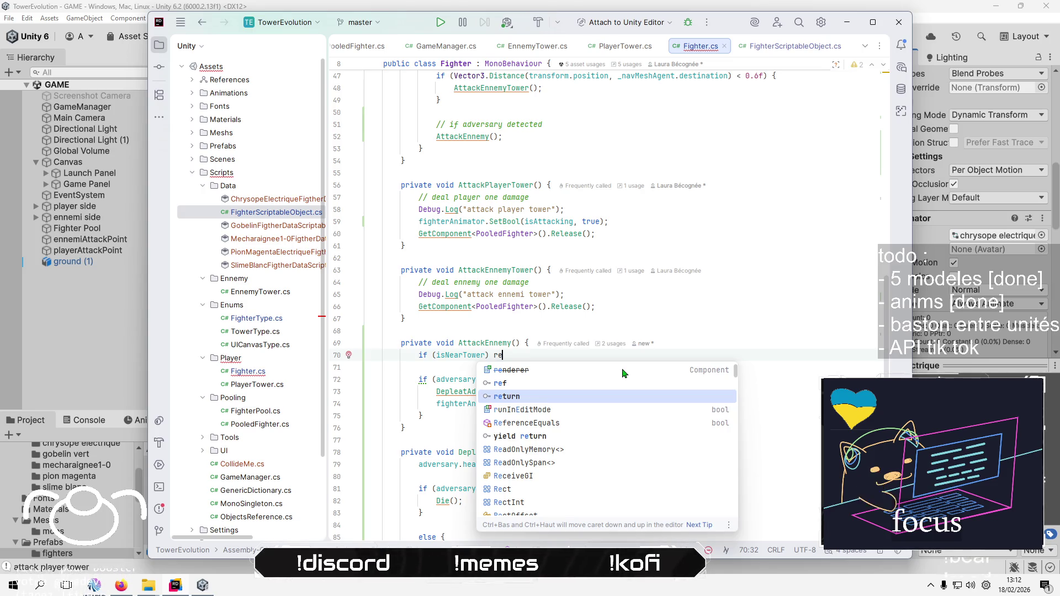
{"action": "key", "text": "BackSpace"}
{"action": "key", "text": "BackSpace"}
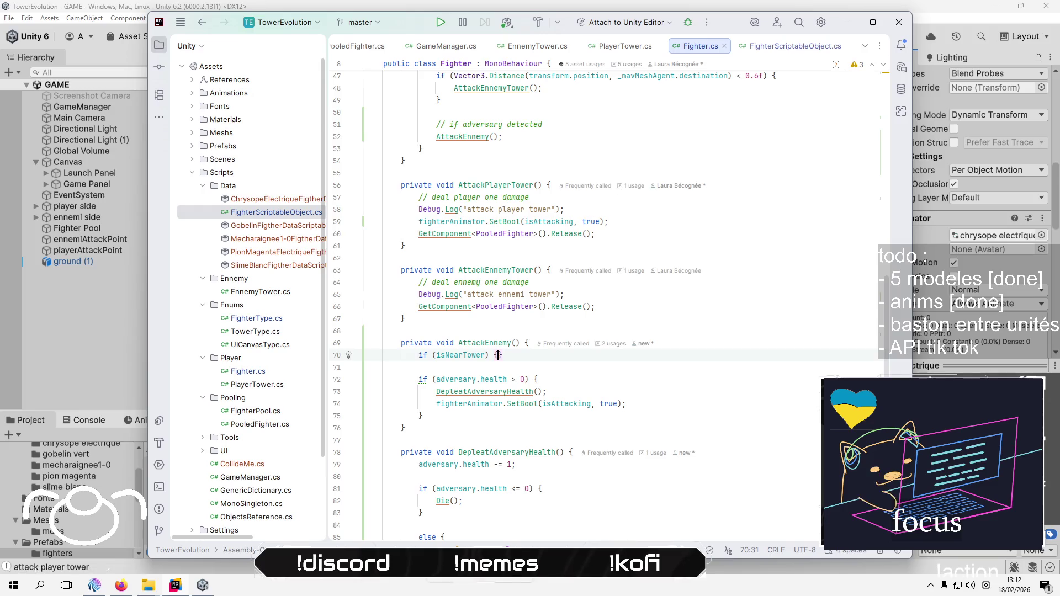
Open the isNearTower block and call AttackEnnemyTower(); inside it
{"action": "type", "text": "{"}
{"action": "key", "text": "Return"}
{"action": "type", "text": "A"}
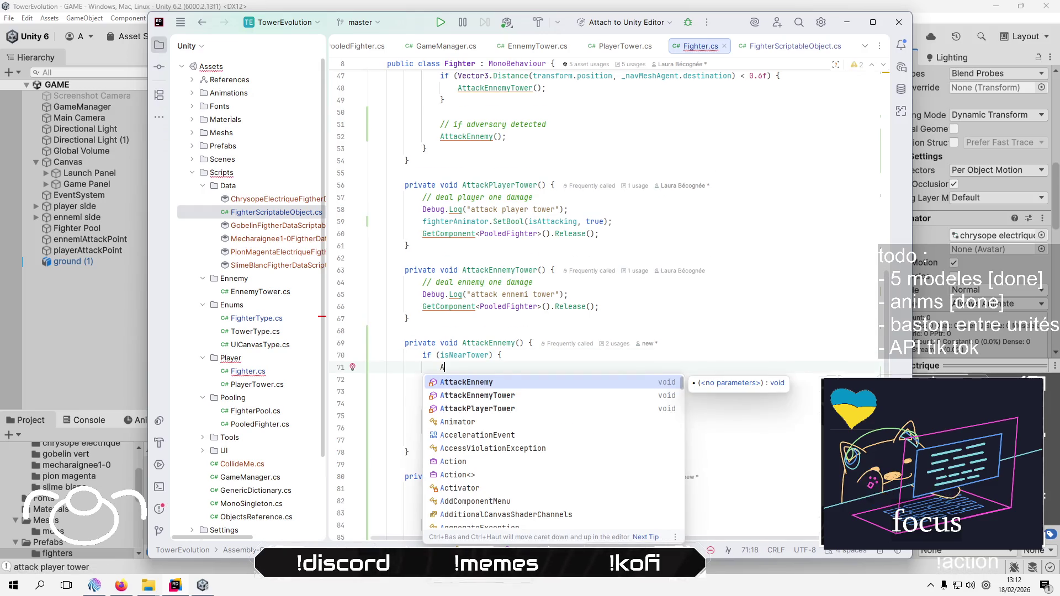
{"action": "key", "text": "Down"}
{"action": "key", "text": "Return"}
{"action": "type", "text": ";"}
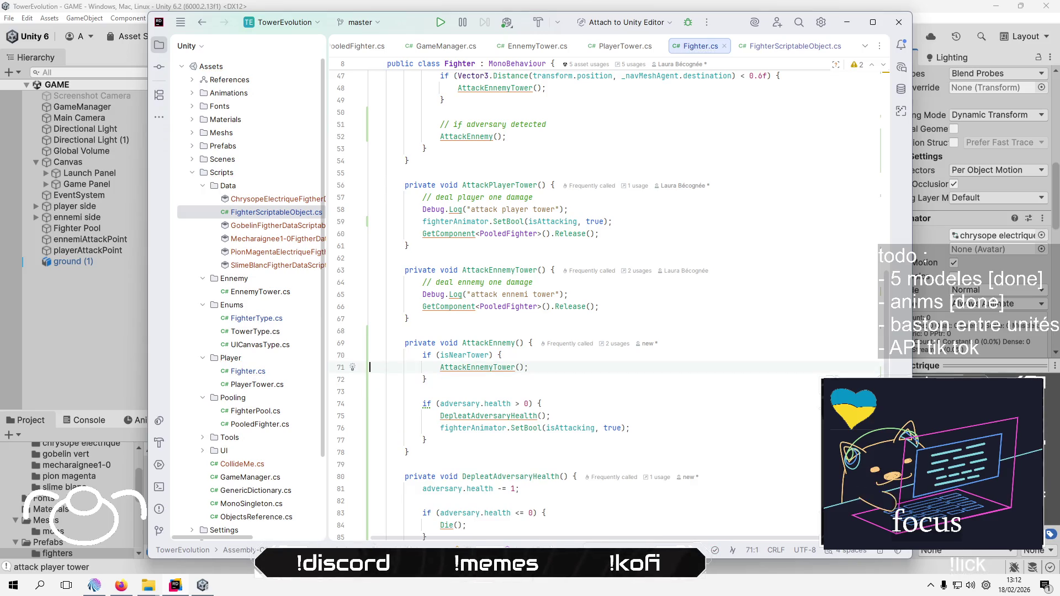
{"action": "left_click", "coordinate": [369, 209]}
{"action": "key", "text": "Up"}
{"action": "key", "text": "Up"}
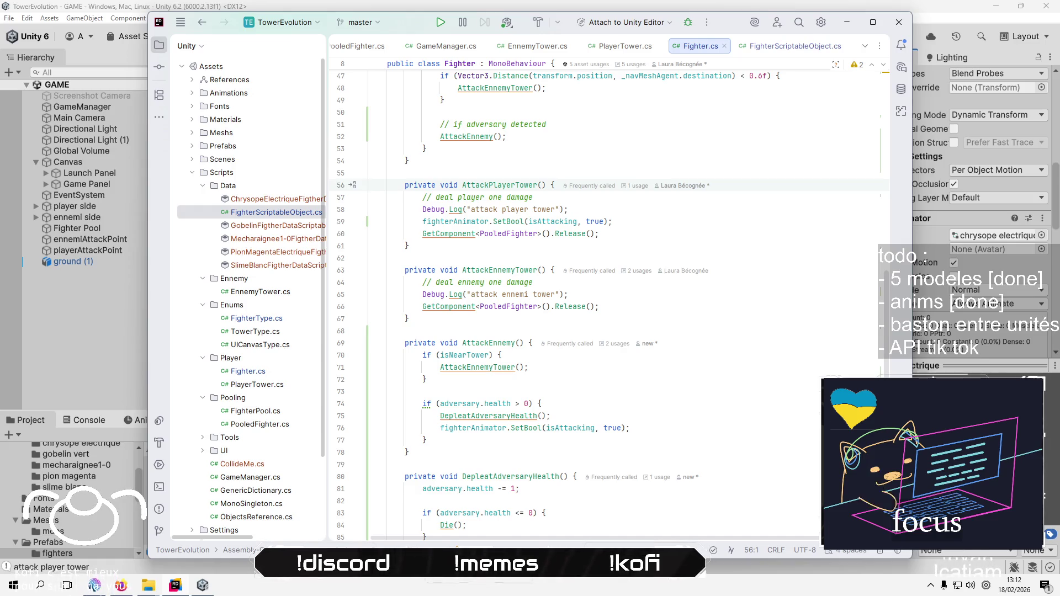
{"action": "scroll", "coordinate": [632, 367], "scroll_direction": "up", "scroll_amount": 5}
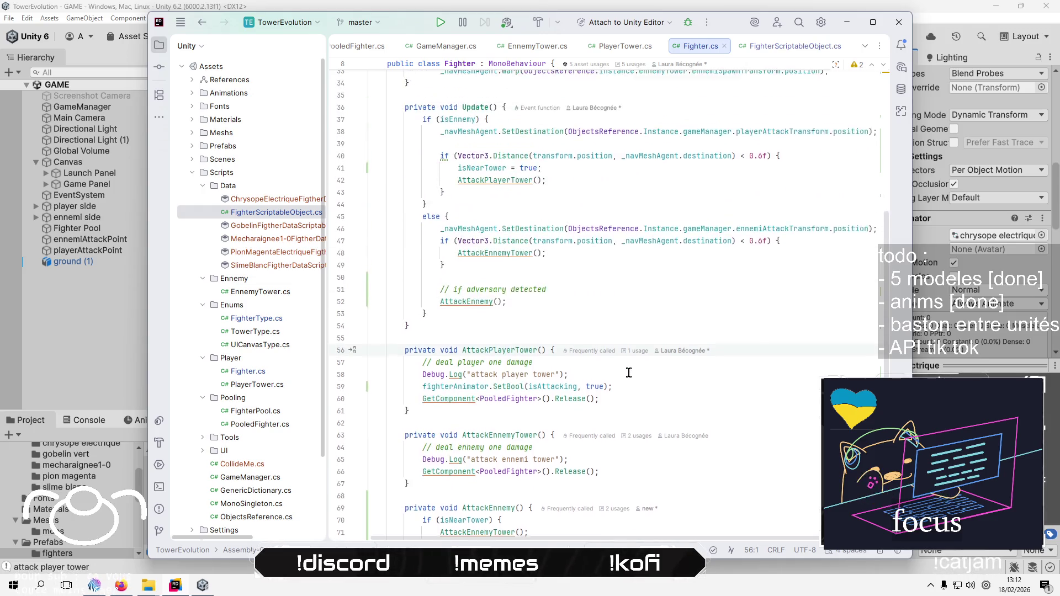
{"action": "scroll", "coordinate": [663, 414], "scroll_direction": "down", "scroll_amount": 1}
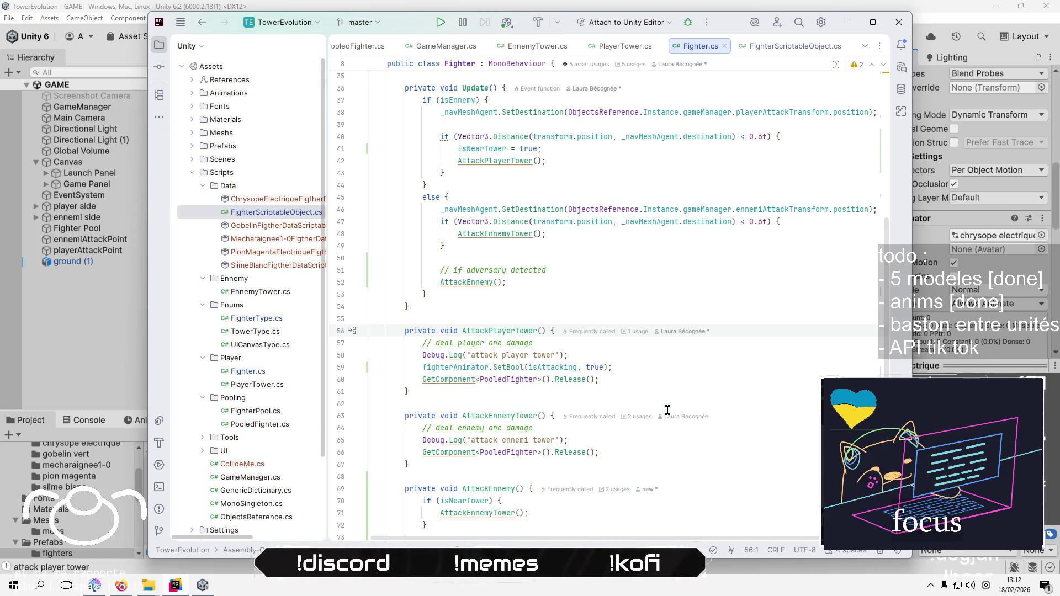
{"action": "scroll", "coordinate": [666, 410], "scroll_direction": "down", "scroll_amount": 1}
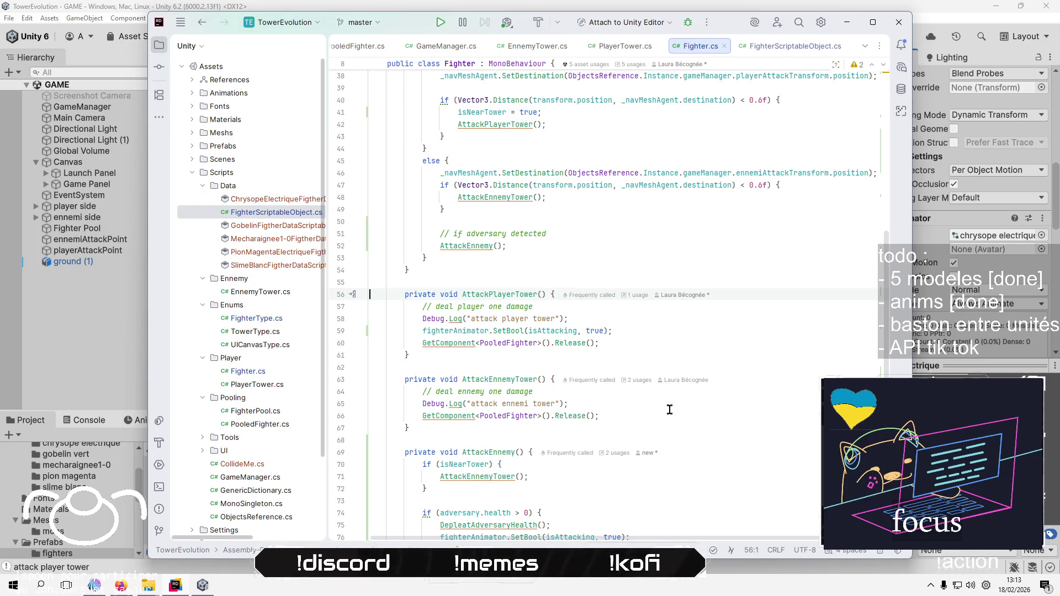
Change the AttackEnnemyTower condition in AttackEnnemy to isEnnemy && isNearTower
{"action": "left_click", "coordinate": [640, 471]}
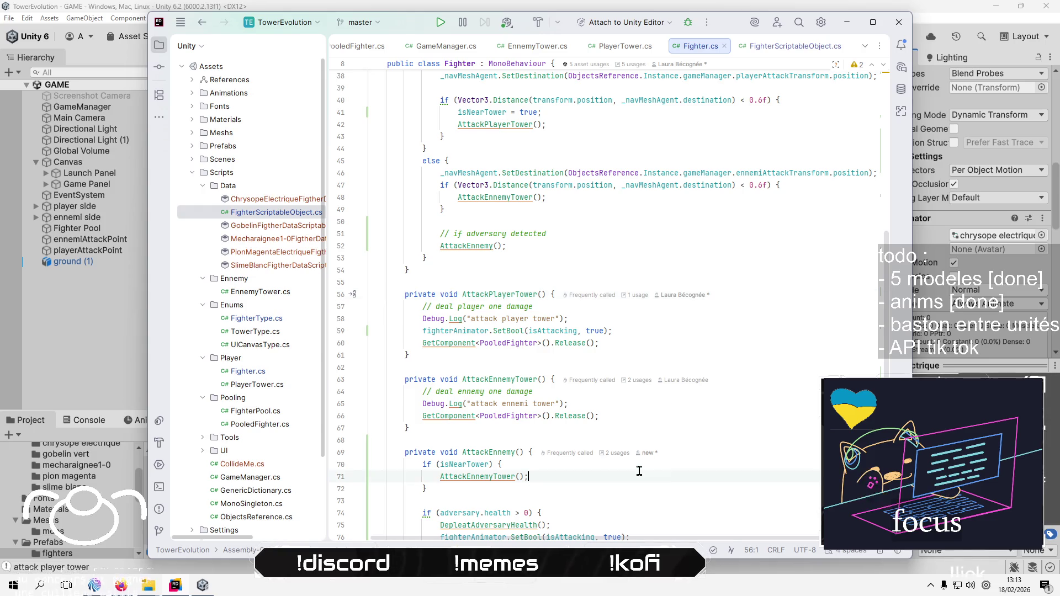
{"action": "scroll", "coordinate": [678, 497], "scroll_direction": "down", "scroll_amount": 1}
{"action": "scroll", "coordinate": [677, 498], "scroll_direction": "down", "scroll_amount": 2}
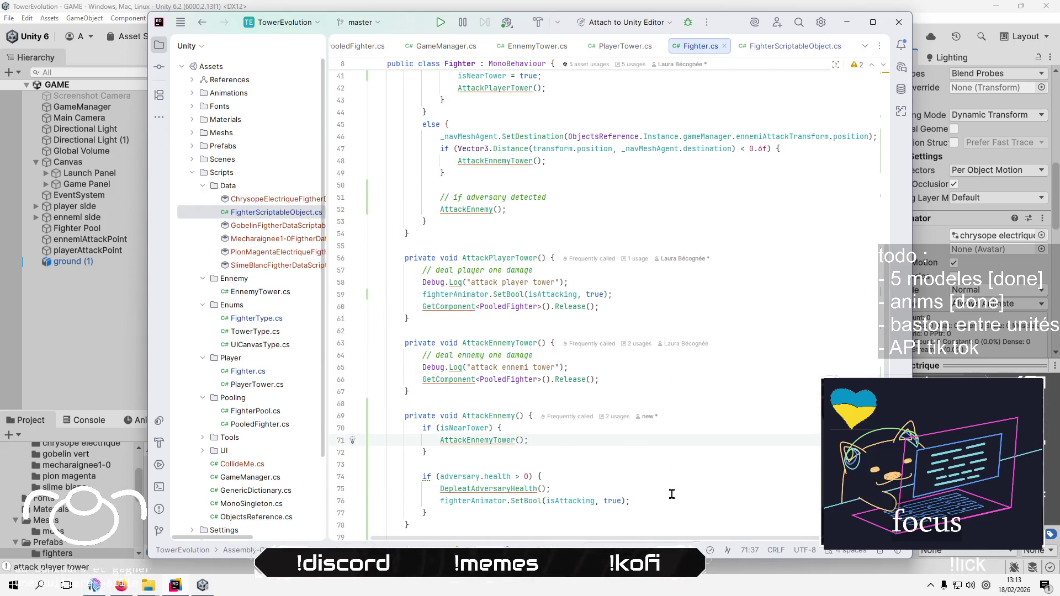
{"action": "left_click", "coordinate": [461, 428]}
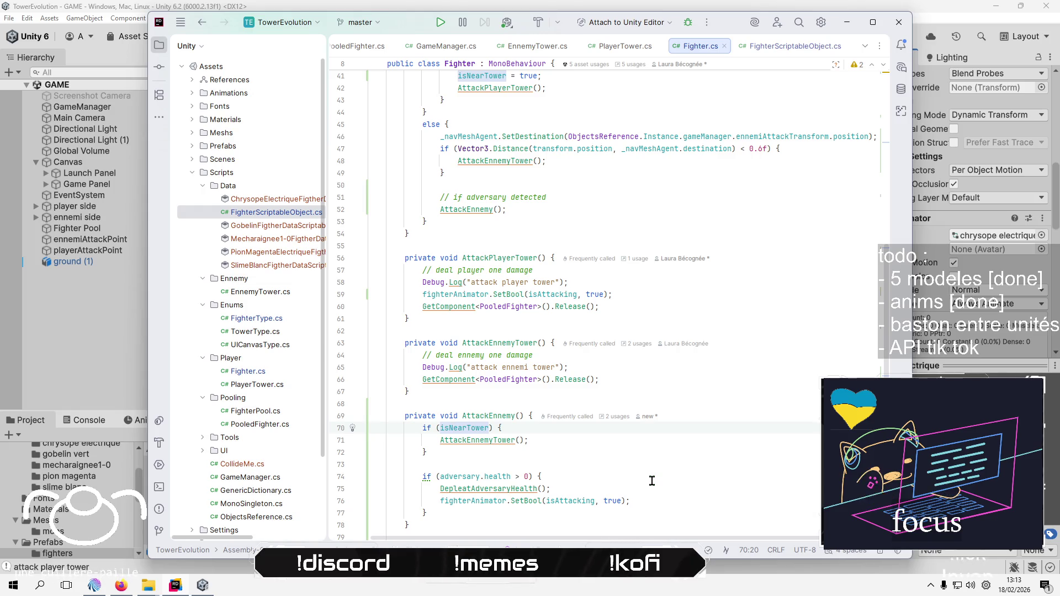
{"action": "type", "text": "isEnnemy"}
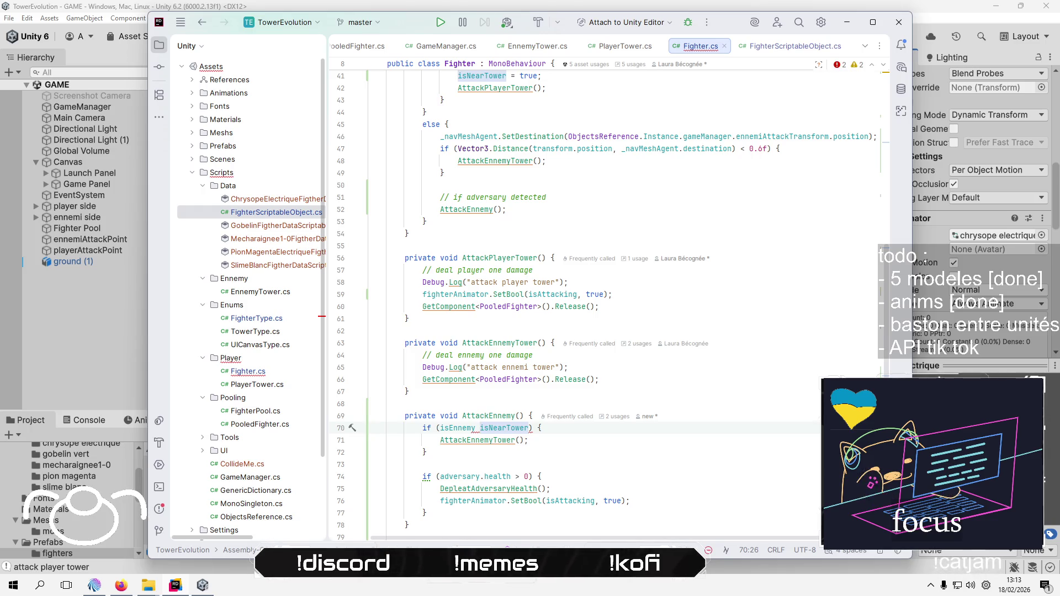
{"action": "type", "text": " &&"}
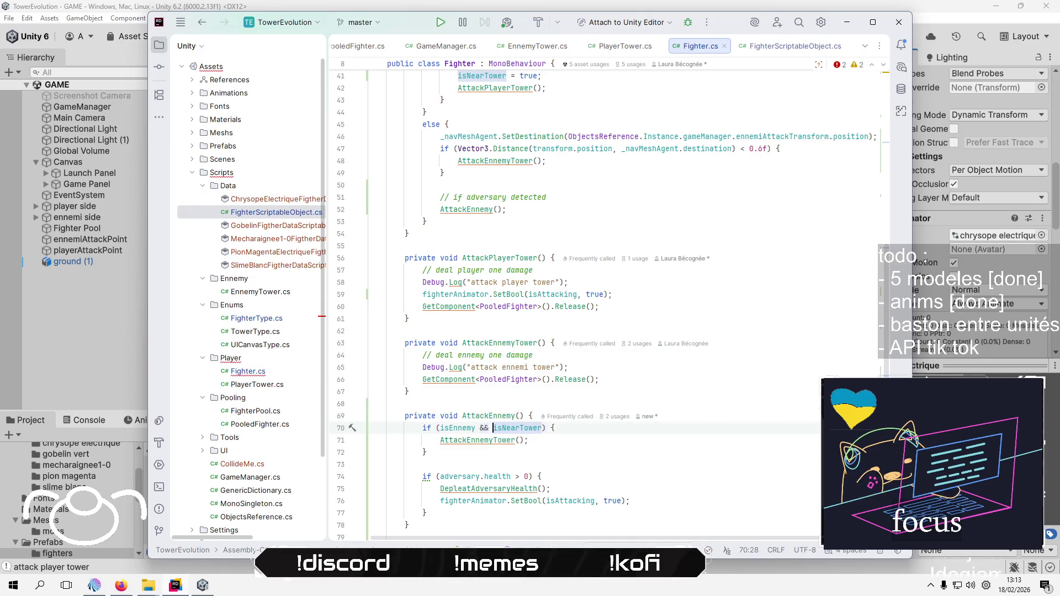
Add an empty else block after the isEnnemy && isNearTower if block
{"action": "key", "text": "Down"}
{"action": "key", "text": "Down"}
{"action": "scroll", "coordinate": [746, 400], "scroll_direction": "down", "scroll_amount": 3}
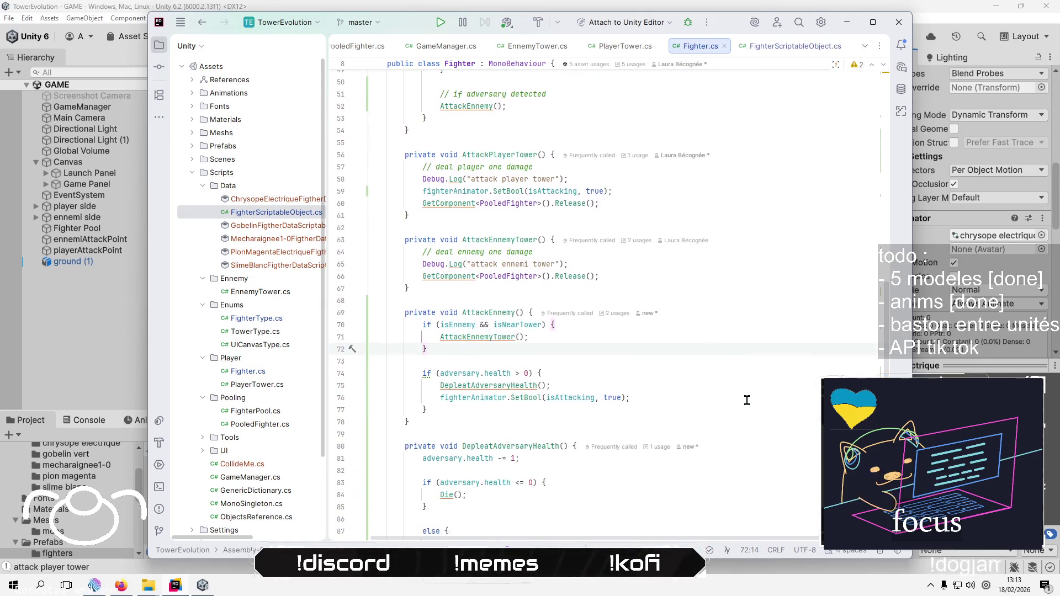
{"action": "key", "text": "Return"}
{"action": "key", "text": "Return"}
{"action": "type", "text": "elese"}
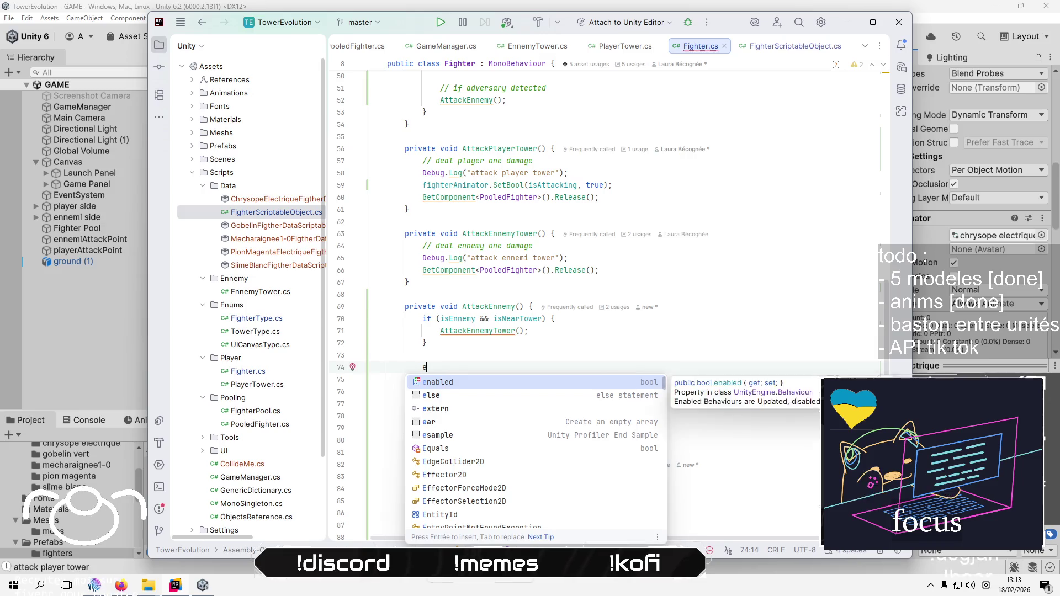
{"action": "key", "text": "BackSpace"}
{"action": "key", "text": "BackSpace"}
{"action": "key", "text": "BackSpace"}
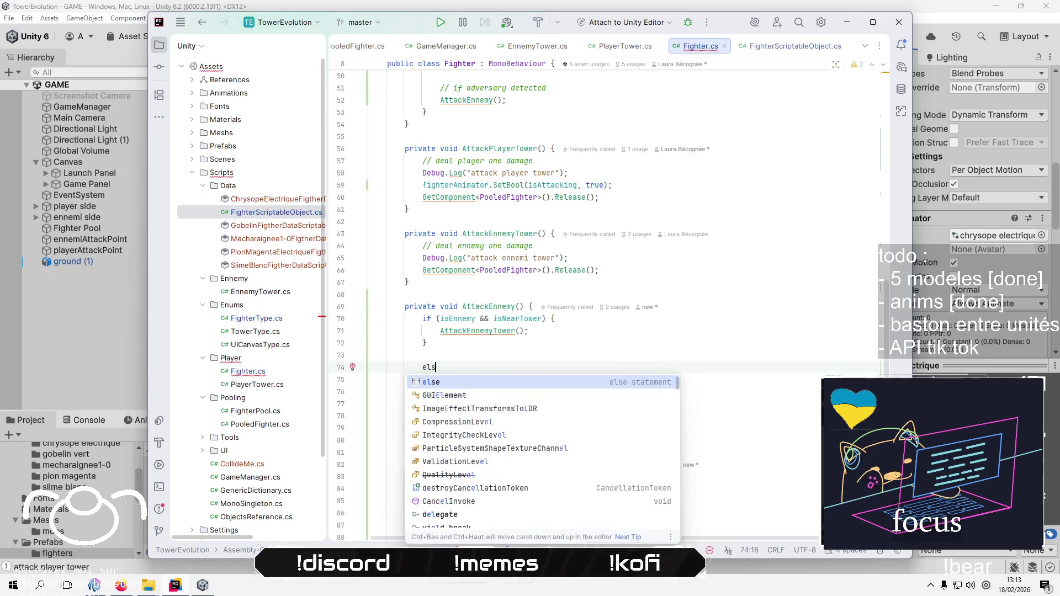
{"action": "type", "text": "se {"}
{"action": "key", "text": "Return"}
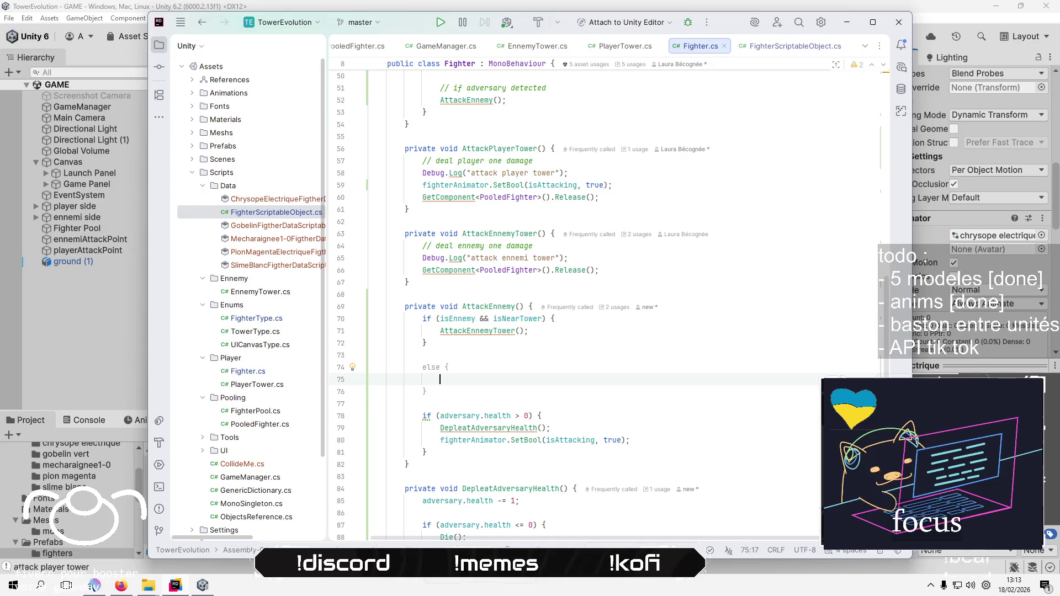
{"action": "key", "text": "Down"}
{"action": "key", "text": "Down"}
{"action": "key", "text": "Down"}
Move the adversary health-check if statement into the new else branch
{"action": "key", "text": "Home"}
{"action": "key", "text": "shift+Down"}
{"action": "key", "text": "shift+Down"}
{"action": "key", "text": "shift+Down"}
{"action": "key", "text": "ctrl+x"}
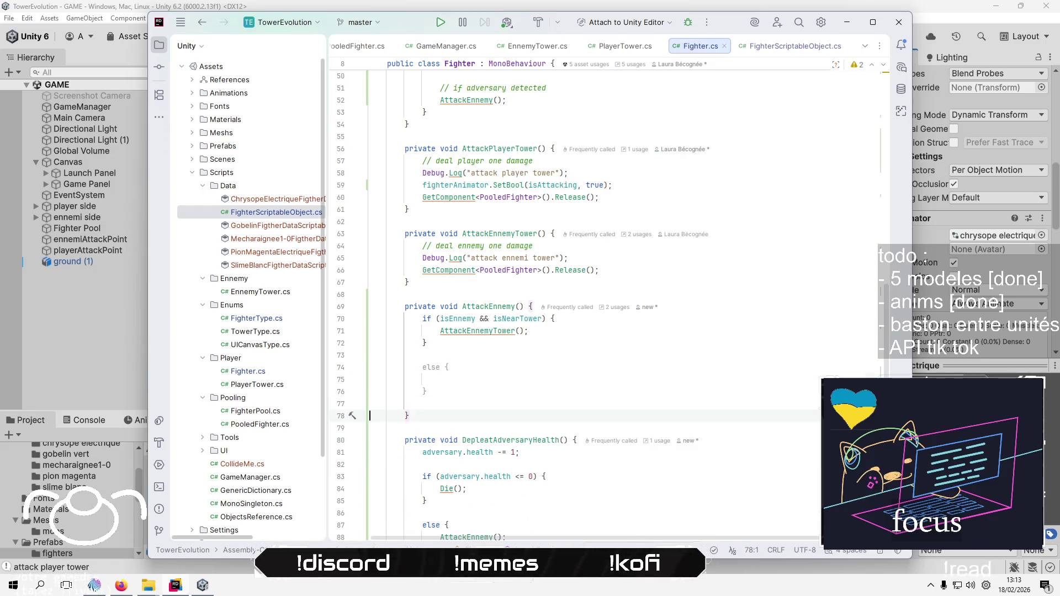
{"action": "key", "text": "Up"}
{"action": "key", "text": "Up"}
{"action": "key", "text": "Up"}
{"action": "key", "text": "ctrl+v"}
{"action": "key", "text": "Delete"}
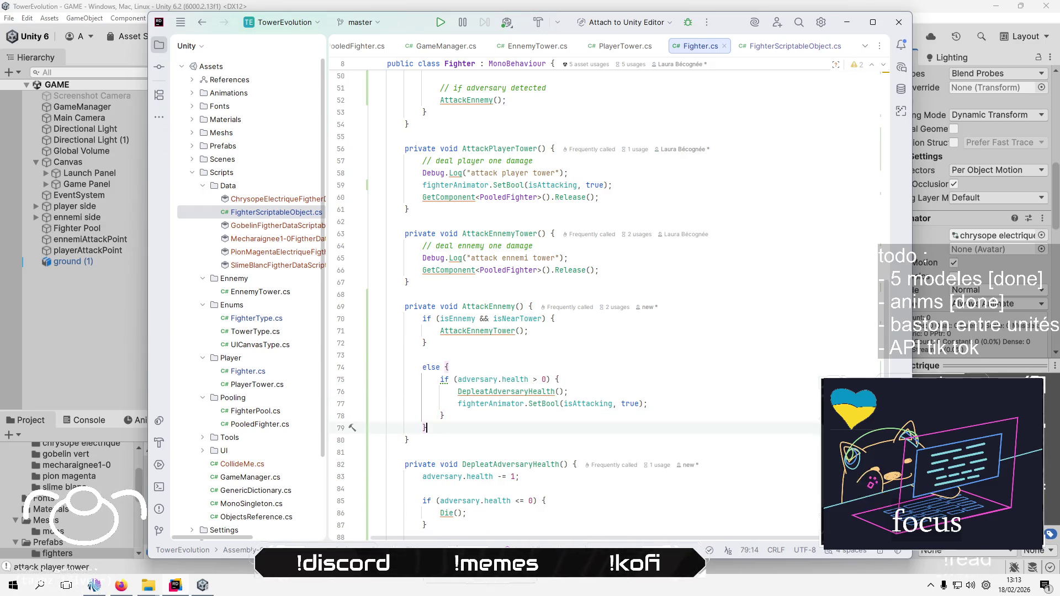
Insert 'if (adversary == null) return;' as the first line of the else block
{"action": "left_click", "coordinate": [659, 387]}
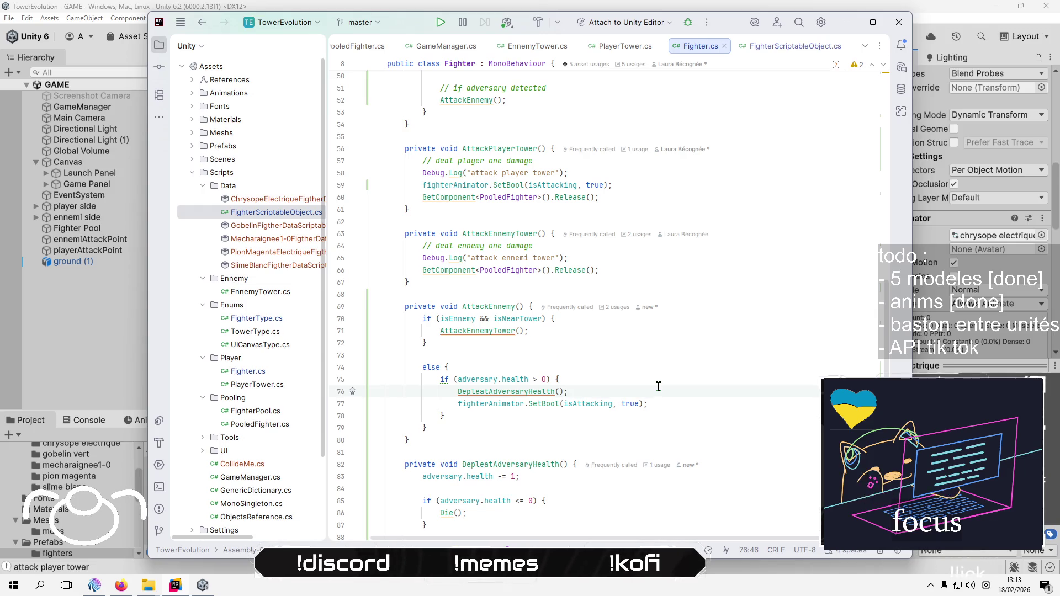
{"action": "key", "text": "Up"}
{"action": "key", "text": "Up"}
{"action": "key", "text": "Return"}
{"action": "type", "text": "if"}
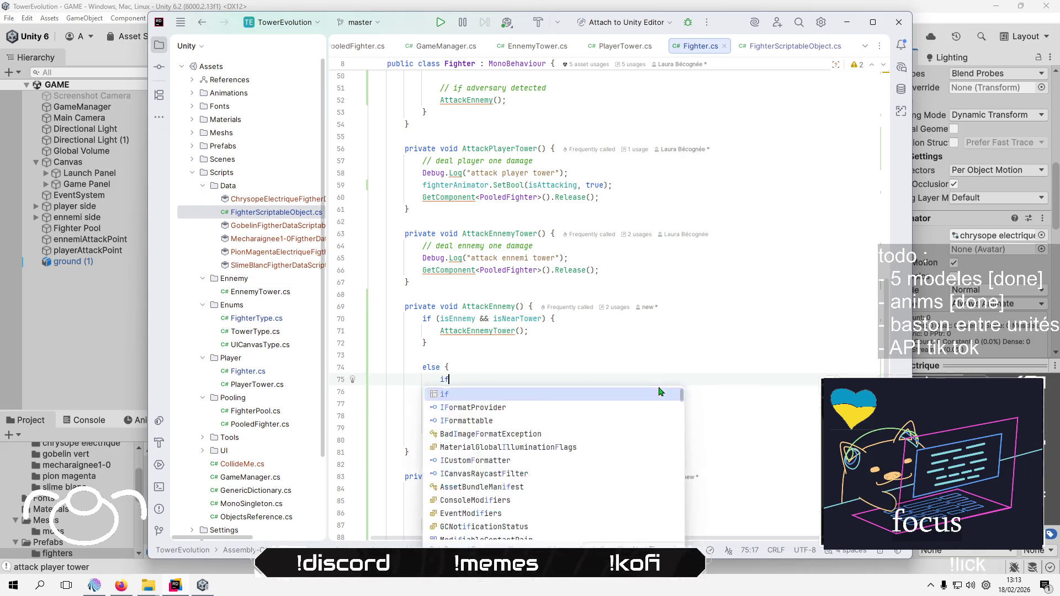
{"action": "type", "text": " ("}
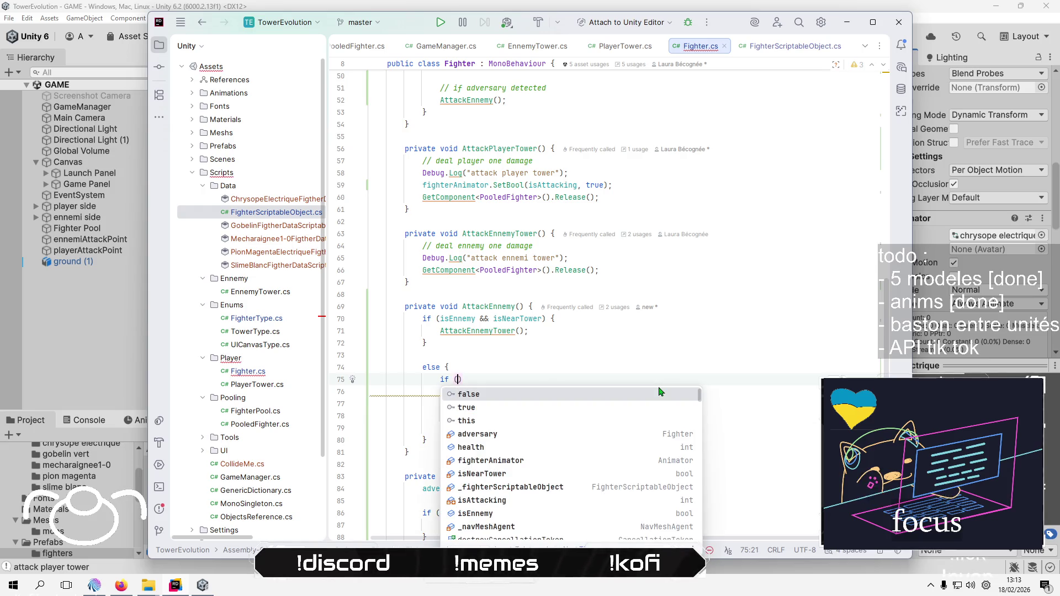
{"action": "type", "text": "adversary "}
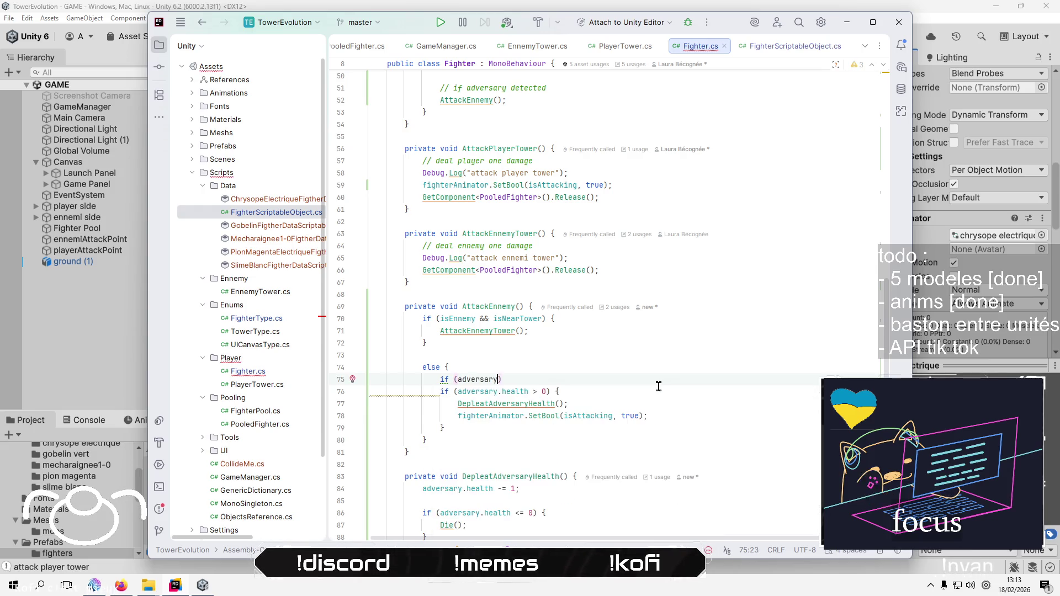
{"action": "type", "text": "== nul"}
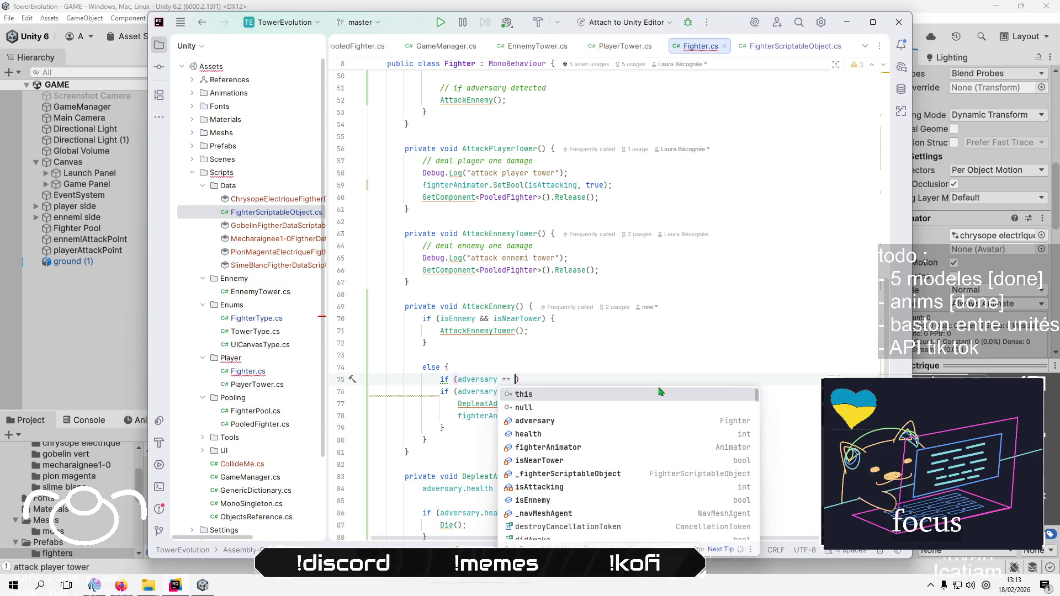
{"action": "type", "text": "l) r"}
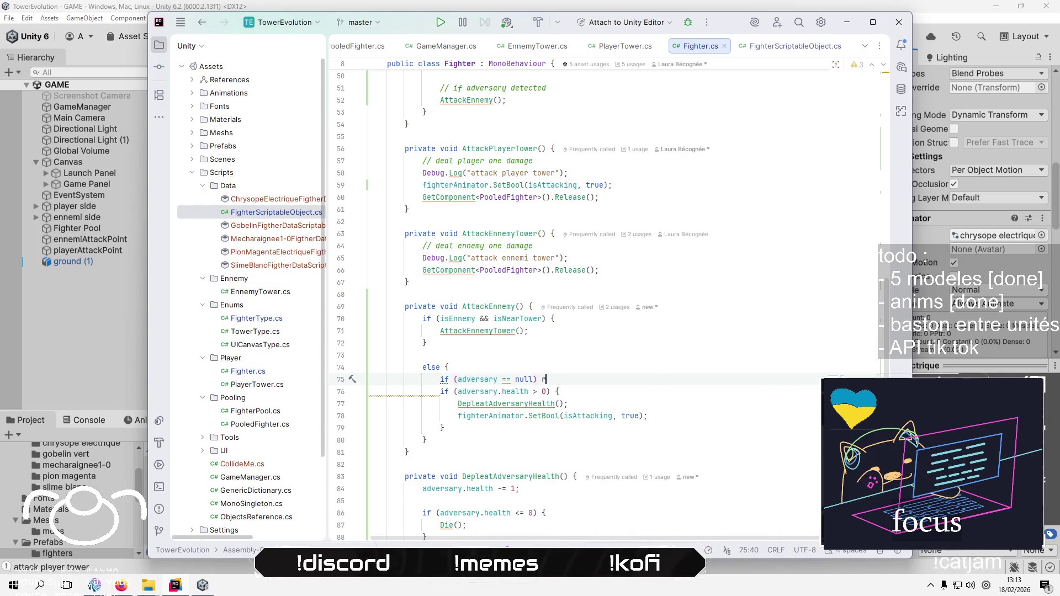
{"action": "type", "text": "e"}
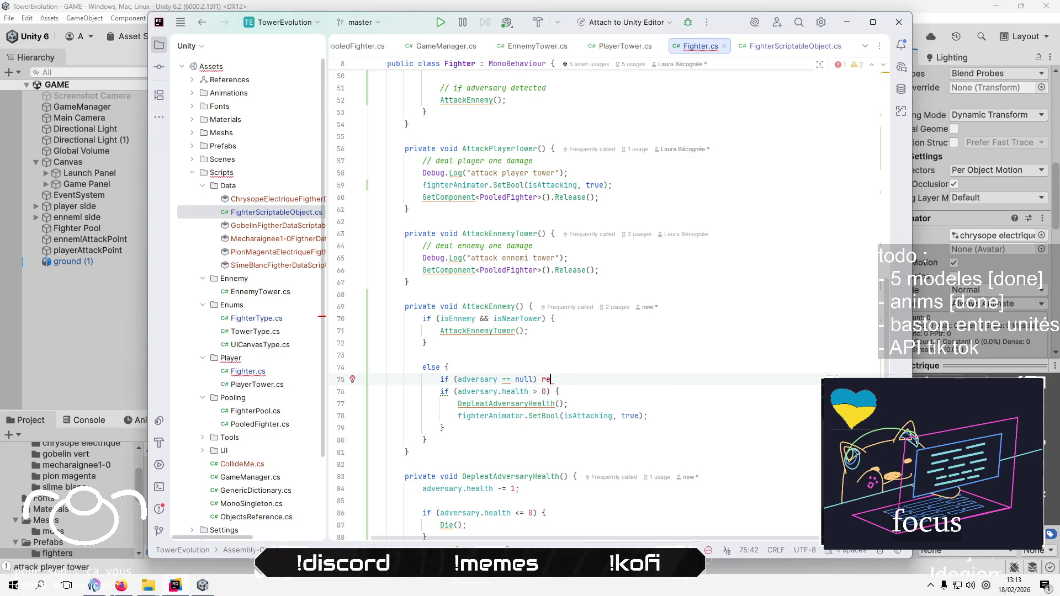
{"action": "type", "text": "ndende"}
{"action": "key", "text": "BackSpace"}
{"action": "key", "text": "BackSpace"}
{"action": "key", "text": "BackSpace"}
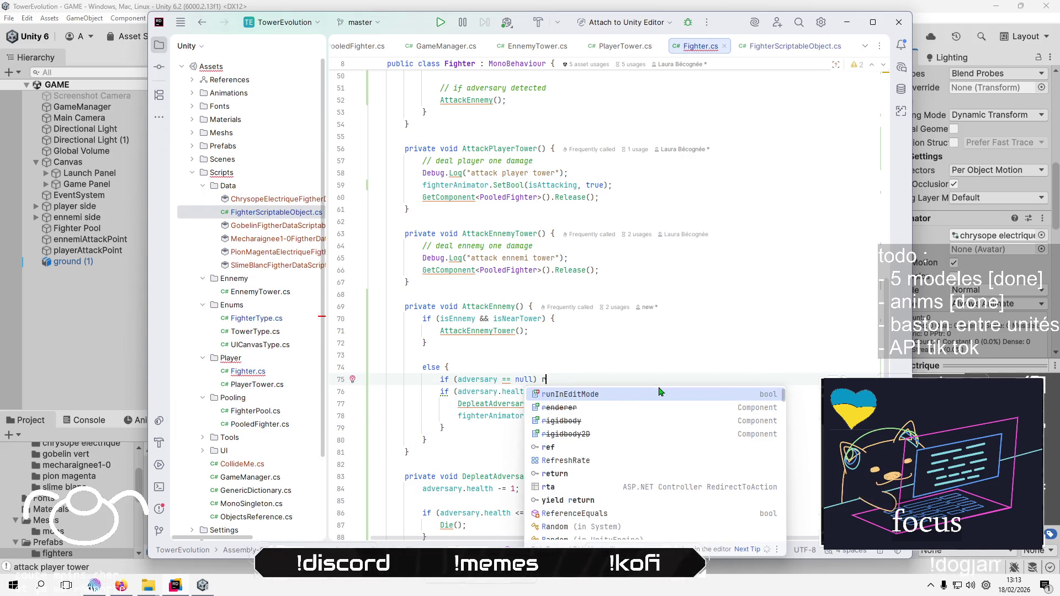
{"action": "type", "text": "et"}
{"action": "key", "text": "Return"}
{"action": "type", "text": ";"}
{"action": "key", "text": "Return"}
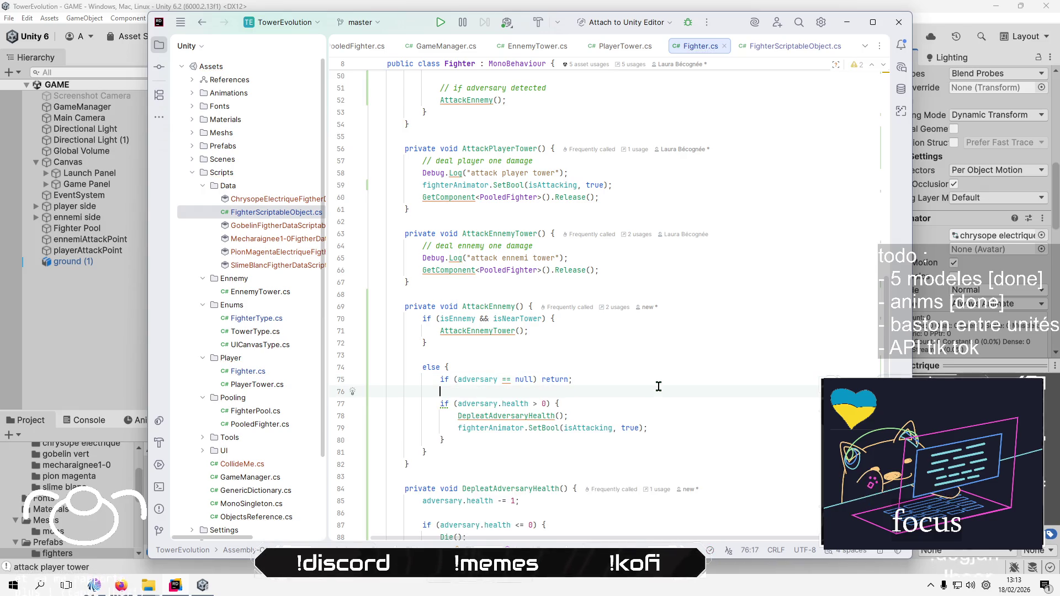
{"action": "key", "text": "Down"}
{"action": "key", "text": "Down"}
{"action": "key", "text": "Home"}
{"action": "scroll", "coordinate": [646, 364], "scroll_direction": "down", "scroll_amount": 2}
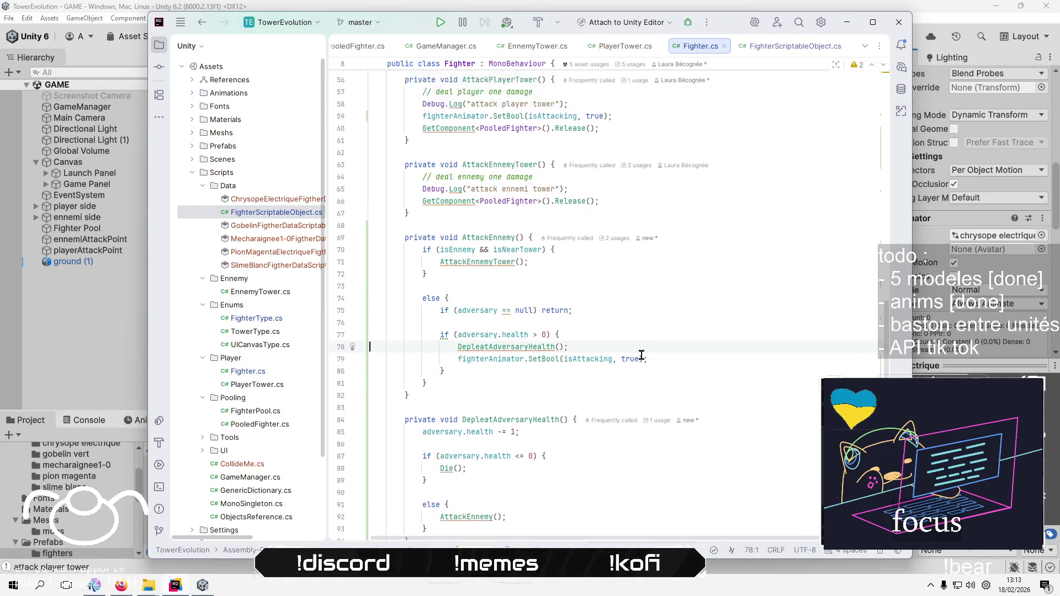
{"action": "scroll", "coordinate": [641, 354], "scroll_direction": "up", "scroll_amount": 8}
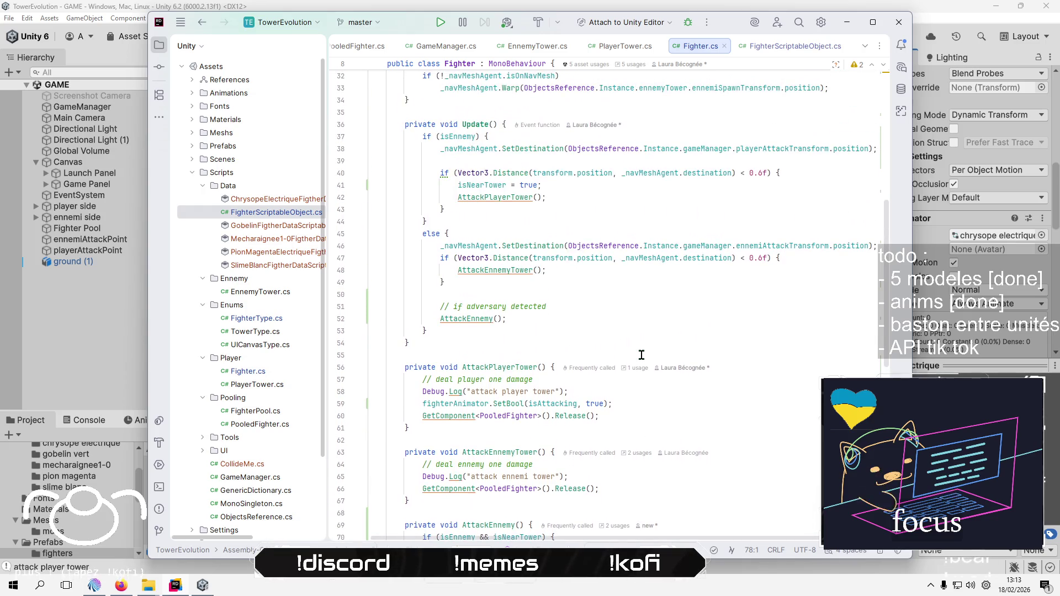
{"action": "scroll", "coordinate": [641, 354], "scroll_direction": "down", "scroll_amount": 6}
{"action": "left_click", "coordinate": [635, 347]}
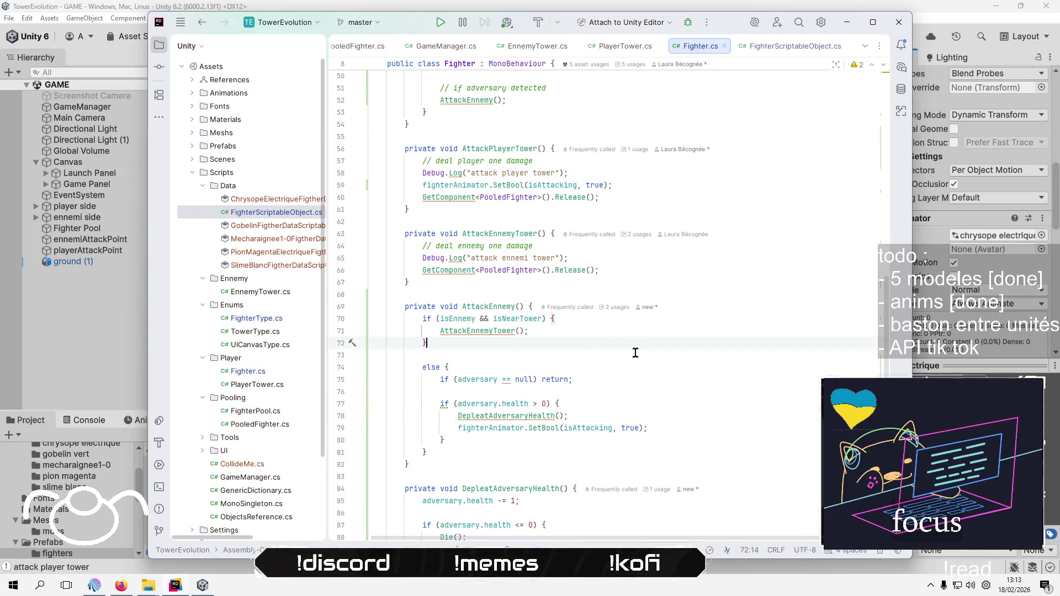
Review the DepleatAdversaryHealth method and the KillAdversary method below it
{"action": "scroll", "coordinate": [634, 364], "scroll_direction": "down", "scroll_amount": 3}
{"action": "left_click", "coordinate": [572, 403]}
{"action": "scroll", "coordinate": [671, 458], "scroll_direction": "down", "scroll_amount": 1}
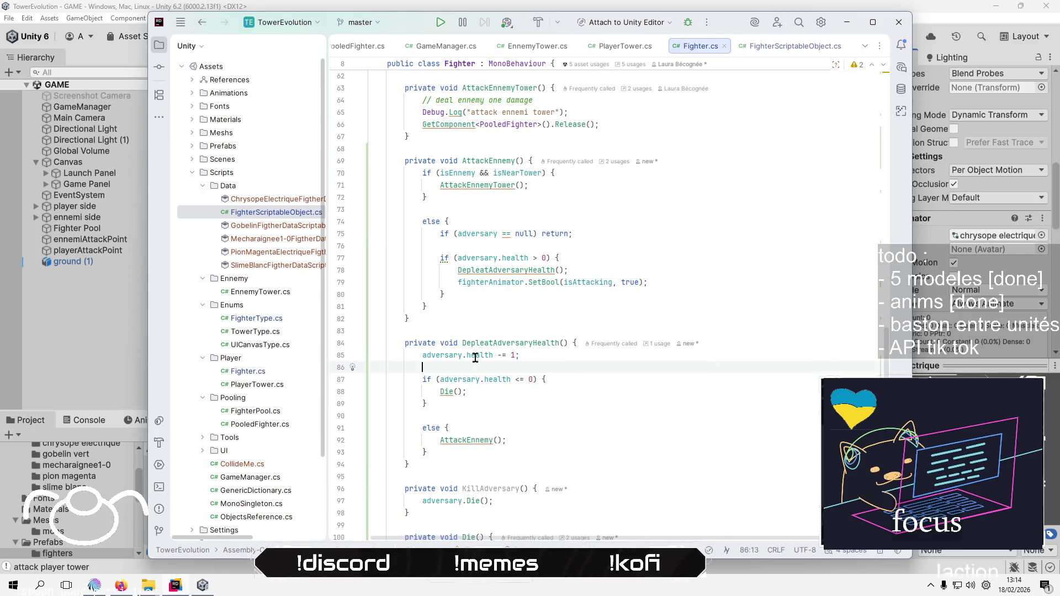
{"action": "left_click", "coordinate": [510, 270]}
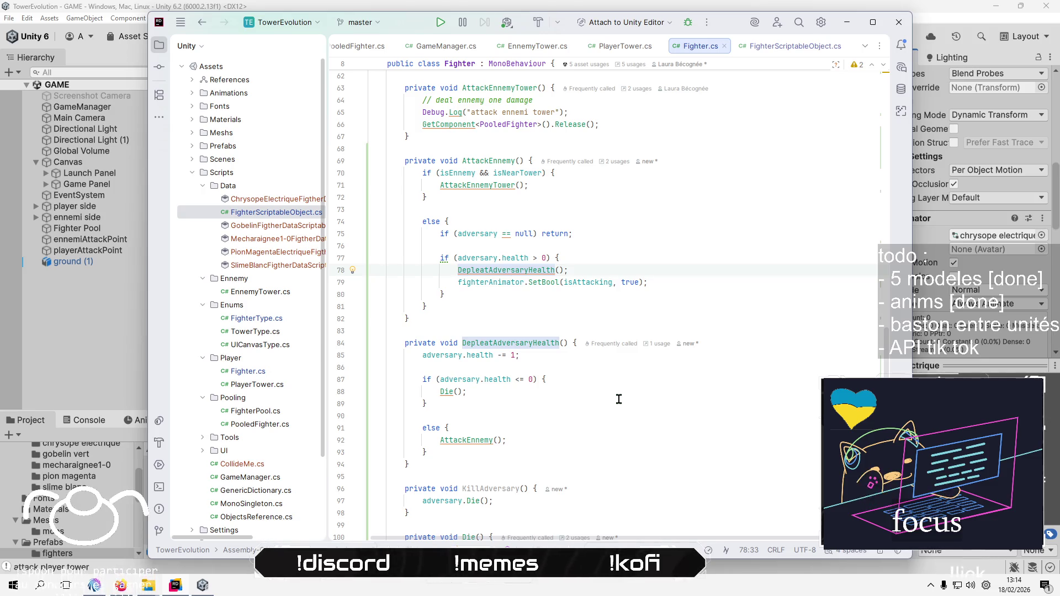
{"action": "scroll", "coordinate": [618, 396], "scroll_direction": "down", "scroll_amount": 1}
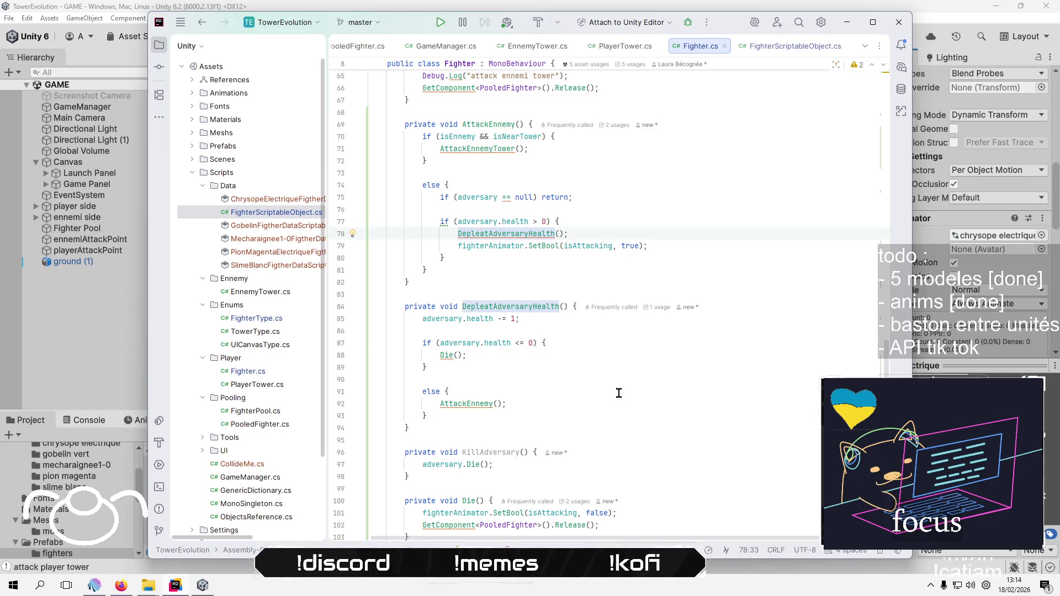
{"action": "left_click", "coordinate": [563, 401]}
{"action": "left_click", "coordinate": [561, 436]}
{"action": "key", "text": "Down"}
{"action": "key", "text": "ctrl+Right"}
{"action": "key", "text": "ctrl+Right"}
{"action": "key", "text": "ctrl+Right"}
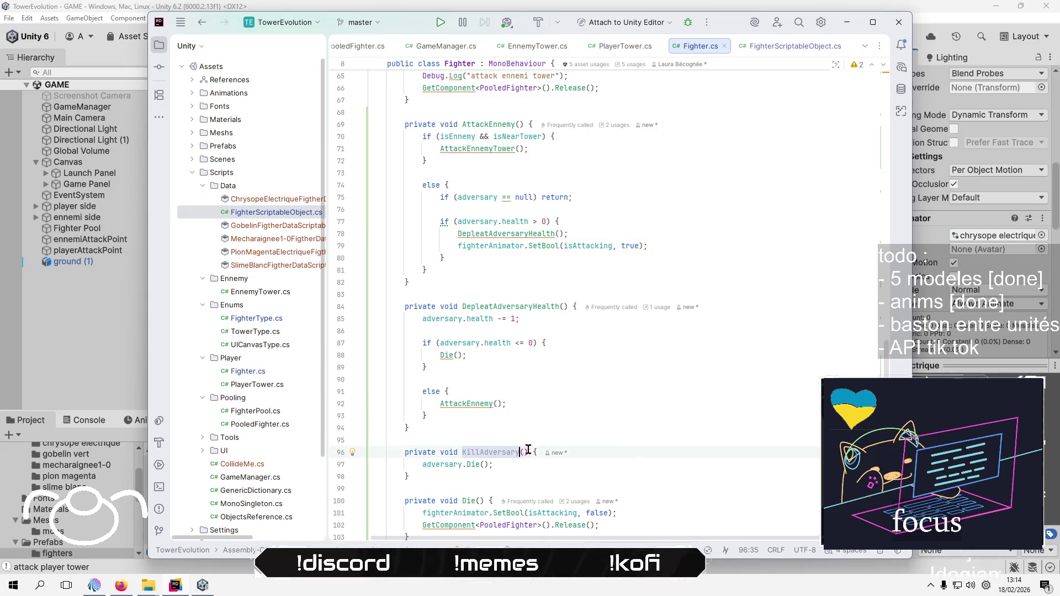
Replace Die(); in DepleatAdversaryHealth's zero-health check with KillAdversary()
{"action": "left_click", "coordinate": [486, 342]}
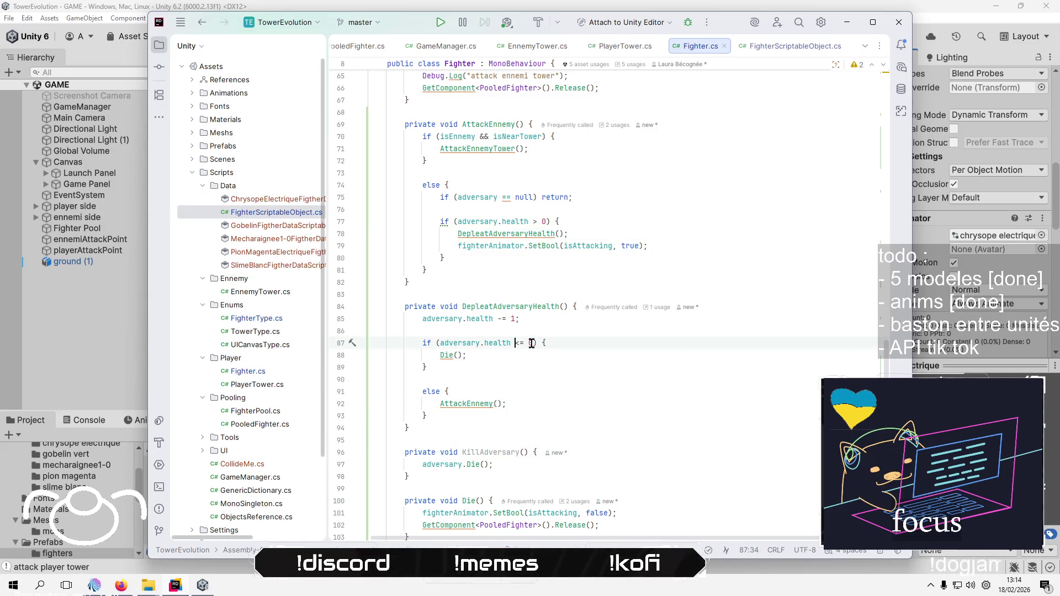
{"action": "key", "text": "Down"}
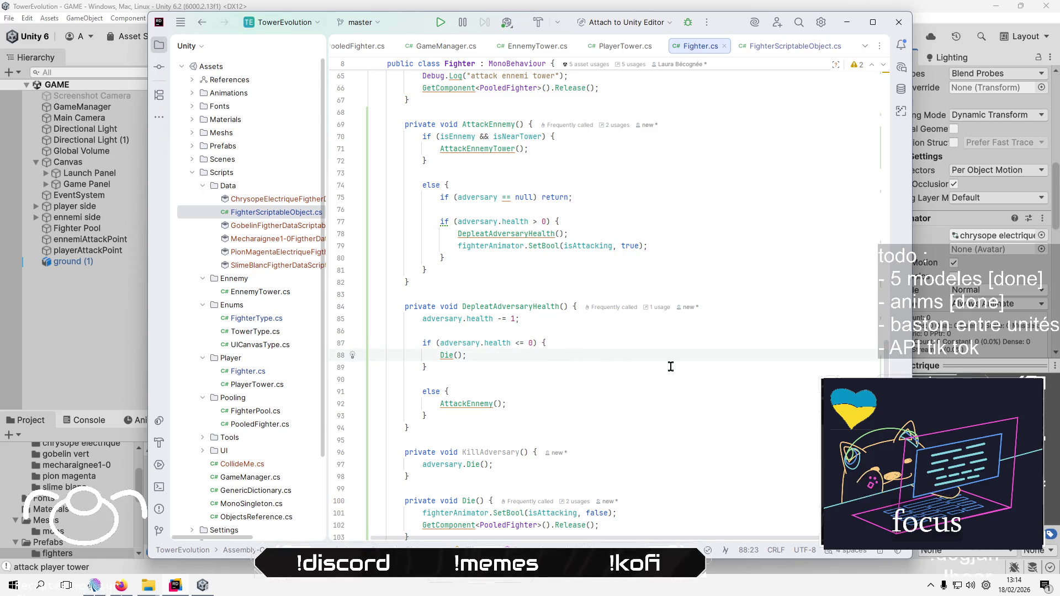
{"action": "key", "text": "shift+Home"}
{"action": "type", "text": "Kill"}
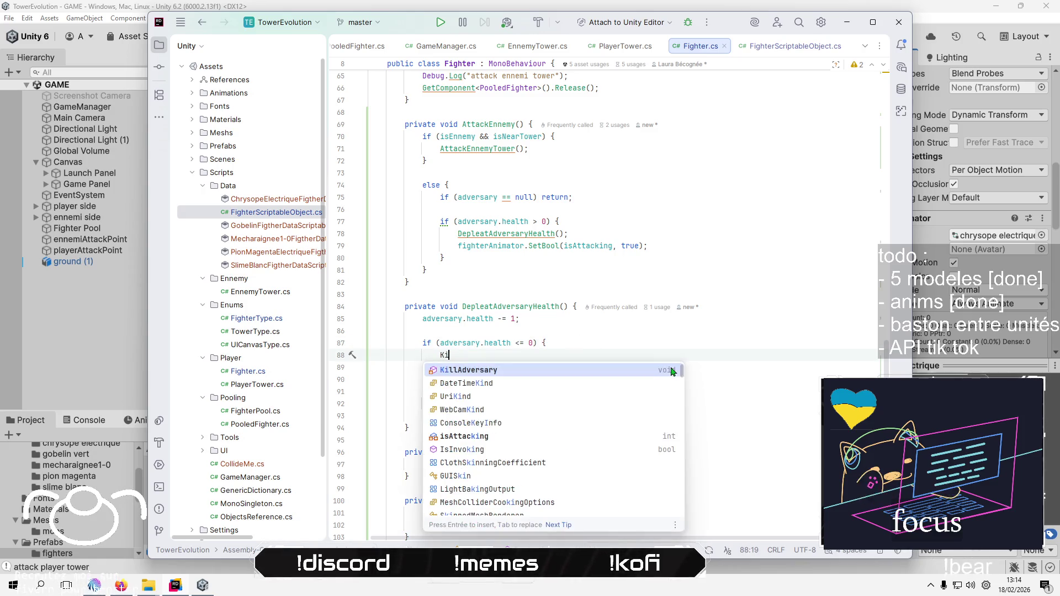
{"action": "key", "text": "Return"}
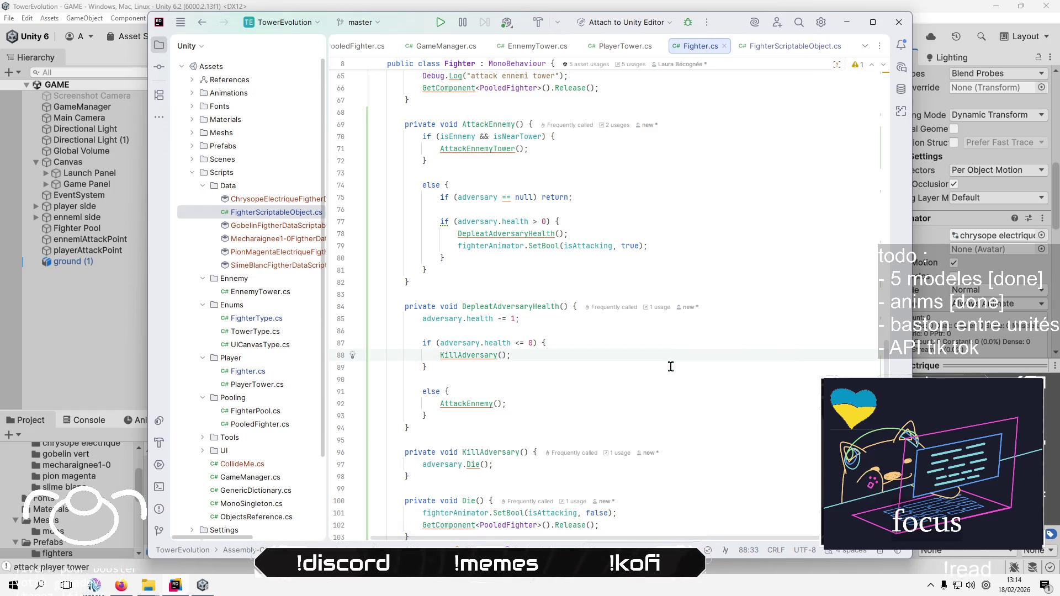
{"action": "left_click", "coordinate": [478, 402]}
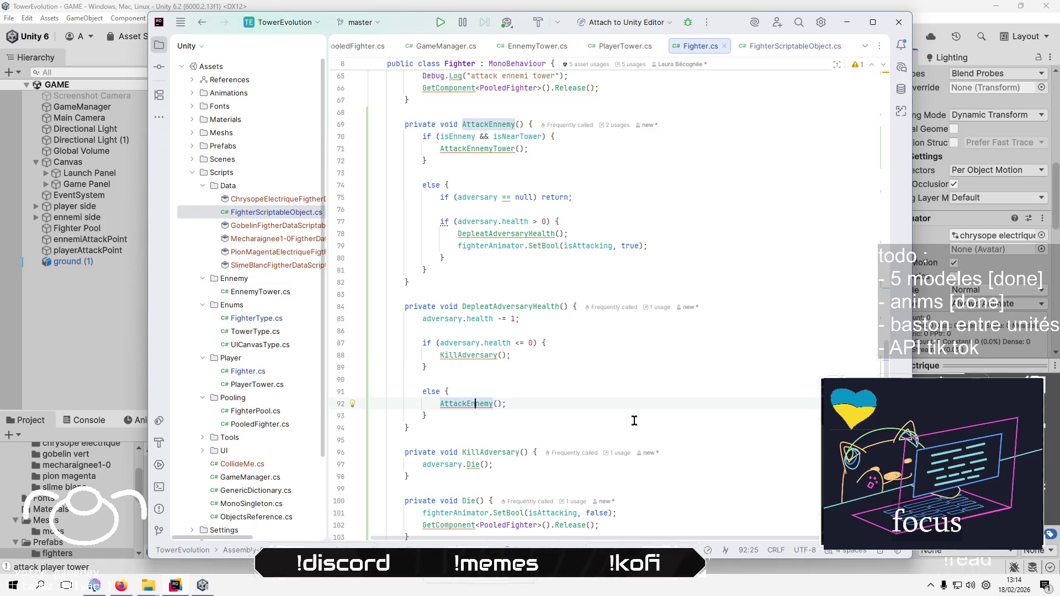
Rename AttackEnnemy to AttackAdversary with Ctrl+R, updating its declaration and calls
{"action": "key", "text": "ctrl+r"}
{"action": "key", "text": "ctrl+r"}
{"action": "key", "text": "BackSpace"}
{"action": "key", "text": "BackSpace"}
{"action": "key", "text": "BackSpace"}
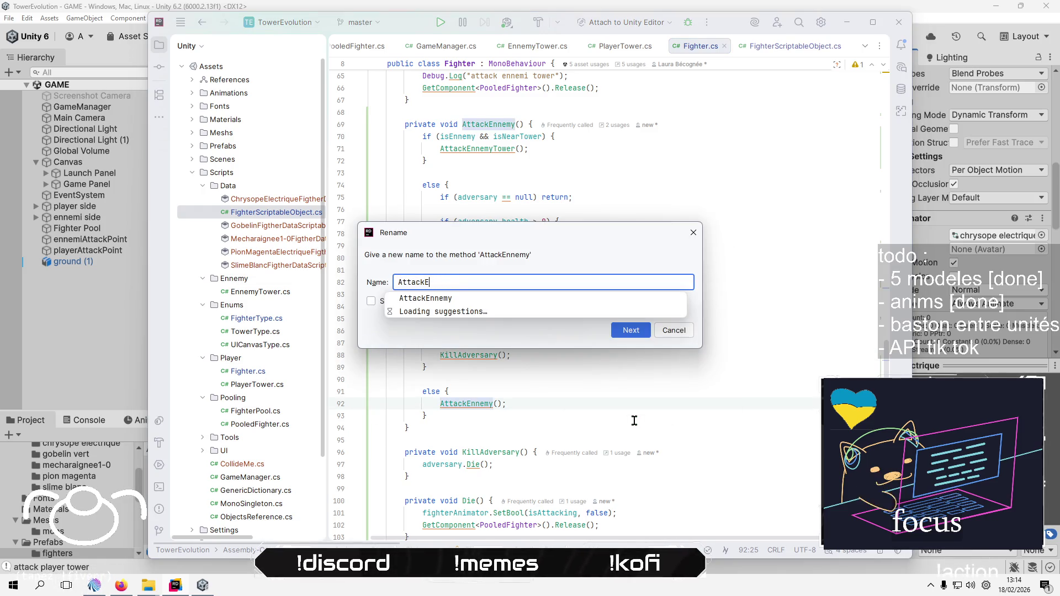
{"action": "key", "text": "BackSpace"}
{"action": "type", "text": "Adverda"}
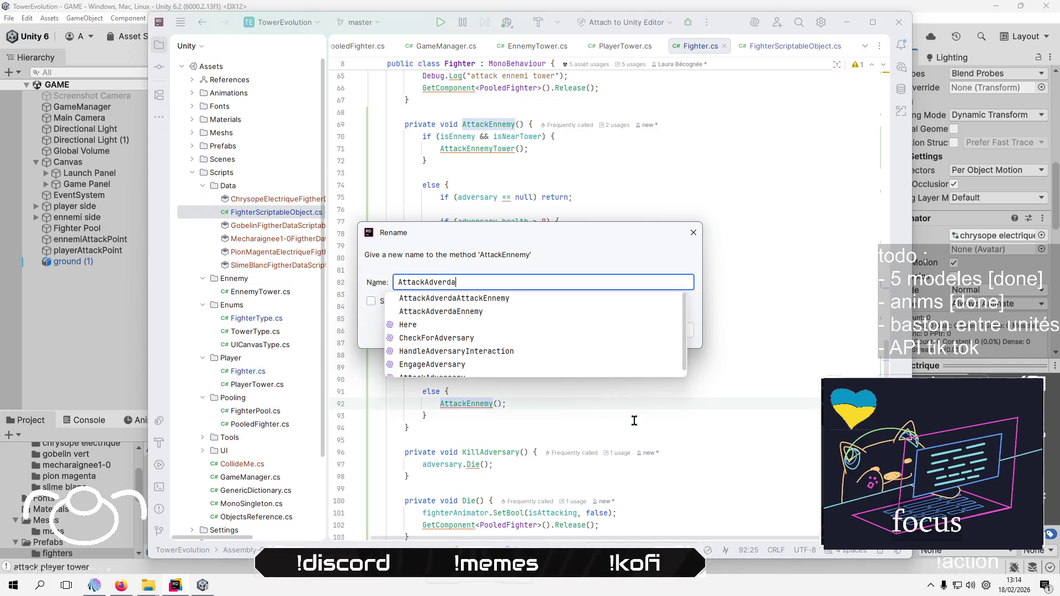
{"action": "type", "text": "ary"}
{"action": "key", "text": "Return"}
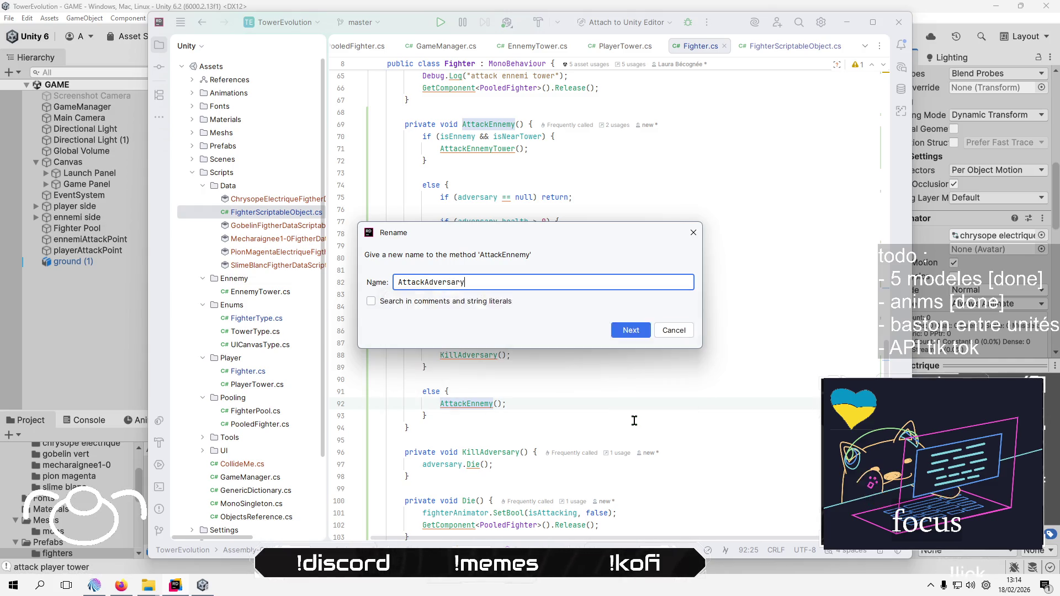
{"action": "key", "text": "Return"}
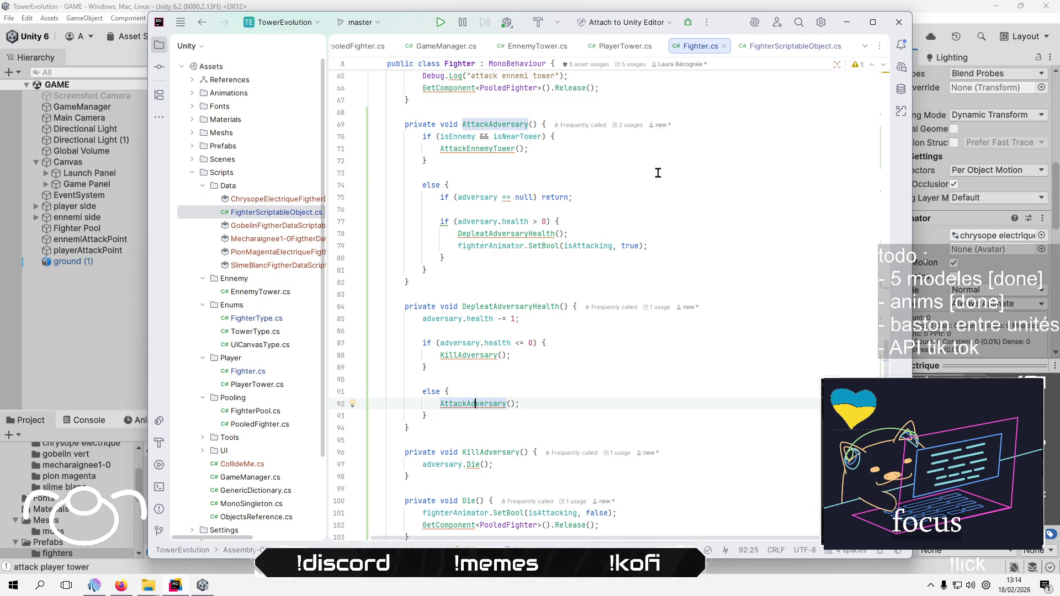
{"action": "left_click", "coordinate": [657, 173]}
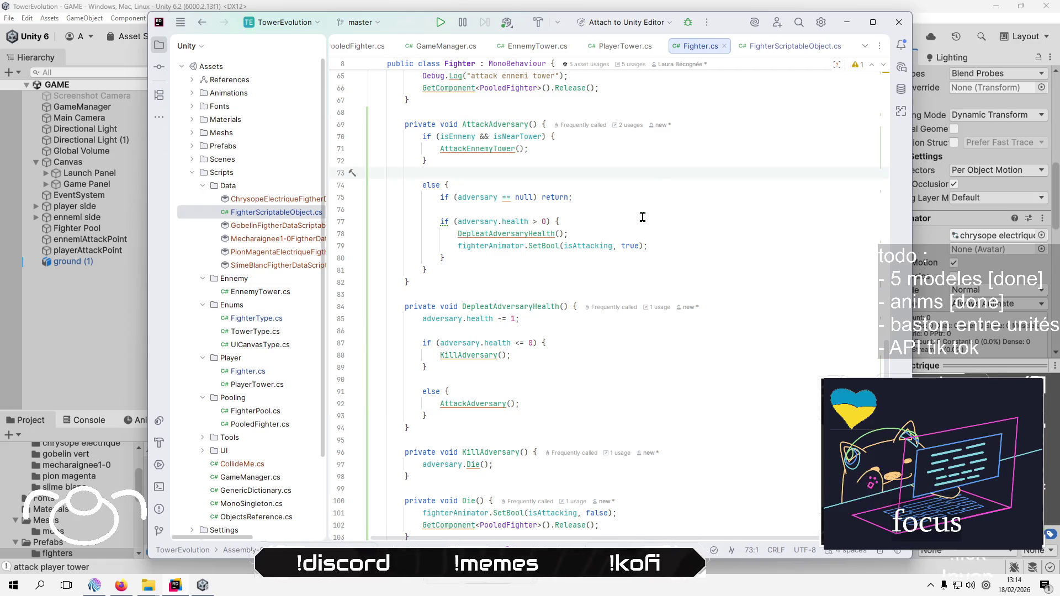
{"action": "scroll", "coordinate": [686, 268], "scroll_direction": "up", "scroll_amount": 9}
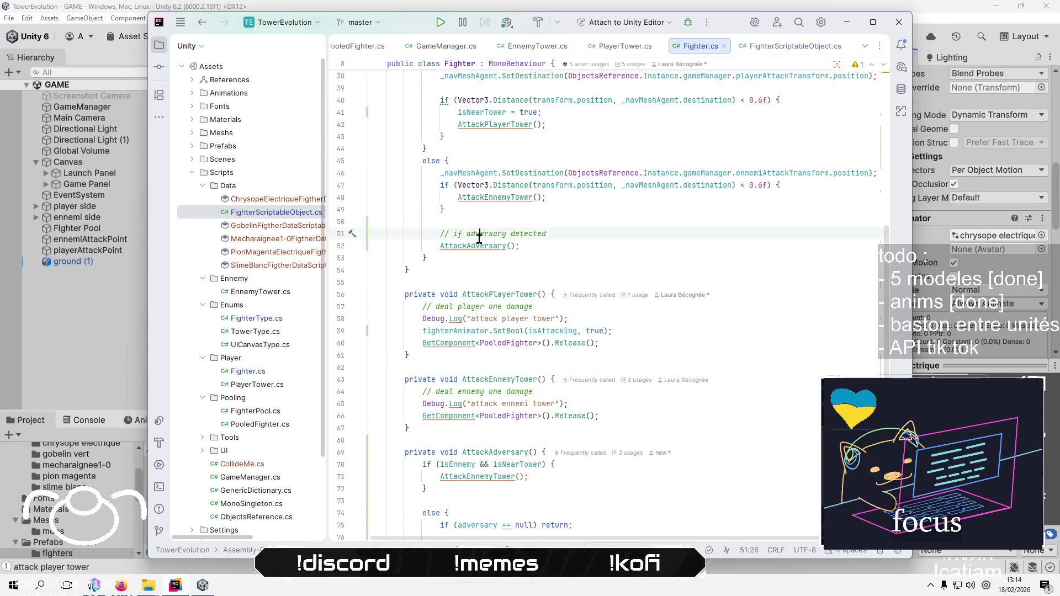
{"action": "left_click", "coordinate": [472, 245]}
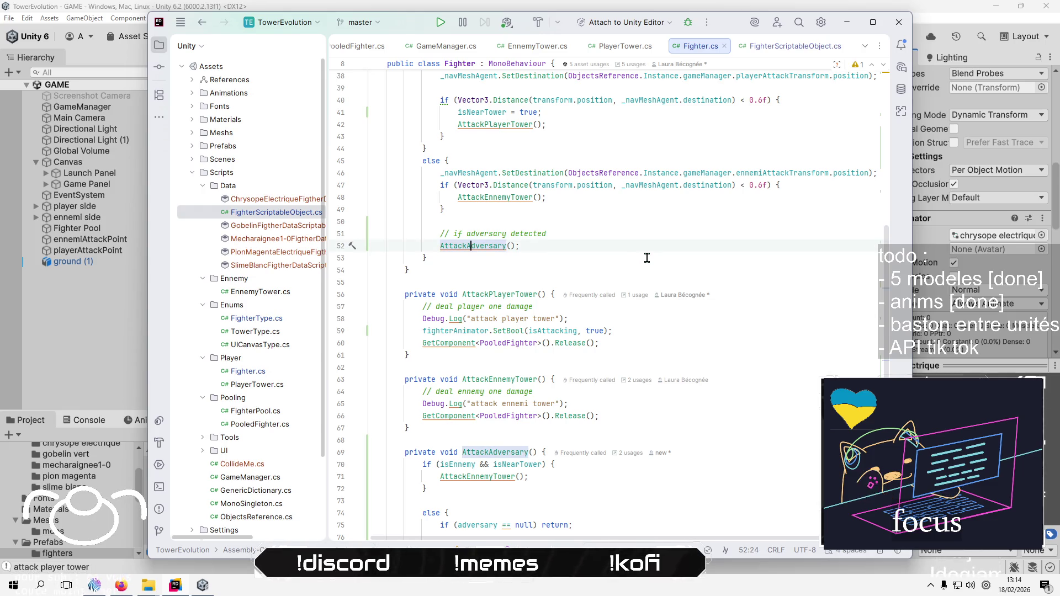
{"action": "scroll", "coordinate": [647, 258], "scroll_direction": "up", "scroll_amount": 1}
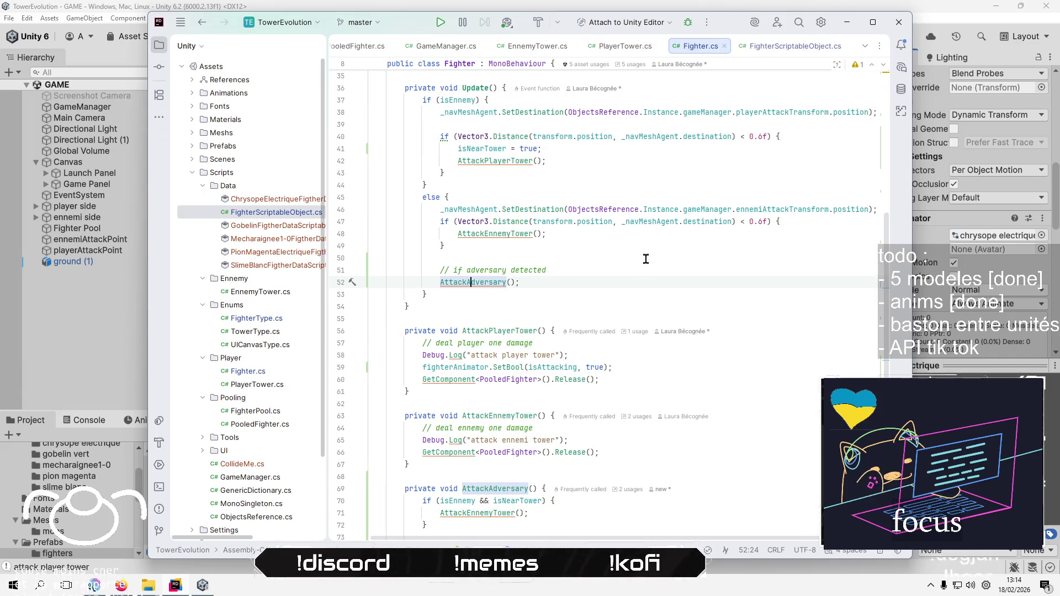
{"action": "scroll", "coordinate": [707, 369], "scroll_direction": "down", "scroll_amount": 3}
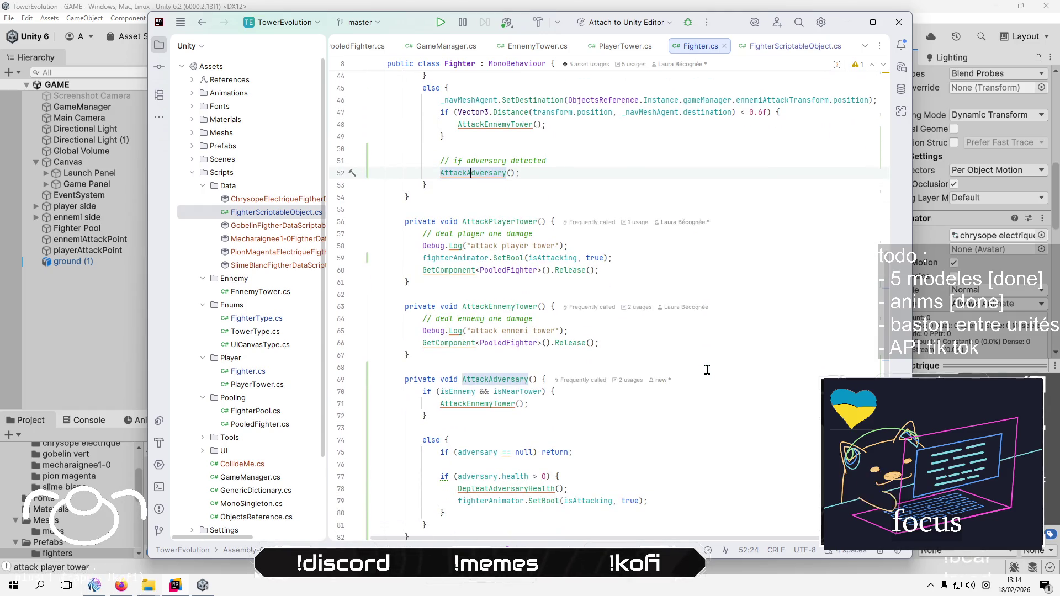
{"action": "scroll", "coordinate": [707, 370], "scroll_direction": "down", "scroll_amount": 3}
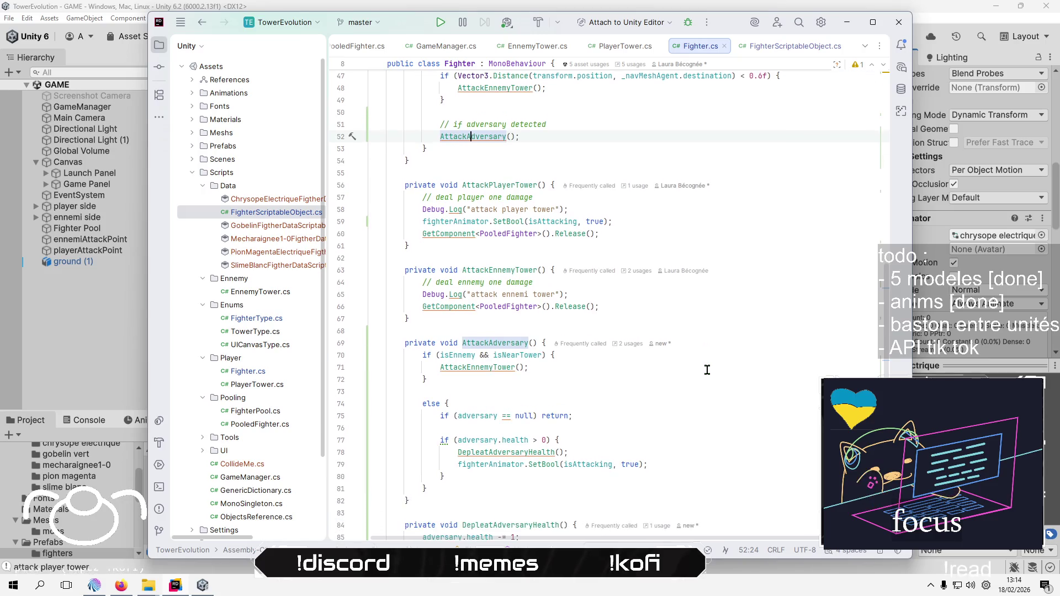
{"action": "scroll", "coordinate": [707, 370], "scroll_direction": "down", "scroll_amount": 7}
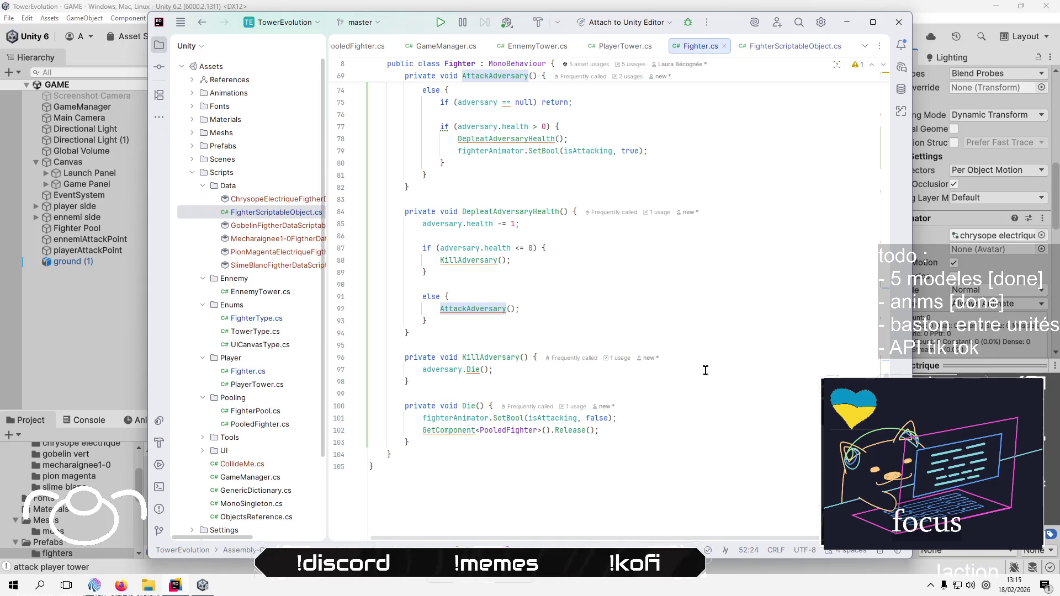
{"action": "left_click", "coordinate": [674, 414]}
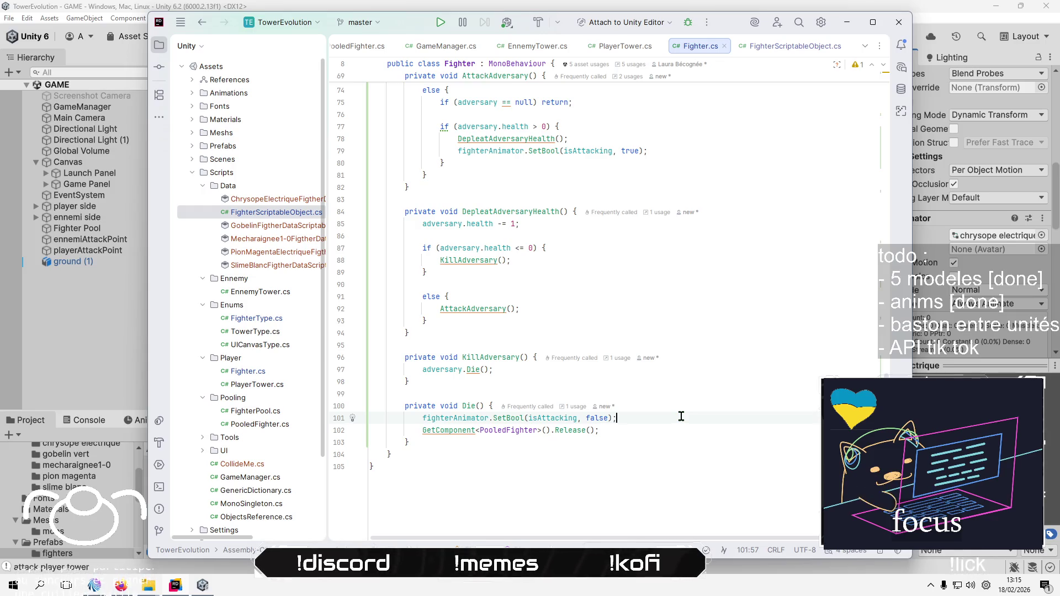
Add 'health = _fighterScriptableObject.health;' in Die() before the fighter is released to the pool
{"action": "key", "text": "Down"}
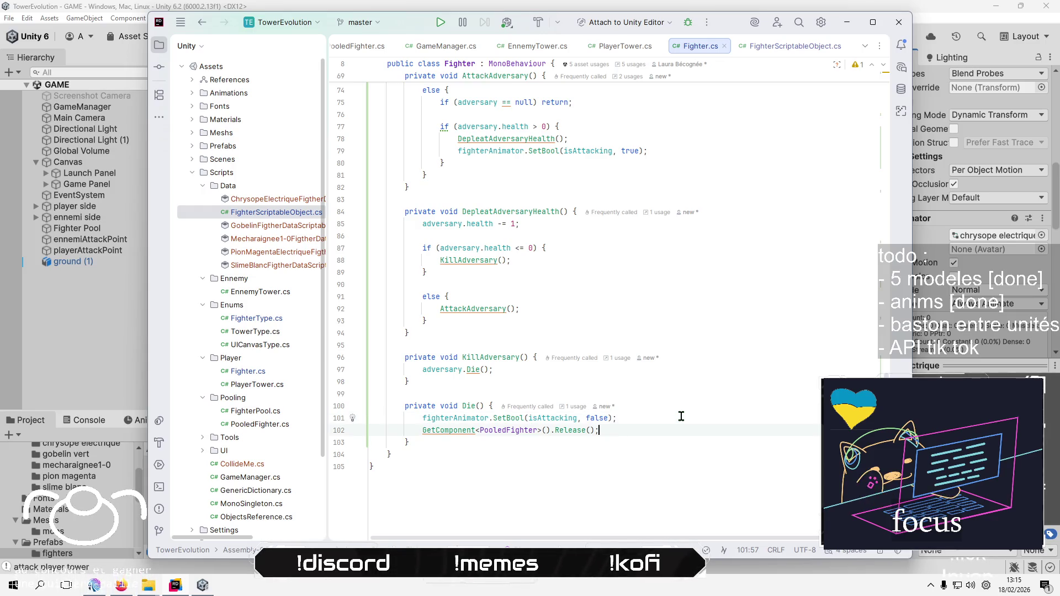
{"action": "key", "text": "Up"}
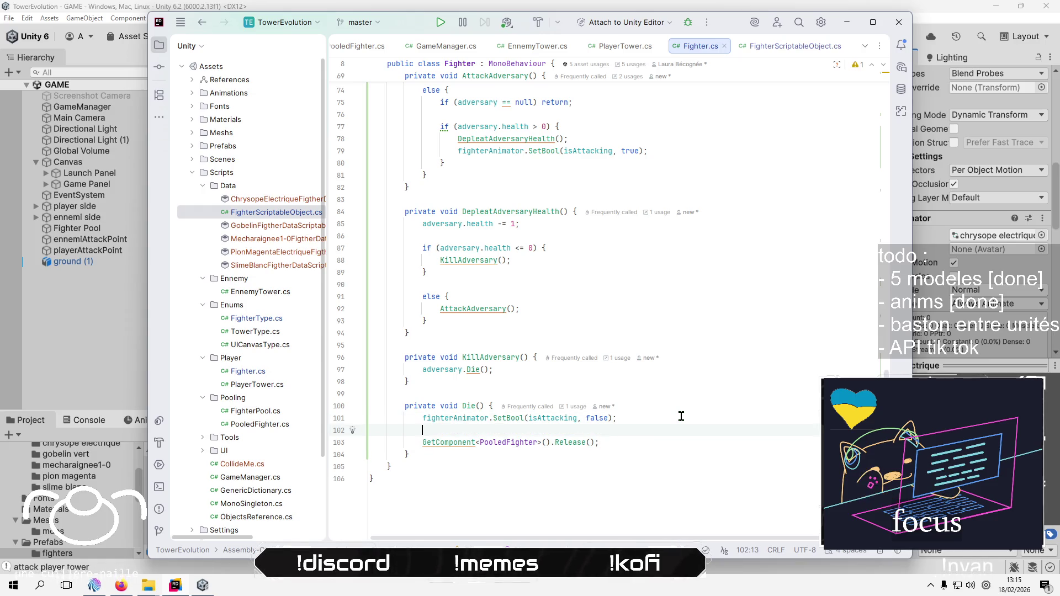
{"action": "type", "text": "h"}
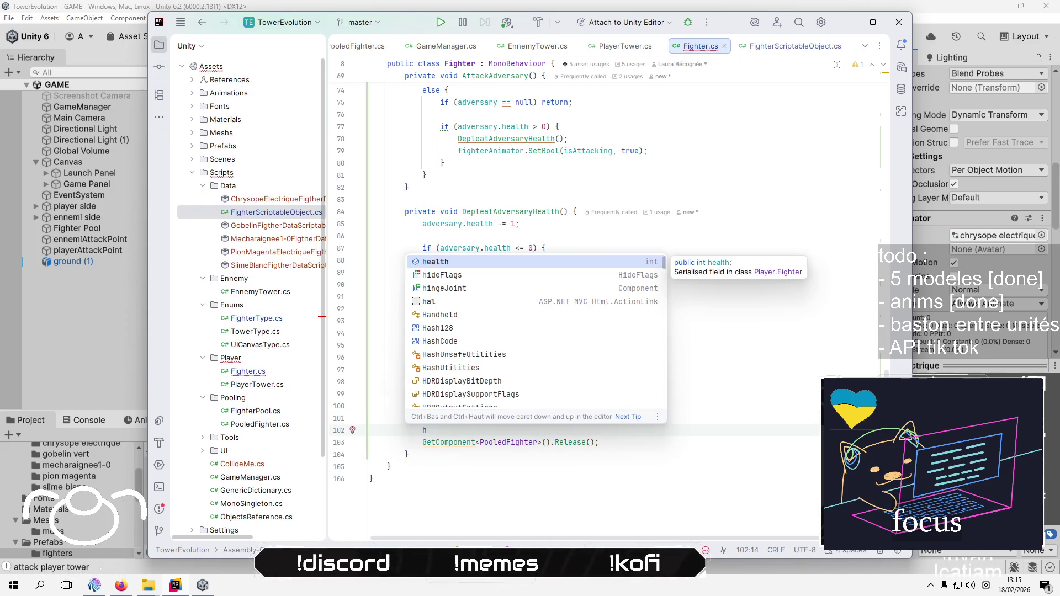
{"action": "key", "text": "Return"}
{"action": "type", "text": "="}
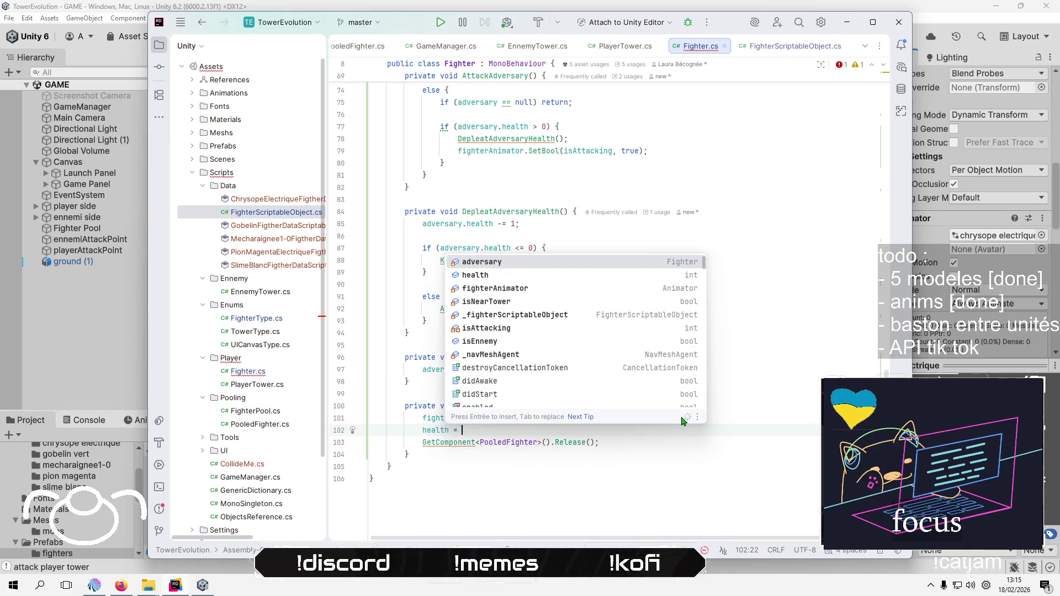
{"action": "key", "text": "Down"}
{"action": "key", "text": "Down"}
{"action": "key", "text": "Return"}
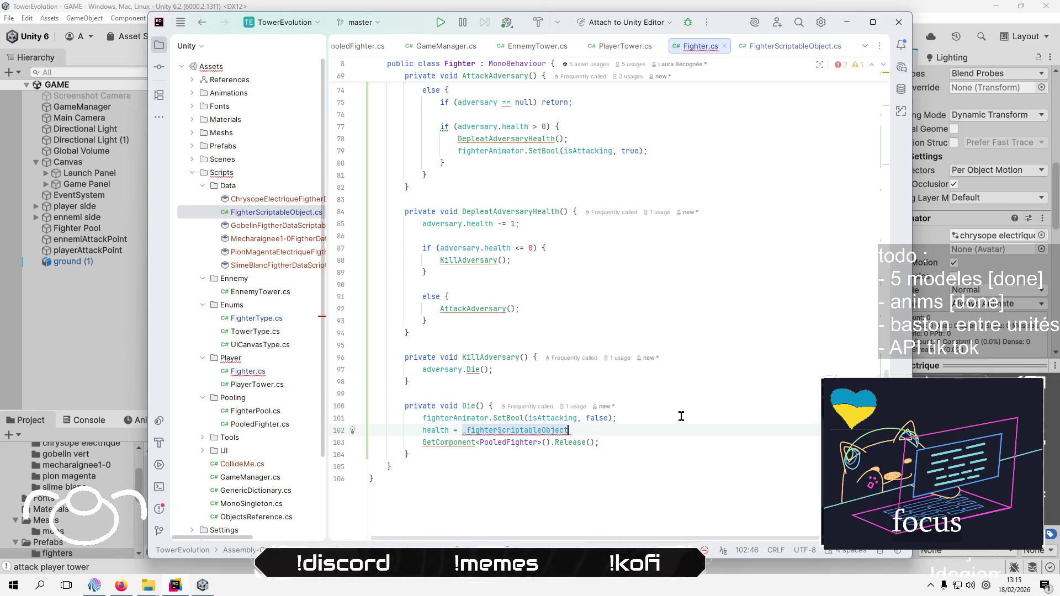
{"action": "type", "text": ".h"}
{"action": "key", "text": "Return"}
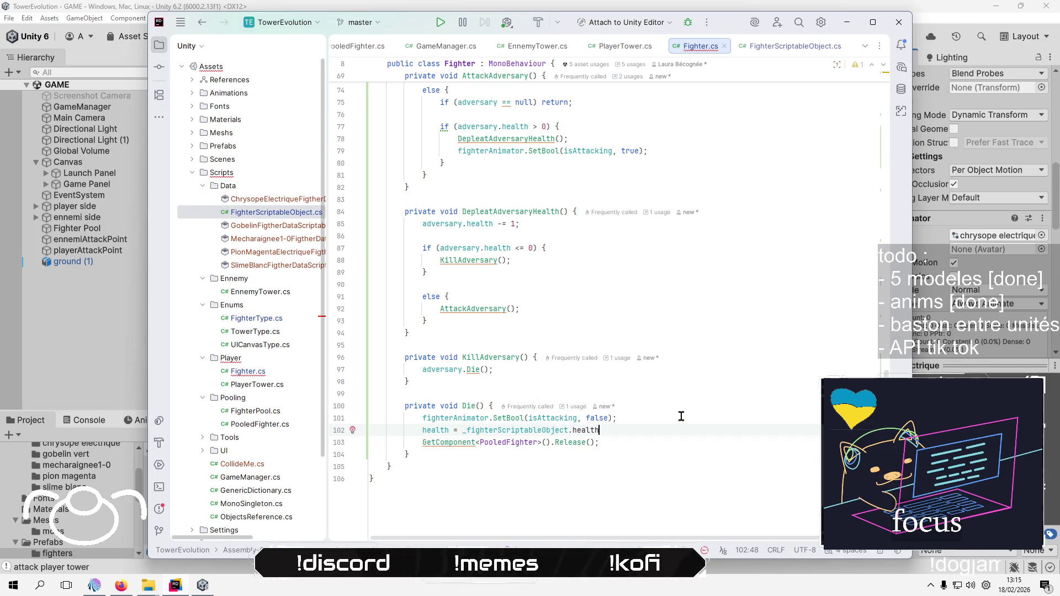
{"action": "type", "text": ";"}
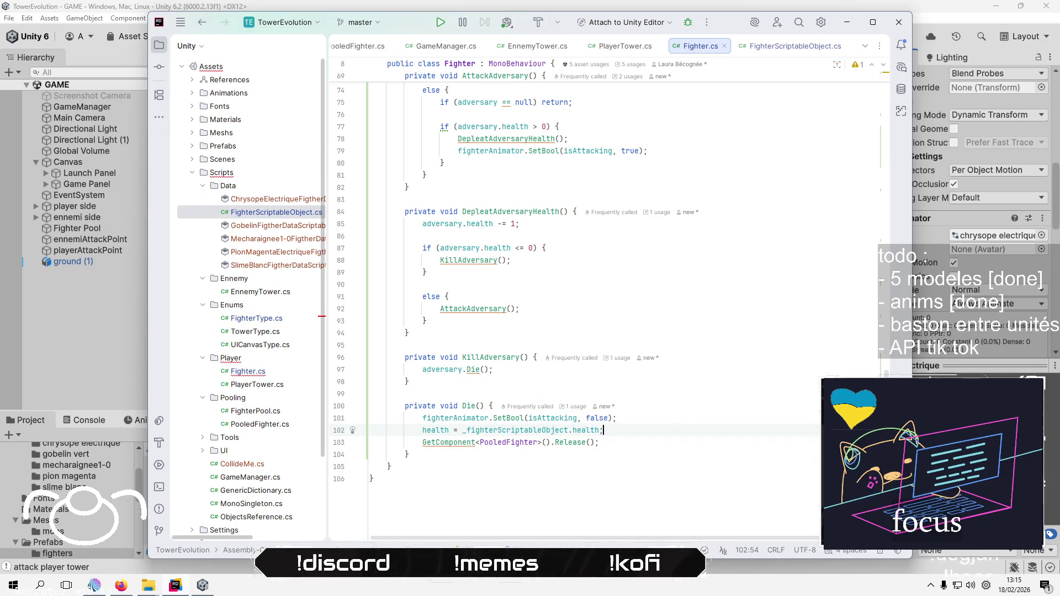
{"action": "key", "text": "Up"}
{"action": "key", "text": "Up"}
{"action": "key", "text": "Up"}
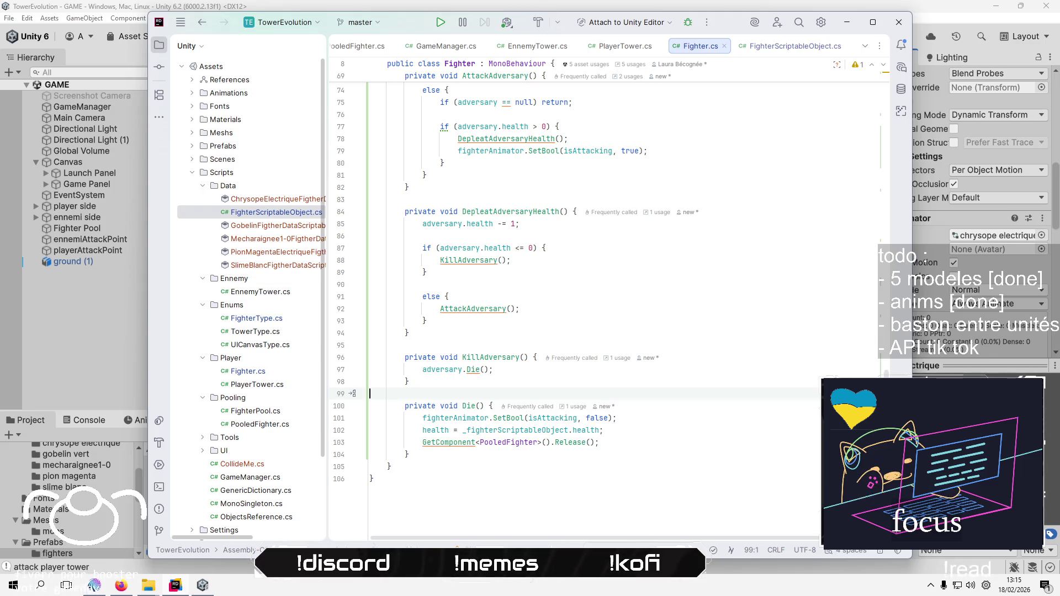
{"action": "scroll", "coordinate": [670, 386], "scroll_direction": "up", "scroll_amount": 4}
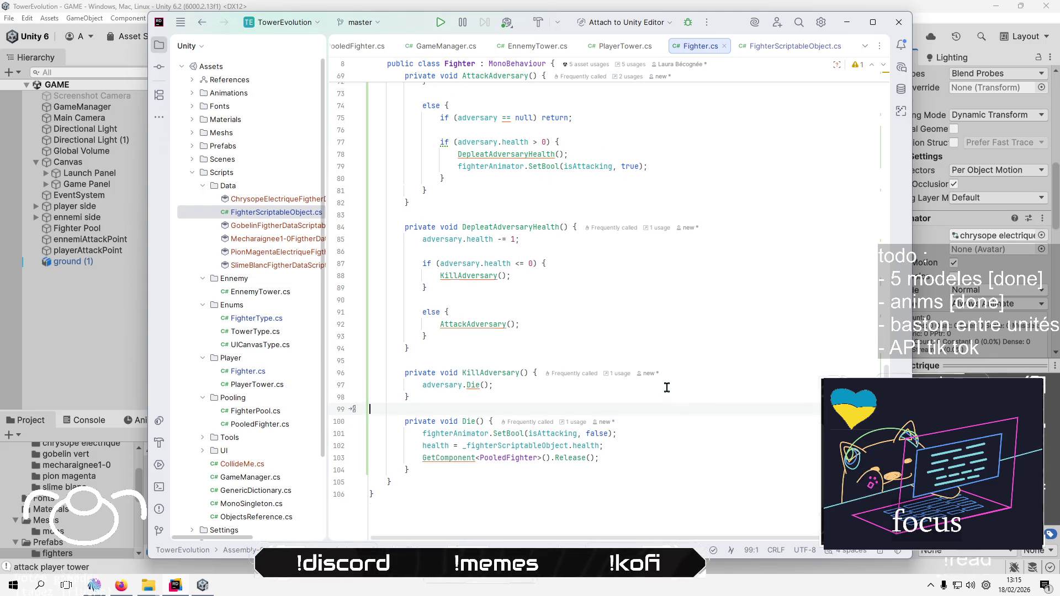
Delete the 'attack player tower' Debug.Log line from AttackPlayerTower
{"action": "left_click", "coordinate": [643, 322]}
{"action": "scroll", "coordinate": [662, 375], "scroll_direction": "up", "scroll_amount": 7}
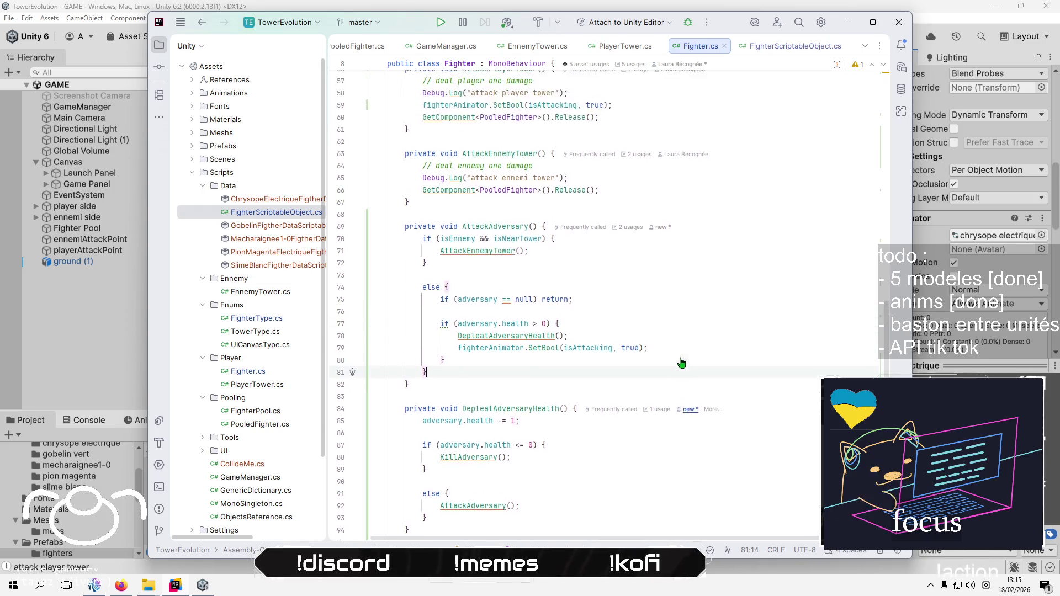
{"action": "scroll", "coordinate": [656, 402], "scroll_direction": "up", "scroll_amount": 3}
{"action": "left_click", "coordinate": [696, 478]}
{"action": "scroll", "coordinate": [690, 470], "scroll_direction": "up", "scroll_amount": 1}
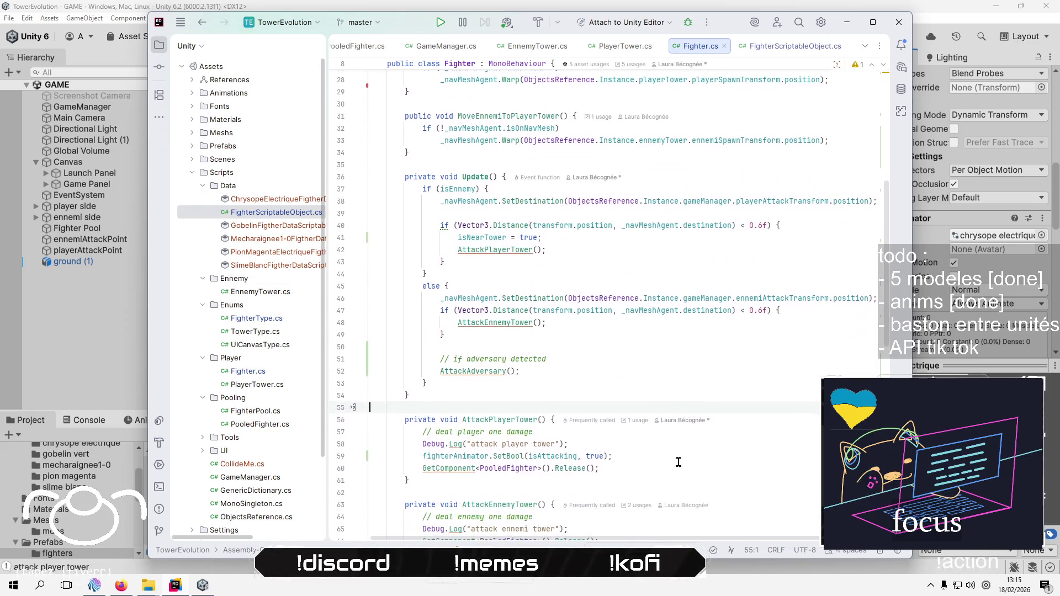
{"action": "left_click", "coordinate": [696, 433]}
{"action": "scroll", "coordinate": [733, 440], "scroll_direction": "down", "scroll_amount": 1}
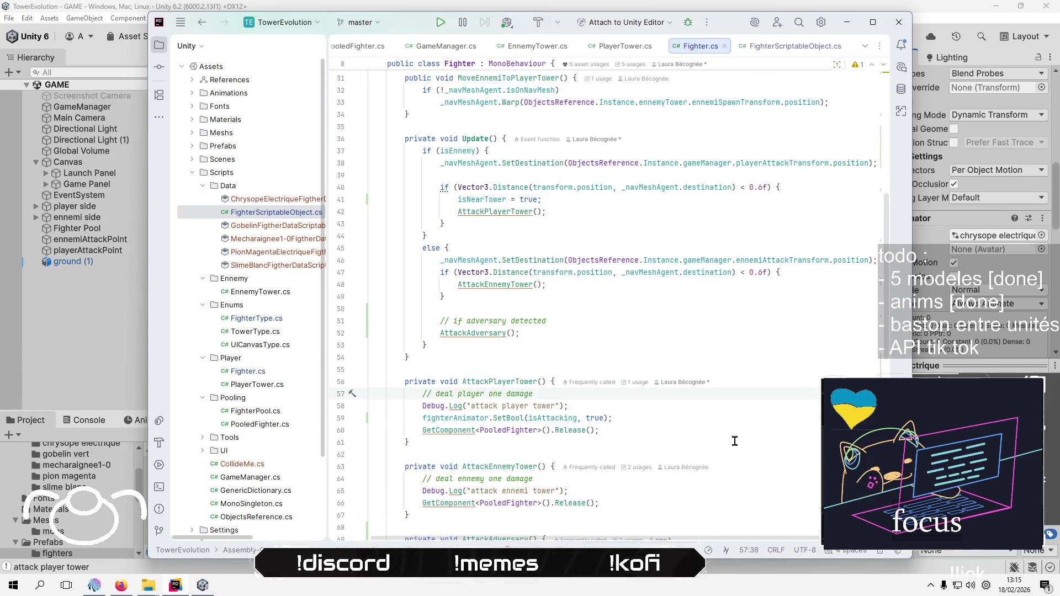
{"action": "key", "text": "Right"}
{"action": "key", "text": "shift+Down"}
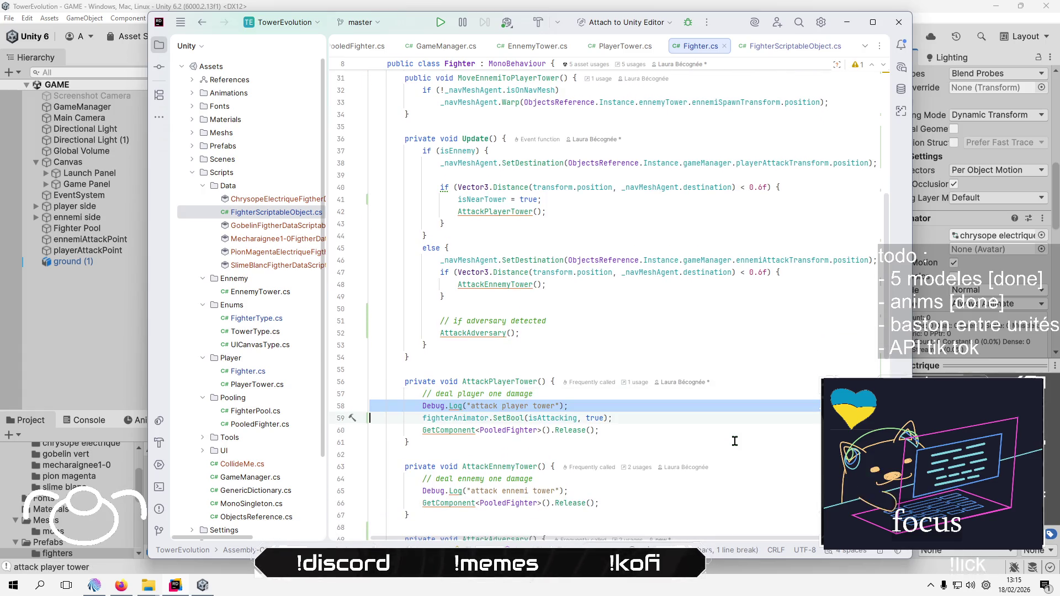
{"action": "scroll", "coordinate": [703, 440], "scroll_direction": "down", "scroll_amount": 1}
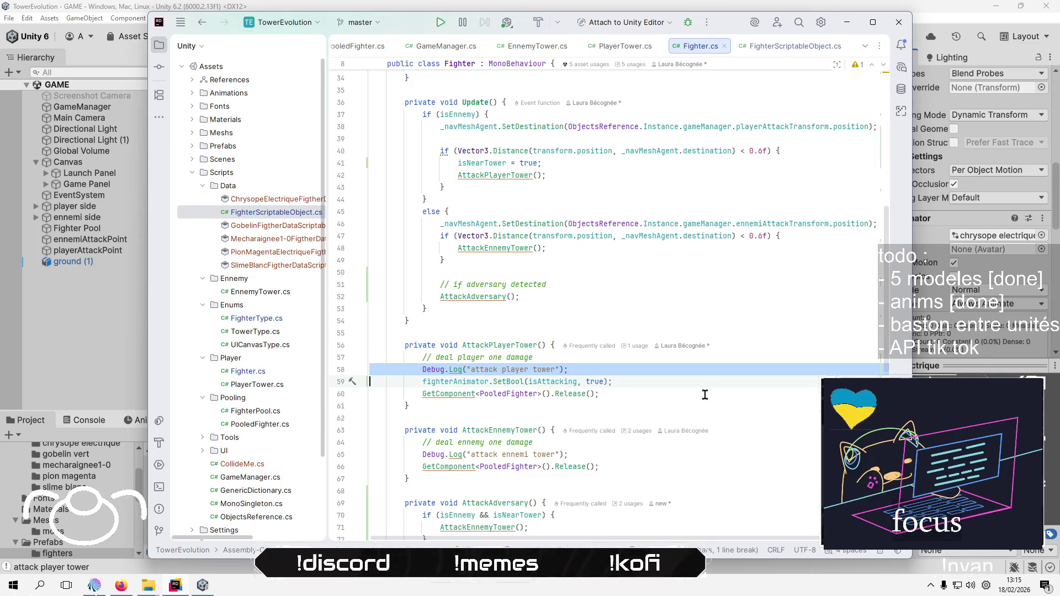
{"action": "key", "text": "Delete"}
{"action": "key", "text": "Down"}
{"action": "key", "text": "Down"}
{"action": "key", "text": "Down"}
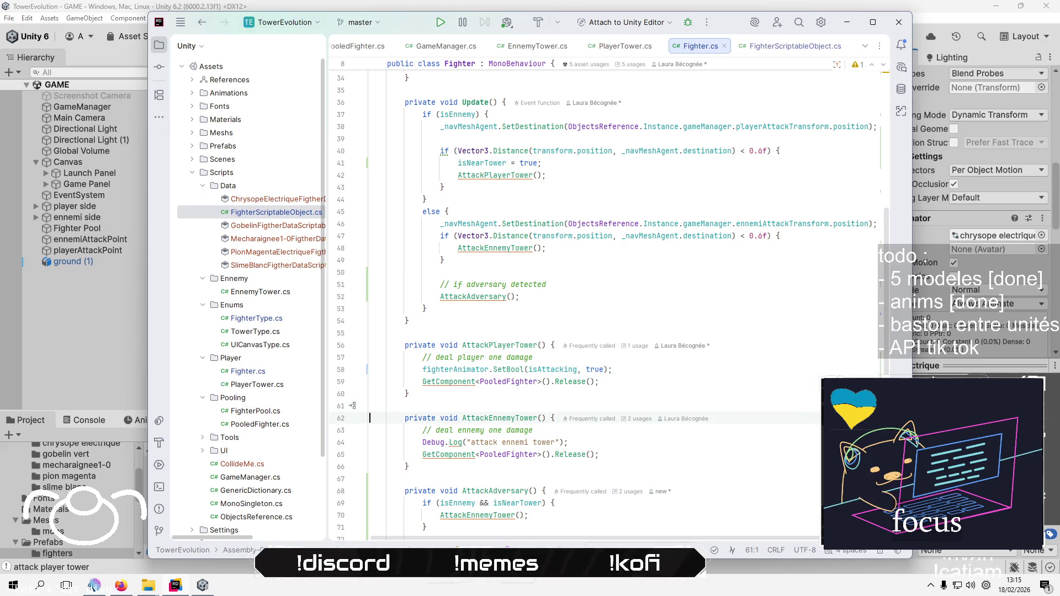
Delete the 'attack ennemi tower' Debug.Log line from AttackEnnemyTower
{"action": "key", "text": "Down"}
{"action": "key", "text": "Down"}
{"action": "key", "text": "shift+Down"}
{"action": "key", "text": "shift+Down"}
{"action": "key", "text": "shift+Up"}
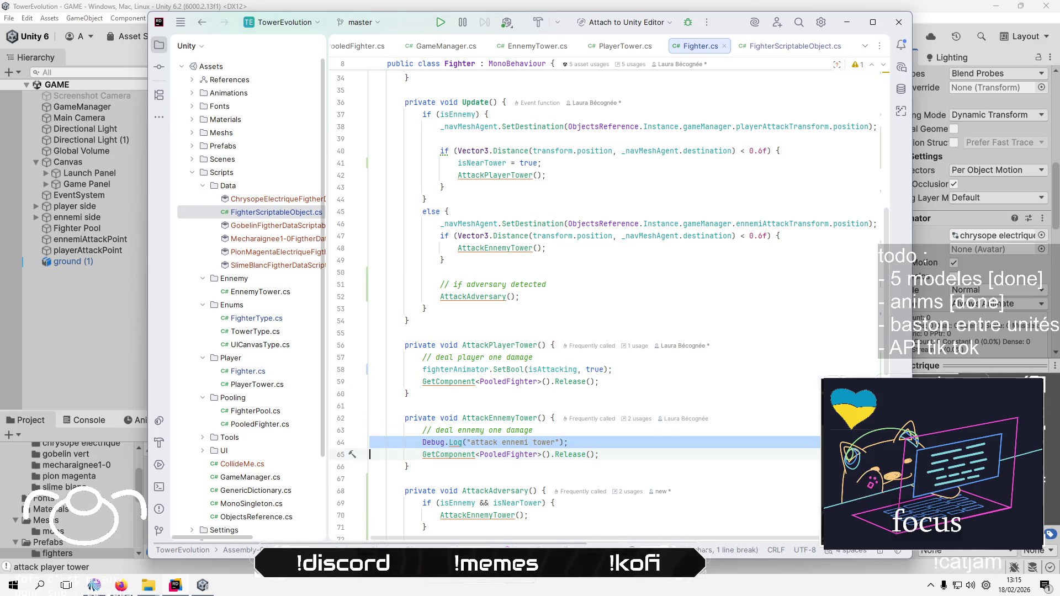
{"action": "key", "text": "Delete"}
Review the AttackEnnemyTower, AttackAdversary and AttackPlayerTower calls in Update
{"action": "left_click", "coordinate": [574, 247]}
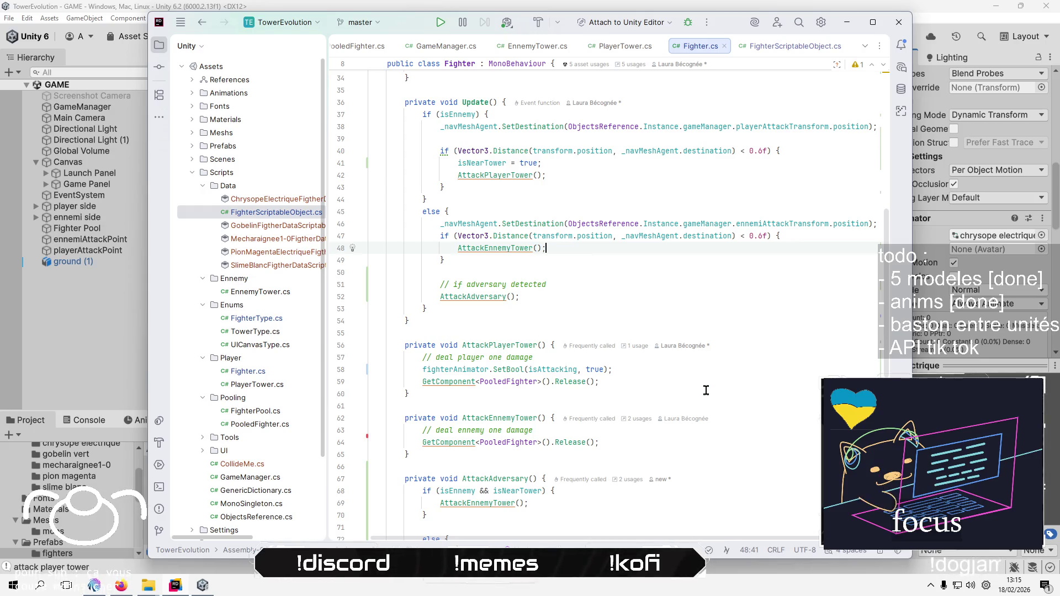
{"action": "scroll", "coordinate": [708, 384], "scroll_direction": "down", "scroll_amount": 8}
{"action": "scroll", "coordinate": [706, 390], "scroll_direction": "down", "scroll_amount": 4}
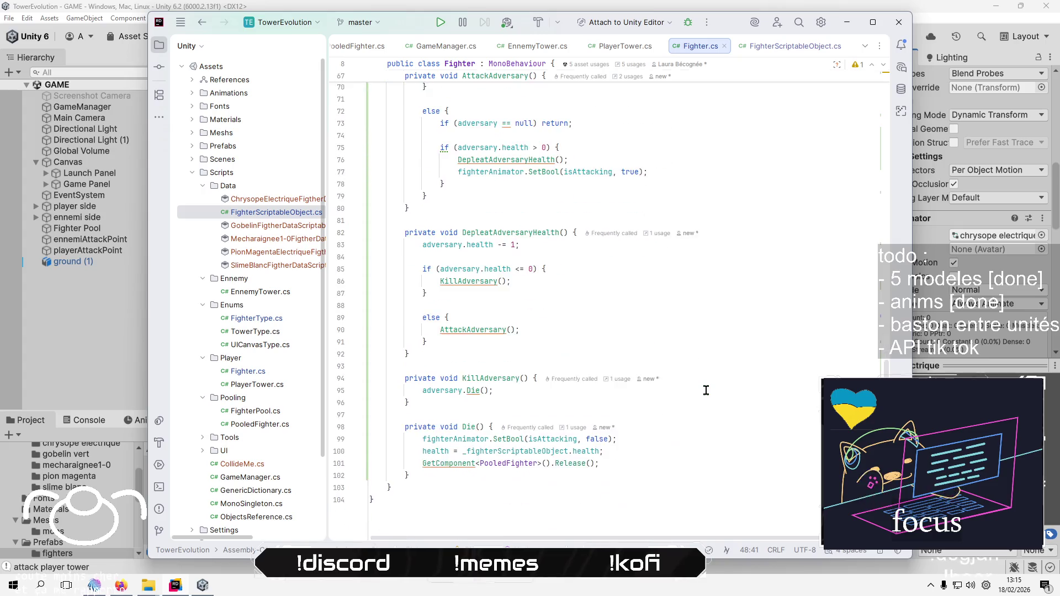
{"action": "scroll", "coordinate": [707, 390], "scroll_direction": "up", "scroll_amount": 6}
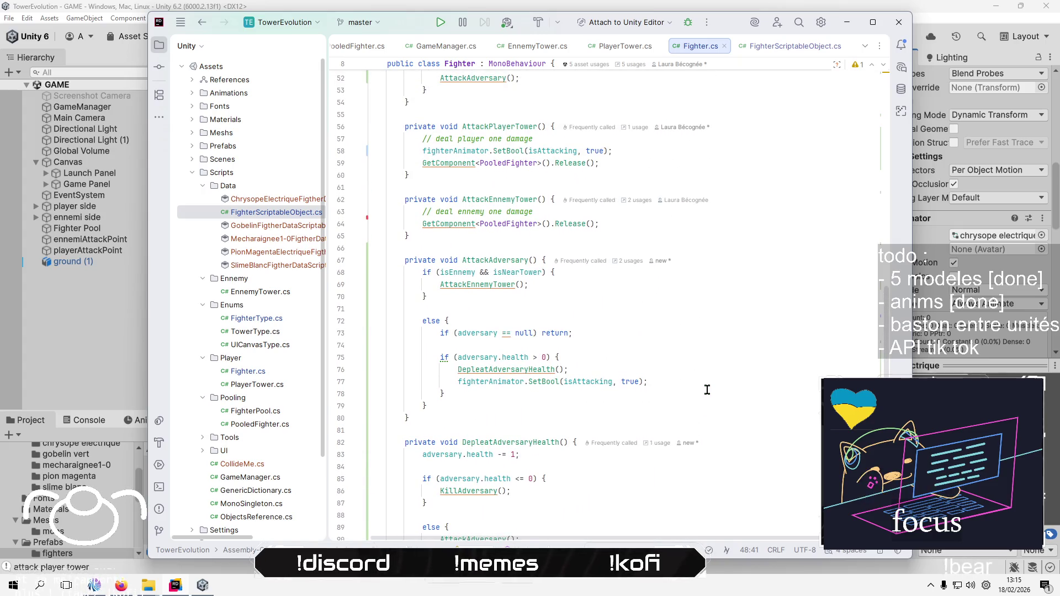
{"action": "scroll", "coordinate": [706, 390], "scroll_direction": "up", "scroll_amount": 2}
{"action": "scroll", "coordinate": [644, 373], "scroll_direction": "up", "scroll_amount": 4}
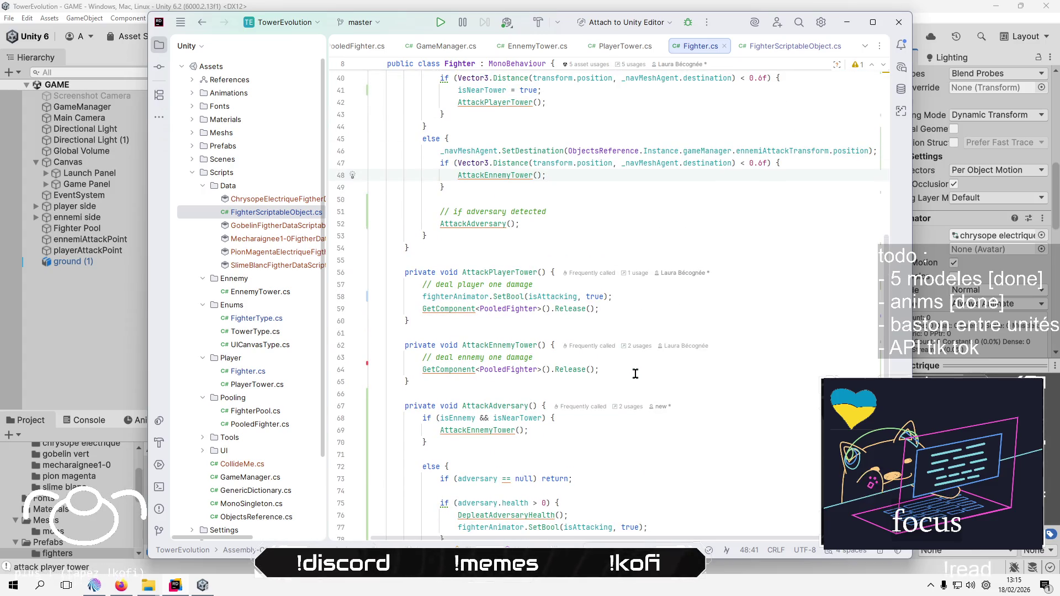
{"action": "left_click", "coordinate": [515, 406]}
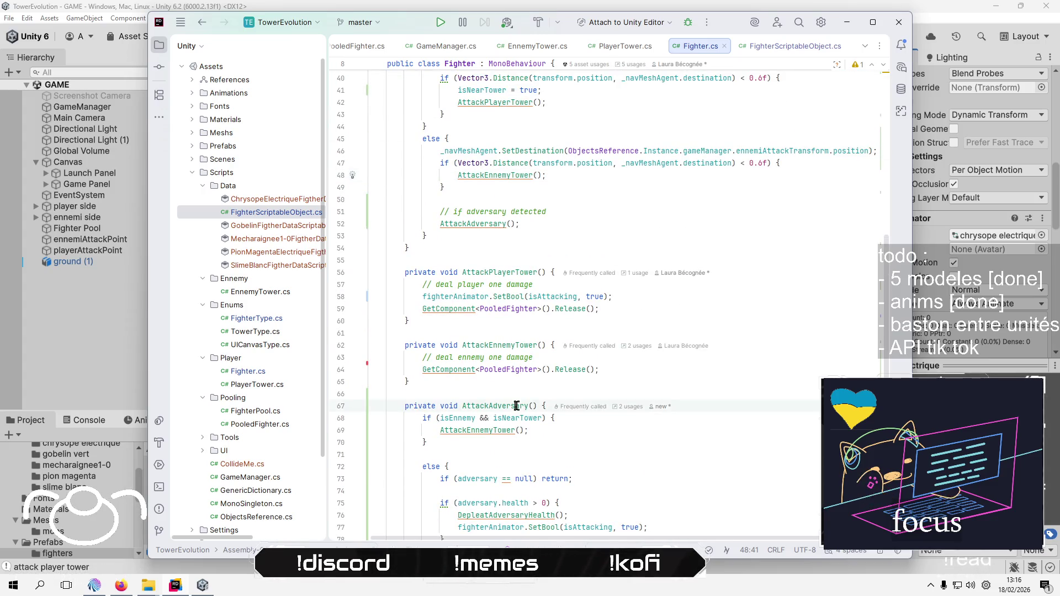
{"action": "scroll", "coordinate": [655, 341], "scroll_direction": "up", "scroll_amount": 3}
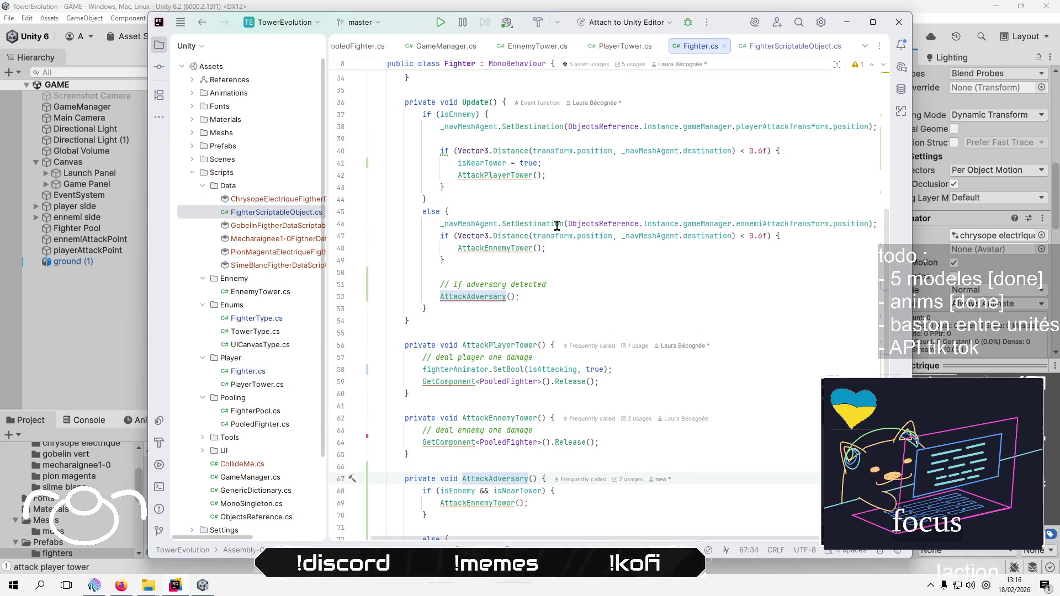
{"action": "left_click", "coordinate": [548, 249]}
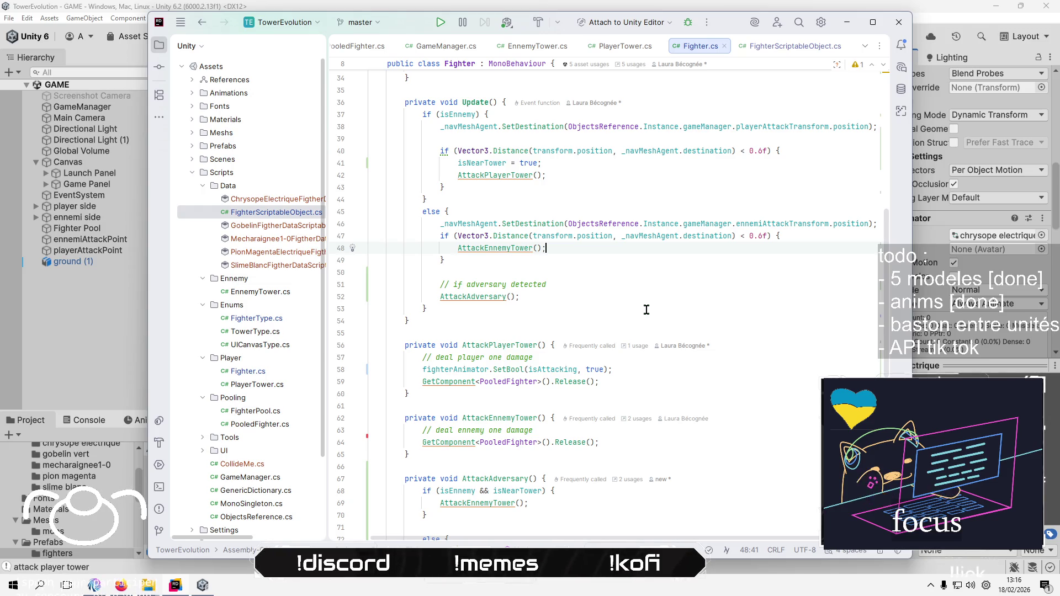
{"action": "scroll", "coordinate": [647, 310], "scroll_direction": "up", "scroll_amount": 1}
{"action": "left_click", "coordinate": [580, 217]}
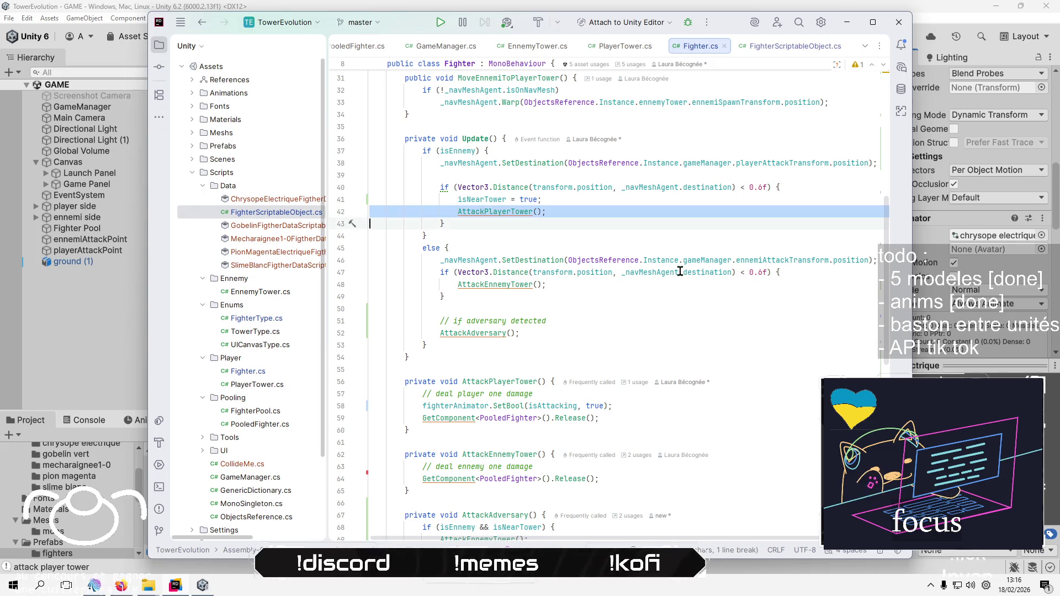
Replace the AttackPlayerTower call on line 42 with an AttackAdversary() call
{"action": "key", "text": "ctrl+x"}
{"action": "key", "text": "Up"}
{"action": "key", "text": "End"}
{"action": "key", "text": "Return"}
{"action": "type", "text": "AttackAd"}
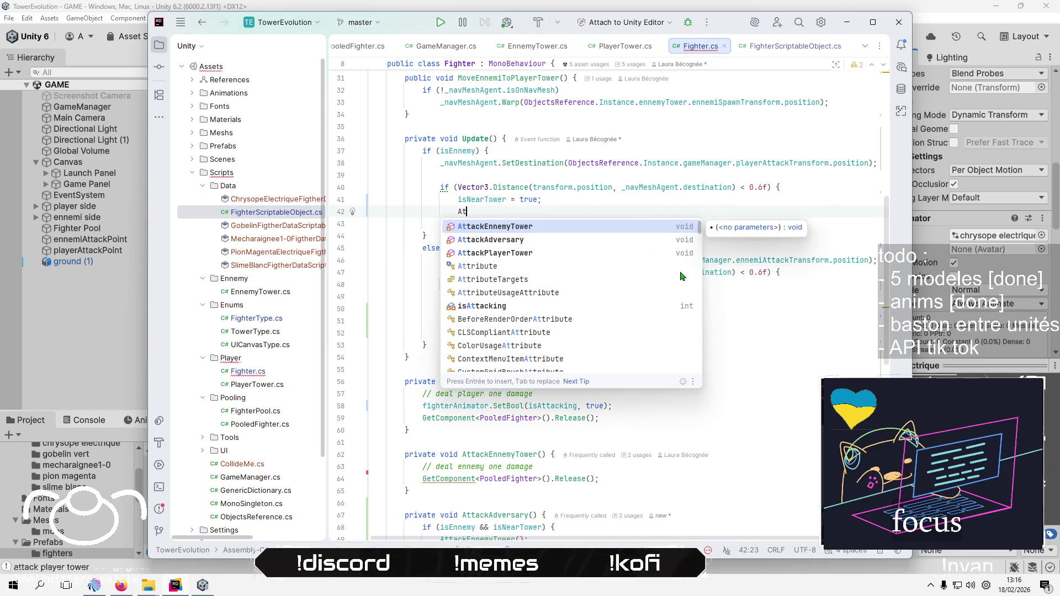
{"action": "key", "text": "Return"}
{"action": "key", "text": "Down"}
Rename the isNearTower field to isNearAdversaryTower everywhere
{"action": "key", "text": "Up"}
{"action": "key", "text": "Up"}
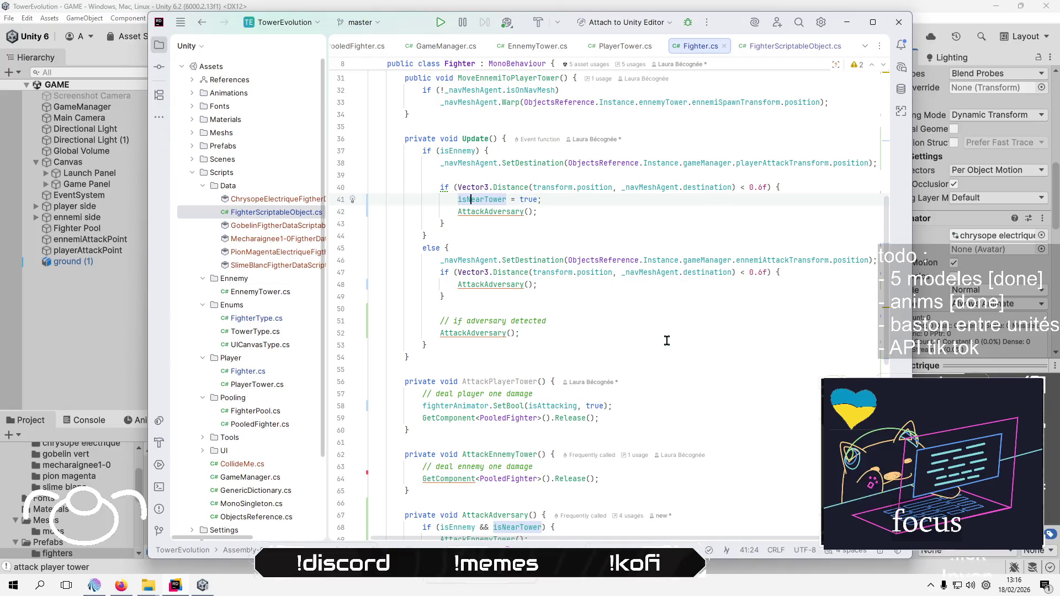
{"action": "key", "text": "shift+F6"}
{"action": "key", "text": "Left"}
{"action": "key", "text": "Left"}
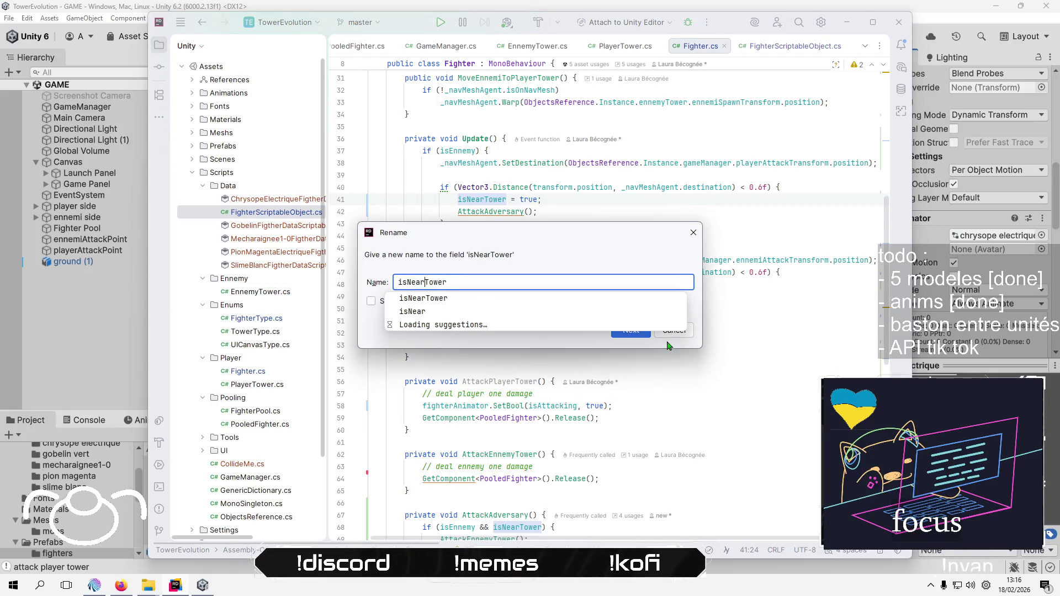
{"action": "type", "text": "Ade"}
{"action": "key", "text": "BackSpace"}
{"action": "type", "text": "versary"}
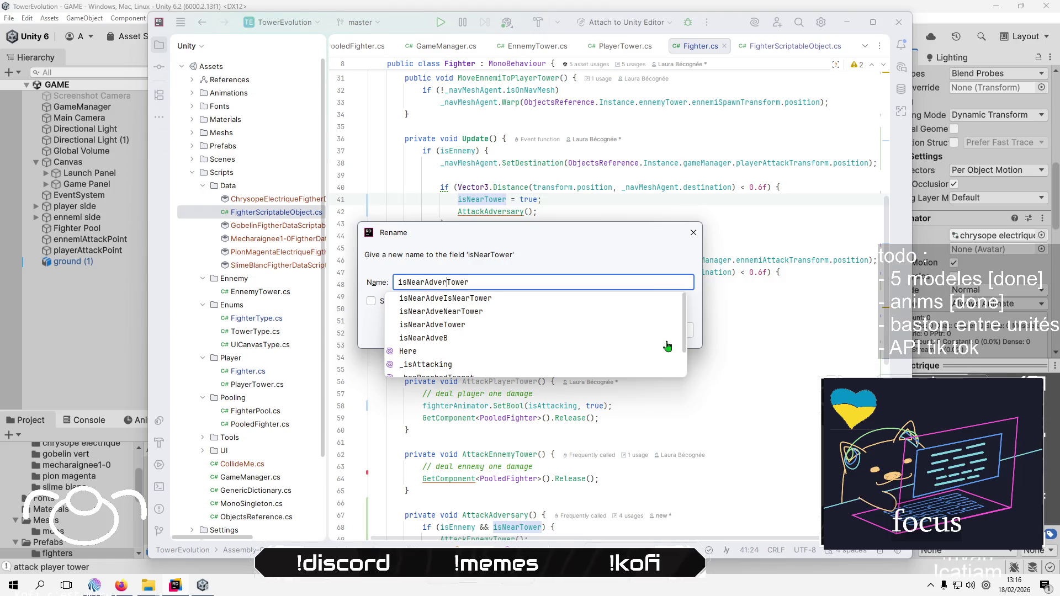
{"action": "key", "text": "Return"}
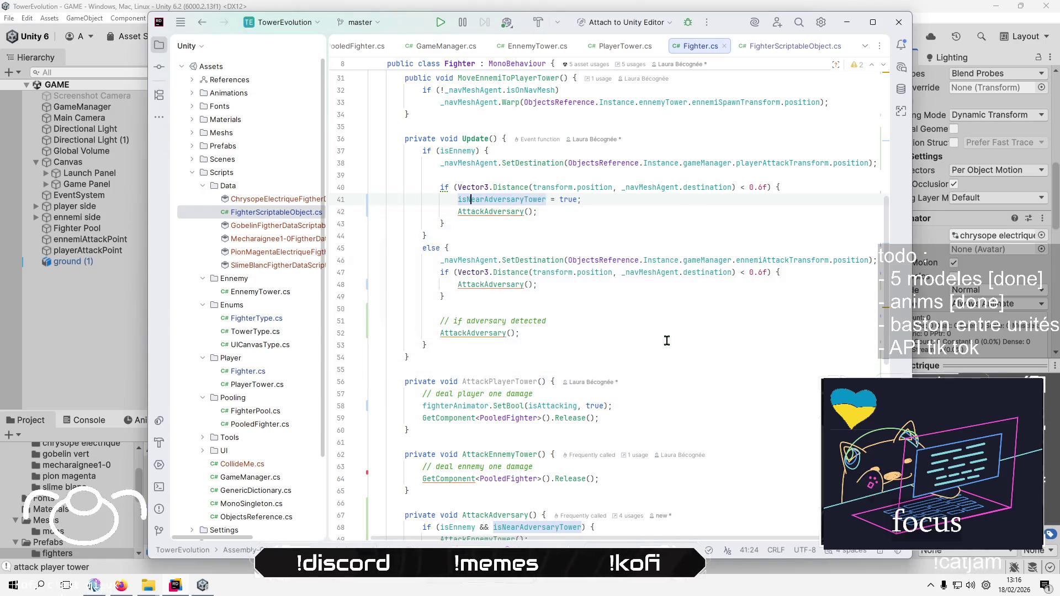
Rename isNearAdversaryTower to isNearEnnemyTower from the AttackAdversary condition
{"action": "scroll", "coordinate": [669, 344], "scroll_direction": "down", "scroll_amount": 3}
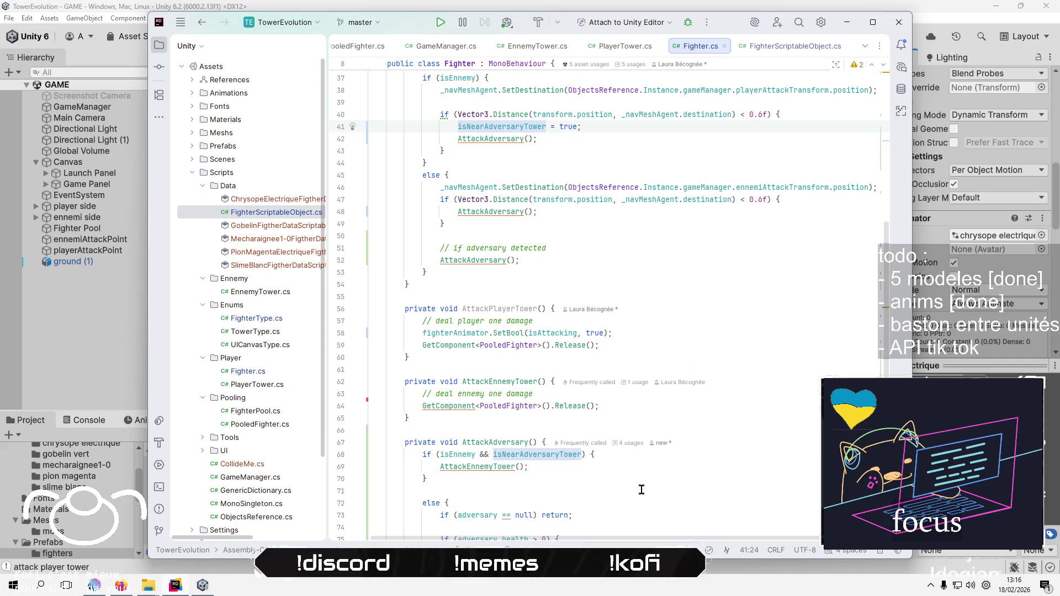
{"action": "left_click", "coordinate": [632, 465]}
{"action": "scroll", "coordinate": [632, 465], "scroll_direction": "down", "scroll_amount": 2}
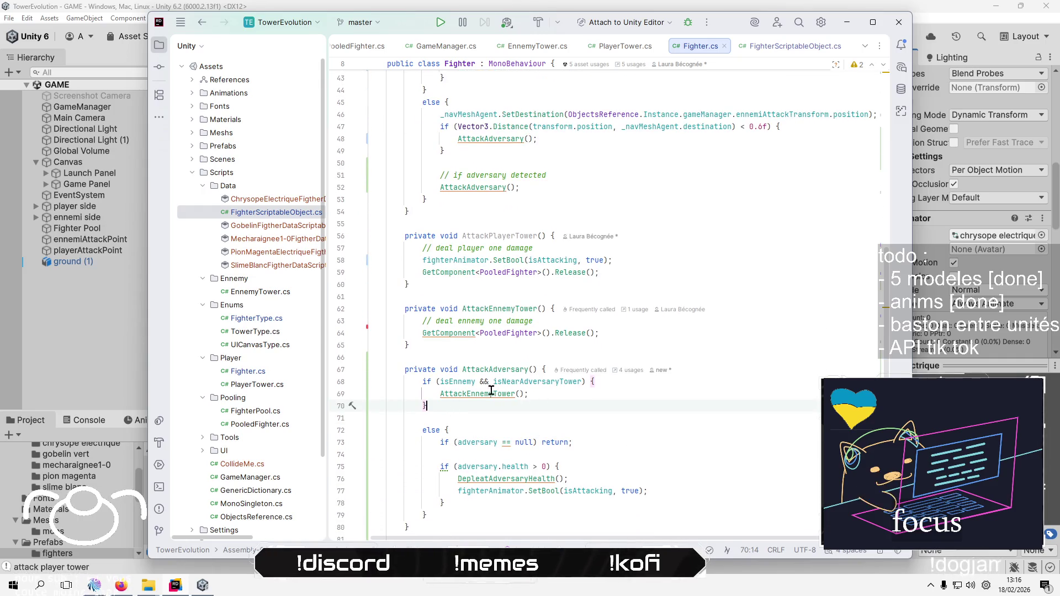
{"action": "left_click", "coordinate": [484, 394]}
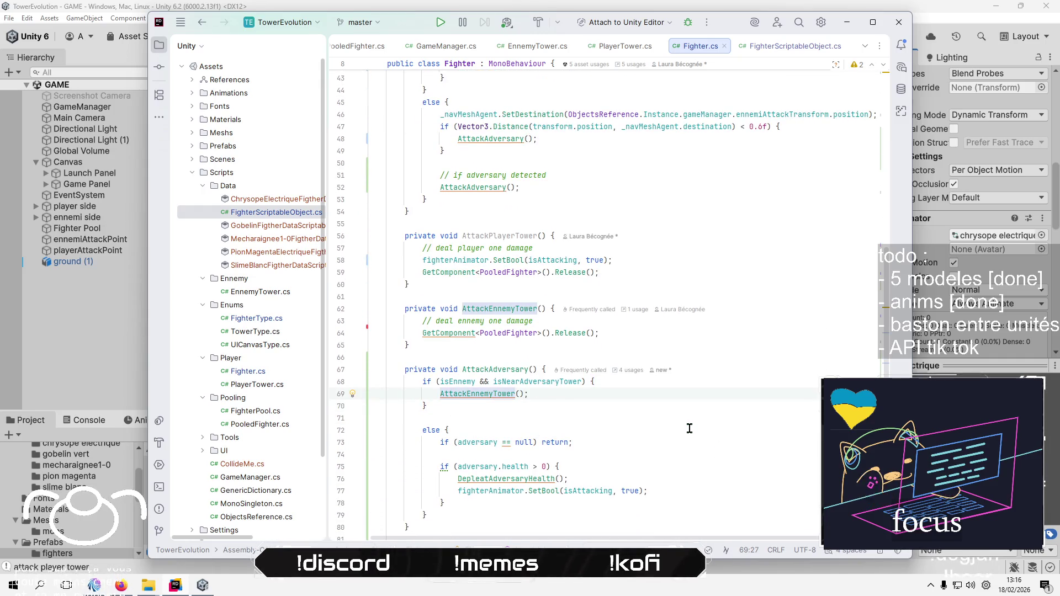
{"action": "key", "text": "Up"}
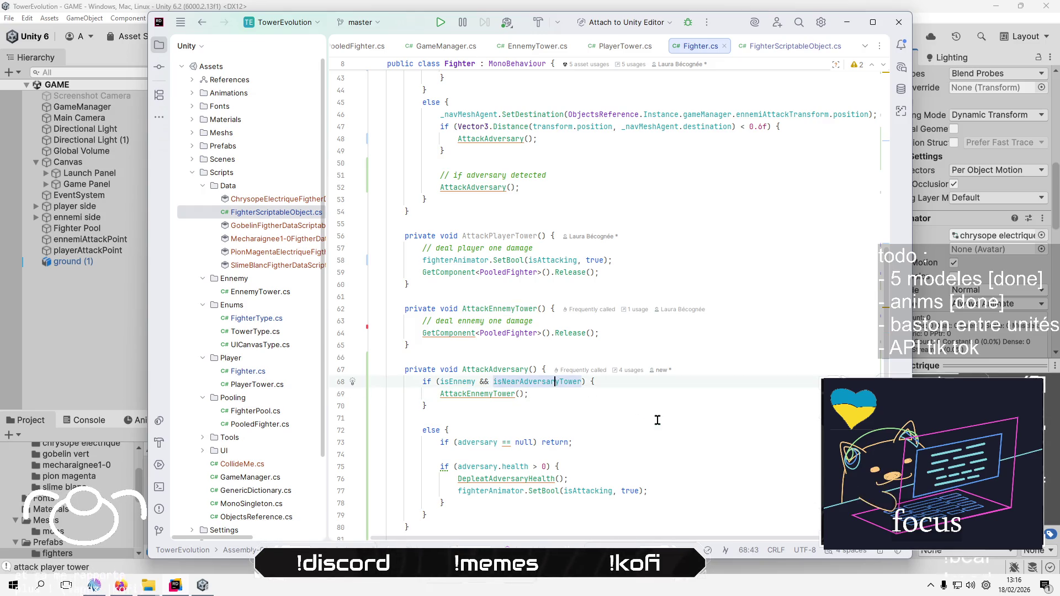
{"action": "key", "text": "ctrl+r"}
{"action": "key", "text": "ctrl+r"}
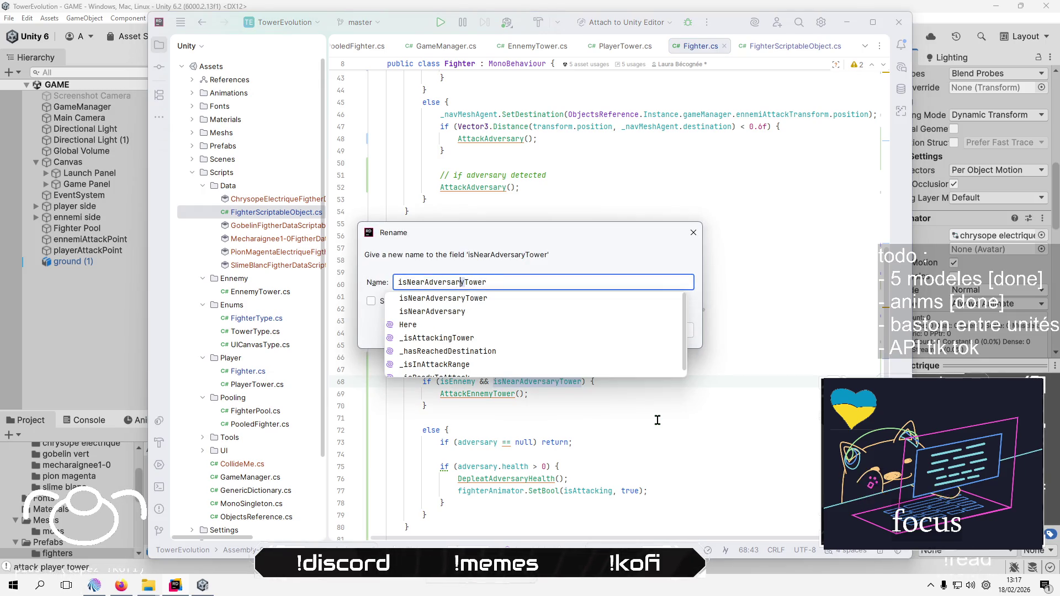
{"action": "key", "text": "Right"}
{"action": "key", "text": "ctrl+shift+Left"}
{"action": "type", "text": "E"}
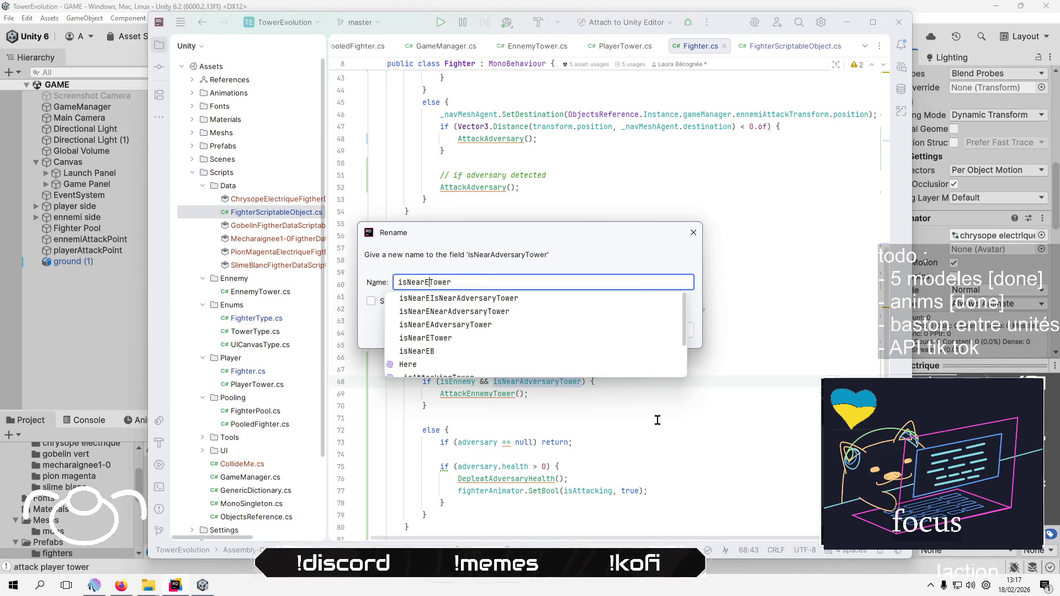
{"action": "type", "text": "nnemy"}
{"action": "key", "text": "Return"}
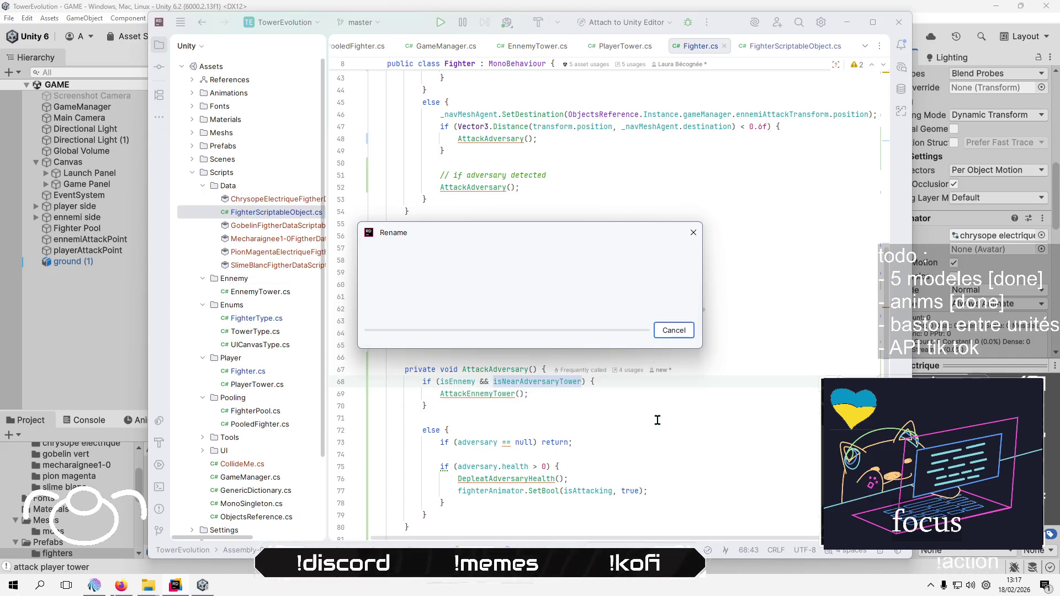
Rename isNearEnnemyTower to isNearPlayerTower, so AttackAdversary checks isEnnemy && isNearPlayerTower
{"action": "left_click", "coordinate": [578, 415]}
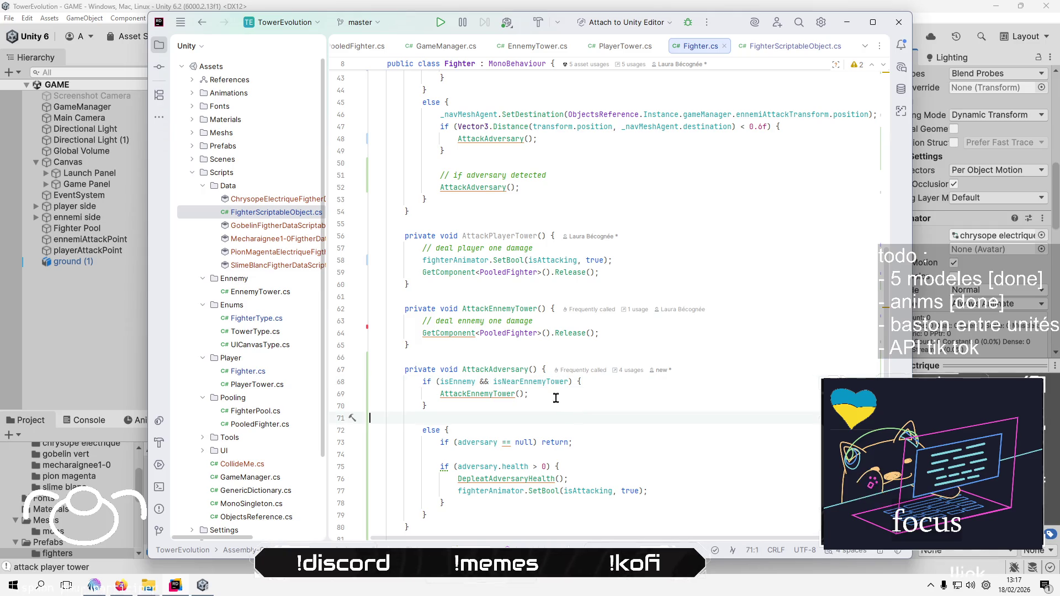
{"action": "left_click", "coordinate": [532, 381]}
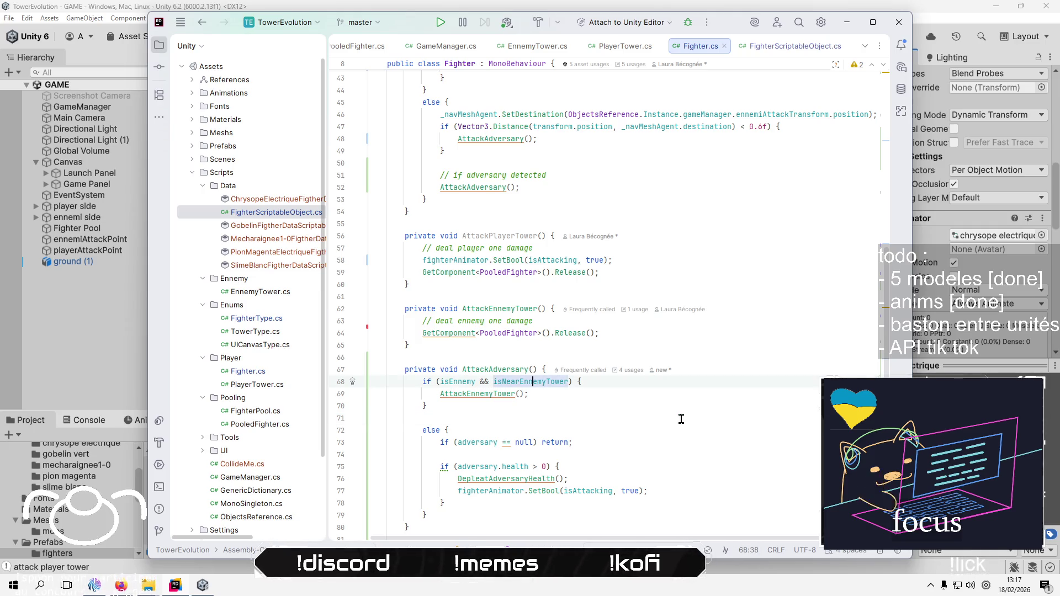
{"action": "key", "text": "shift+F6"}
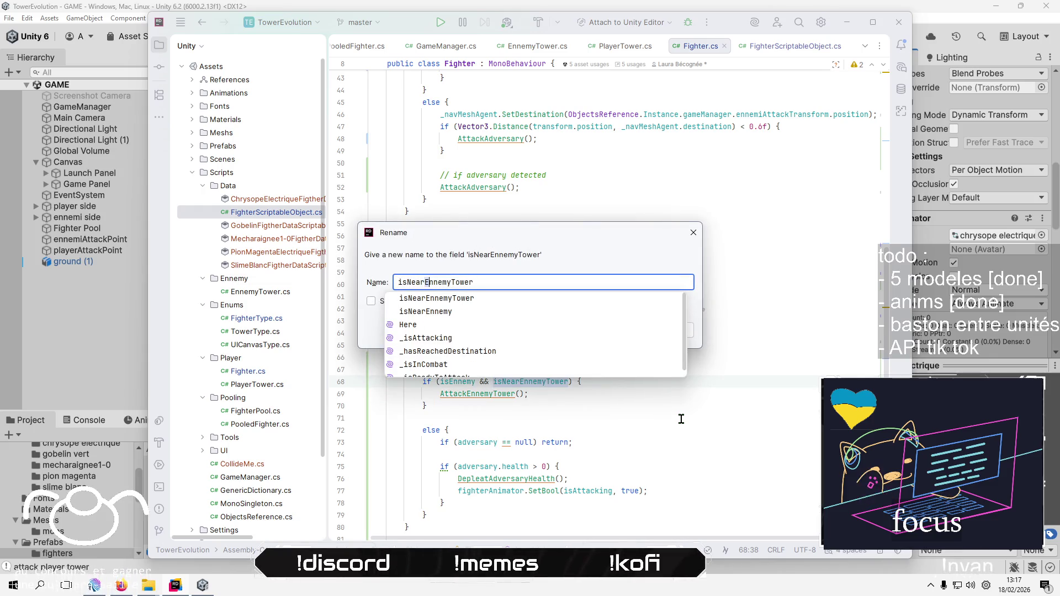
{"action": "key", "text": "shift+Right"}
{"action": "key", "text": "shift+Right"}
{"action": "key", "text": "shift+Right"}
{"action": "key", "text": "shift+Right"}
{"action": "type", "text": "Player"}
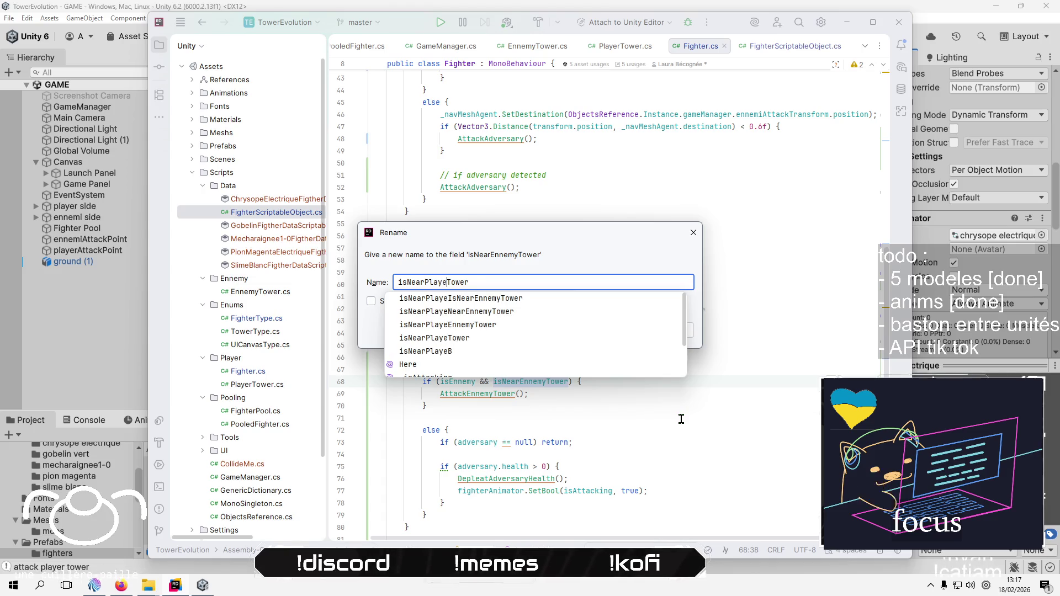
{"action": "key", "text": "Return"}
{"action": "left_click", "coordinate": [553, 416]}
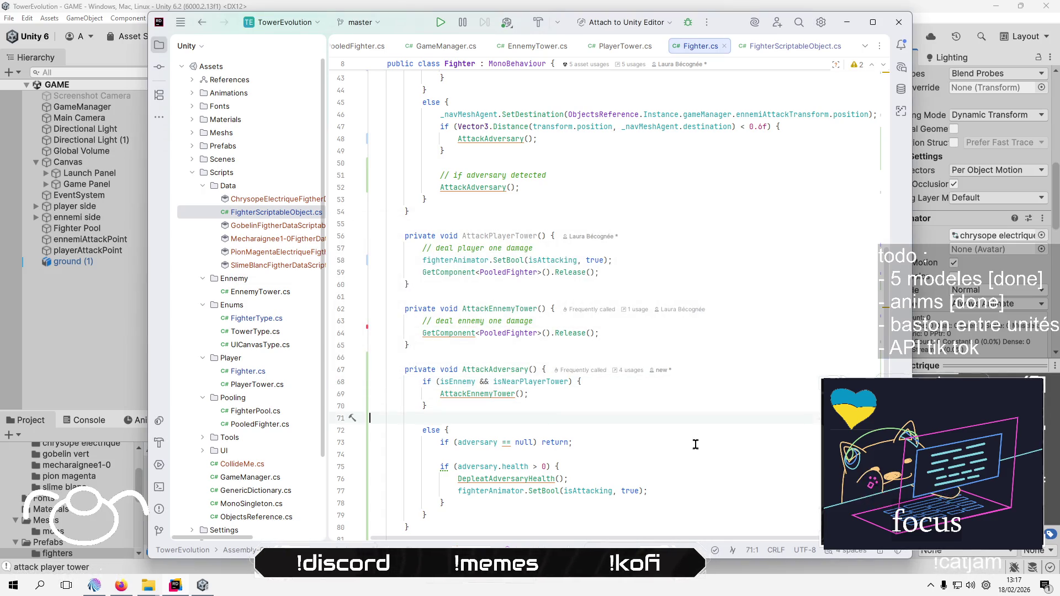
{"action": "left_click", "coordinate": [471, 393]}
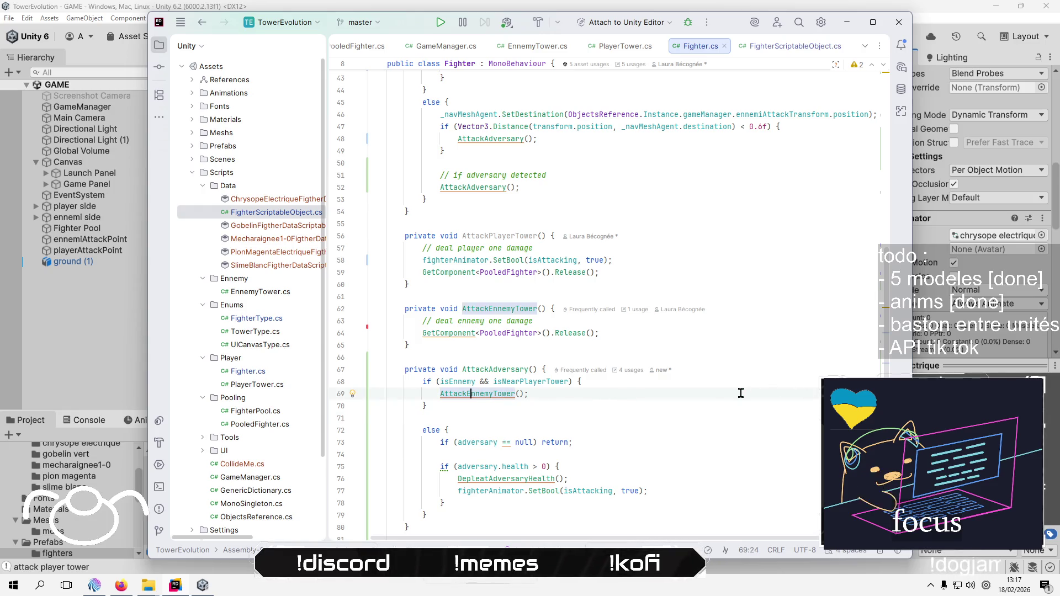
{"action": "scroll", "coordinate": [729, 398], "scroll_direction": "down", "scroll_amount": 1}
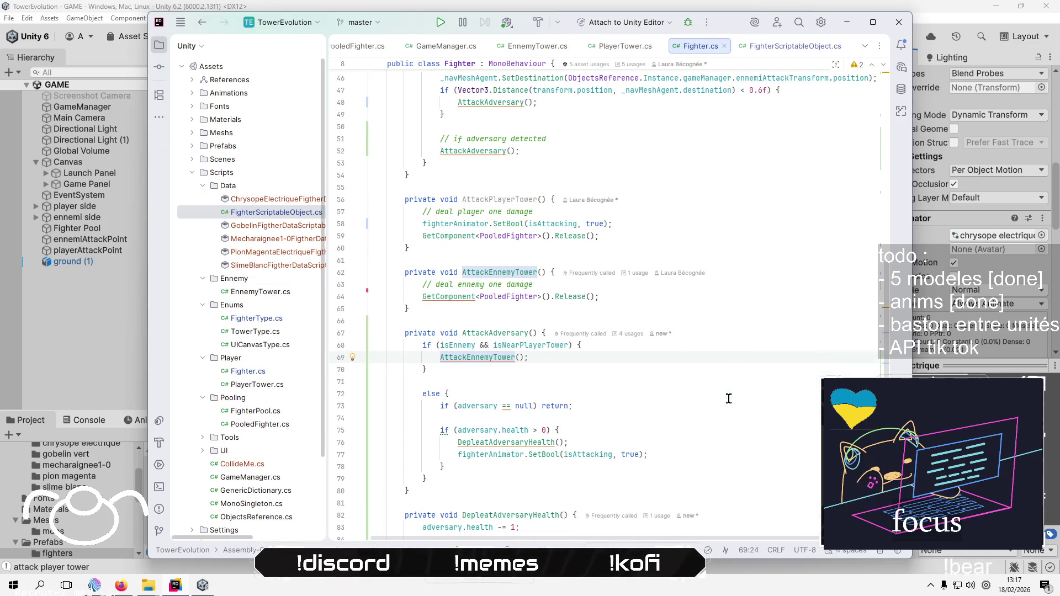
{"action": "key", "text": "Up"}
{"action": "key", "text": "Up"}
{"action": "key", "text": "Up"}
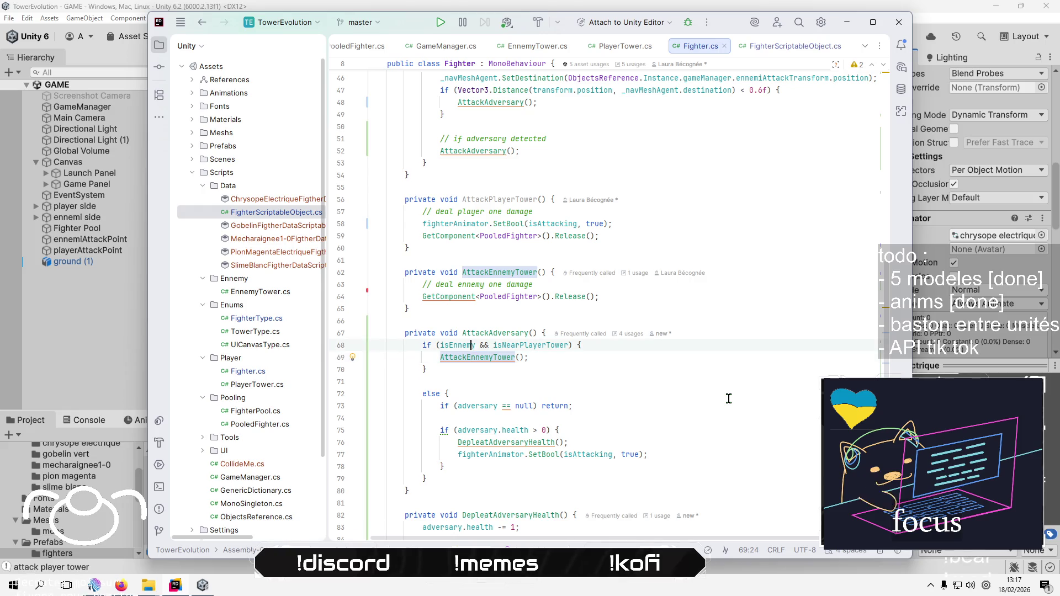
Take out the AttackPlayerTower body lines and delete the emptied method
{"action": "key", "text": "Home"}
{"action": "key", "text": "Down"}
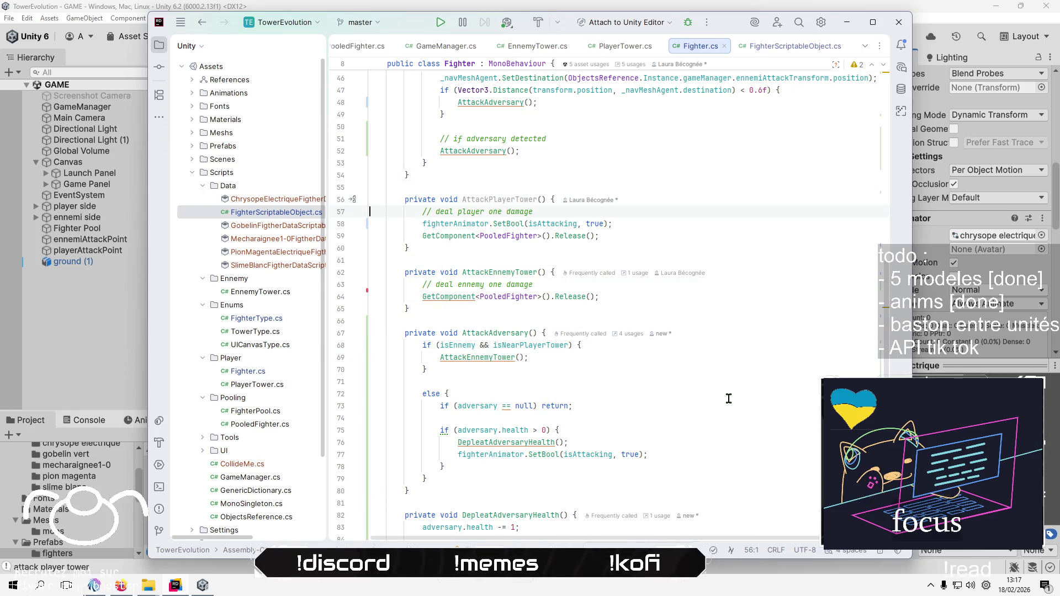
{"action": "key", "text": "shift+Down"}
{"action": "key", "text": "shift+Down"}
{"action": "key", "text": "shift+Down"}
{"action": "key", "text": "ctrl+c"}
{"action": "key", "text": "Delete"}
{"action": "key", "text": "Up"}
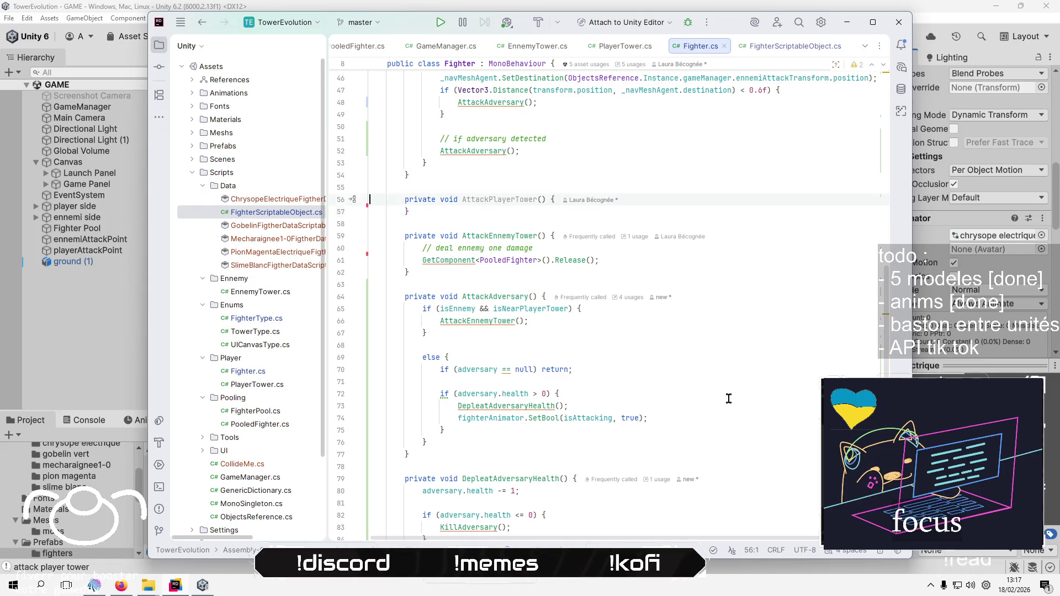
{"action": "key", "text": "shift+Down"}
{"action": "key", "text": "shift+Down"}
{"action": "key", "text": "Delete"}
{"action": "key", "text": "BackSpace"}
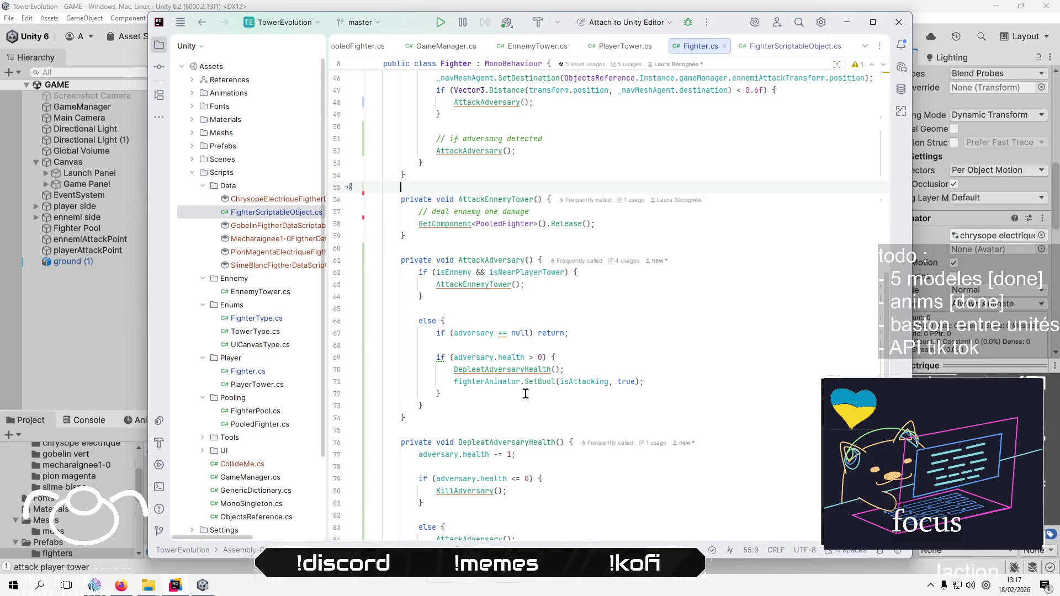
Paste the damage lines over the AttackEnnemyTower() call in AttackAdversary
{"action": "left_click", "coordinate": [525, 290]}
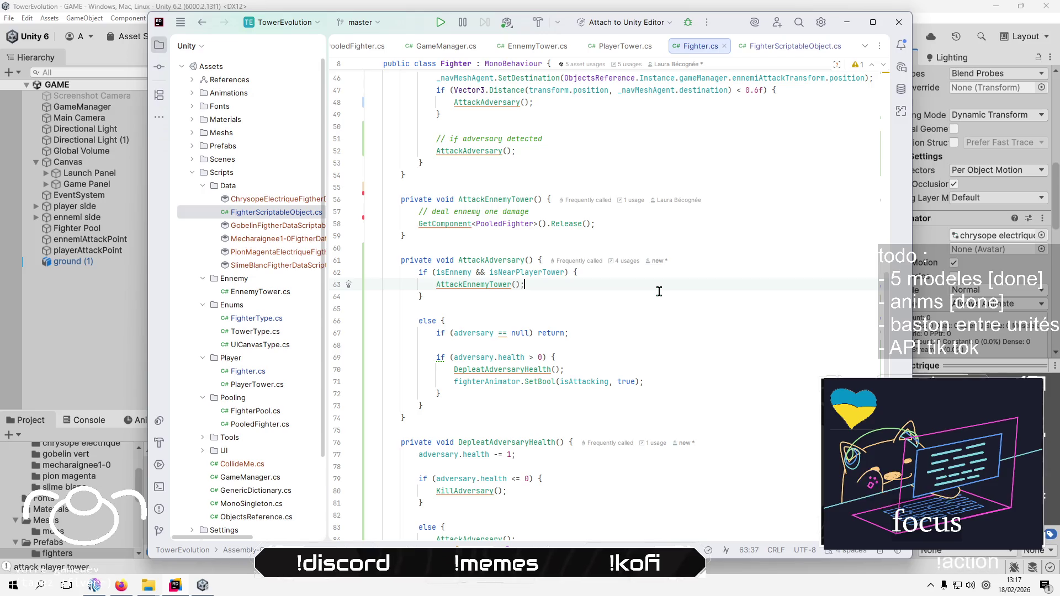
{"action": "key", "text": "shift+Home"}
{"action": "key", "text": "BackSpace"}
{"action": "key", "text": "ctrl+v"}
{"action": "key", "text": "BackSpace"}
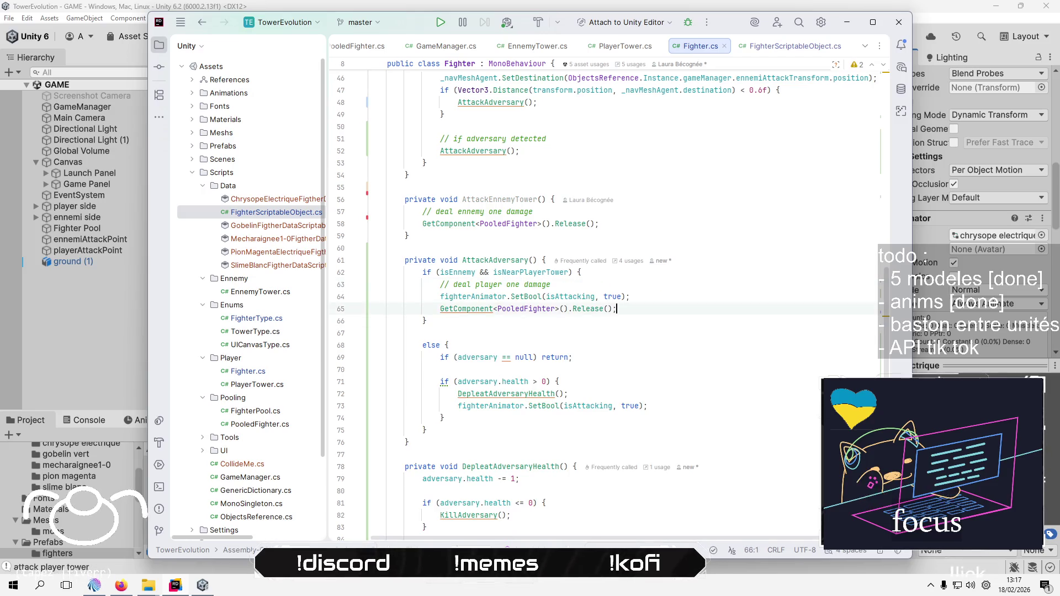
Remove the Release line from the ennemy-near-tower branch
{"action": "left_click", "coordinate": [616, 296]}
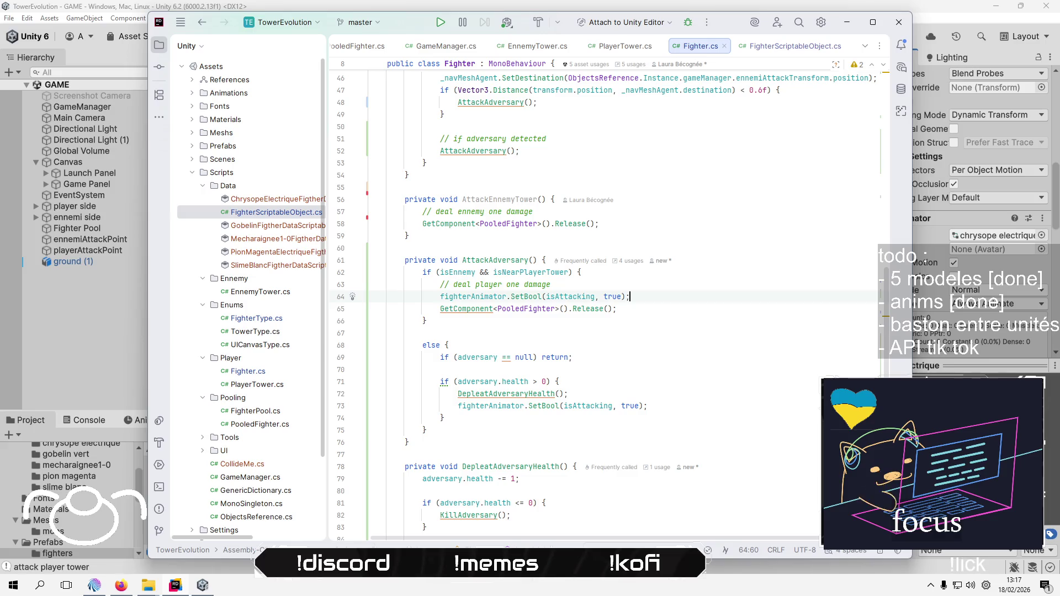
{"action": "key", "text": "Return"}
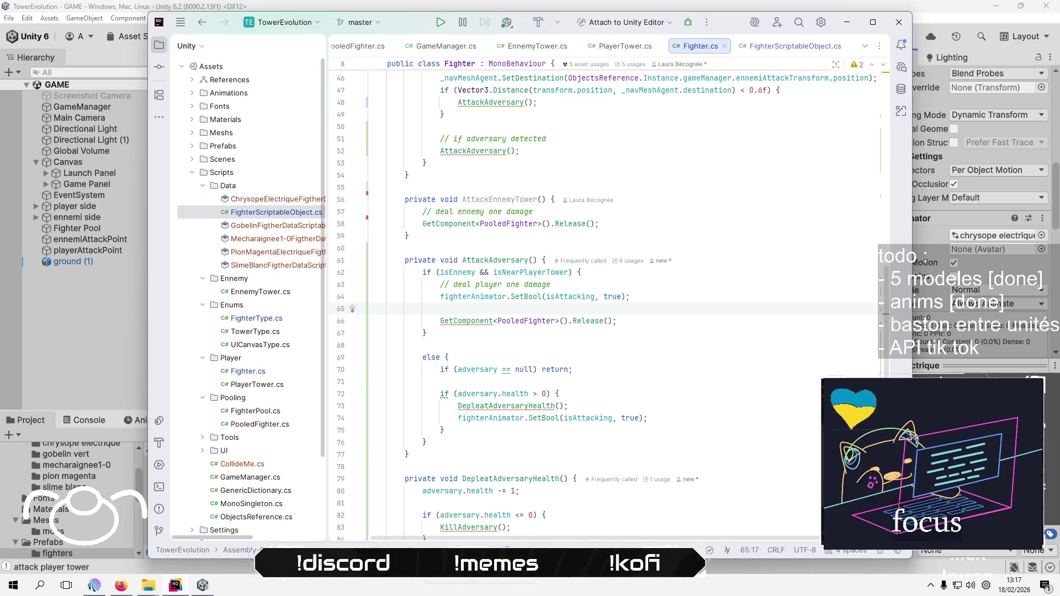
{"action": "key", "text": "ctrl+y"}
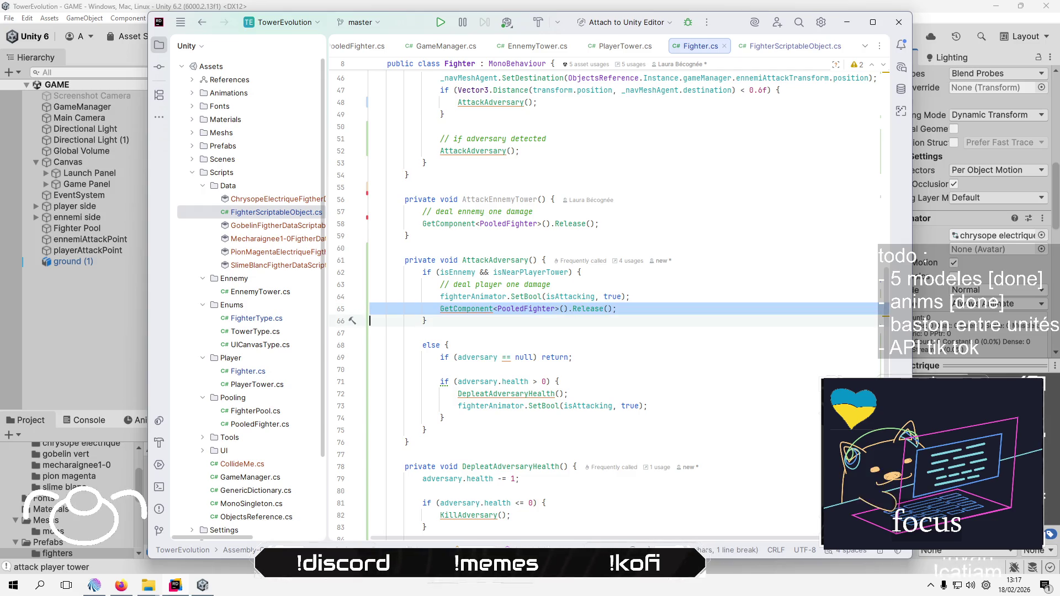
{"action": "key", "text": "ctrl+y"}
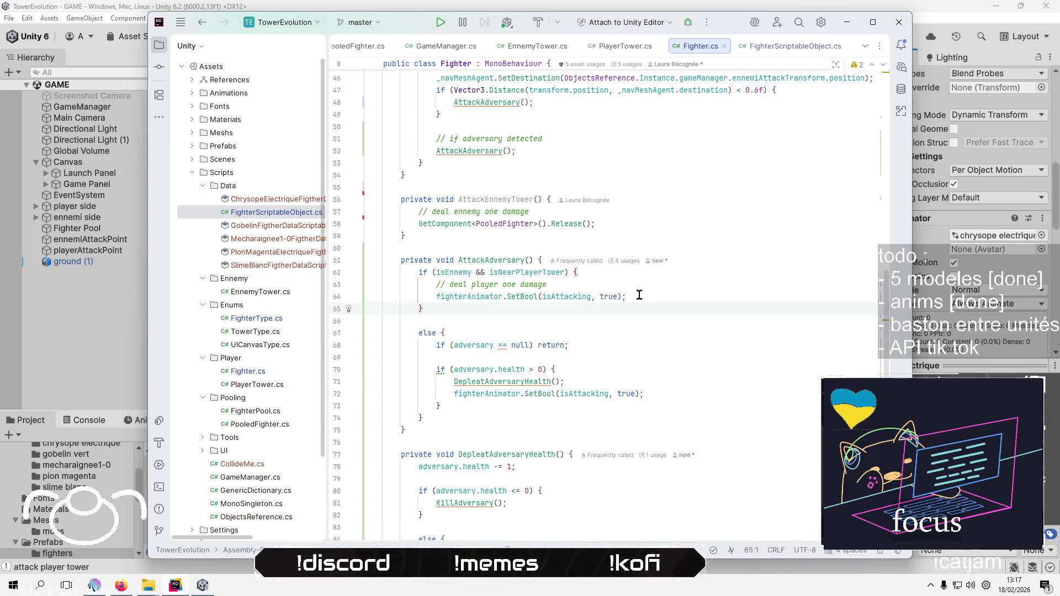
{"action": "scroll", "coordinate": [640, 298], "scroll_direction": "down", "scroll_amount": 7}
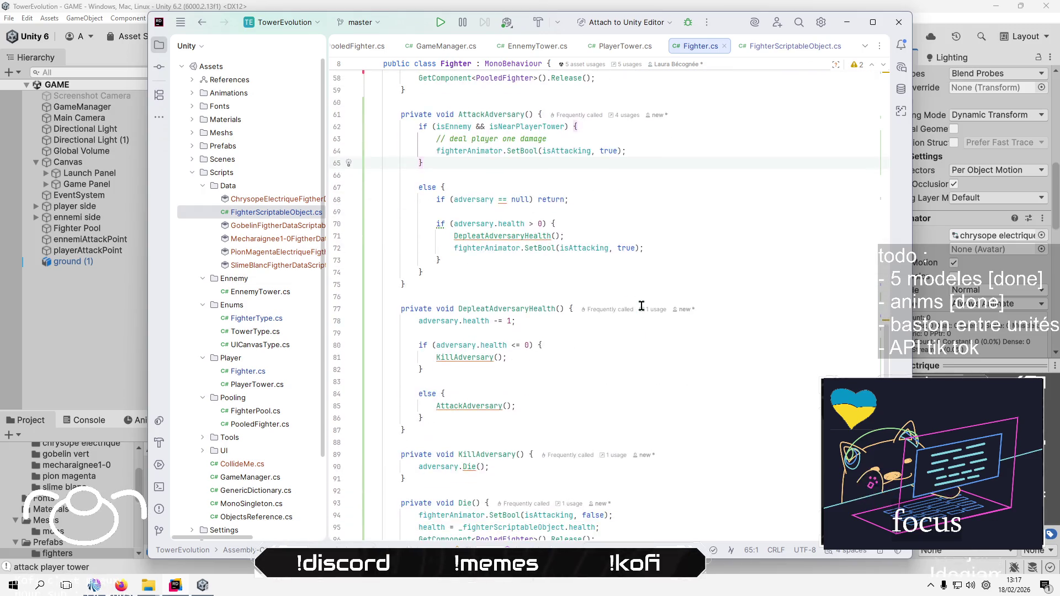
{"action": "scroll", "coordinate": [641, 306], "scroll_direction": "up", "scroll_amount": 5}
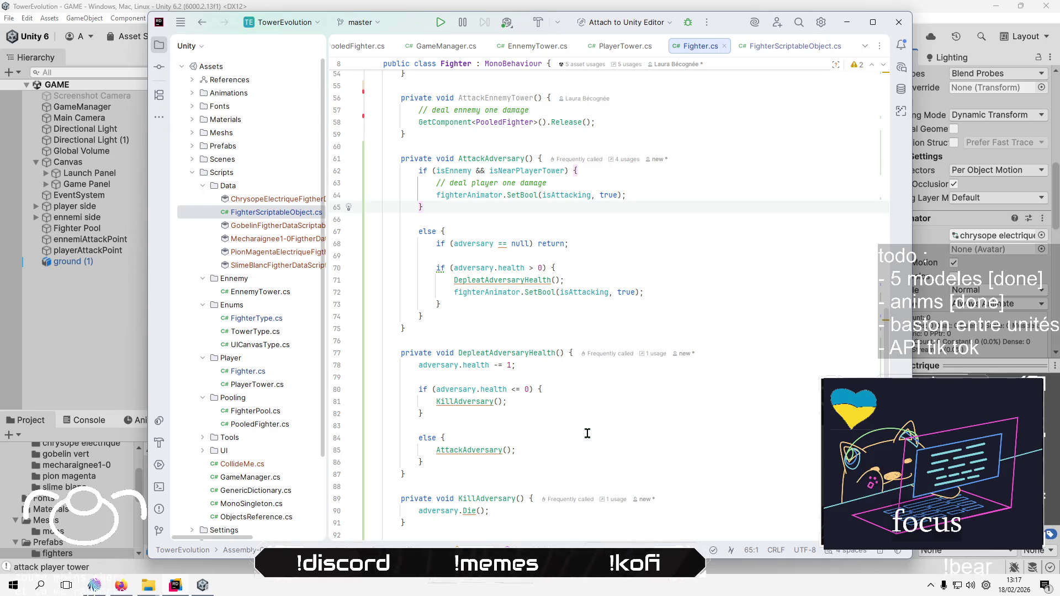
Delete the 'deal player one damage' comment line from the branch
{"action": "left_click", "coordinate": [691, 282]}
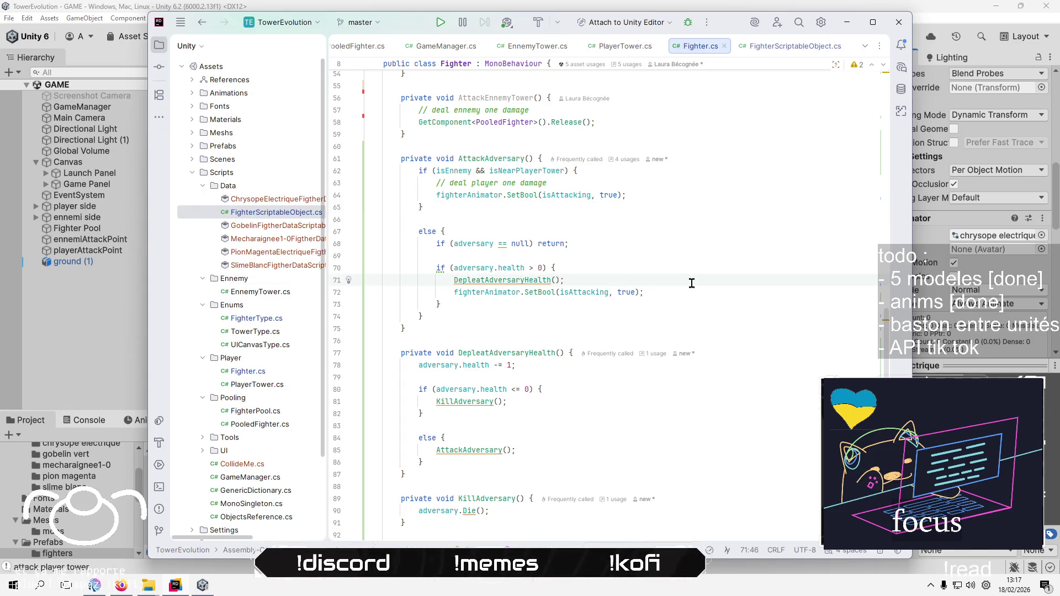
{"action": "left_click", "coordinate": [647, 182]}
{"action": "triple_click", "coordinate": [647, 182]}
{"action": "key", "text": "Delete"}
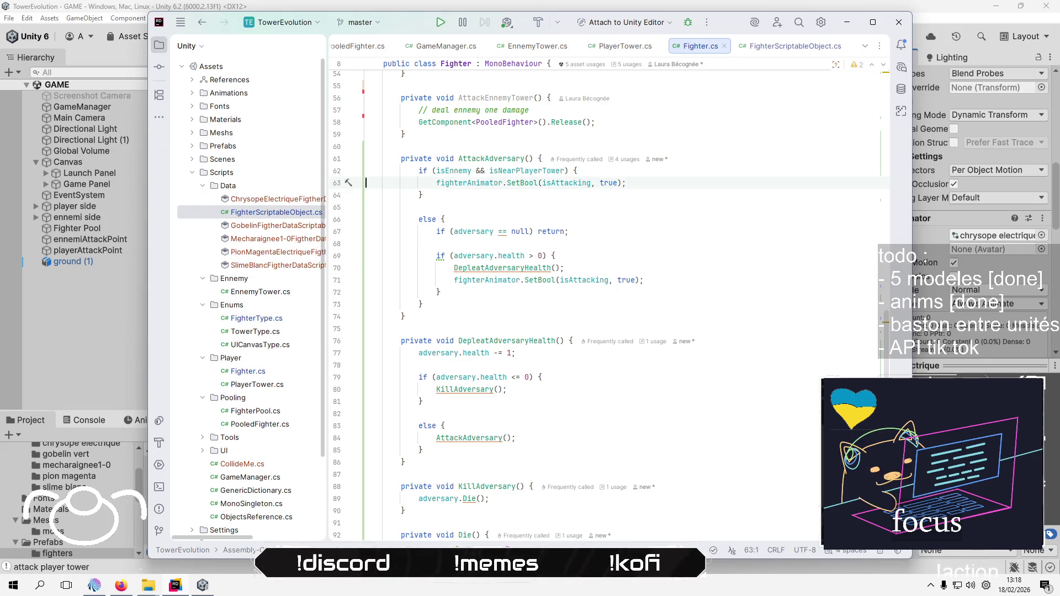
Cut the fighterAnimator.SetBool(isAttacking, true) line out of the ennemy branch
{"action": "scroll", "coordinate": [724, 198], "scroll_direction": "up", "scroll_amount": 3}
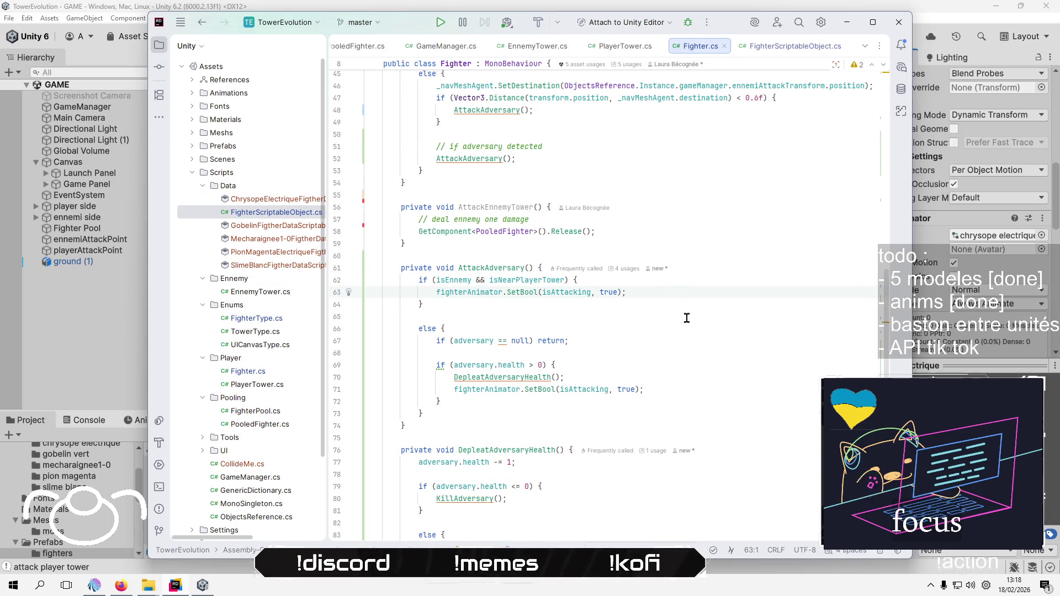
{"action": "scroll", "coordinate": [706, 331], "scroll_direction": "up", "scroll_amount": 2}
{"action": "key", "text": "End"}
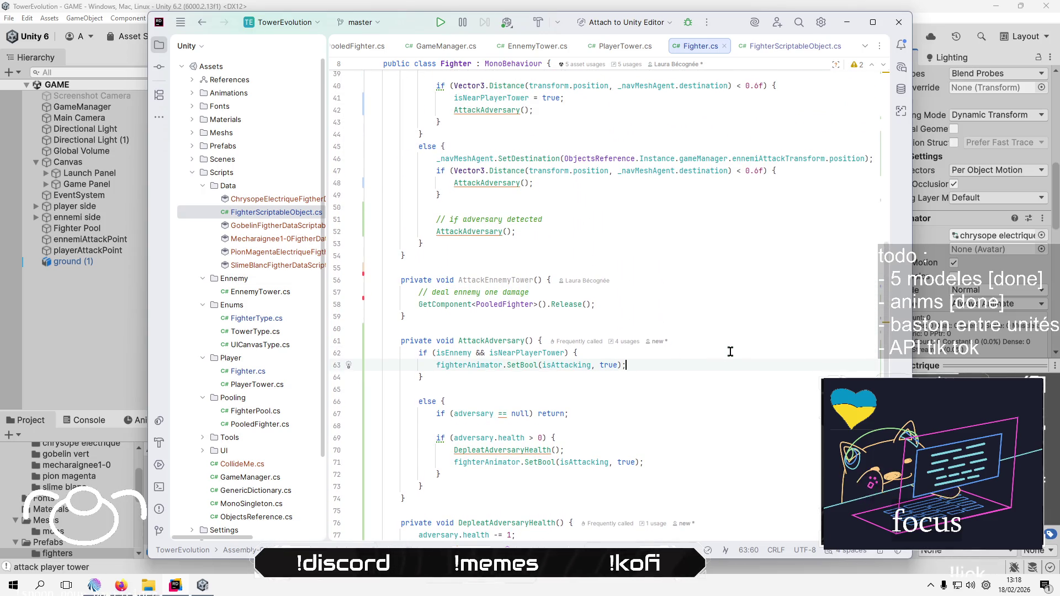
{"action": "key", "text": "shift+Up"}
{"action": "key", "text": "ctrl+c"}
{"action": "key", "text": "BackSpace"}
{"action": "key", "text": "Home"}
{"action": "key", "text": "Home"}
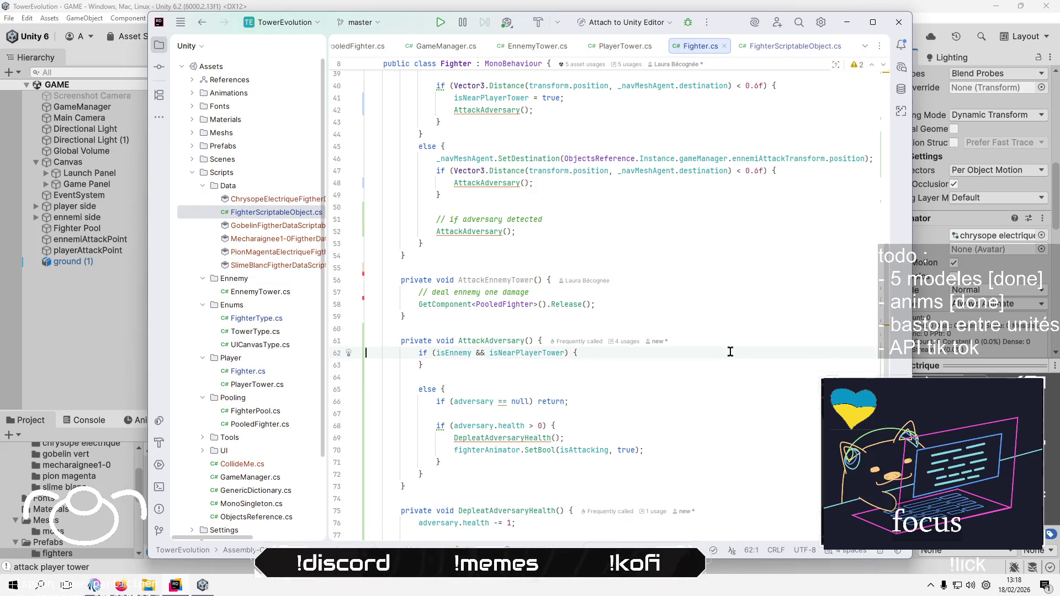
{"action": "key", "text": "Up"}
{"action": "key", "text": "Up"}
{"action": "key", "text": "Up"}
{"action": "key", "text": "shift+Down"}
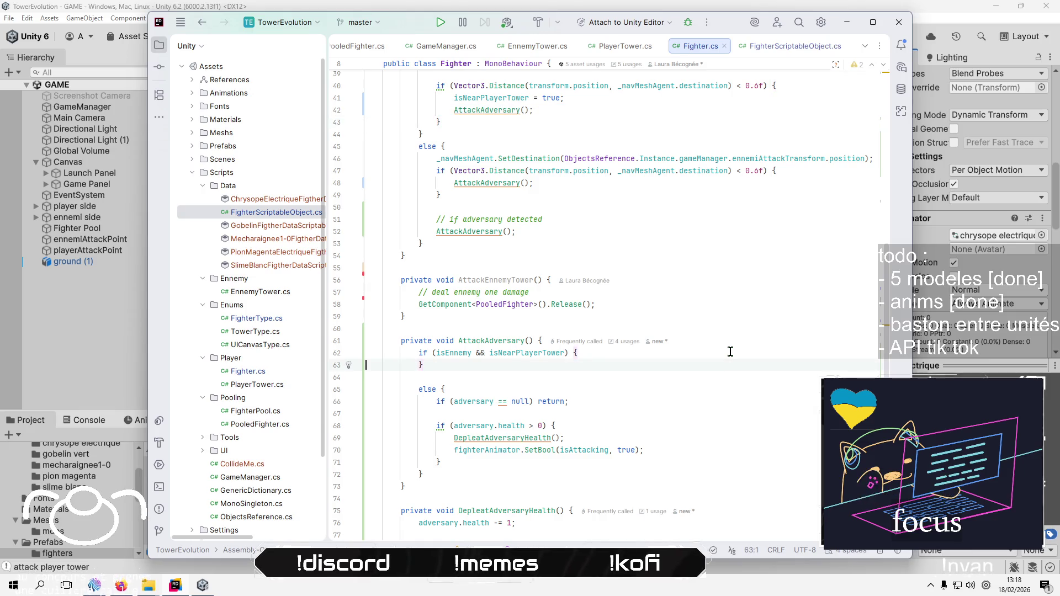
{"action": "key", "text": "ctrl+z"}
{"action": "key", "text": "BackSpace"}
Replace the AttackAdversary() calls on lines 42, 48 and 52 with the SetBool(isAttacking, true) line
{"action": "key", "text": "Up"}
{"action": "key", "text": "Up"}
{"action": "key", "text": "Up"}
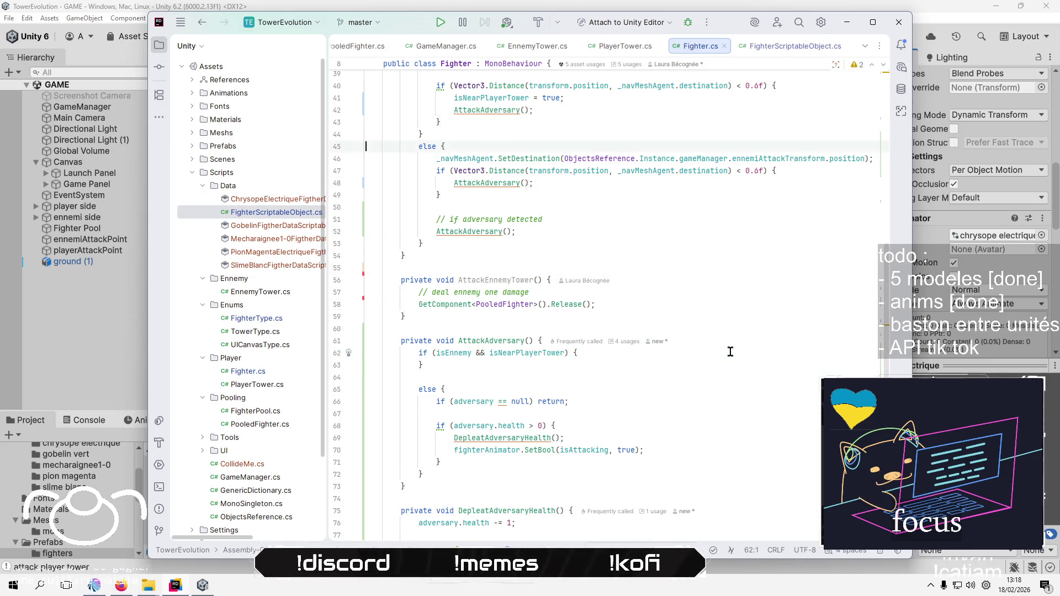
{"action": "key", "text": "shift+Up"}
{"action": "key", "text": "ctrl+v"}
{"action": "key", "text": "Down"}
{"action": "key", "text": "Down"}
{"action": "key", "text": "Down"}
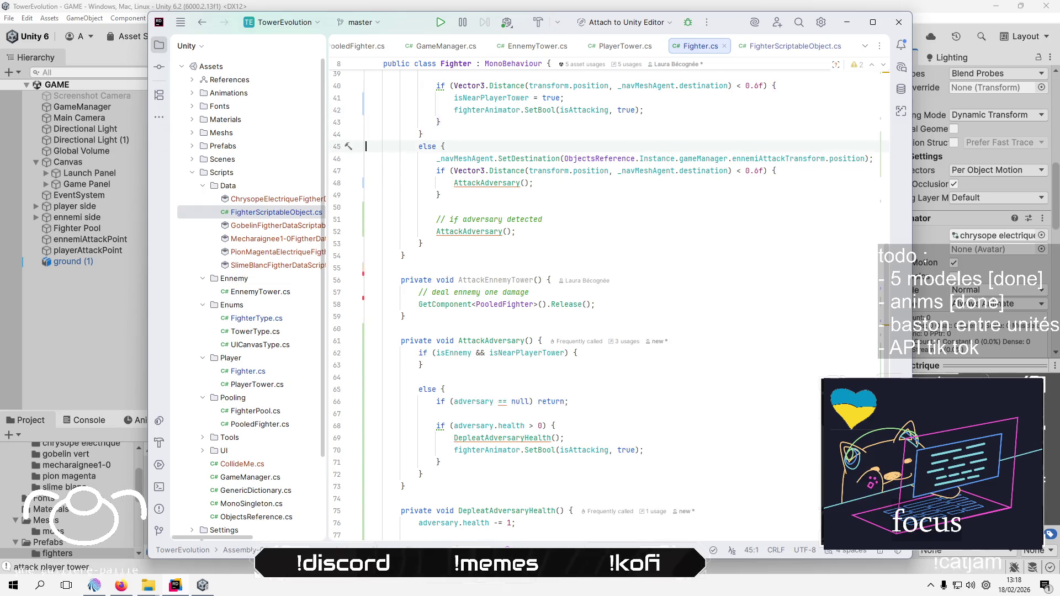
{"action": "key", "text": "shift+Down"}
{"action": "key", "text": "ctrl+v"}
{"action": "key", "text": "Down"}
{"action": "key", "text": "Down"}
{"action": "key", "text": "Down"}
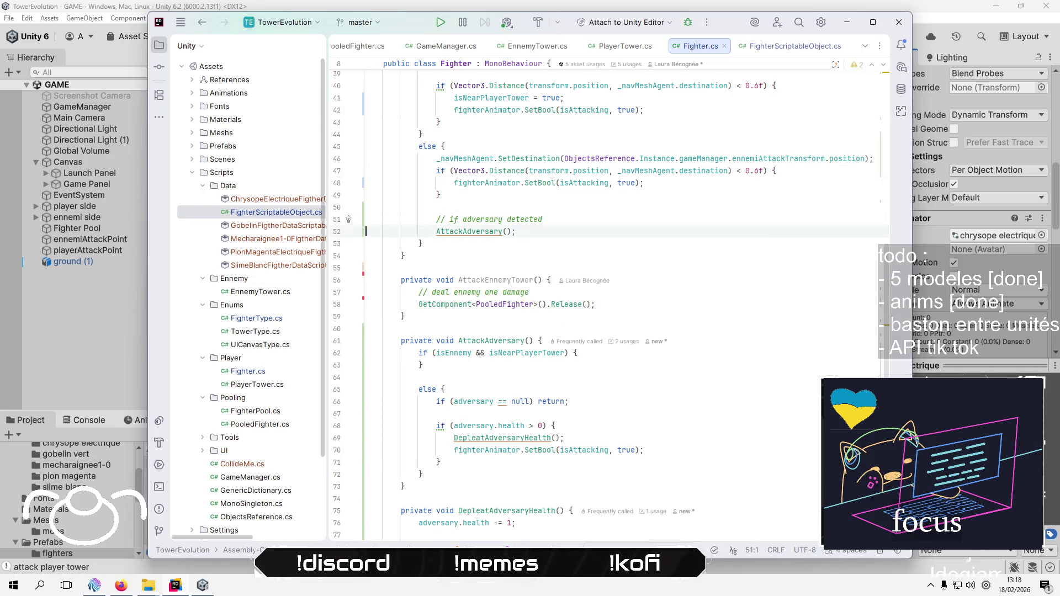
{"action": "key", "text": "shift+Up"}
{"action": "key", "text": "ctrl+v"}
{"action": "key", "text": "Up"}
{"action": "key", "text": "Up"}
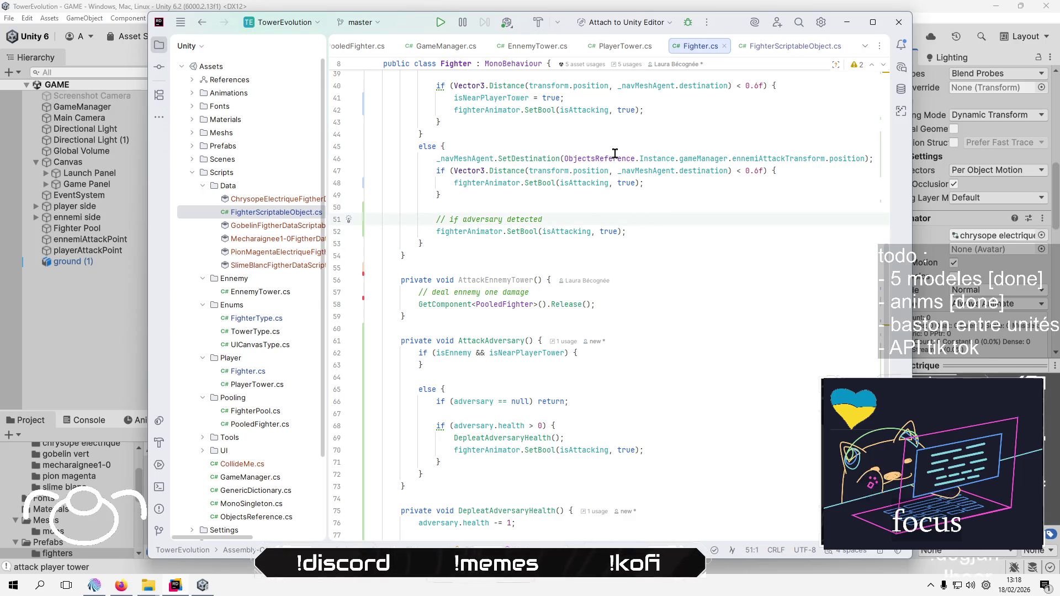
Delete the AttackEnnemyTower method
{"action": "left_click", "coordinate": [489, 280]}
{"action": "key", "text": "ctrl+w"}
{"action": "key", "text": "ctrl+w"}
{"action": "key", "text": "ctrl+w"}
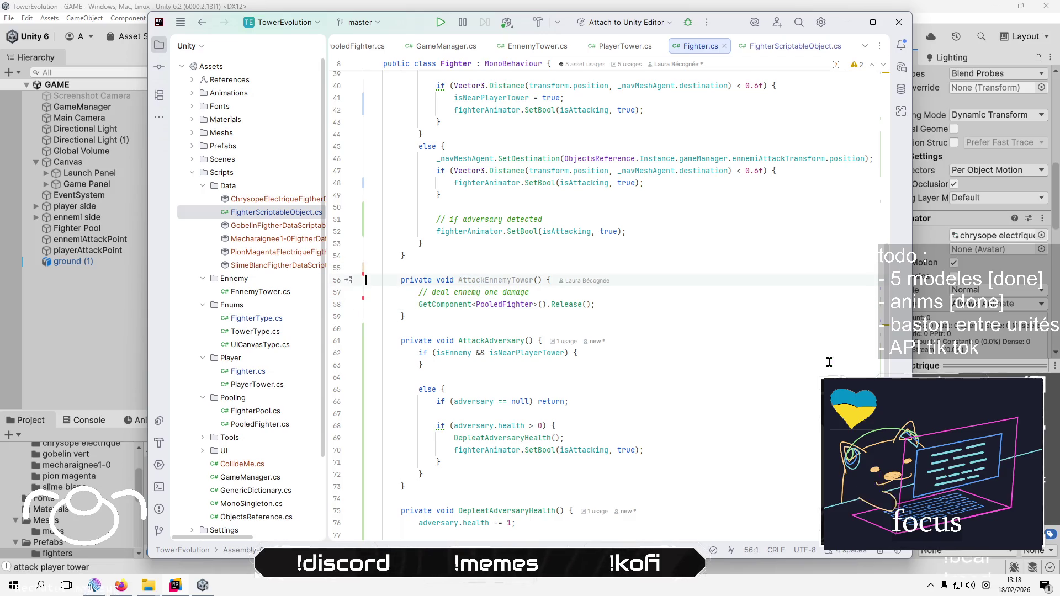
{"action": "key", "text": "Delete"}
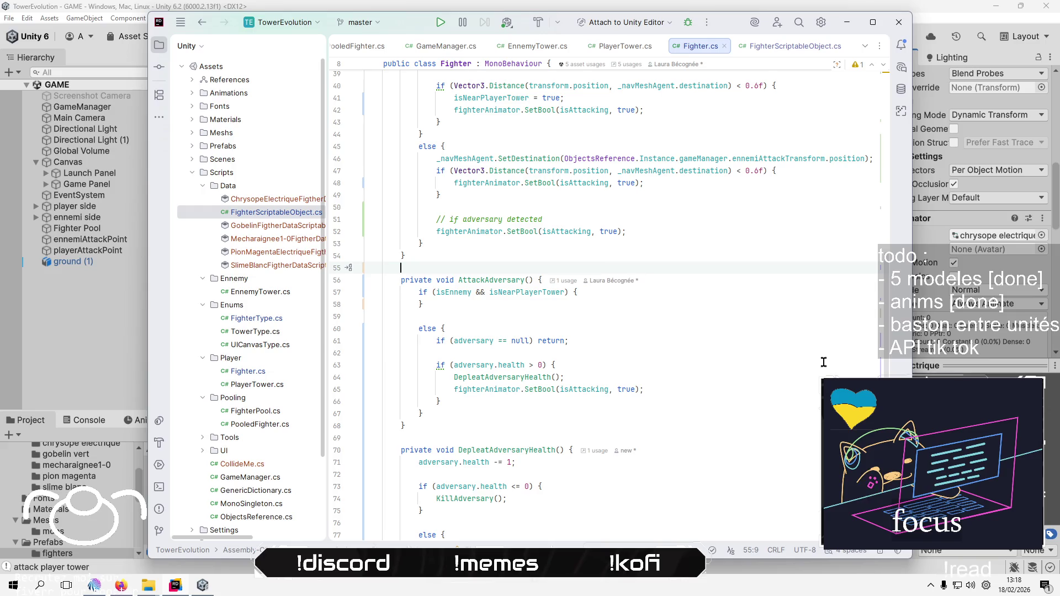
Add a comment in the ennemy branch about damaging the player tower and disappearing
{"action": "left_click", "coordinate": [642, 293]}
{"action": "key", "text": "Return"}
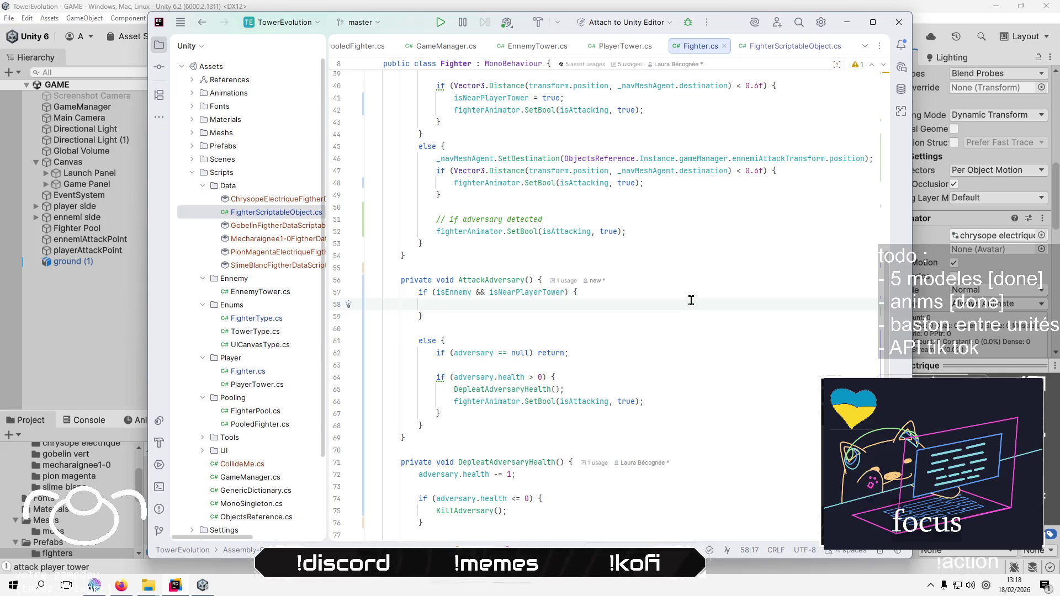
{"action": "type", "text": "\\ "}
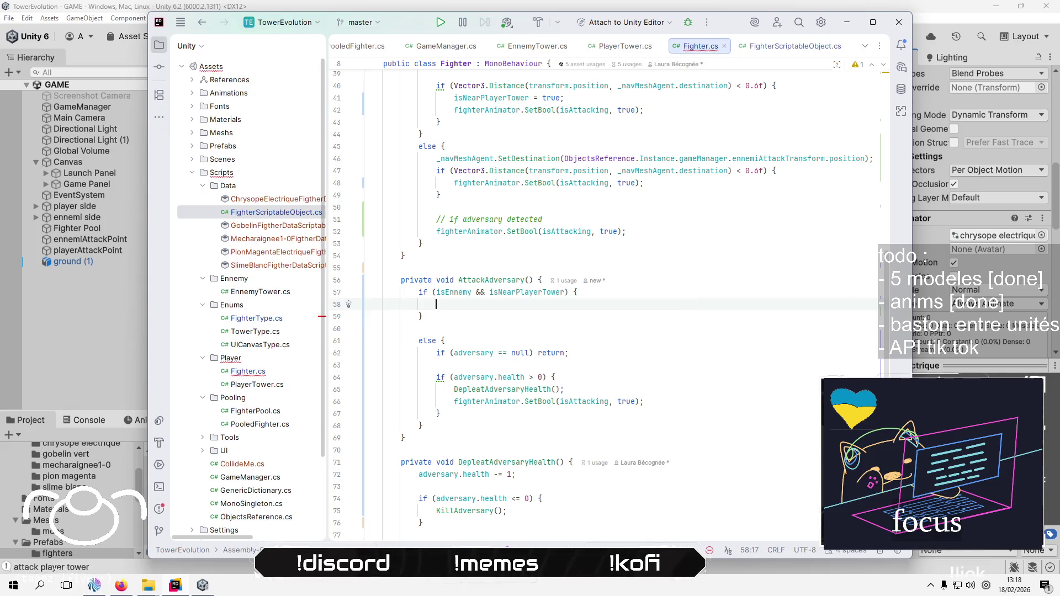
{"action": "type", "text": "// d"}
{"action": "type", "text": "eal playe"}
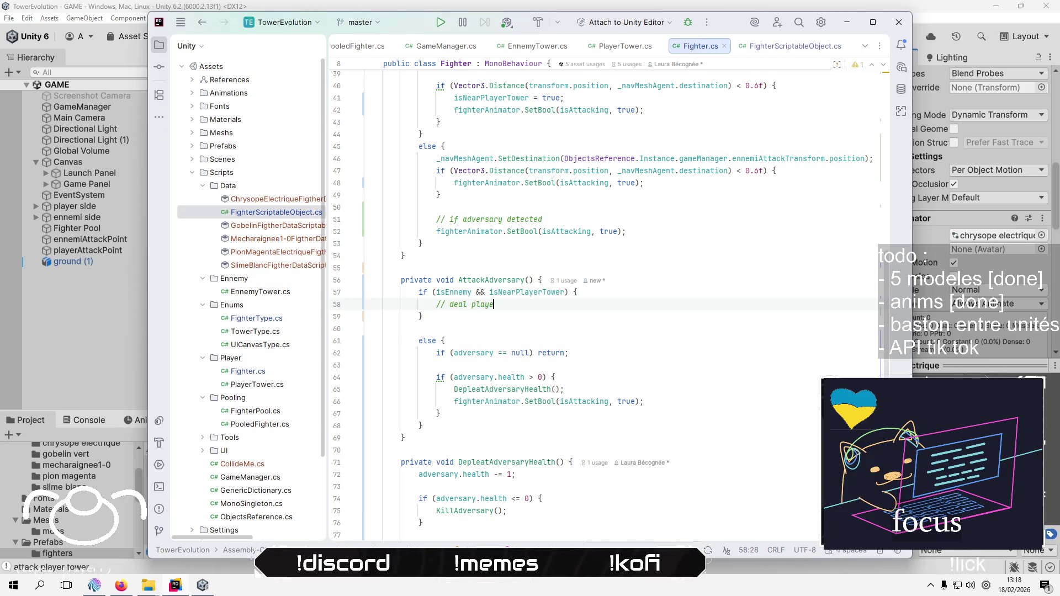
{"action": "type", "text": "r tr an"}
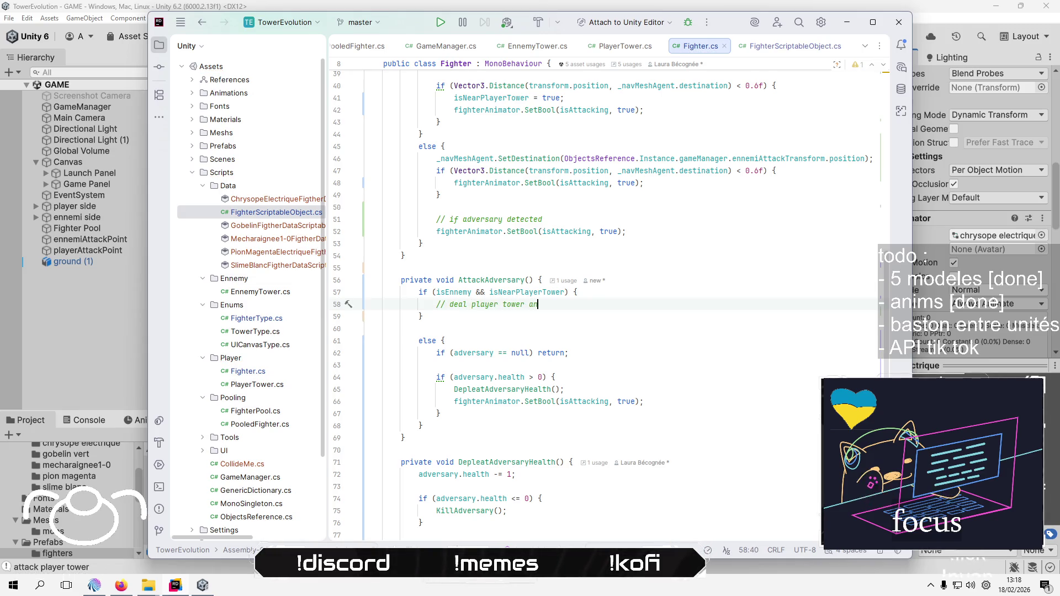
{"action": "type", "text": "one dama"}
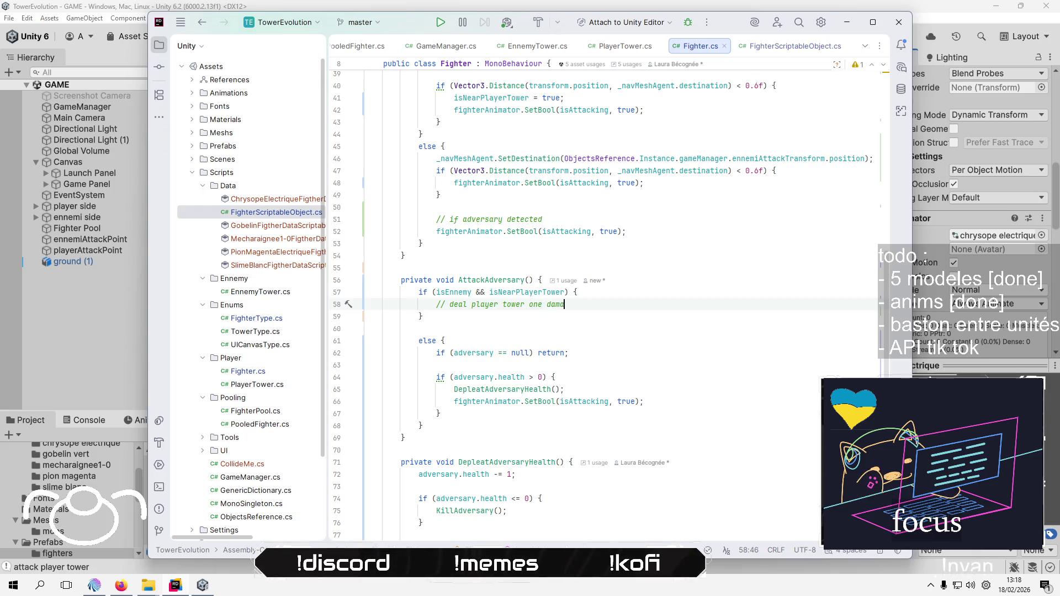
{"action": "type", "text": "ge and dis"}
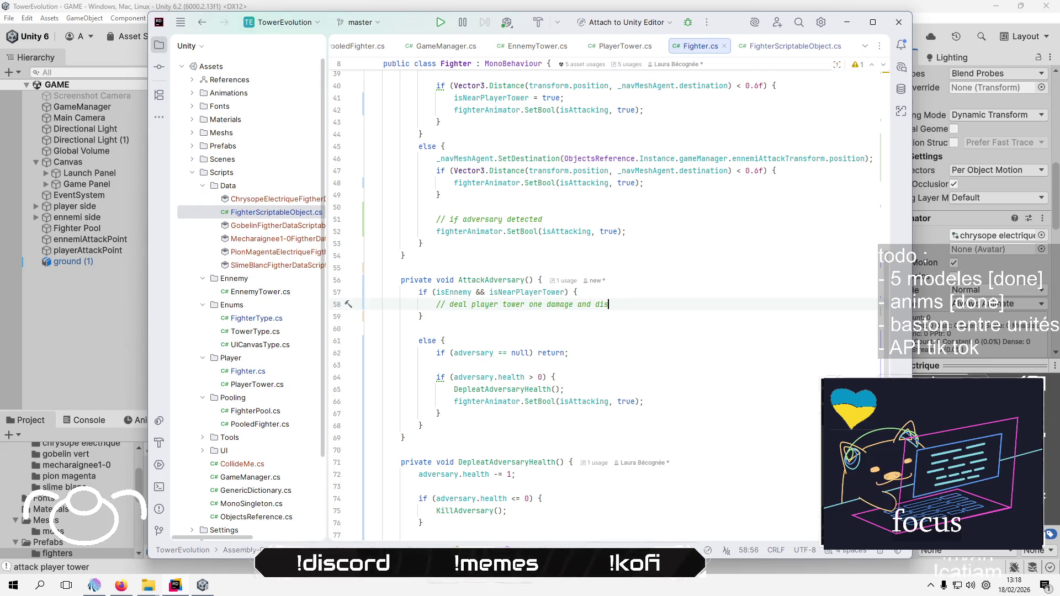
{"action": "type", "text": "po"}
{"action": "type", "text": "pear"}
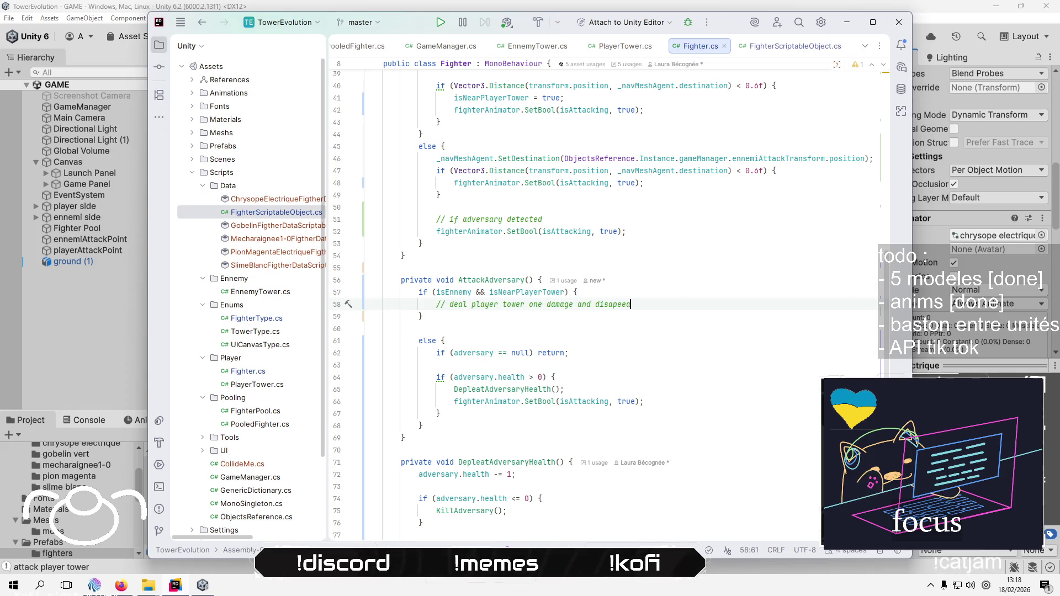
Add else { AttackAdversary(); } after the health check in DepleatAdversaryHealth
{"action": "scroll", "coordinate": [672, 386], "scroll_direction": "down", "scroll_amount": 6}
{"action": "left_click", "coordinate": [673, 386]}
{"action": "key", "text": "Return"}
{"action": "type", "text": "else {"}
{"action": "key", "text": "Return"}
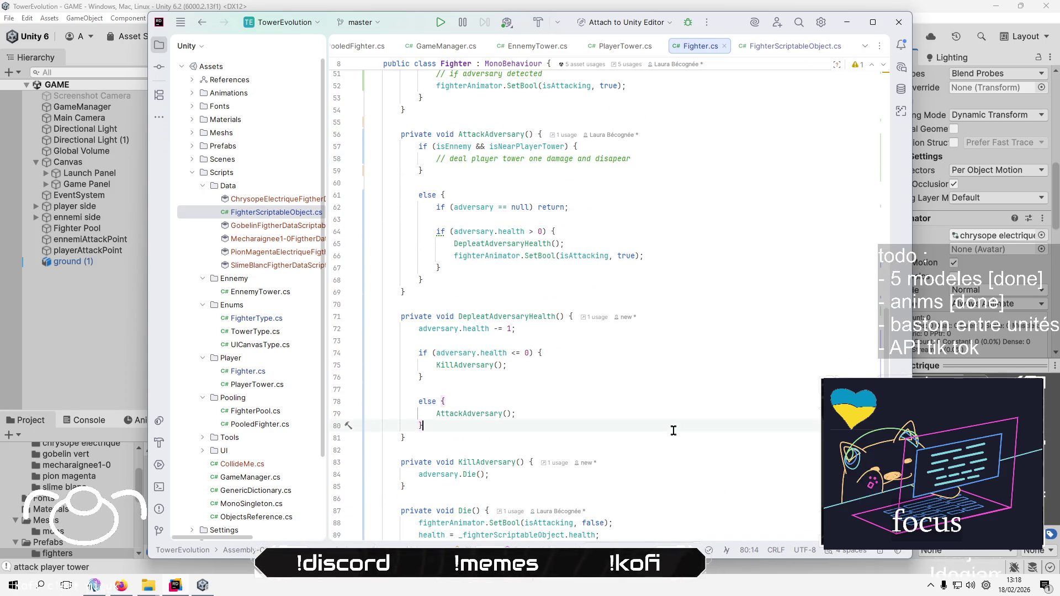
{"action": "type", "text": "AttackAdversary();"}
Copy the Release() line from Die into the ennemy-near-tower branch below its comment
{"action": "scroll", "coordinate": [673, 429], "scroll_direction": "down", "scroll_amount": 1}
{"action": "left_click", "coordinate": [668, 411]}
{"action": "key", "text": "Down"}
{"action": "key", "text": "Down"}
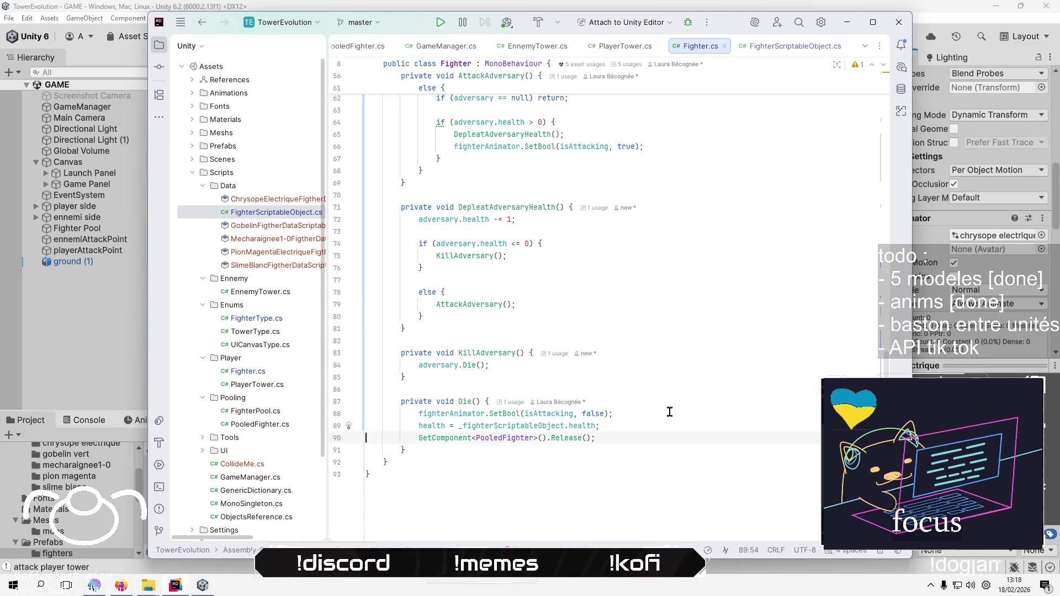
{"action": "key", "text": "Home"}
{"action": "key", "text": "shift+Down"}
{"action": "key", "text": "ctrl+c"}
{"action": "scroll", "coordinate": [668, 412], "scroll_direction": "up", "scroll_amount": 7}
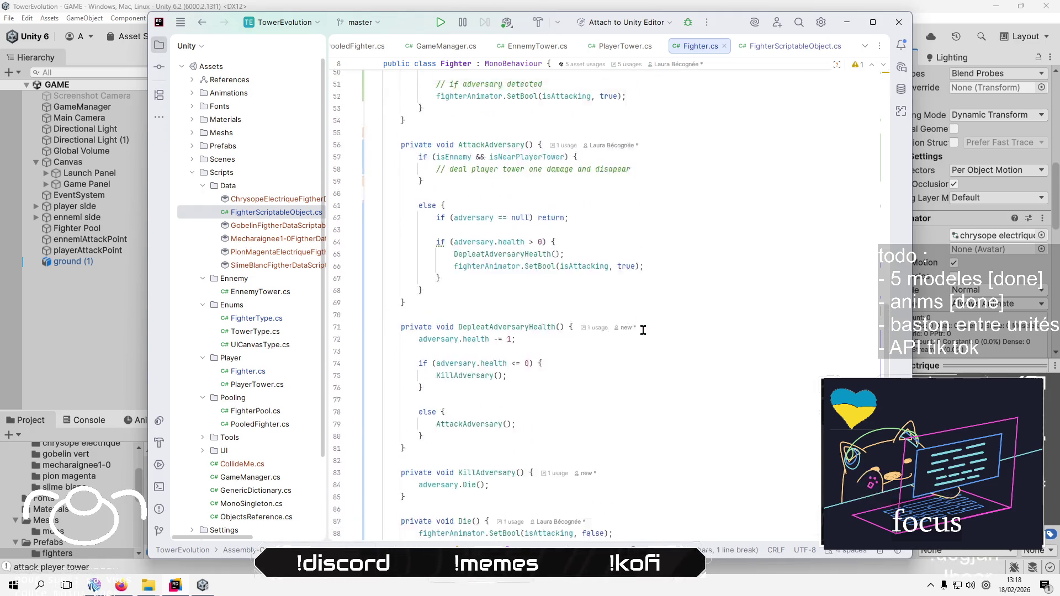
{"action": "left_click", "coordinate": [666, 281]}
{"action": "key", "text": "Up"}
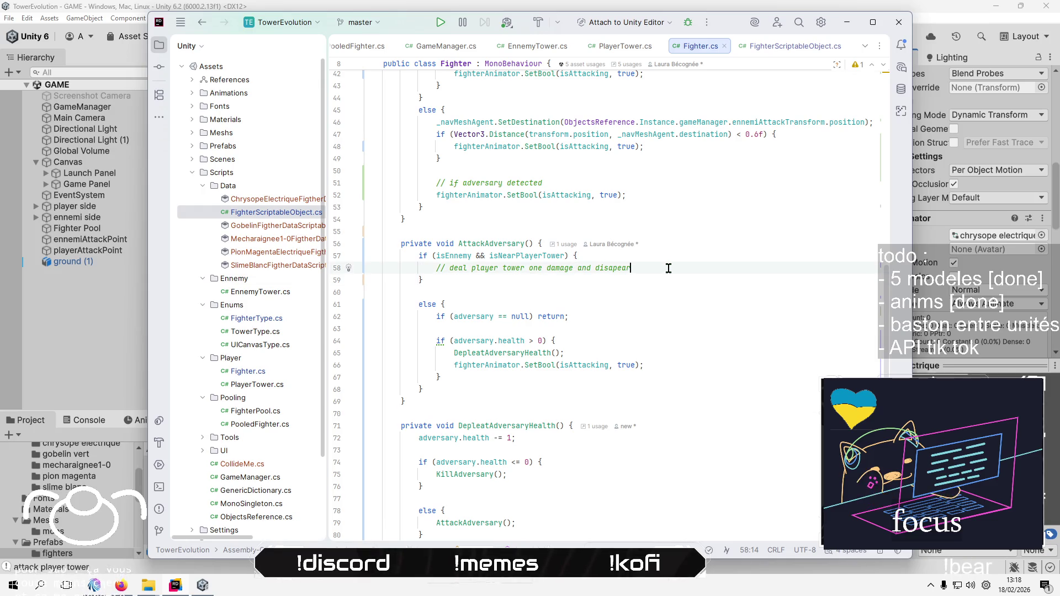
{"action": "key", "text": "Return"}
{"action": "key", "text": "ctrl+v"}
{"action": "key", "text": "Up"}
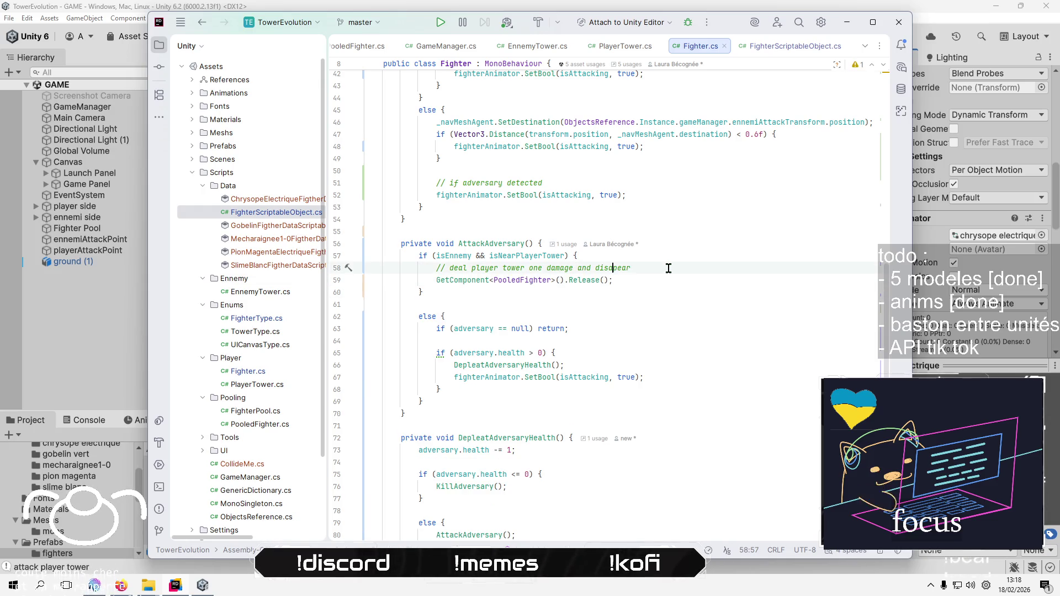
{"action": "type", "text": "p"}
Append a // loop comment to the SetBool attacking line and add a blank line after the health block
{"action": "left_click", "coordinate": [658, 288]}
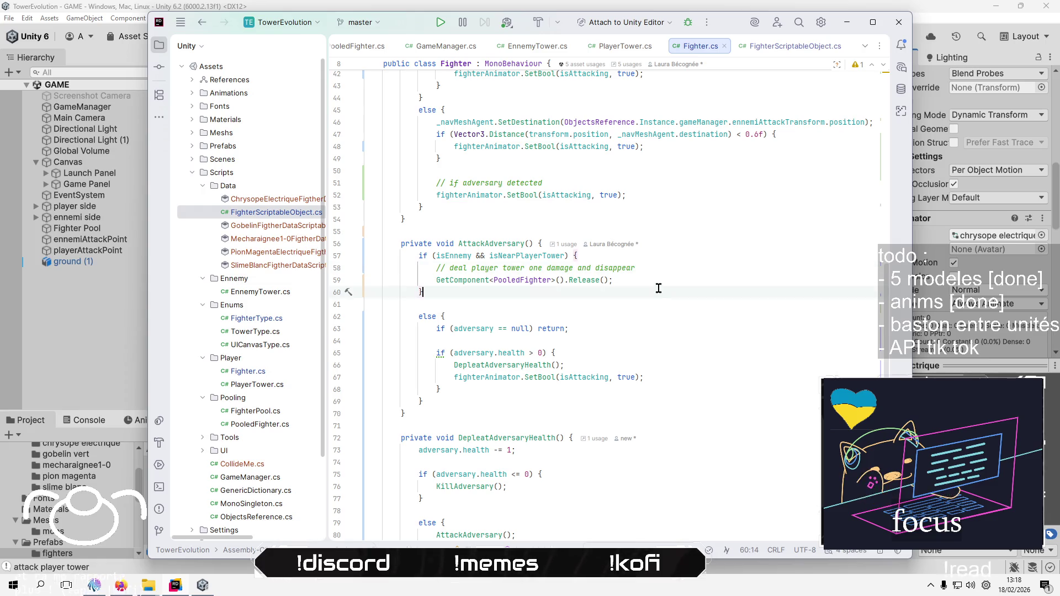
{"action": "left_click", "coordinate": [607, 316]}
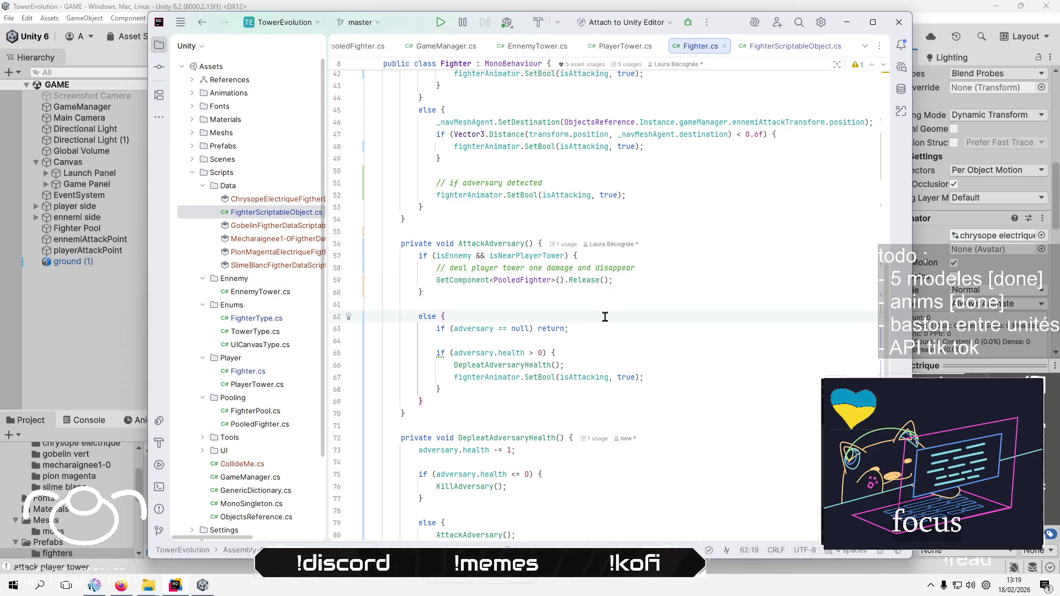
{"action": "left_click", "coordinate": [607, 324]}
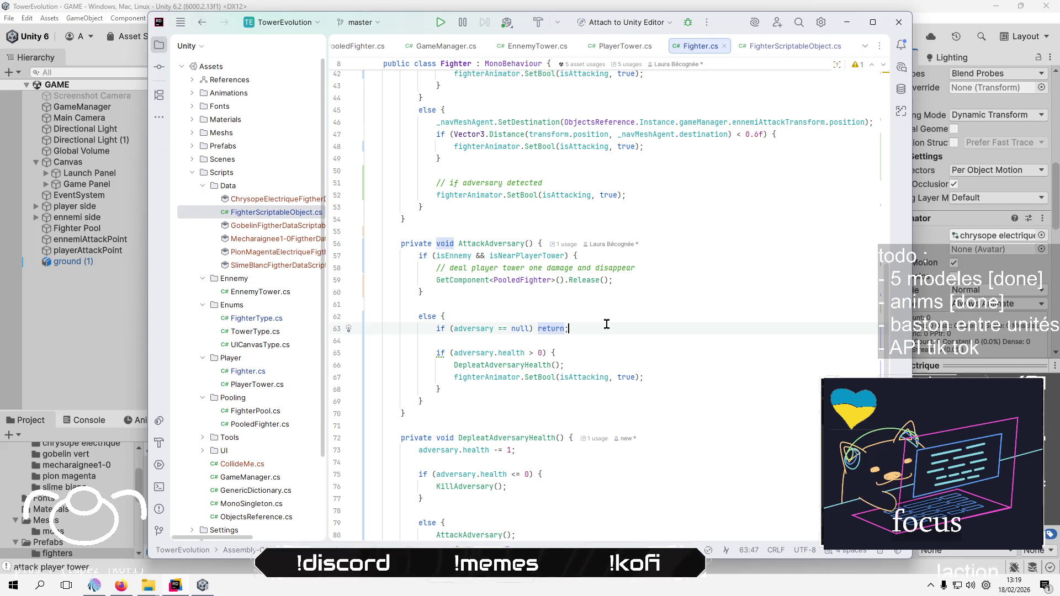
{"action": "key", "text": "Down"}
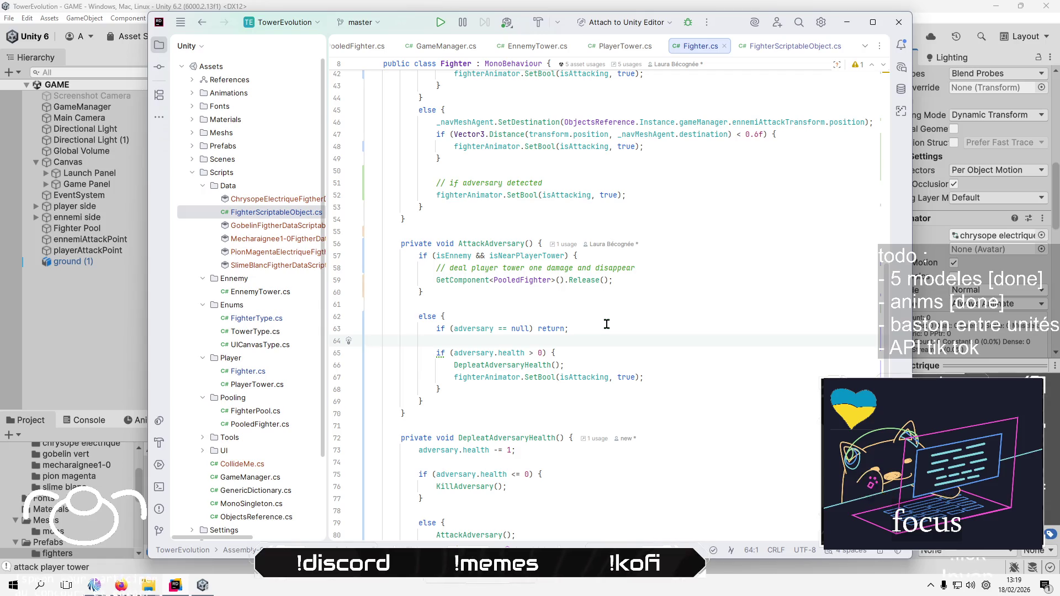
{"action": "key", "text": "Down"}
{"action": "key", "text": "Down"}
{"action": "key", "text": "Down"}
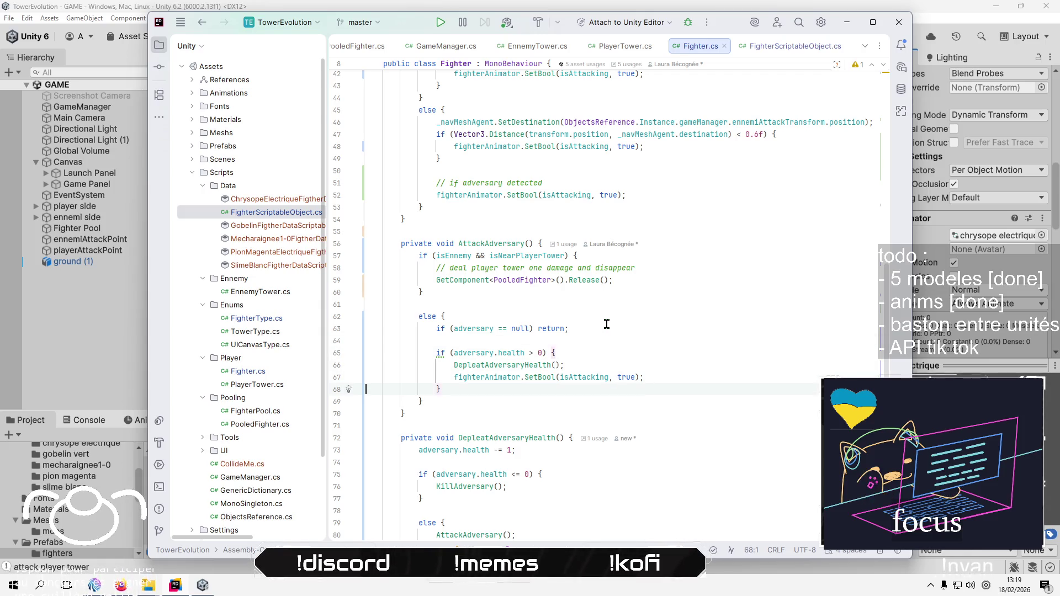
{"action": "key", "text": "End"}
{"action": "type", "text": "// rebucle"}
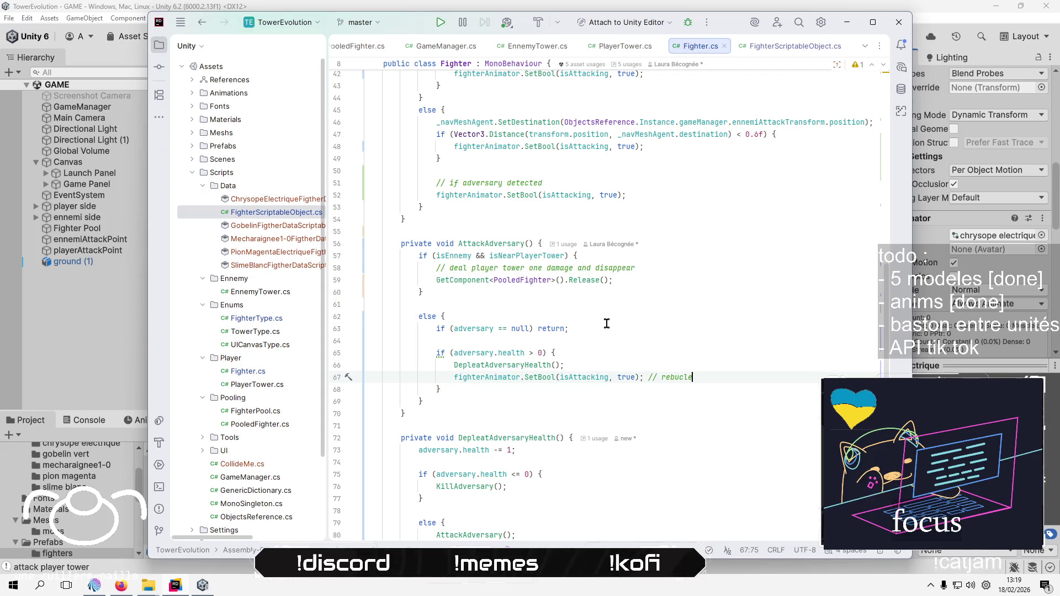
{"action": "key", "text": "BackSpace"}
{"action": "key", "text": "BackSpace"}
{"action": "key", "text": "BackSpace"}
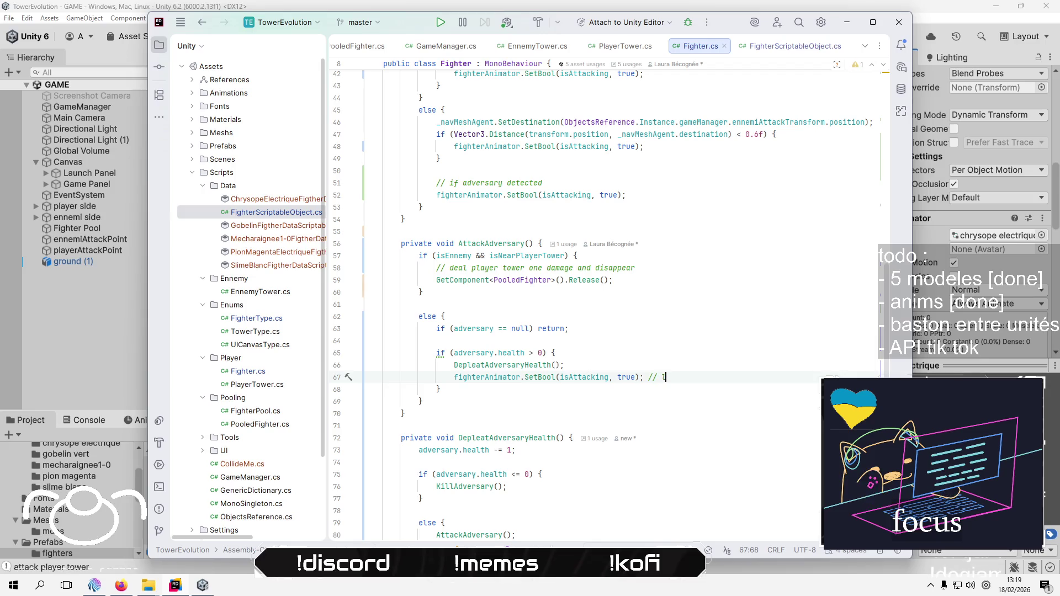
{"action": "type", "text": "oop"}
{"action": "left_click", "coordinate": [440, 389]}
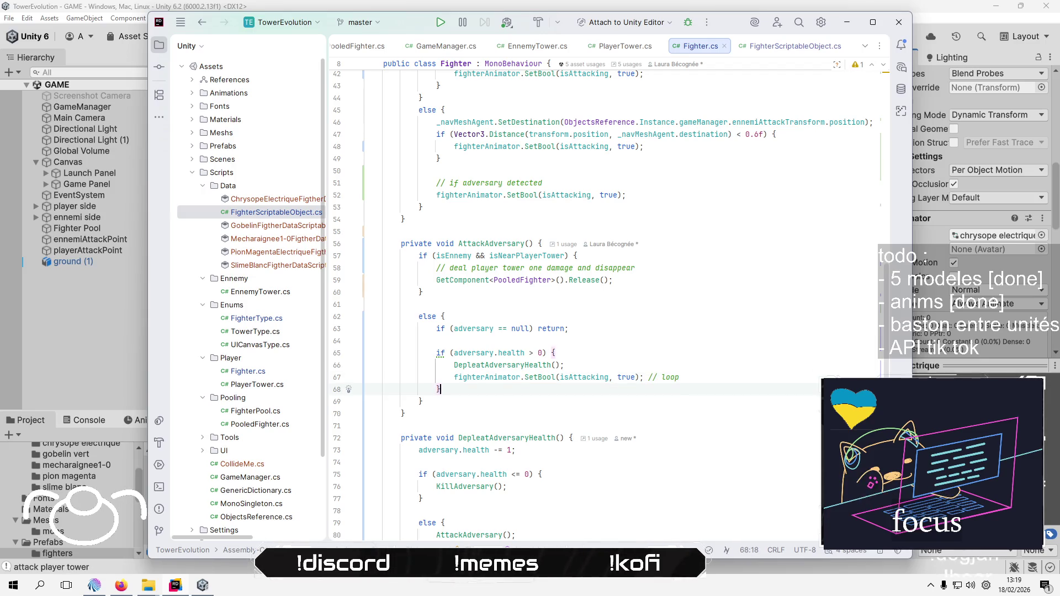
{"action": "key", "text": "Return"}
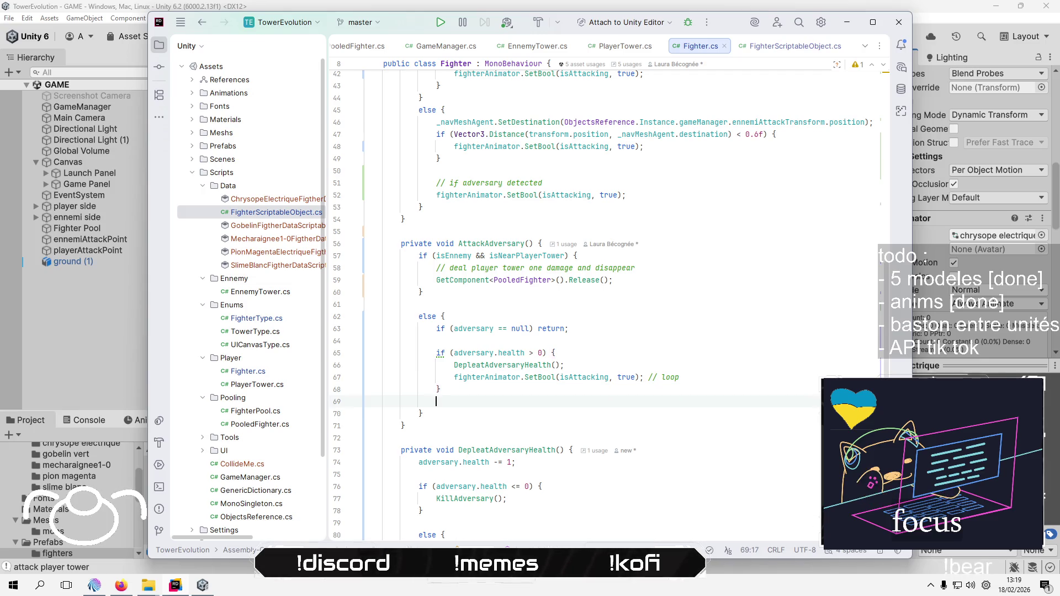
Move the health decrement line into AttackAdversary, replacing the DepleatAdversaryHealth() call
{"action": "key", "text": "Return"}
{"action": "key", "text": "Down"}
{"action": "key", "text": "Down"}
{"action": "key", "text": "Down"}
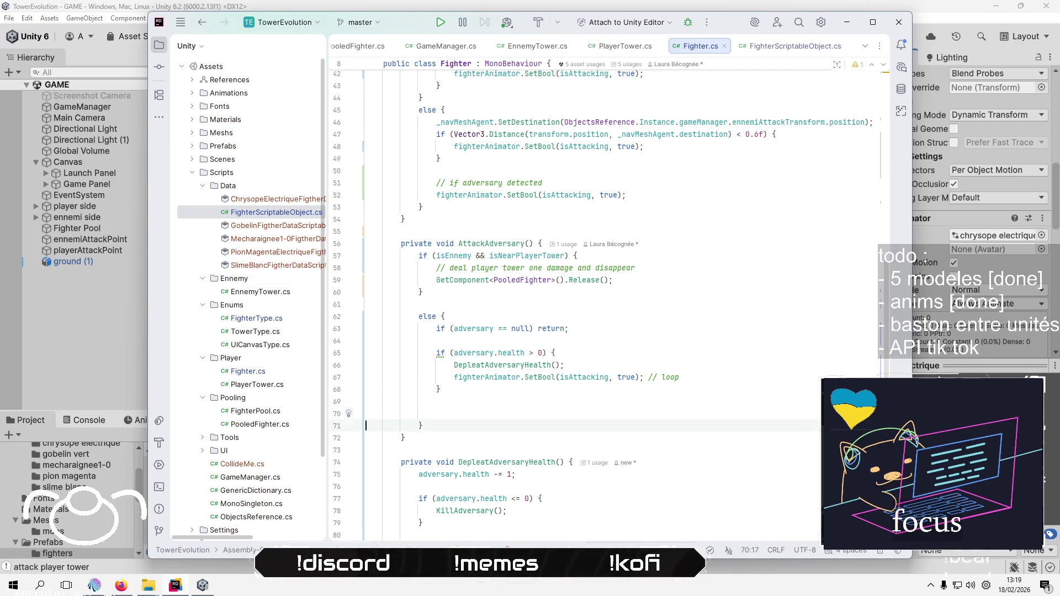
{"action": "key", "text": "Down"}
{"action": "key", "text": "Down"}
{"action": "key", "text": "Down"}
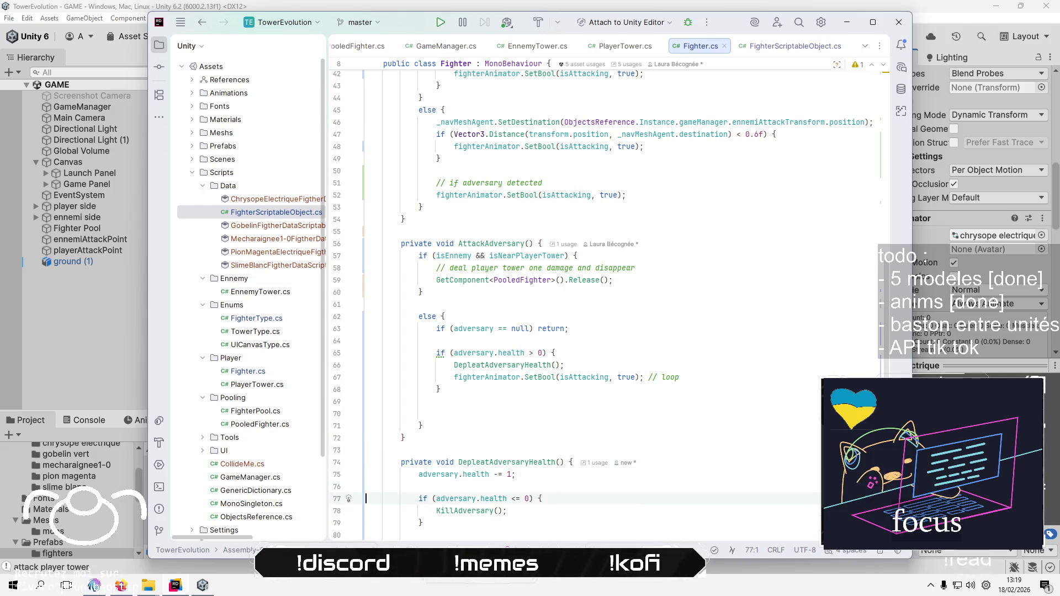
{"action": "key", "text": "Up"}
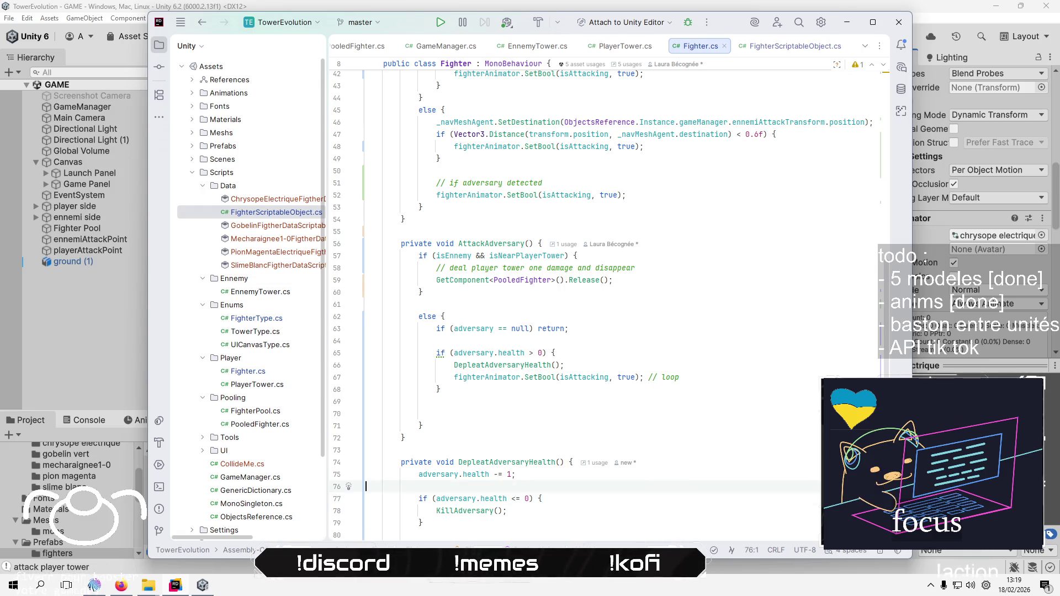
{"action": "key", "text": "shift+Up"}
{"action": "key", "text": "ctrl+x"}
{"action": "key", "text": "Up"}
{"action": "key", "text": "Up"}
{"action": "key", "text": "Up"}
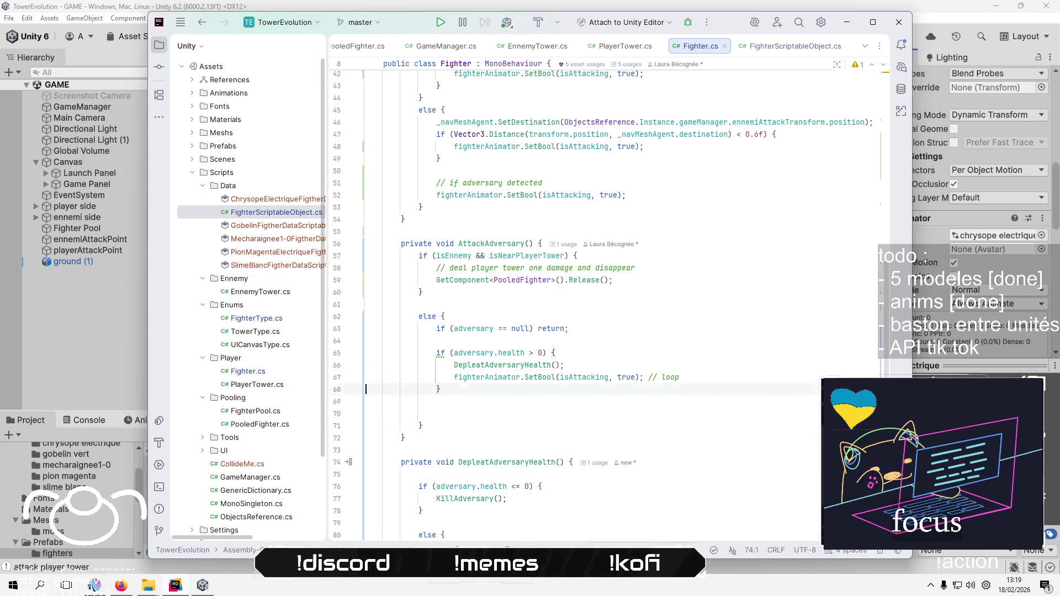
{"action": "key", "text": "Down"}
{"action": "key", "text": "Down"}
{"action": "key", "text": "Down"}
{"action": "key", "text": "shift+Down"}
{"action": "key", "text": "ctrl+v"}
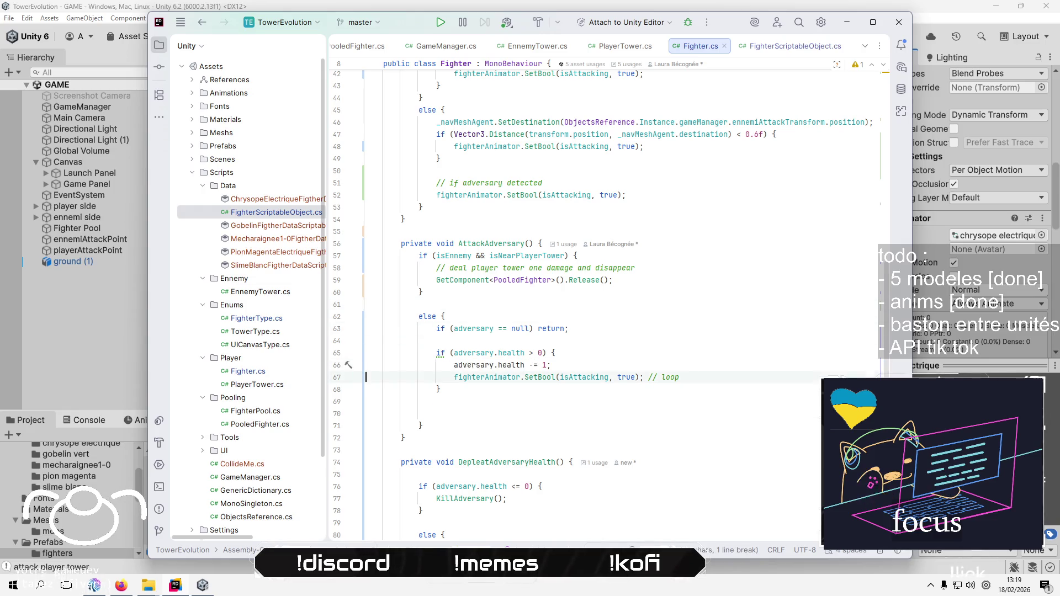
Move the health <= 0 KillAdversary if block into AttackAdversary's else branch
{"action": "key", "text": "Down"}
{"action": "key", "text": "Down"}
{"action": "key", "text": "Up"}
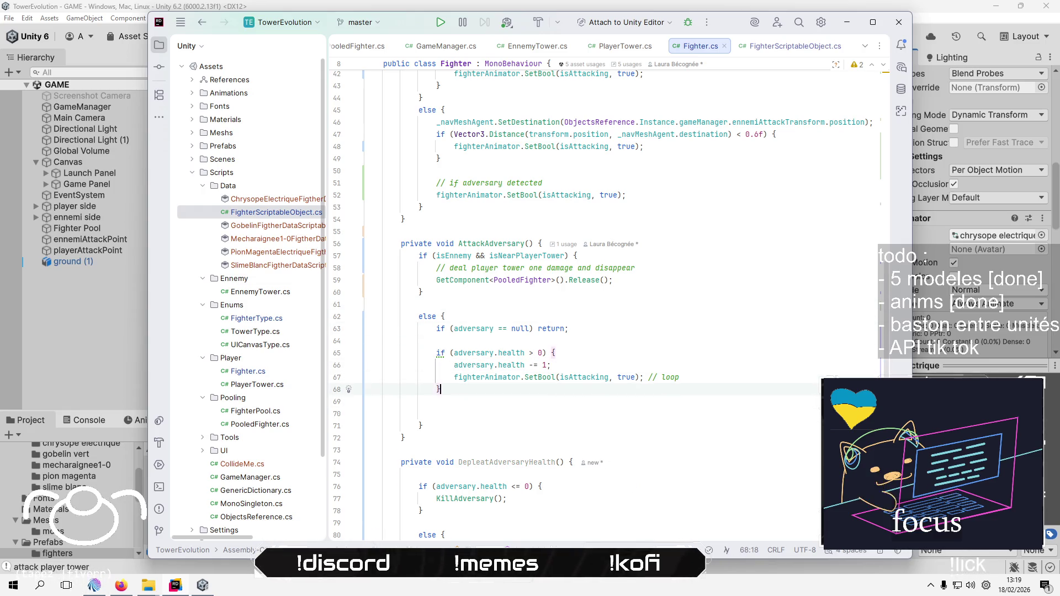
{"action": "key", "text": "Down"}
{"action": "key", "text": "Down"}
{"action": "key", "text": "Down"}
{"action": "key", "text": "Down"}
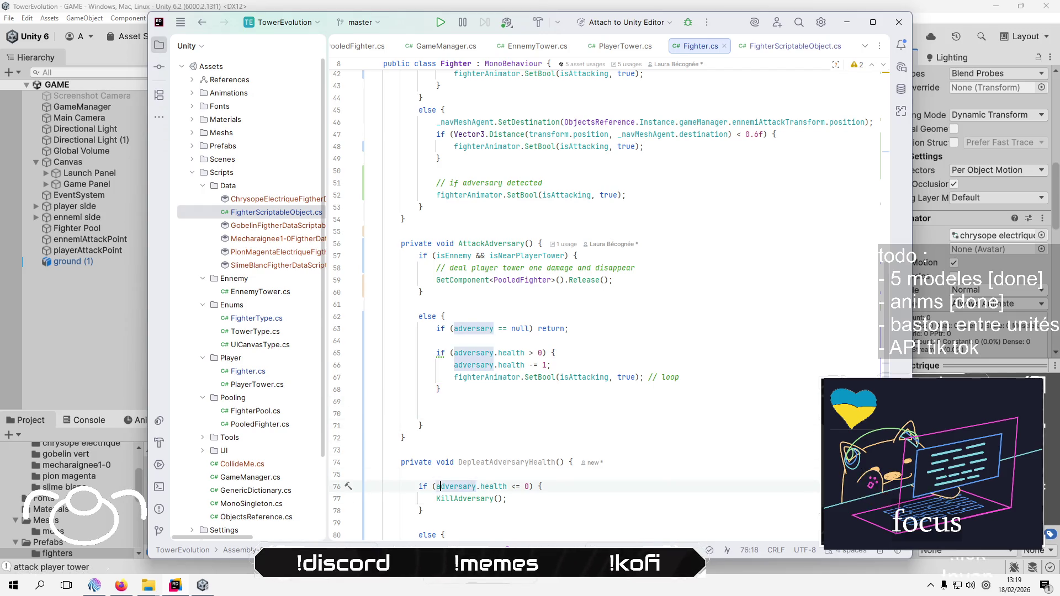
{"action": "key", "text": "Home"}
{"action": "key", "text": "Home"}
{"action": "key", "text": "shift+Down"}
{"action": "key", "text": "shift+Down"}
{"action": "key", "text": "shift+Down"}
{"action": "key", "text": "ctrl+x"}
{"action": "key", "text": "Up"}
{"action": "key", "text": "Up"}
{"action": "key", "text": "Up"}
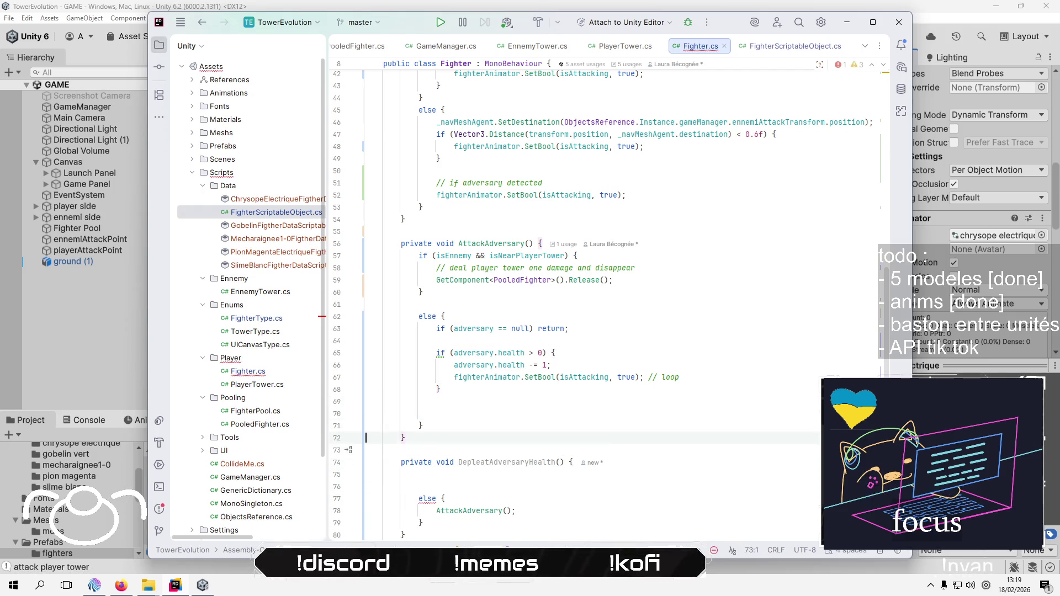
{"action": "key", "text": "ctrl+v"}
{"action": "key", "text": "Delete"}
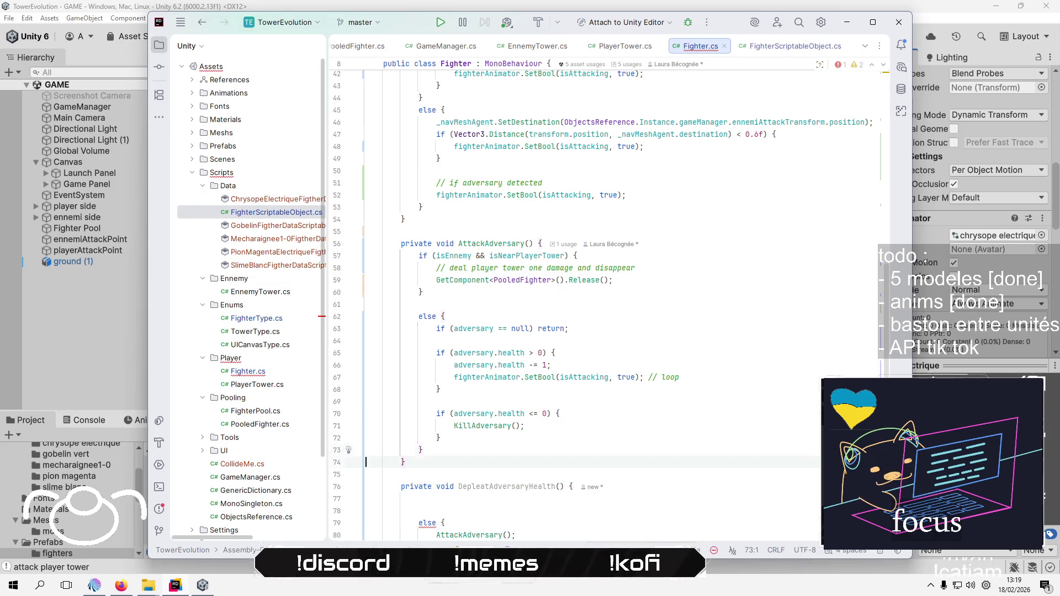
Delete the DepleatAdversaryHealth method
{"action": "key", "text": "Down"}
{"action": "key", "text": "Down"}
{"action": "key", "text": "Down"}
{"action": "key", "text": "Down"}
{"action": "key", "text": "Down"}
{"action": "key", "text": "Down"}
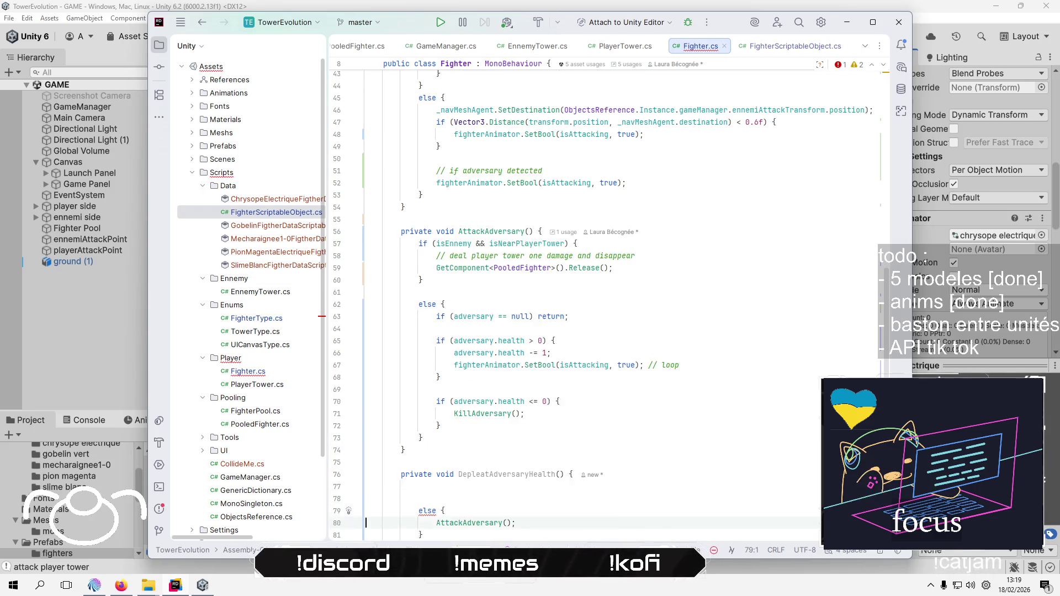
{"action": "key", "text": "Up"}
{"action": "key", "text": "Up"}
{"action": "key", "text": "Up"}
{"action": "key", "text": "shift+Down"}
{"action": "key", "text": "shift+Down"}
{"action": "key", "text": "shift+Down"}
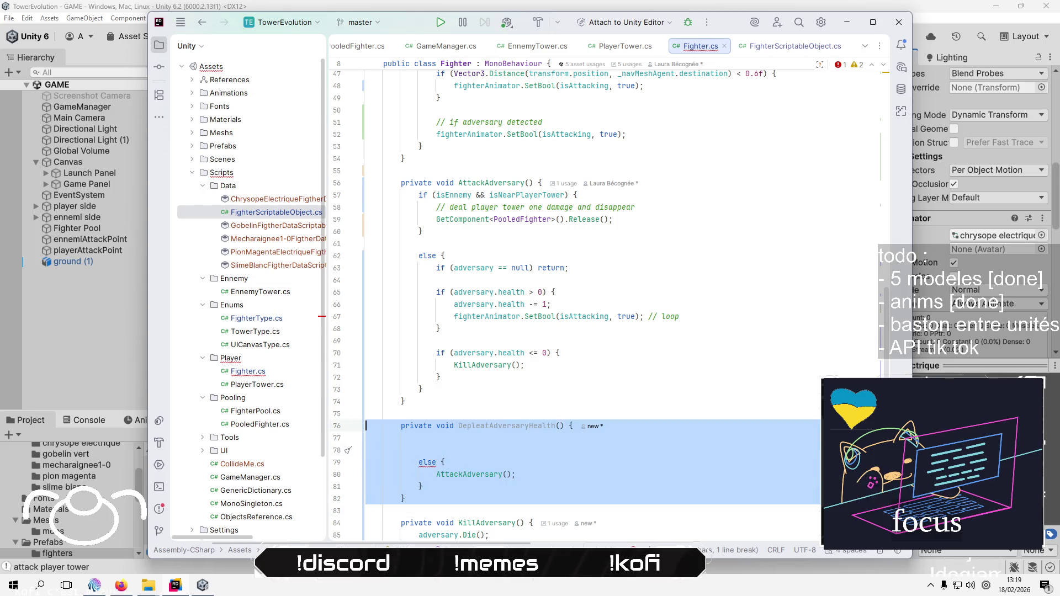
{"action": "key", "text": "Delete"}
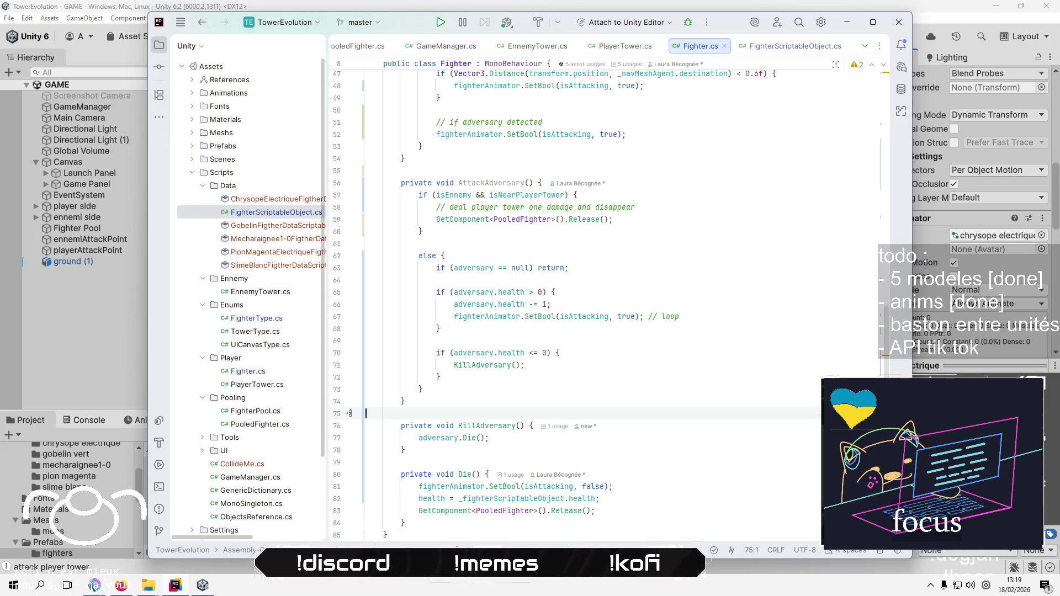
Replace the KillAdversary() call with adversary.Die() and select the empty KillAdversary method
{"action": "key", "text": "Down"}
{"action": "key", "text": "Down"}
{"action": "key", "text": "shift+Down"}
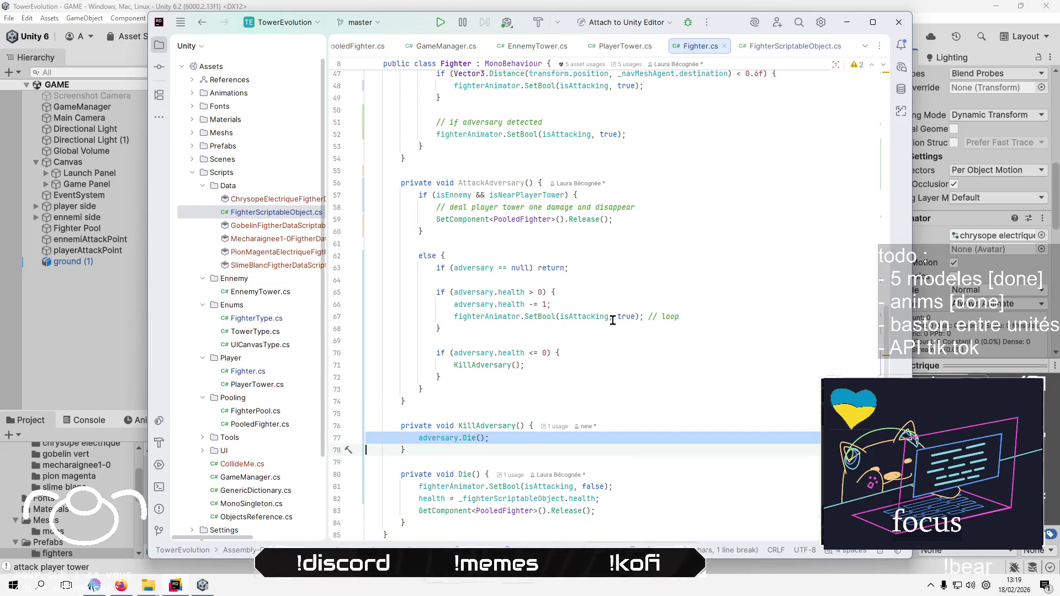
{"action": "key", "text": "Delete"}
{"action": "key", "text": "Up"}
{"action": "key", "text": "Up"}
{"action": "key", "text": "Up"}
{"action": "key", "text": "Up"}
{"action": "key", "text": "Up"}
{"action": "key", "text": "shift+Down"}
{"action": "key", "text": "Delete"}
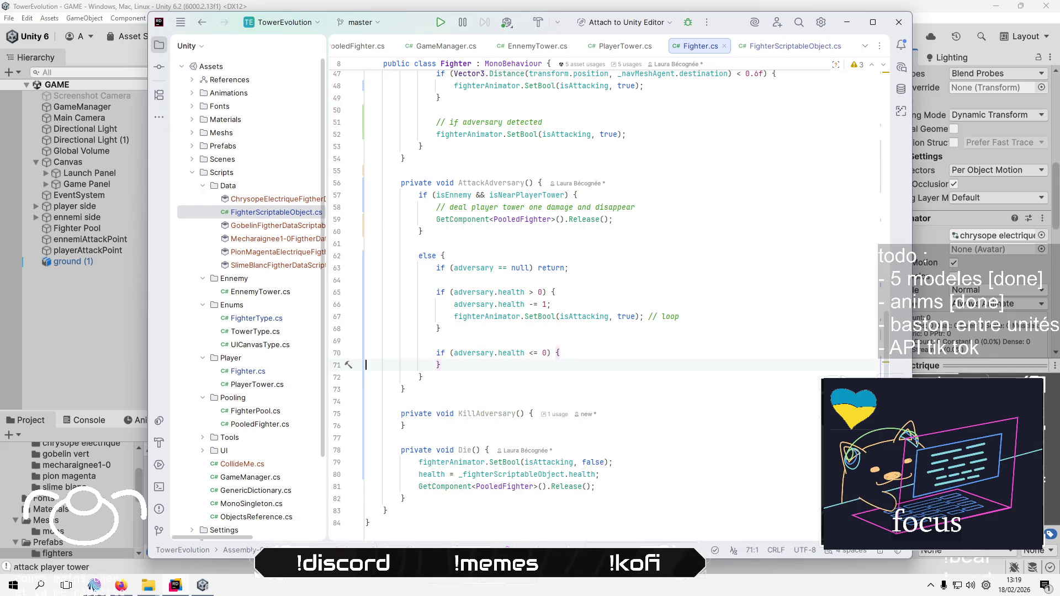
{"action": "key", "text": "ctrl+v"}
{"action": "key", "text": "Down"}
{"action": "key", "text": "Down"}
{"action": "key", "text": "Down"}
{"action": "key", "text": "shift+Down"}
{"action": "key", "text": "shift+Down"}
{"action": "key", "text": "shift+Down"}
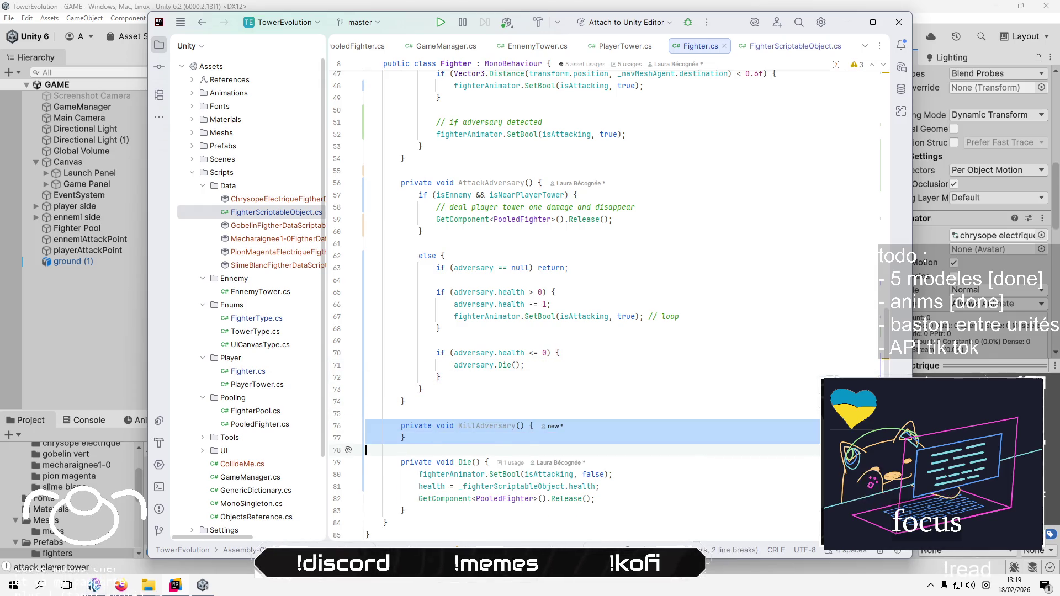
{"action": "key", "text": "Delete"}
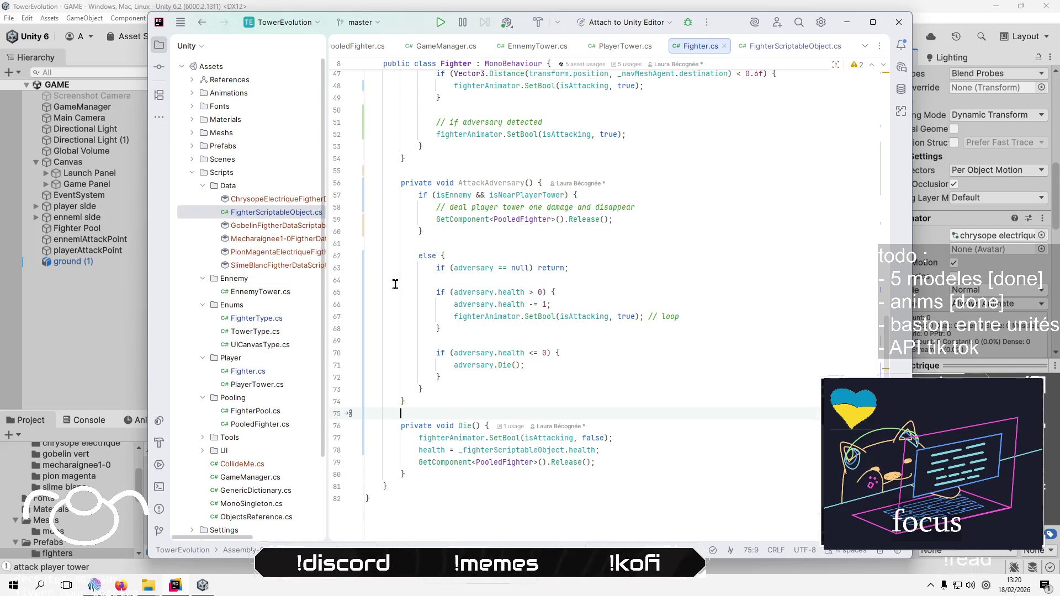
Open PlayerTower.cs from the project tree
{"action": "left_click", "coordinate": [255, 385]}
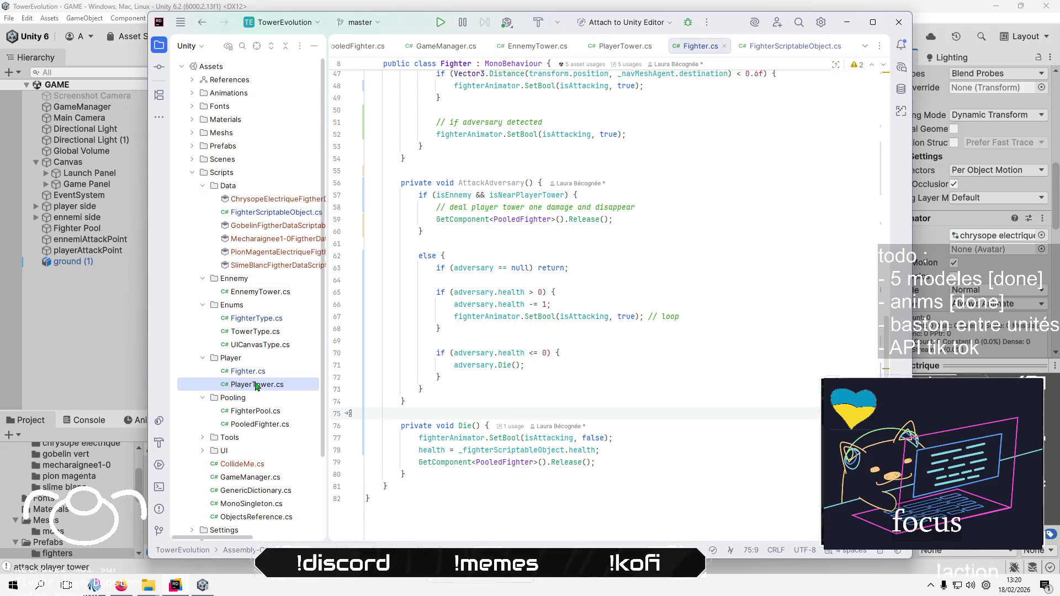
{"action": "double_click", "coordinate": [256, 385]}
Add a public void GetDamage() method after SpawnPlayerFighter
{"action": "left_click", "coordinate": [782, 233]}
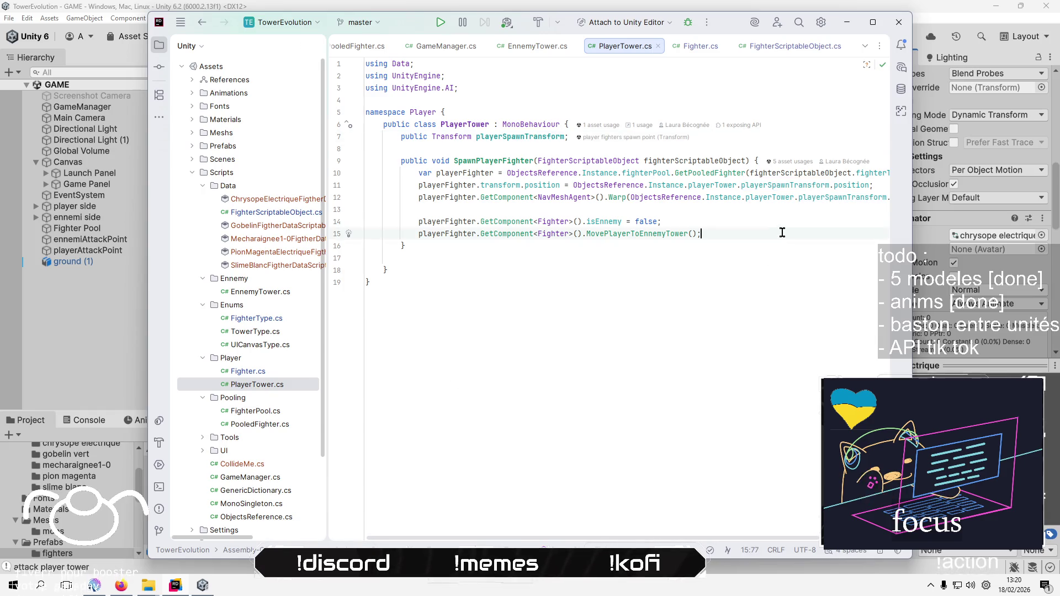
{"action": "key", "text": "Down"}
{"action": "key", "text": "Return"}
{"action": "key", "text": "Return"}
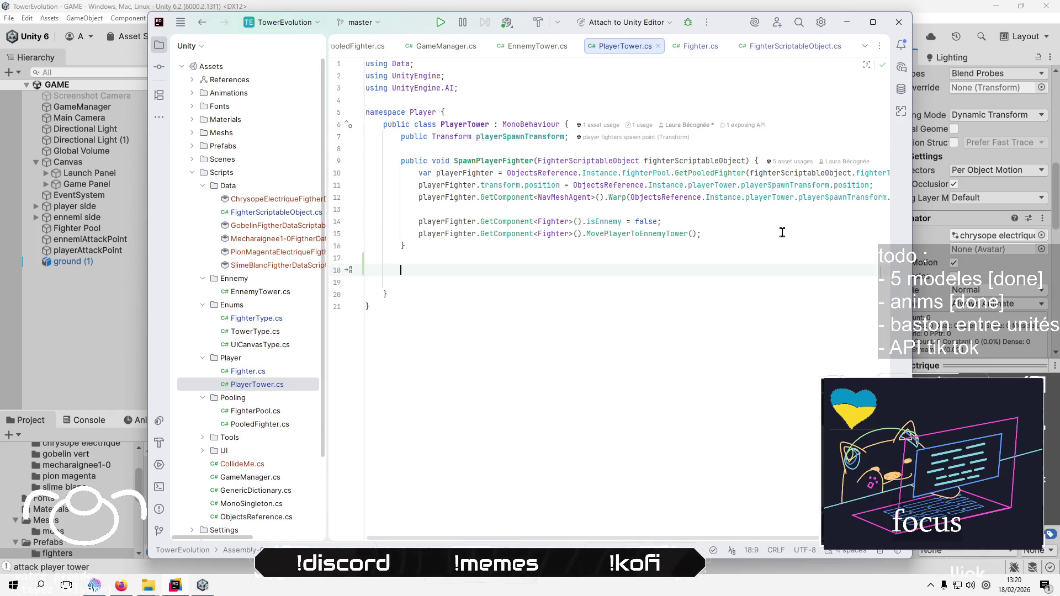
{"action": "type", "text": "pub"}
{"action": "key", "text": "Escape"}
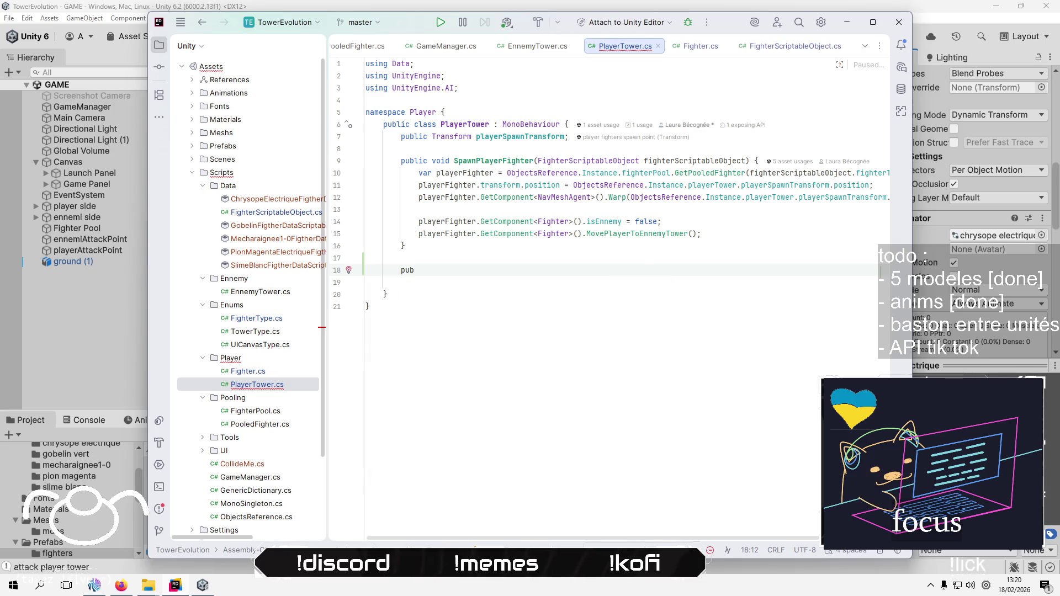
{"action": "type", "text": "lic void Ge"}
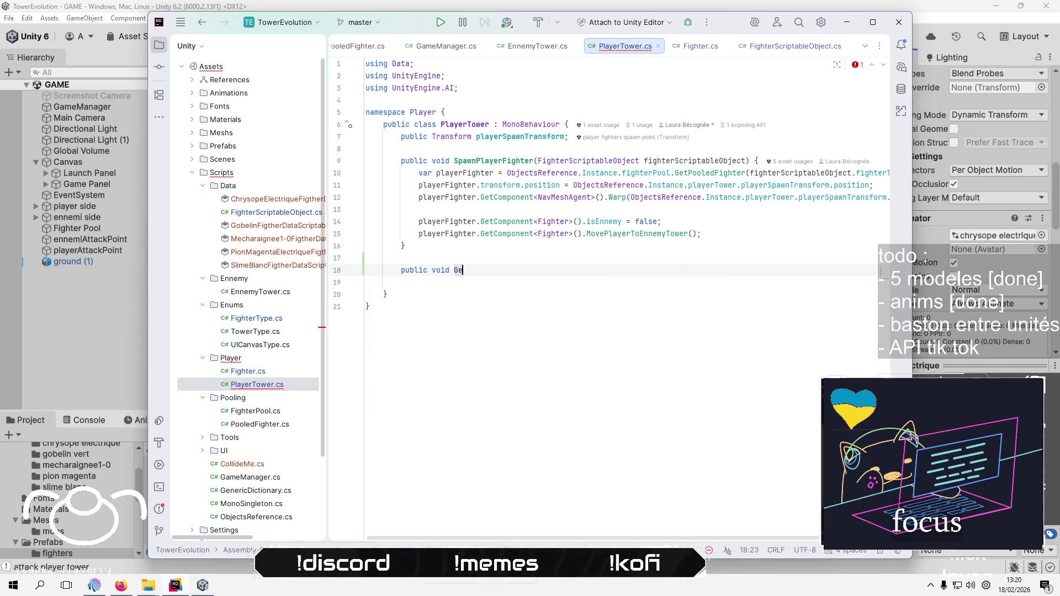
{"action": "type", "text": "amad"}
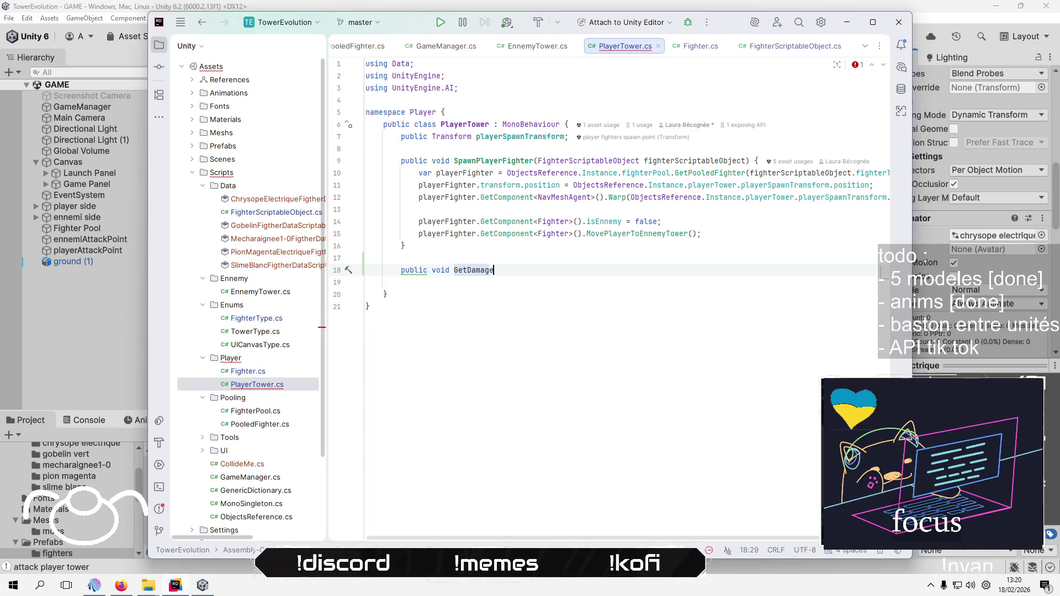
{"action": "type", "text": "() "}
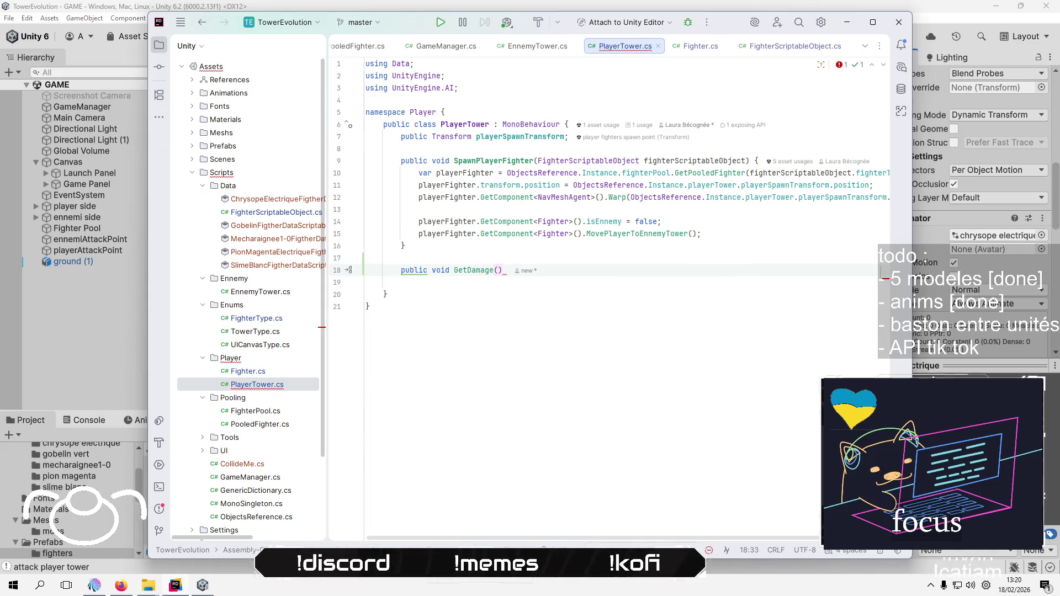
{"action": "type", "text": "{"}
{"action": "key", "text": "Return"}
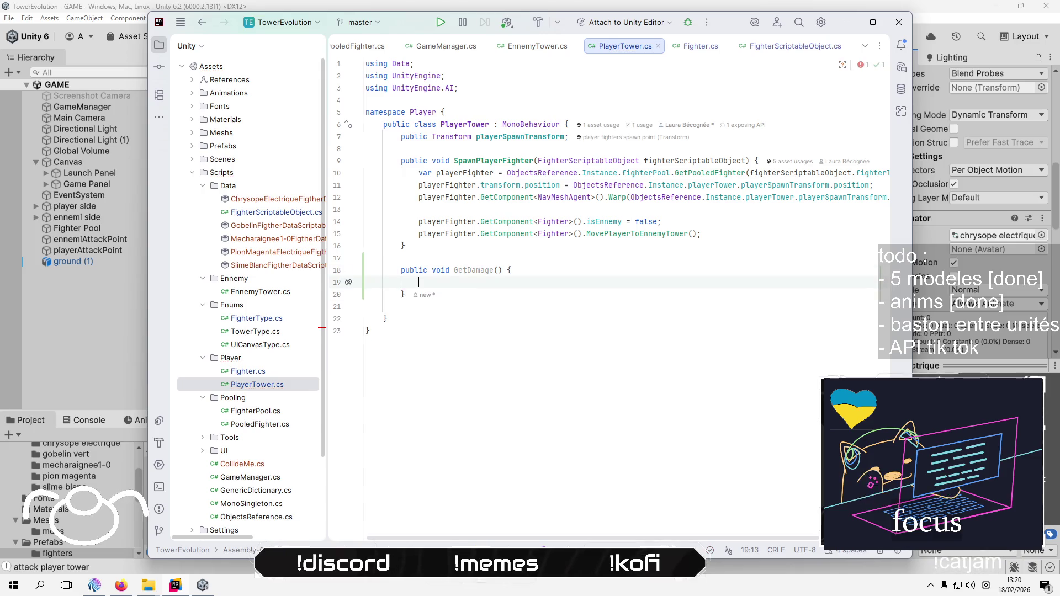
Make GetDamage log "one damage to the player tower" and select the whole method
{"action": "type", "text": "Debug"}
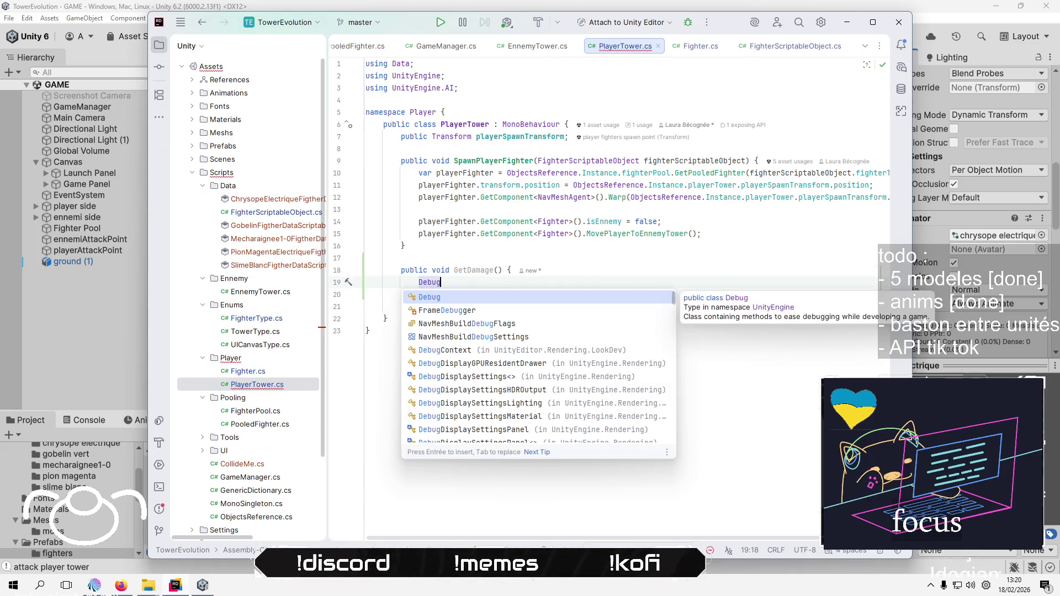
{"action": "type", "text": ".Log"}
{"action": "key", "text": "Return"}
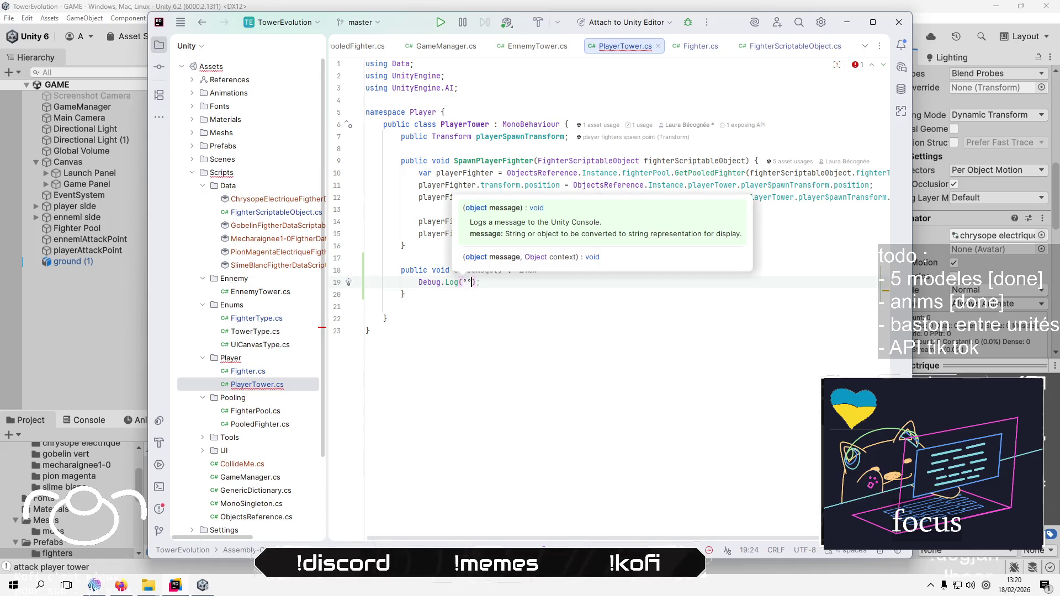
{"action": "key", "text": "Escape"}
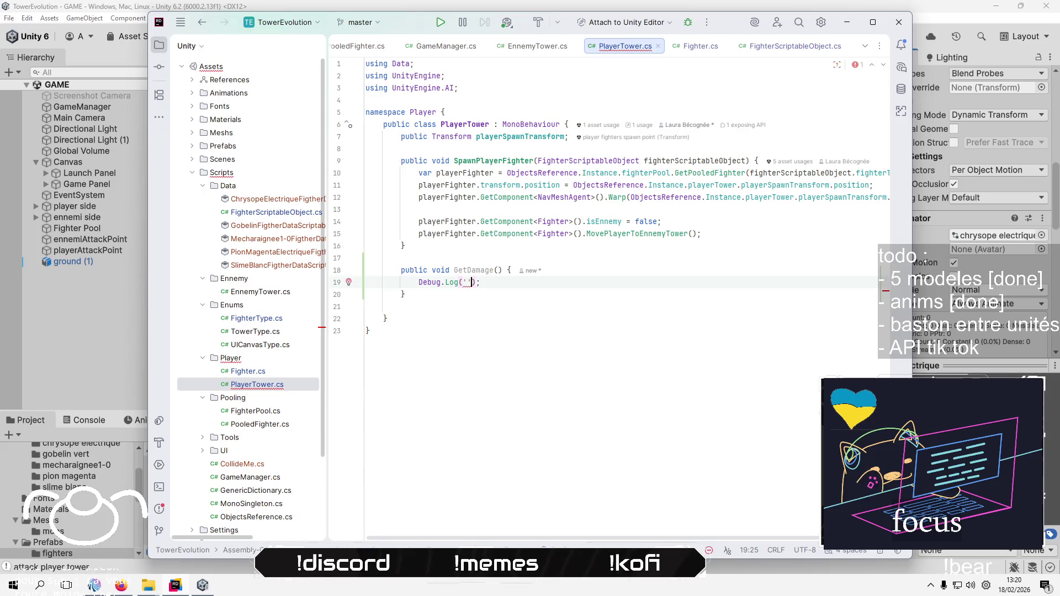
{"action": "type", "text": "\""}
{"action": "type", "text": "one da"}
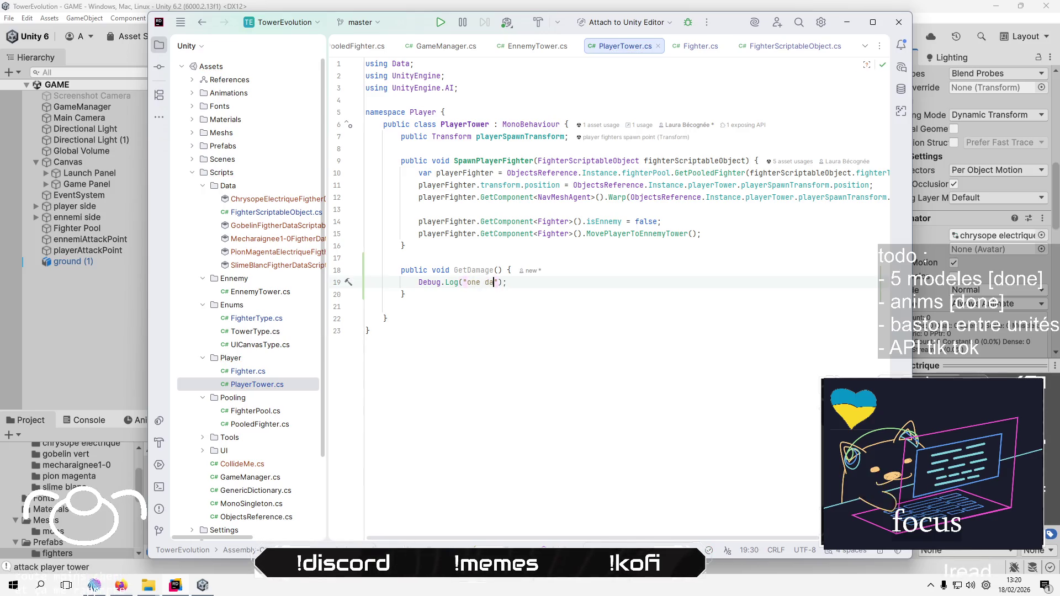
{"action": "key", "text": "BackSpace"}
{"action": "type", "text": "a"}
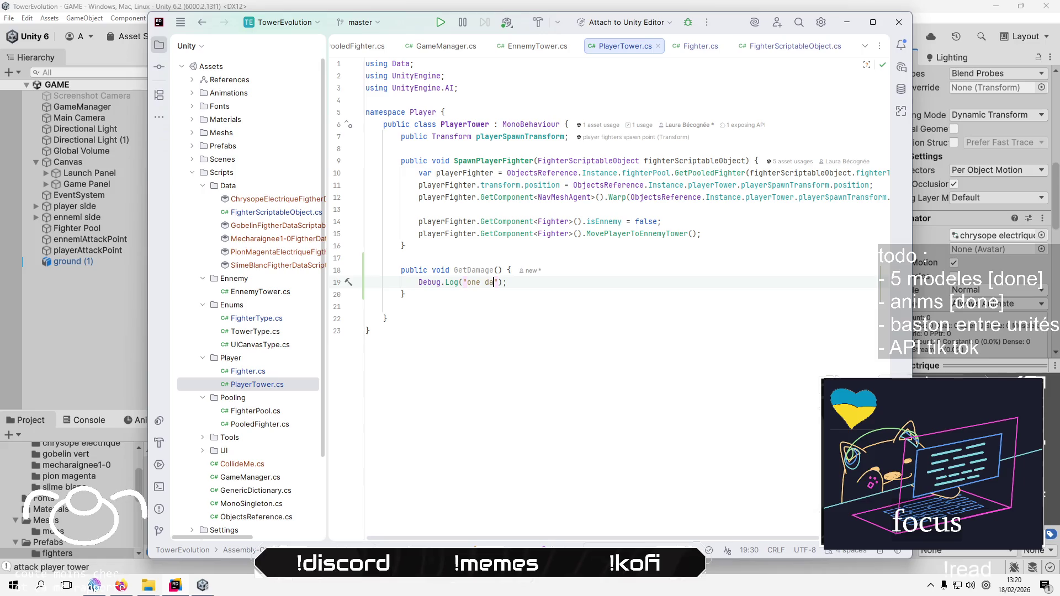
{"action": "type", "text": "e te"}
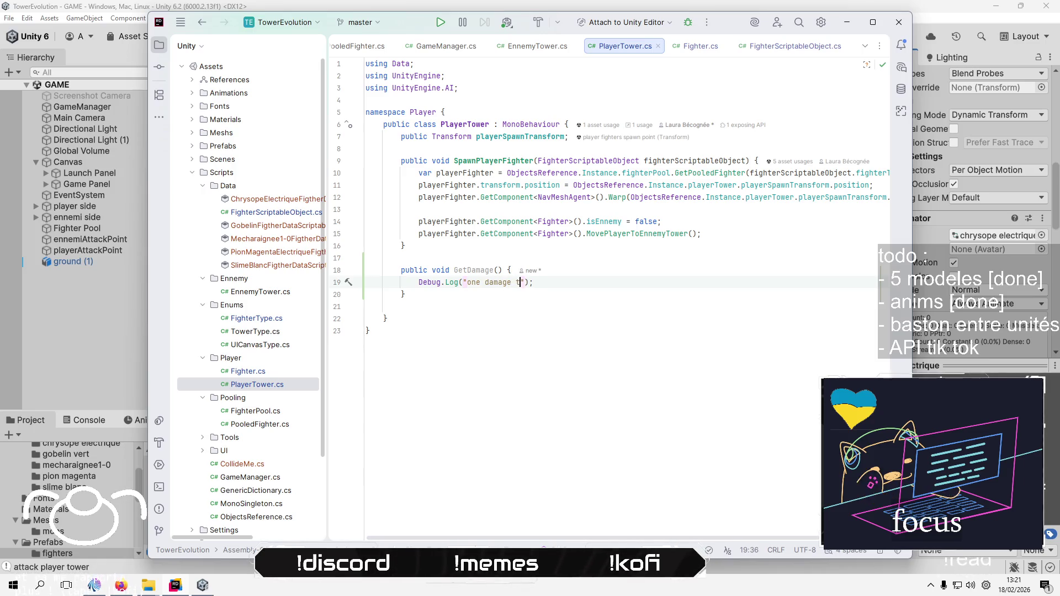
{"action": "type", "text": "o th"}
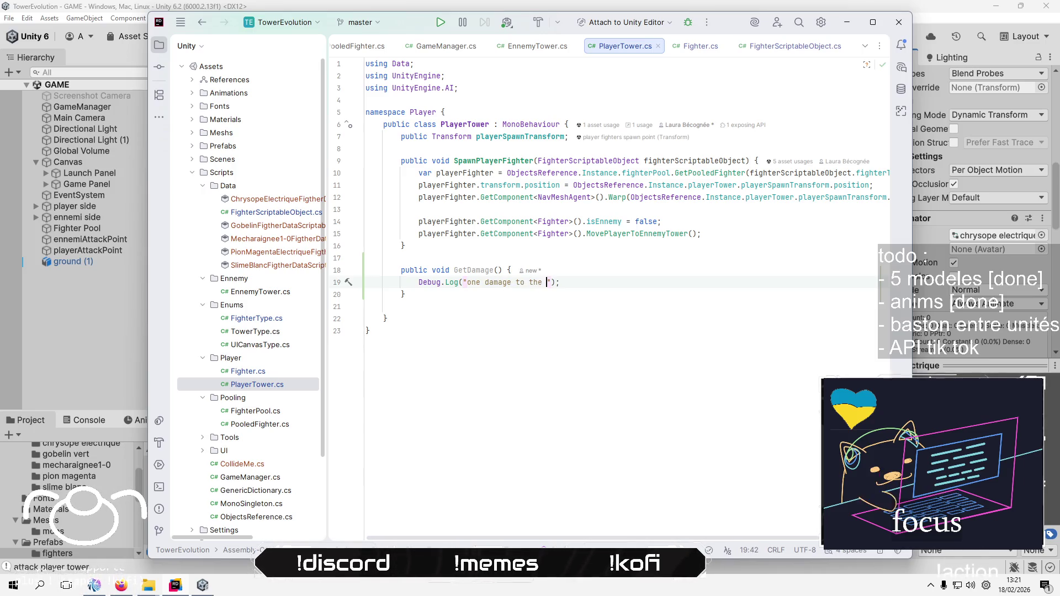
{"action": "type", "text": " er"}
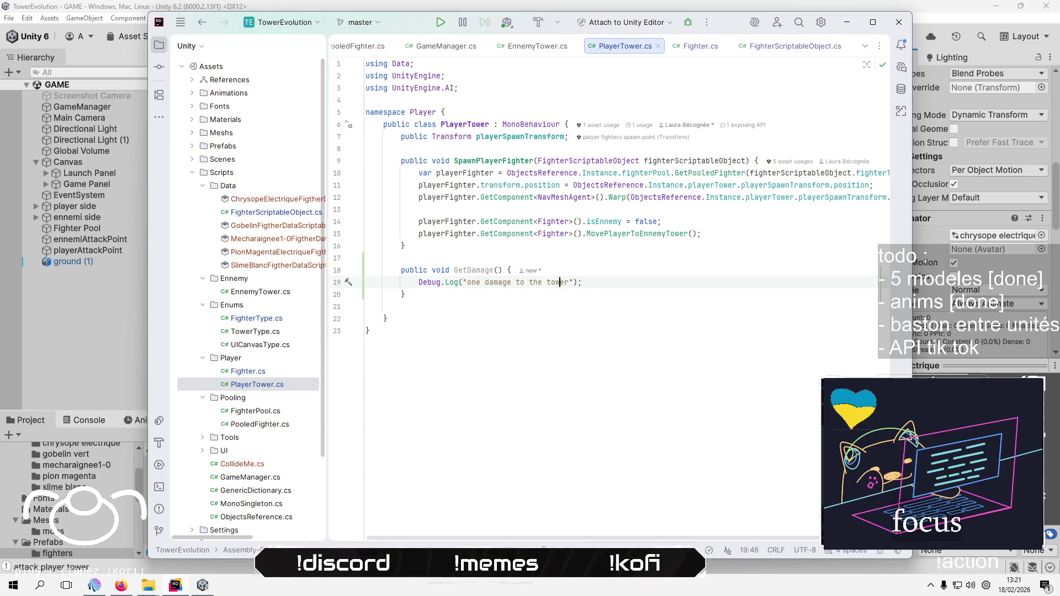
{"action": "type", "text": "player"}
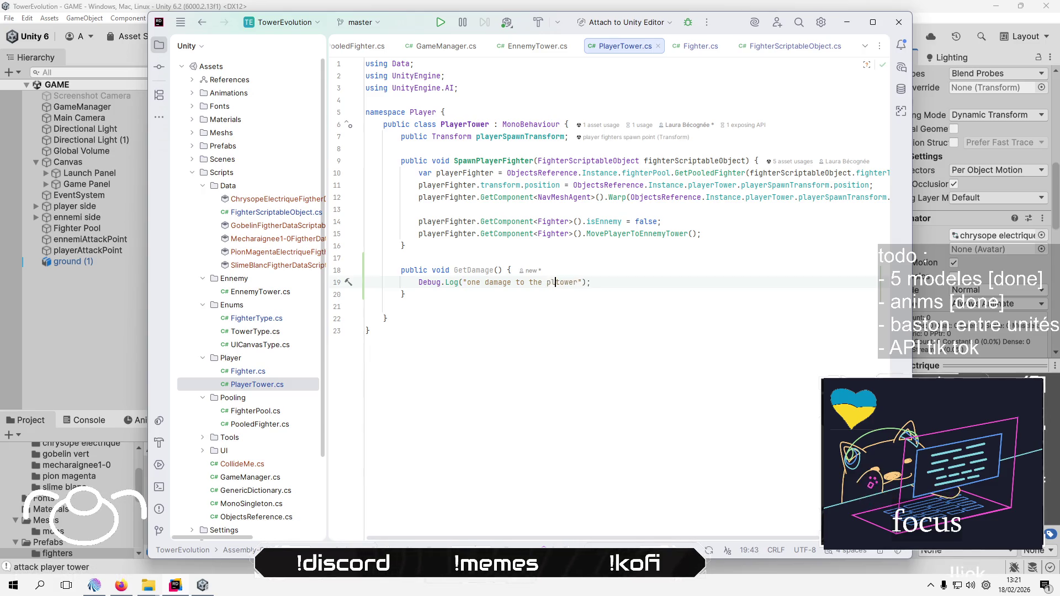
{"action": "key", "text": "Down"}
{"action": "key", "text": "Down"}
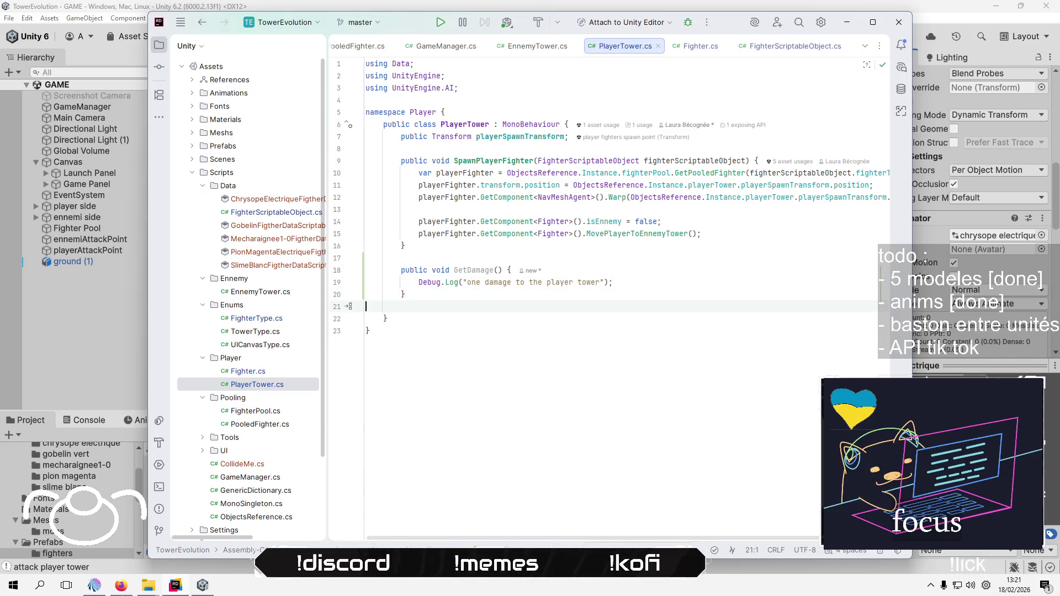
{"action": "key", "text": "BackSpace"}
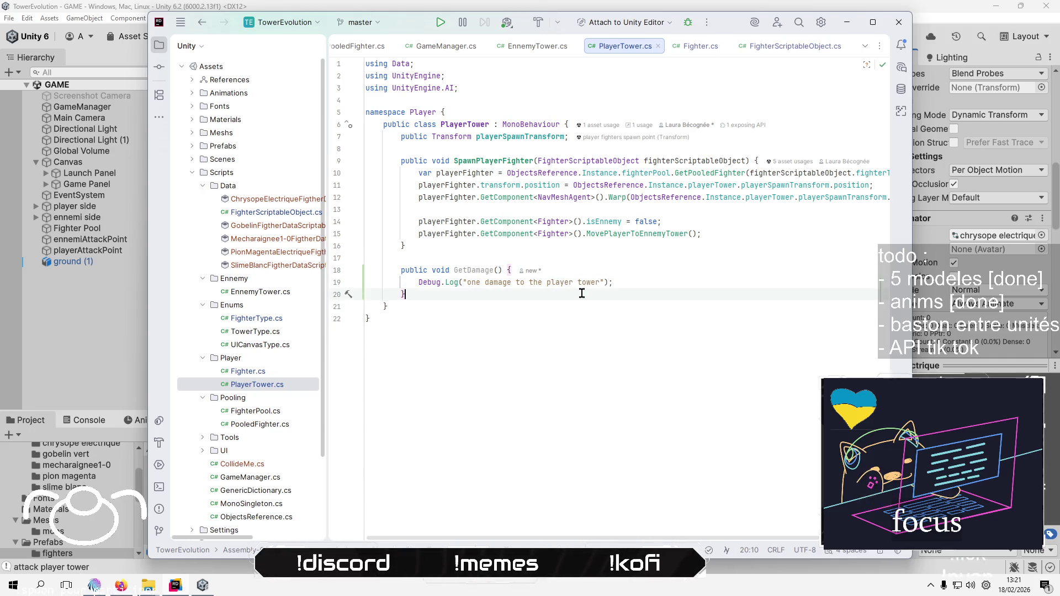
{"action": "key", "text": "Up"}
{"action": "key", "text": "Up"}
{"action": "key", "text": "Up"}
{"action": "key", "text": "shift+Down"}
{"action": "key", "text": "shift+Down"}
{"action": "key", "text": "shift+Down"}
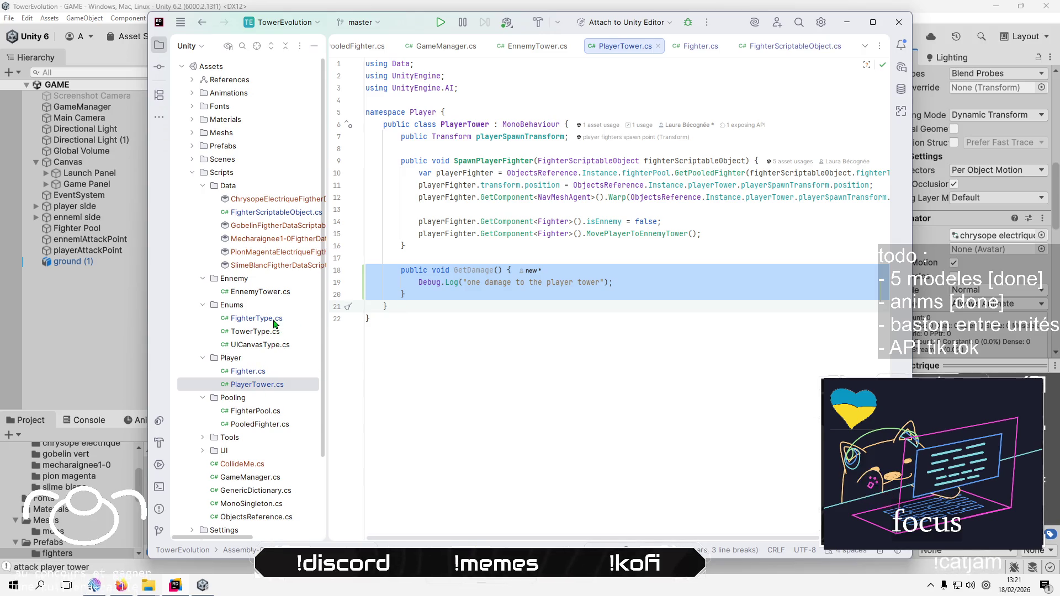
Paste GetDamage into EnnemyTower.cs after SpawnEnnemy, changing its log to "one damage to the ennemy tower"
{"action": "double_click", "coordinate": [260, 292]}
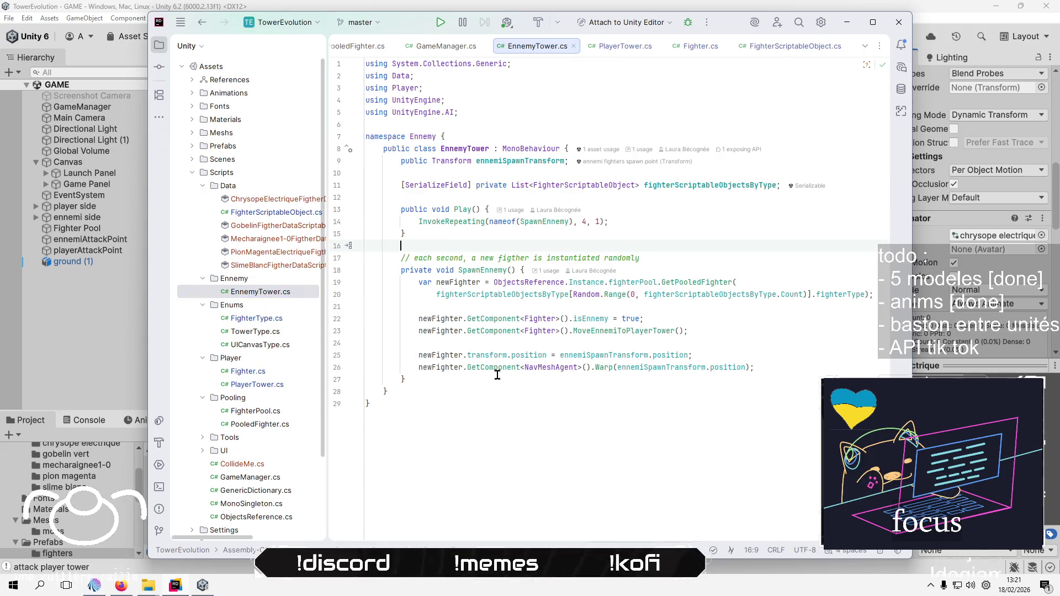
{"action": "left_click", "coordinate": [496, 378]}
{"action": "key", "text": "Return"}
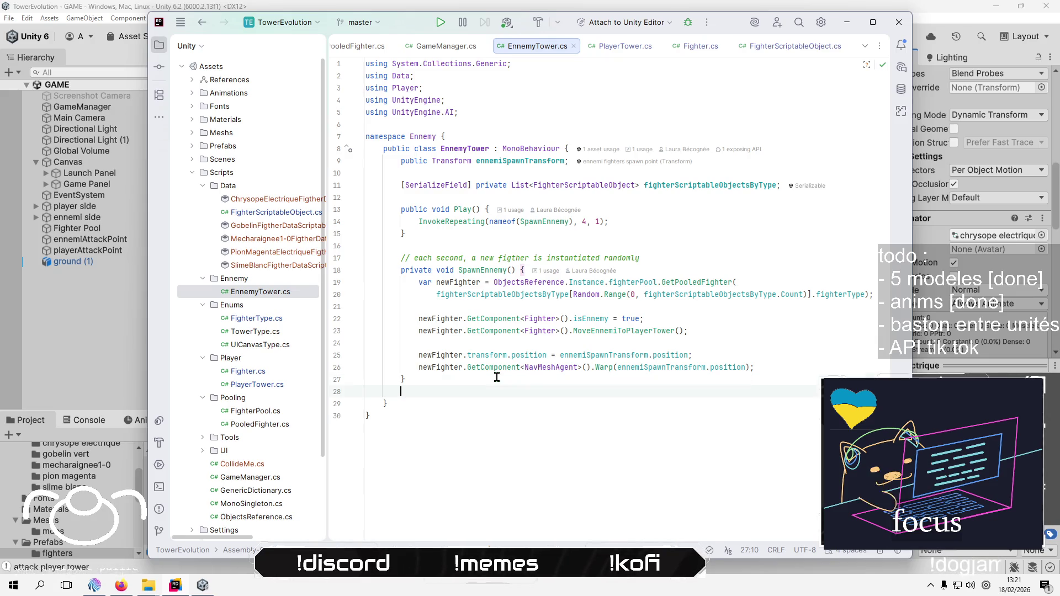
{"action": "key", "text": "Tab"}
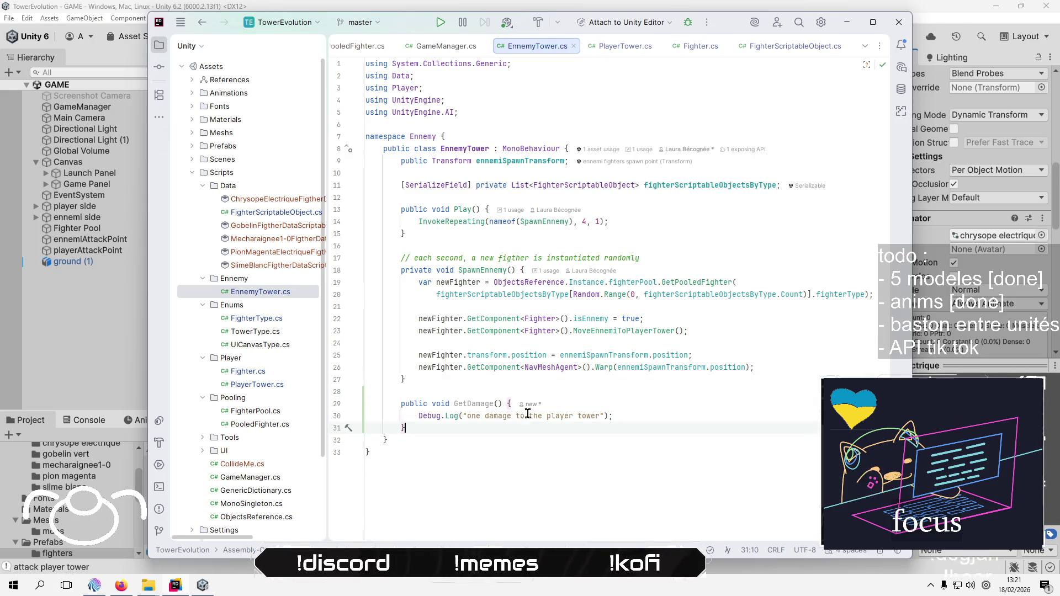
{"action": "double_click", "coordinate": [559, 416]}
{"action": "type", "text": "e"}
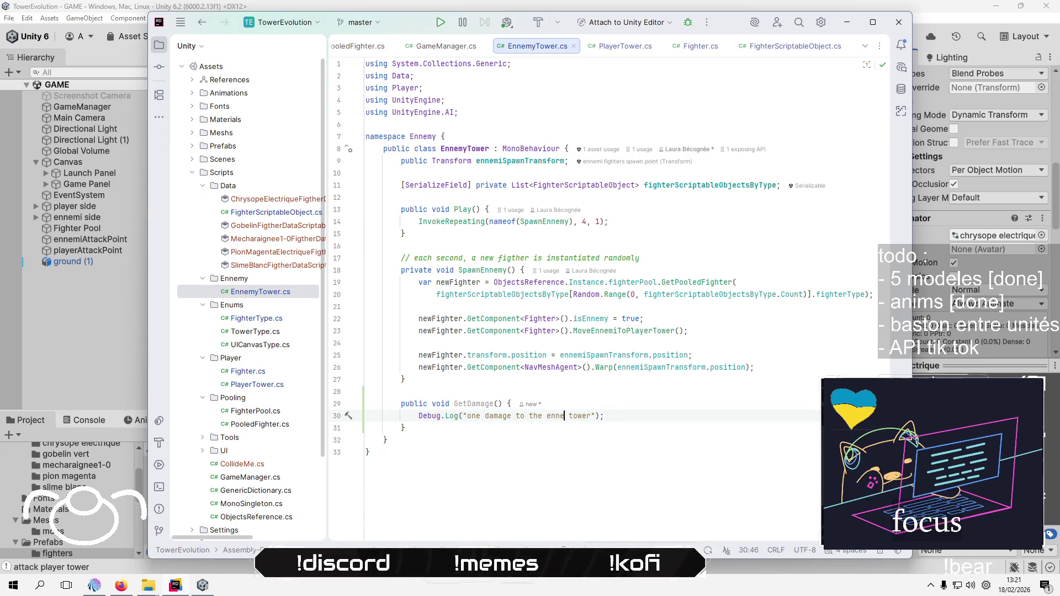
{"action": "type", "text": "my"}
{"action": "left_click", "coordinate": [699, 86]}
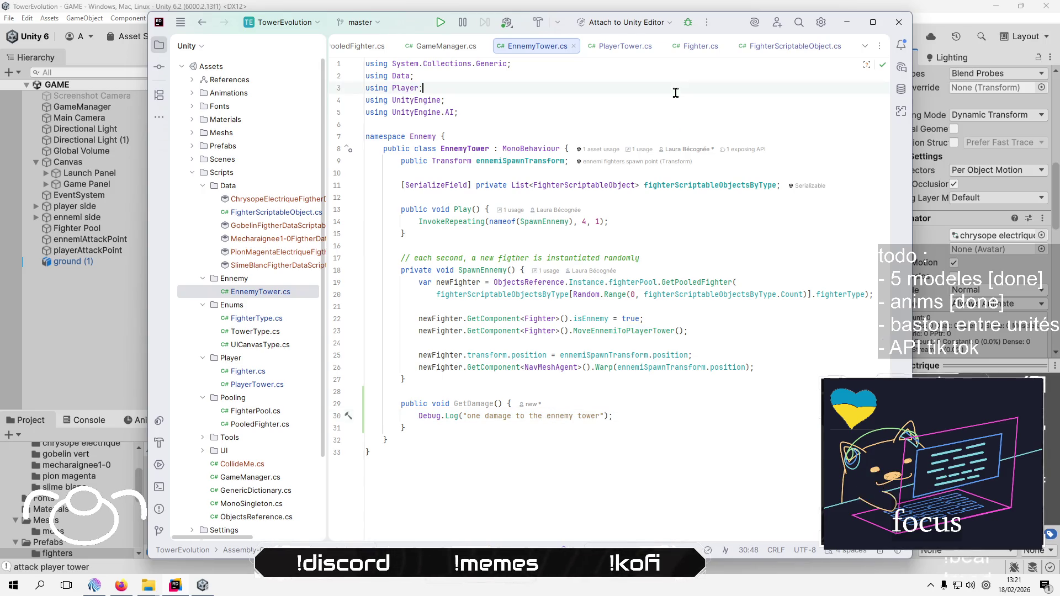
{"action": "left_click", "coordinate": [701, 46]}
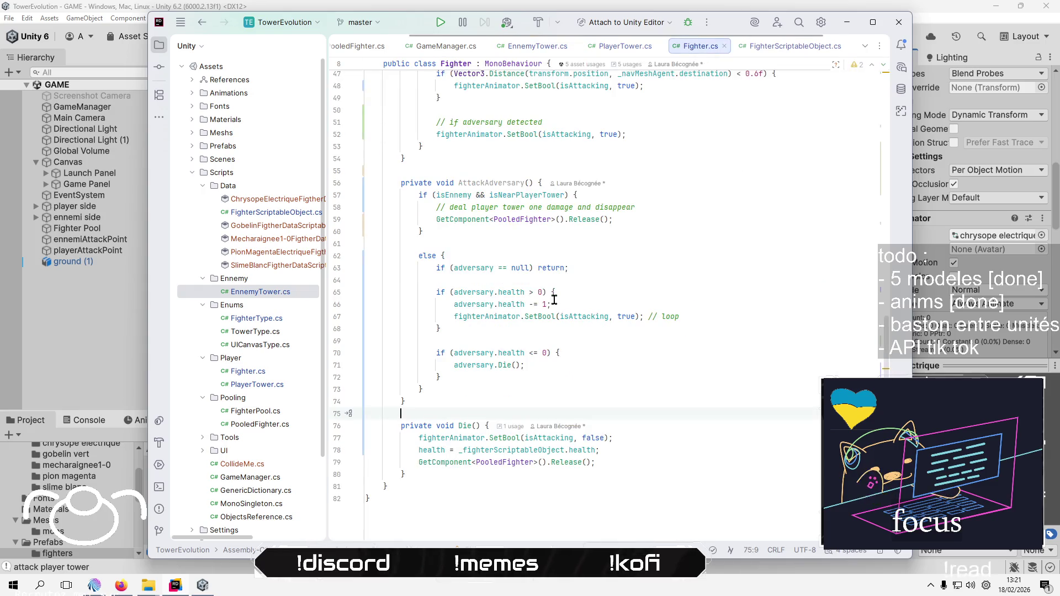
Delete the placeholder player-tower comment inside the player tower branch
{"action": "scroll", "coordinate": [589, 330], "scroll_direction": "up", "scroll_amount": 3}
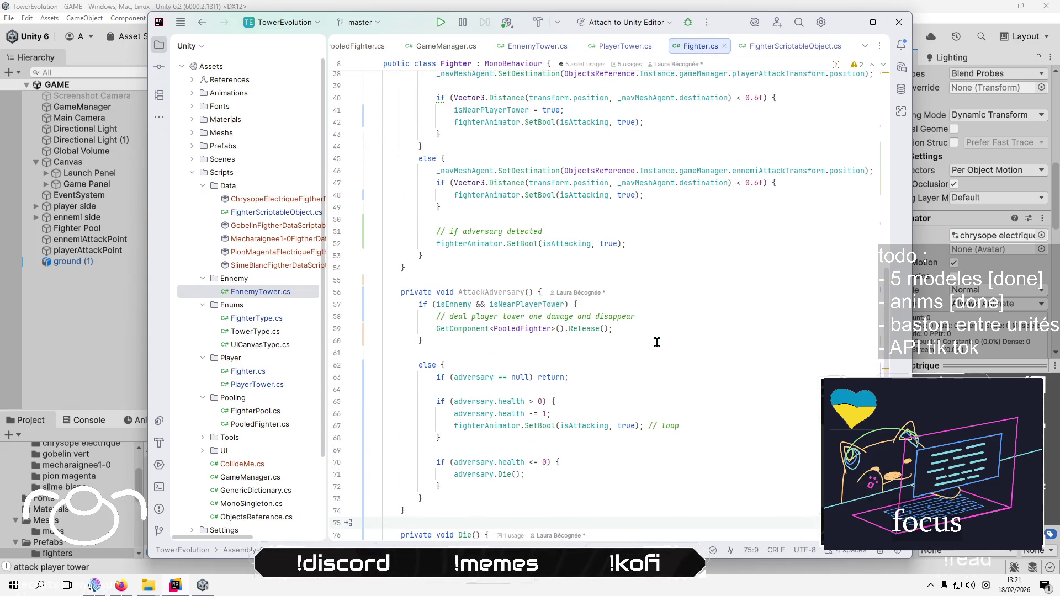
{"action": "left_click", "coordinate": [673, 306]}
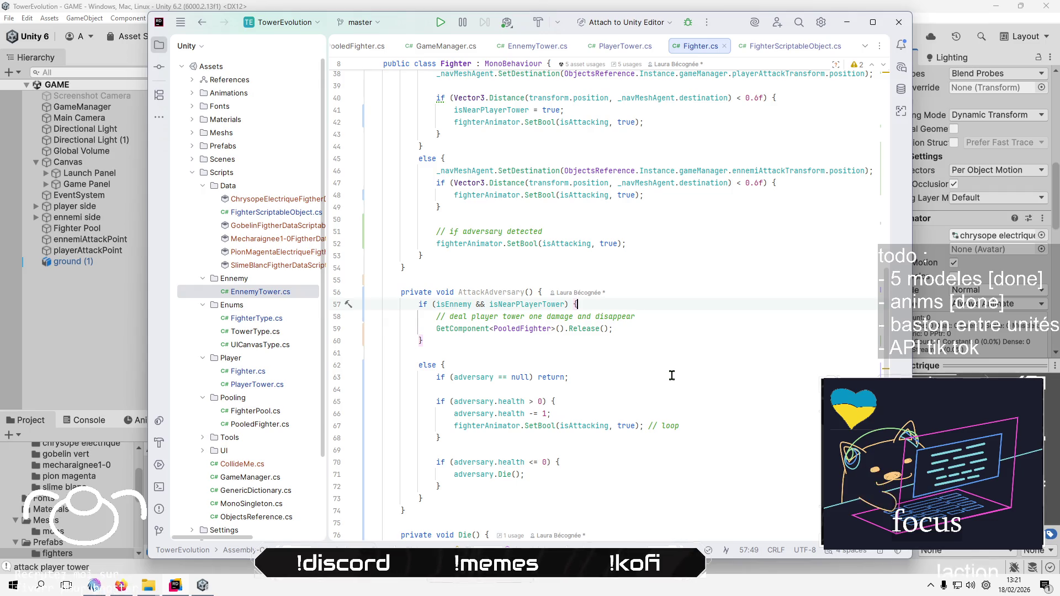
{"action": "scroll", "coordinate": [672, 374], "scroll_direction": "up", "scroll_amount": 5}
{"action": "scroll", "coordinate": [672, 375], "scroll_direction": "up", "scroll_amount": 5}
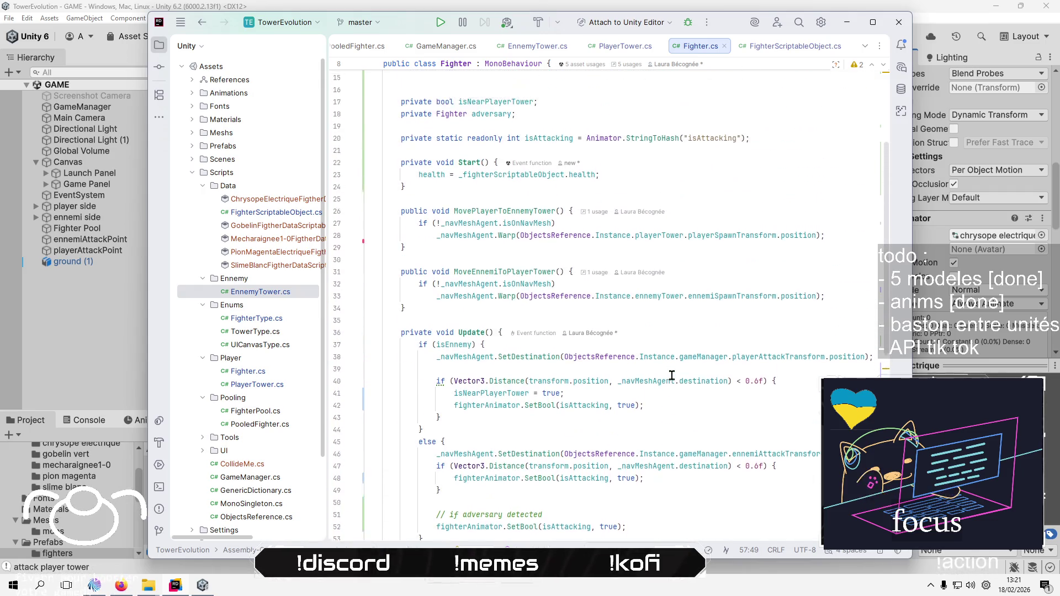
{"action": "scroll", "coordinate": [671, 375], "scroll_direction": "down", "scroll_amount": 7}
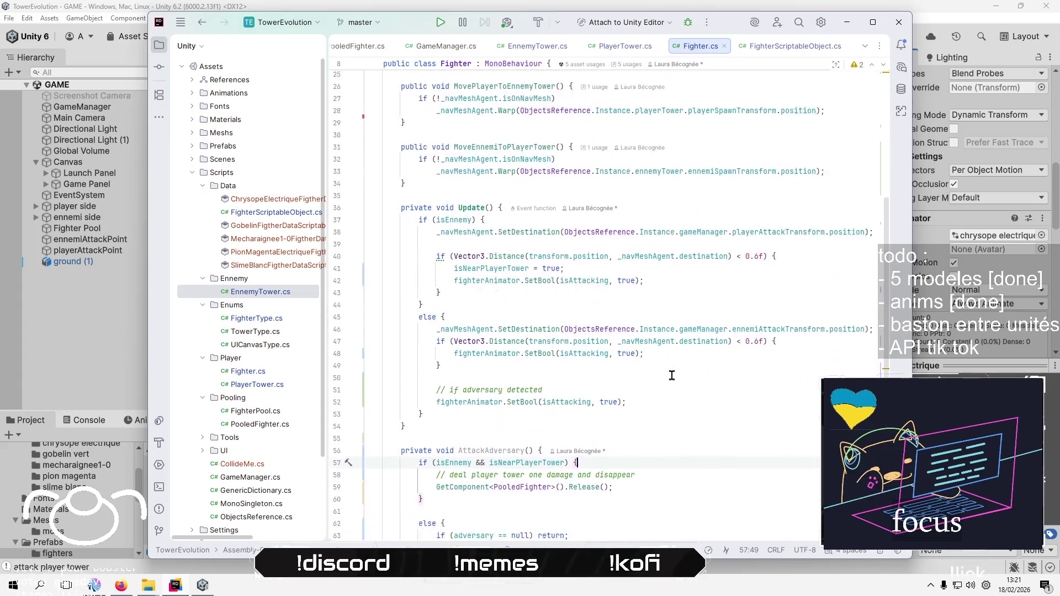
{"action": "key", "text": "Return"}
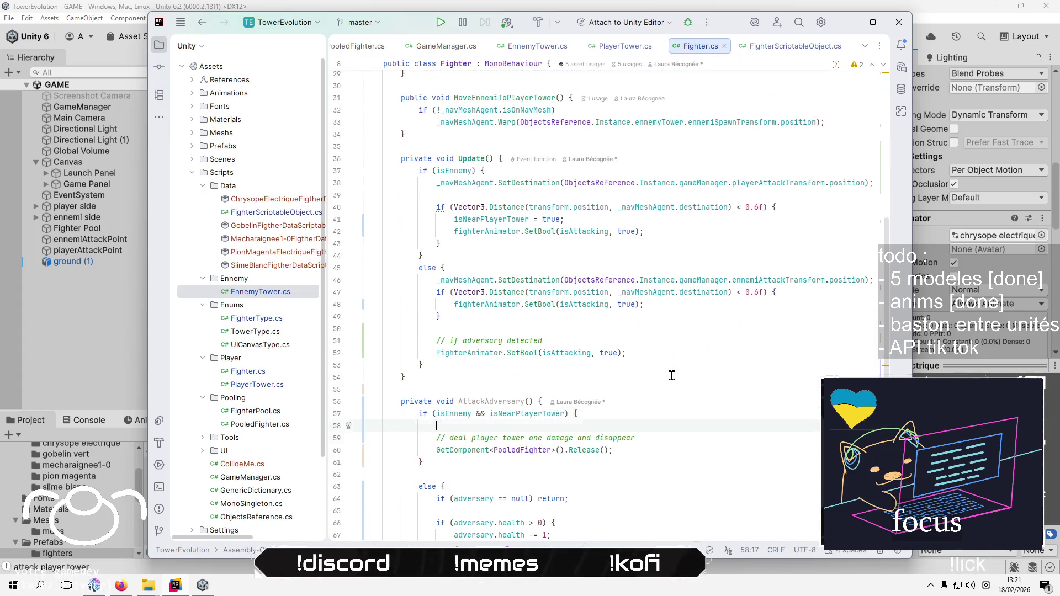
{"action": "key", "text": "Down"}
{"action": "key", "text": "shift+End"}
{"action": "key", "text": "BackSpace"}
{"action": "key", "text": "BackSpace"}
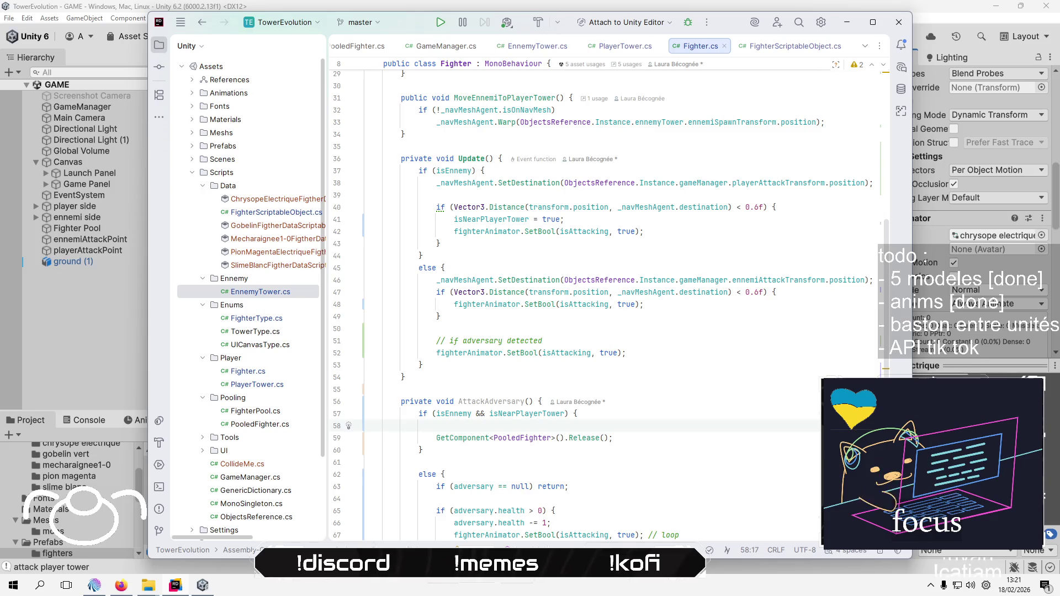
Write ObjectsReference.Instance.playerTower.GetDamage(); with autocomplete and open a line after the branch
{"action": "type", "text": "Ob"}
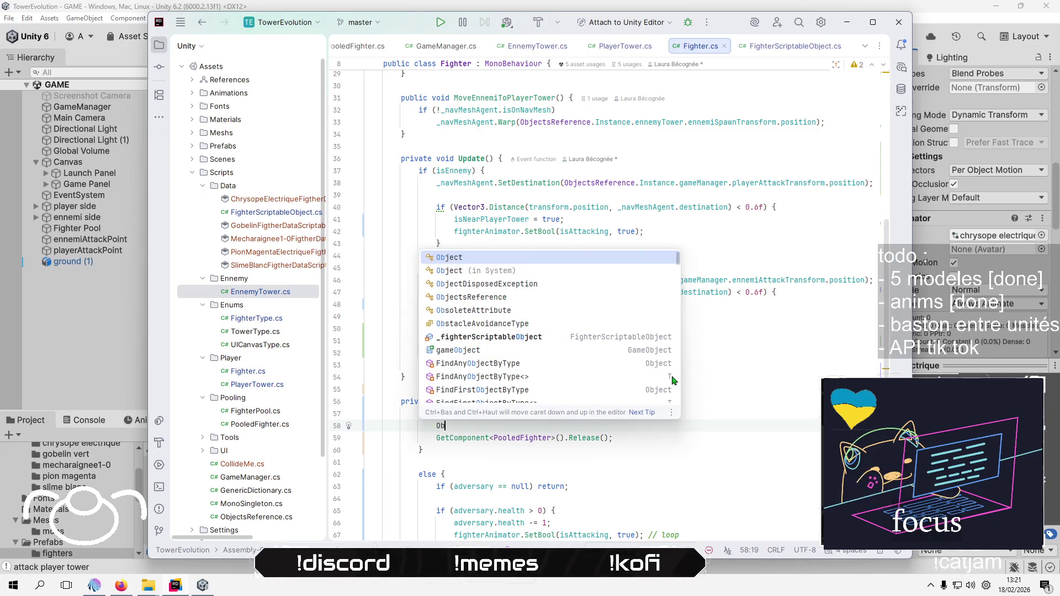
{"action": "key", "text": "Down"}
{"action": "key", "text": "Return"}
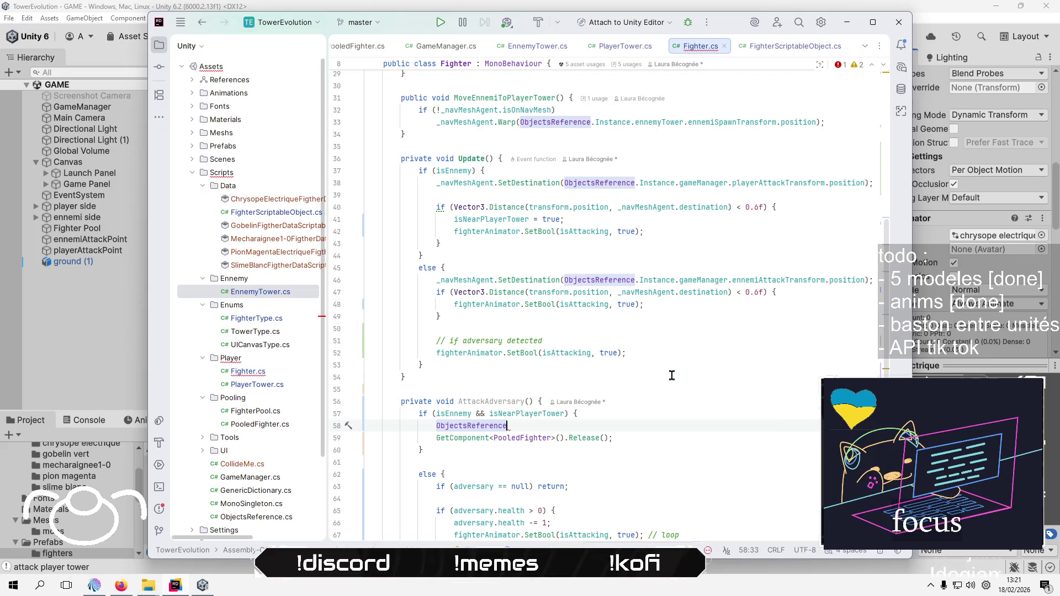
{"action": "type", "text": ".i"}
{"action": "key", "text": "Return"}
{"action": "type", "text": "."}
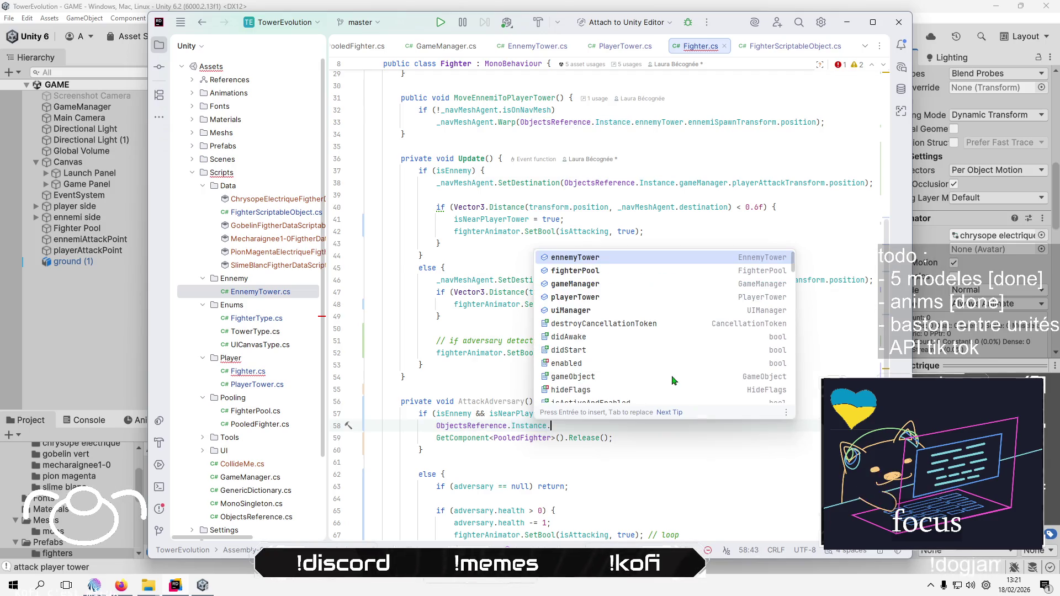
{"action": "key", "text": "Down"}
{"action": "key", "text": "Down"}
{"action": "key", "text": "Down"}
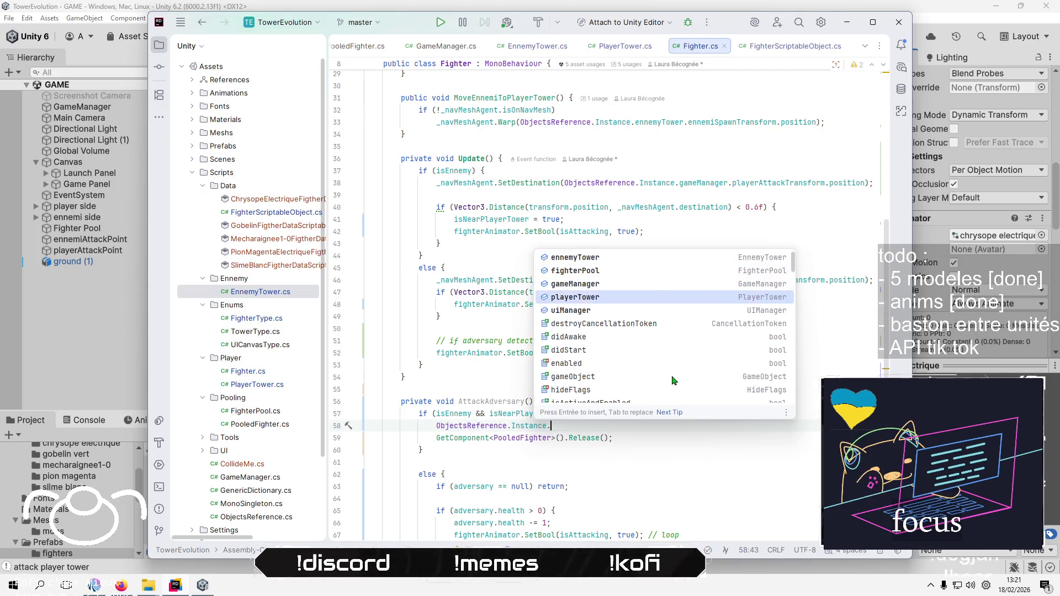
{"action": "key", "text": "Return"}
{"action": "type", "text": ".g"}
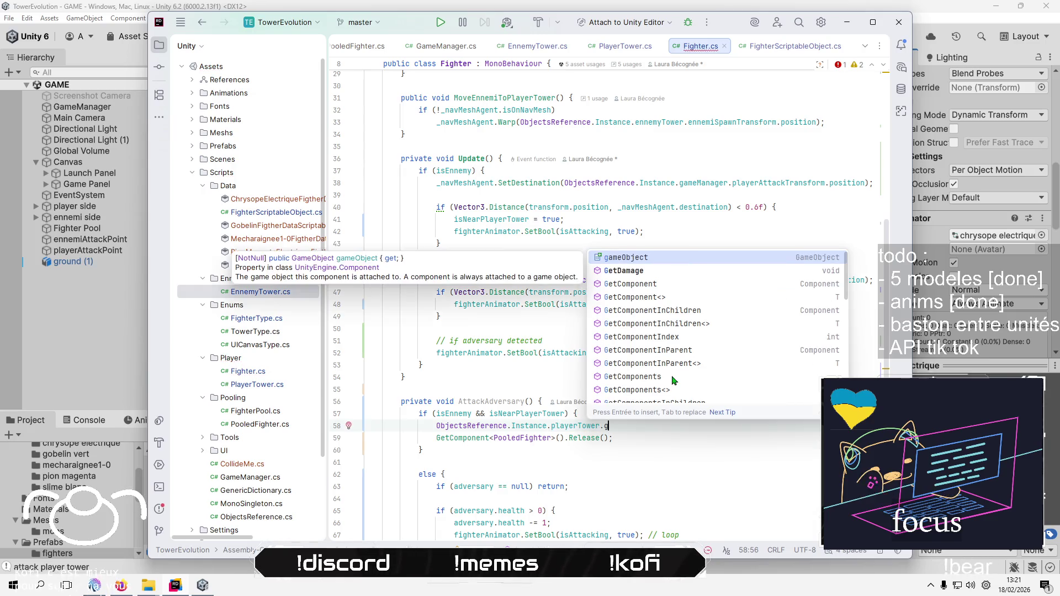
{"action": "key", "text": "Down"}
{"action": "key", "text": "Return"}
{"action": "type", "text": ";"}
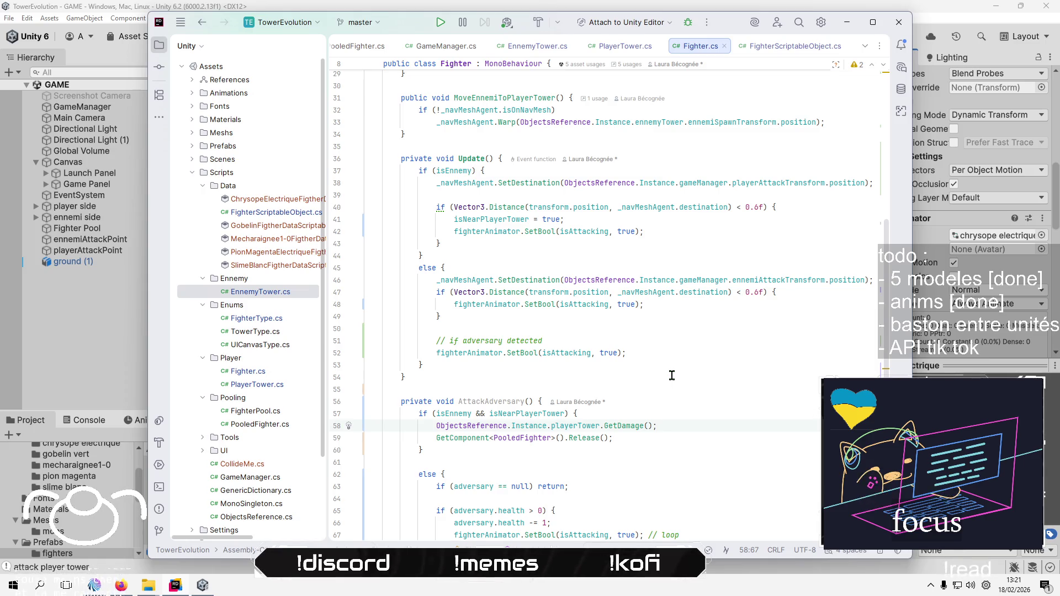
{"action": "key", "text": "Down"}
{"action": "key", "text": "Down"}
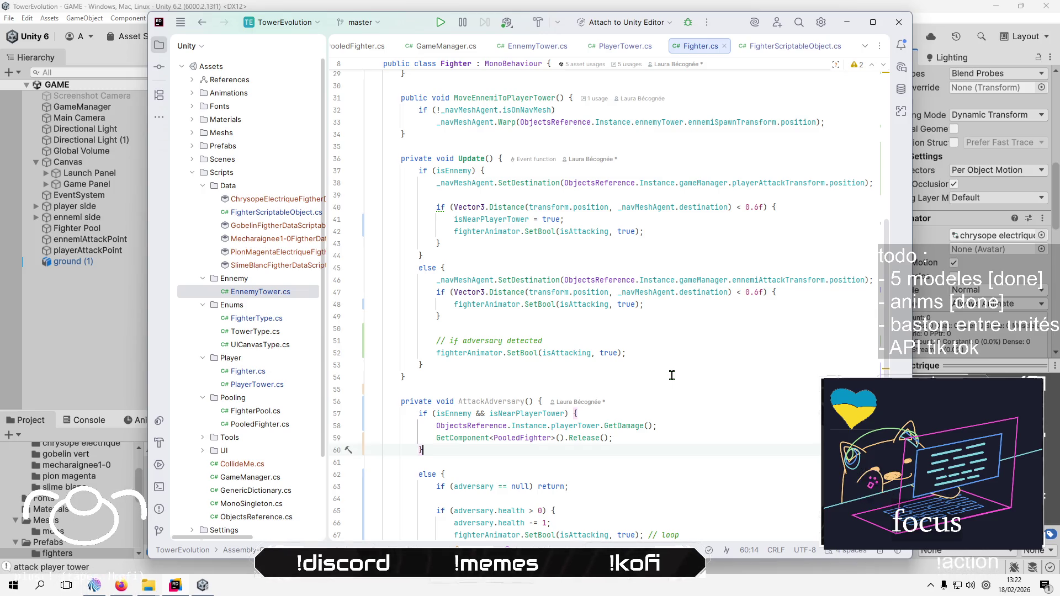
{"action": "key", "text": "Return"}
{"action": "key", "text": "Return"}
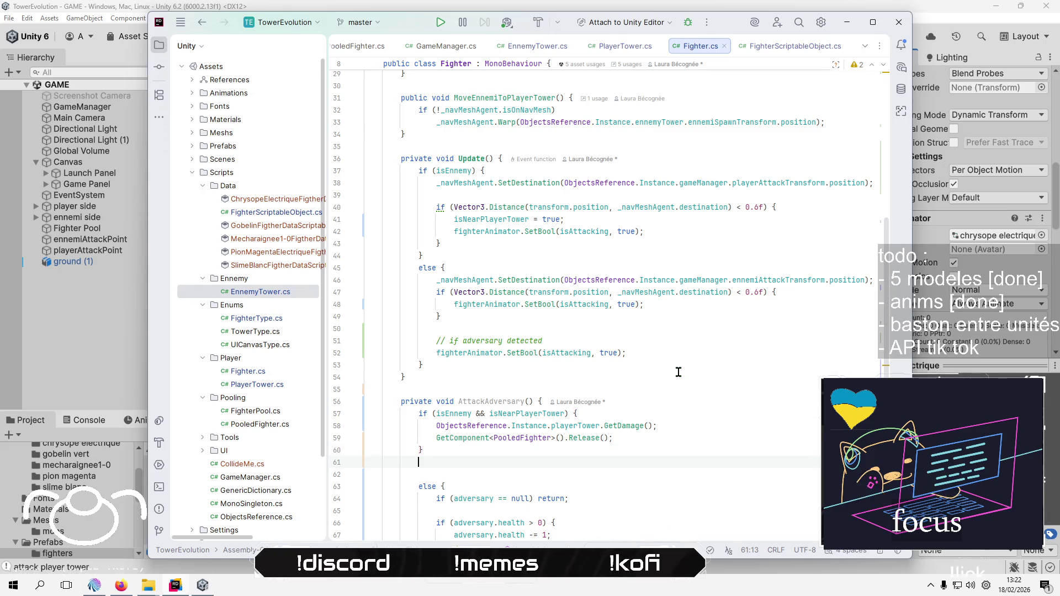
Add a new empty else block below the player tower branch
{"action": "type", "text": "else "}
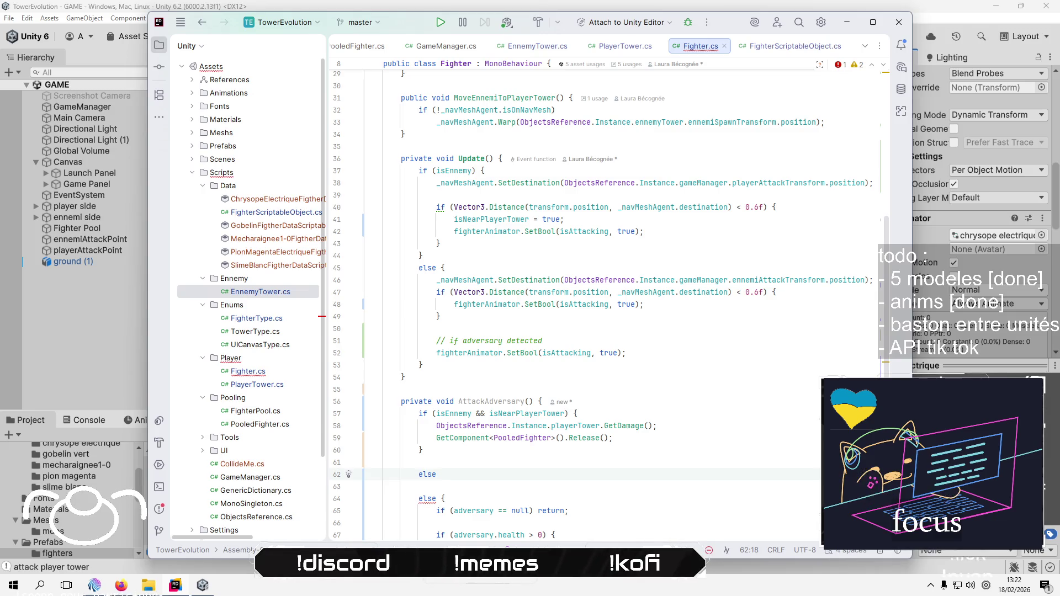
{"action": "type", "text": "{"}
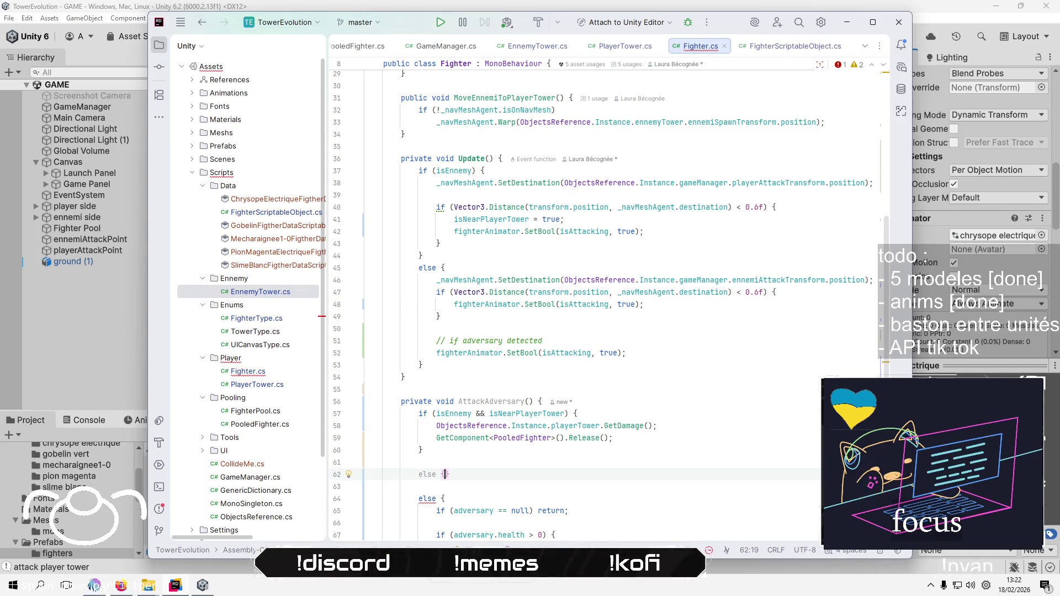
{"action": "key", "text": "Return"}
{"action": "left_click", "coordinate": [366, 510]}
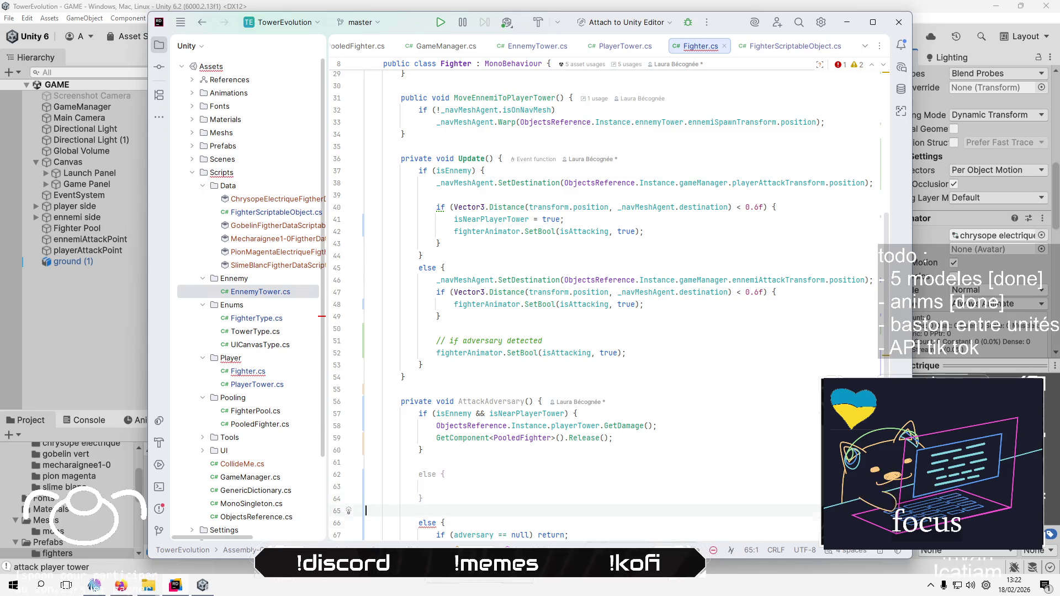
{"action": "key", "text": "Down"}
{"action": "key", "text": "Down"}
{"action": "key", "text": "Up"}
{"action": "key", "text": "Up"}
{"action": "key", "text": "Up"}
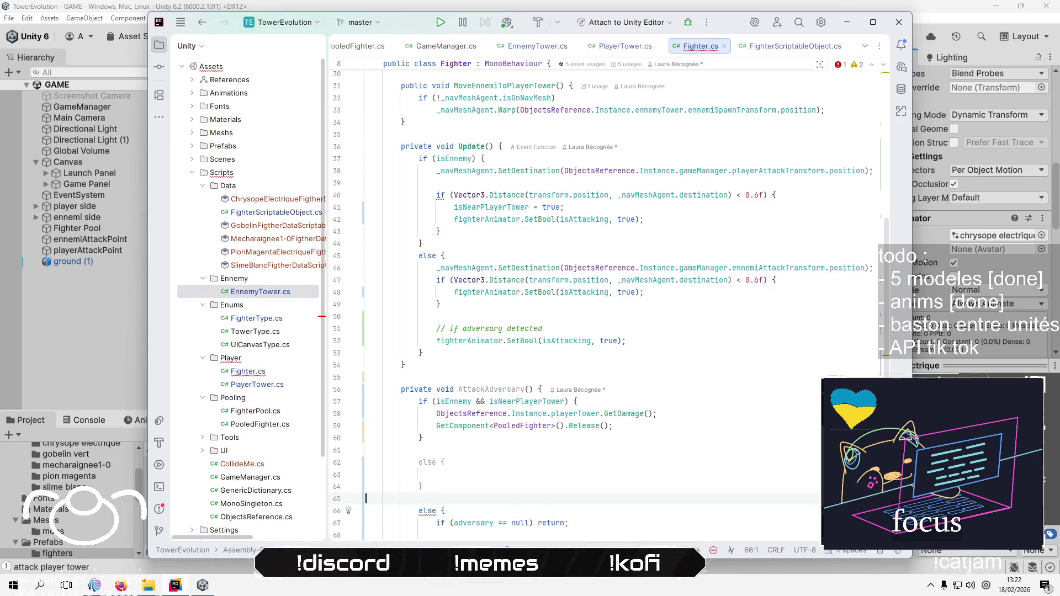
{"action": "key", "text": "End"}
{"action": "key", "text": "Left"}
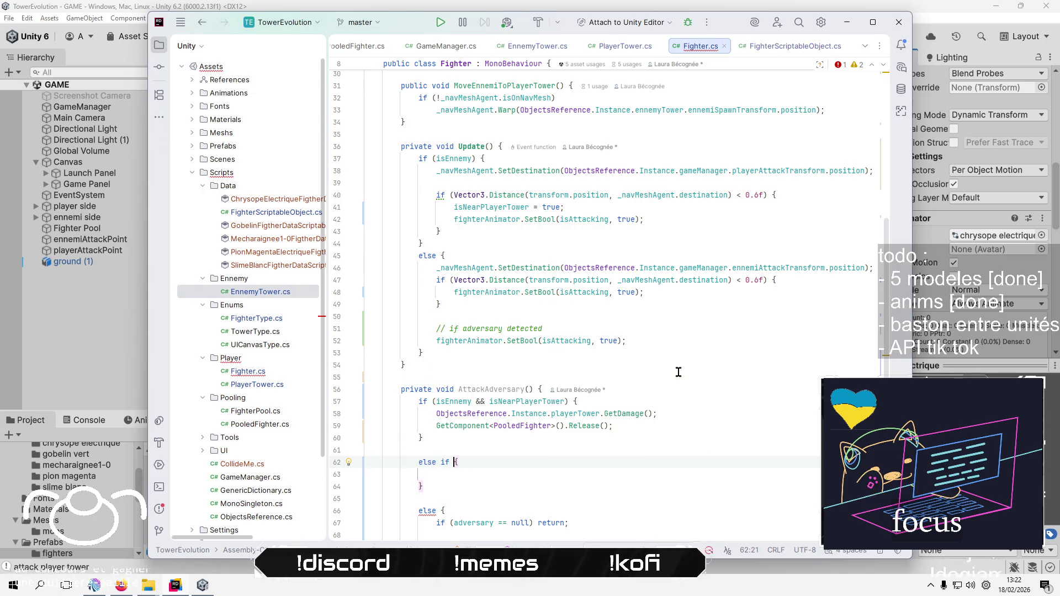
Change the new block into 'else if', correcting the mistyped letters
{"action": "type", "text": "if"}
{"action": "key", "text": "Left"}
{"action": "key", "text": "Left"}
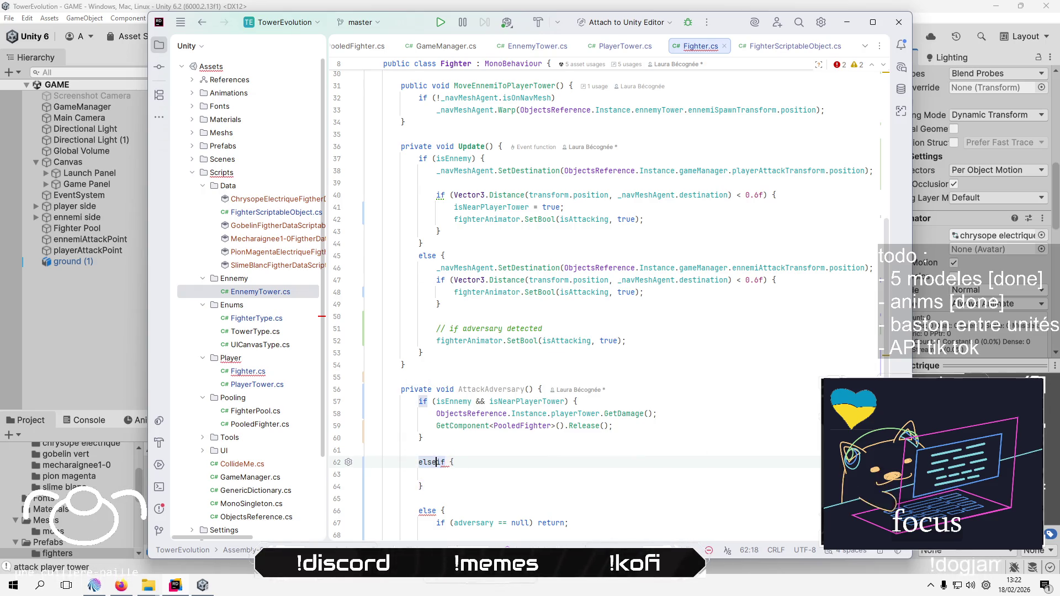
{"action": "key", "text": "BackSpace"}
{"action": "type", "text": "e"}
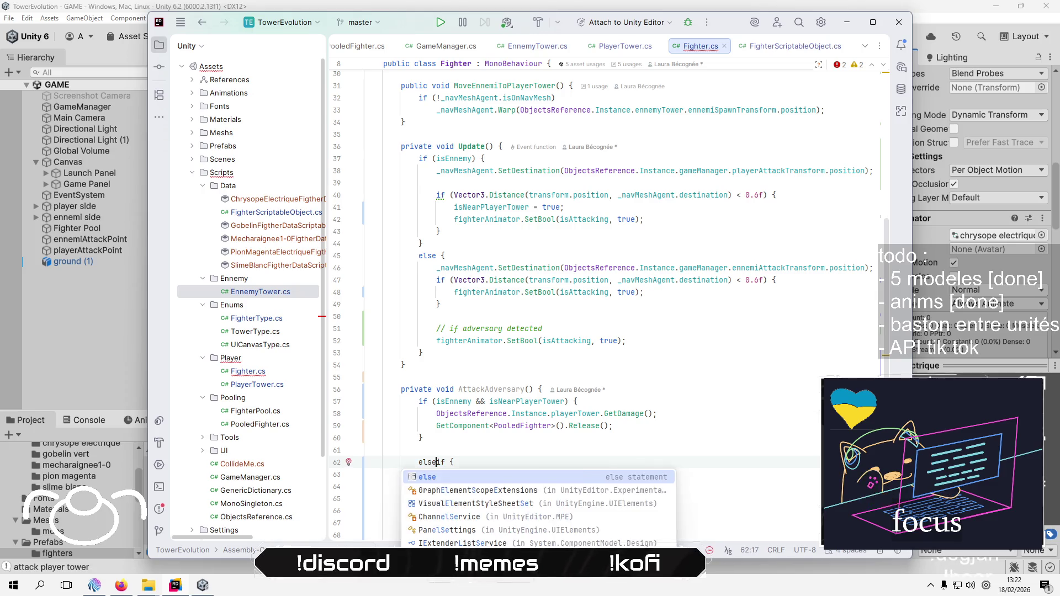
{"action": "key", "text": "End"}
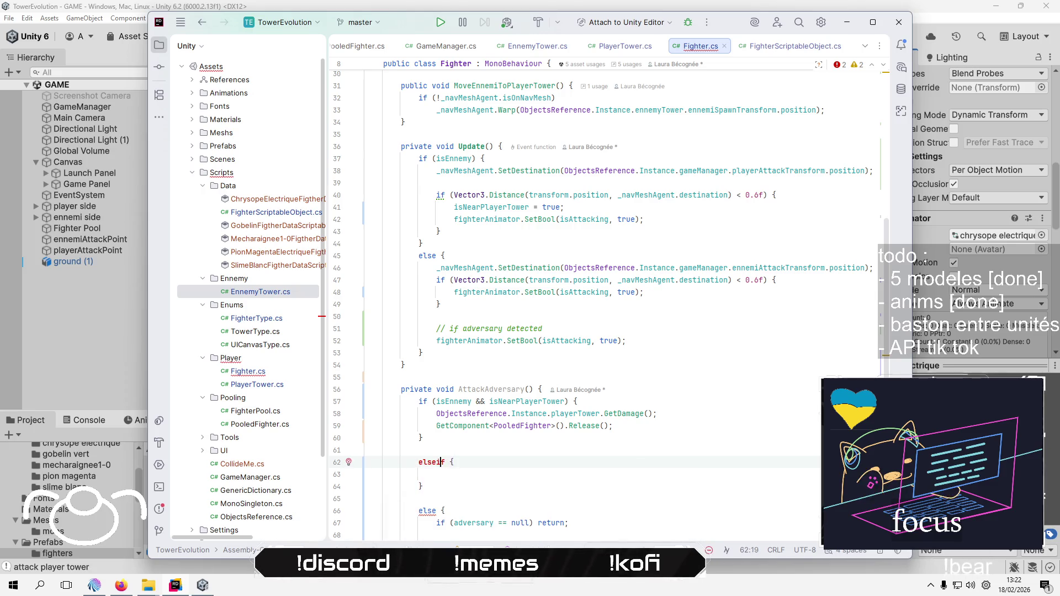
{"action": "key", "text": "Left"}
{"action": "key", "text": "Left"}
{"action": "key", "text": "BackSpace"}
{"action": "type", "text": "e"}
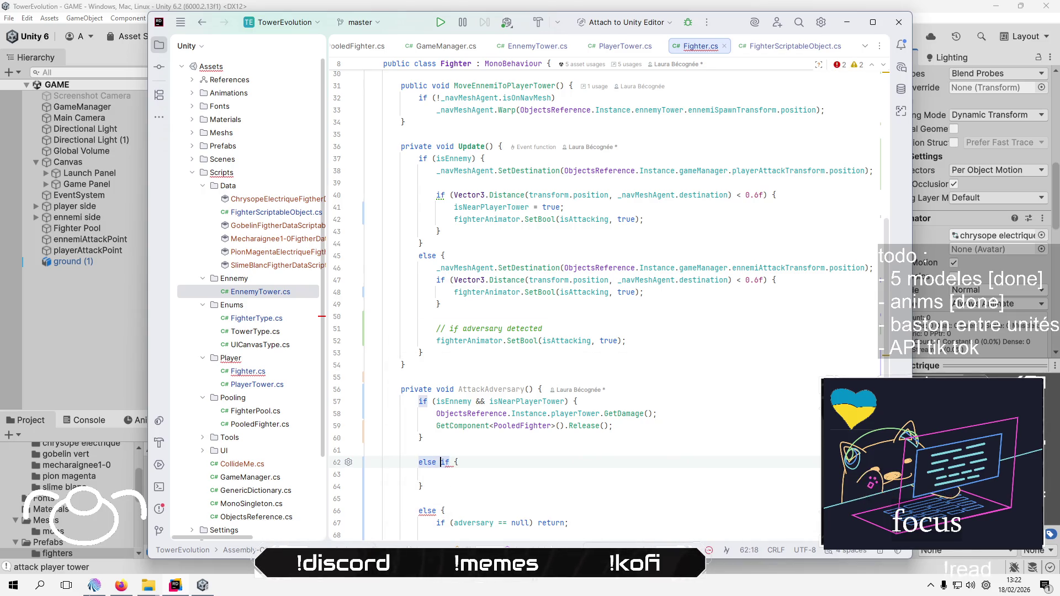
Start the else-if condition as (isEnnemy && and scroll up to the field declarations
{"action": "left_click", "coordinate": [453, 462]}
{"action": "type", "text": "("}
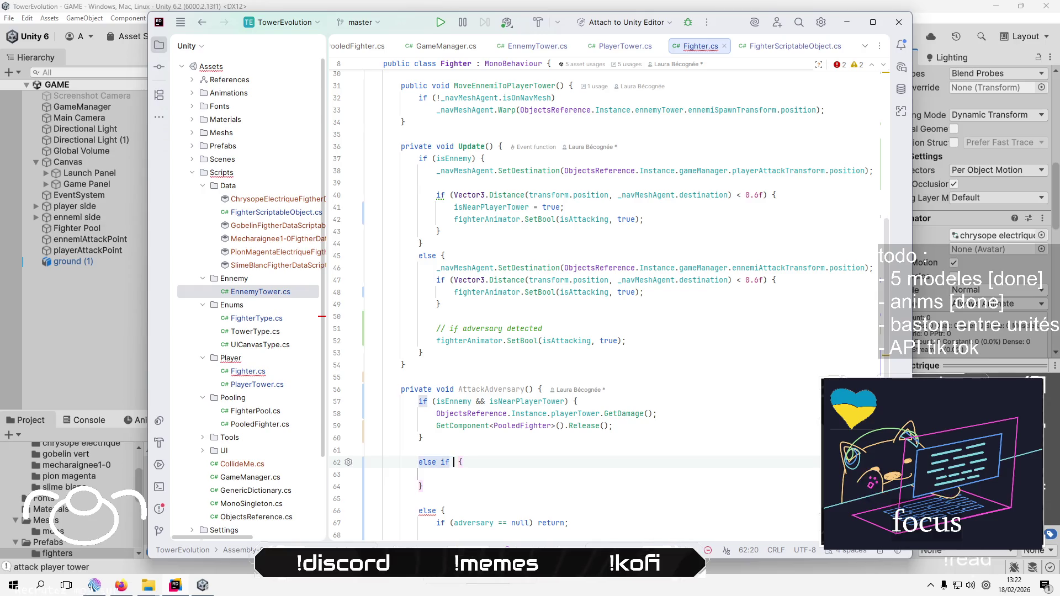
{"action": "key", "text": "Left"}
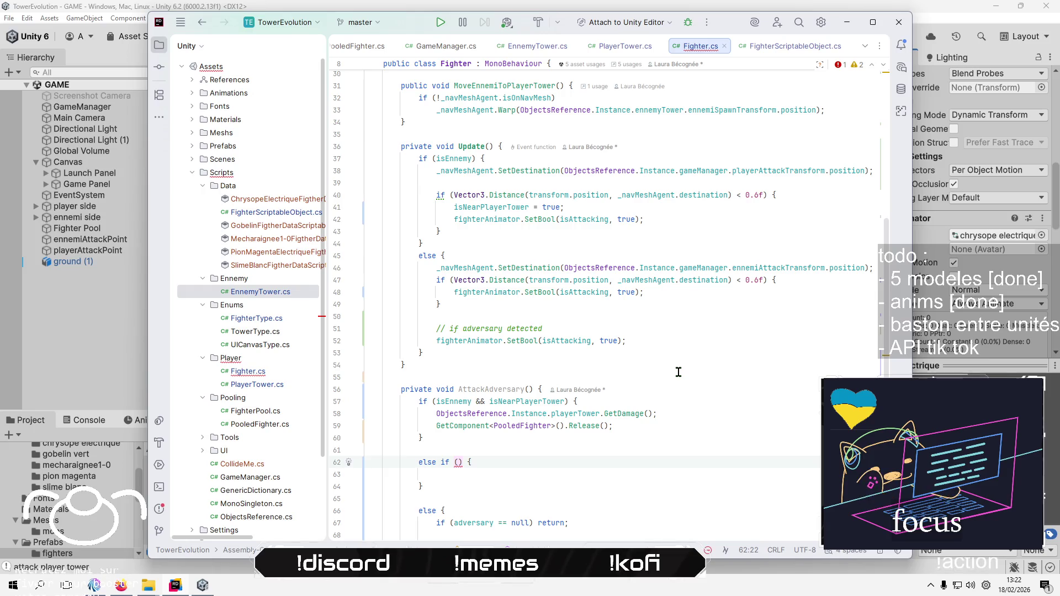
{"action": "type", "text": "!isE"}
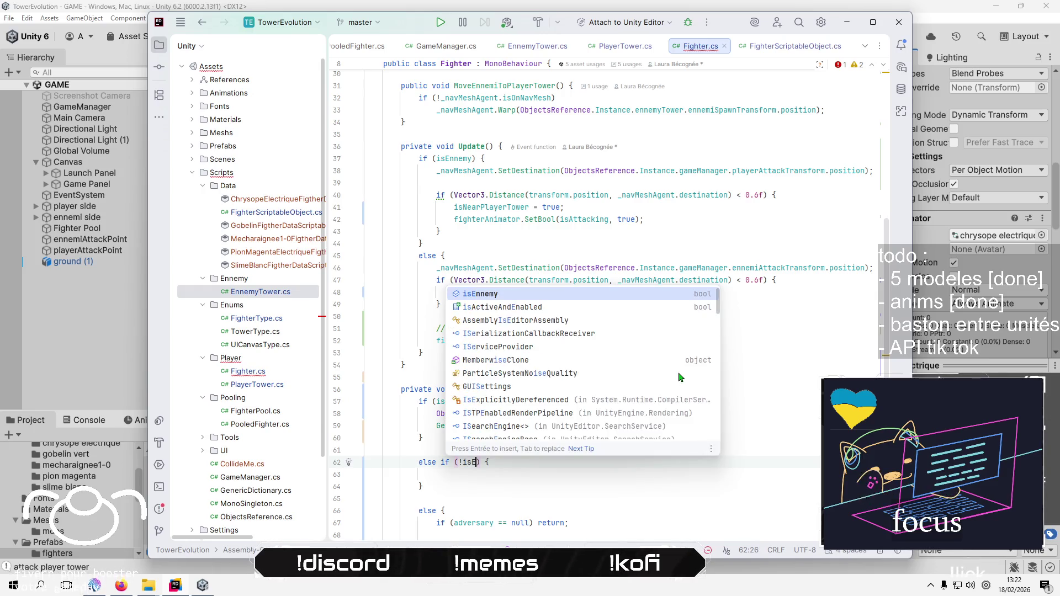
{"action": "key", "text": "Return"}
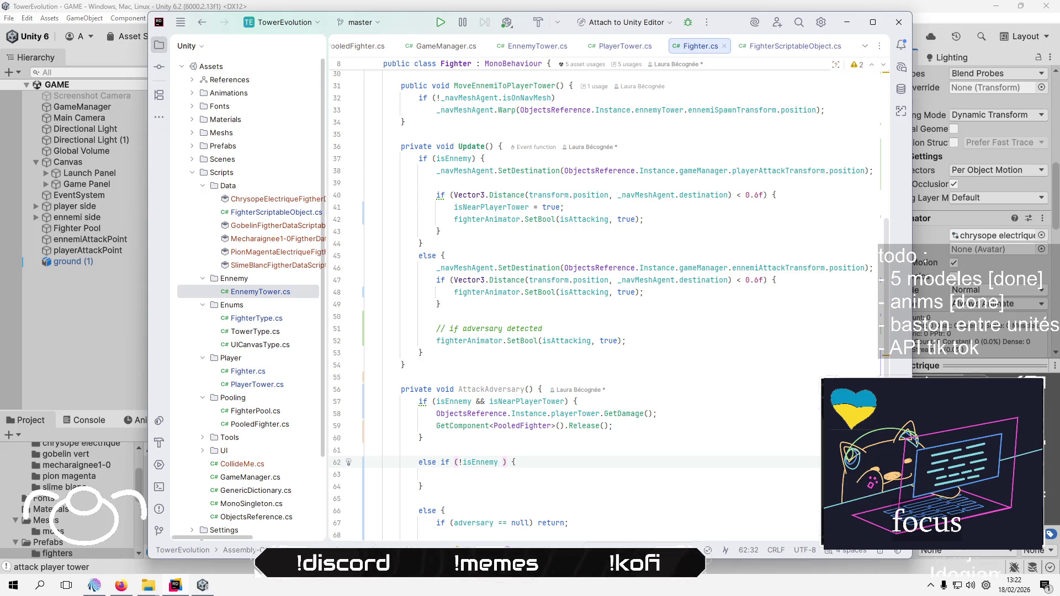
{"action": "type", "text": "&&"}
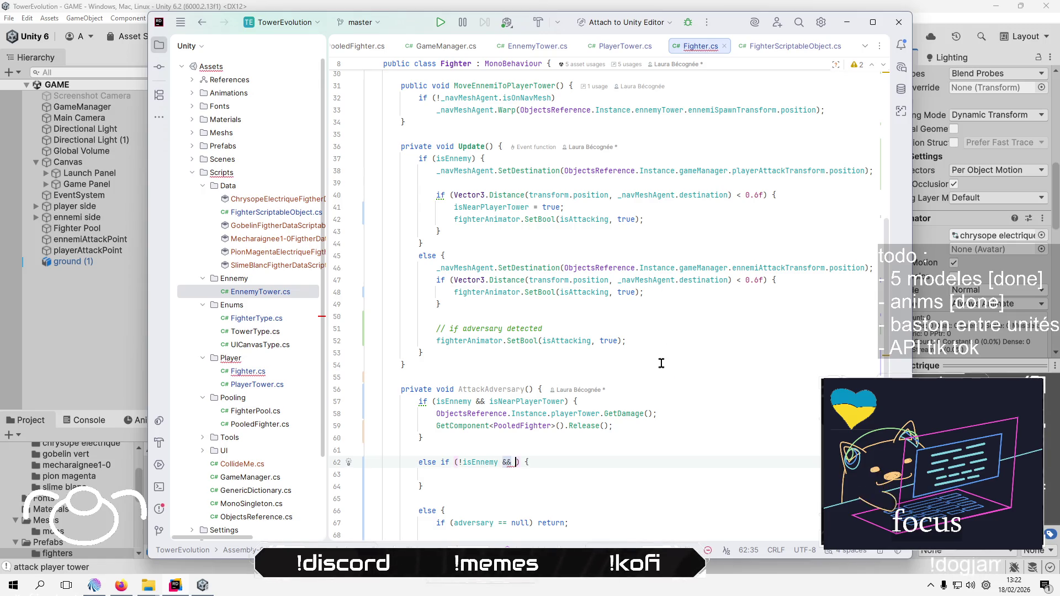
{"action": "left_click", "coordinate": [668, 375]}
{"action": "scroll", "coordinate": [632, 500], "scroll_direction": "up", "scroll_amount": 2}
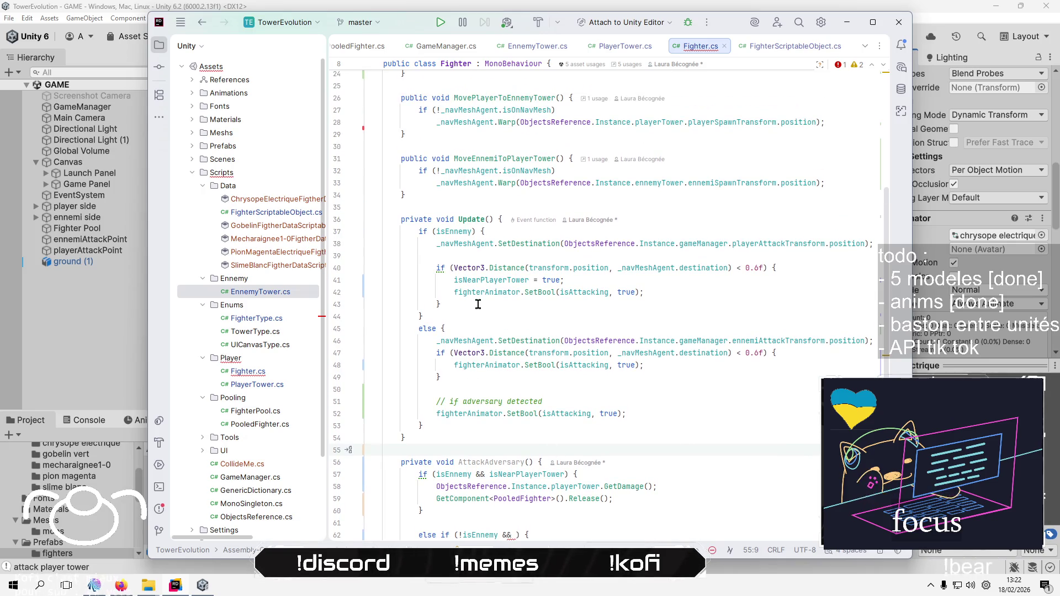
{"action": "scroll", "coordinate": [478, 304], "scroll_direction": "up", "scroll_amount": 7}
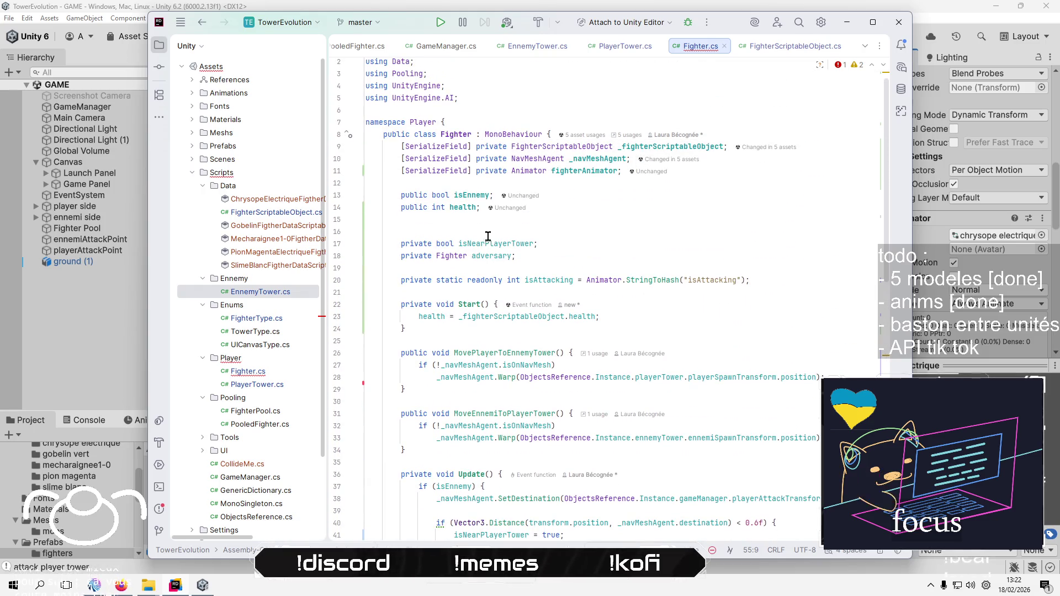
Rename the isNearPlayerTower field to isNearDestination everywhere
{"action": "left_click", "coordinate": [486, 243]}
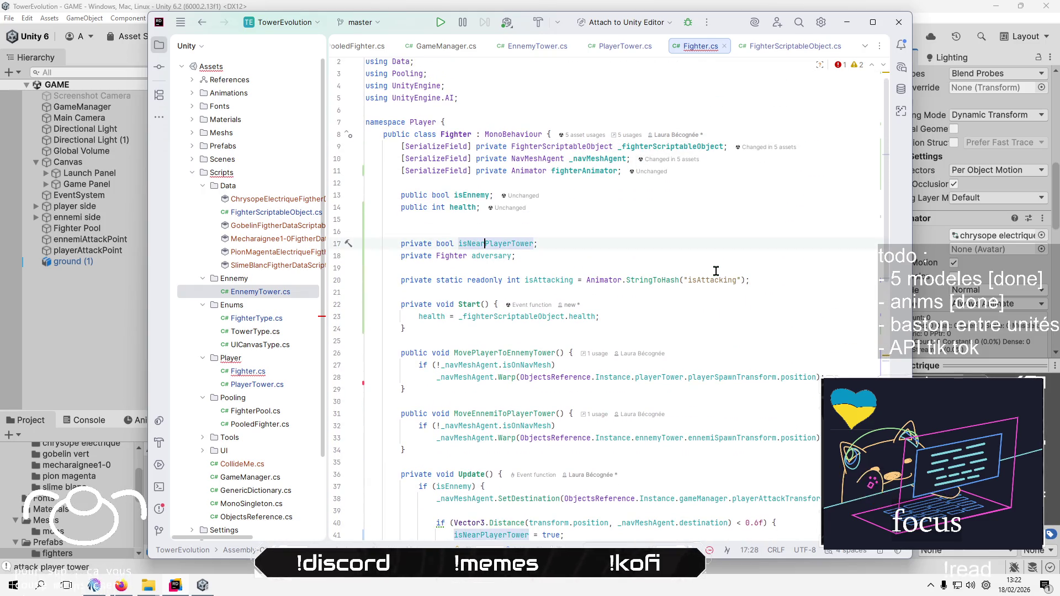
{"action": "key", "text": "ctrl+r"}
{"action": "key", "text": "r"}
{"action": "key", "text": "BackSpace"}
{"action": "key", "text": "BackSpace"}
{"action": "key", "text": "BackSpace"}
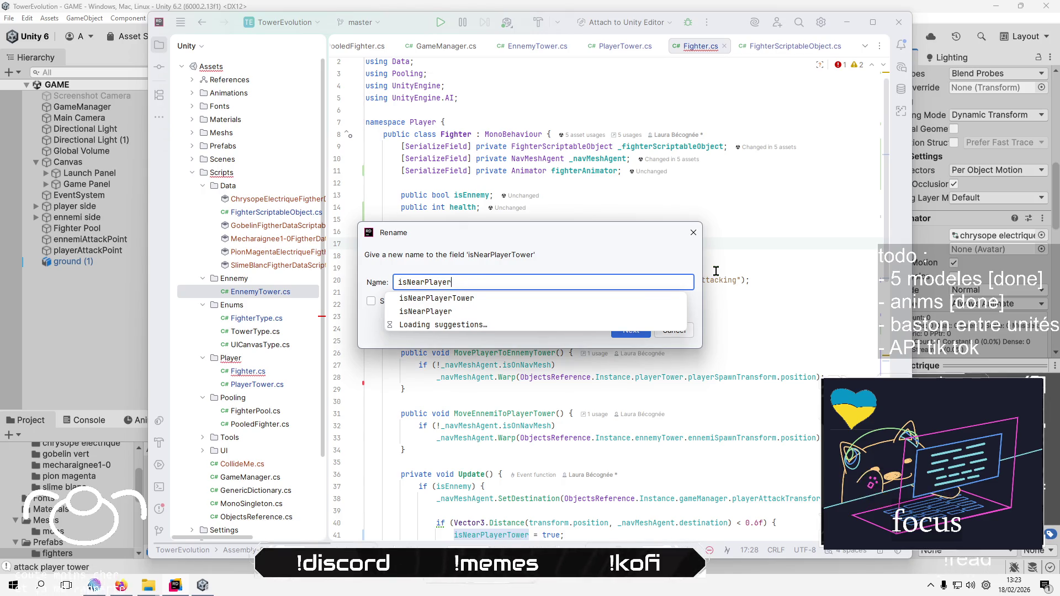
{"action": "type", "text": "Dest"}
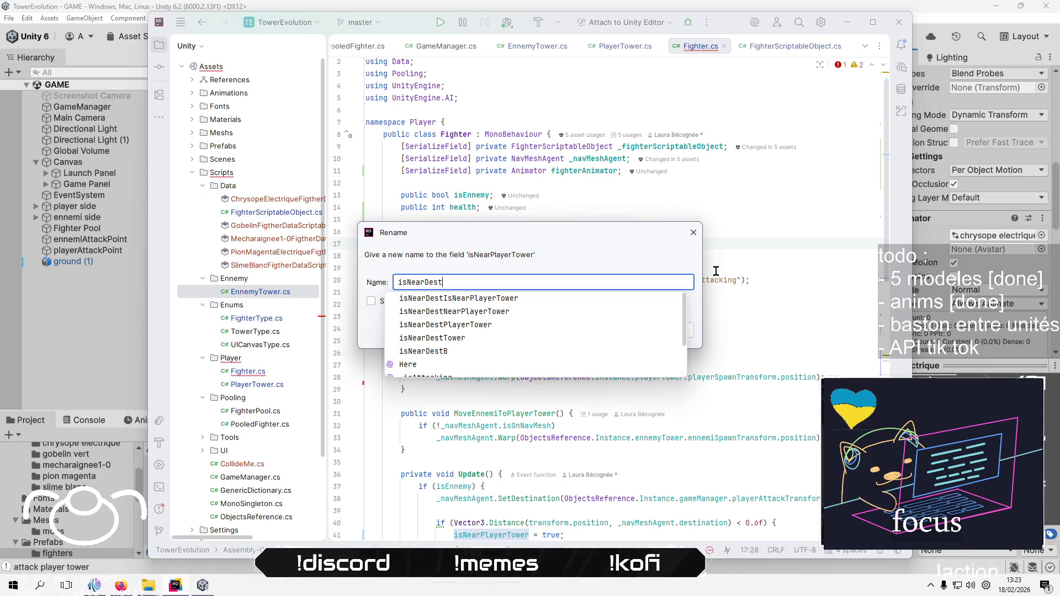
{"action": "type", "text": "inatiob"}
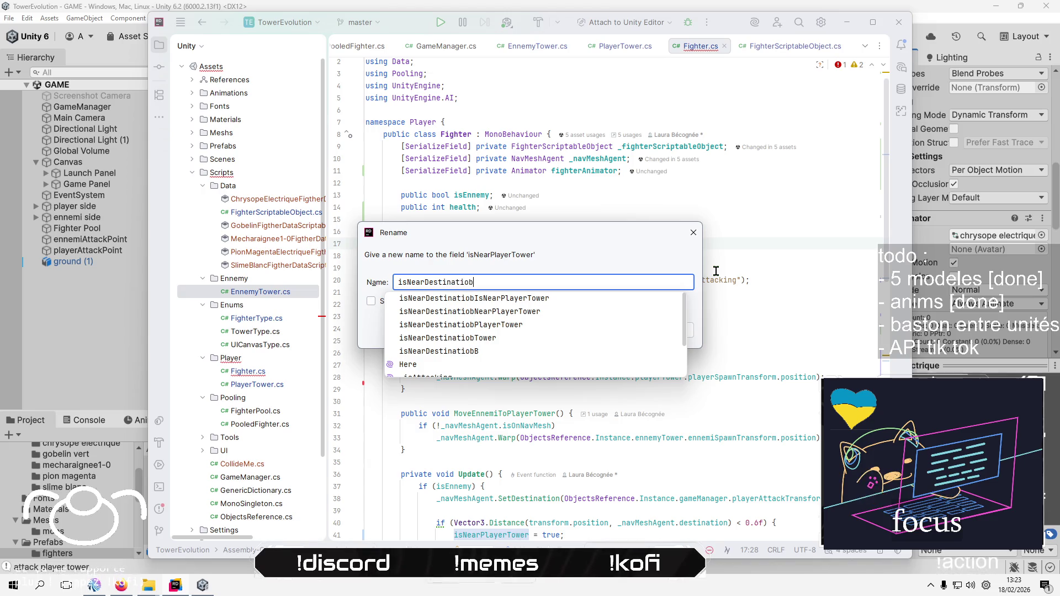
{"action": "key", "text": "Return"}
Complete the else-if condition with isNearDestination as its second operand
{"action": "scroll", "coordinate": [641, 491], "scroll_direction": "down", "scroll_amount": 4}
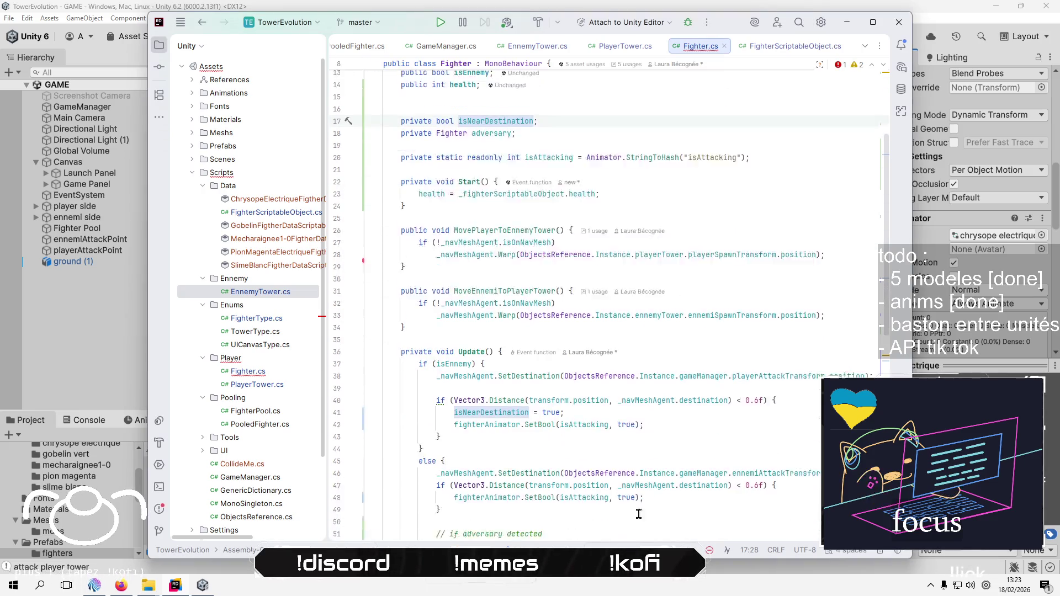
{"action": "scroll", "coordinate": [648, 500], "scroll_direction": "down", "scroll_amount": 8}
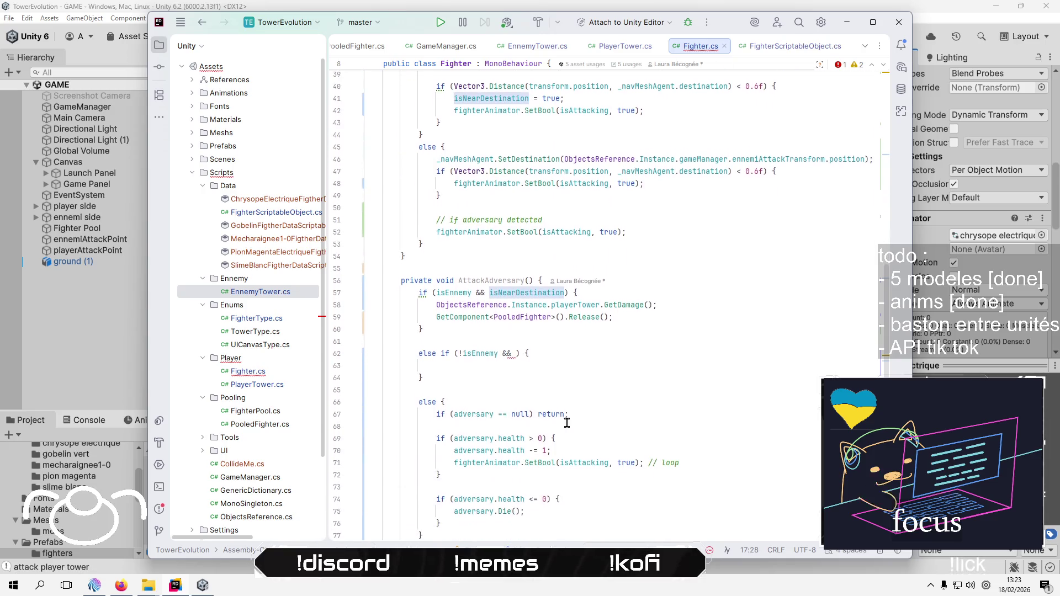
{"action": "left_click", "coordinate": [519, 353]}
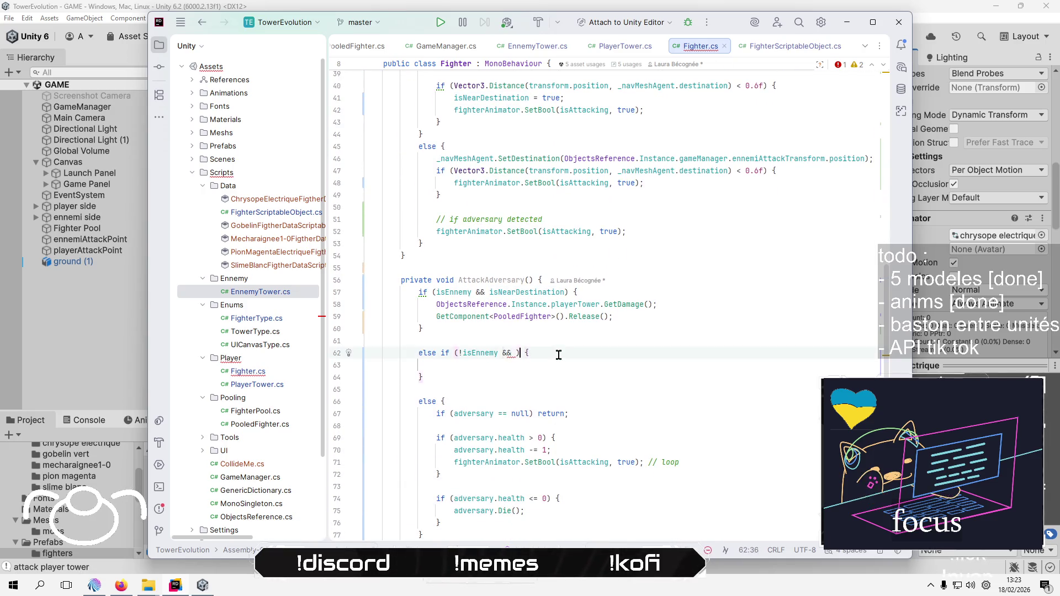
{"action": "type", "text": "is"}
{"action": "key", "text": "Down"}
{"action": "key", "text": "Down"}
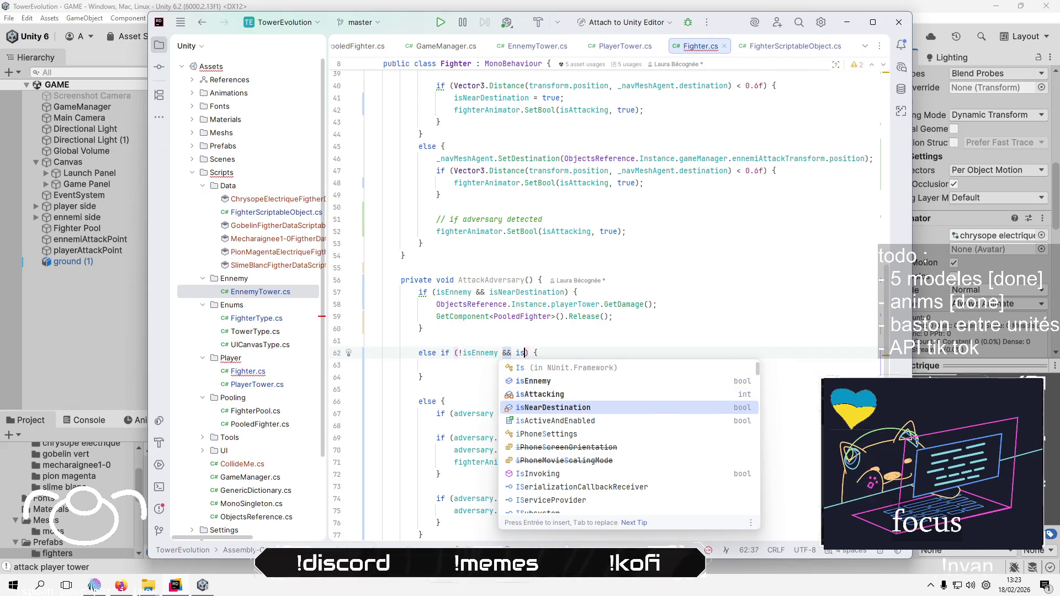
{"action": "key", "text": "Return"}
{"action": "left_click", "coordinate": [419, 365]}
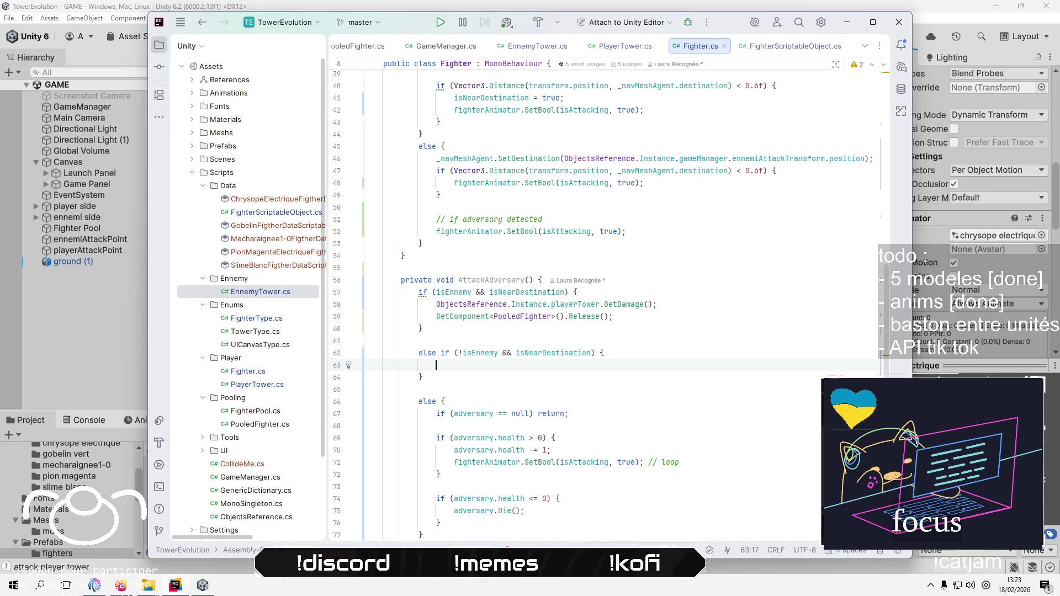
Copy the first branch's GetDamage and Release lines into the else-if body
{"action": "left_click", "coordinate": [613, 353]}
{"action": "left_click", "coordinate": [603, 316]}
{"action": "key", "text": "ctrl+w"}
{"action": "key", "text": "ctrl+w"}
{"action": "key", "text": "ctrl+w"}
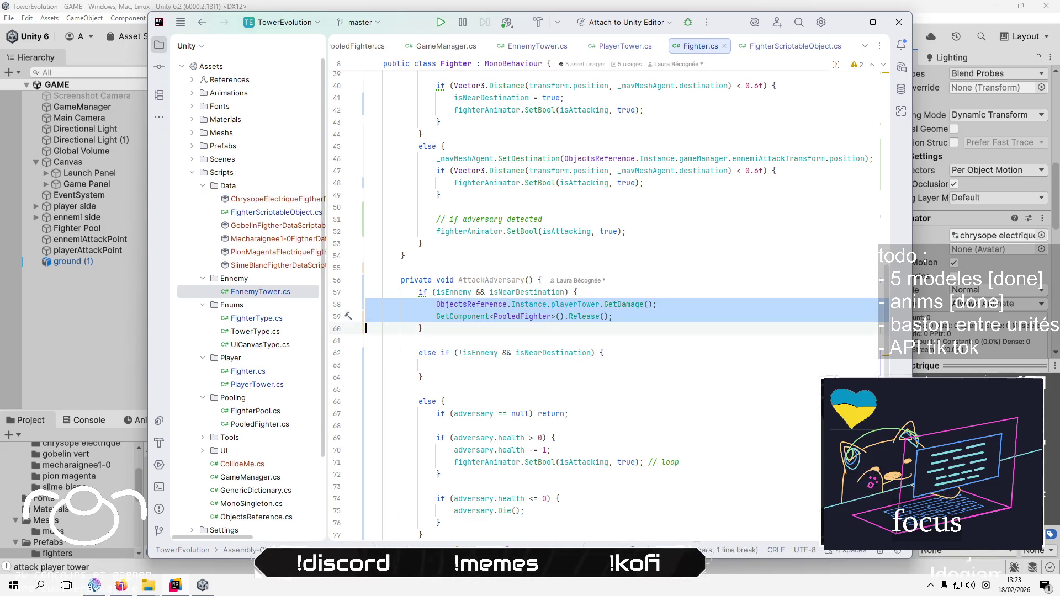
{"action": "left_click", "coordinate": [559, 355]}
{"action": "key", "text": "Down"}
{"action": "type", "text": "ObjectsReference.Instance.playerTower.GetDamage();             GetComponent<PooledFighter>().Release();"}
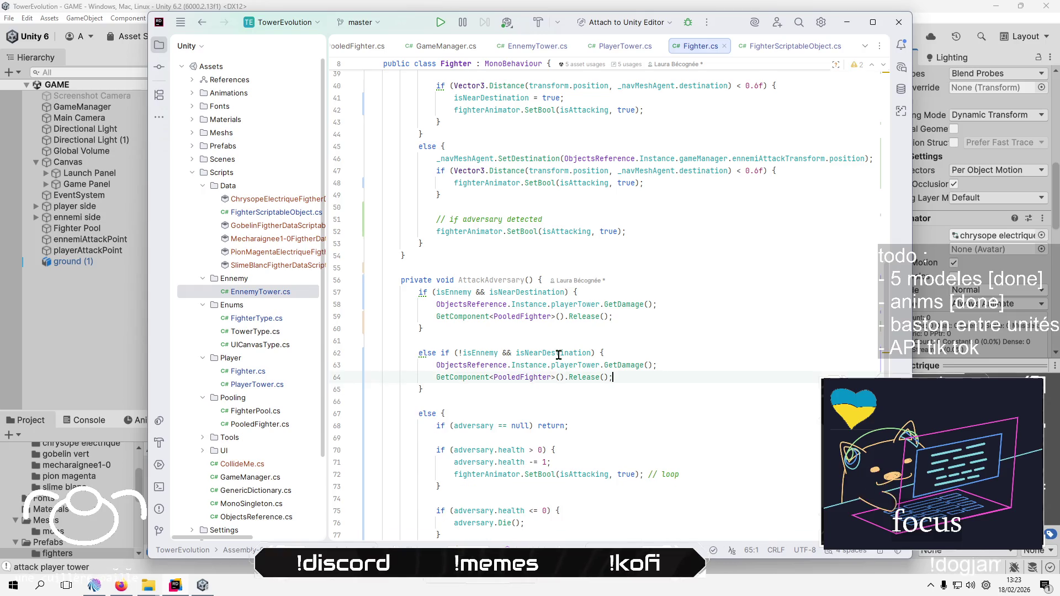
{"action": "key", "text": "Down"}
{"action": "key", "text": "Up"}
{"action": "key", "text": "Up"}
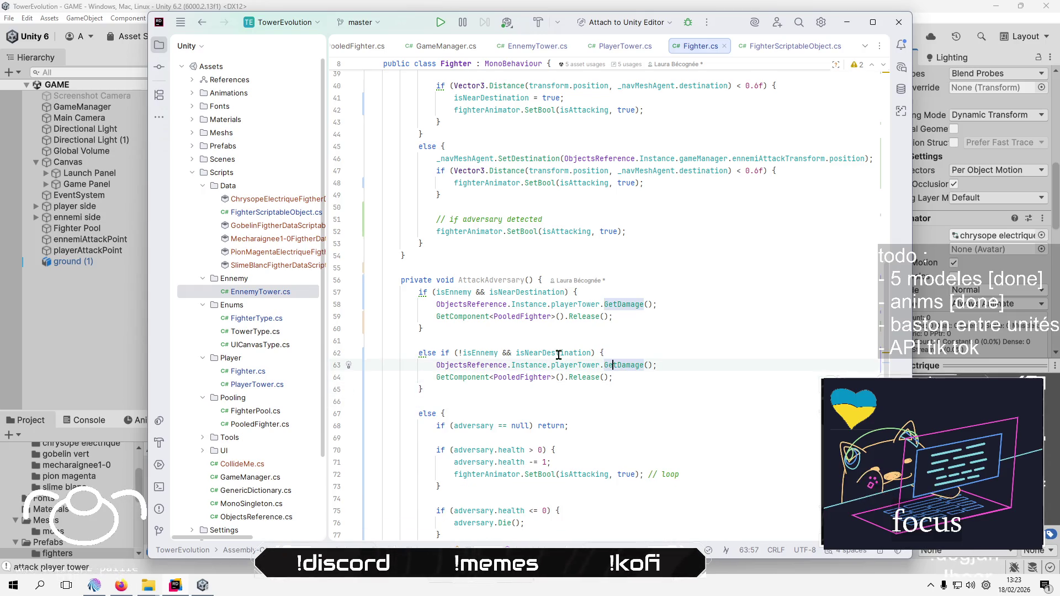
Remove the negation before isEnnemy in the else-if condition
{"action": "left_click", "coordinate": [558, 355]}
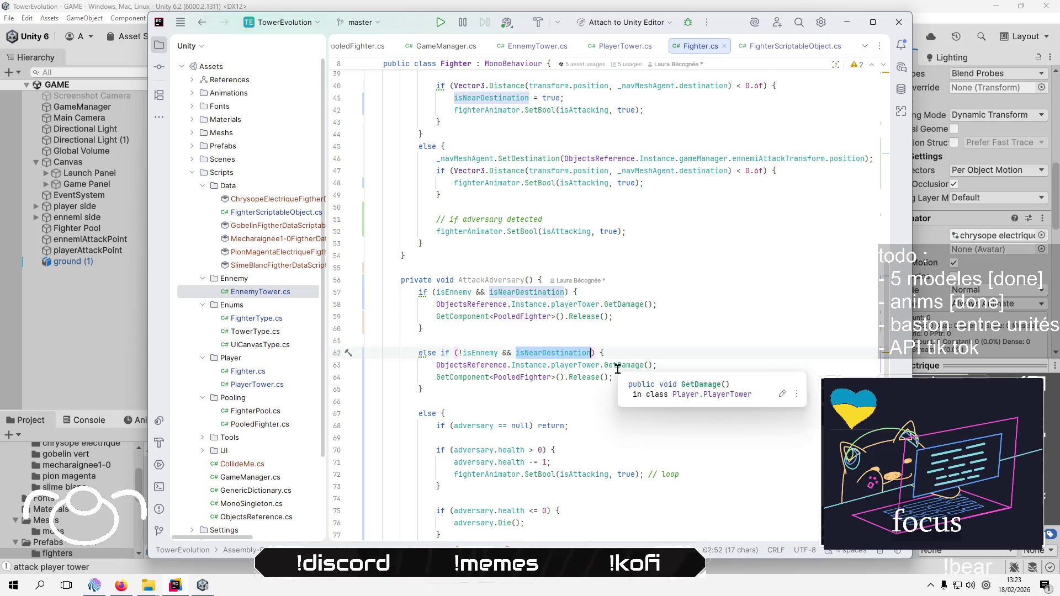
{"action": "key", "text": "ctrl+Left"}
{"action": "key", "text": "ctrl+Left"}
{"action": "key", "text": "ctrl+Left"}
{"action": "key", "text": "BackSpace"}
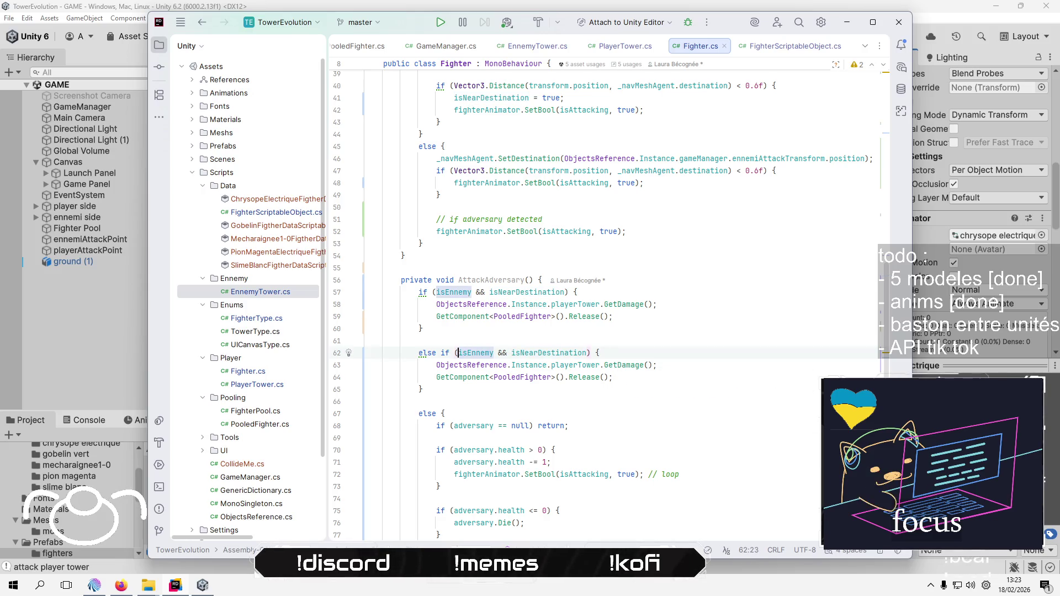
{"action": "key", "text": "End"}
{"action": "key", "text": "ctrl+Left"}
{"action": "key", "text": "ctrl+Left"}
{"action": "key", "text": "ctrl+Left"}
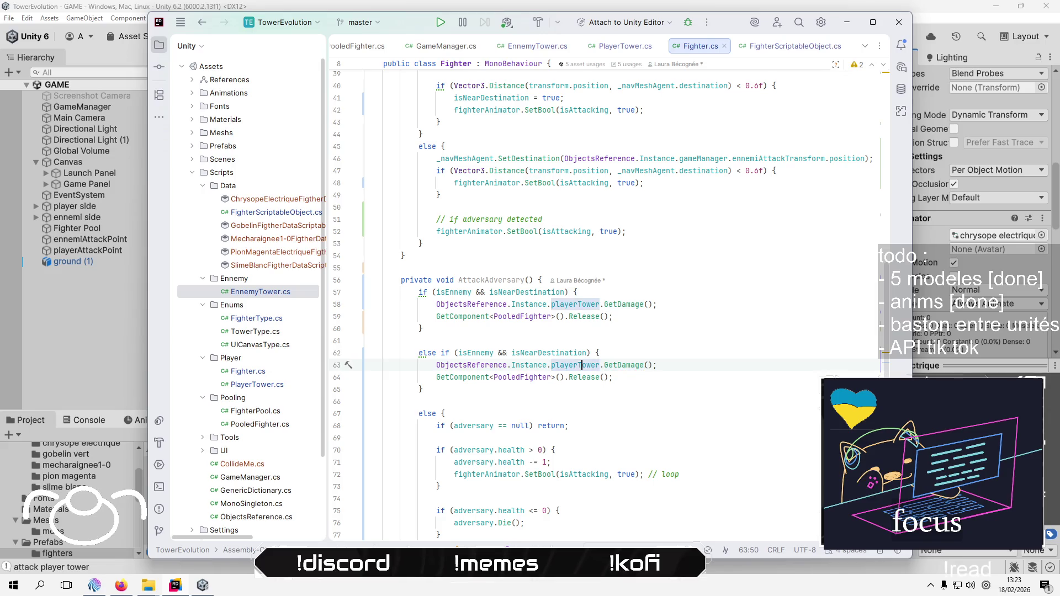
{"action": "key", "text": "Up"}
{"action": "key", "text": "Up"}
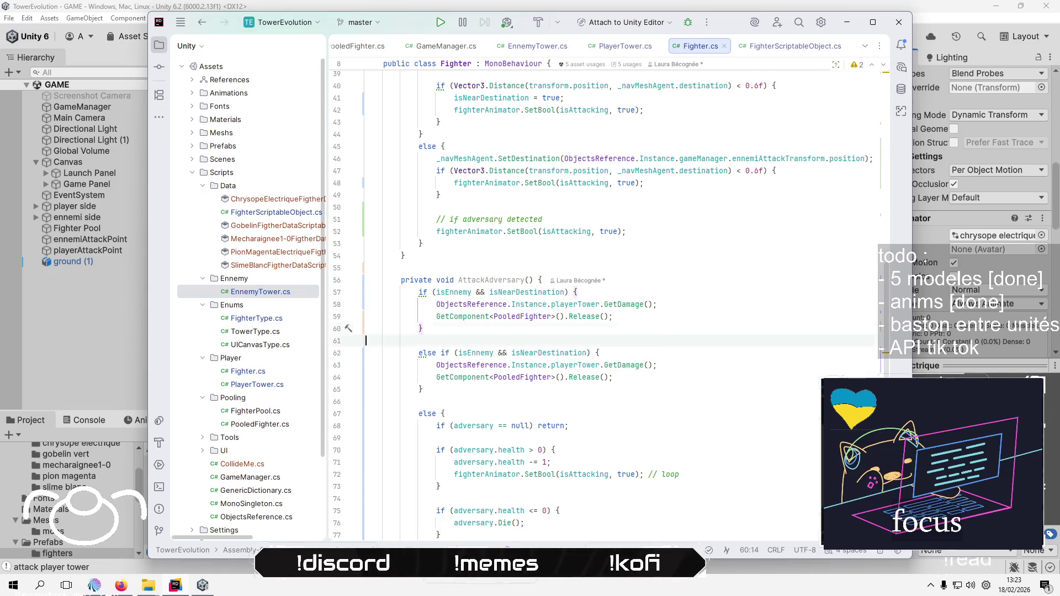
Prefix isEnnemy with '!' in the second branch's condition
{"action": "left_click", "coordinate": [511, 352]}
{"action": "left_click", "coordinate": [458, 353]}
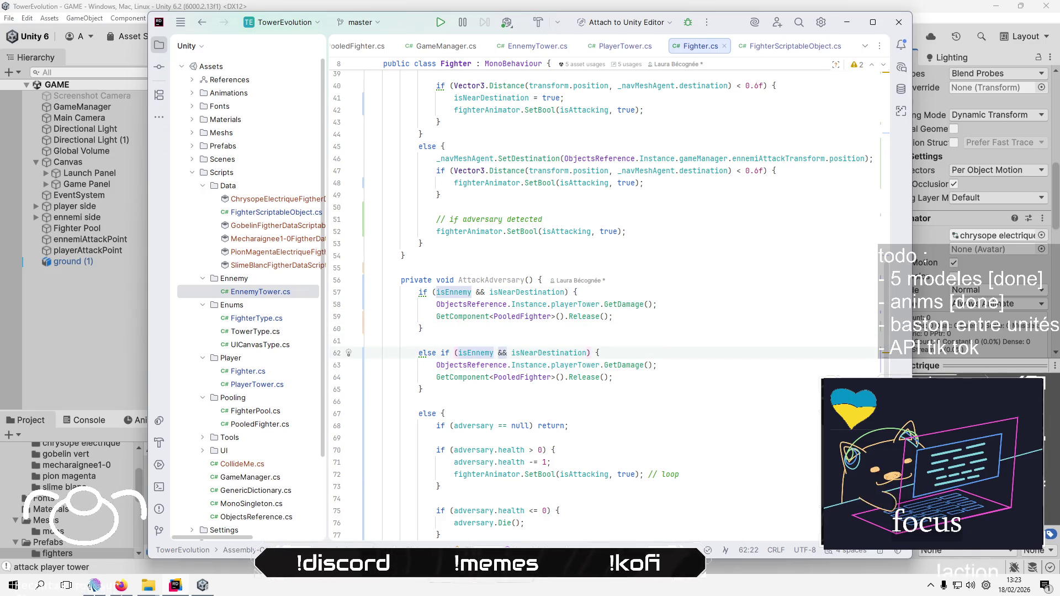
{"action": "type", "text": "!"}
Replace playerTower with ennemyTower in the second branch's GetDamage call
{"action": "left_click", "coordinate": [467, 365]}
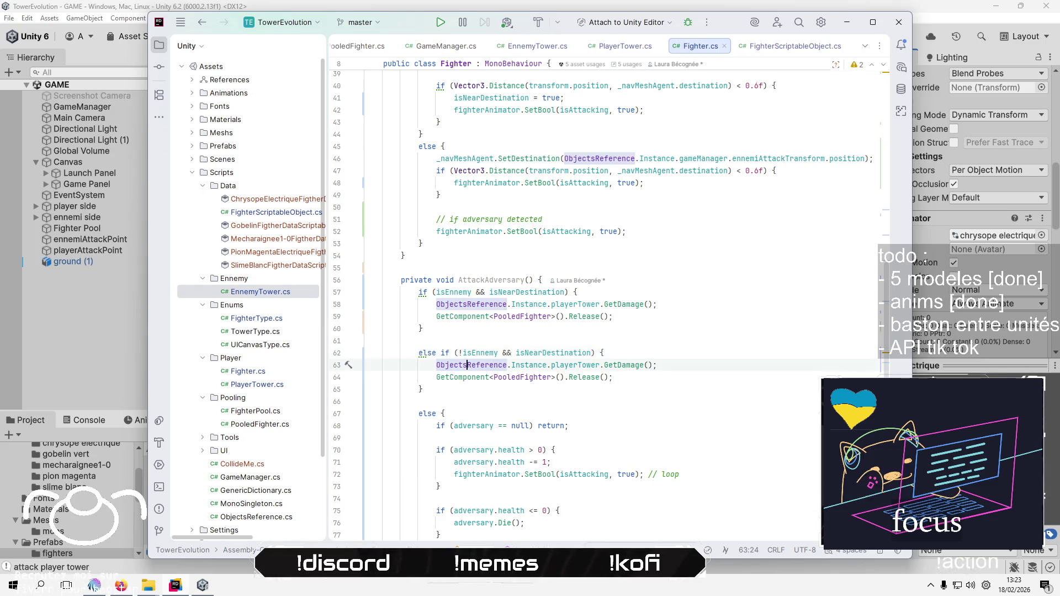
{"action": "left_click", "coordinate": [554, 365]}
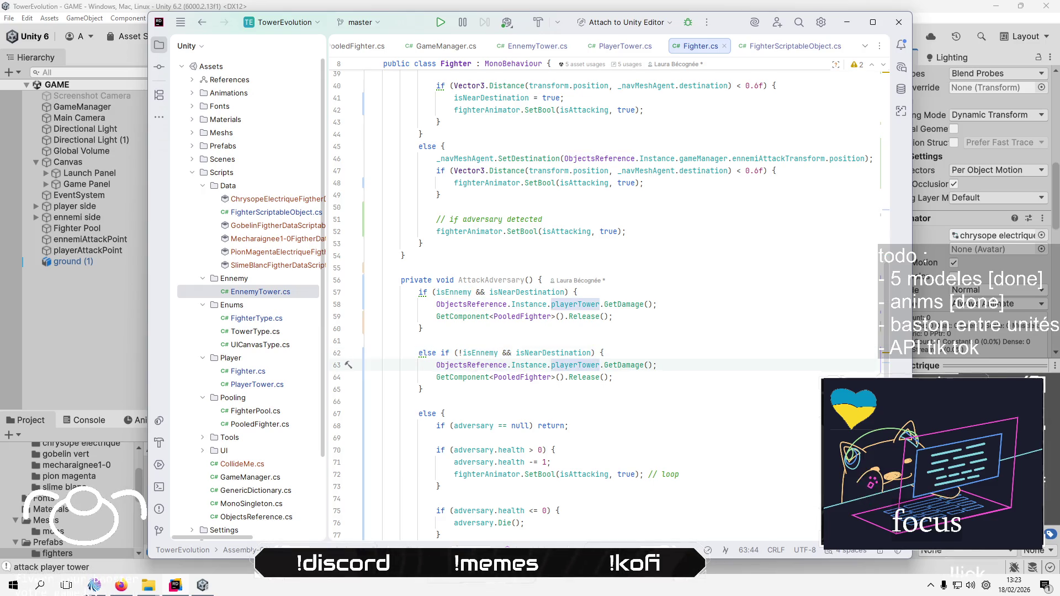
{"action": "key", "text": "Left"}
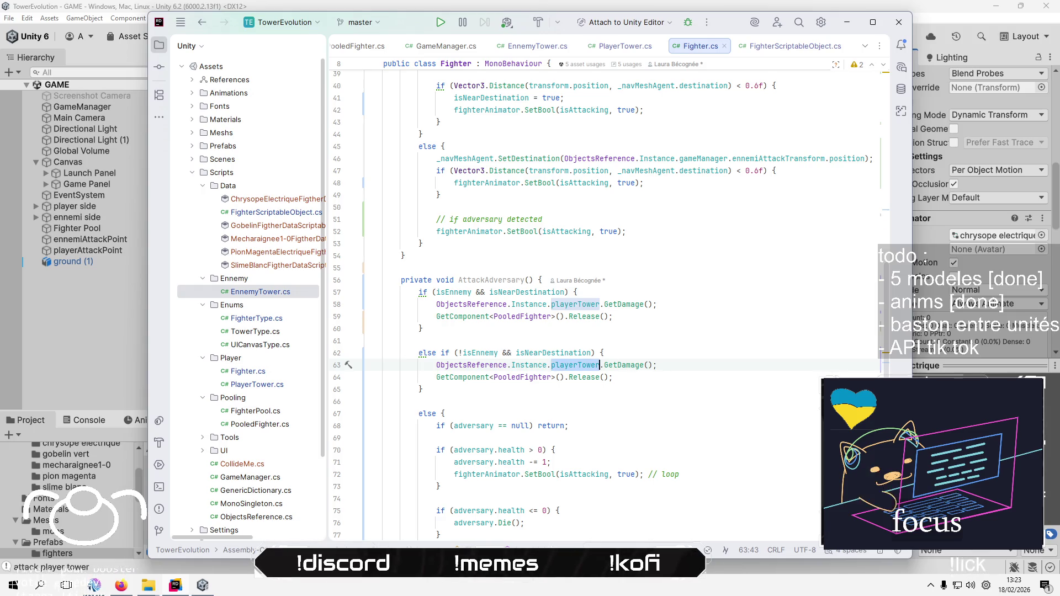
{"action": "type", "text": "enn"}
{"action": "key", "text": "Tab"}
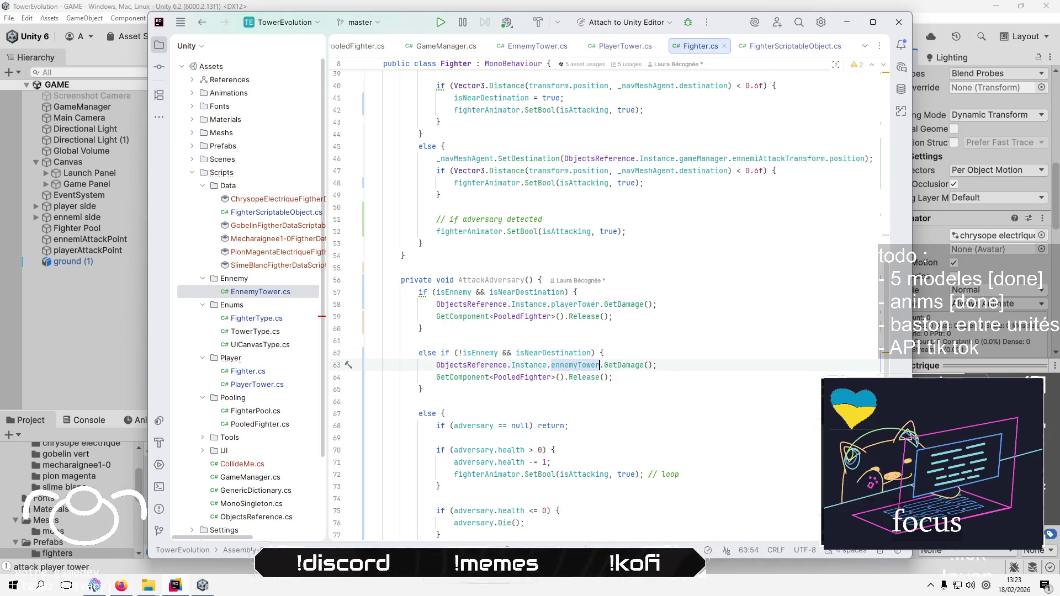
{"action": "key", "text": "Down"}
{"action": "key", "text": "Down"}
{"action": "key", "text": "Down"}
{"action": "scroll", "coordinate": [618, 366], "scroll_direction": "down", "scroll_amount": 3}
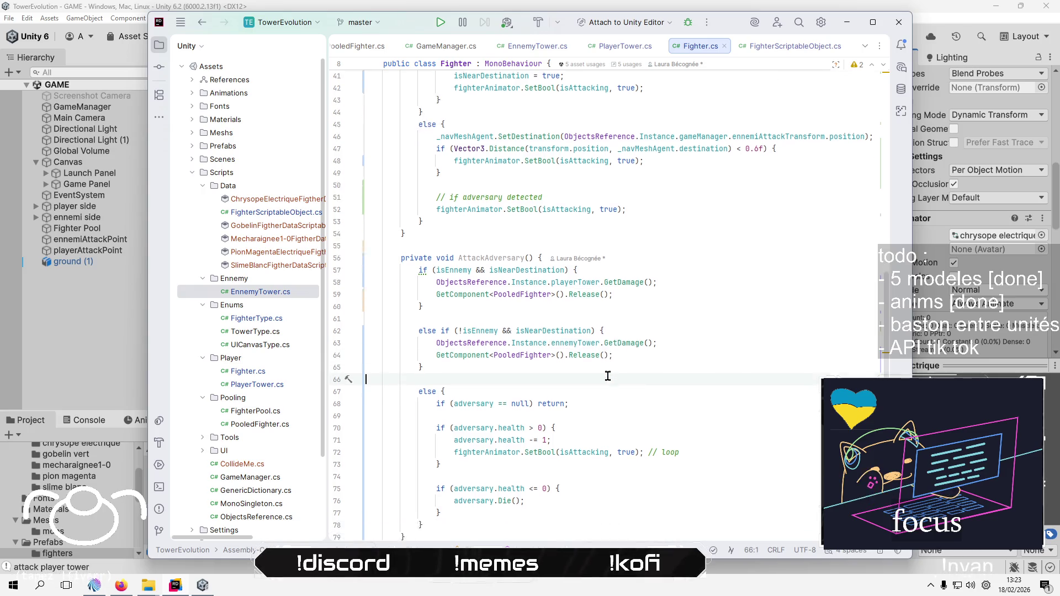
{"action": "left_click", "coordinate": [643, 326]}
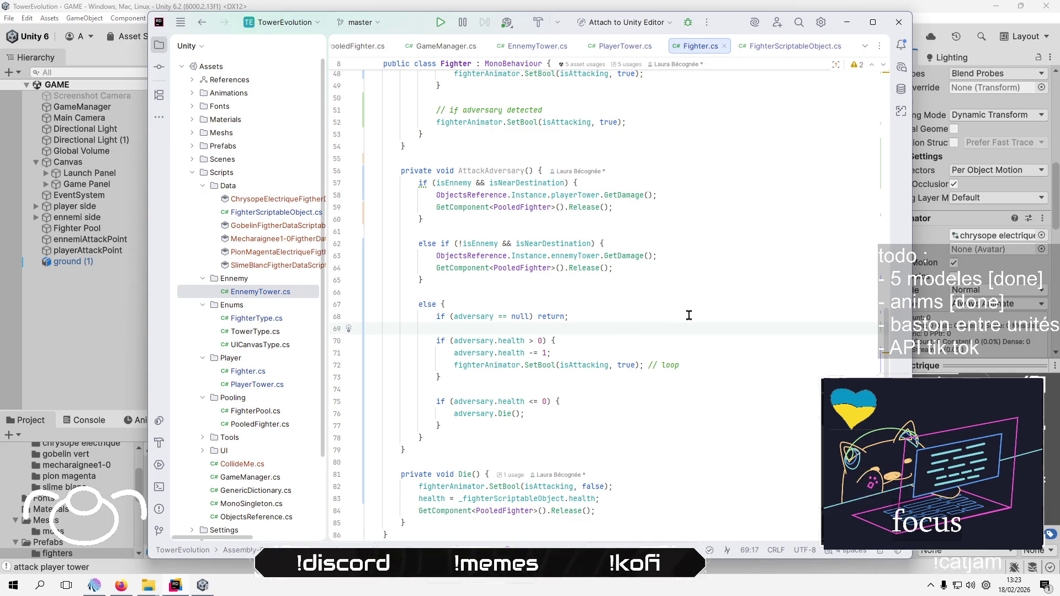
{"action": "left_click", "coordinate": [502, 171]}
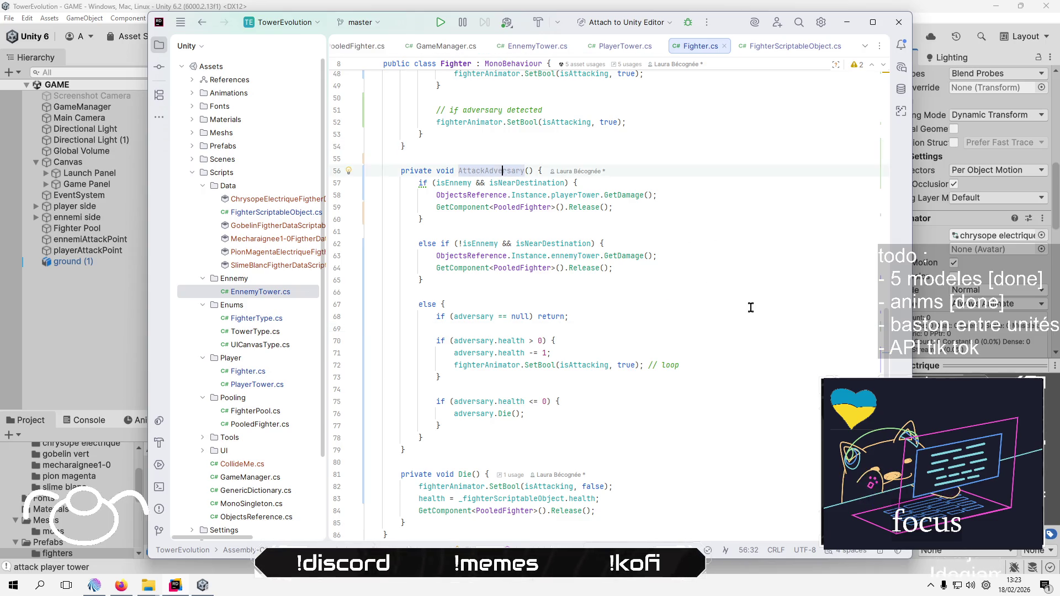
{"action": "left_click", "coordinate": [427, 183]}
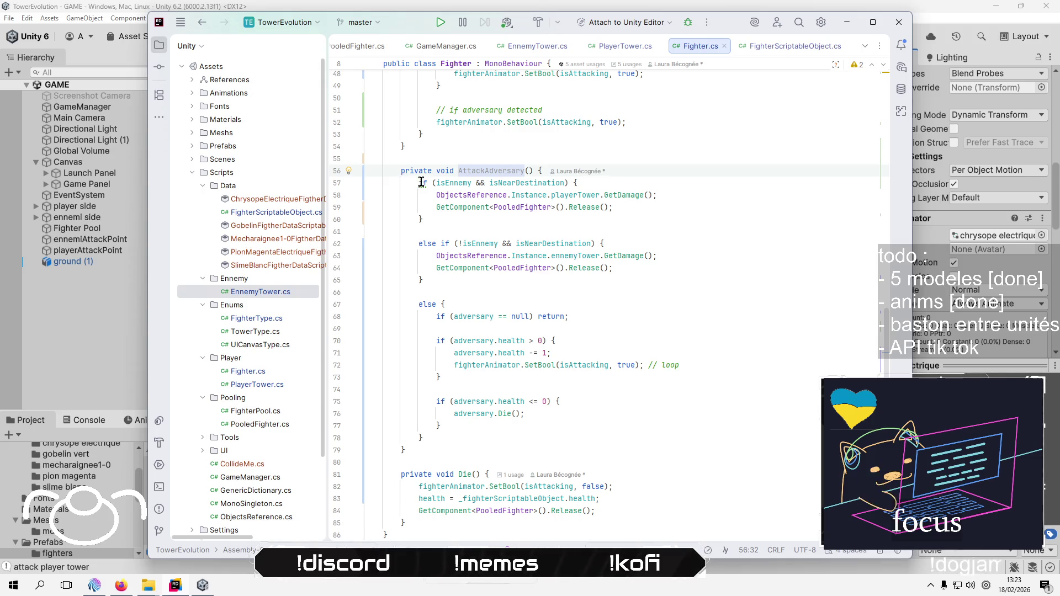
Convert the AttackAdversary if/else chain into a switch statement
{"action": "left_click", "coordinate": [356, 185]}
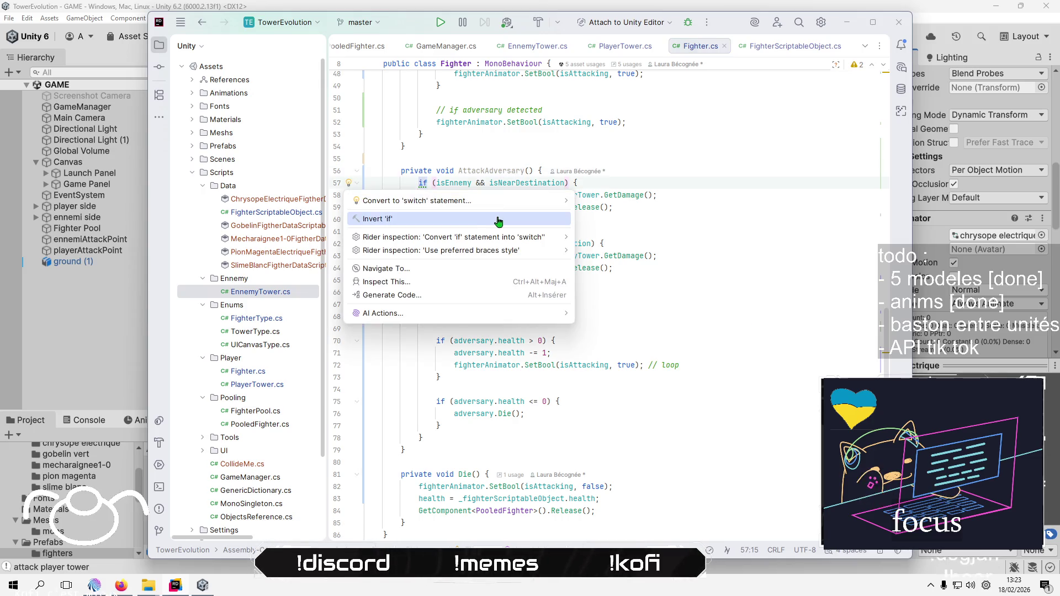
{"action": "left_click", "coordinate": [498, 200]}
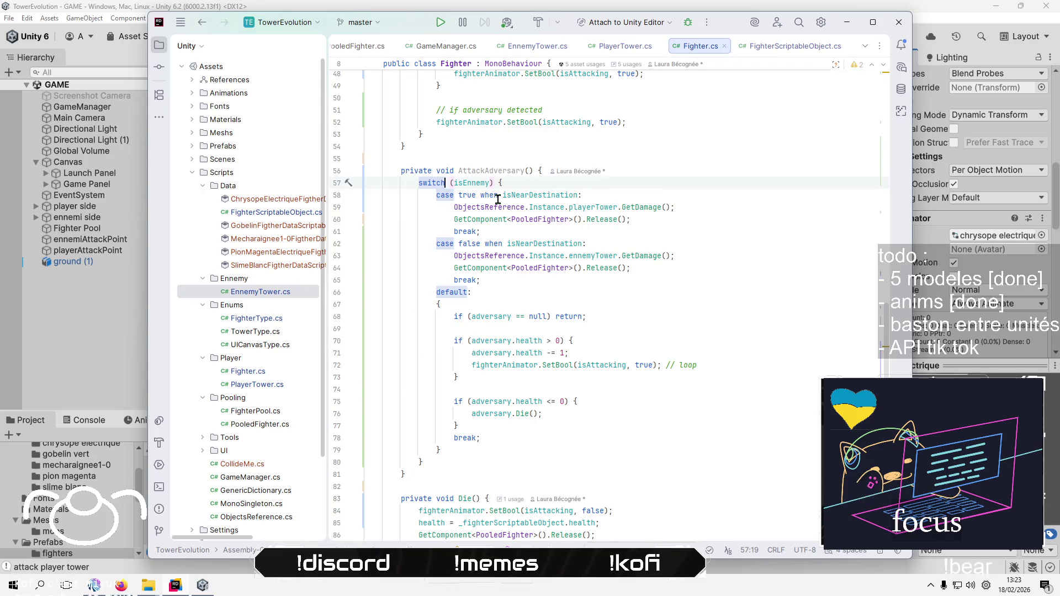
{"action": "left_click", "coordinate": [670, 280]}
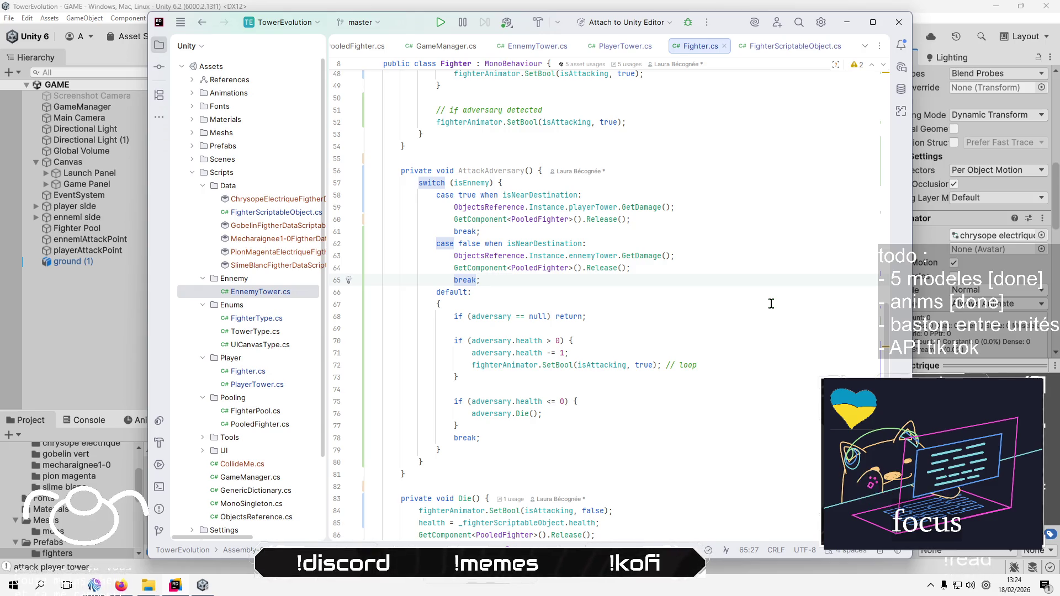
Convert the switch back into an if / else if / else chain
{"action": "key", "text": "ctrl+alt+Left"}
{"action": "key", "text": "alt+Return"}
{"action": "key", "text": "Return"}
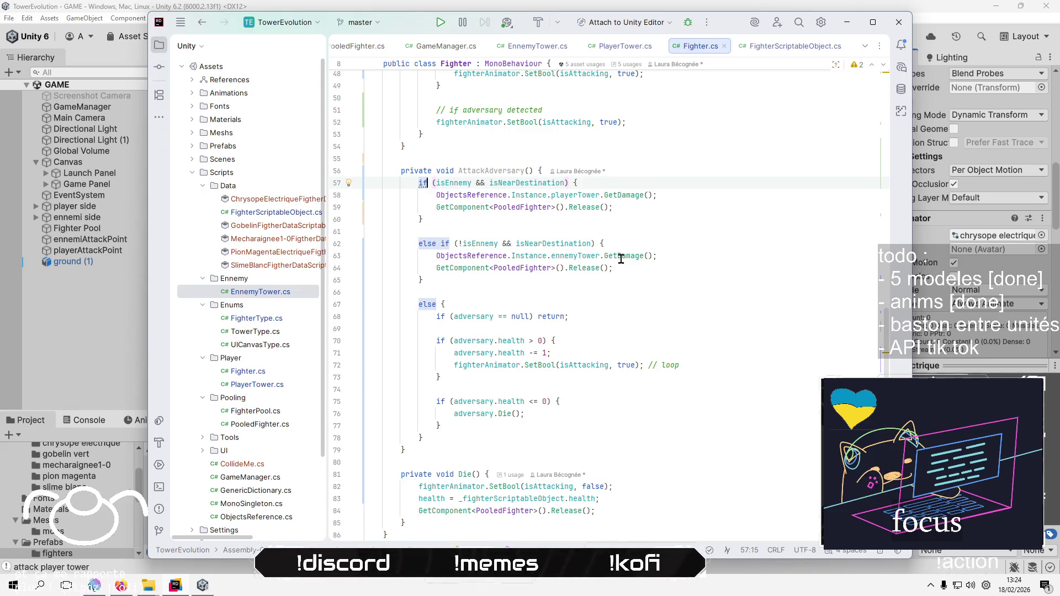
{"action": "left_click", "coordinate": [637, 232]}
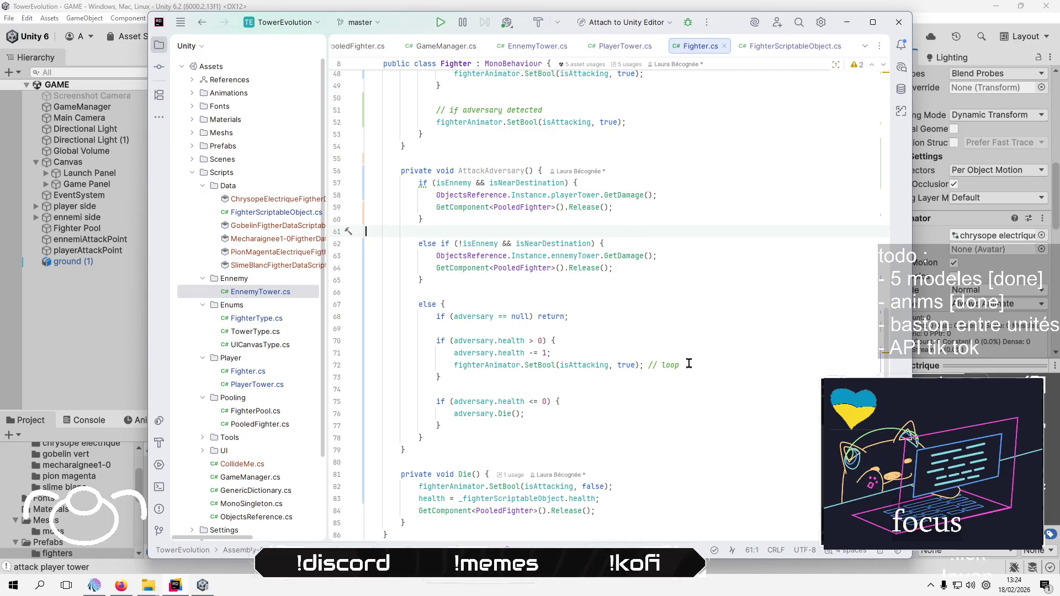
{"action": "left_click", "coordinate": [617, 304]}
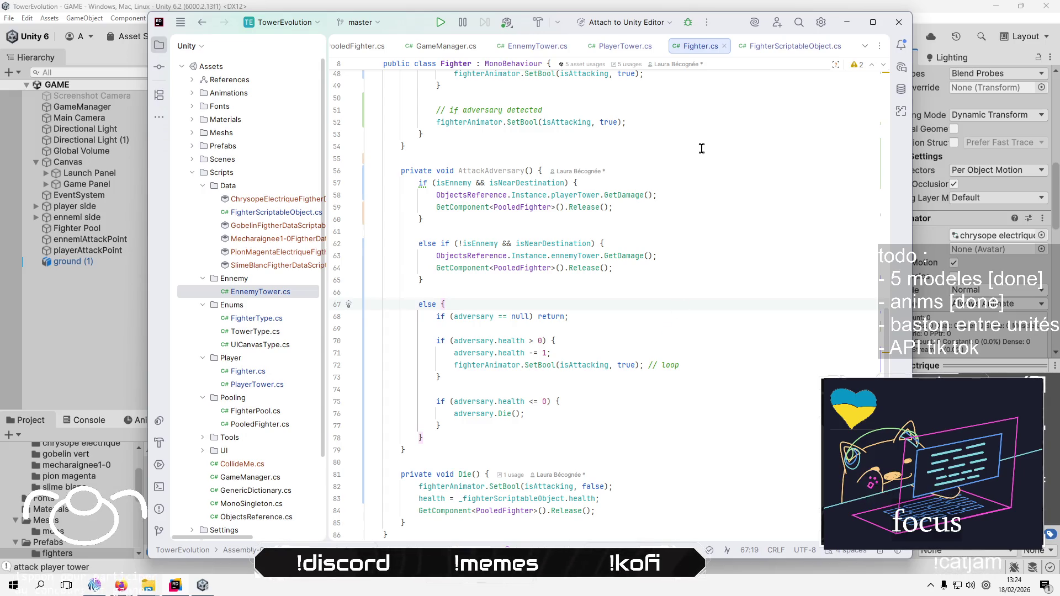
Add an empty if (isNearDestination) { } block at the top of AttackAdversary
{"action": "left_click", "coordinate": [708, 169]}
{"action": "key", "text": "Return"}
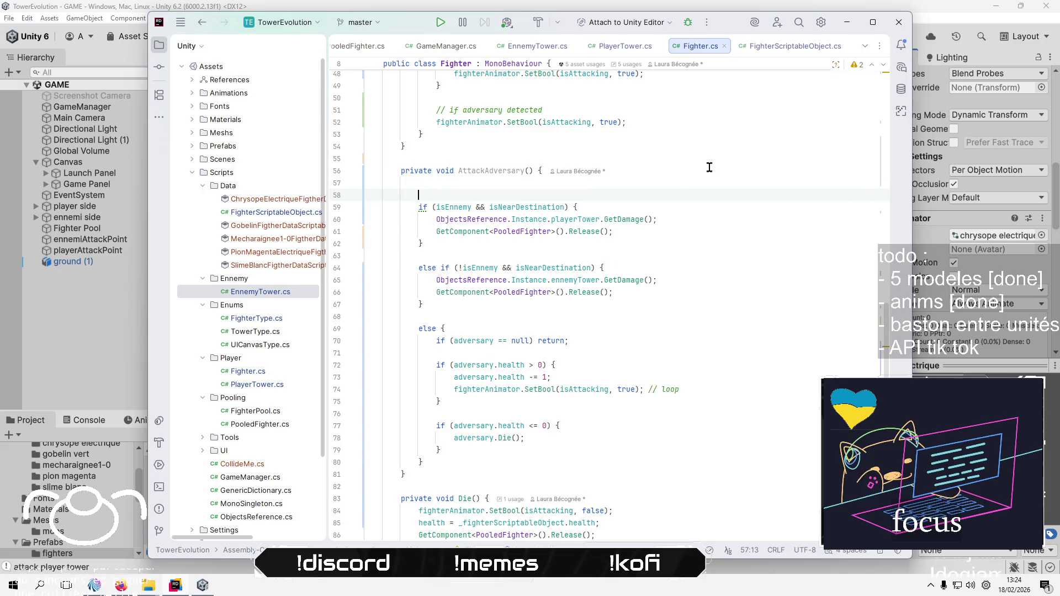
{"action": "type", "text": "i"}
{"action": "type", "text": "f (is"}
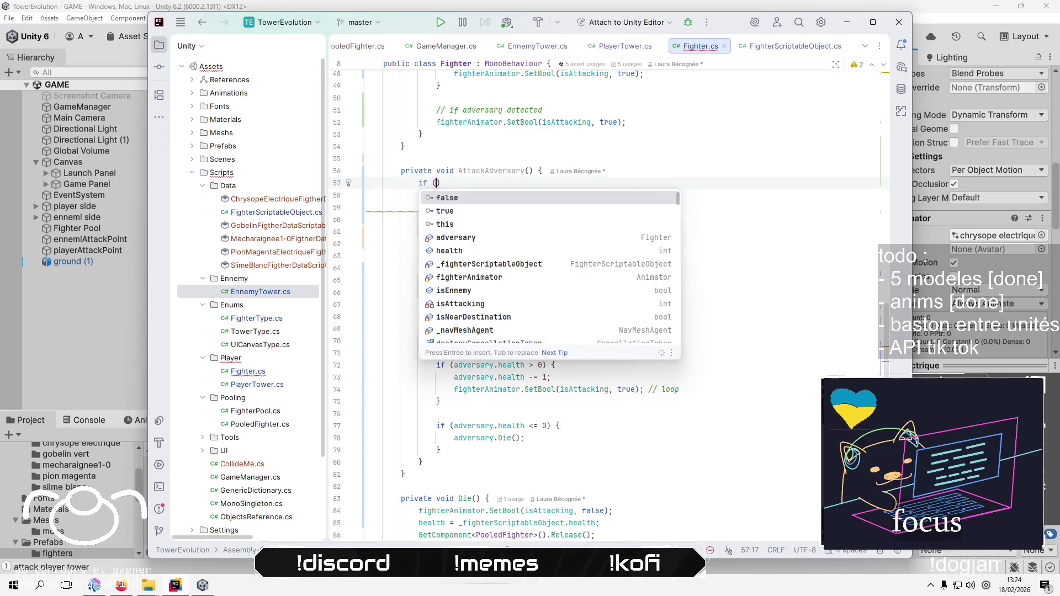
{"action": "key", "text": "Down"}
{"action": "key", "text": "Down"}
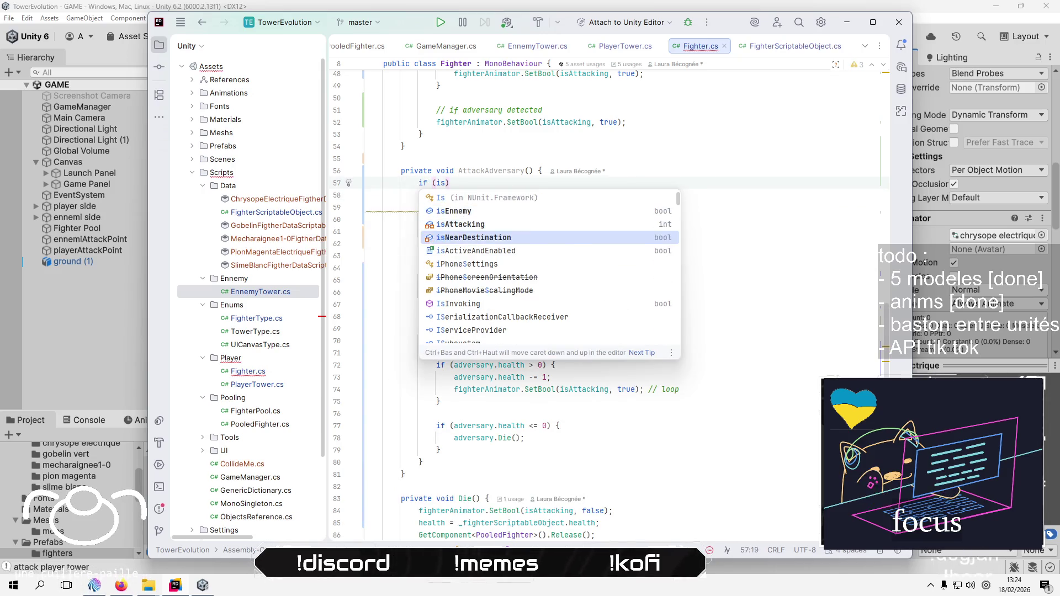
{"action": "key", "text": "Return"}
{"action": "type", "text": ") "}
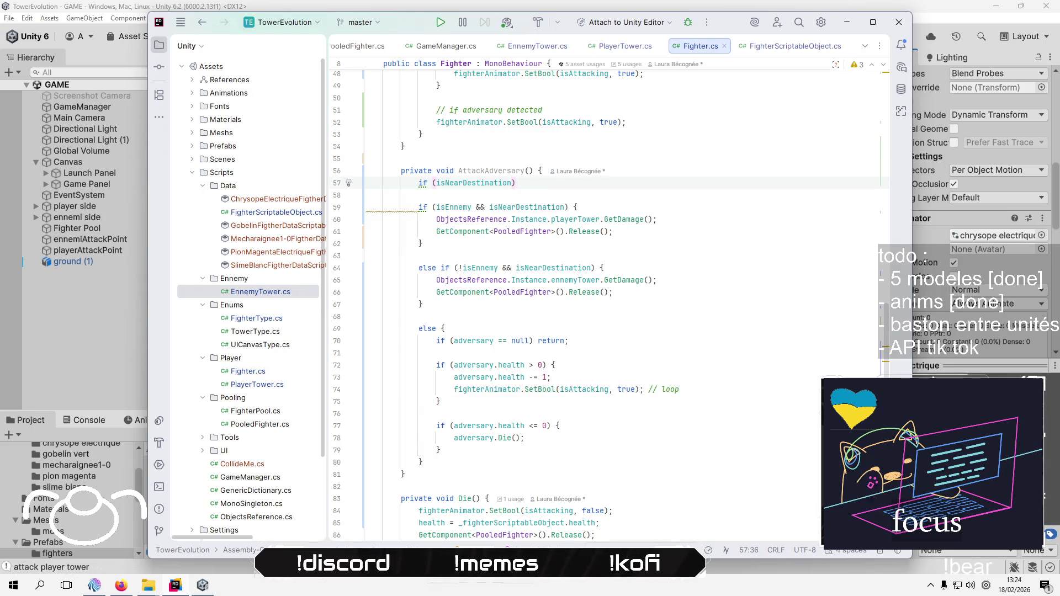
{"action": "type", "text": "{"}
{"action": "key", "text": "Return"}
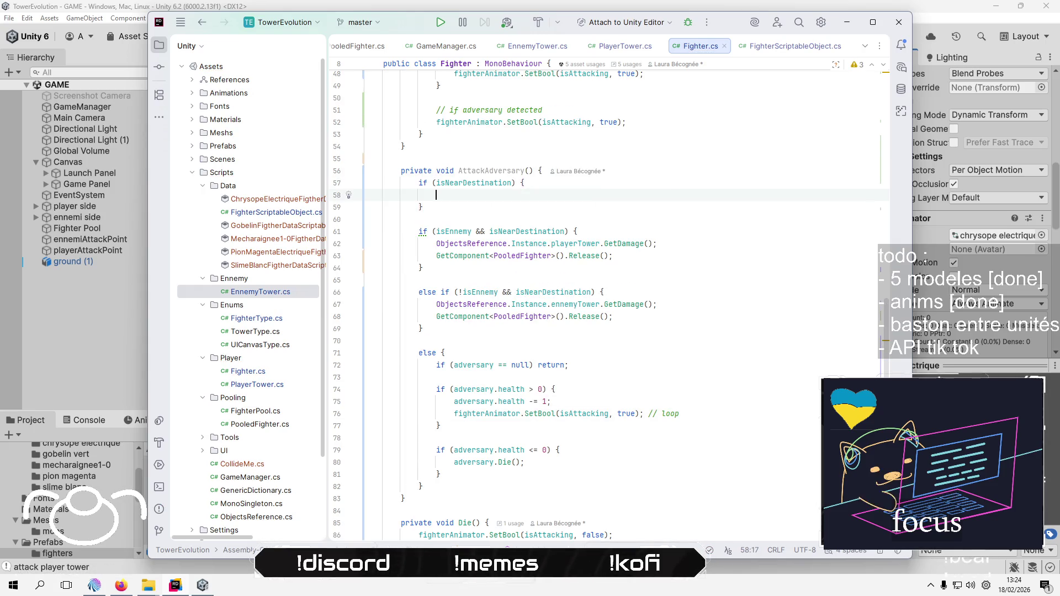
Move the two tower-damage branches inside the isNearDestination block
{"action": "key", "text": "Down"}
{"action": "key", "text": "Down"}
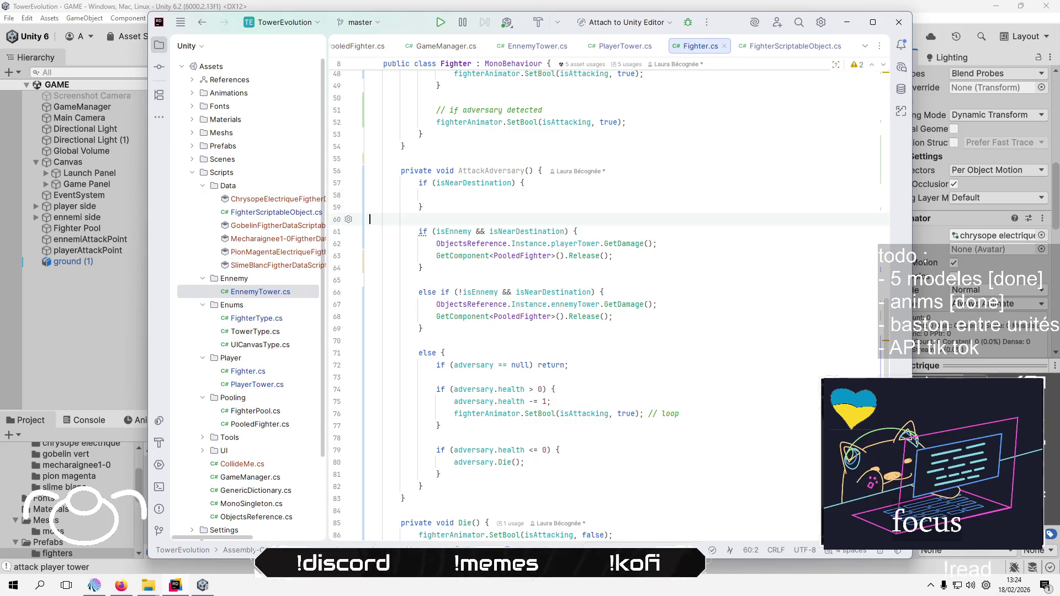
{"action": "key", "text": "Down"}
{"action": "key", "text": "shift+Down"}
{"action": "key", "text": "shift+Down"}
{"action": "key", "text": "shift+Down"}
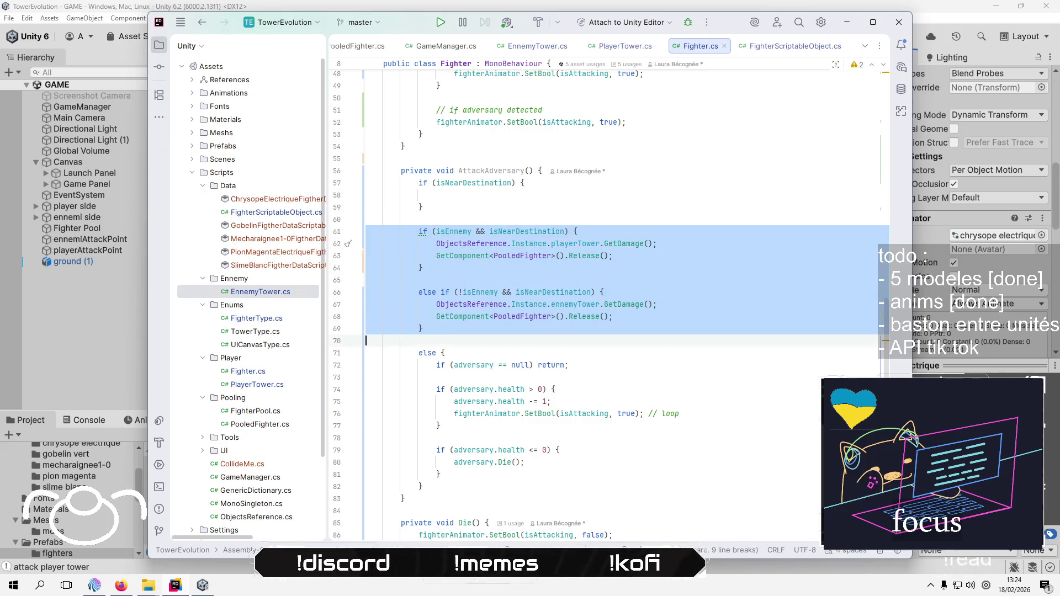
{"action": "key", "text": "Delete"}
{"action": "key", "text": "Up"}
{"action": "key", "text": "Up"}
{"action": "key", "text": "Up"}
{"action": "type", "text": "if (isEnnemy && isNearDestination) {                 ObjectsReference.Instance.playerTower.GetDamage();                 GetComponent<PooledFighter>().Release();             }              else if (!isEnnemy && isNearDestination) {                 ObjectsReference.Instance.ennemyTower.GetDamage();                 GetComponent<PooledFighter>().Release();             }"}
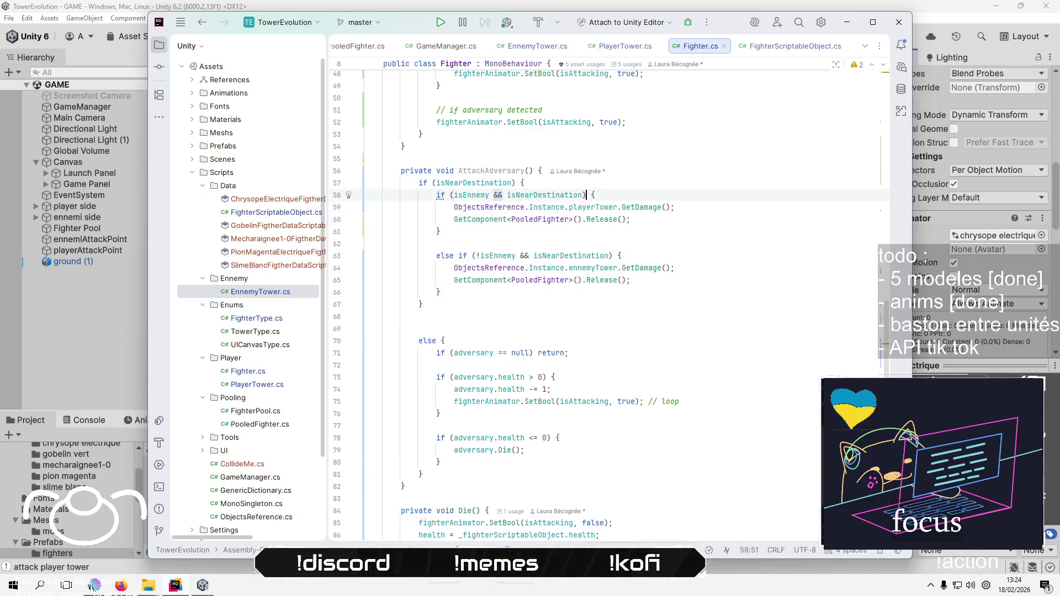
Remove the redundant && isNearDestination from both inner branch conditions
{"action": "double_click", "coordinate": [543, 194]}
{"action": "key", "text": "shift+Left"}
{"action": "key", "text": "shift+Left"}
{"action": "key", "text": "shift+Left"}
{"action": "key", "text": "BackSpace"}
{"action": "key", "text": "Down"}
{"action": "key", "text": "Down"}
{"action": "key", "text": "Down"}
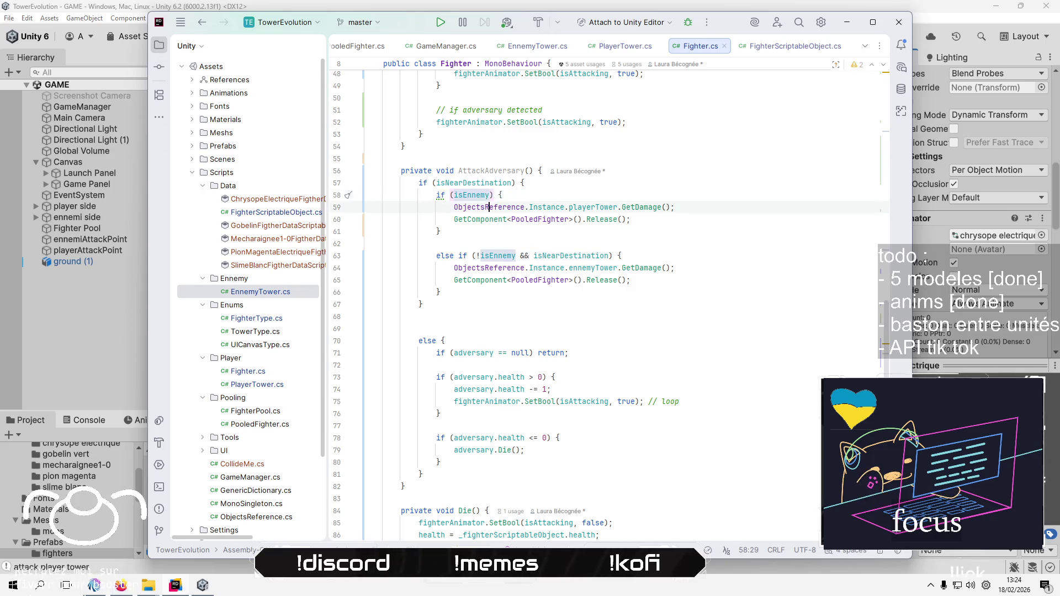
{"action": "left_click", "coordinate": [489, 256]}
{"action": "key", "text": "shift+End"}
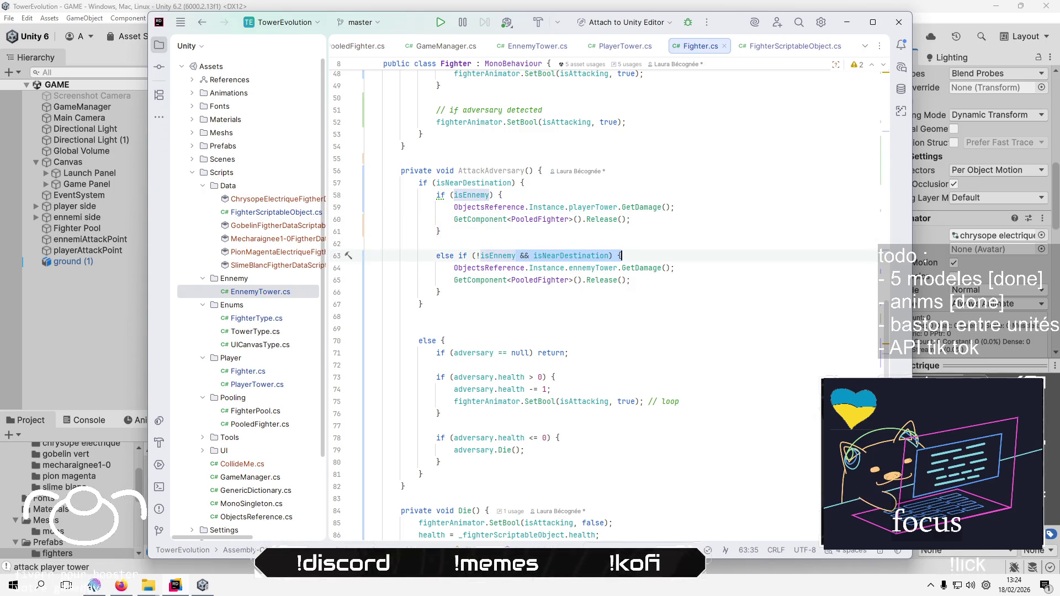
{"action": "key", "text": "shift+Left"}
{"action": "key", "text": "shift+Left"}
{"action": "key", "text": "shift+Left"}
{"action": "key", "text": "BackSpace"}
{"action": "key", "text": "Up"}
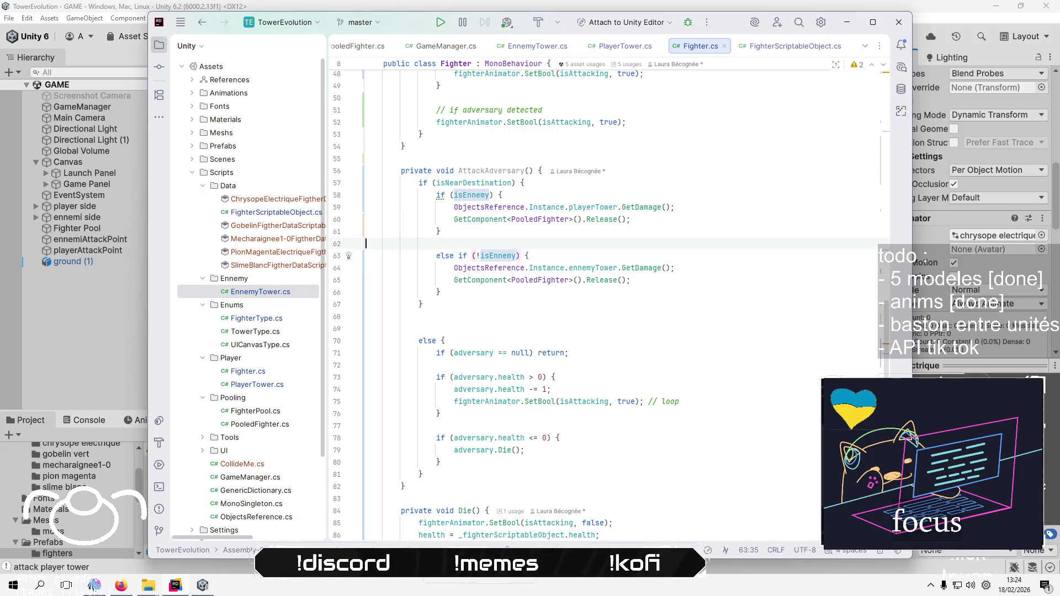
{"action": "key", "text": "Down"}
{"action": "key", "text": "Up"}
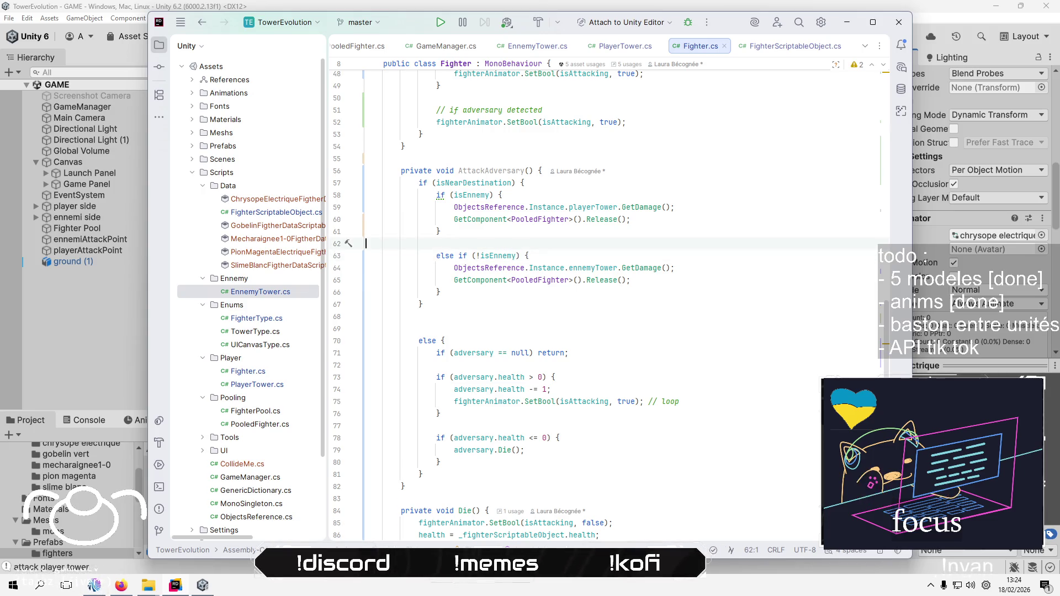
Turn the second inner branch into a plain else and delete the extra blank line
{"action": "key", "text": "Down"}
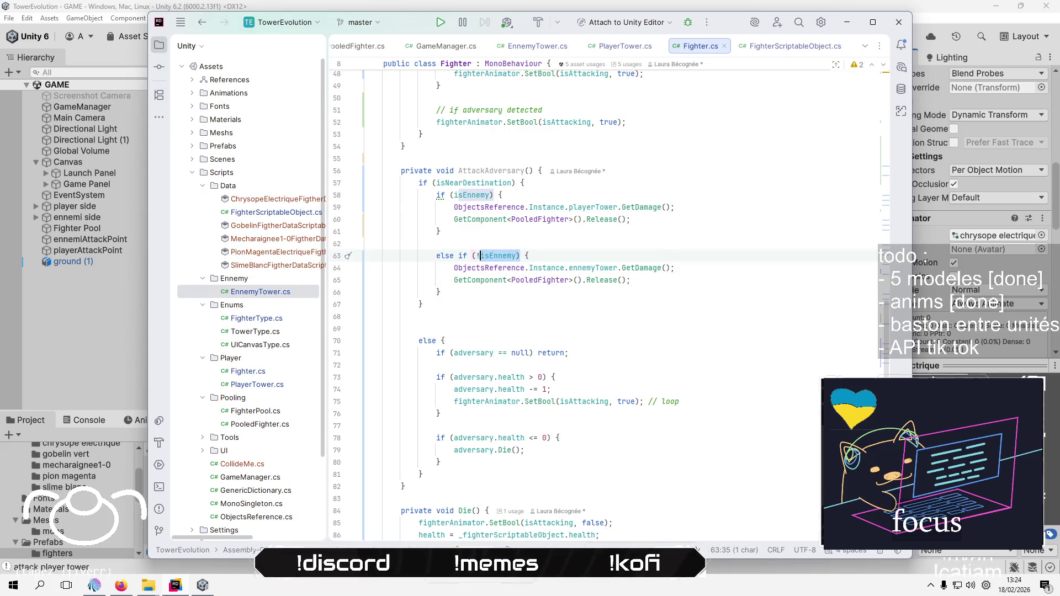
{"action": "key", "text": "ctrl+shift+Right"}
{"action": "key", "text": "BackSpace"}
{"action": "key", "text": "BackSpace"}
{"action": "key", "text": "BackSpace"}
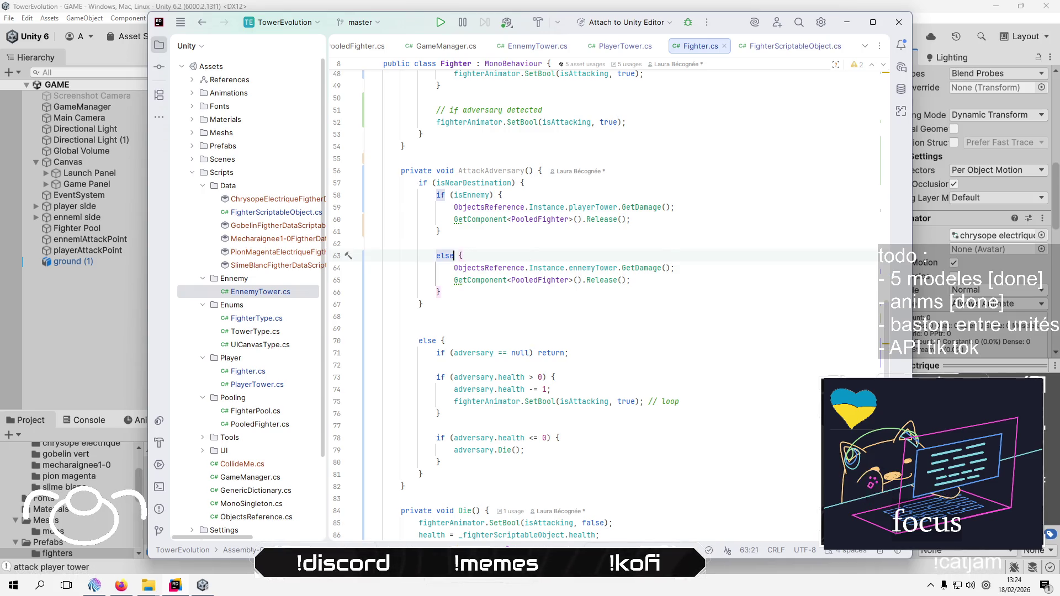
{"action": "left_click", "coordinate": [366, 243]}
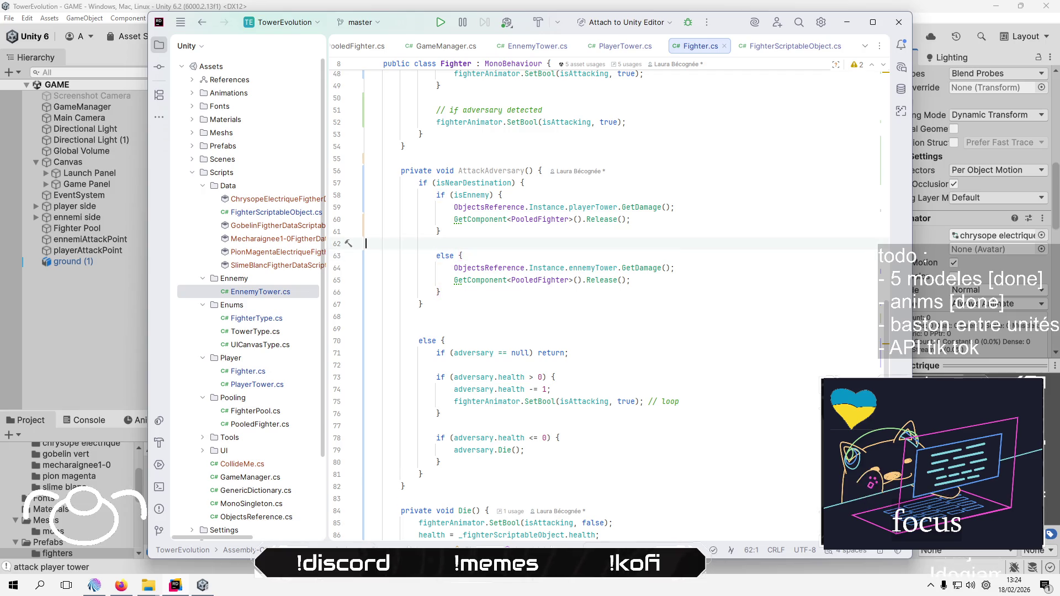
{"action": "left_click", "coordinate": [707, 235]}
{"action": "left_click", "coordinate": [533, 315]}
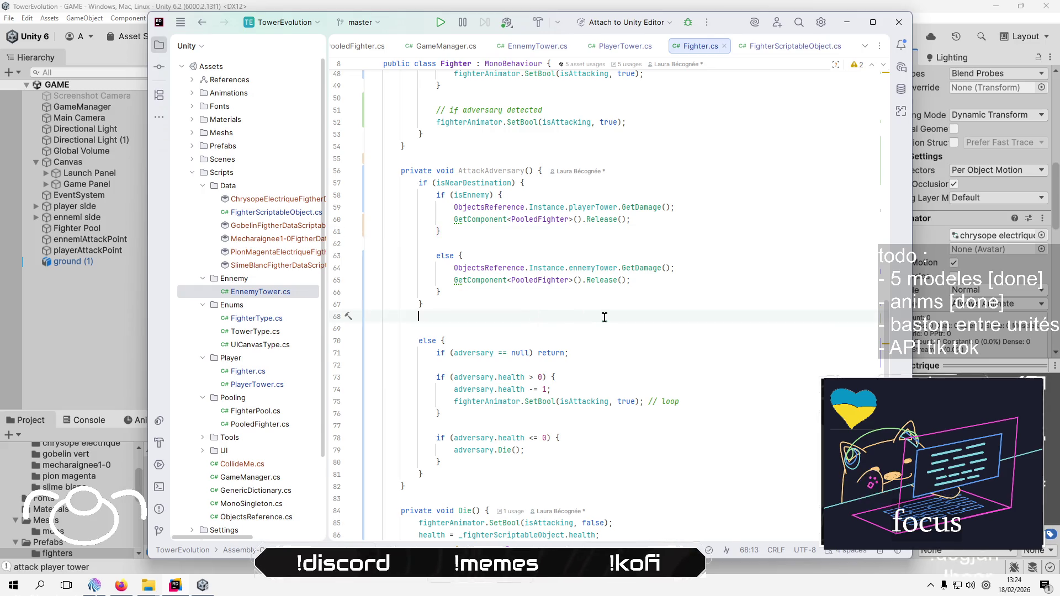
{"action": "key", "text": "Up"}
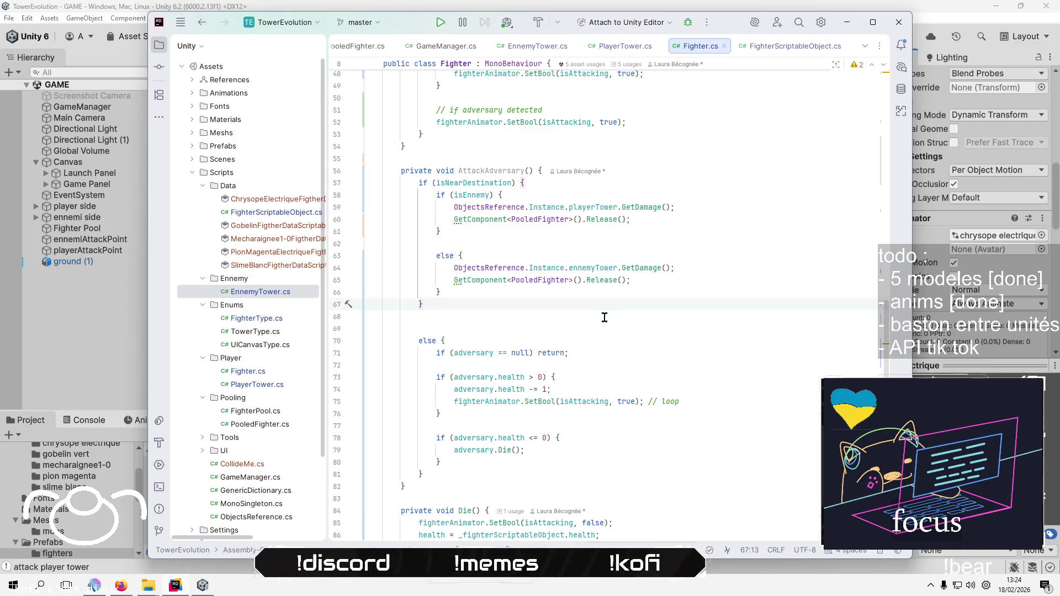
{"action": "key", "text": "Down"}
{"action": "key", "text": "Delete"}
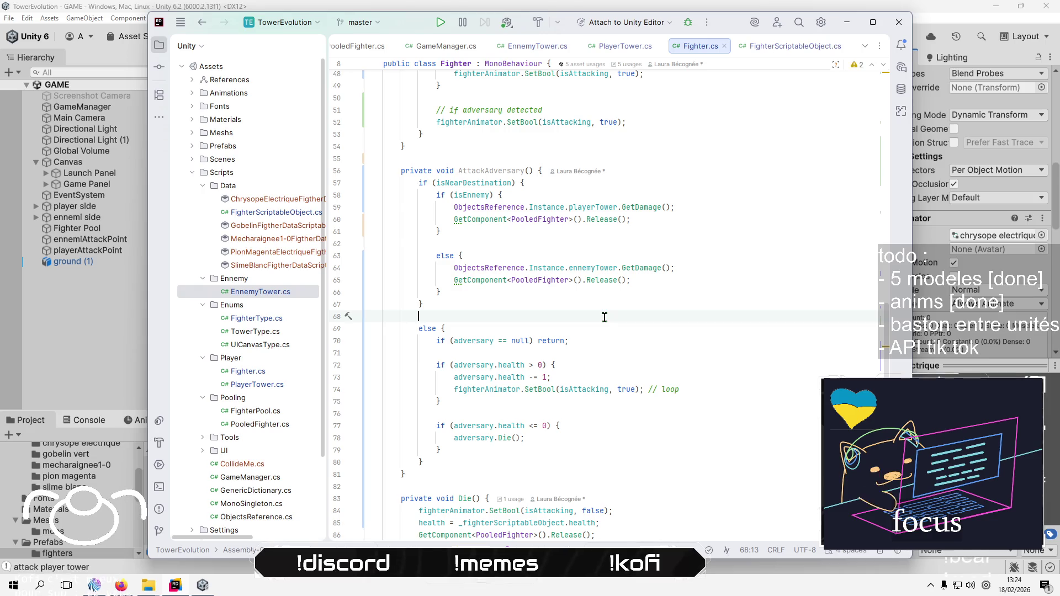
Review the restructured AttackAdversary branches, then return to the Unity editor
{"action": "left_click", "coordinate": [652, 374]}
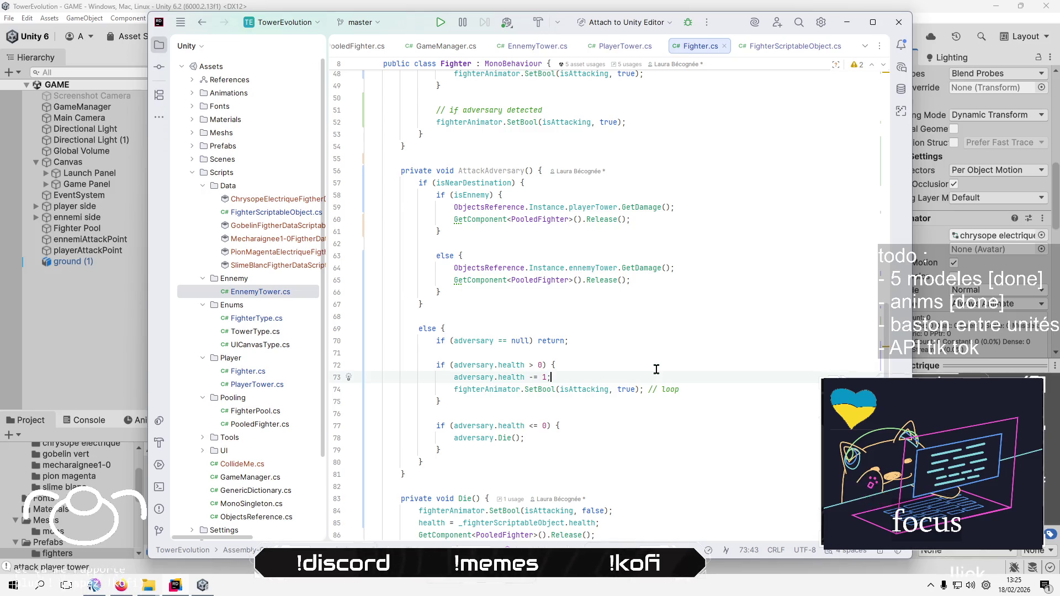
{"action": "left_click", "coordinate": [639, 350]}
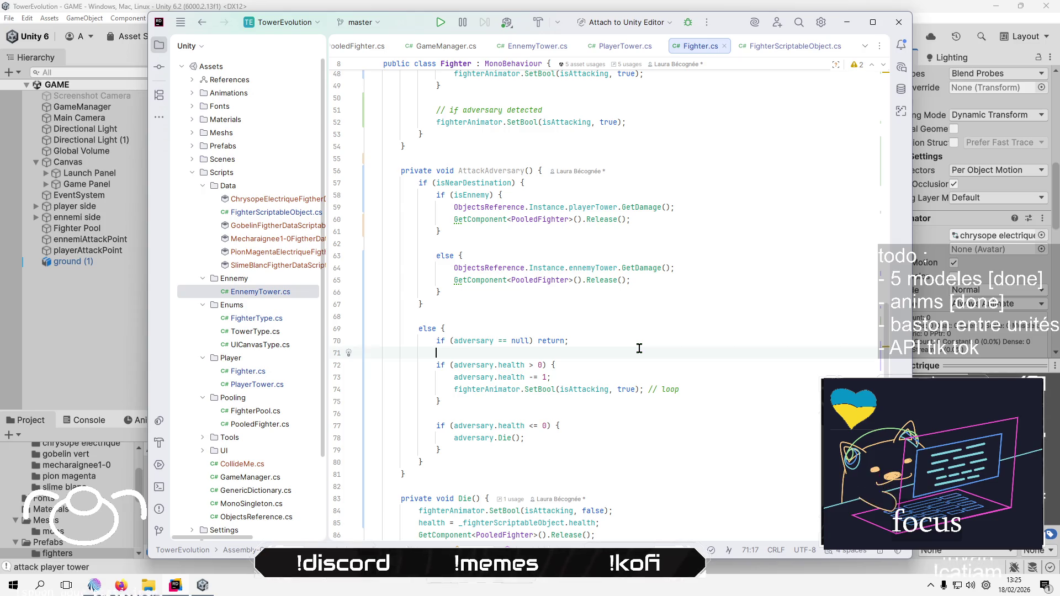
{"action": "scroll", "coordinate": [639, 348], "scroll_direction": "down", "scroll_amount": 2}
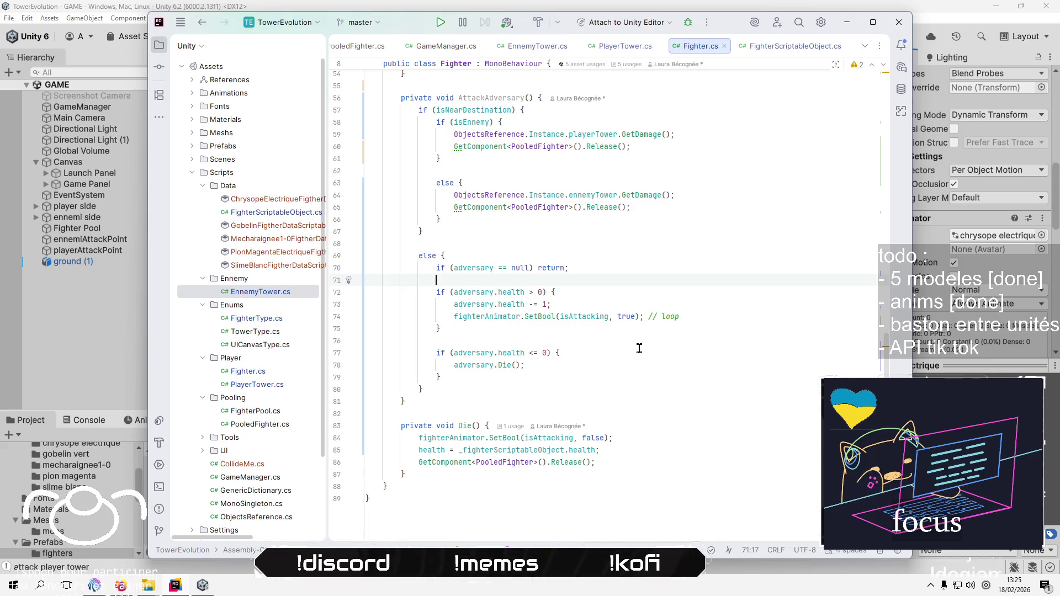
{"action": "left_click", "coordinate": [604, 377]}
{"action": "left_click", "coordinate": [574, 389]}
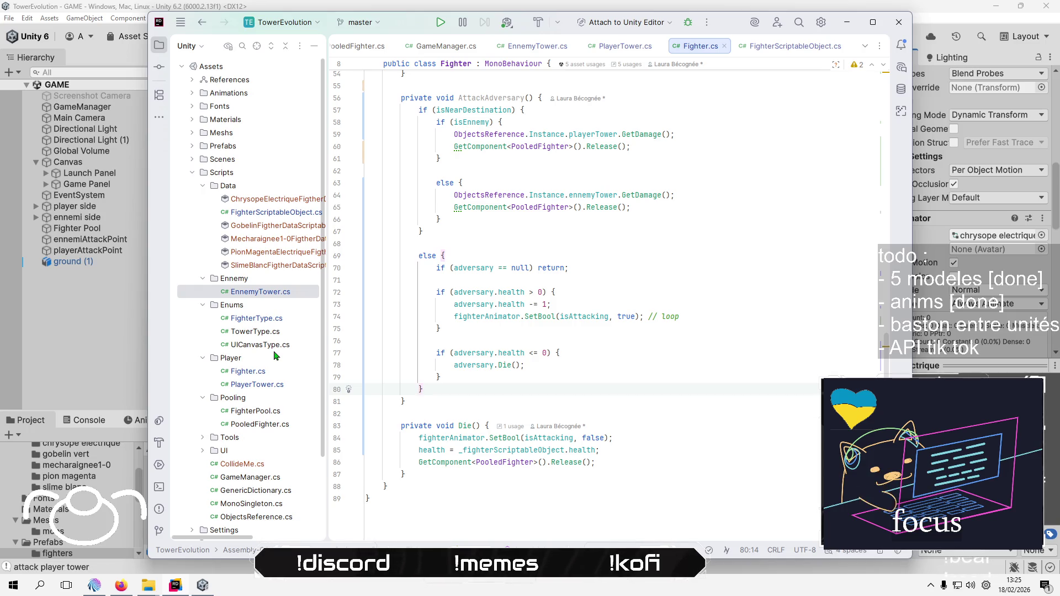
{"action": "left_click", "coordinate": [74, 336]}
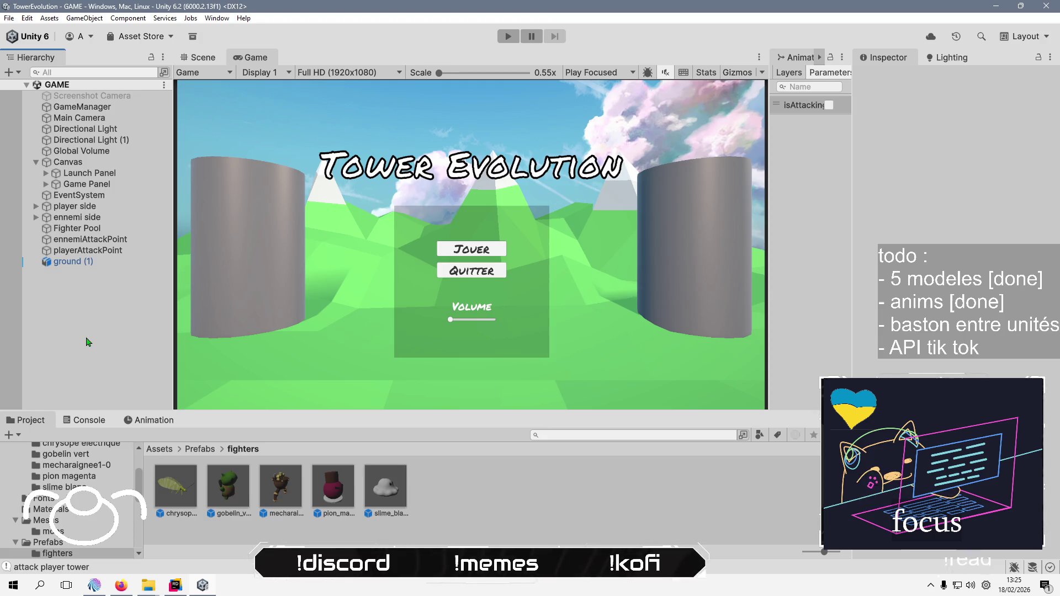
Refresh the Project panel assets from its right-click menu
{"action": "right_click", "coordinate": [458, 509]}
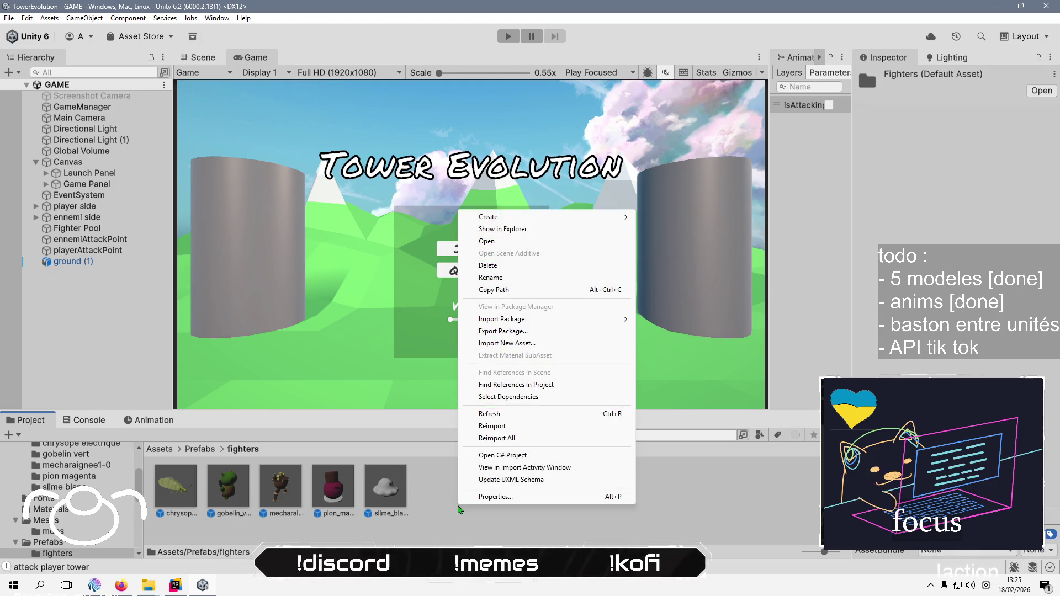
{"action": "left_click", "coordinate": [557, 415]}
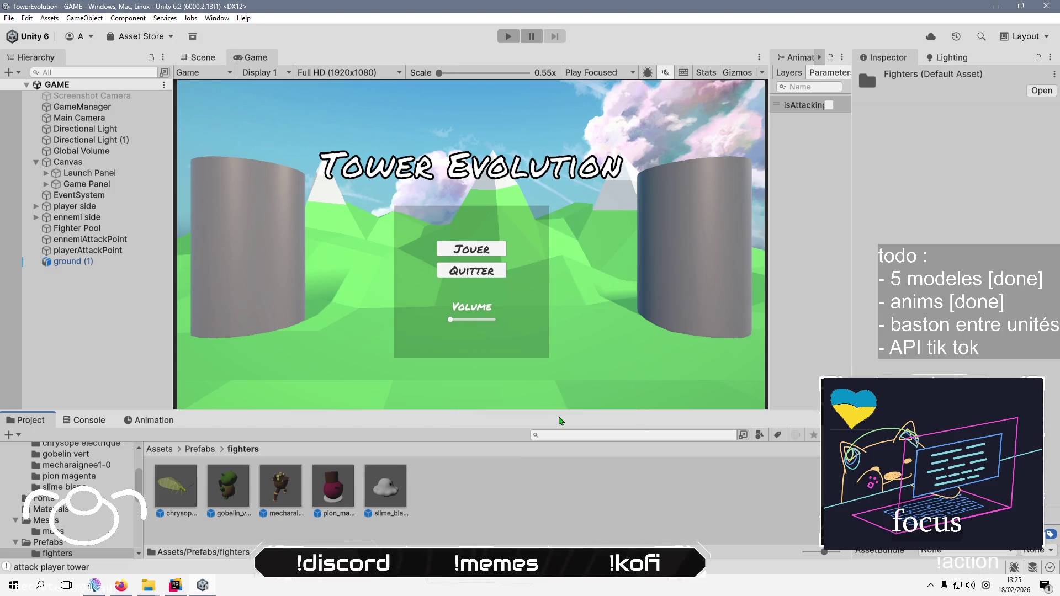
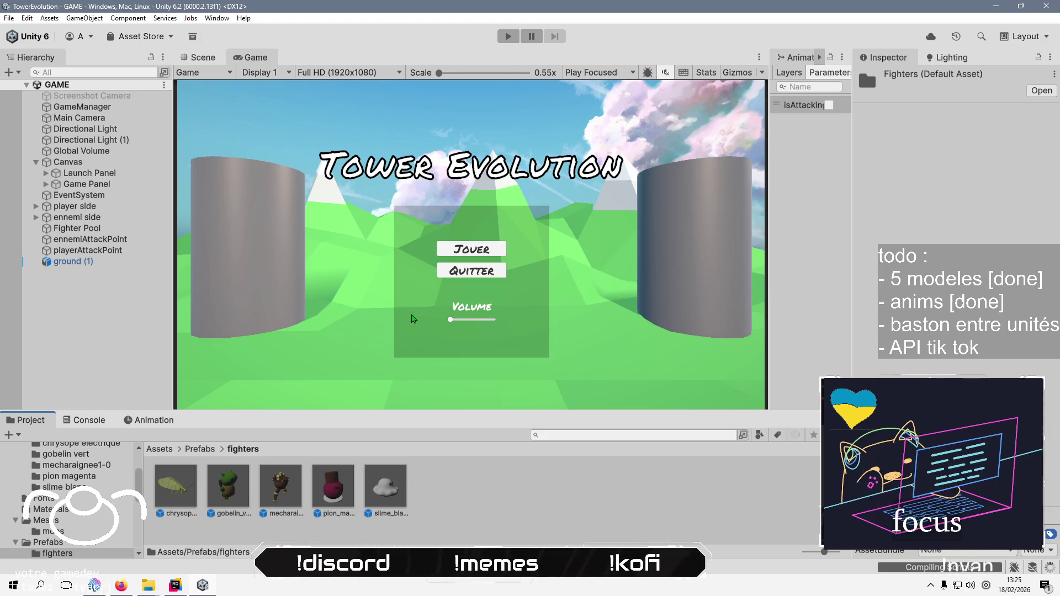
Drag gobelin_vert's own Animator into its Fighter script's Fighter Animator field
{"action": "left_click", "coordinate": [227, 473]}
{"action": "scroll", "coordinate": [938, 248], "scroll_direction": "down", "scroll_amount": 5}
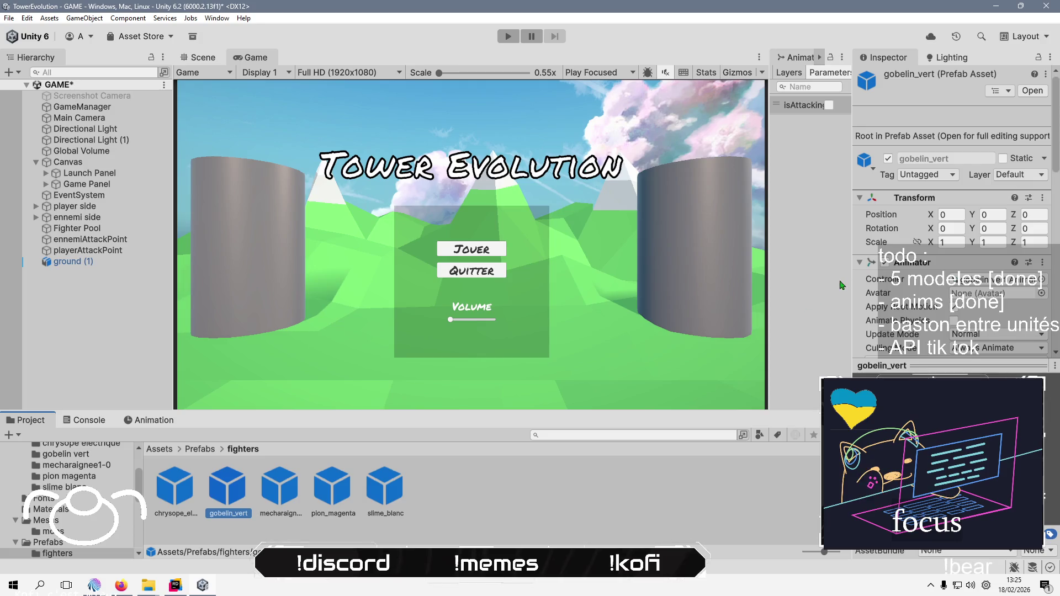
{"action": "scroll", "coordinate": [804, 265], "scroll_direction": "down", "scroll_amount": 10}
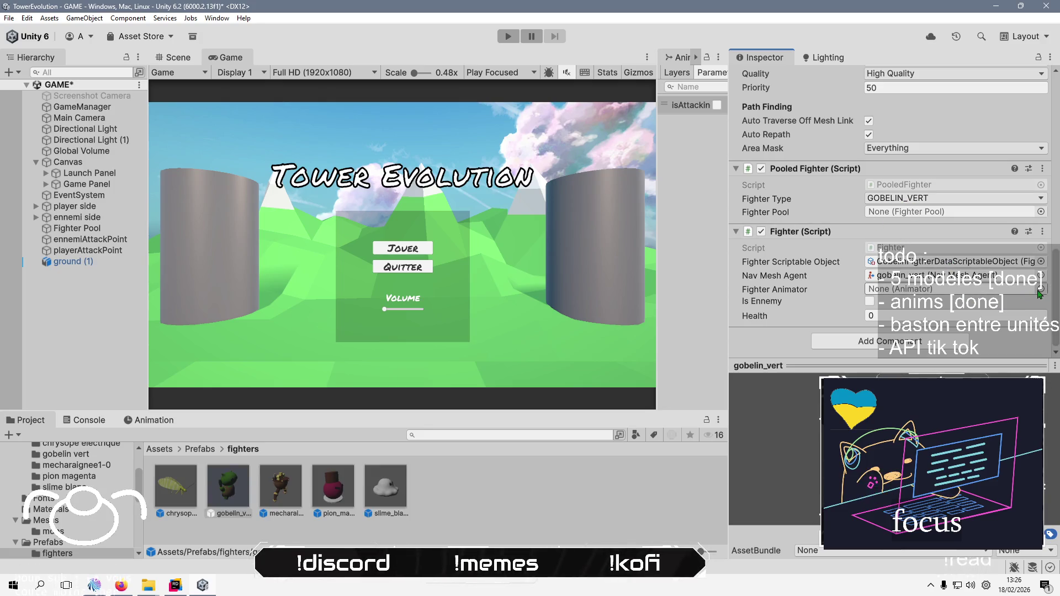
{"action": "scroll", "coordinate": [847, 199], "scroll_direction": "up", "scroll_amount": 10}
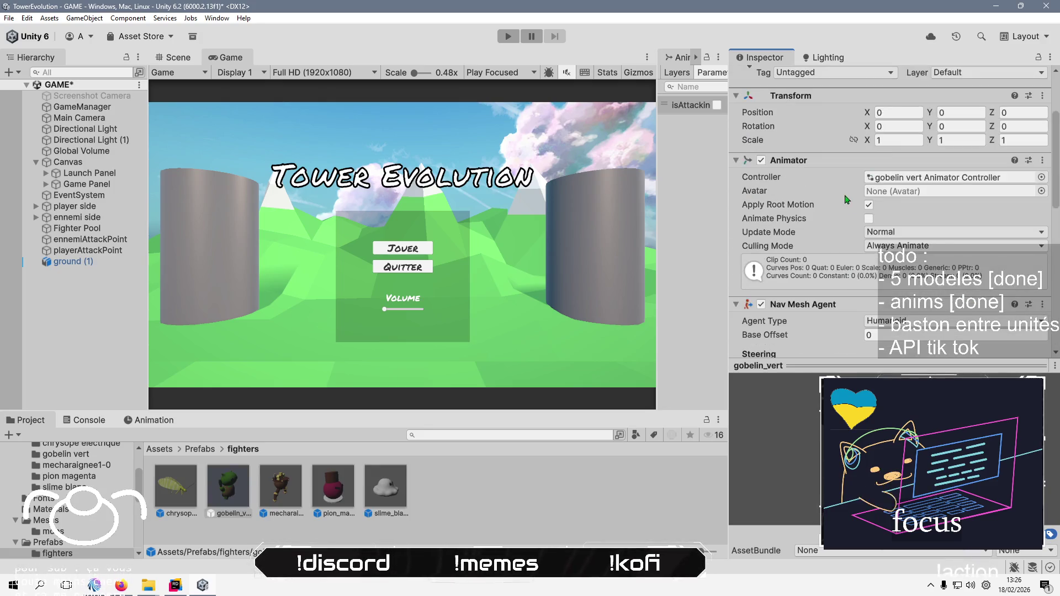
{"action": "scroll", "coordinate": [847, 199], "scroll_direction": "down", "scroll_amount": 10}
{"action": "left_click", "coordinate": [1040, 275]}
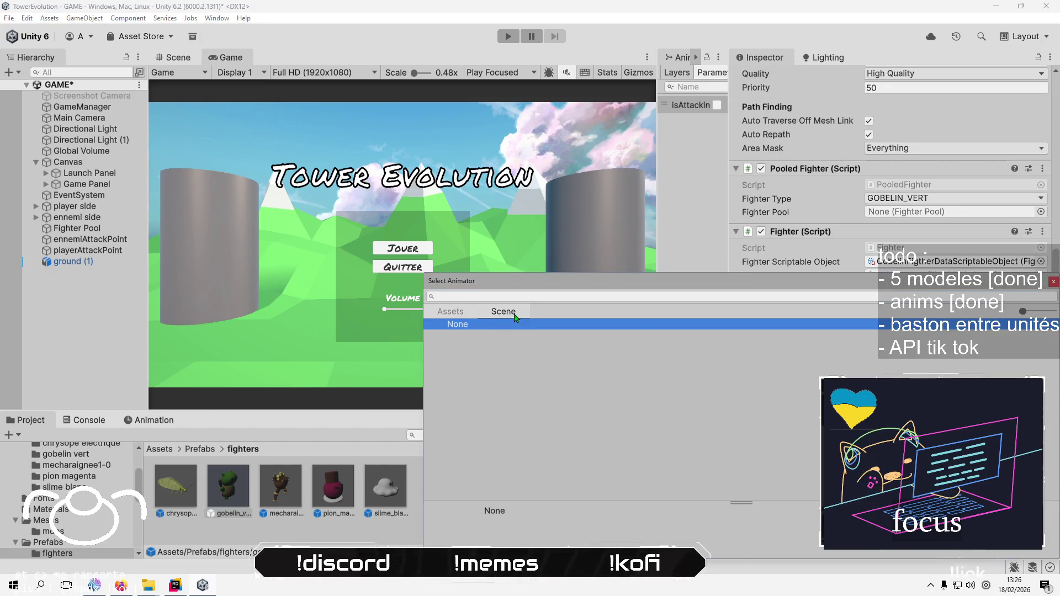
{"action": "left_click", "coordinate": [1053, 282]}
{"action": "scroll", "coordinate": [822, 237], "scroll_direction": "up", "scroll_amount": 8}
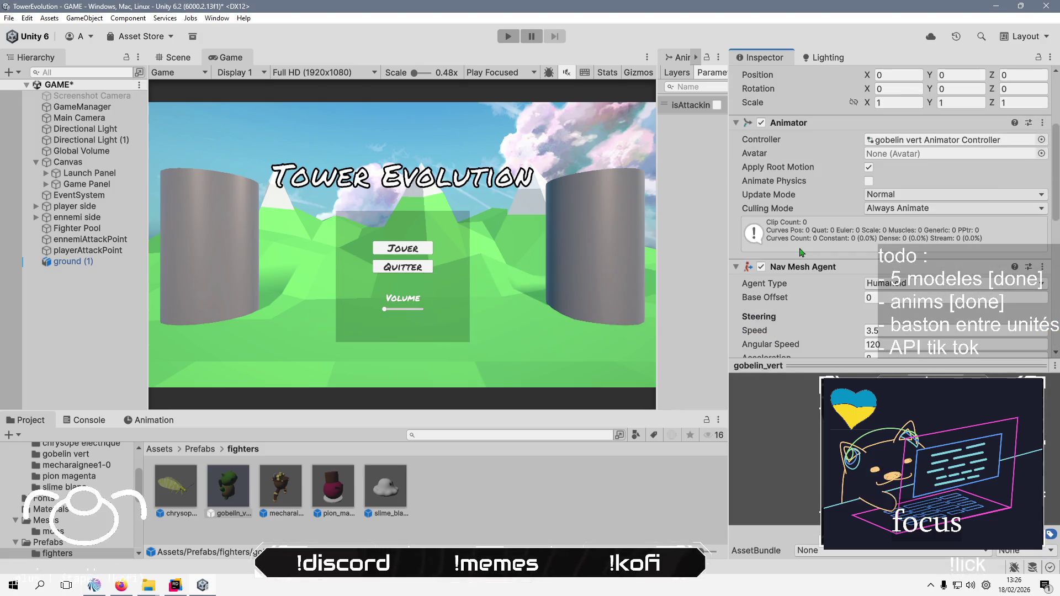
{"action": "mouse_move", "coordinate": [788, 122]}
{"action": "left_mouse_down"}
{"action": "mouse_move", "coordinate": [865, 321]}
{"action": "mouse_move", "coordinate": [889, 331]}
{"action": "mouse_move", "coordinate": [902, 293]}
{"action": "mouse_move", "coordinate": [929, 291]}
{"action": "left_mouse_up"}
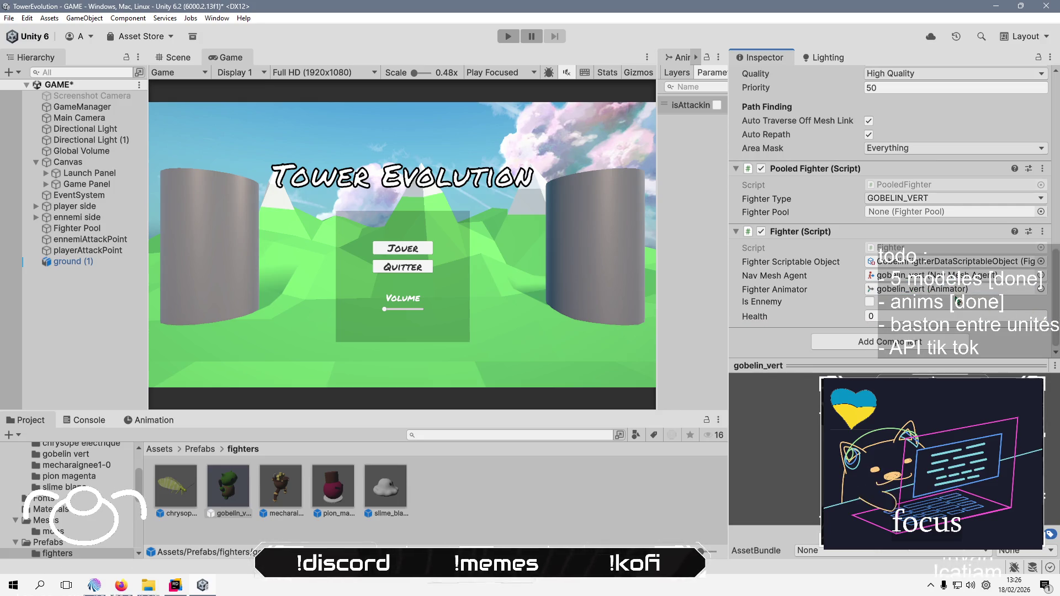
{"action": "left_click", "coordinate": [176, 486]}
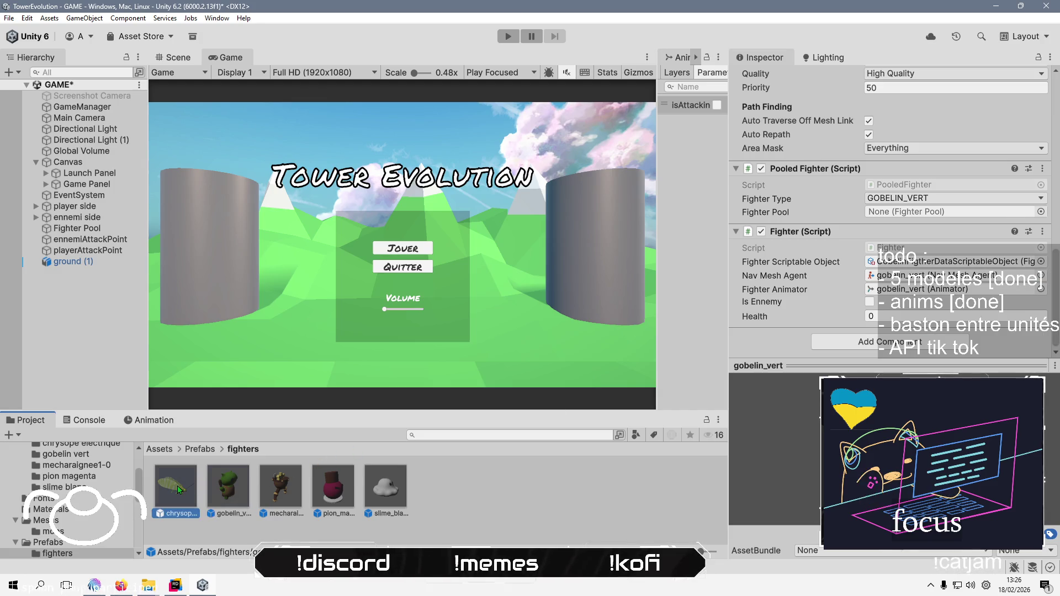
Link the chrysope_electrique and mecharaignee1-0 Animators to their Fighter Animator fields
{"action": "scroll", "coordinate": [913, 321], "scroll_direction": "down", "scroll_amount": 5}
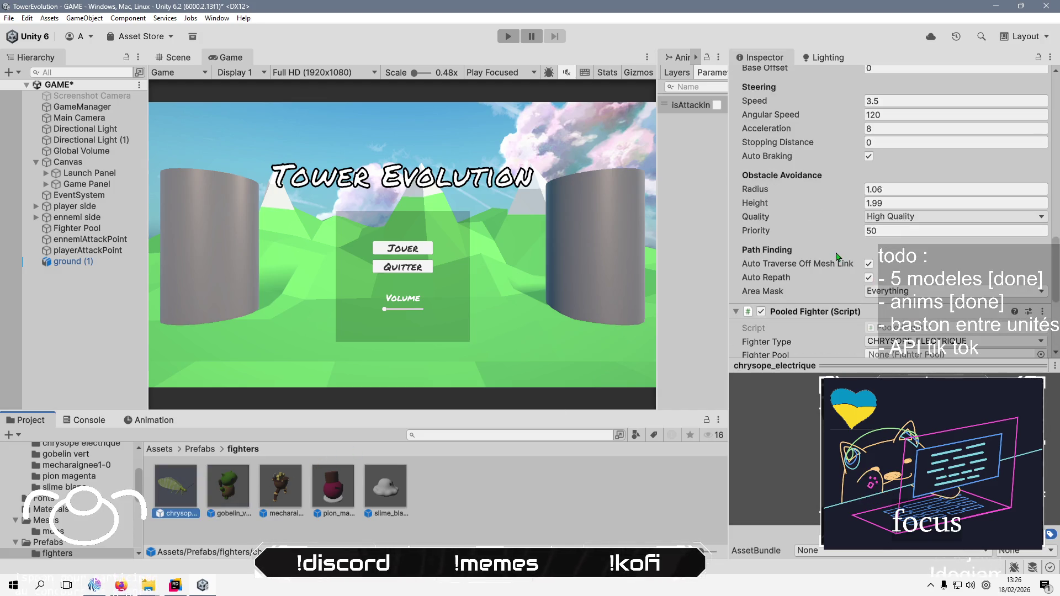
{"action": "scroll", "coordinate": [828, 183], "scroll_direction": "up", "scroll_amount": 6}
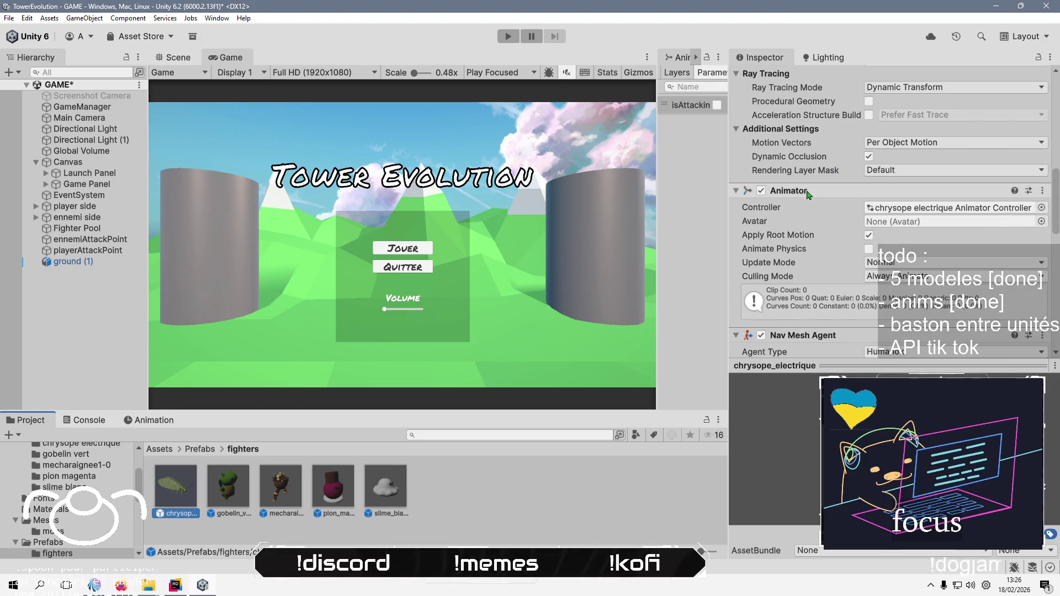
{"action": "scroll", "coordinate": [883, 221], "scroll_direction": "down", "scroll_amount": 8}
{"action": "left_click_drag", "start_coordinate": [914, 261], "coordinate": [917, 274]}
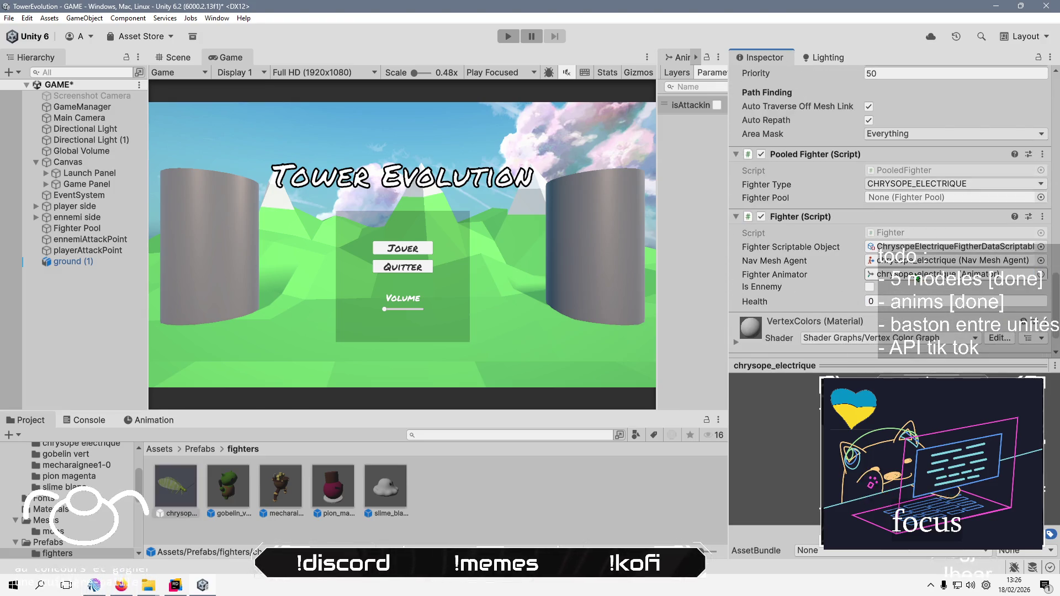
{"action": "left_click", "coordinate": [281, 484]}
{"action": "scroll", "coordinate": [822, 175], "scroll_direction": "up", "scroll_amount": 5}
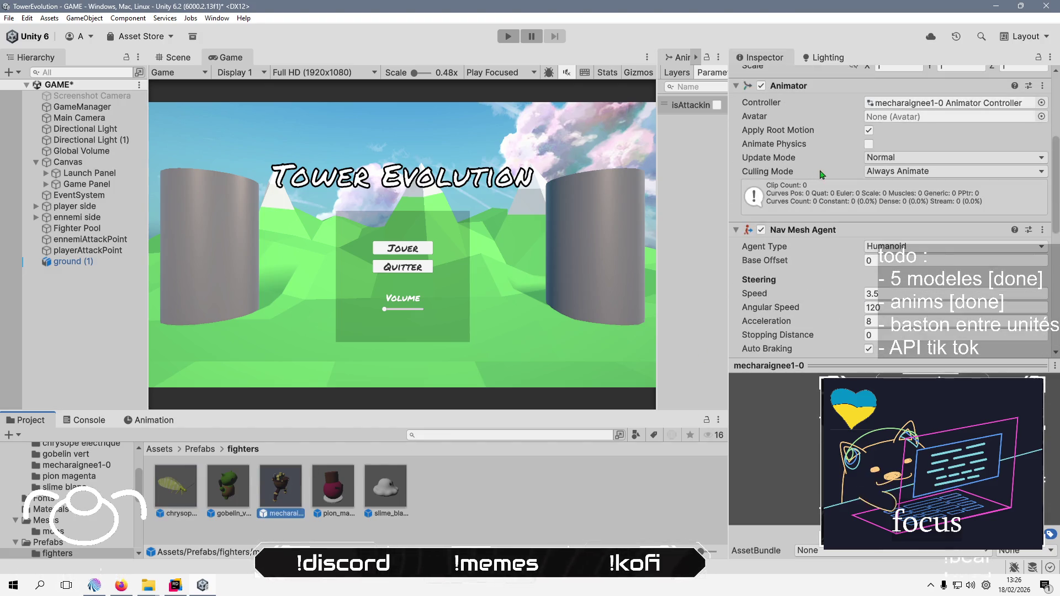
{"action": "mouse_move", "coordinate": [817, 86]}
{"action": "left_mouse_down"}
{"action": "mouse_move", "coordinate": [856, 312]}
{"action": "mouse_move", "coordinate": [905, 293]}
{"action": "left_mouse_up"}
Link the pion_magenta and slime_blanc Animators to their Fighter Animator fields
{"action": "left_click", "coordinate": [343, 485]}
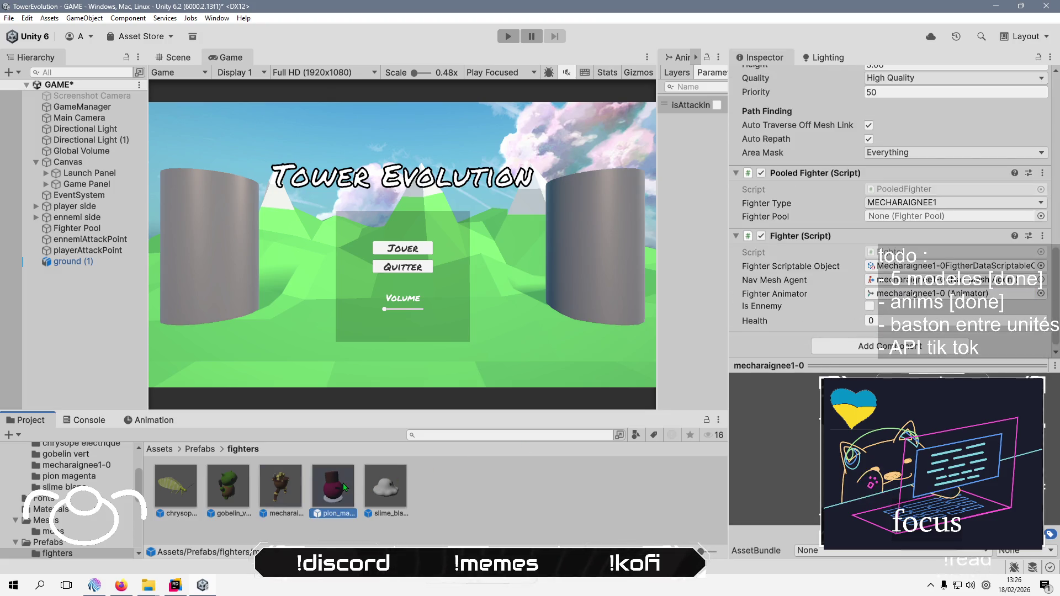
{"action": "scroll", "coordinate": [822, 172], "scroll_direction": "up", "scroll_amount": 10}
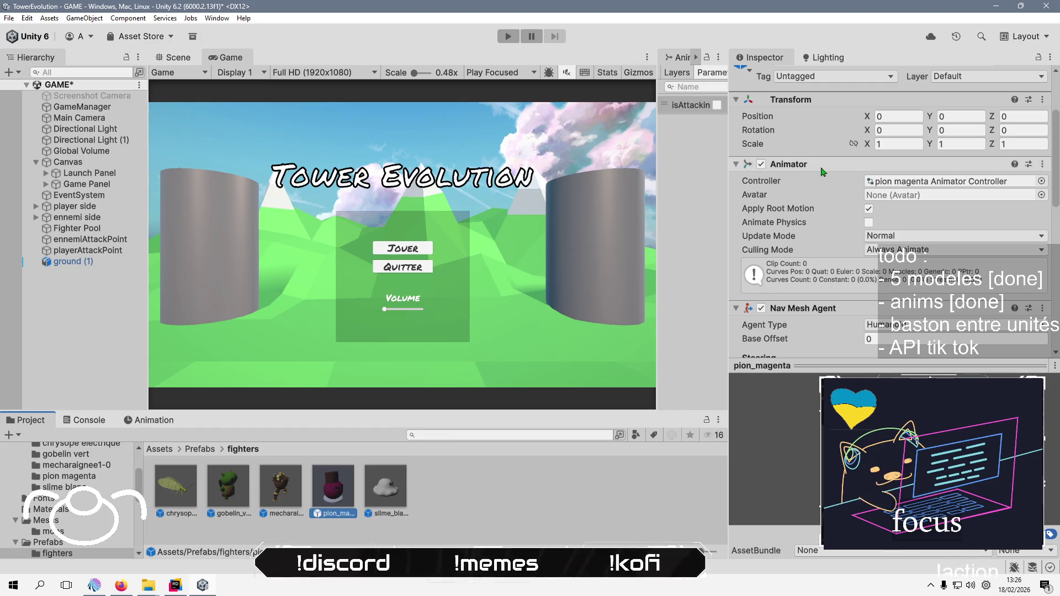
{"action": "mouse_move", "coordinate": [821, 168]}
{"action": "left_mouse_down"}
{"action": "mouse_move", "coordinate": [844, 348]}
{"action": "mouse_move", "coordinate": [900, 292]}
{"action": "left_mouse_up"}
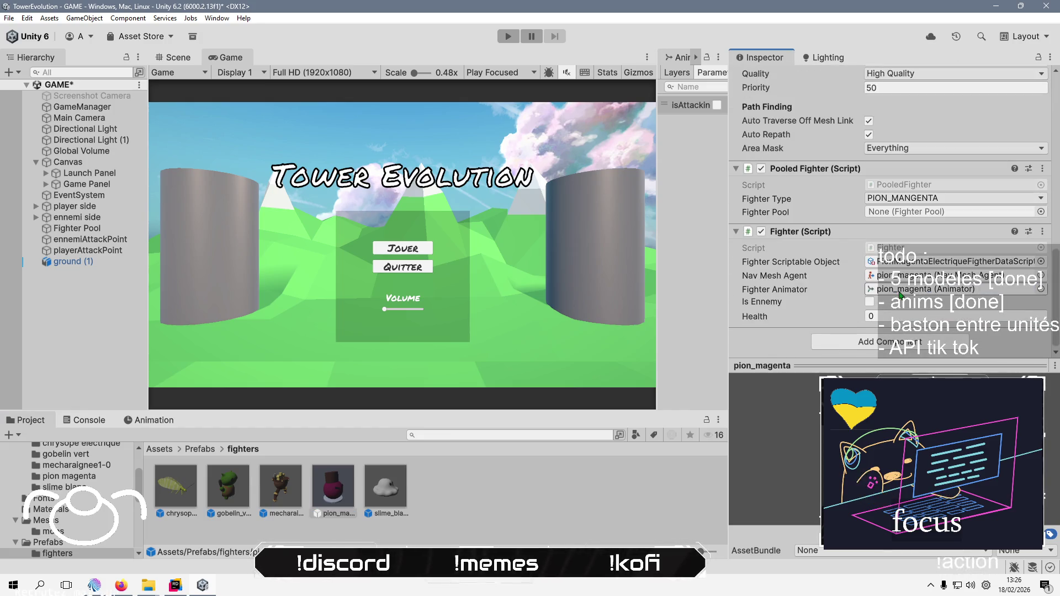
{"action": "left_click", "coordinate": [389, 486]}
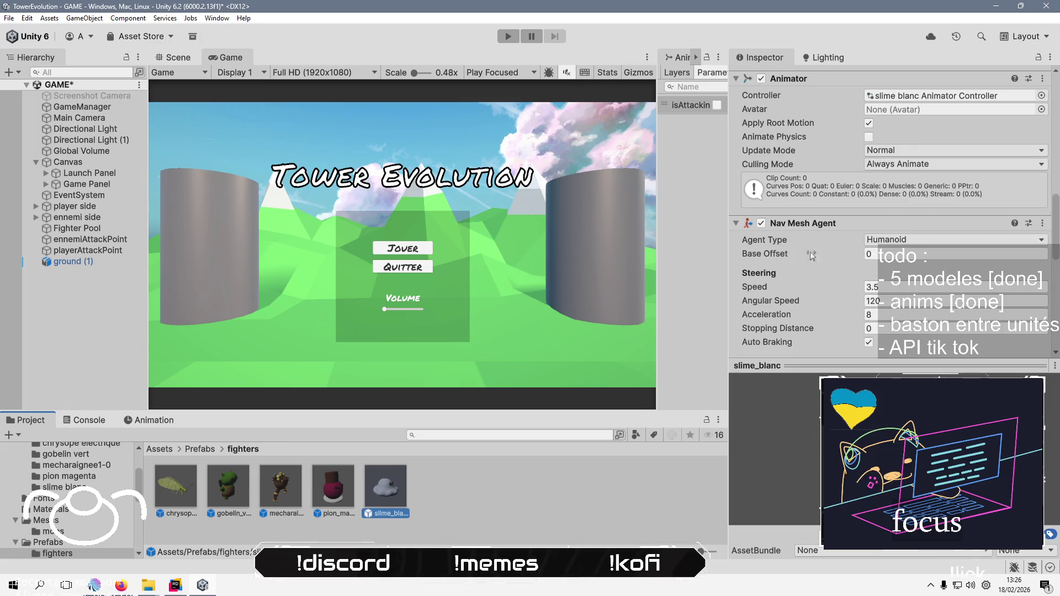
{"action": "scroll", "coordinate": [811, 255], "scroll_direction": "up", "scroll_amount": 10}
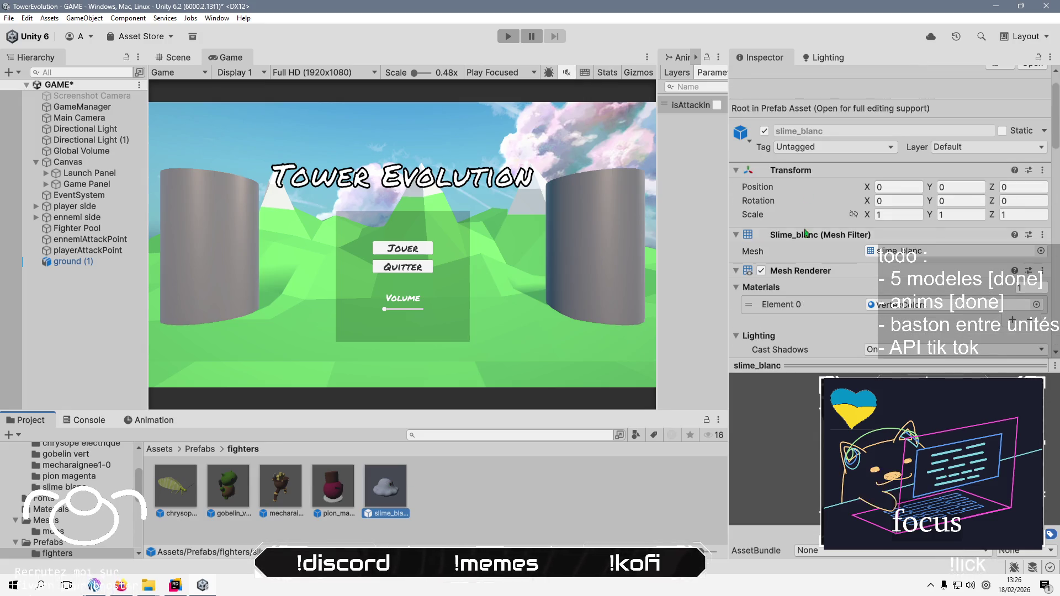
{"action": "scroll", "coordinate": [817, 245], "scroll_direction": "down", "scroll_amount": 10}
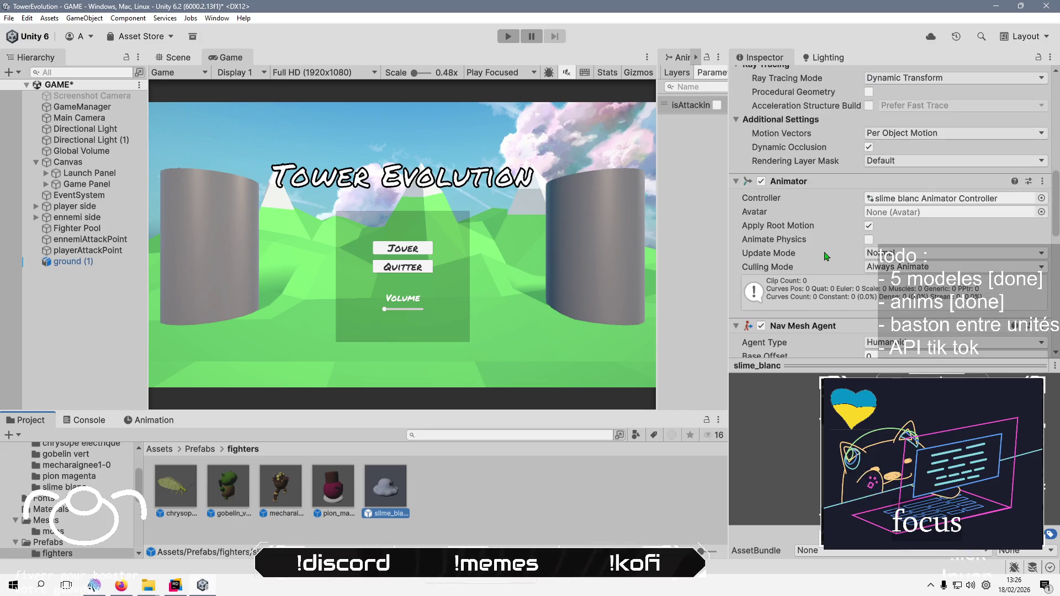
{"action": "scroll", "coordinate": [827, 256], "scroll_direction": "down", "scroll_amount": 6}
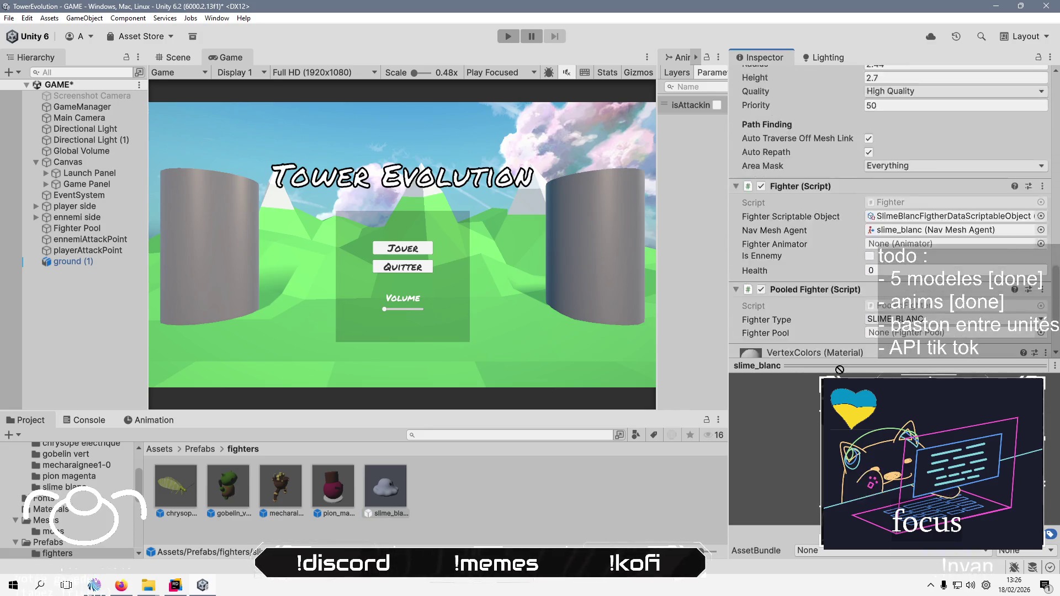
{"action": "mouse_move", "coordinate": [840, 369]}
{"action": "left_mouse_down"}
{"action": "mouse_move", "coordinate": [933, 242]}
{"action": "mouse_move", "coordinate": [935, 207]}
{"action": "left_mouse_up"}
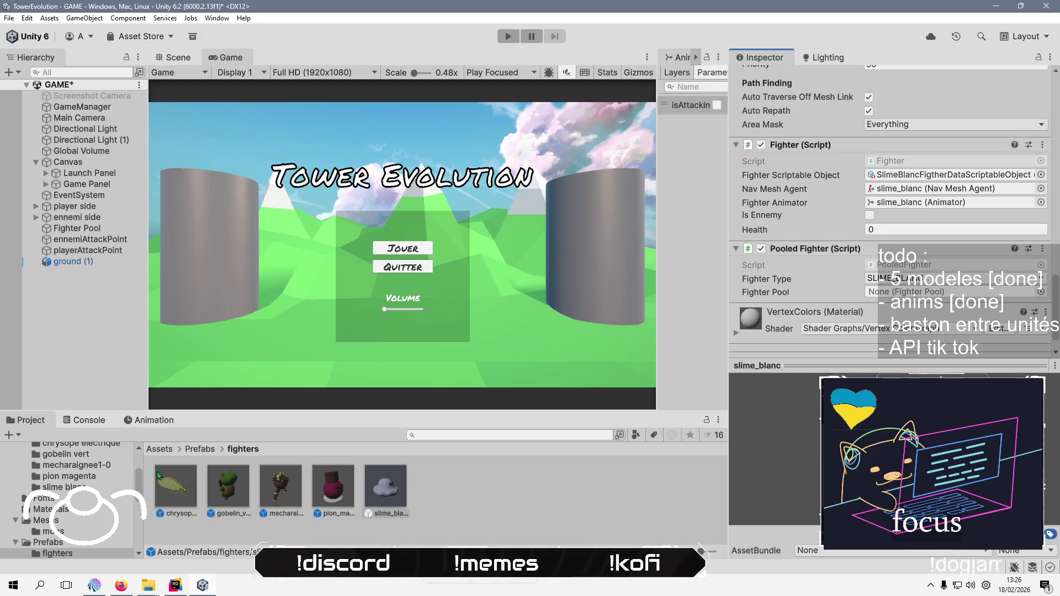
{"action": "left_click", "coordinate": [950, 175]}
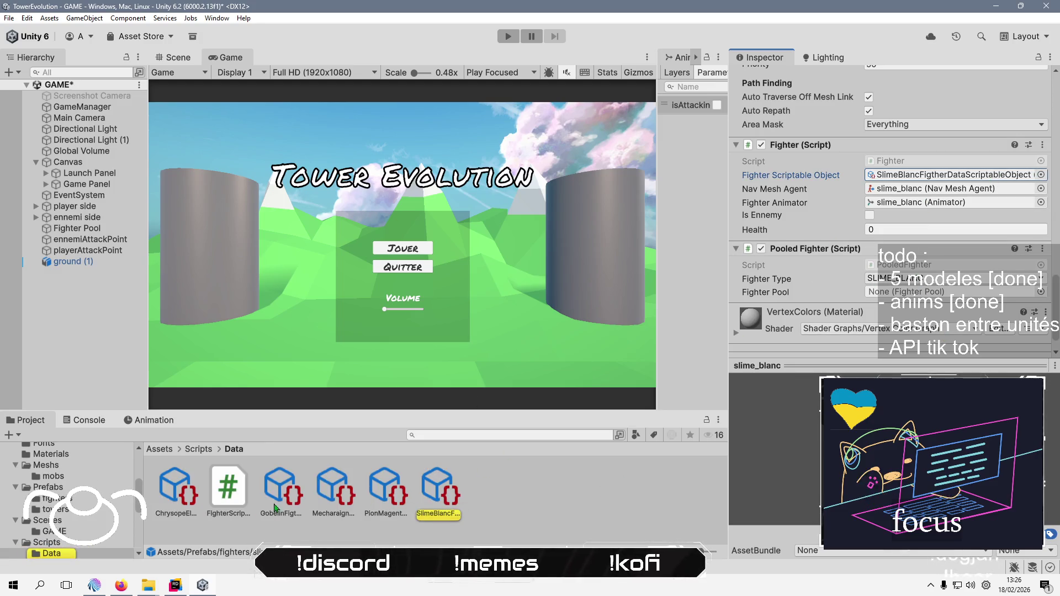
Set gobelin_vert as the Gobelin fighter data's Fighter Prefab
{"action": "left_click", "coordinate": [279, 503]}
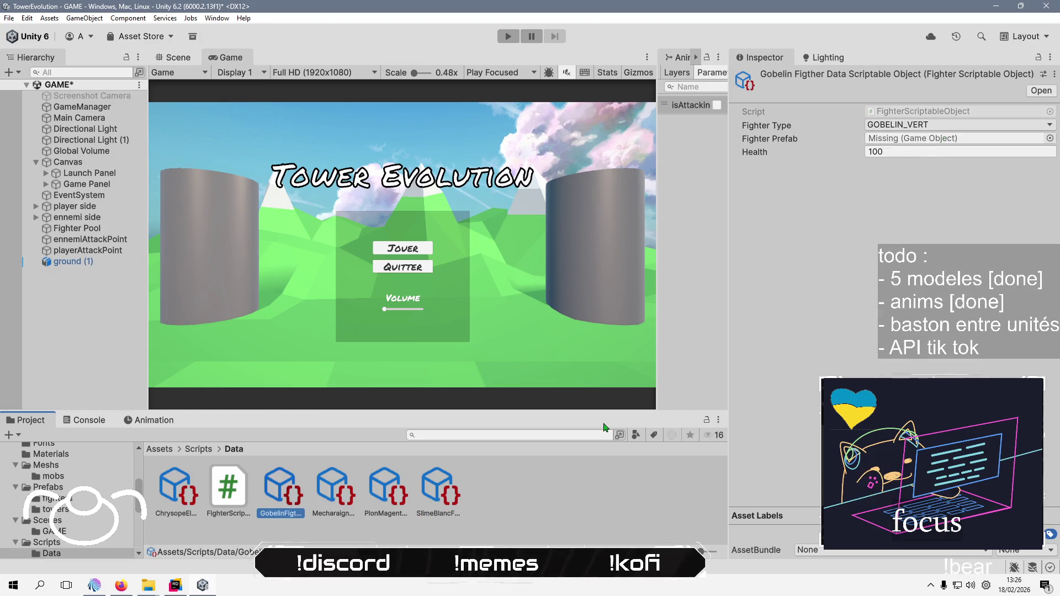
{"action": "left_click", "coordinate": [1050, 138]}
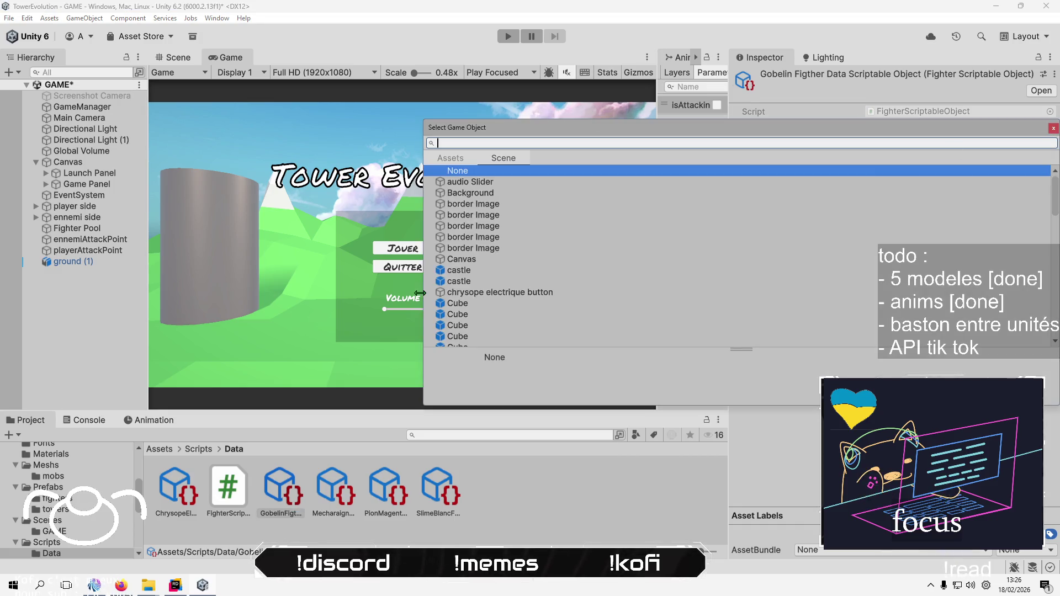
{"action": "scroll", "coordinate": [511, 262], "scroll_direction": "down", "scroll_amount": 10}
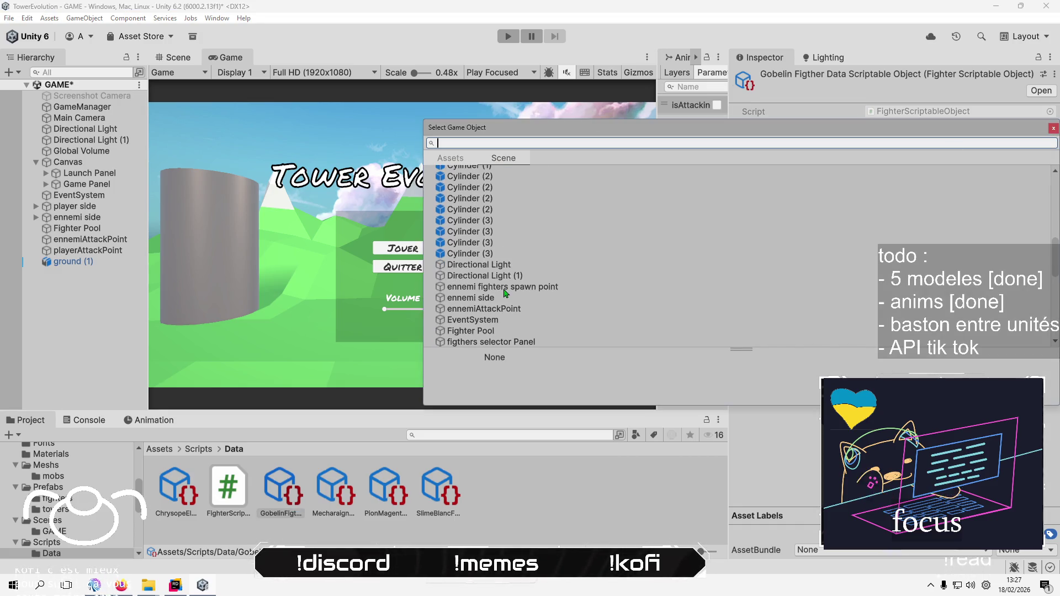
{"action": "scroll", "coordinate": [504, 292], "scroll_direction": "down", "scroll_amount": 15}
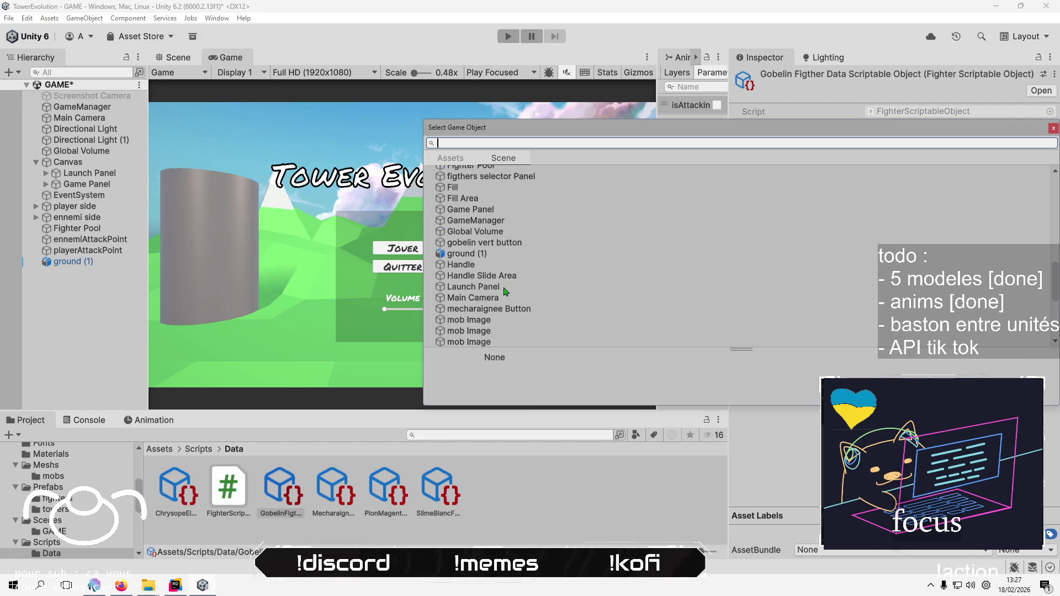
{"action": "left_click", "coordinate": [450, 158]}
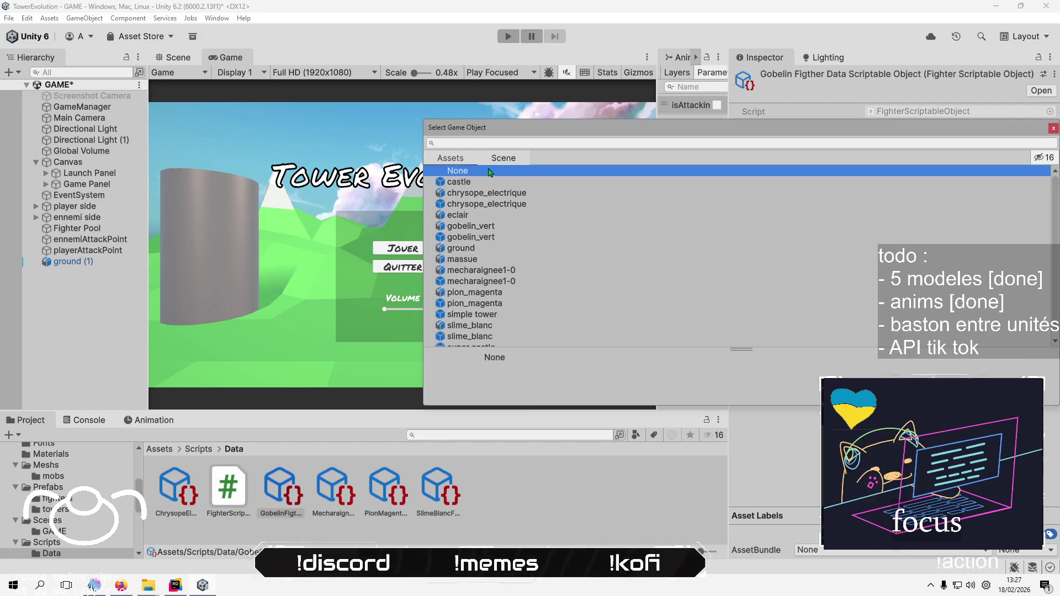
{"action": "double_click", "coordinate": [473, 236]}
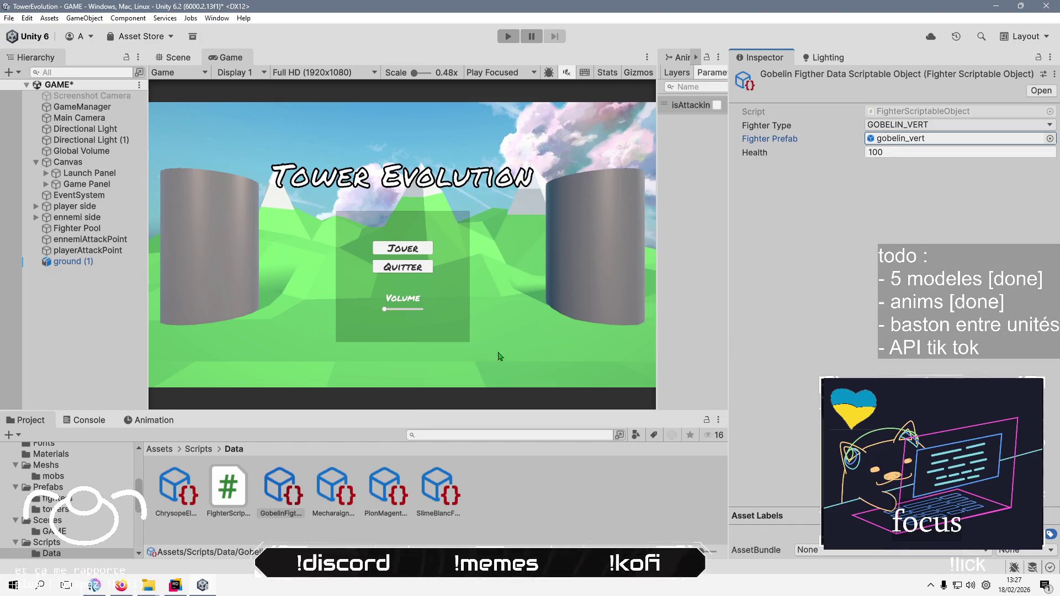
Assign chrysope_electrique as Chrysope Electrique's Fighter Prefab, keeping health 20
{"action": "left_click", "coordinate": [178, 488]}
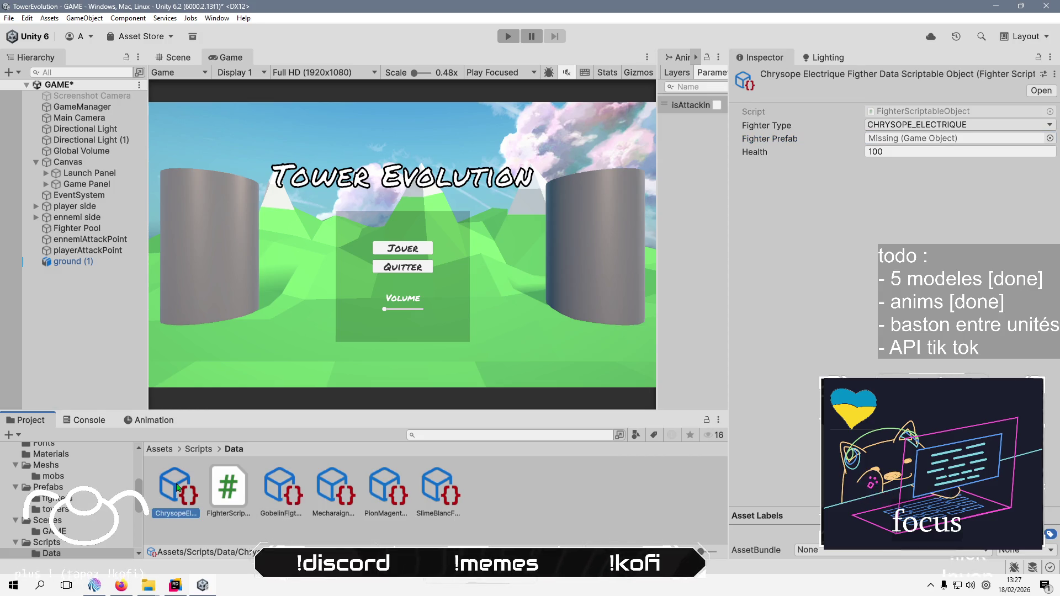
{"action": "left_click", "coordinate": [1049, 138]}
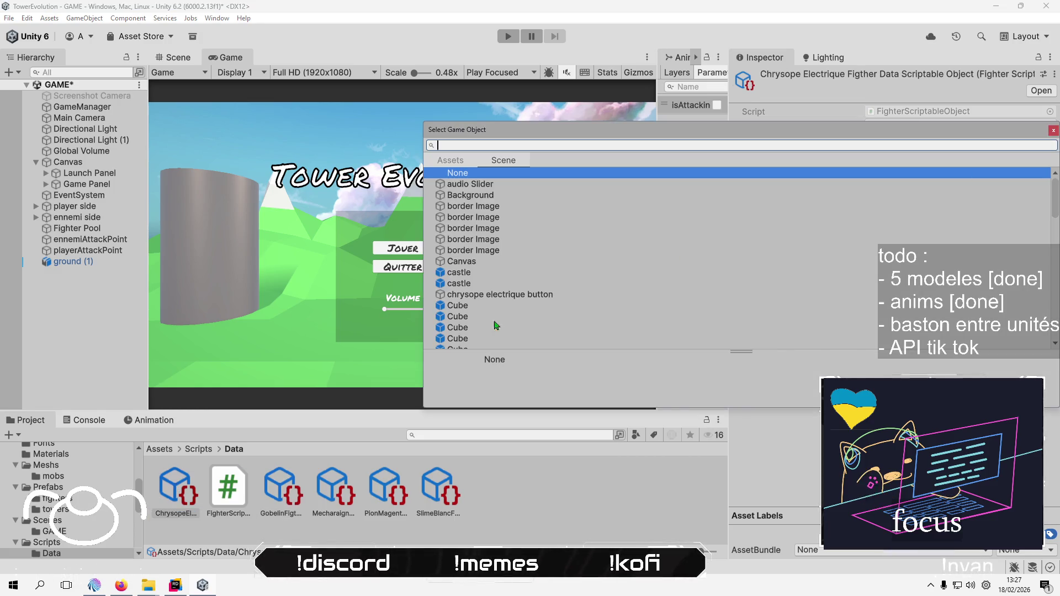
{"action": "scroll", "coordinate": [494, 325], "scroll_direction": "down", "scroll_amount": 10}
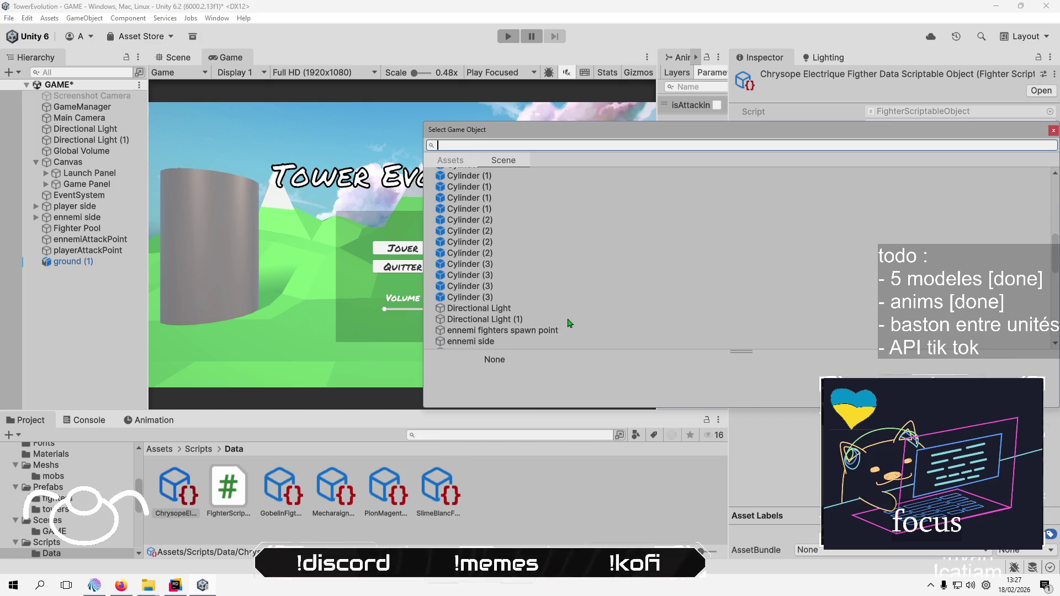
{"action": "scroll", "coordinate": [570, 323], "scroll_direction": "down", "scroll_amount": 5}
{"action": "left_click", "coordinate": [466, 162]}
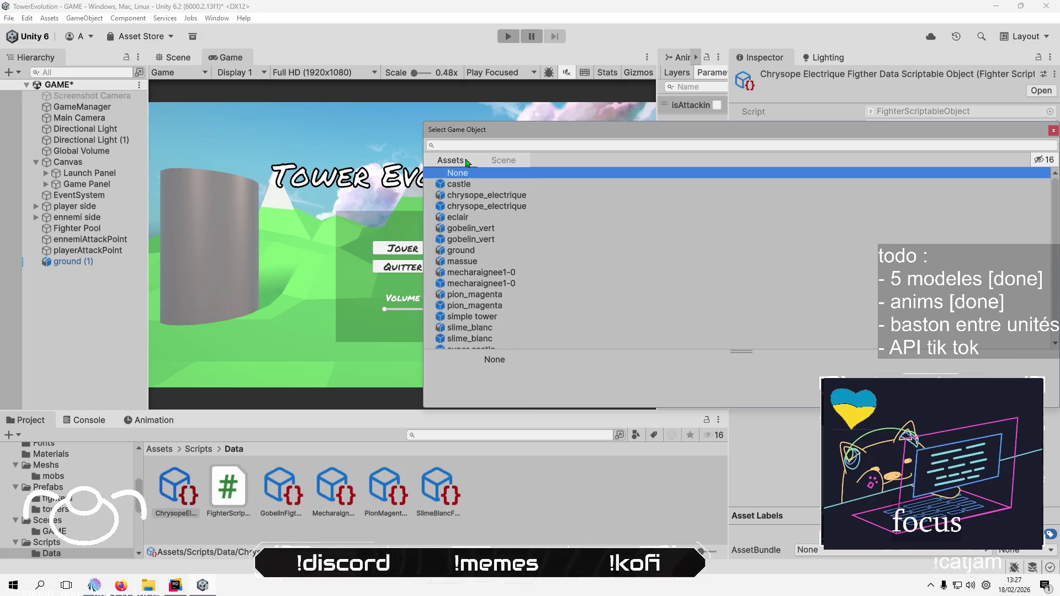
{"action": "double_click", "coordinate": [482, 207]}
{"action": "key", "text": "Tab"}
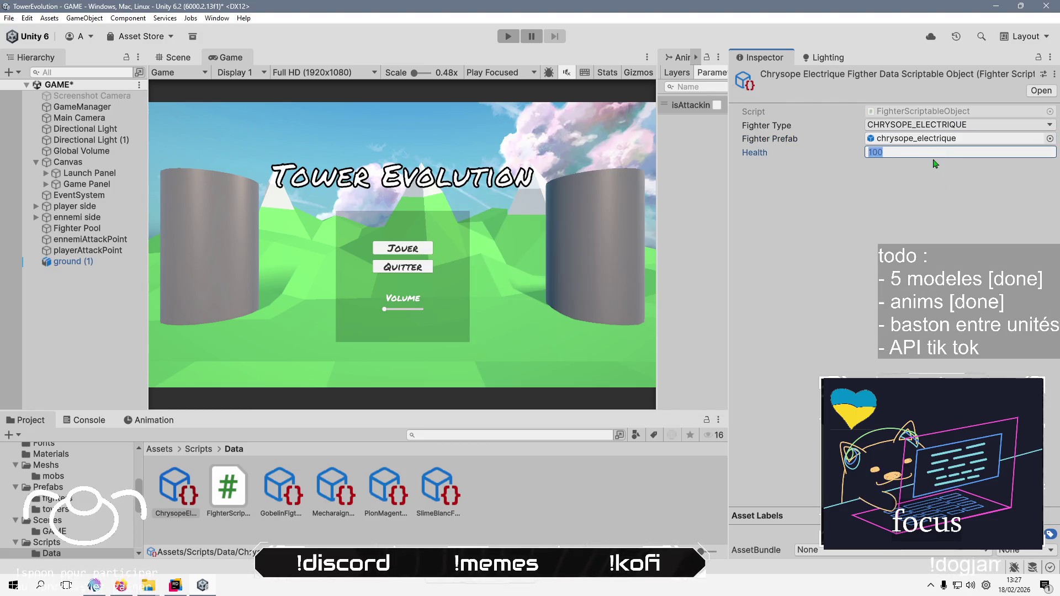
{"action": "type", "text": "20"}
{"action": "key", "text": "Return"}
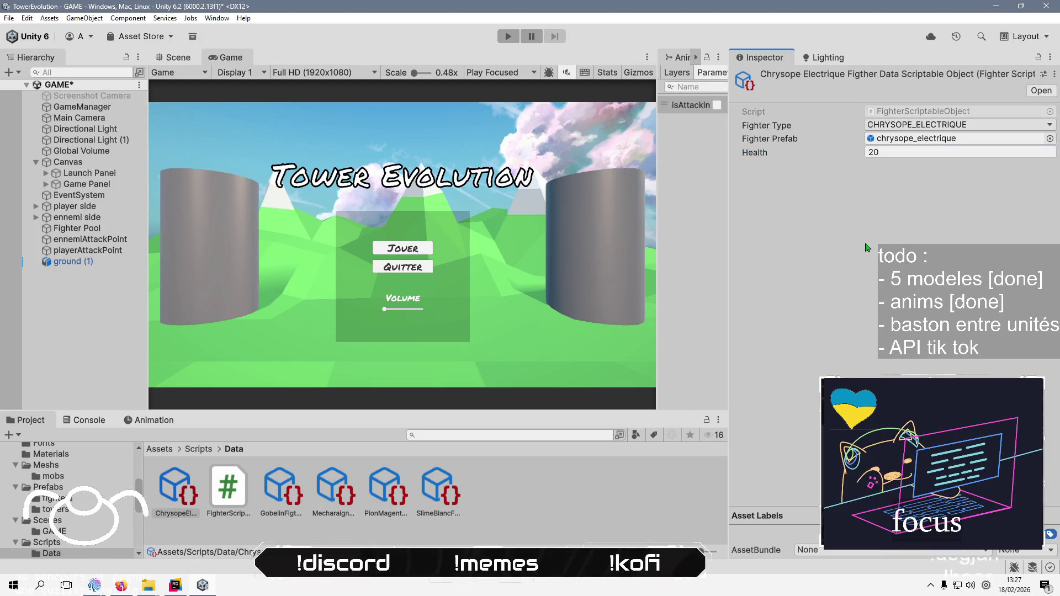
Assign mecharaignee1-0 as Mecharaignee's Fighter Prefab with health 150
{"action": "left_click", "coordinate": [266, 494]}
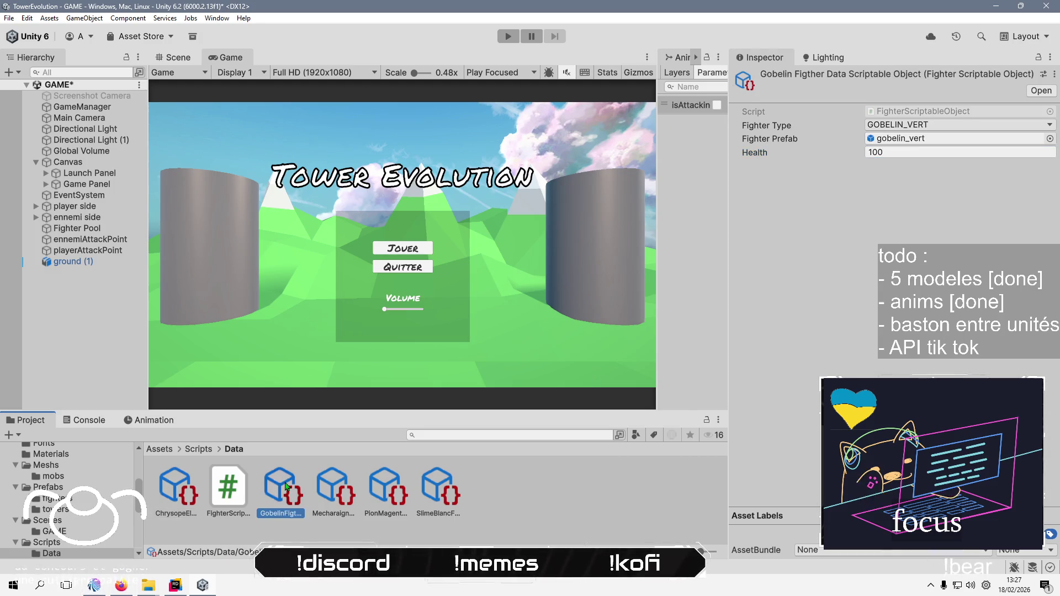
{"action": "left_click", "coordinate": [319, 493]}
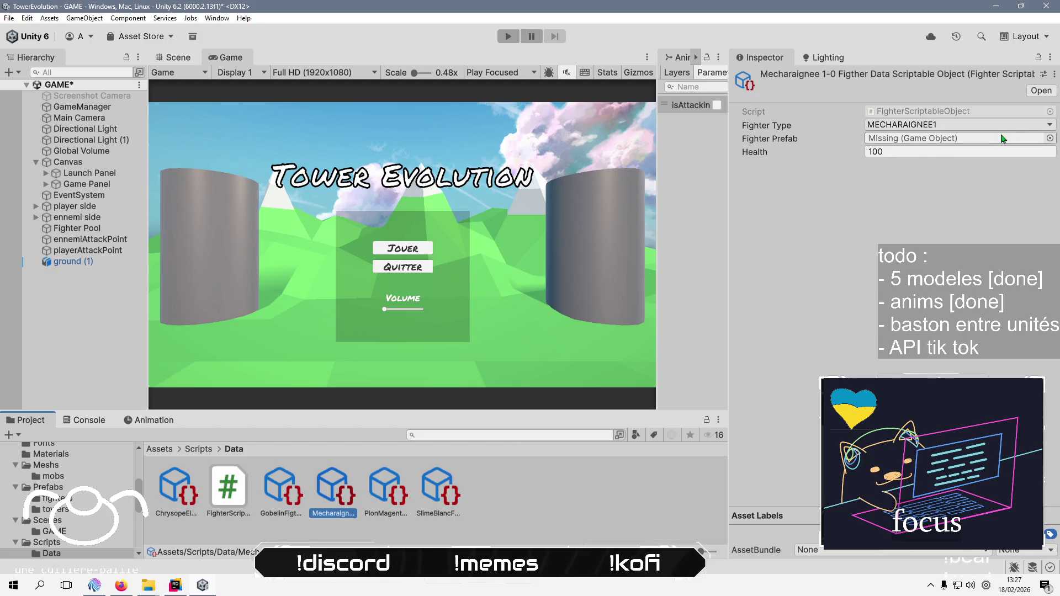
{"action": "left_click", "coordinate": [1049, 138]}
{"action": "scroll", "coordinate": [567, 302], "scroll_direction": "down", "scroll_amount": 15}
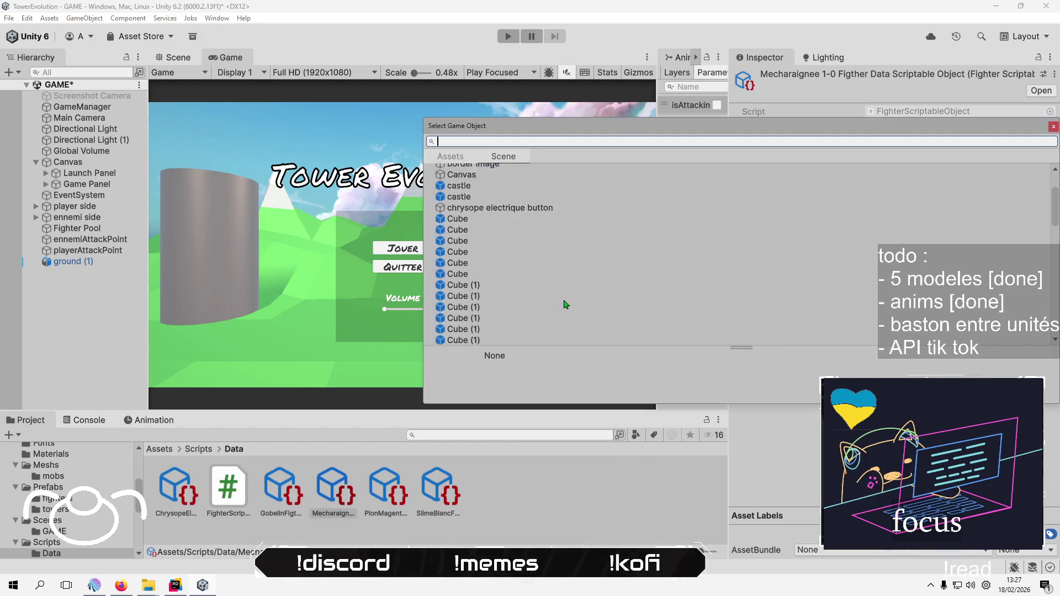
{"action": "scroll", "coordinate": [567, 302], "scroll_direction": "up", "scroll_amount": 2}
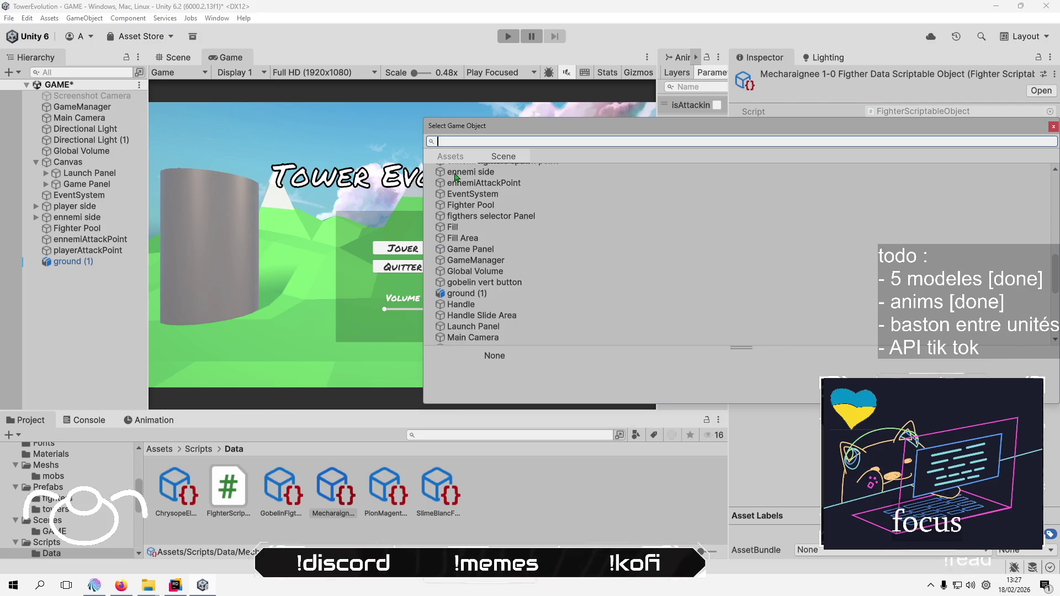
{"action": "left_click", "coordinate": [450, 156]}
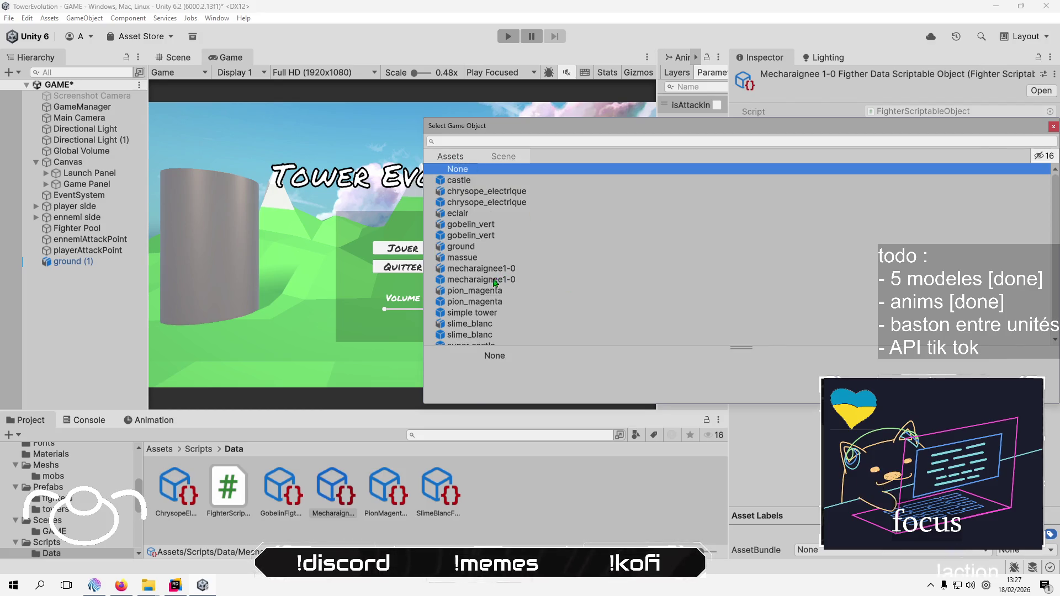
{"action": "double_click", "coordinate": [508, 278]}
{"action": "left_click", "coordinate": [944, 153]}
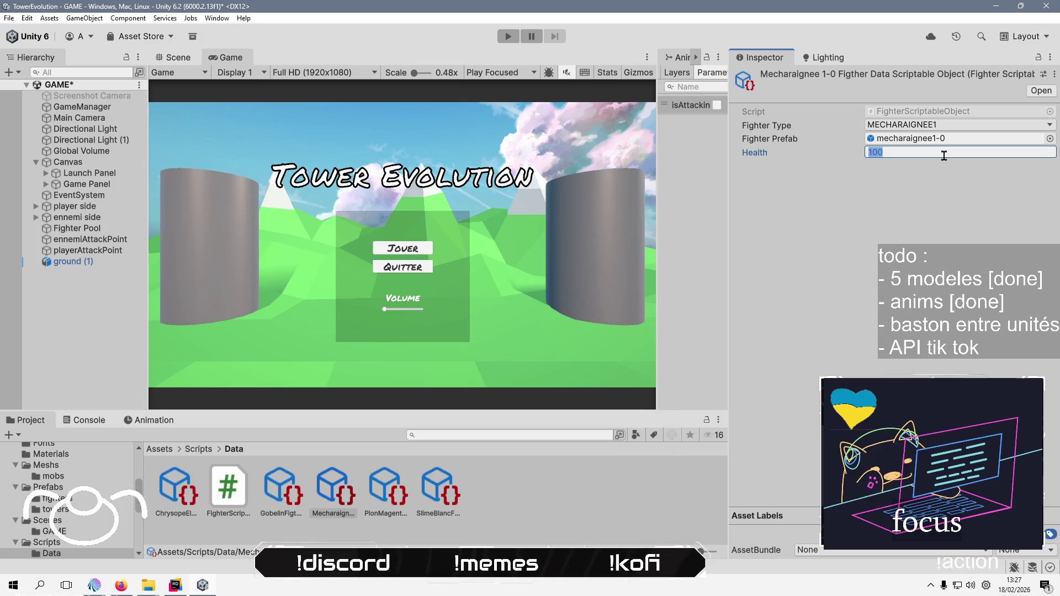
{"action": "type", "text": "150"}
{"action": "key", "text": "Return"}
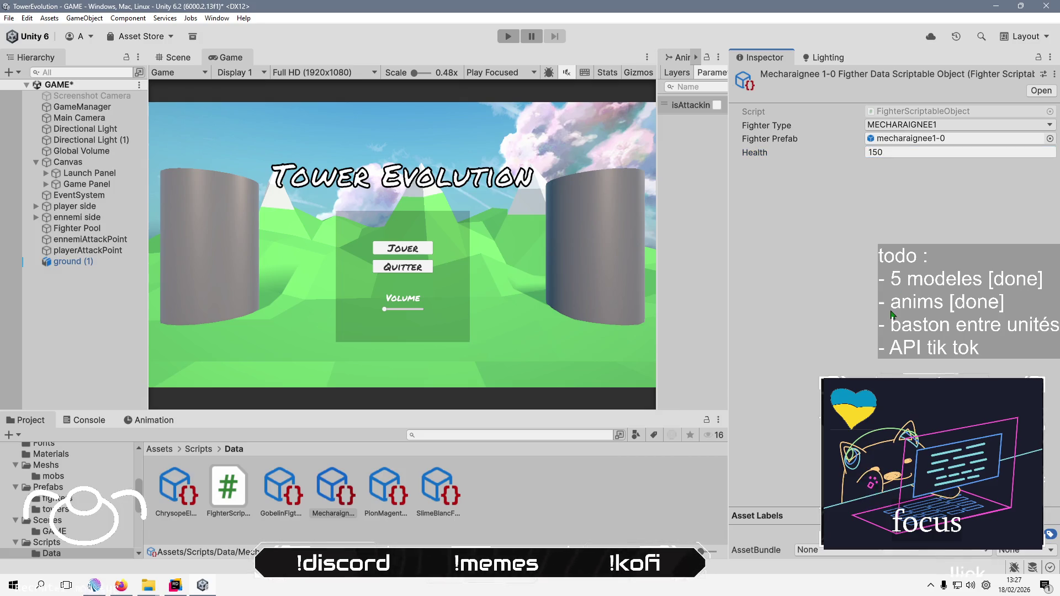
Assign pion_magenta as Pion Magenta's Fighter Prefab with health 60
{"action": "left_click", "coordinate": [389, 486]}
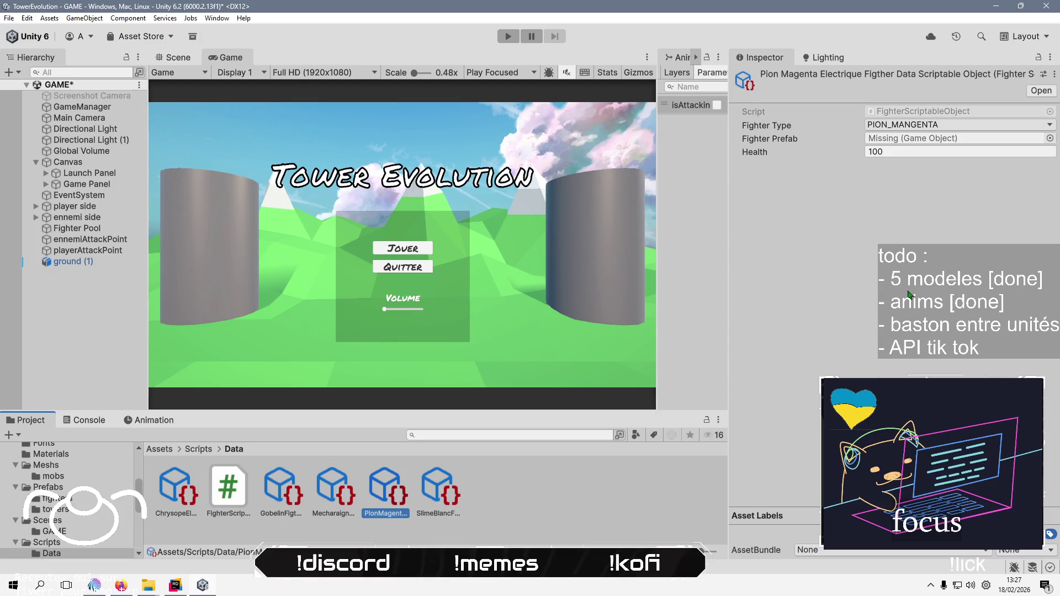
{"action": "left_click", "coordinate": [1049, 139]}
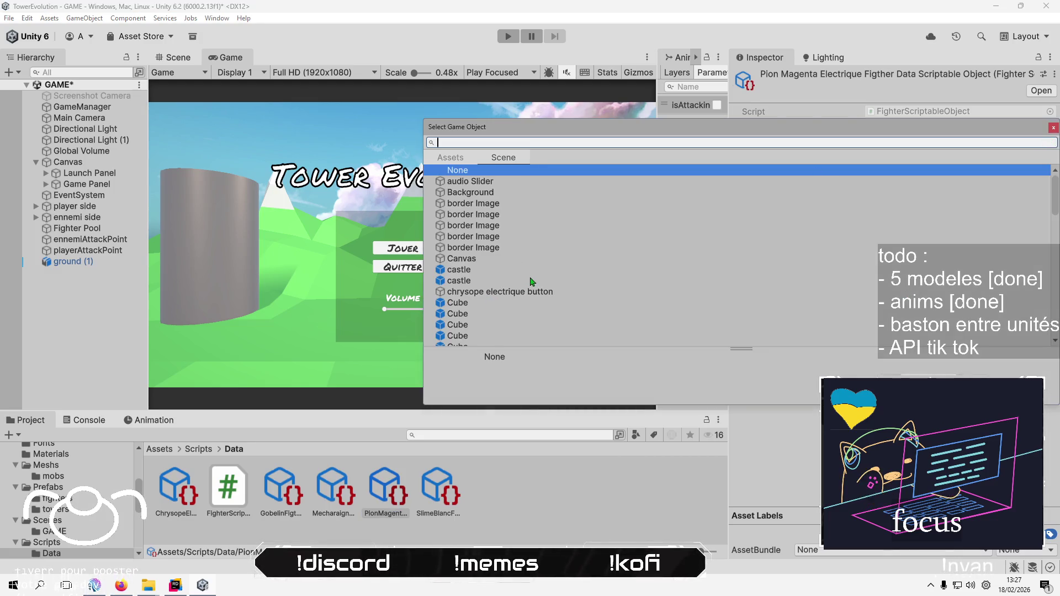
{"action": "left_click", "coordinate": [452, 158]}
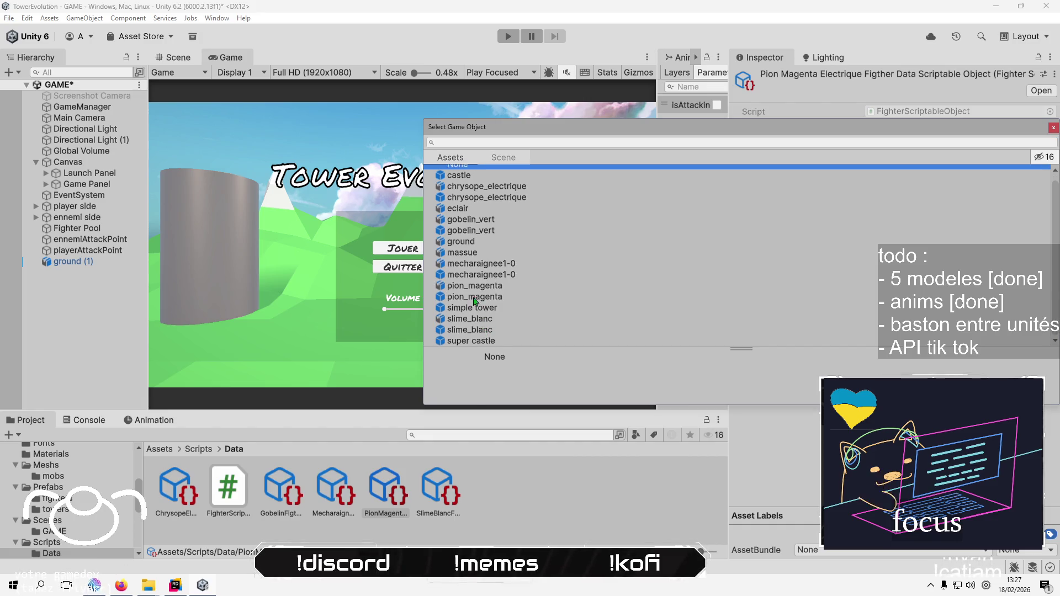
{"action": "double_click", "coordinate": [473, 298]}
{"action": "left_click", "coordinate": [932, 155]}
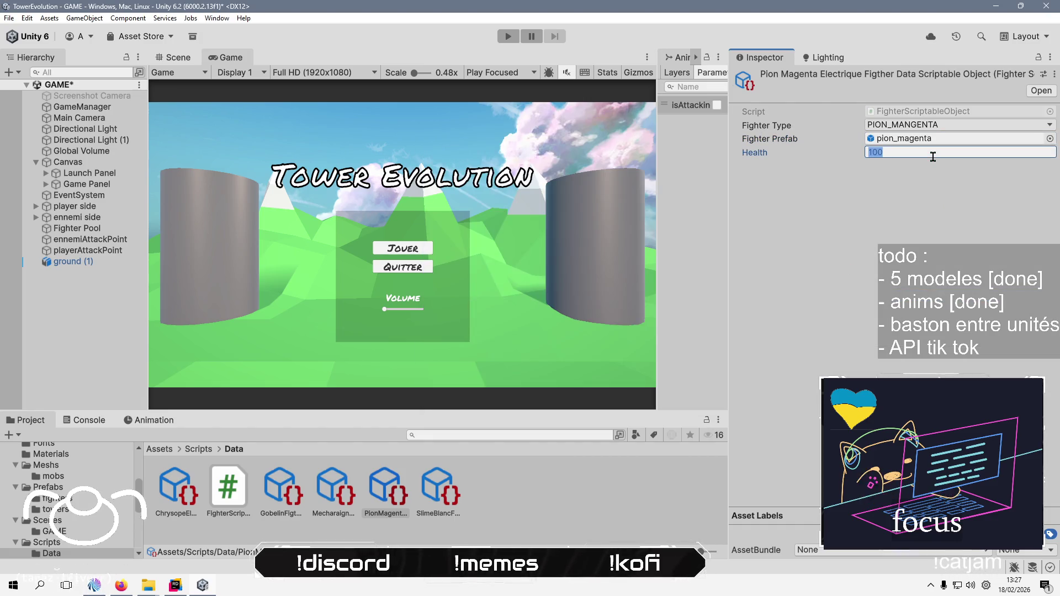
{"action": "type", "text": "60"}
{"action": "left_click", "coordinate": [863, 267]}
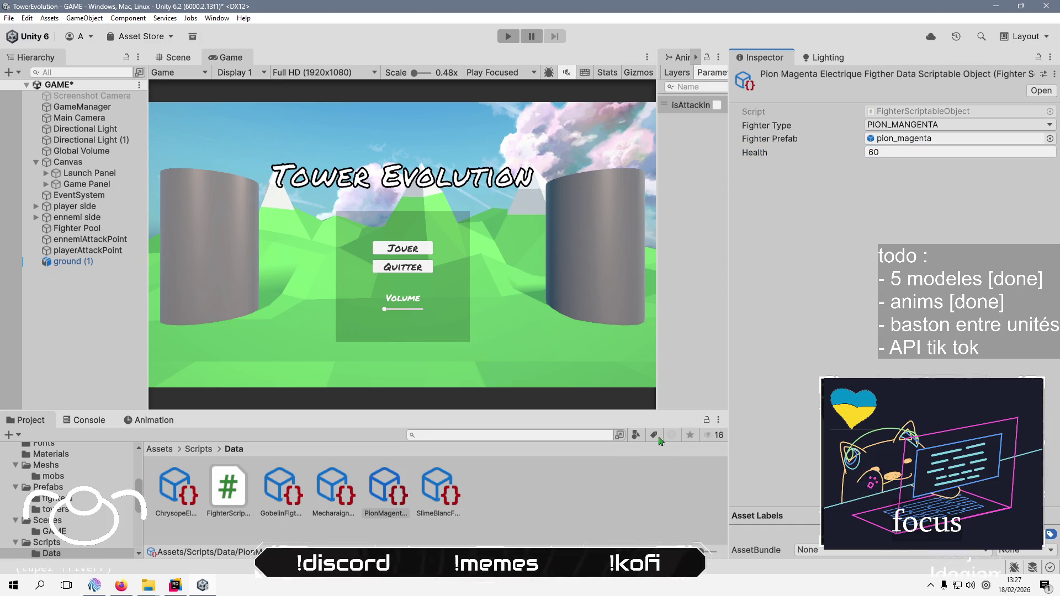
Assign slime_blanc as Slime Blanc's Fighter Prefab with health 120
{"action": "left_click", "coordinate": [438, 490]}
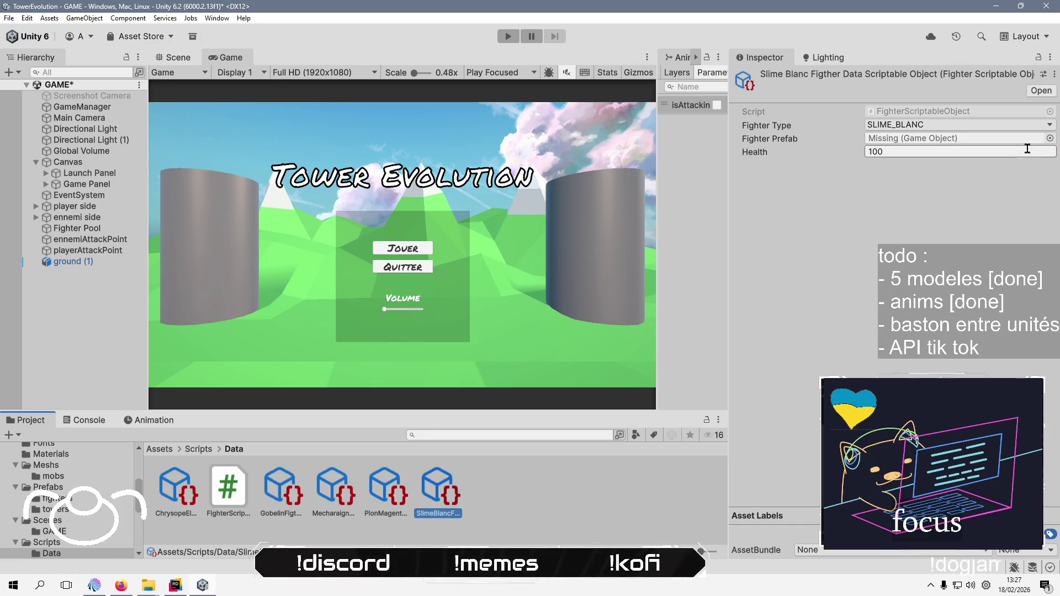
{"action": "left_click", "coordinate": [1049, 138]}
{"action": "scroll", "coordinate": [488, 190], "scroll_direction": "down", "scroll_amount": 5}
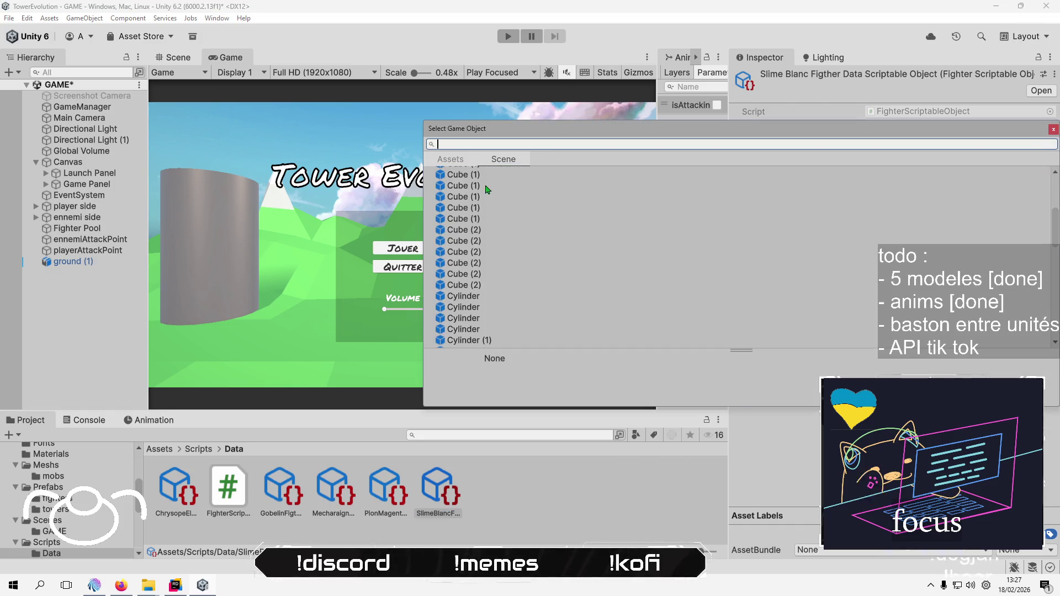
{"action": "left_click", "coordinate": [461, 160]}
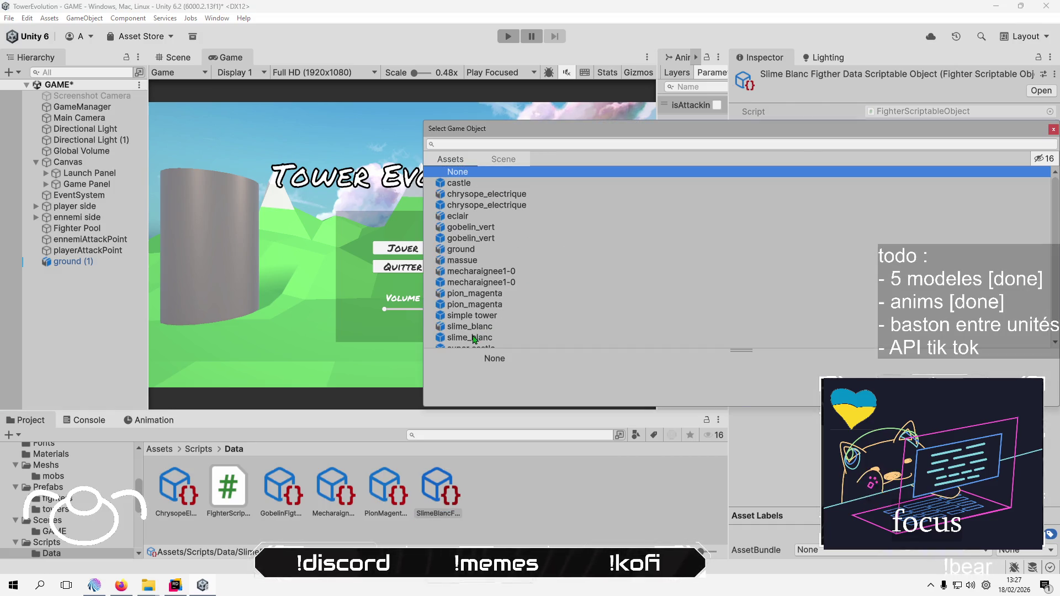
{"action": "double_click", "coordinate": [473, 338]}
{"action": "left_click", "coordinate": [914, 151]}
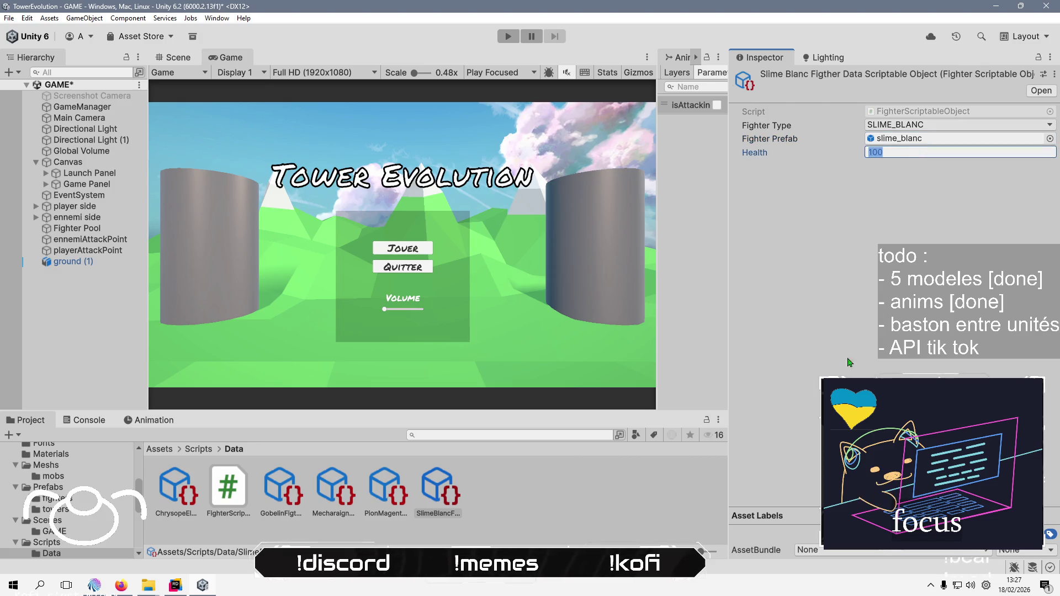
{"action": "type", "text": "120"}
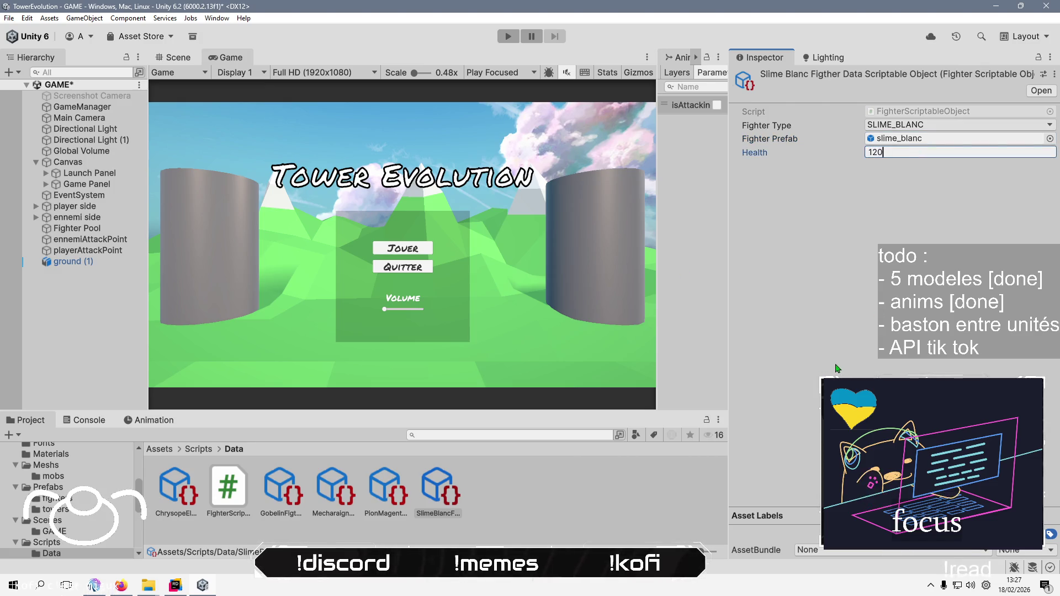
{"action": "key", "text": "Return"}
Clear the selection and save the GAME scene with Ctrl+S
{"action": "left_click", "coordinate": [93, 306]}
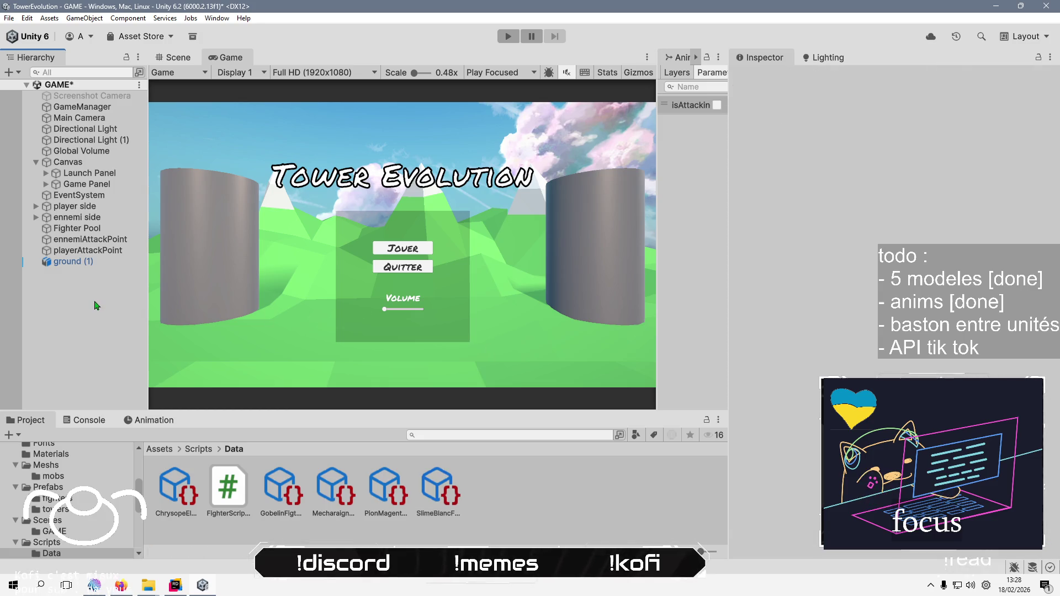
{"action": "key", "text": "ctrl+s"}
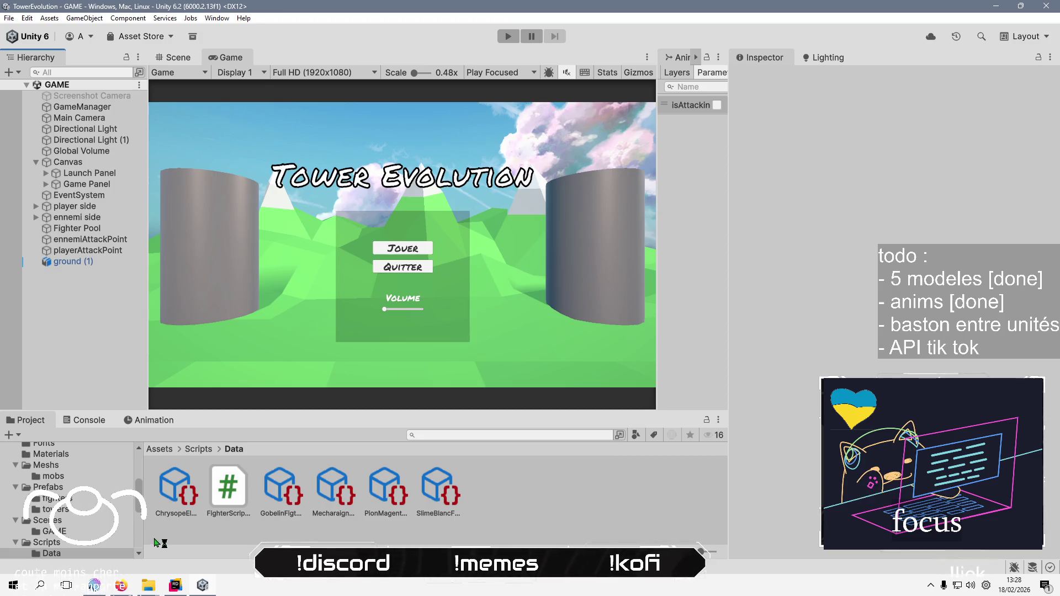
{"action": "left_click", "coordinate": [176, 585]}
Place the cursor in Fighter.cs's Update method after the 'if adversary detected' comment and else block
{"action": "left_click", "coordinate": [560, 241]}
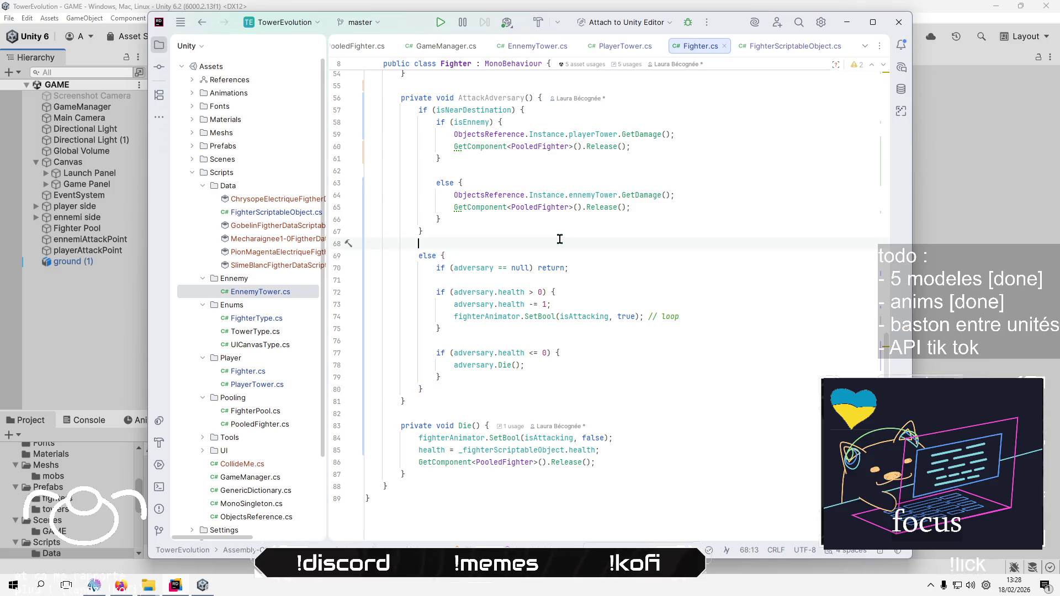
{"action": "scroll", "coordinate": [560, 239], "scroll_direction": "up", "scroll_amount": 8}
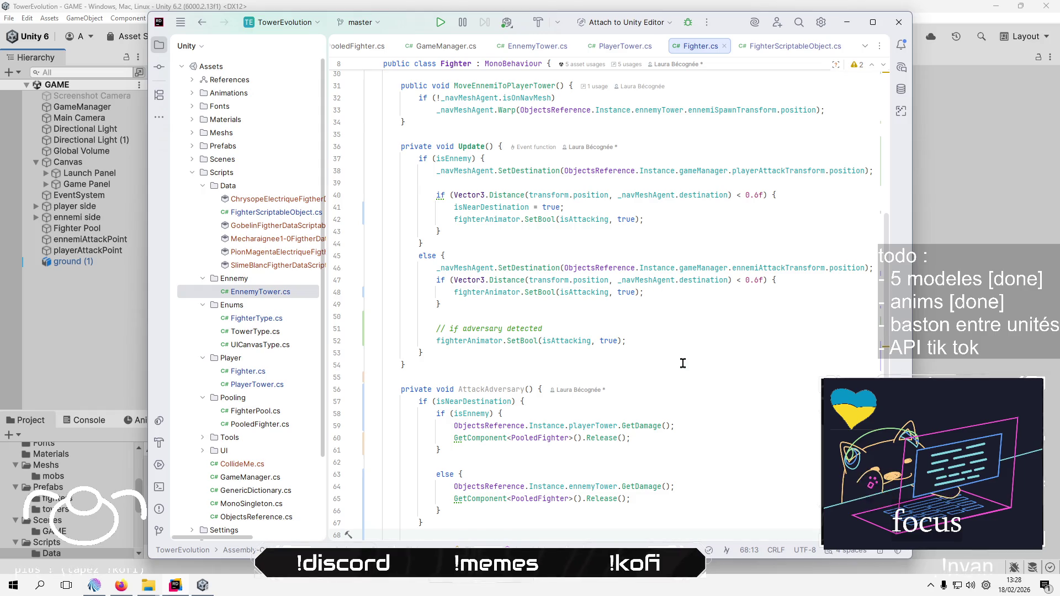
{"action": "left_click", "coordinate": [574, 325]}
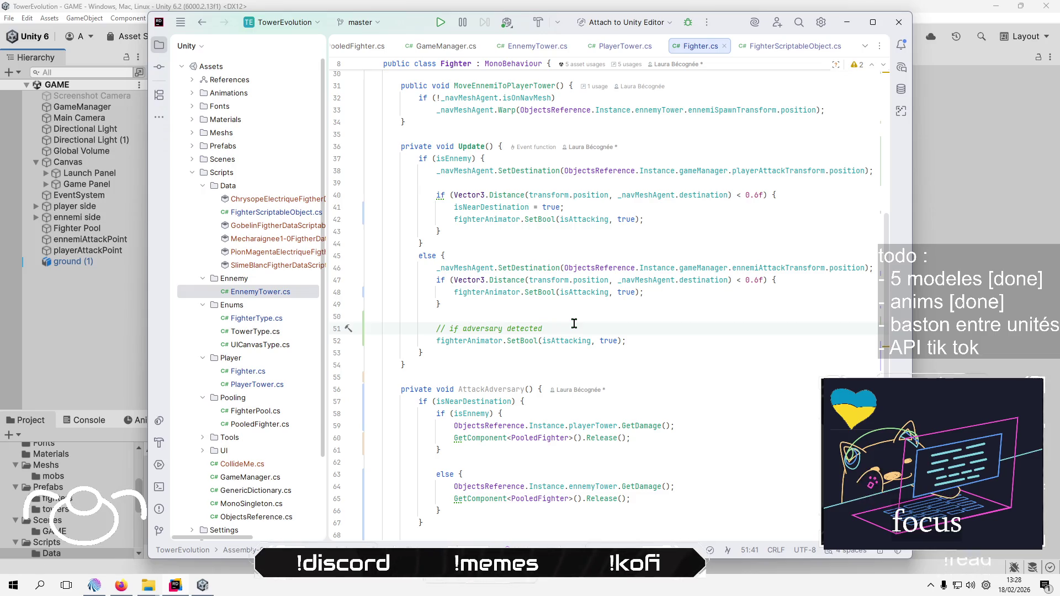
{"action": "left_click", "coordinate": [574, 357]}
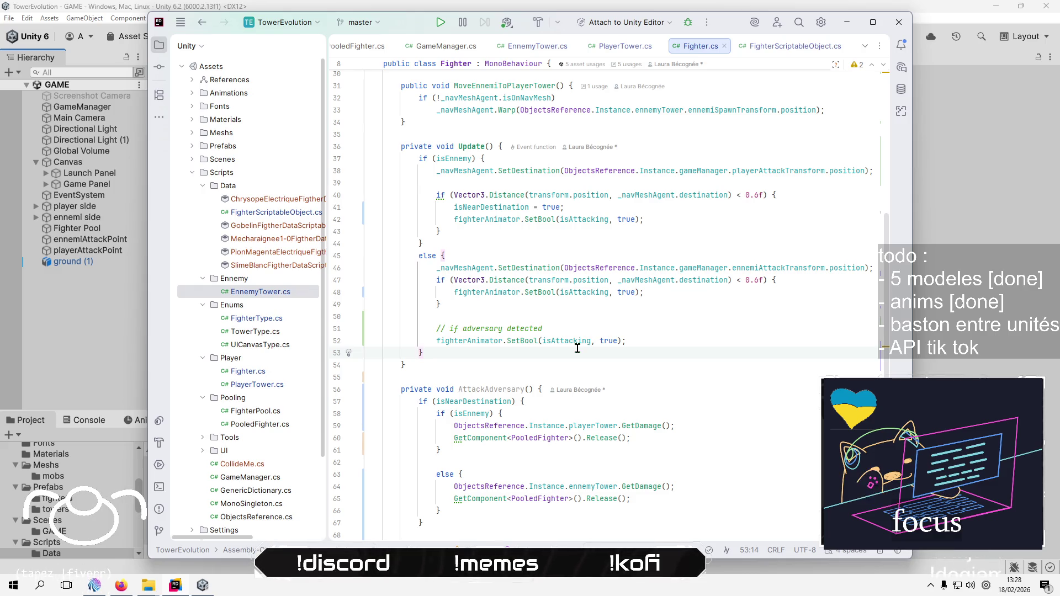
Try line edits in Update, briefly deleting the adversary-detected comment and SetBool lines
{"action": "key", "text": "Up"}
{"action": "key", "text": "Up"}
{"action": "key", "text": "End"}
{"action": "key", "text": "Return"}
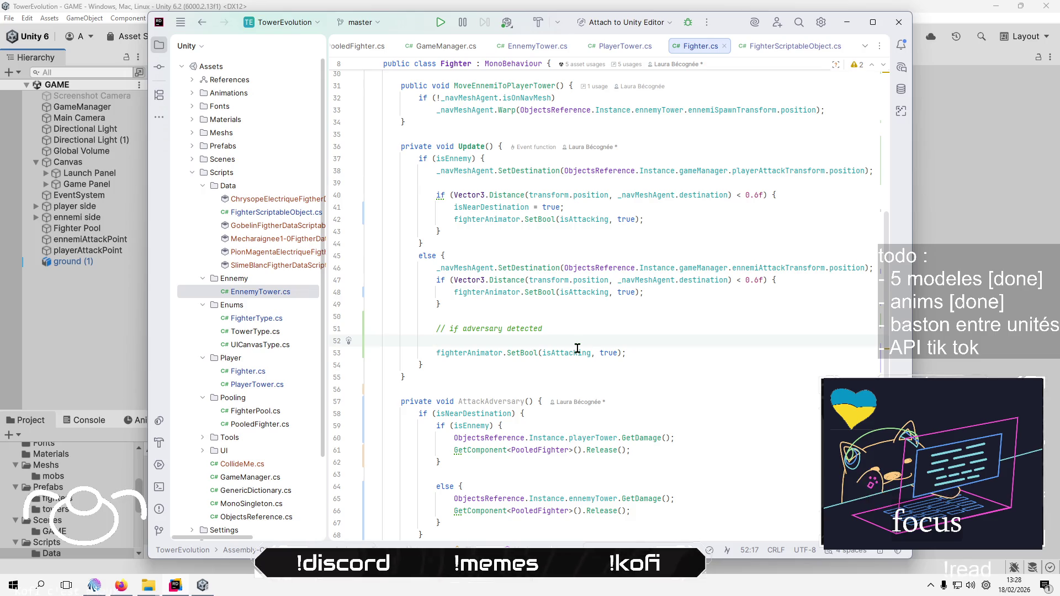
{"action": "key", "text": "BackSpace"}
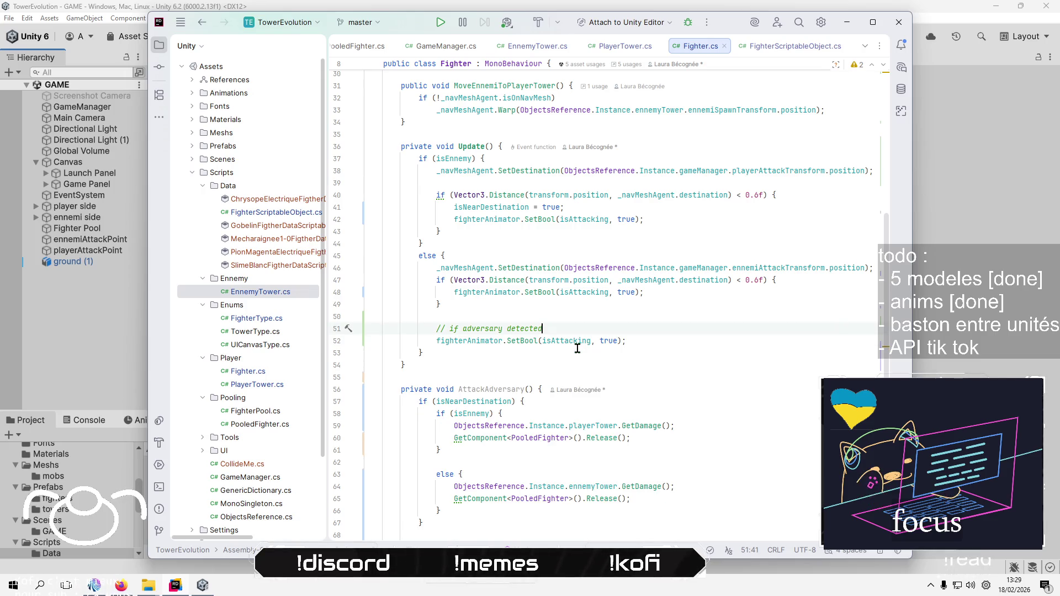
{"action": "key", "text": "Home"}
{"action": "key", "text": "Home"}
{"action": "key", "text": "shift+Down"}
{"action": "key", "text": "shift+Down"}
{"action": "key", "text": "Delete"}
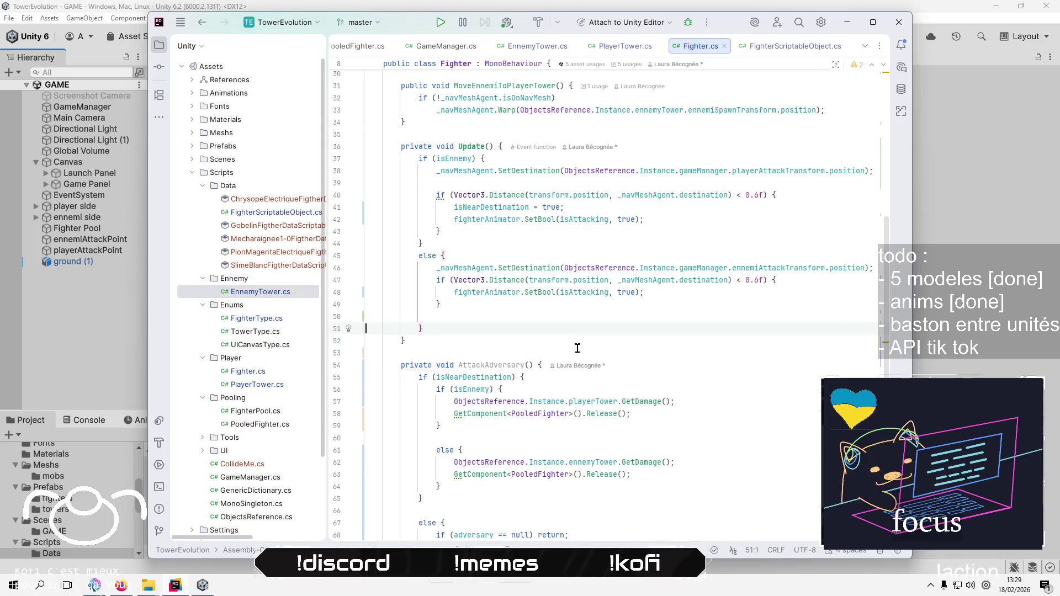
{"action": "key", "text": "BackSpace"}
Undo to restore the comment and SetBool line, then remove the blank line above it
{"action": "key", "text": "Down"}
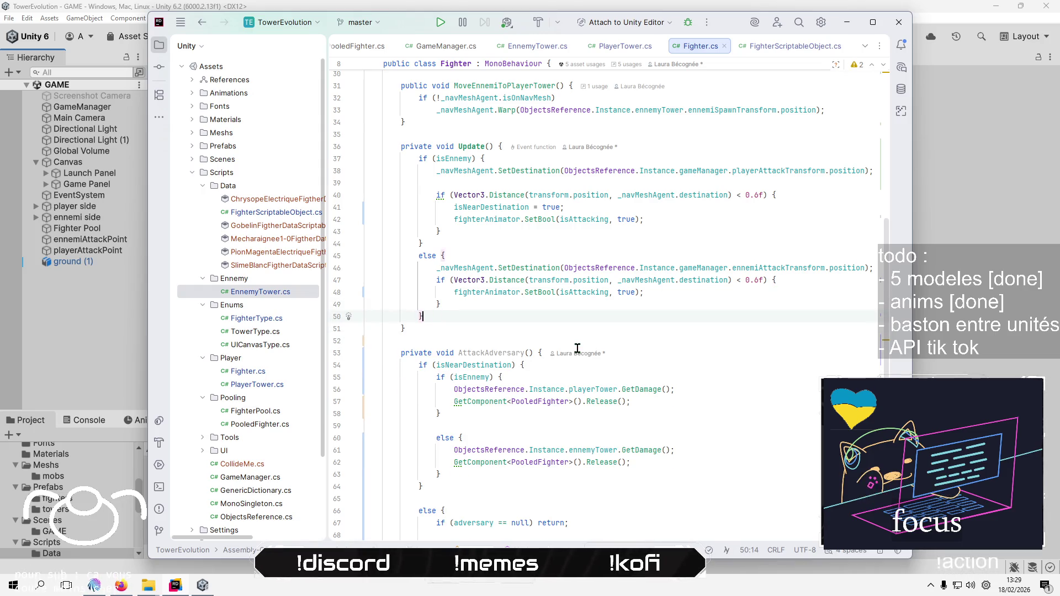
{"action": "key", "text": "ctrl+z"}
{"action": "key", "text": "ctrl+z"}
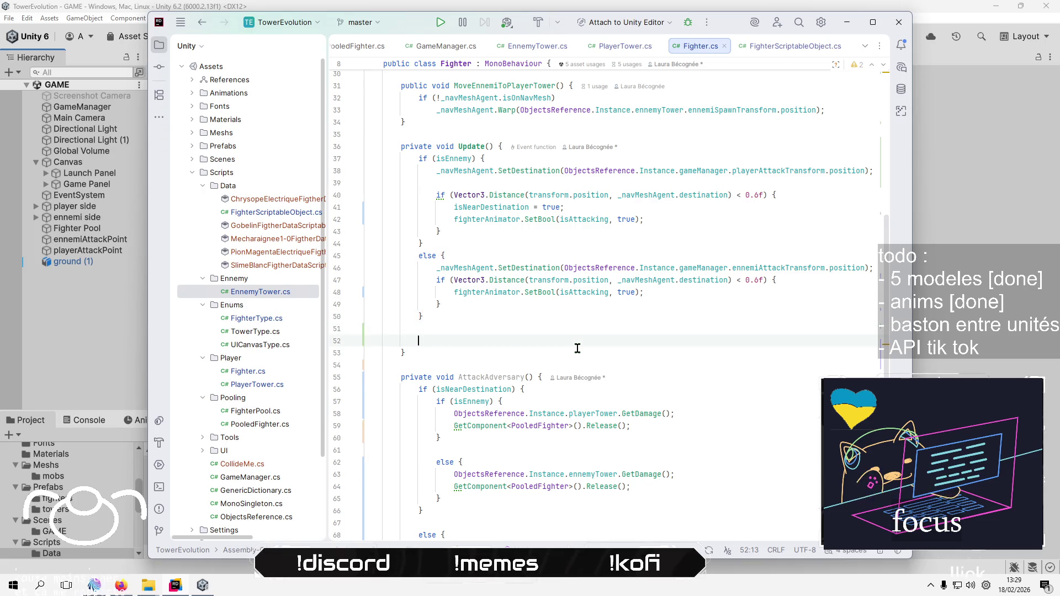
{"action": "key", "text": "Up"}
{"action": "key", "text": "Up"}
{"action": "key", "text": "Up"}
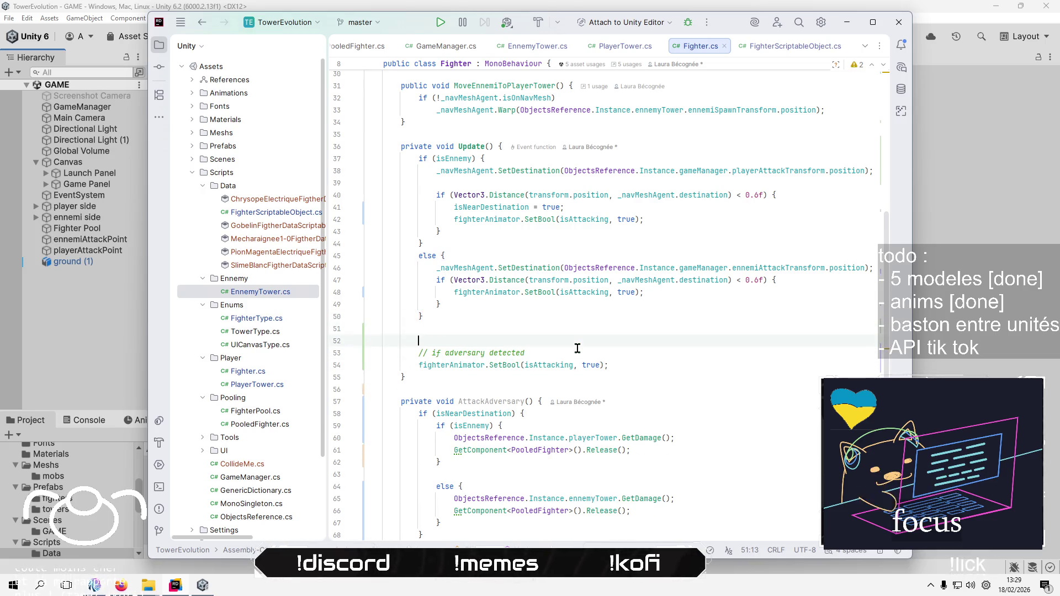
{"action": "key", "text": "ctrl+z"}
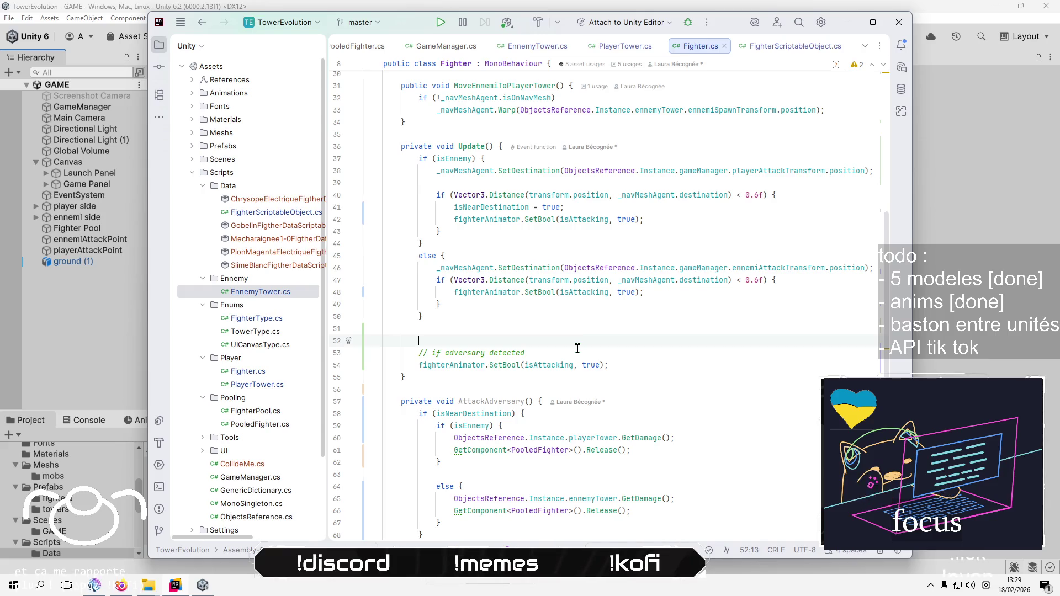
{"action": "key", "text": "BackSpace"}
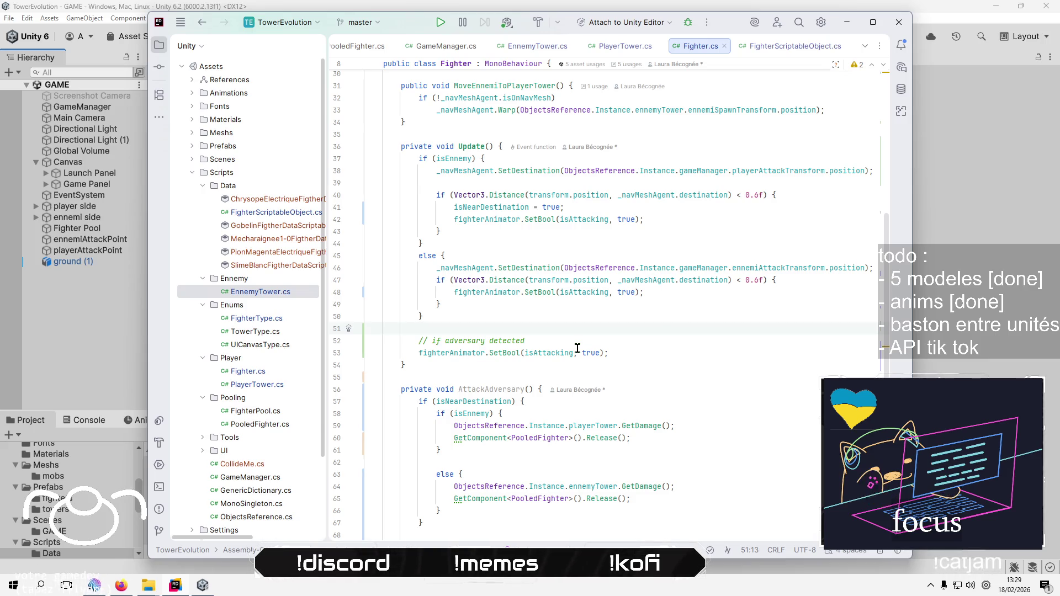
{"action": "left_click", "coordinate": [694, 413]}
{"action": "left_click", "coordinate": [1038, 330]}
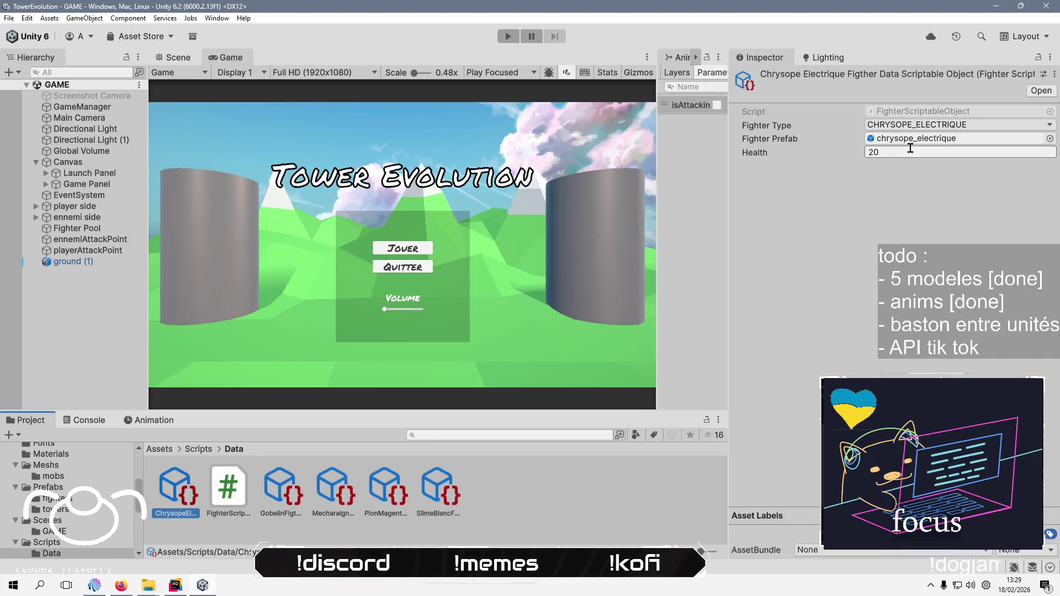
Set Chrysope Electrique's Health to 1 and Gobelin's Health to 2
{"action": "left_click", "coordinate": [906, 152]}
{"action": "type", "text": "1"}
{"action": "key", "text": "Return"}
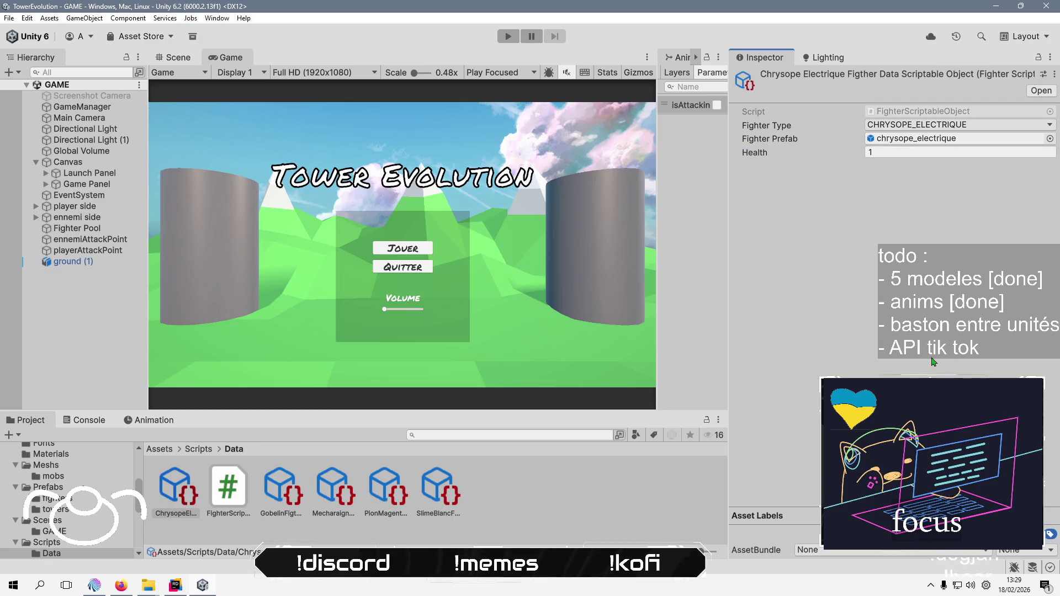
{"action": "left_click", "coordinate": [284, 486]}
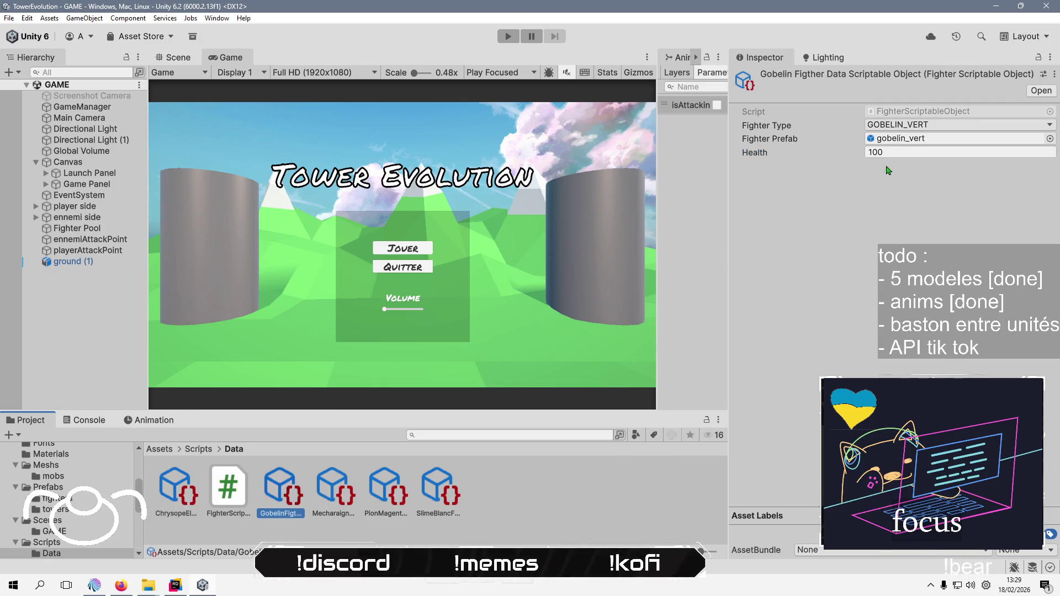
{"action": "left_click", "coordinate": [896, 152]}
{"action": "type", "text": "2"}
{"action": "key", "text": "Return"}
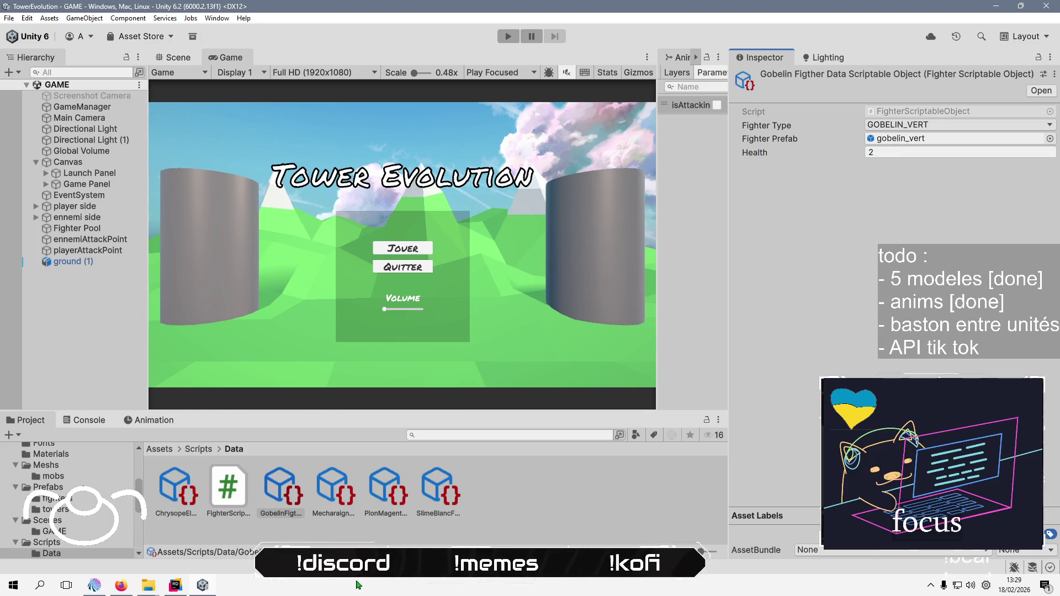
Set Mecharaignee's Health to 3 and Pion Magenta's Health to 2, then check Slime Blanc
{"action": "left_click", "coordinate": [334, 486]}
{"action": "left_click", "coordinate": [918, 153]}
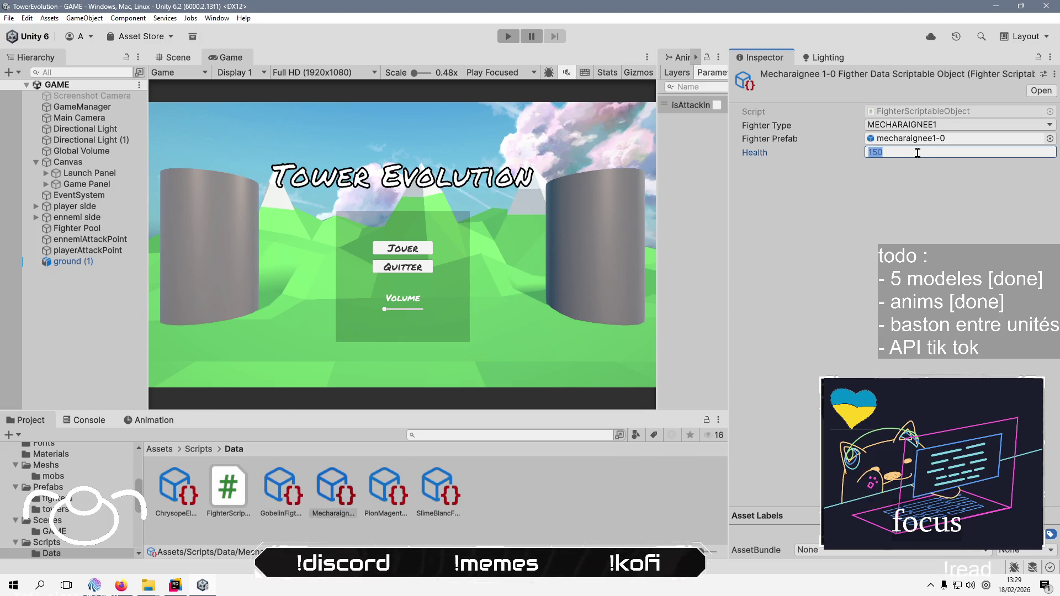
{"action": "type", "text": "3"}
{"action": "key", "text": "Return"}
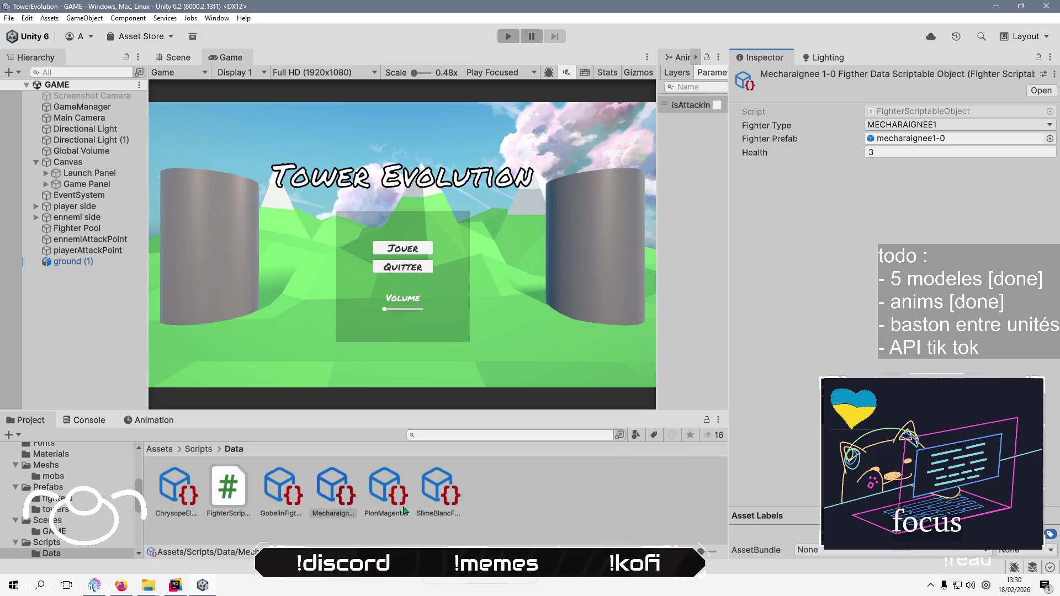
{"action": "left_click", "coordinate": [403, 508]}
{"action": "left_click", "coordinate": [907, 154]}
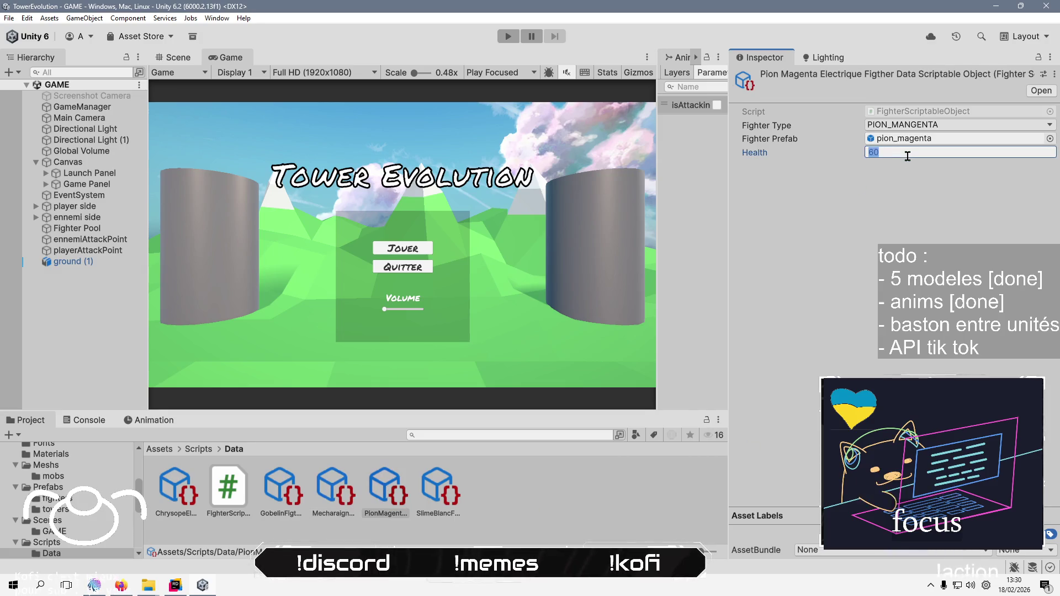
{"action": "type", "text": "2"}
{"action": "left_click", "coordinate": [456, 488]}
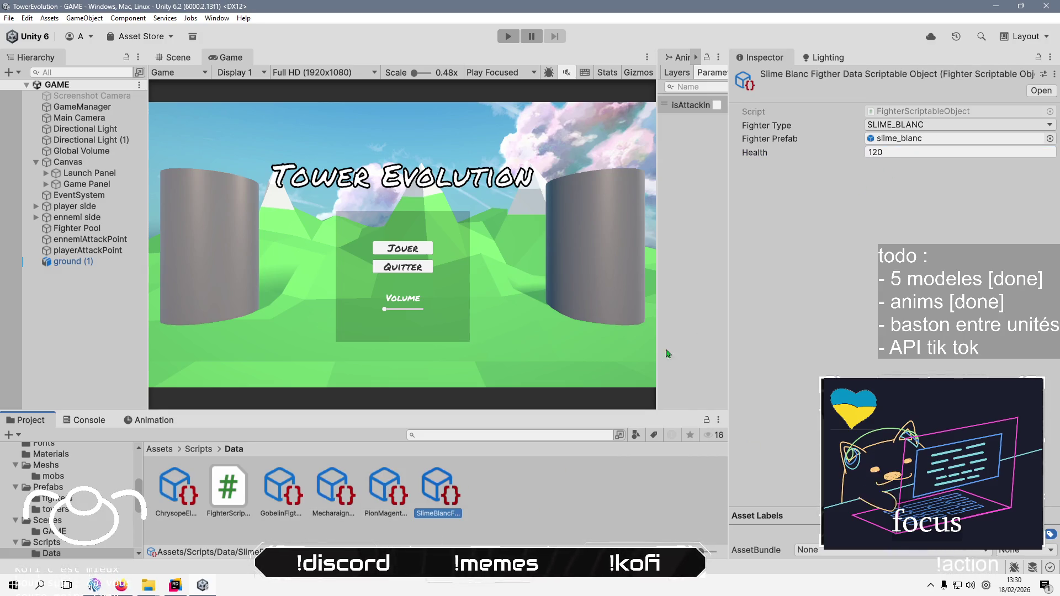
{"action": "left_click", "coordinate": [911, 153]}
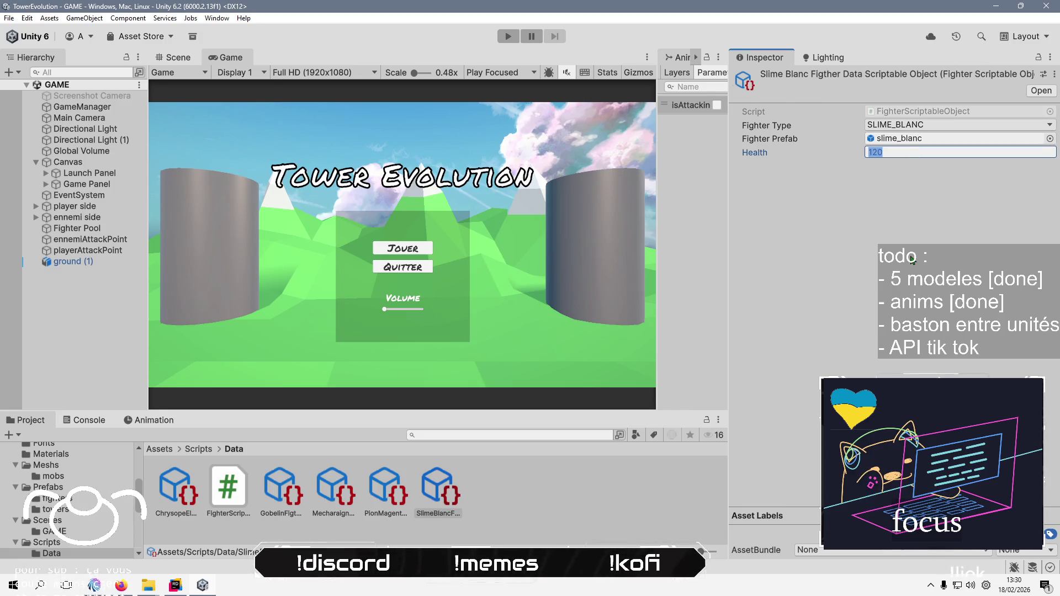
{"action": "type", "text": "3"}
{"action": "left_click", "coordinate": [82, 349]}
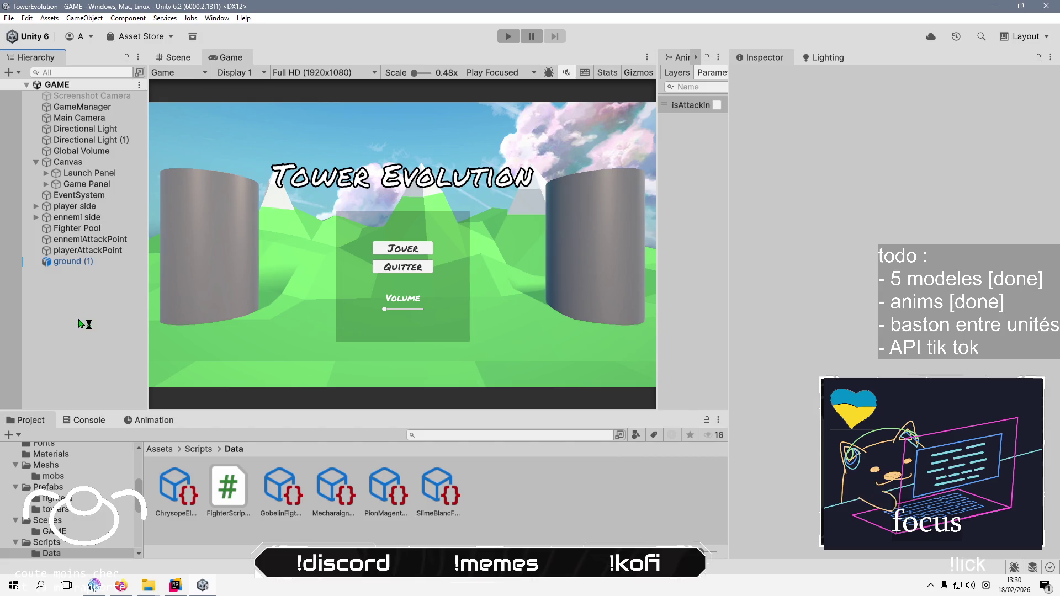
Revisit the blank line above the comment in Fighter.cs, then show Unity's top-level Assets folder
{"action": "key", "text": "alt+Tab"}
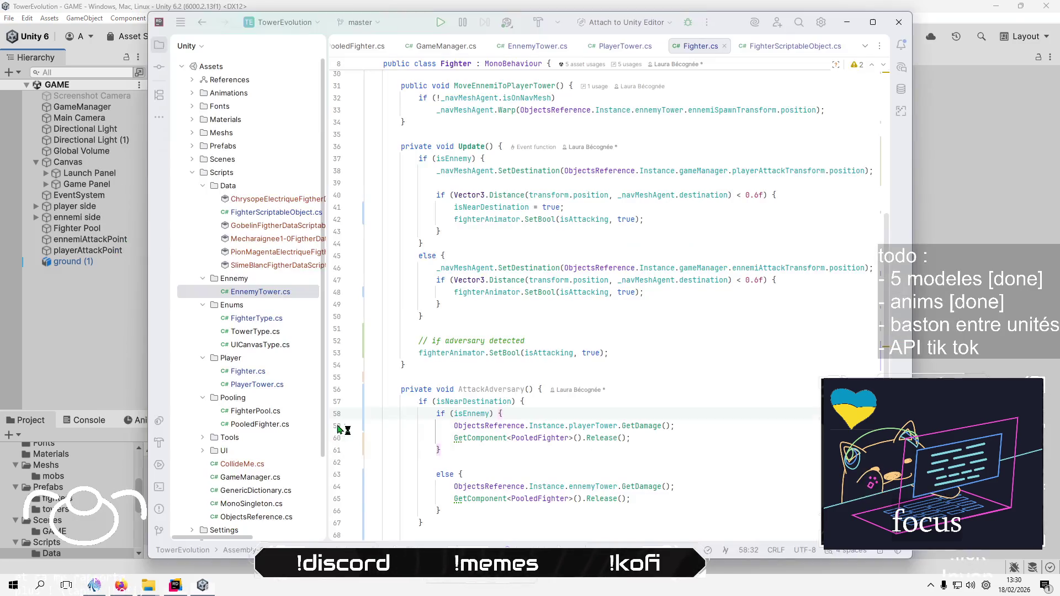
{"action": "left_click", "coordinate": [618, 323]}
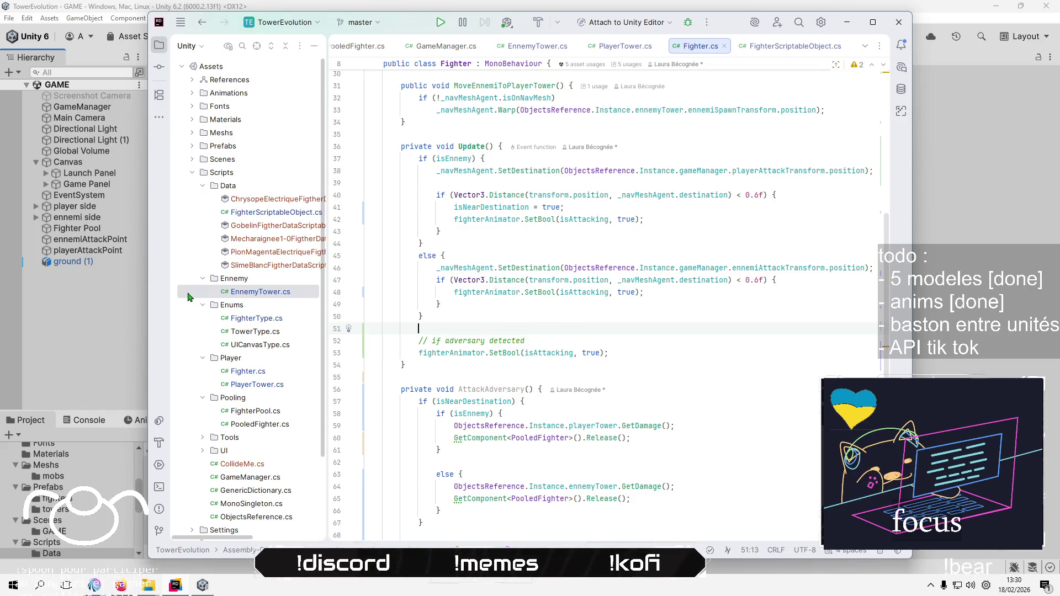
{"action": "left_click", "coordinate": [101, 353]}
{"action": "left_click", "coordinate": [160, 449]}
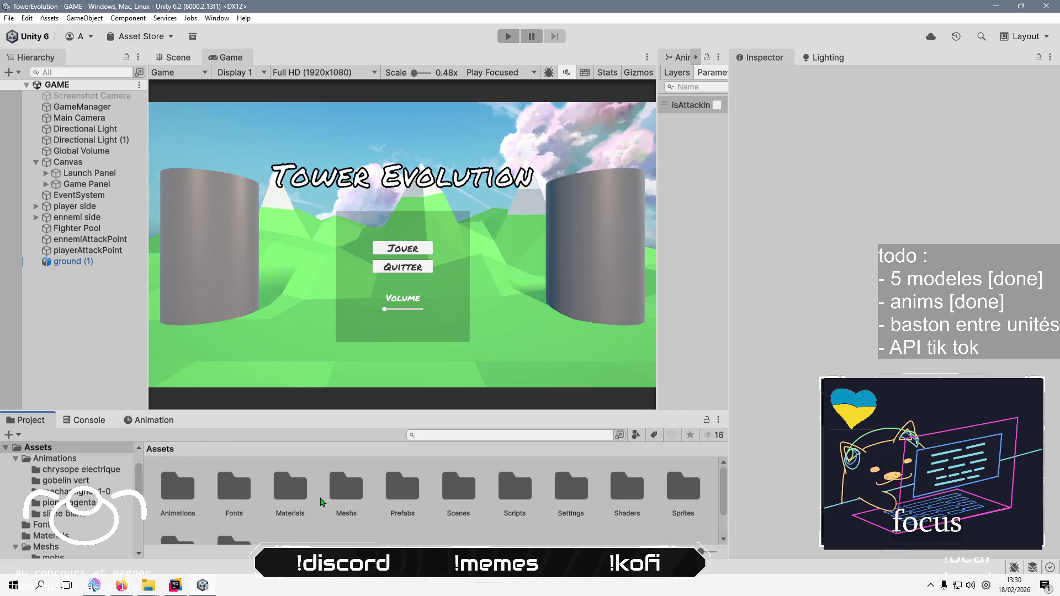
Open chrysope_electrique from Prefabs > fighters in Prefab Mode and bring up the Hierarchy add menu
{"action": "double_click", "coordinate": [401, 489]}
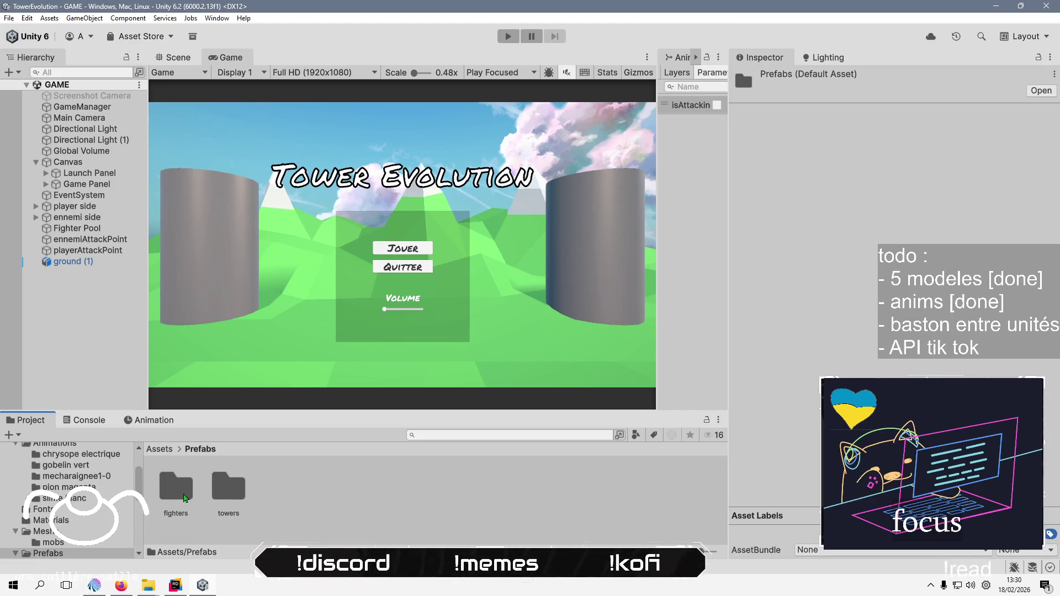
{"action": "double_click", "coordinate": [176, 486]}
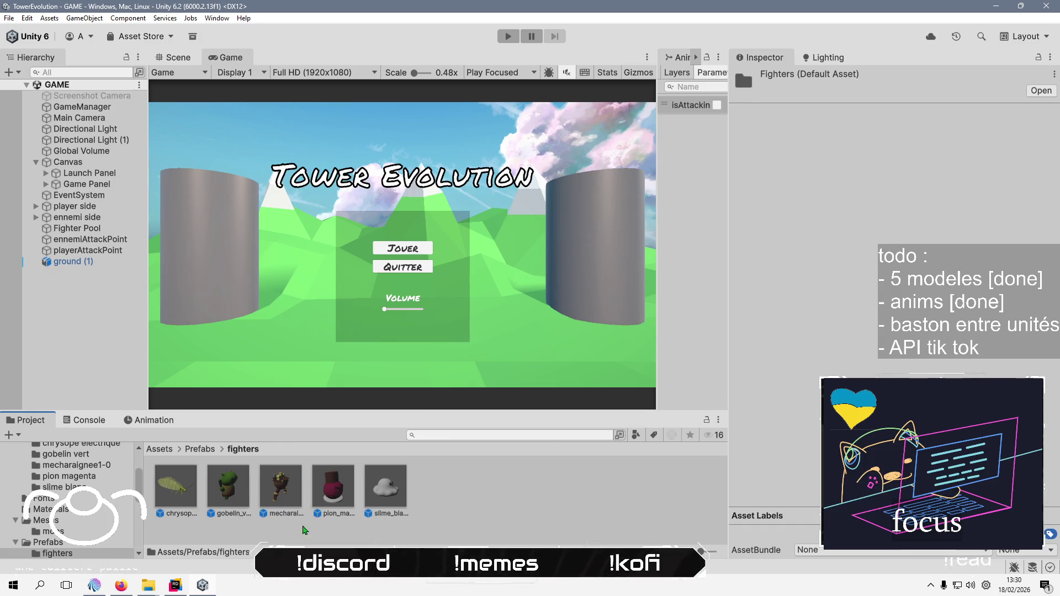
{"action": "double_click", "coordinate": [175, 486]}
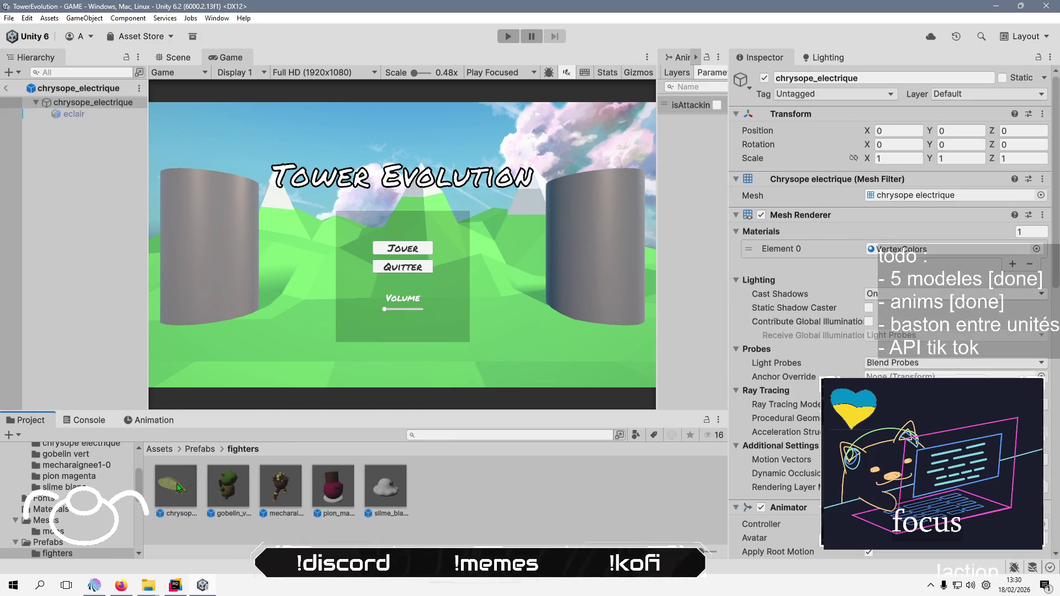
{"action": "left_click", "coordinate": [97, 220]}
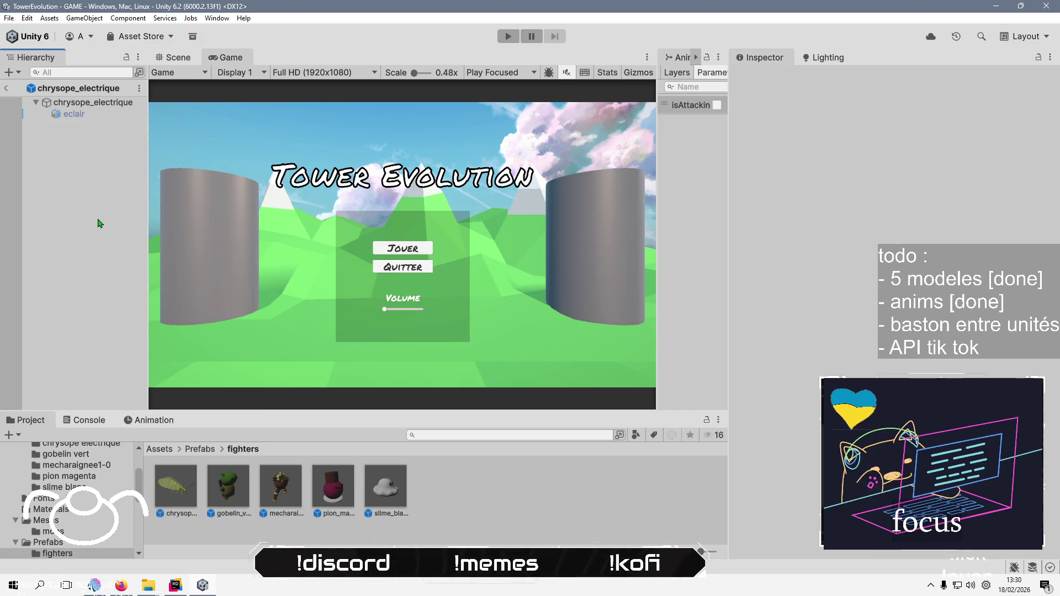
{"action": "right_click", "coordinate": [103, 164]}
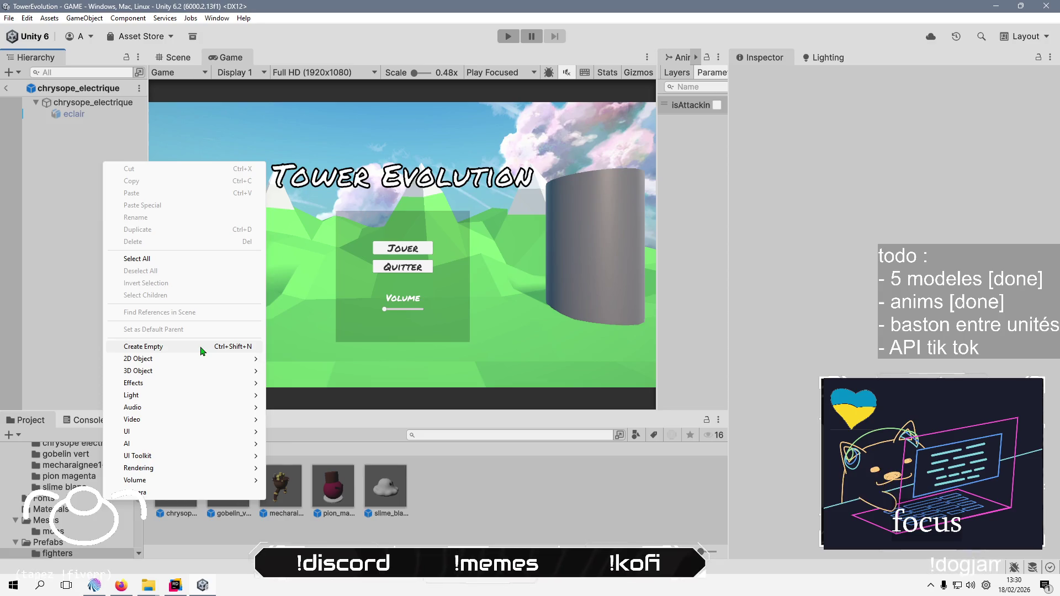
{"action": "mouse_move", "coordinate": [215, 362]}
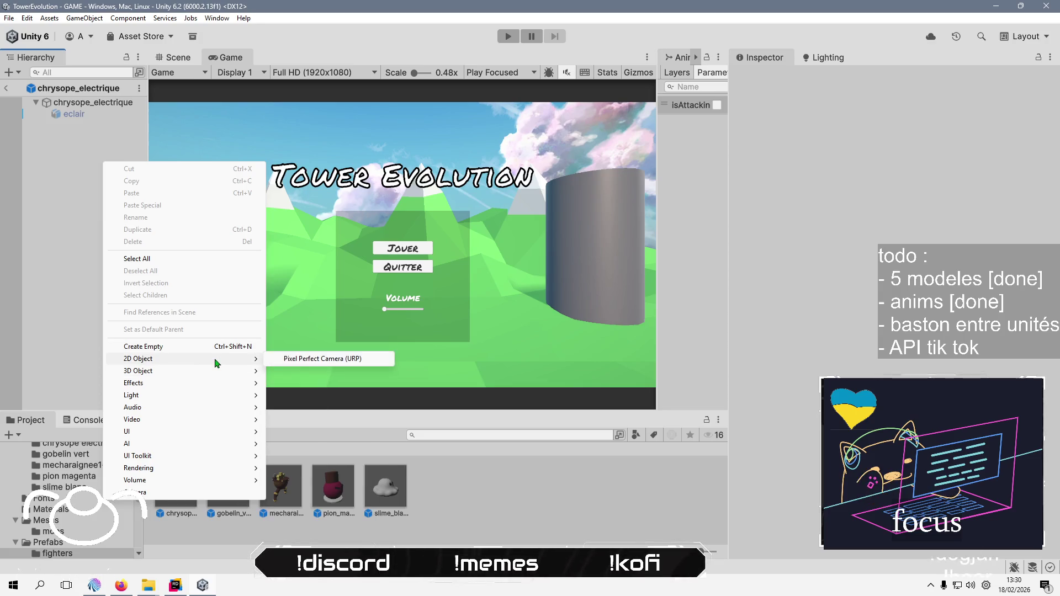
Create an empty child in chrysope_electrique and name it 'detector'
{"action": "left_click", "coordinate": [214, 347]}
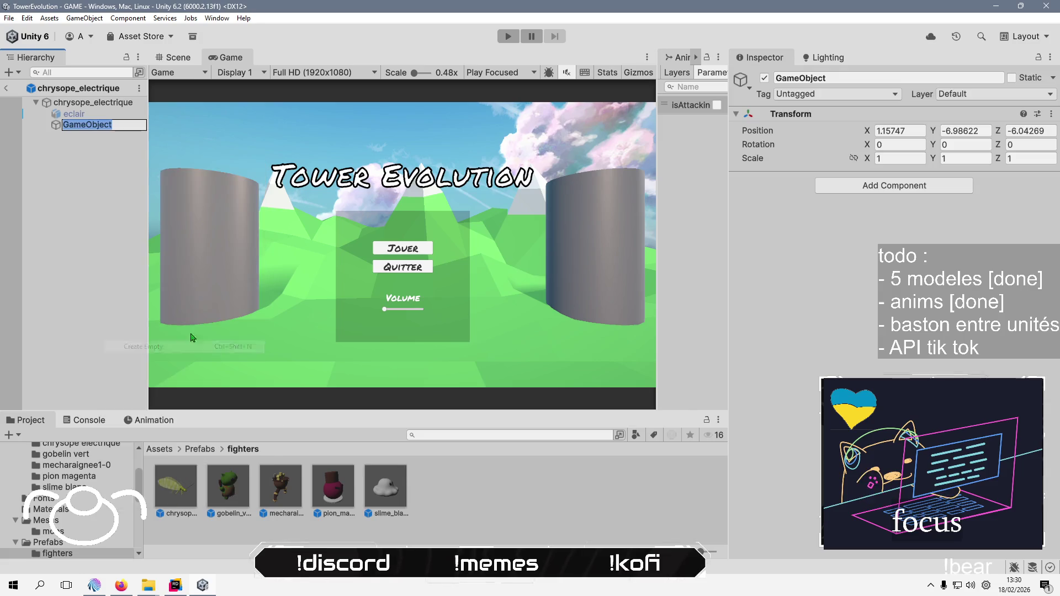
{"action": "type", "text": "dec"}
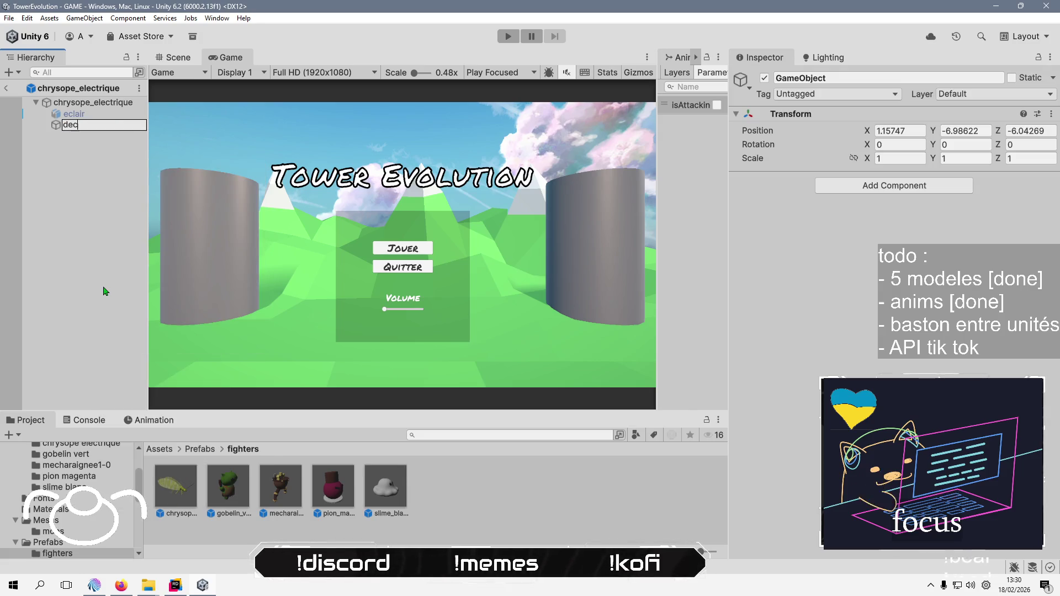
{"action": "type", "text": "tector"}
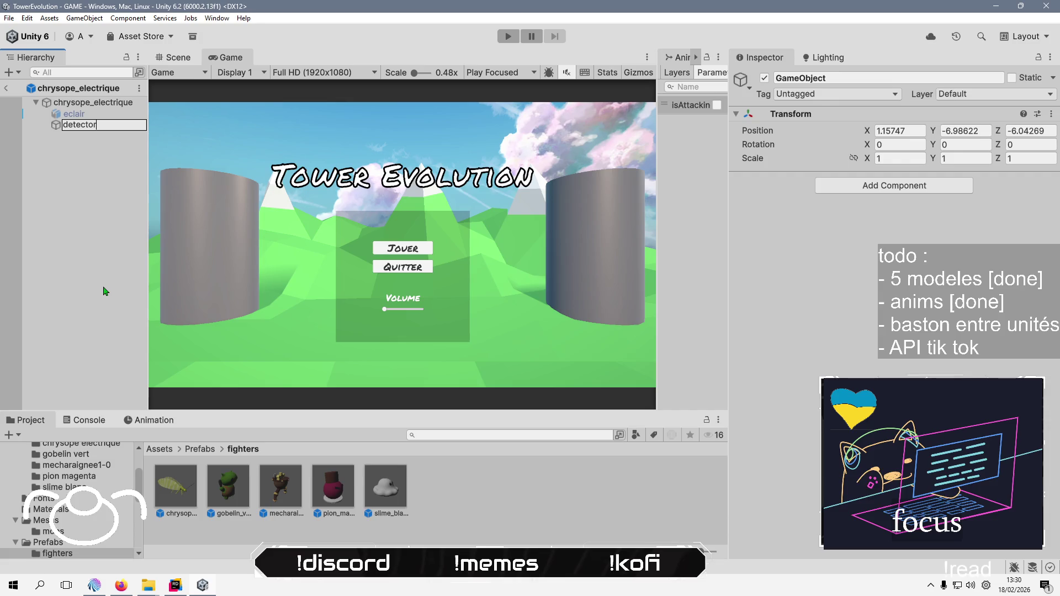
{"action": "key", "text": "Return"}
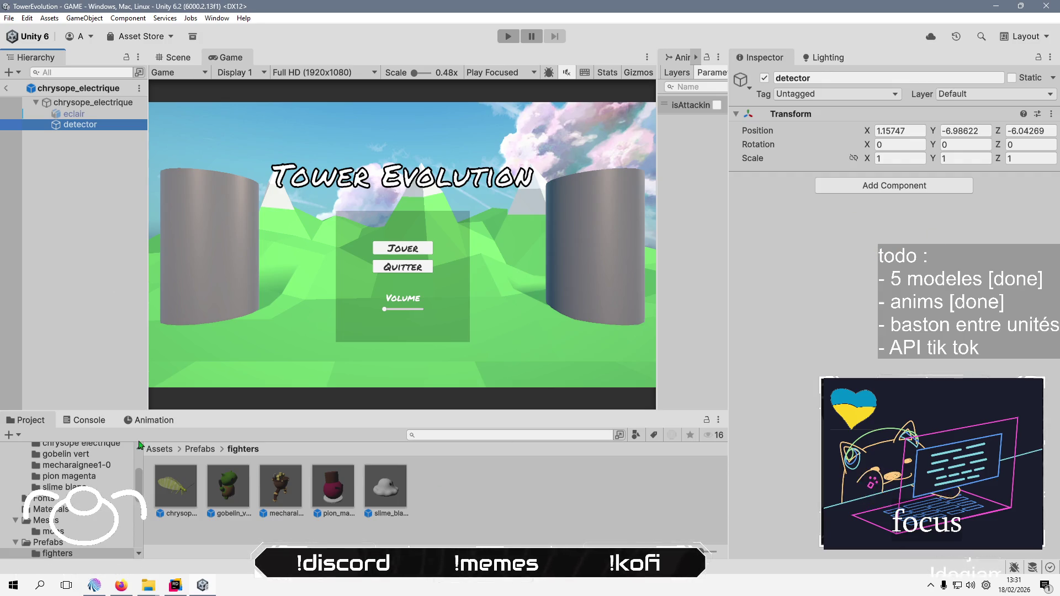
{"action": "left_click", "coordinate": [166, 452]}
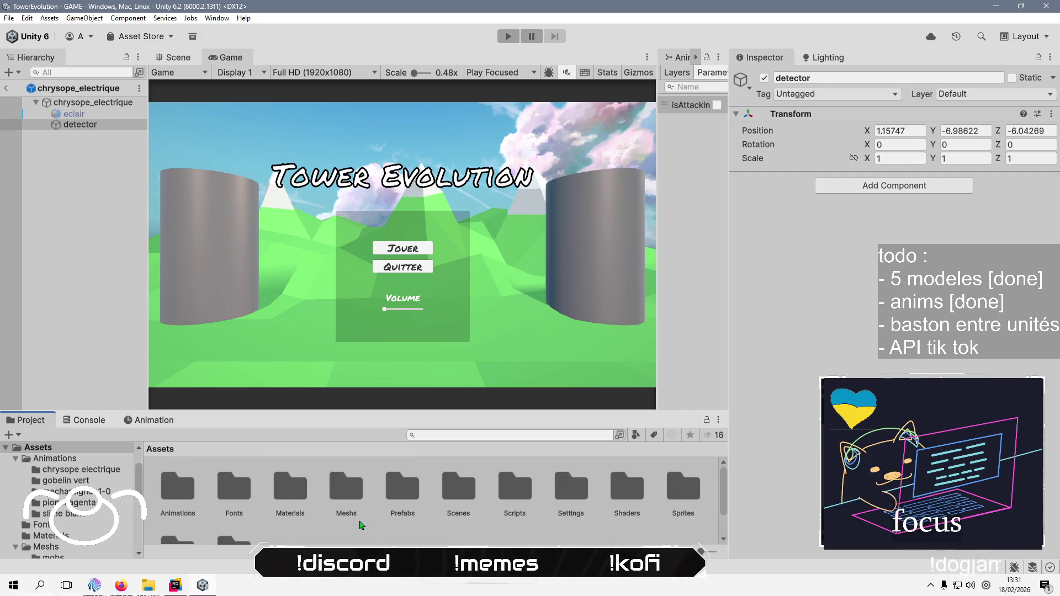
Enlarge the Project panel, open Assets/Scripts/Tools, and start importing a new asset there
{"action": "double_click", "coordinate": [526, 487]}
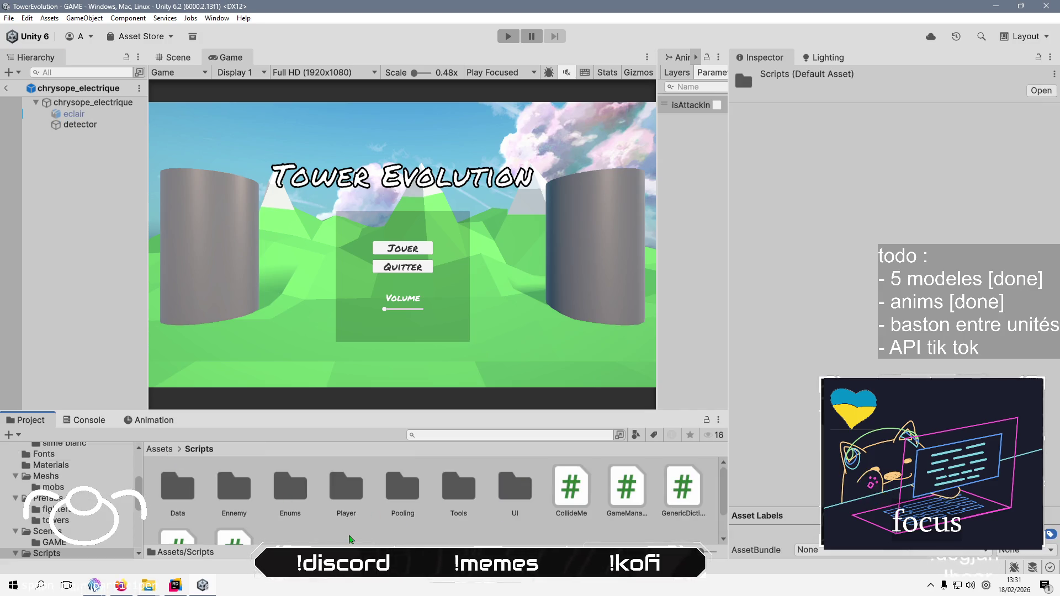
{"action": "left_click_drag", "start_coordinate": [335, 412], "coordinate": [335, 330]}
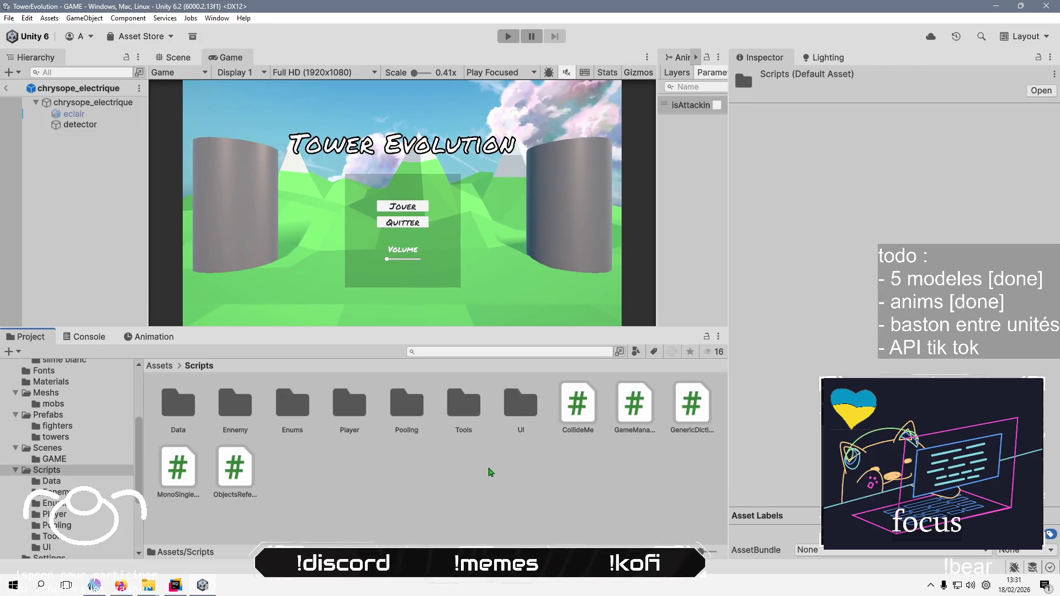
{"action": "left_click", "coordinate": [460, 476]}
{"action": "double_click", "coordinate": [461, 406]}
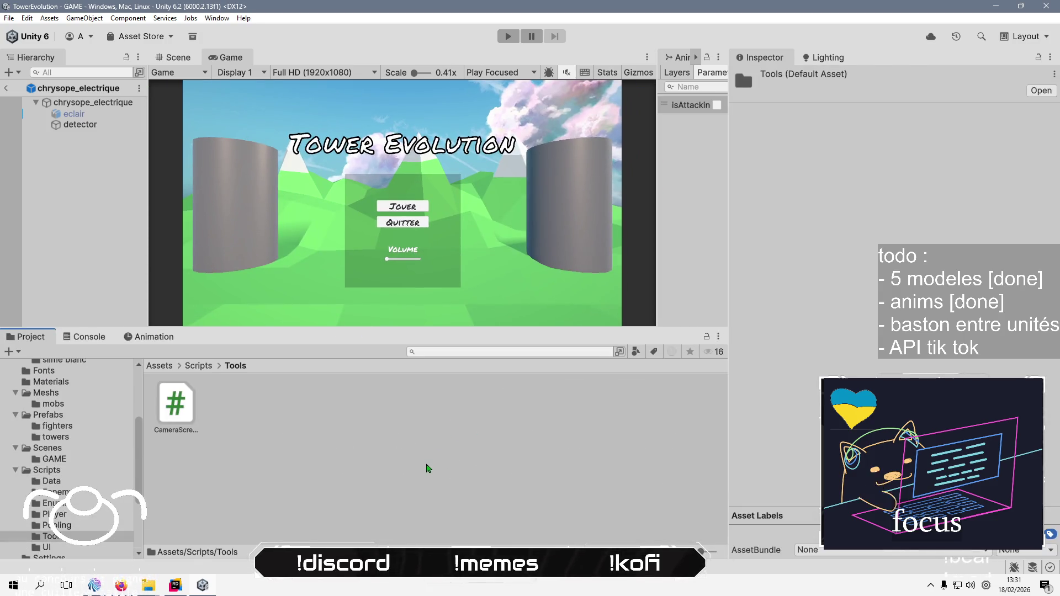
{"action": "right_click", "coordinate": [425, 466]}
{"action": "left_click", "coordinate": [504, 304]}
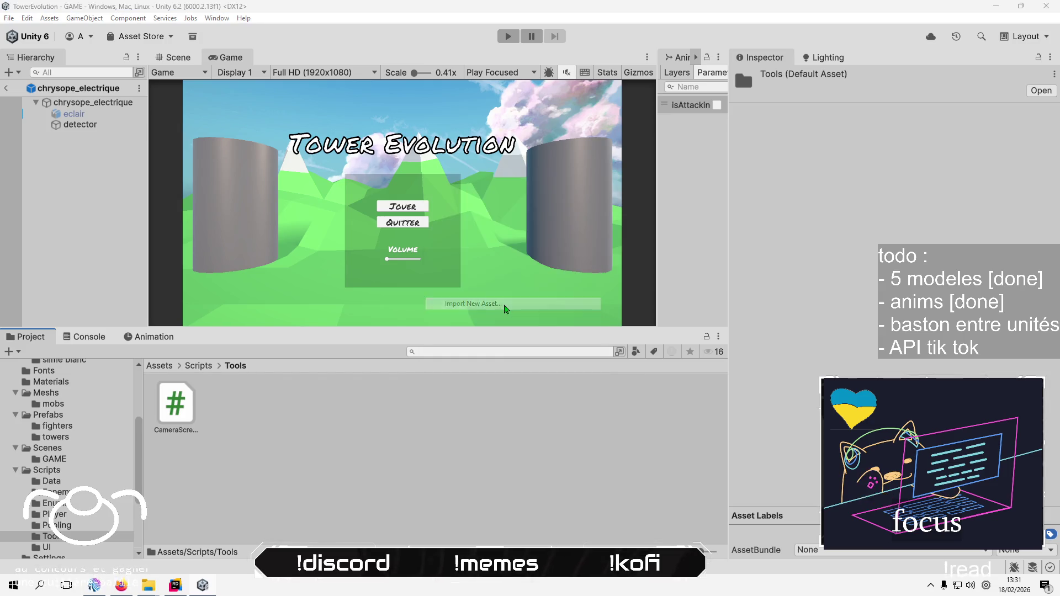
Browse to banana man 2021 > Assets > Scripts > InGame > Monkeys and preview OrganicRaycast.cs
{"action": "left_click", "coordinate": [264, 103]}
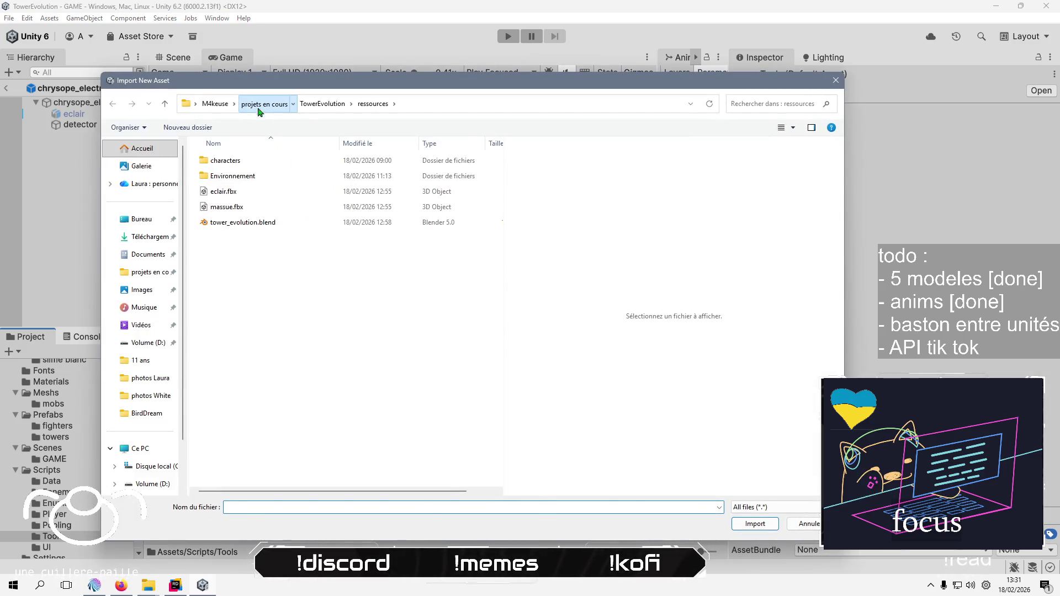
{"action": "double_click", "coordinate": [246, 160]}
{"action": "double_click", "coordinate": [247, 161]}
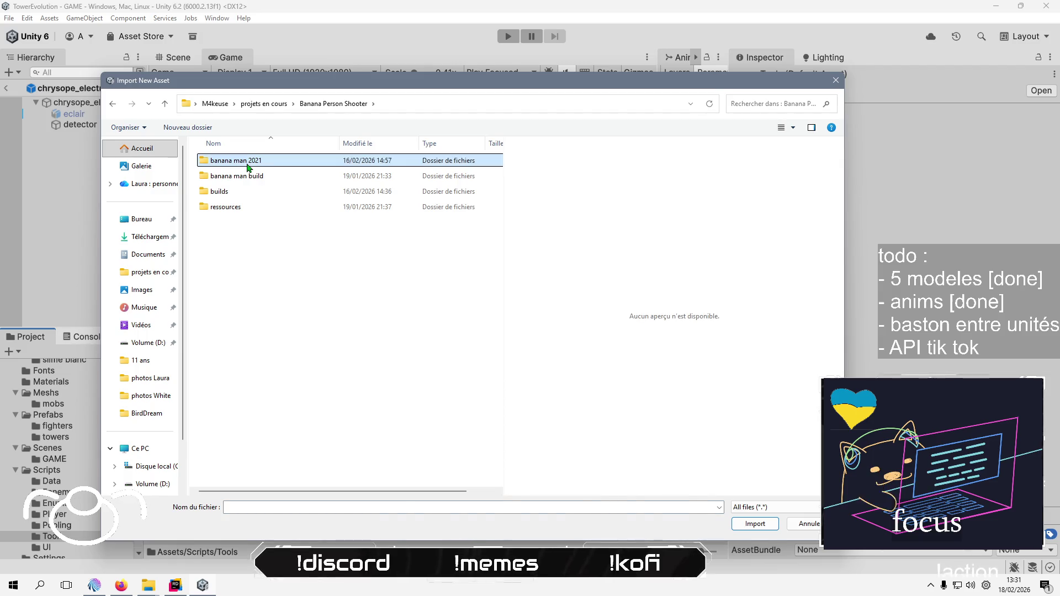
{"action": "double_click", "coordinate": [232, 176]}
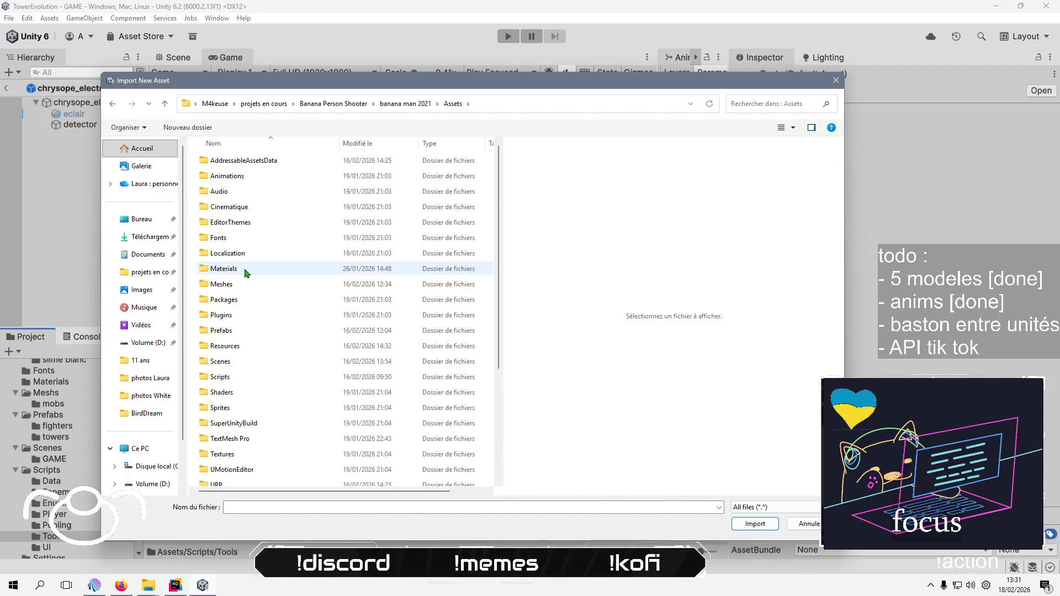
{"action": "double_click", "coordinate": [251, 376]}
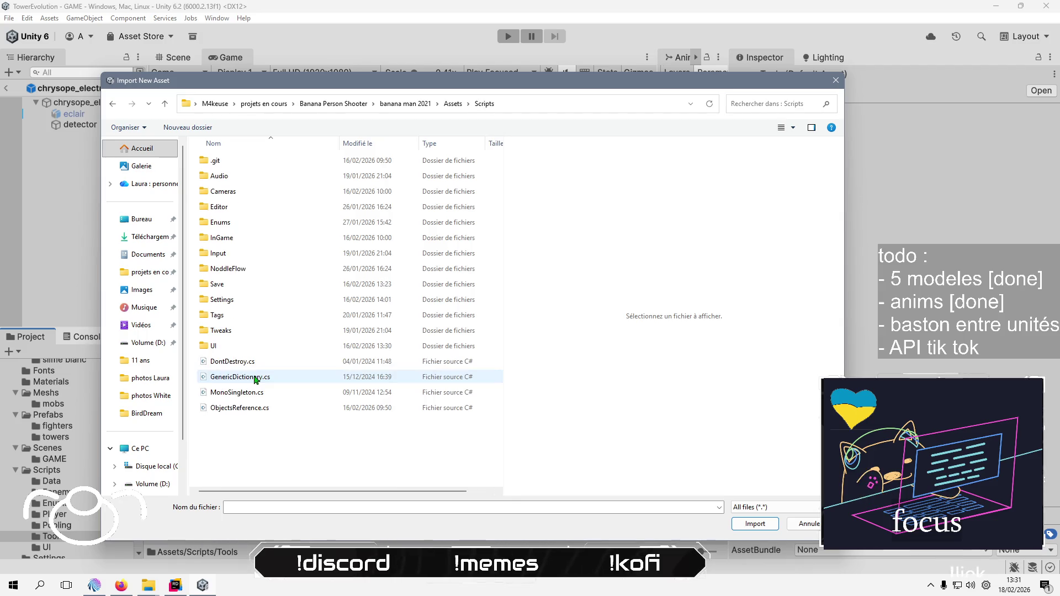
{"action": "double_click", "coordinate": [243, 238]}
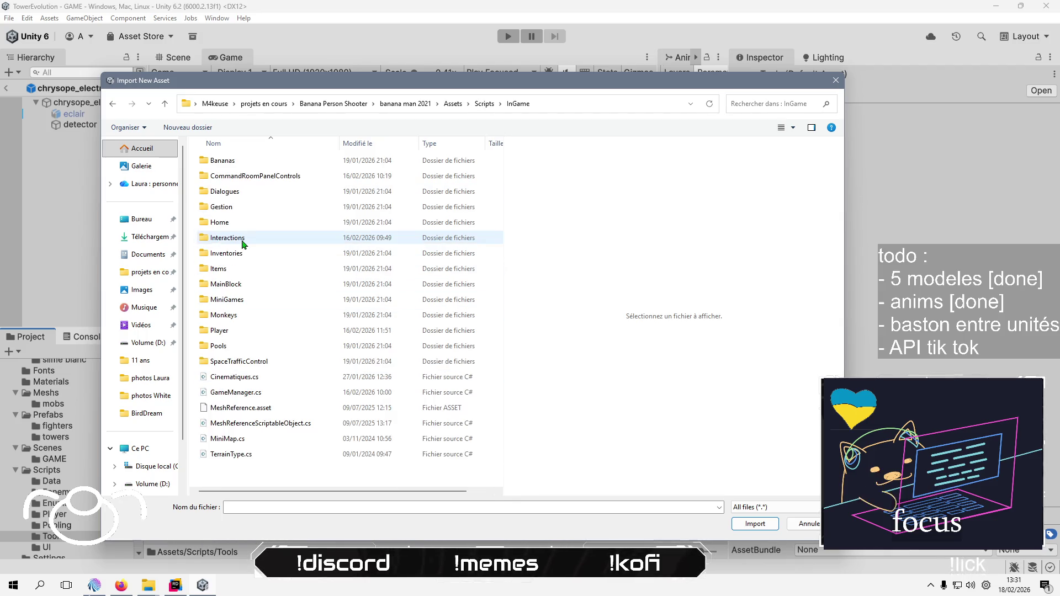
{"action": "double_click", "coordinate": [248, 316]}
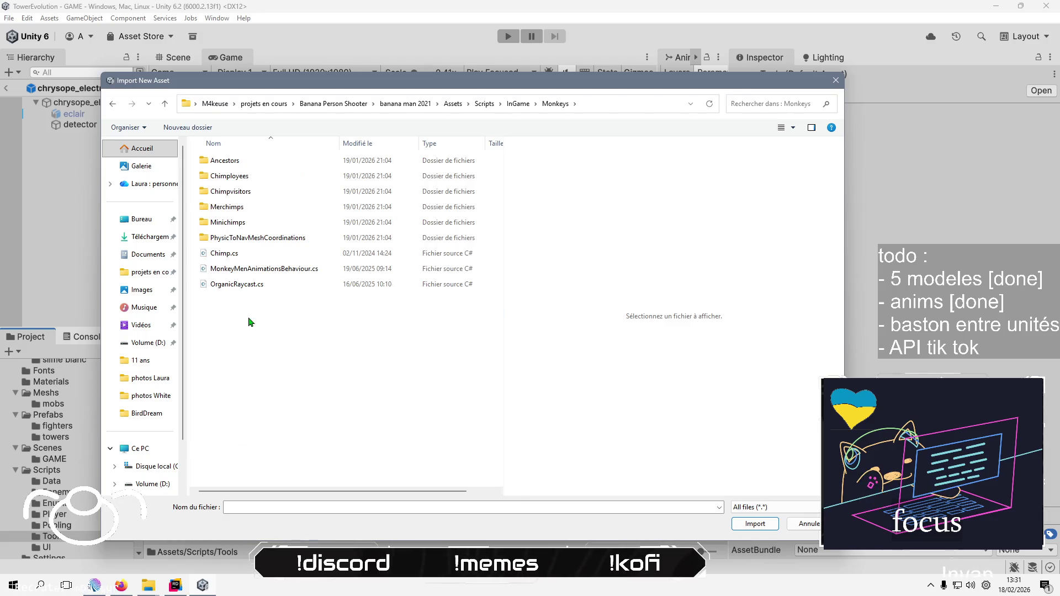
{"action": "left_click", "coordinate": [260, 193]}
{"action": "double_click", "coordinate": [260, 196]}
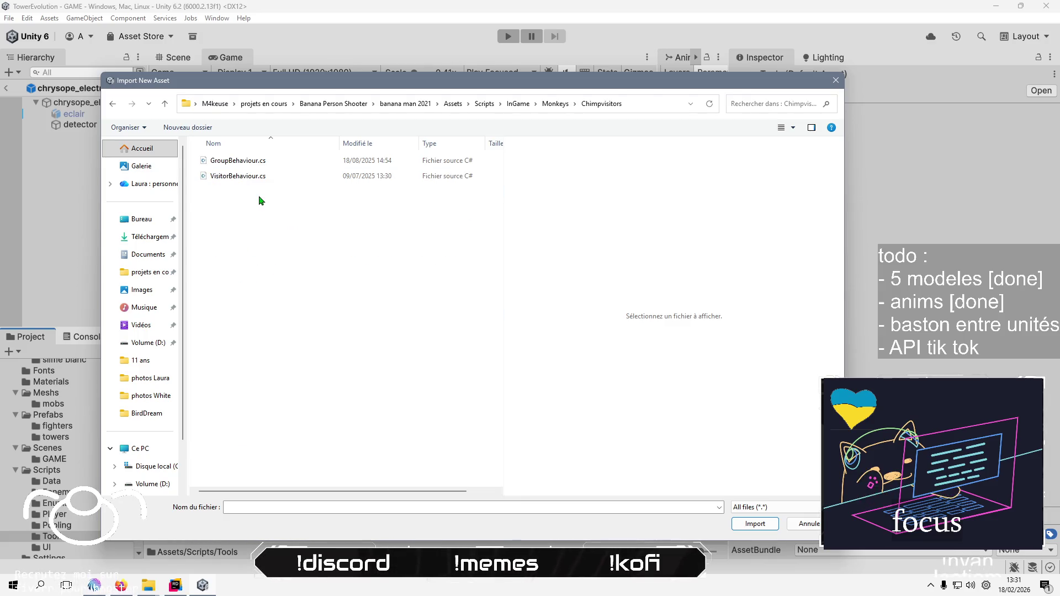
{"action": "left_click", "coordinate": [552, 103]}
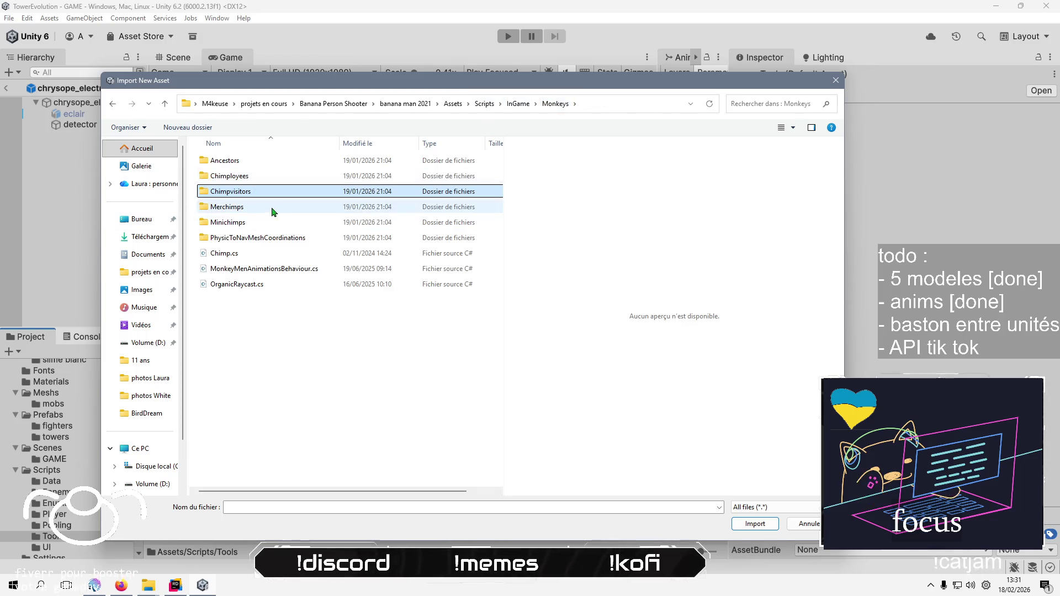
{"action": "left_click", "coordinate": [244, 284]}
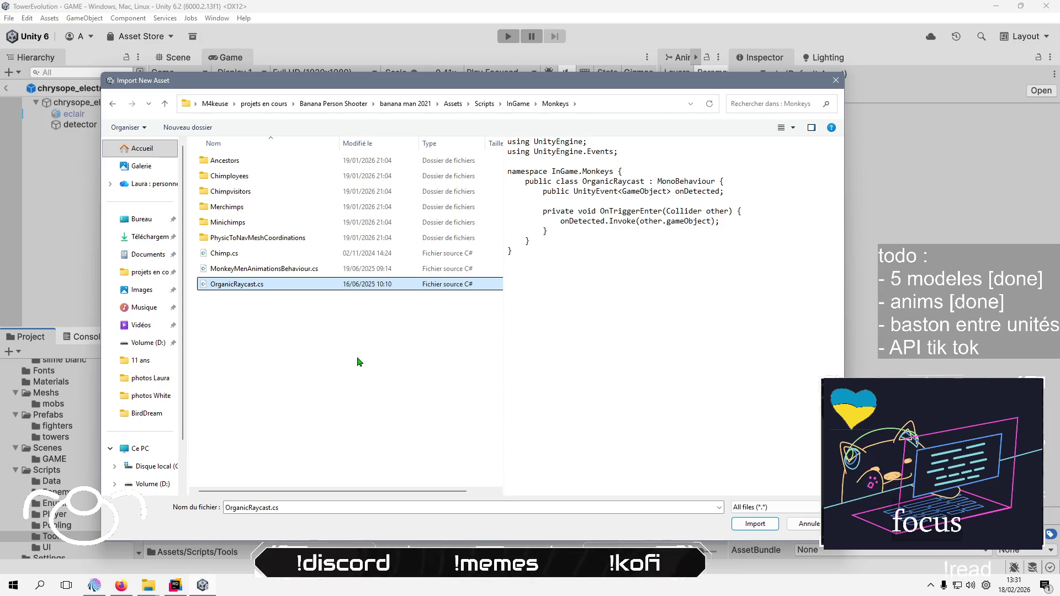
Look through the Chimployees and Ancestors/Gorilla folders, then cancel the import without importing anything
{"action": "left_click", "coordinate": [283, 221]}
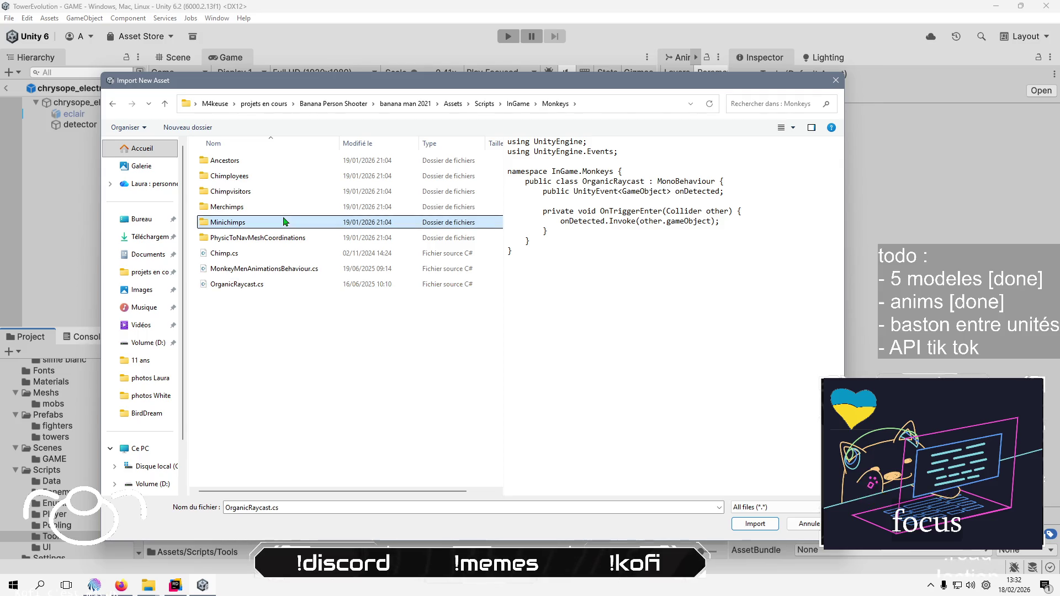
{"action": "left_click", "coordinate": [296, 178]}
{"action": "double_click", "coordinate": [295, 178]}
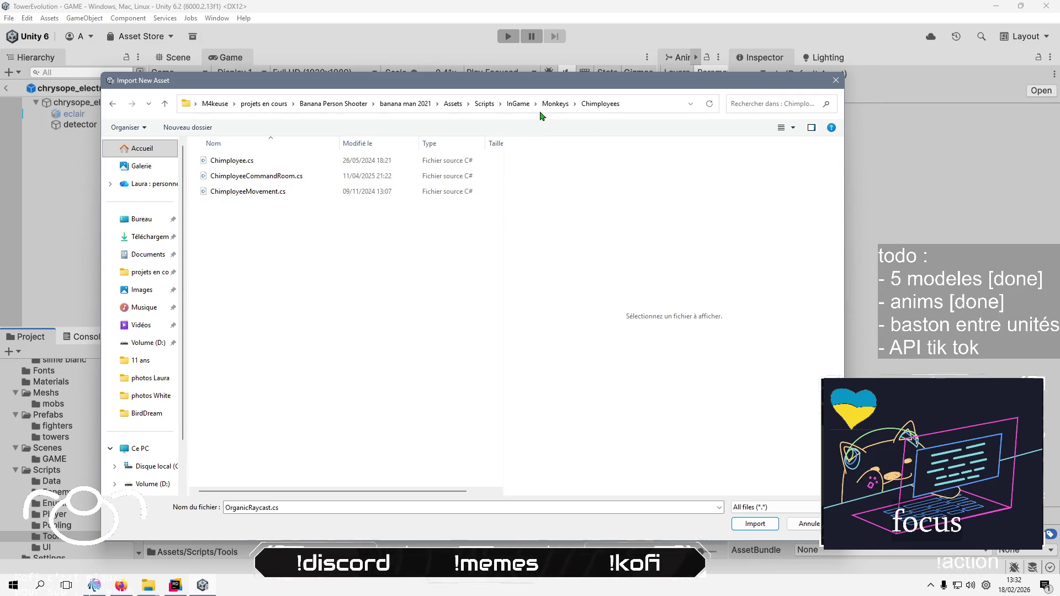
{"action": "left_click", "coordinate": [556, 106]}
{"action": "double_click", "coordinate": [248, 161]}
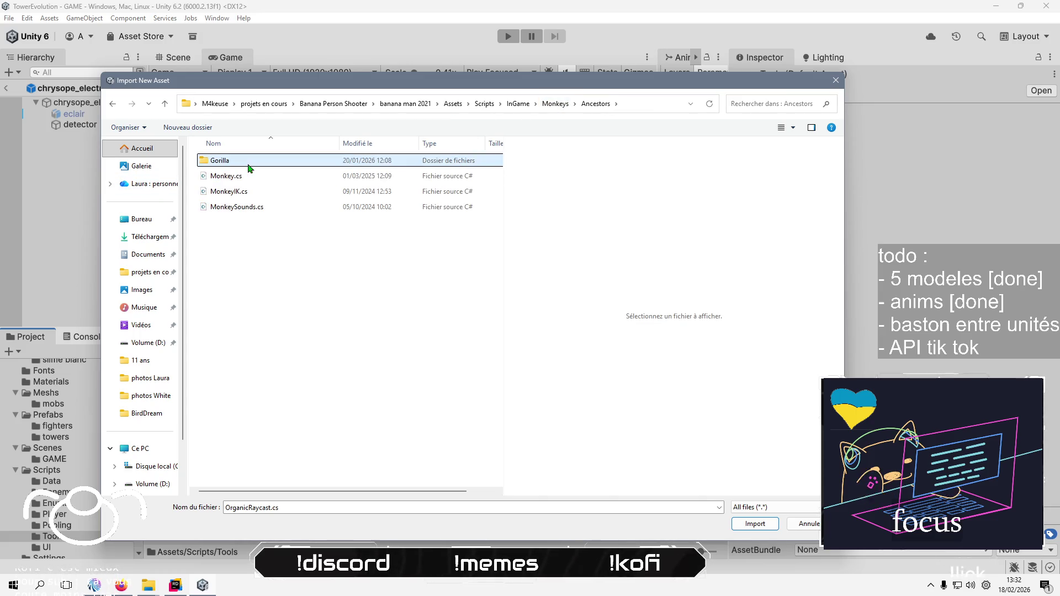
{"action": "left_click", "coordinate": [249, 165]}
{"action": "double_click", "coordinate": [250, 163]}
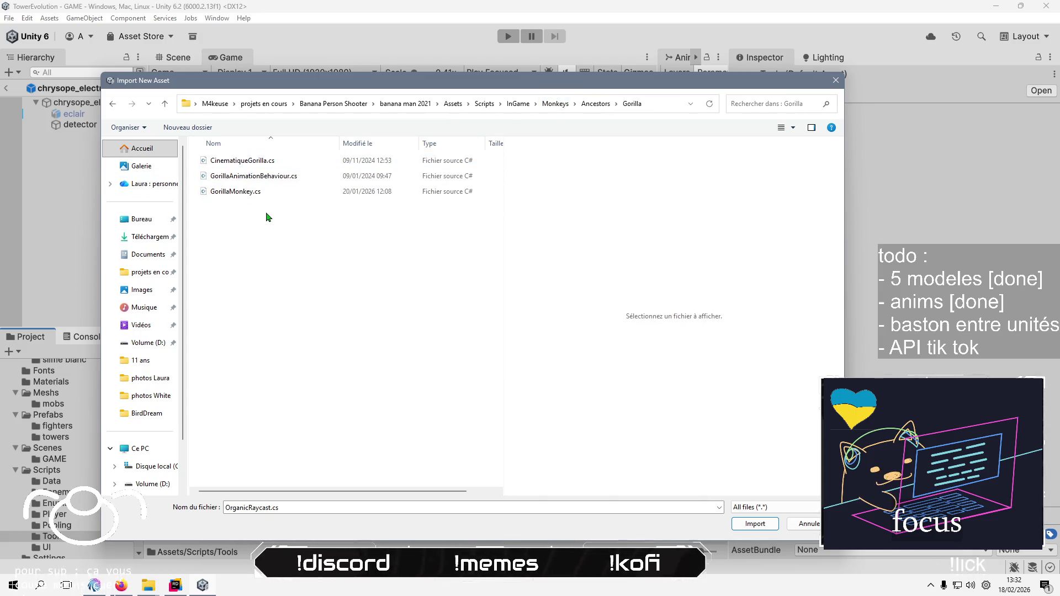
{"action": "left_click", "coordinate": [595, 104]}
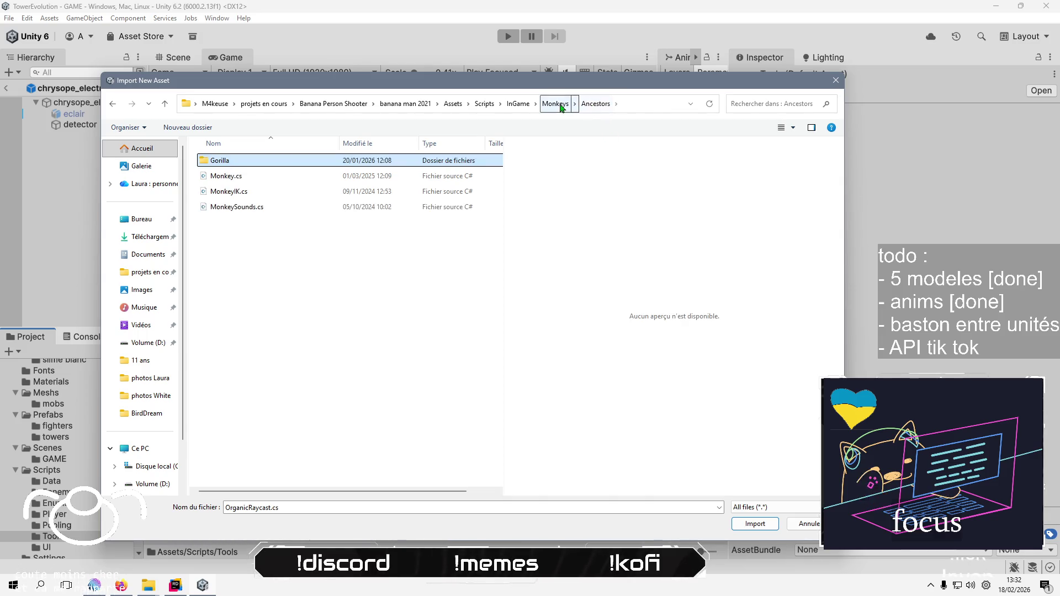
{"action": "left_click", "coordinate": [559, 106]}
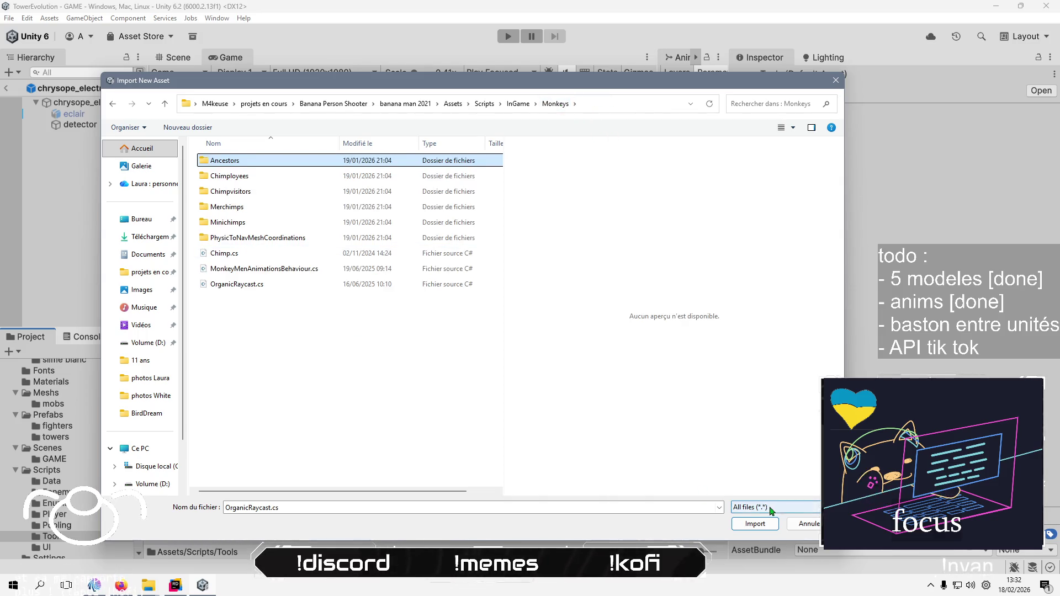
{"action": "left_click", "coordinate": [804, 523]}
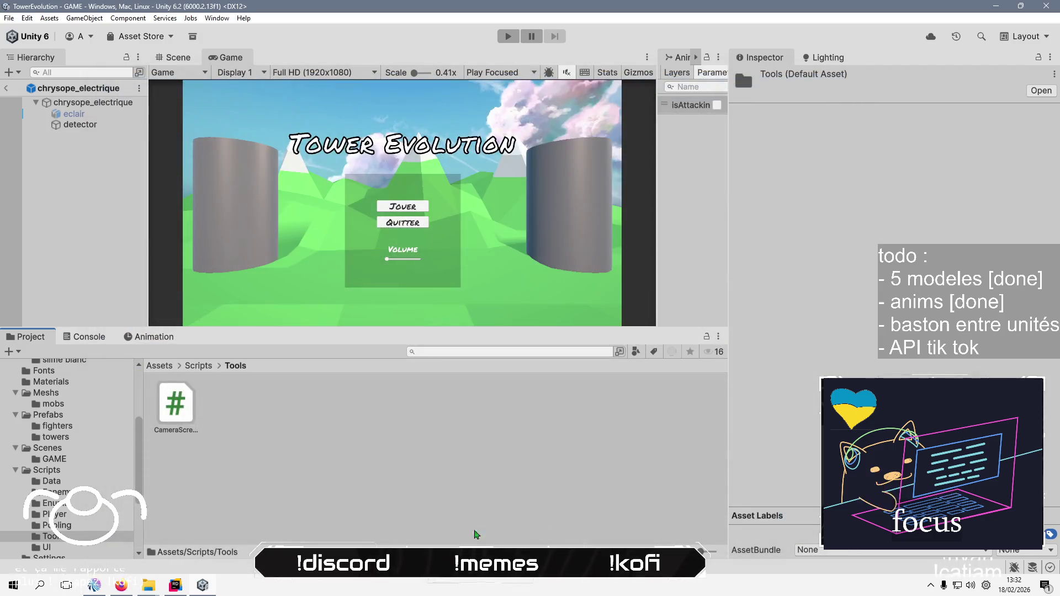
Create a MonoBehaviour Script in Assets/Scripts/Tools and name it RotativeRaycast
{"action": "right_click", "coordinate": [314, 446]}
{"action": "key", "text": "Down"}
{"action": "key", "text": "Down"}
{"action": "key", "text": "Down"}
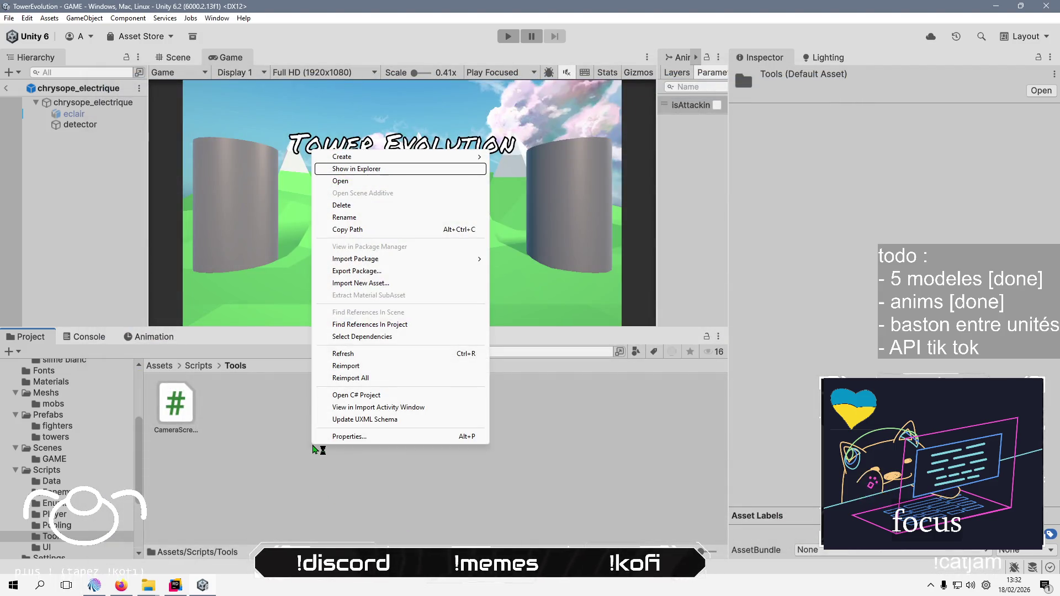
{"action": "key", "text": "Up"}
{"action": "key", "text": "Up"}
{"action": "key", "text": "Down"}
{"action": "key", "text": "Down"}
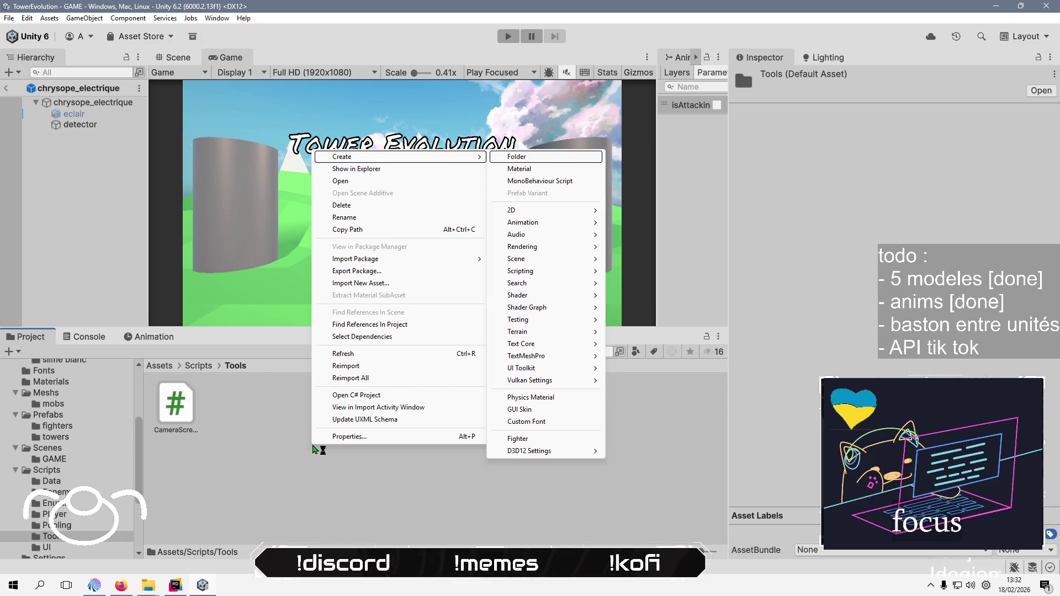
{"action": "key", "text": "Return"}
{"action": "type", "text": "Rot"}
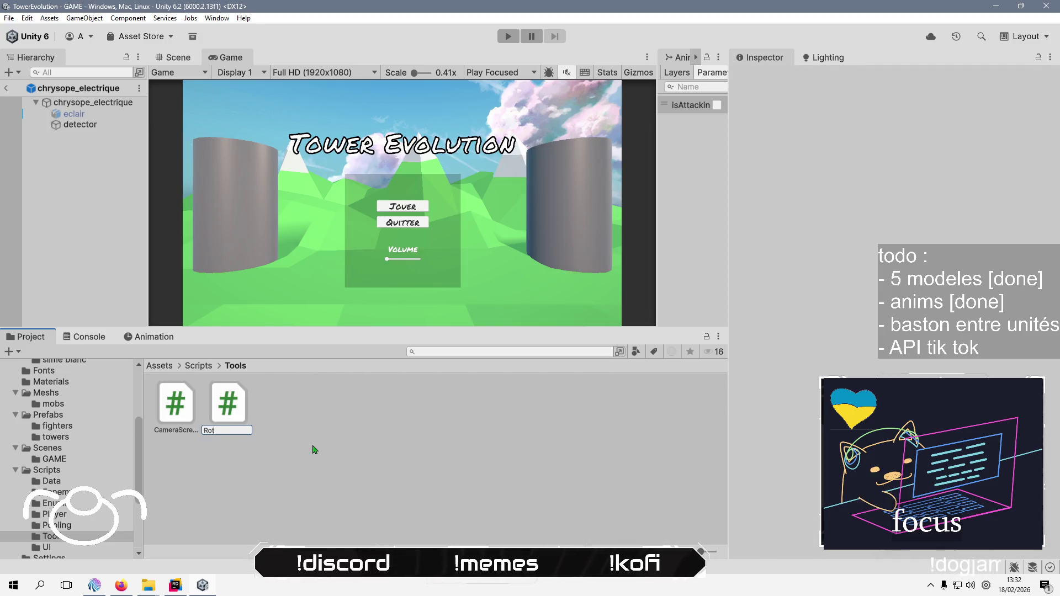
{"action": "type", "text": "ative"}
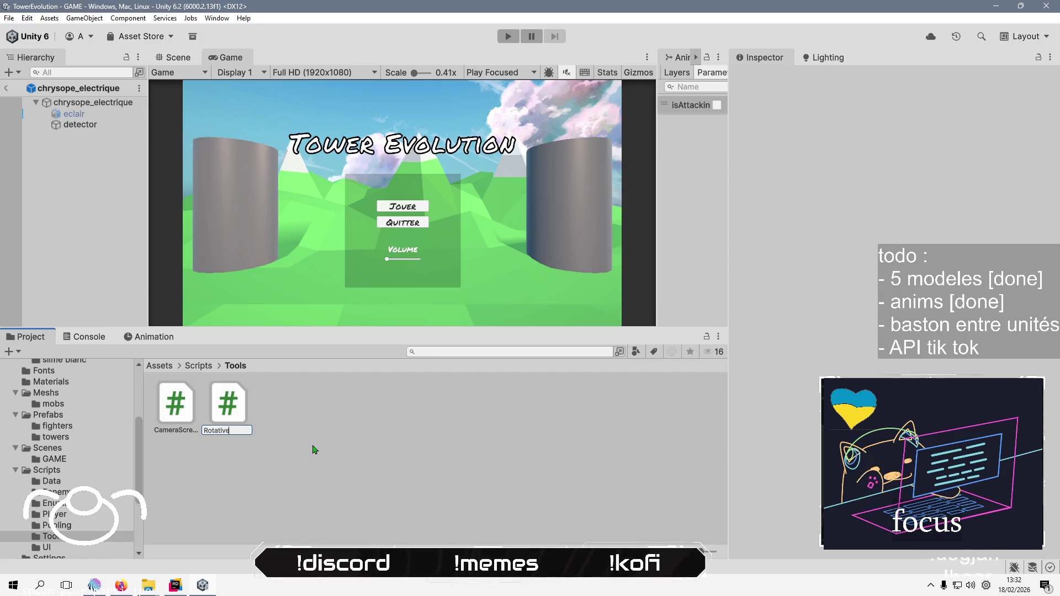
{"action": "type", "text": "Raycast"}
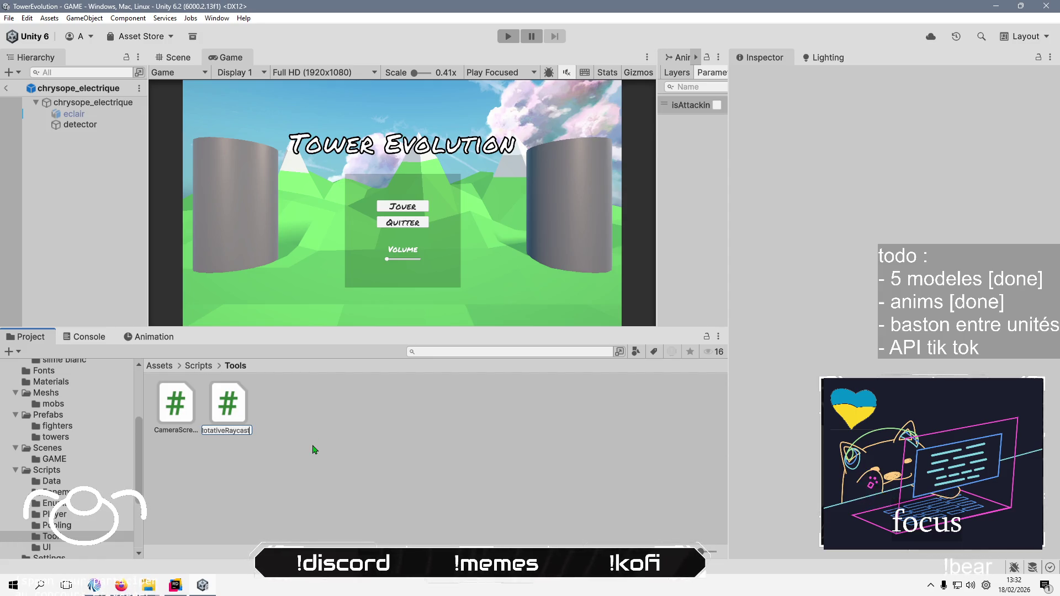
{"action": "key", "text": "Return"}
{"action": "key", "text": "Return"}
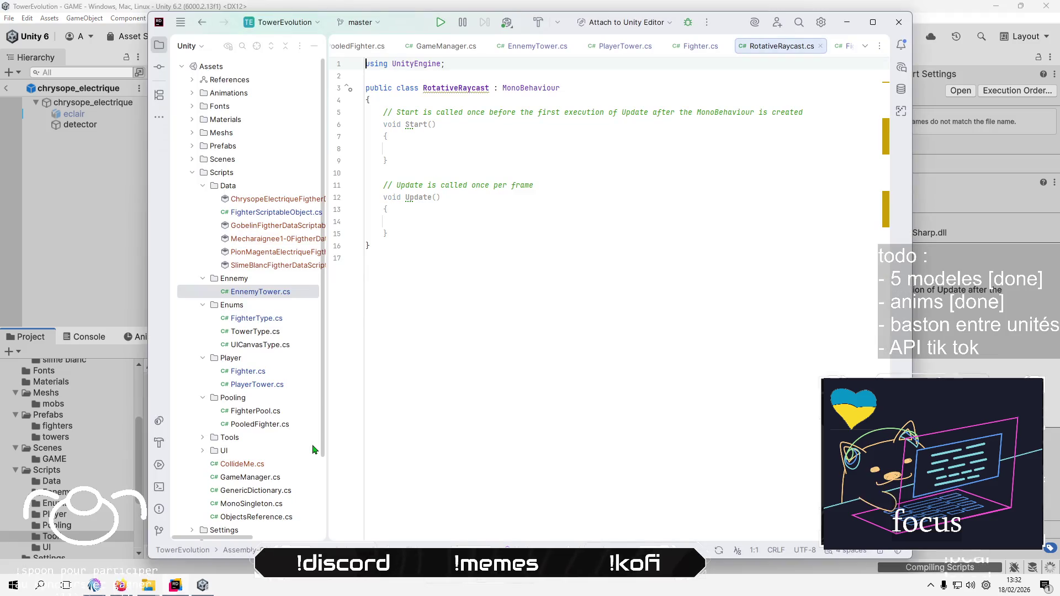
Delete the Start method and its comments from RotativeRaycast.cs
{"action": "left_click", "coordinate": [601, 243]}
{"action": "key", "text": "Up"}
{"action": "key", "text": "Up"}
{"action": "key", "text": "Up"}
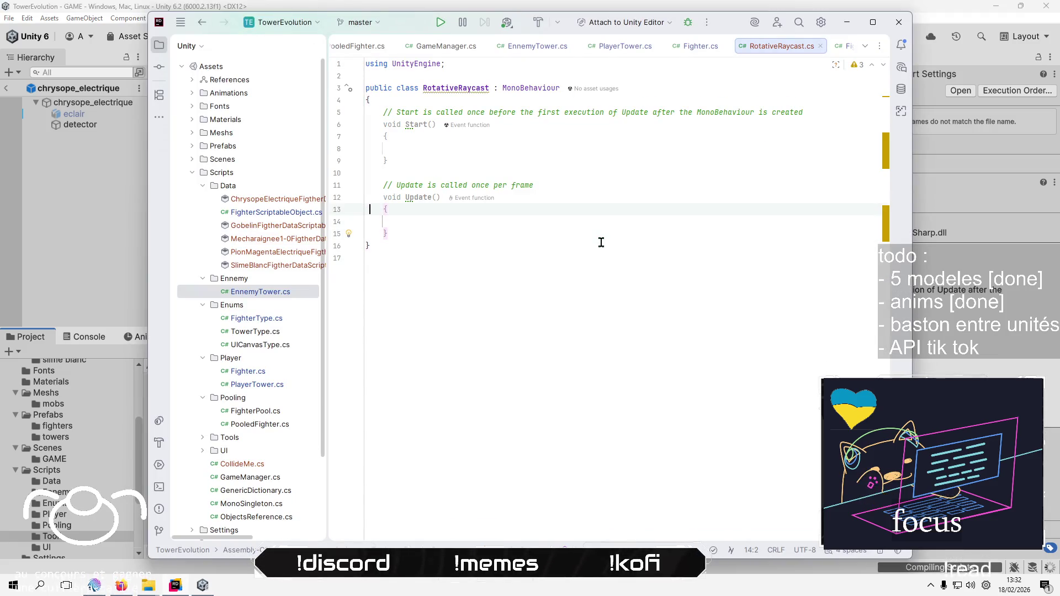
{"action": "key", "text": "shift+Up"}
{"action": "key", "text": "shift+Up"}
{"action": "key", "text": "shift+Up"}
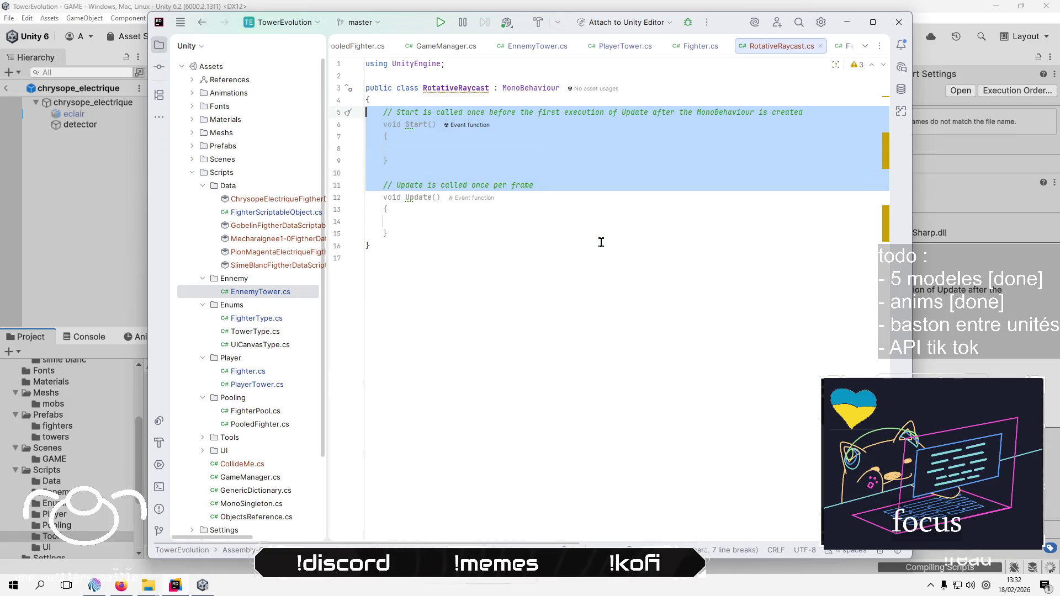
{"action": "key", "text": "Delete"}
{"action": "key", "text": "Up"}
{"action": "key", "text": "BackSpace"}
Rename the Update method to FixedUpdate with the brace on the same line
{"action": "key", "text": "Down"}
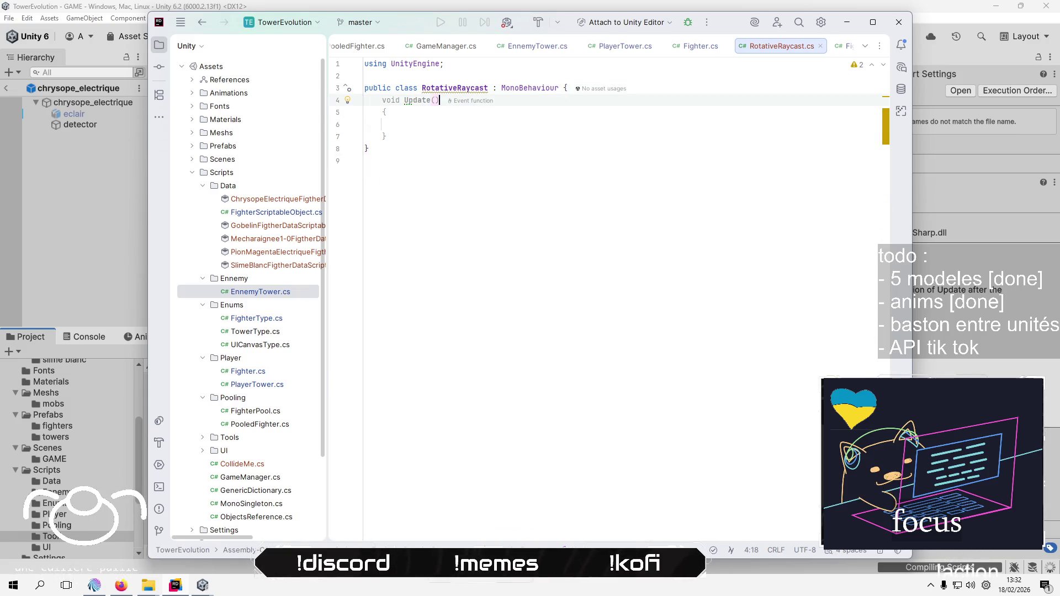
{"action": "key", "text": "Left"}
{"action": "key", "text": "Left"}
{"action": "key", "text": "Left"}
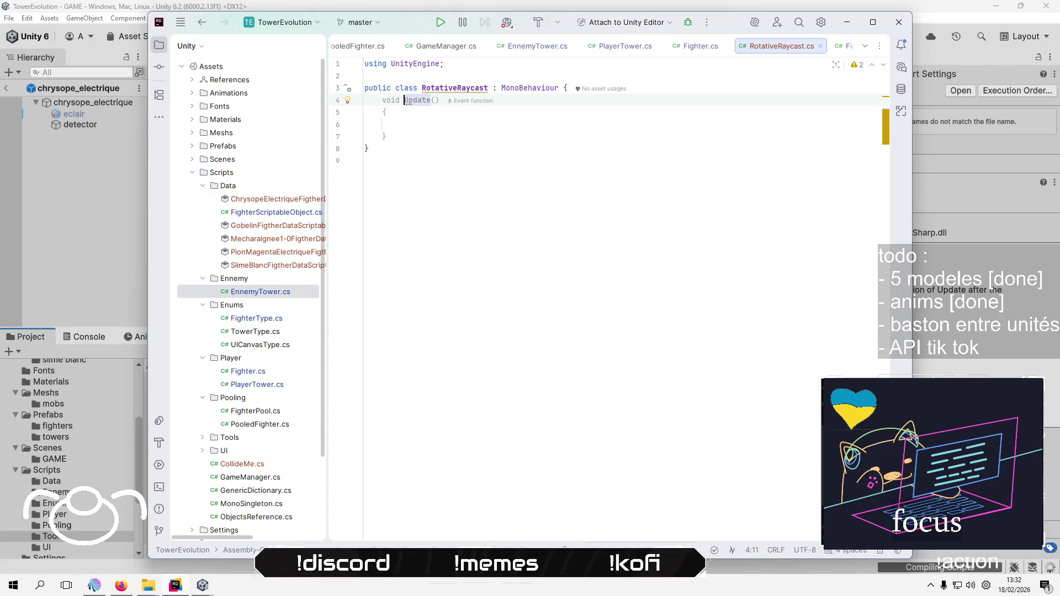
{"action": "type", "text": "Fixed"}
{"action": "key", "text": "Return"}
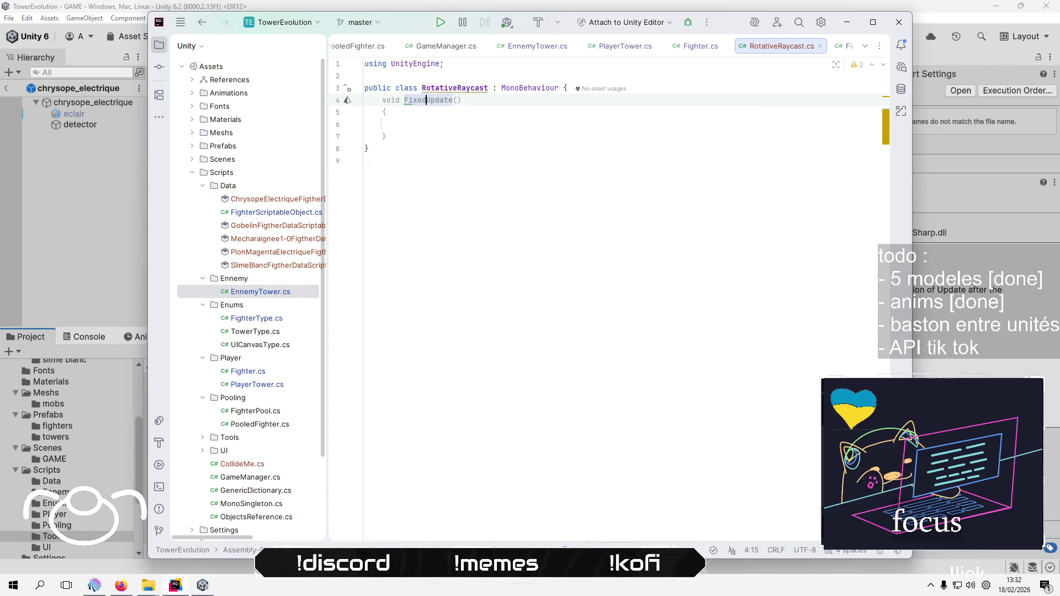
{"action": "key", "text": "Delete"}
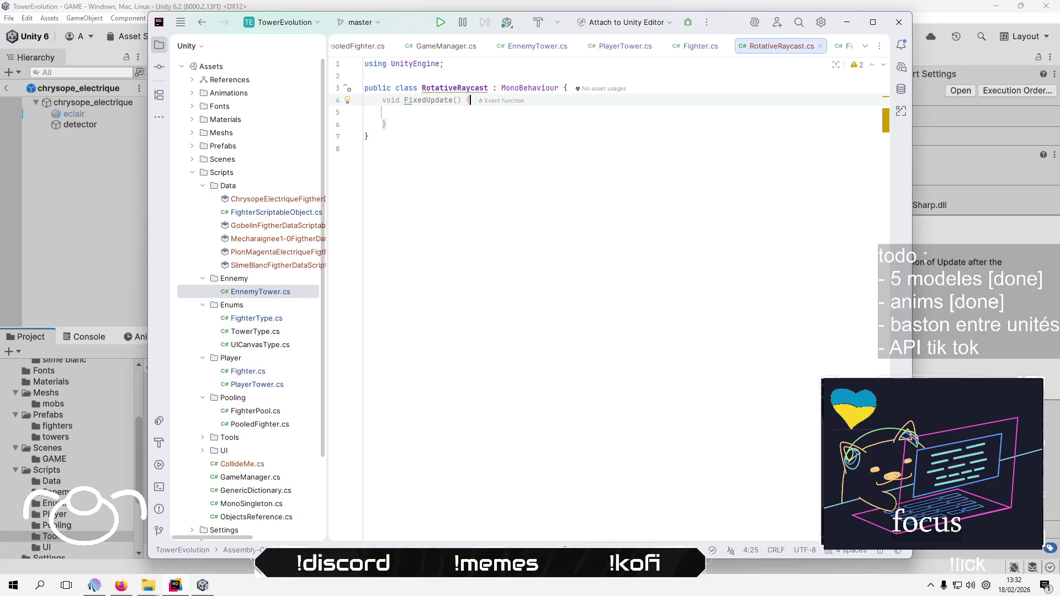
Begin a Physics.R call on a new line inside FixedUpdate
{"action": "key", "text": "Return"}
{"action": "key", "text": "Return"}
{"action": "type", "text": "Ph"}
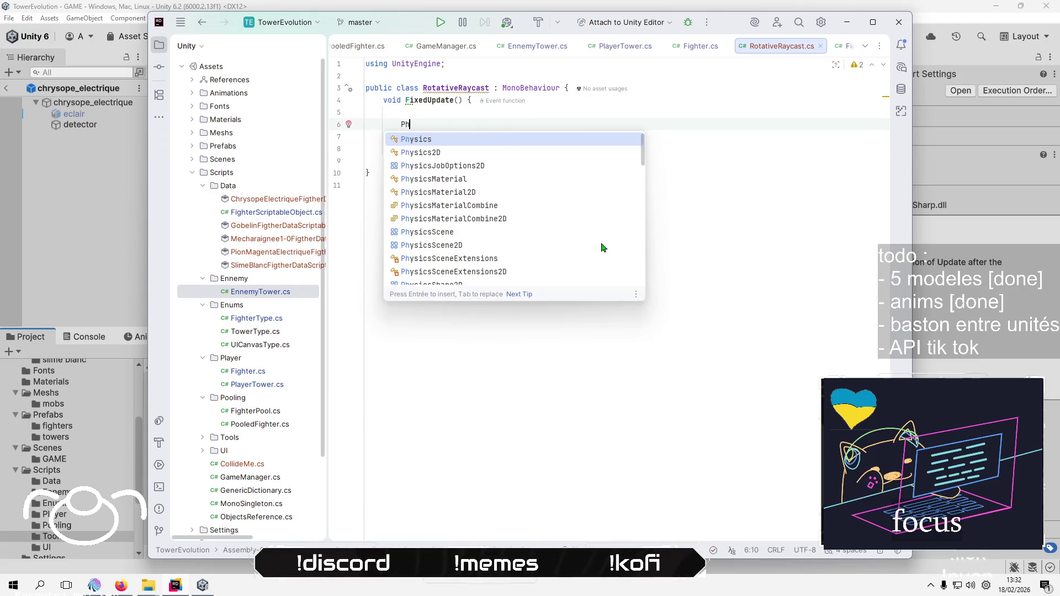
{"action": "type", "text": "ysic"}
{"action": "key", "text": "Return"}
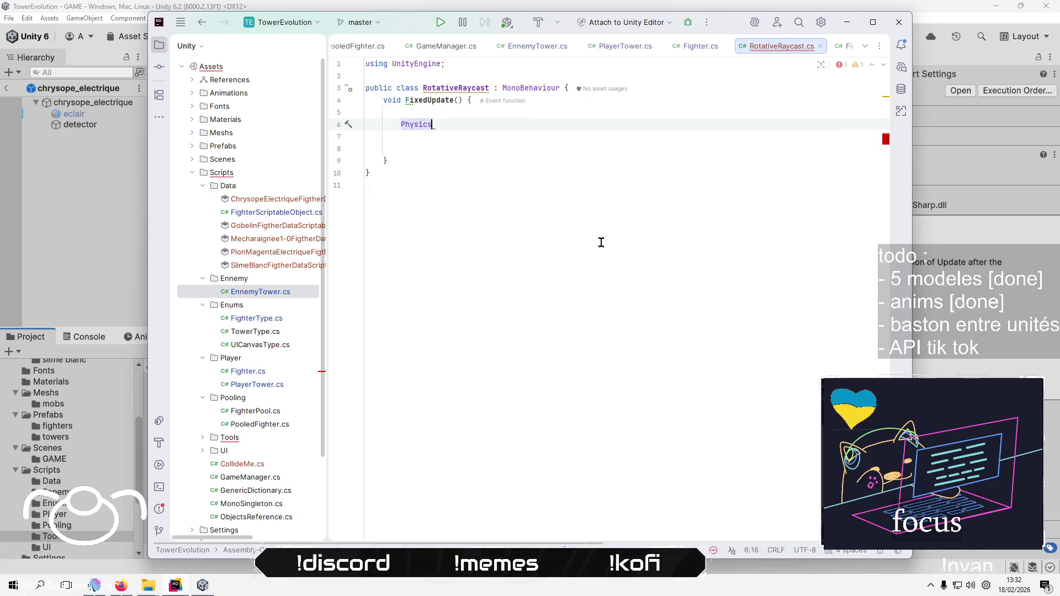
{"action": "type", "text": ".R"}
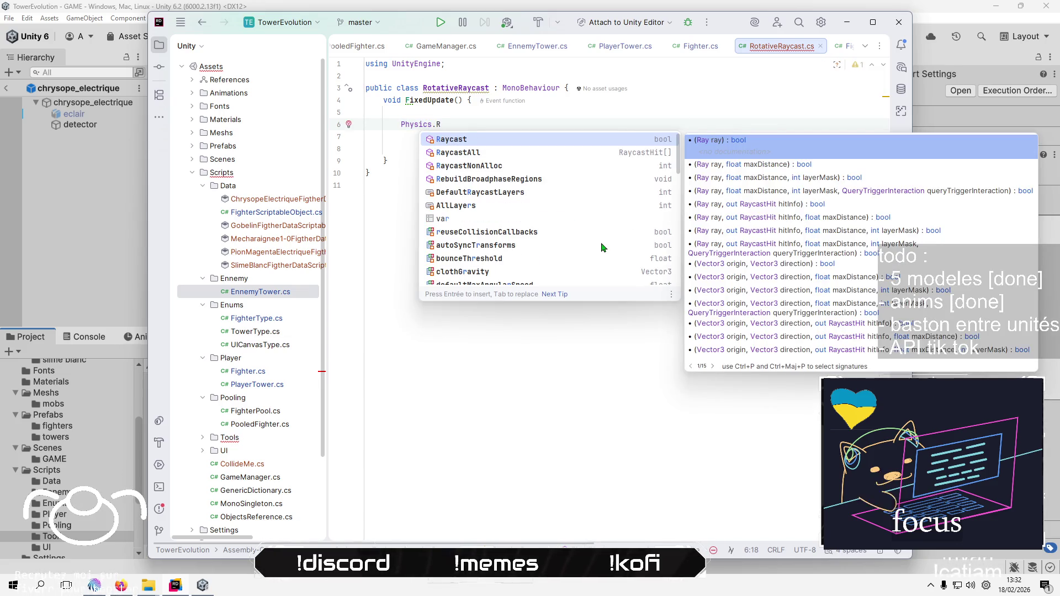